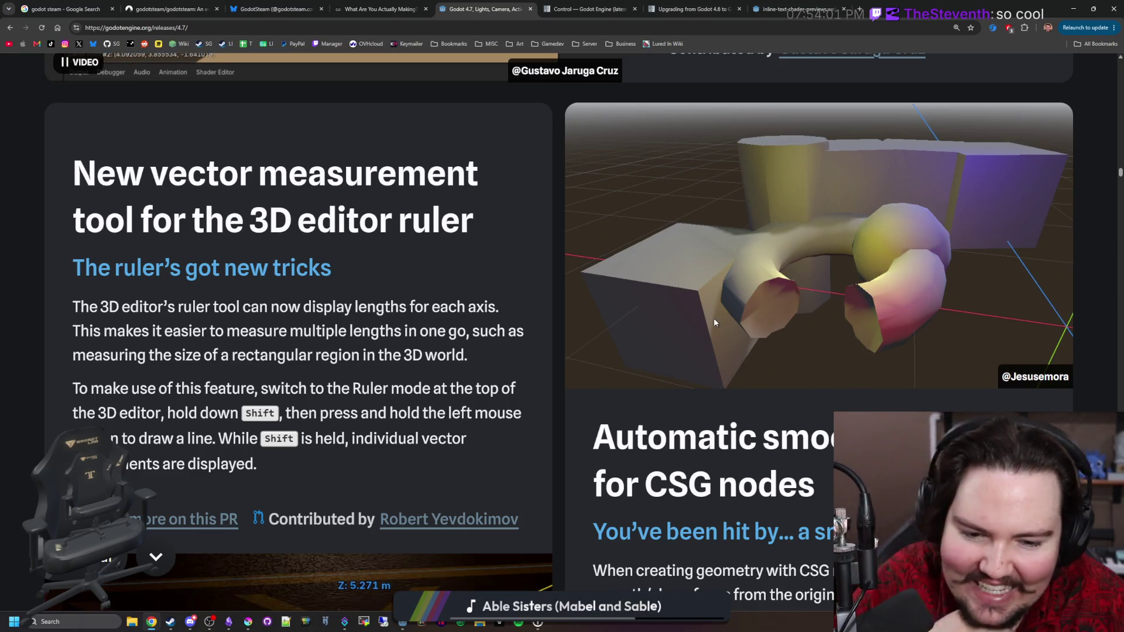
Step: Read down past the 3D ruler, CSG, vertex snapping and 2D cards to the GUI Tree drag-and-drop card
{"action": "scroll", "coordinate": [714, 320], "scroll_direction": "down", "scroll_amount": 3}
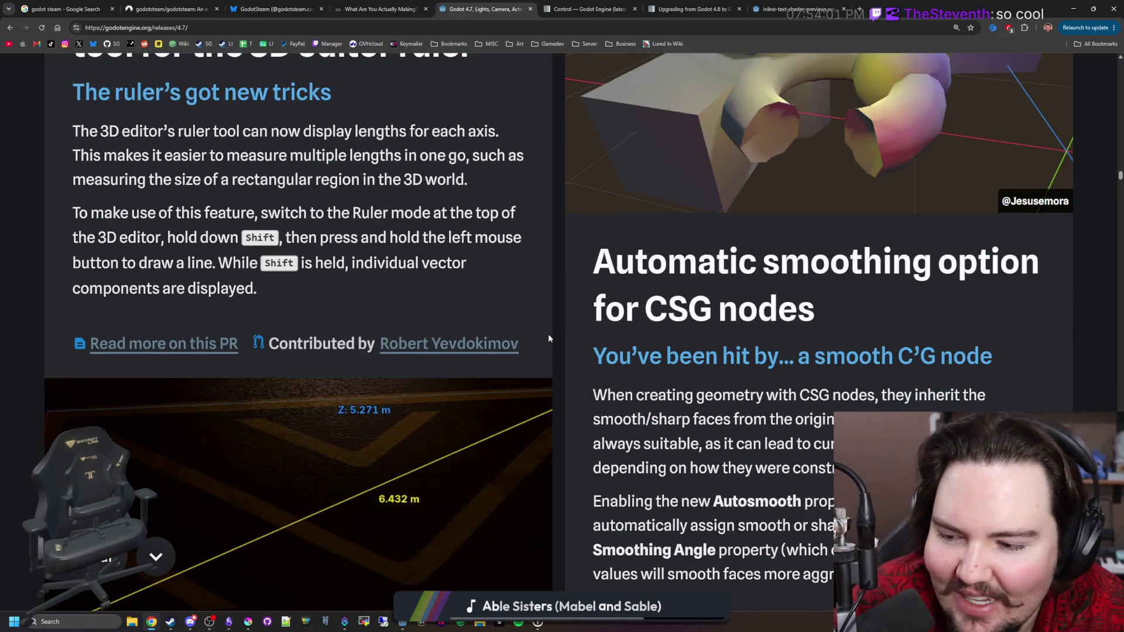
{"action": "scroll", "coordinate": [548, 338], "scroll_direction": "down", "scroll_amount": 2}
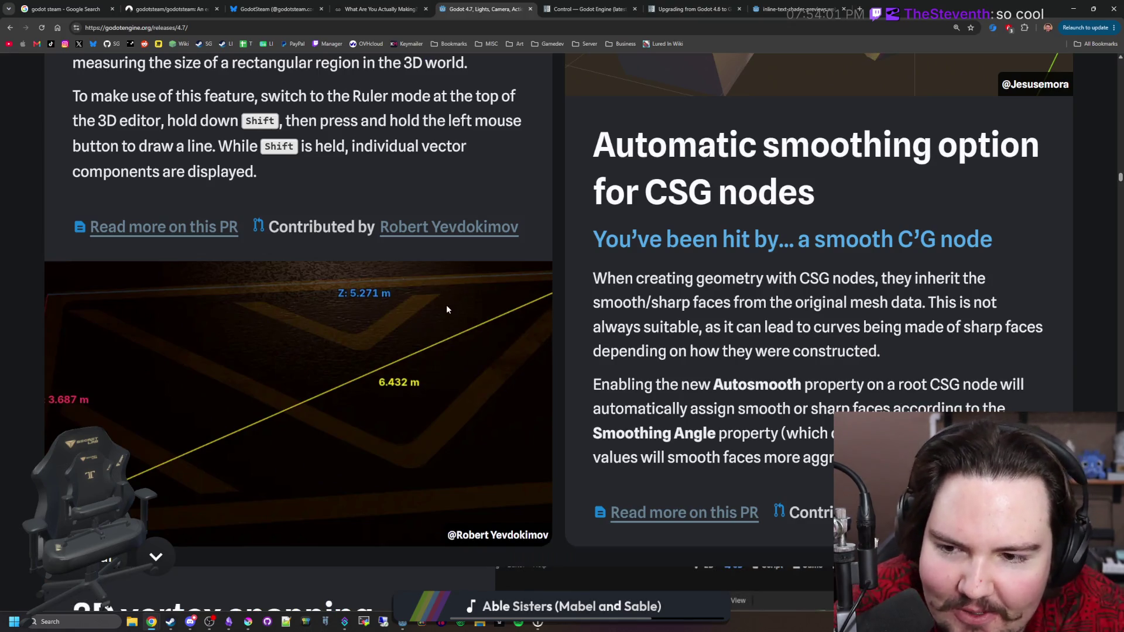
{"action": "scroll", "coordinate": [447, 309], "scroll_direction": "up", "scroll_amount": 5}
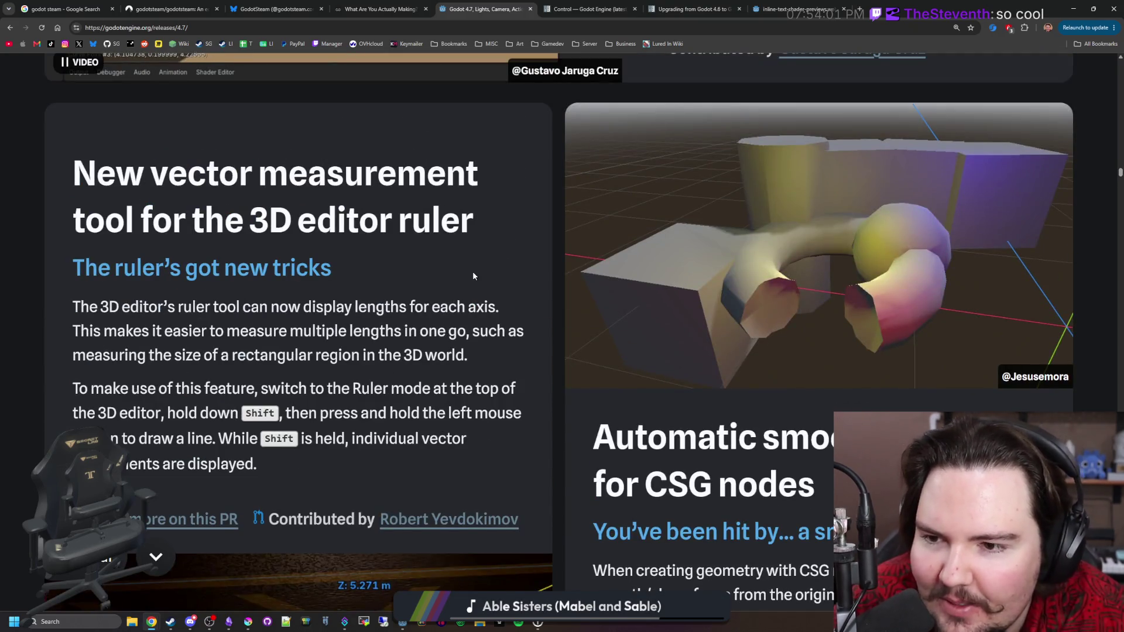
{"action": "scroll", "coordinate": [474, 273], "scroll_direction": "down", "scroll_amount": 4}
{"action": "scroll", "coordinate": [446, 381], "scroll_direction": "down", "scroll_amount": 2}
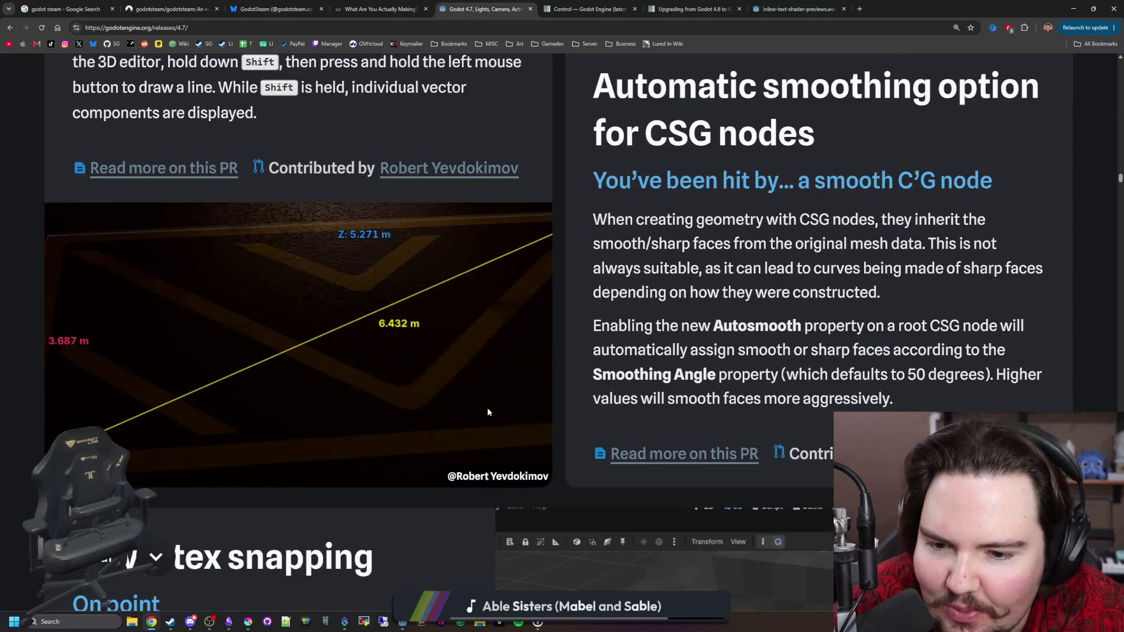
{"action": "scroll", "coordinate": [445, 382], "scroll_direction": "down", "scroll_amount": 5}
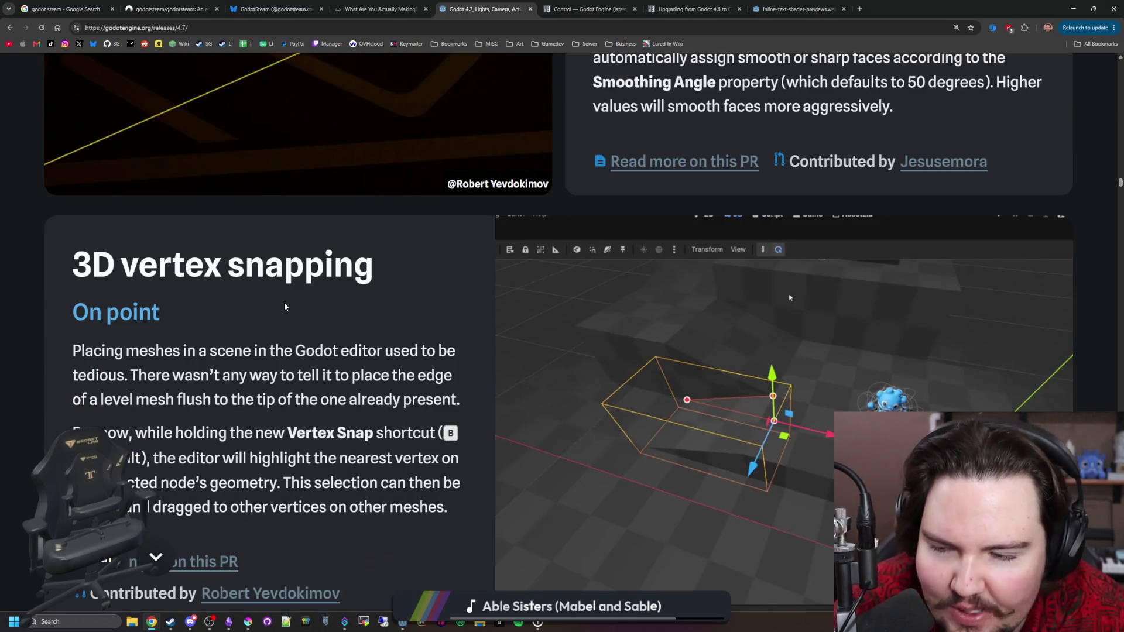
{"action": "scroll", "coordinate": [811, 389], "scroll_direction": "down", "scroll_amount": 1}
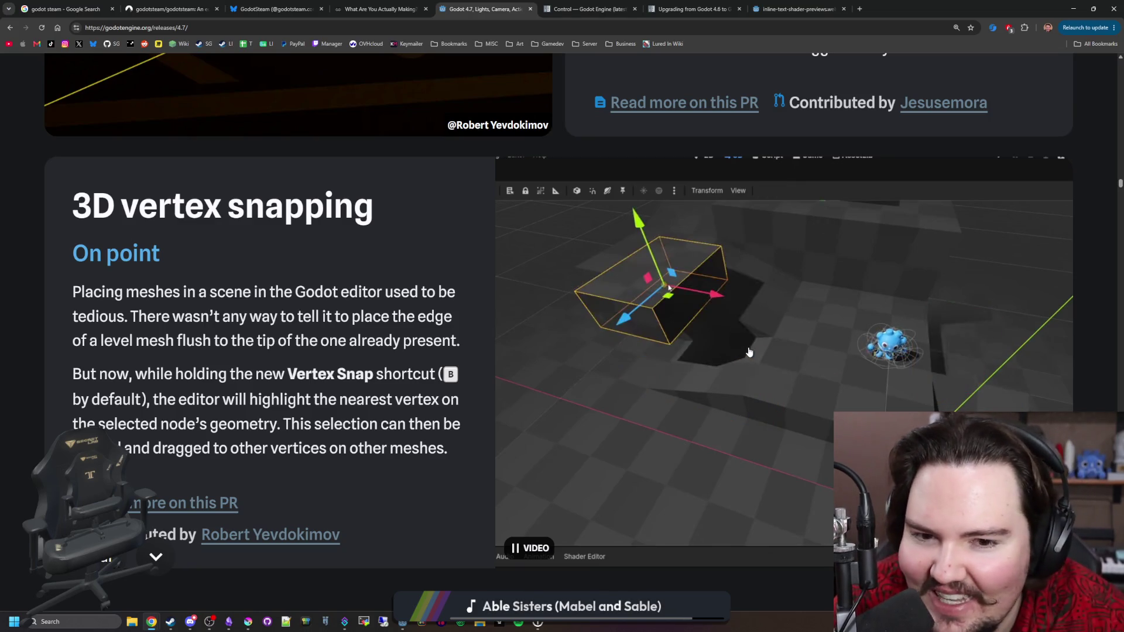
{"action": "scroll", "coordinate": [645, 326], "scroll_direction": "down", "scroll_amount": 5}
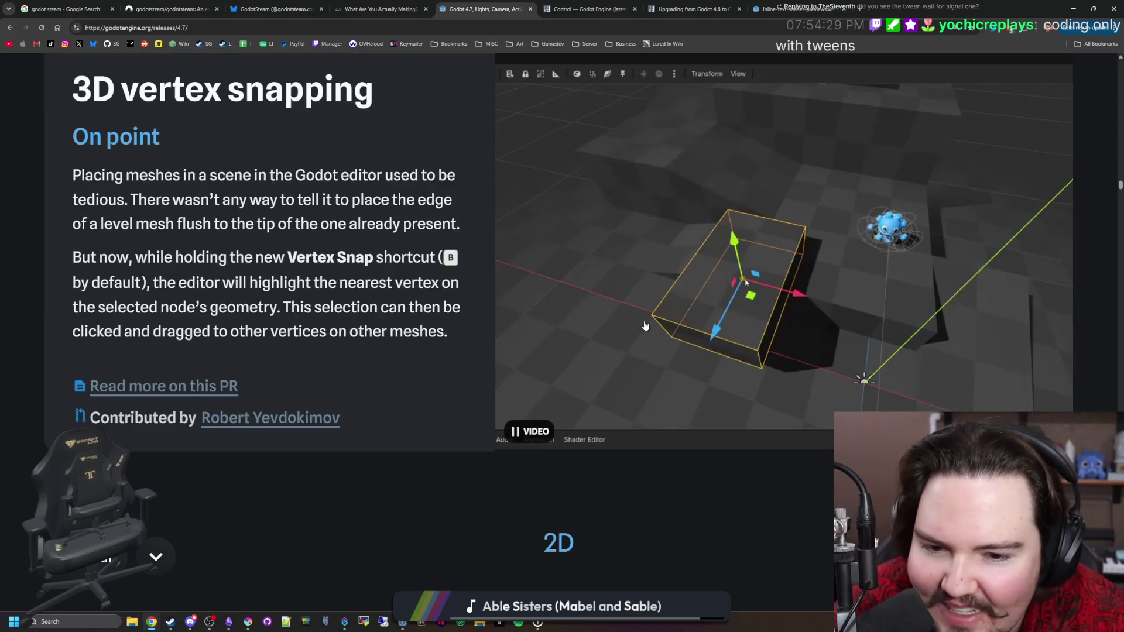
{"action": "scroll", "coordinate": [645, 326], "scroll_direction": "down", "scroll_amount": 3}
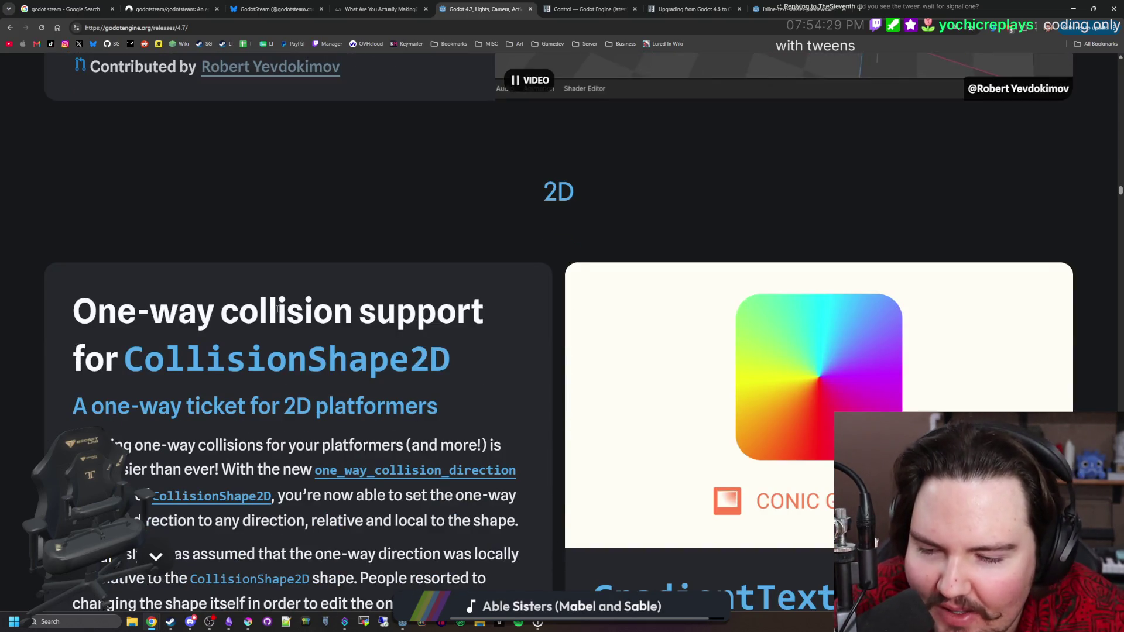
{"action": "scroll", "coordinate": [789, 361], "scroll_direction": "down", "scroll_amount": 9}
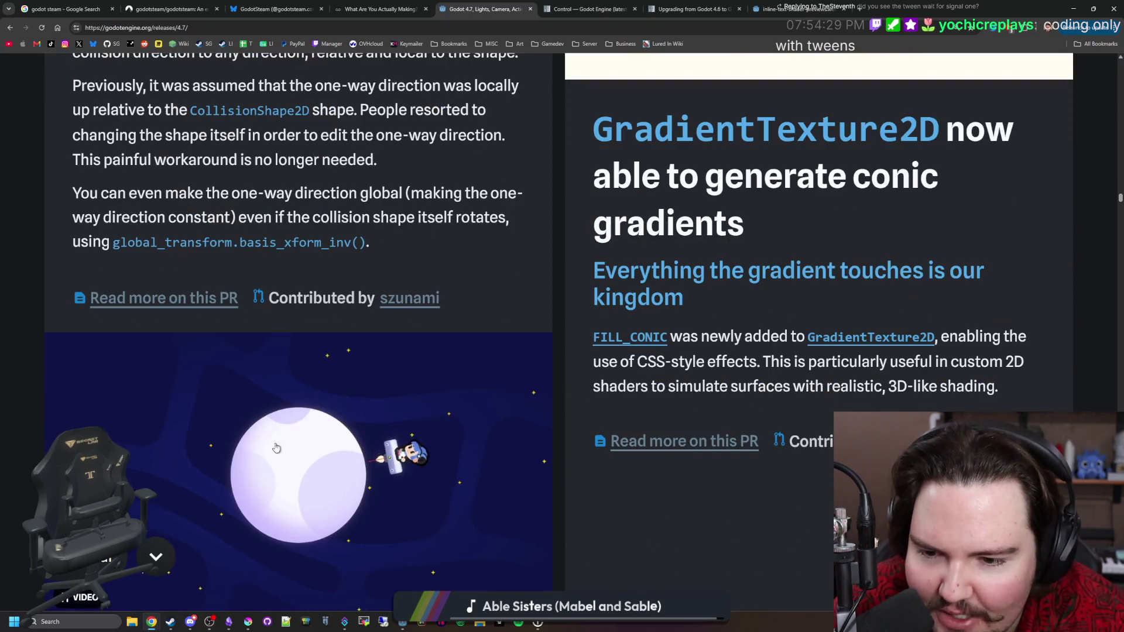
{"action": "scroll", "coordinate": [789, 362], "scroll_direction": "up", "scroll_amount": 5}
{"action": "scroll", "coordinate": [815, 259], "scroll_direction": "up", "scroll_amount": 1}
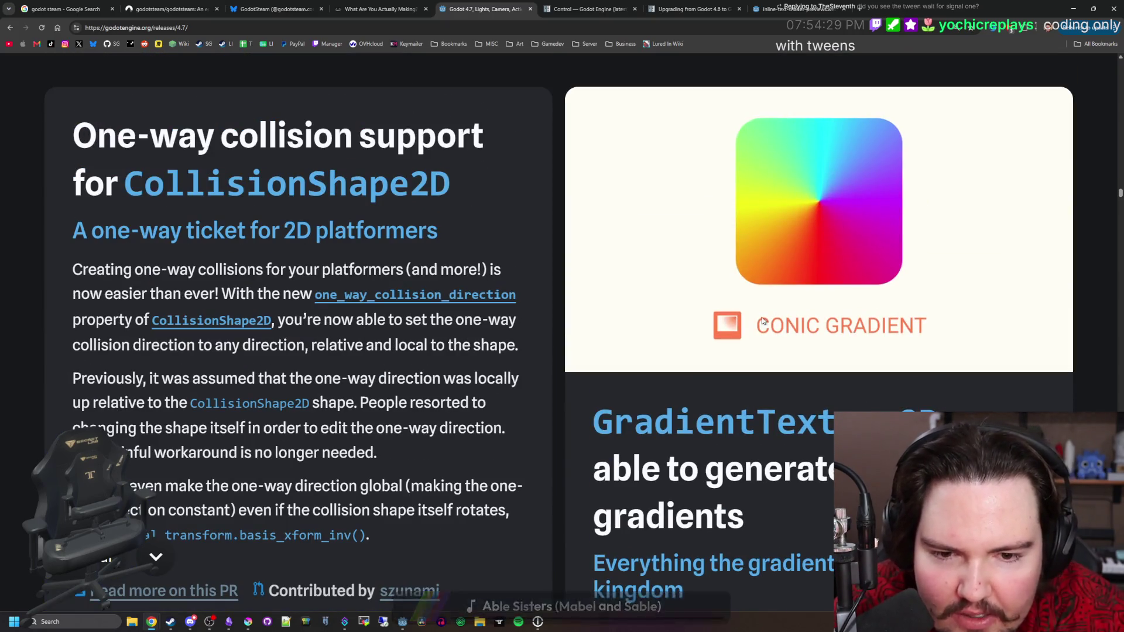
{"action": "scroll", "coordinate": [838, 270], "scroll_direction": "down", "scroll_amount": 14}
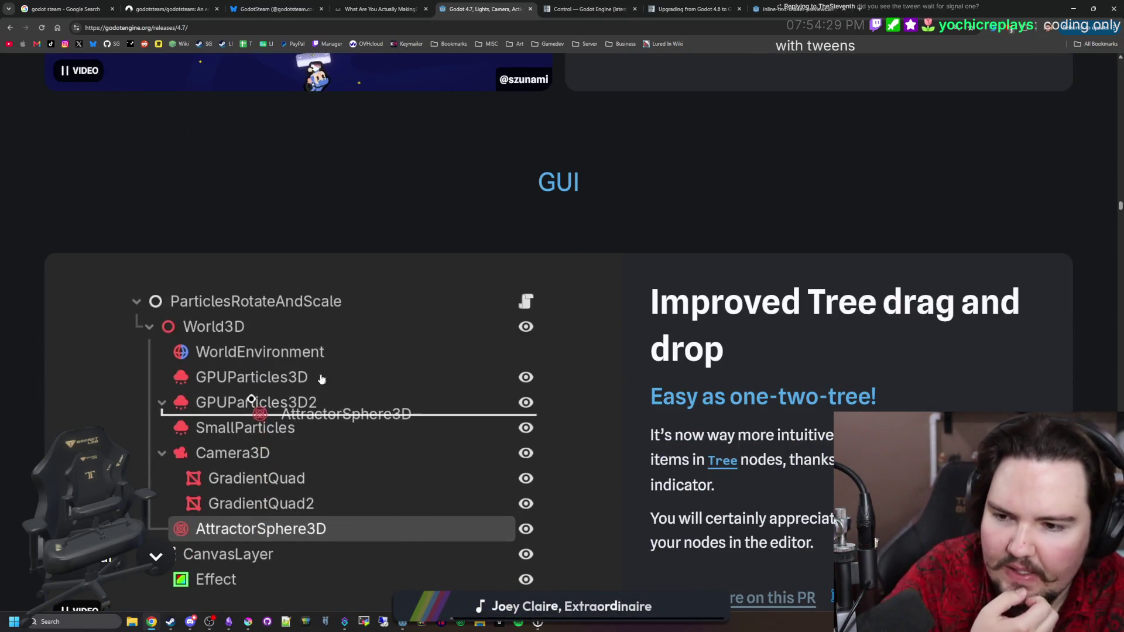
{"action": "scroll", "coordinate": [275, 327], "scroll_direction": "down", "scroll_amount": 1}
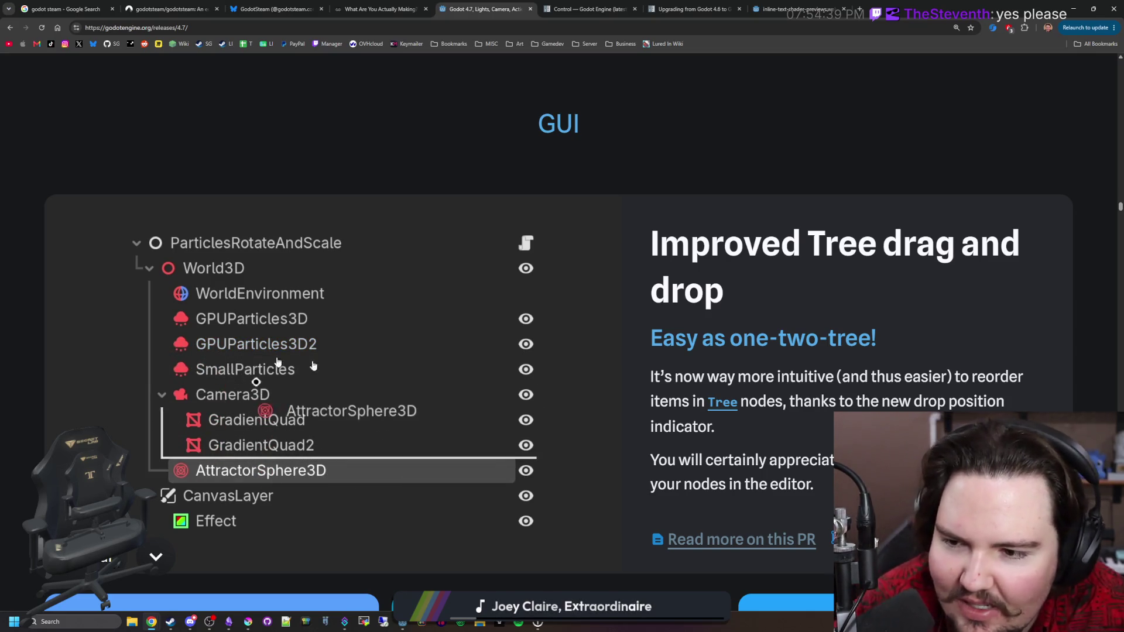
Step: Read the PopupMenu search bar and font-size aware RichTextLabel images cards
{"action": "scroll", "coordinate": [69, 356], "scroll_direction": "down", "scroll_amount": 4}
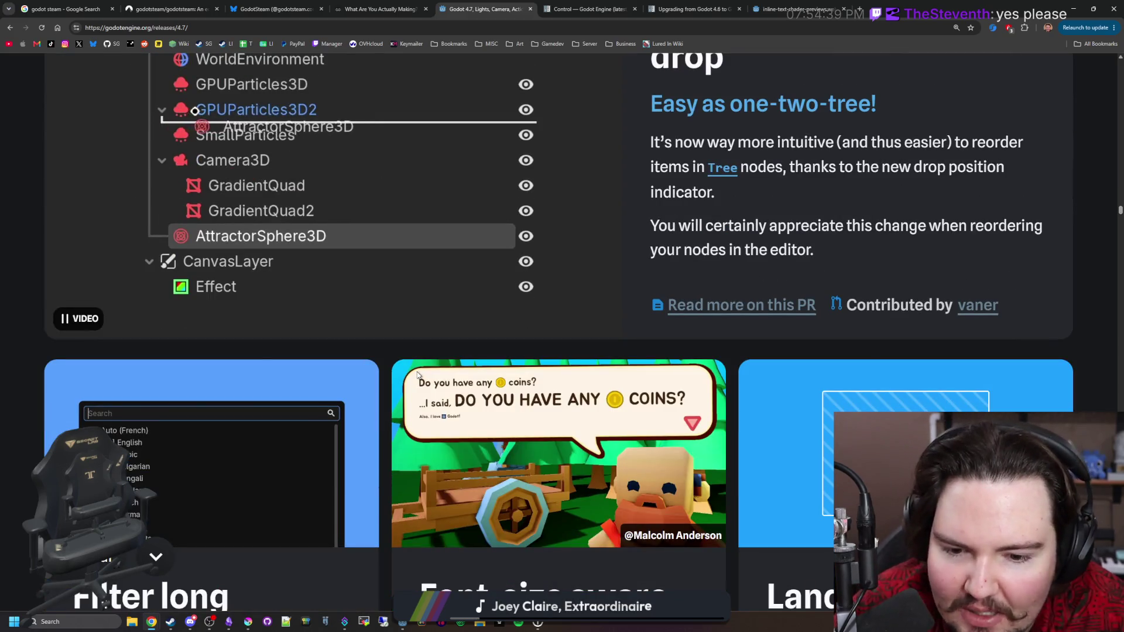
{"action": "scroll", "coordinate": [417, 375], "scroll_direction": "down", "scroll_amount": 2}
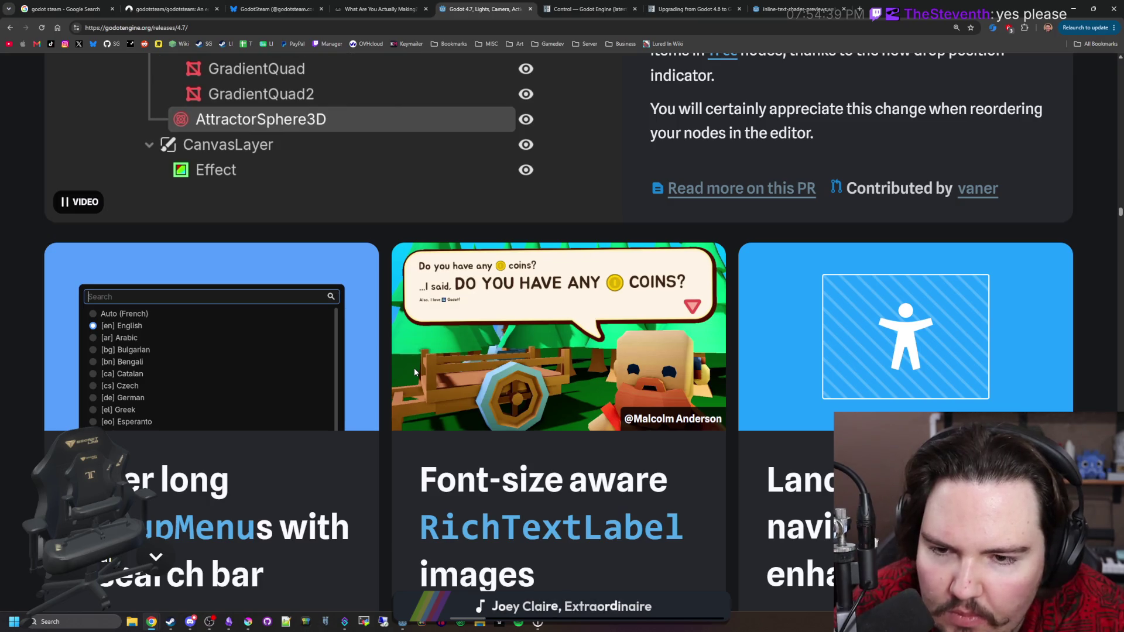
{"action": "scroll", "coordinate": [530, 308], "scroll_direction": "down", "scroll_amount": 1}
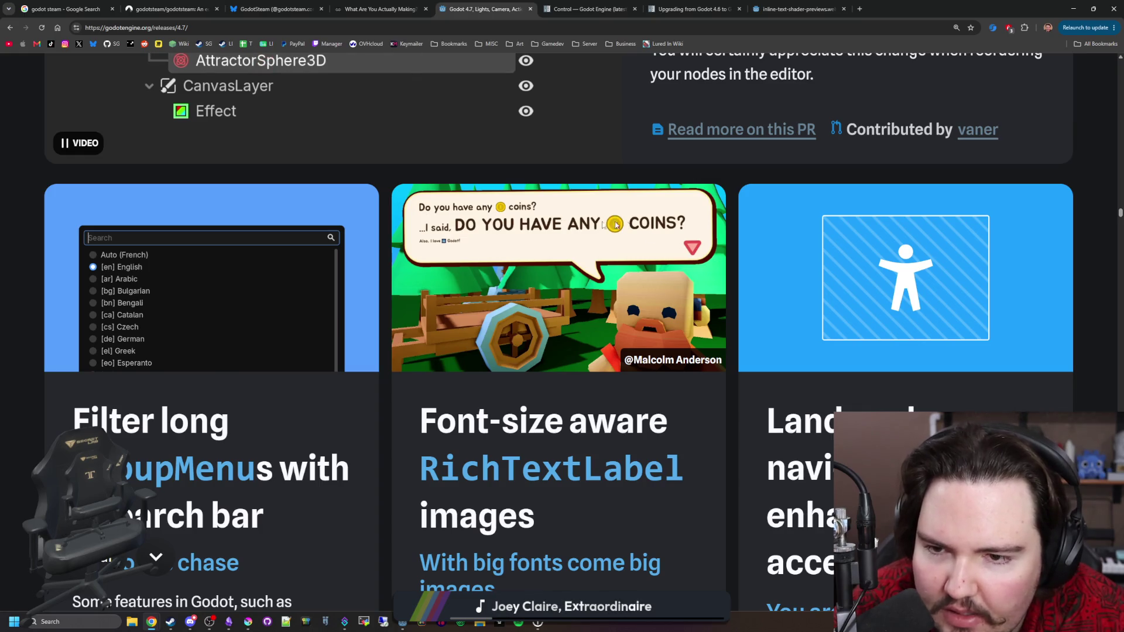
{"action": "scroll", "coordinate": [511, 211], "scroll_direction": "down", "scroll_amount": 2}
{"action": "mouse_move", "coordinate": [420, 302]}
{"action": "left_mouse_down"}
{"action": "mouse_move", "coordinate": [589, 386]}
{"action": "mouse_move", "coordinate": [589, 408]}
{"action": "left_mouse_up"}
{"action": "scroll", "coordinate": [589, 407], "scroll_direction": "down", "scroll_amount": 3}
{"action": "left_click", "coordinate": [522, 380]}
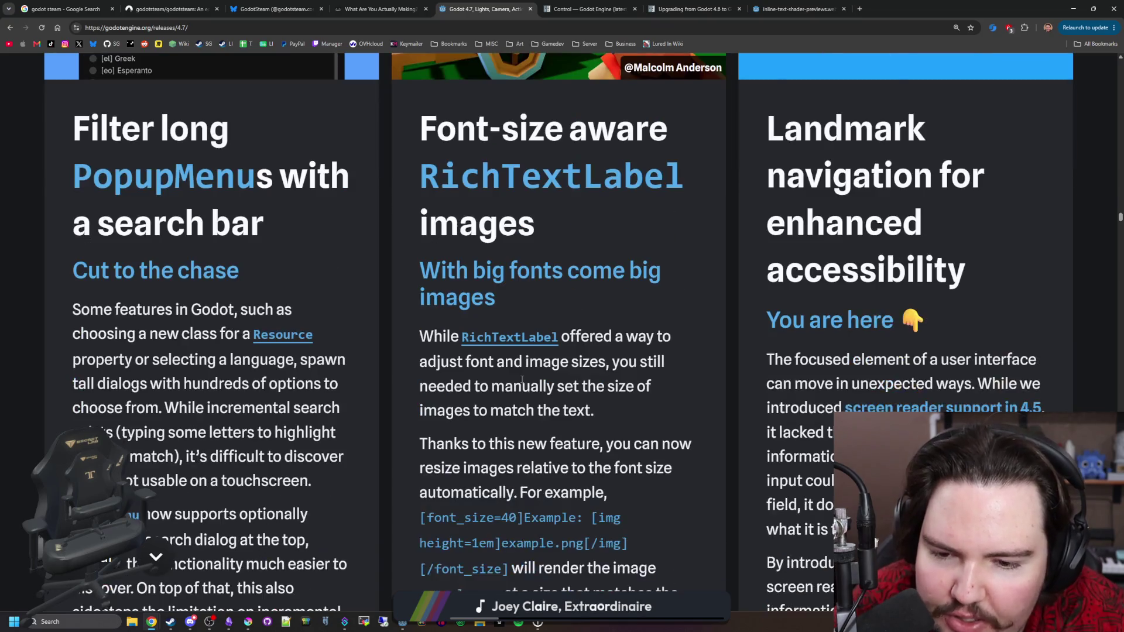
{"action": "scroll", "coordinate": [523, 379], "scroll_direction": "down", "scroll_amount": 3}
{"action": "scroll", "coordinate": [527, 380], "scroll_direction": "up", "scroll_amount": 8}
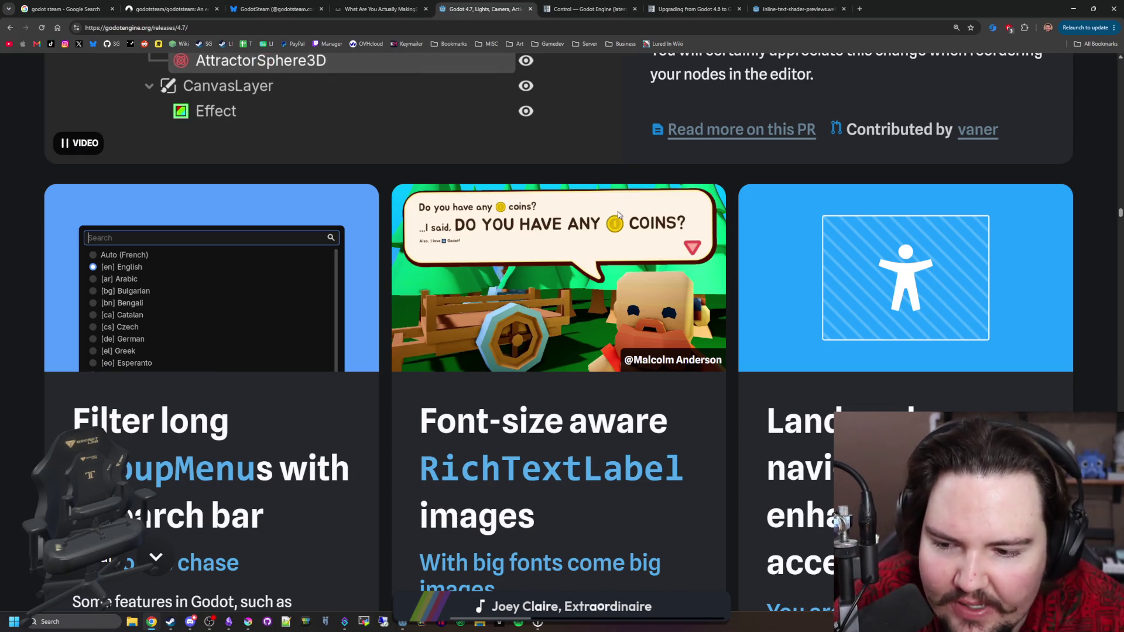
Step: Read the 1em code sample and landmark accessibility navigation card, reaching nearest-neighbor scaling
{"action": "scroll", "coordinate": [617, 229], "scroll_direction": "down", "scroll_amount": 7}
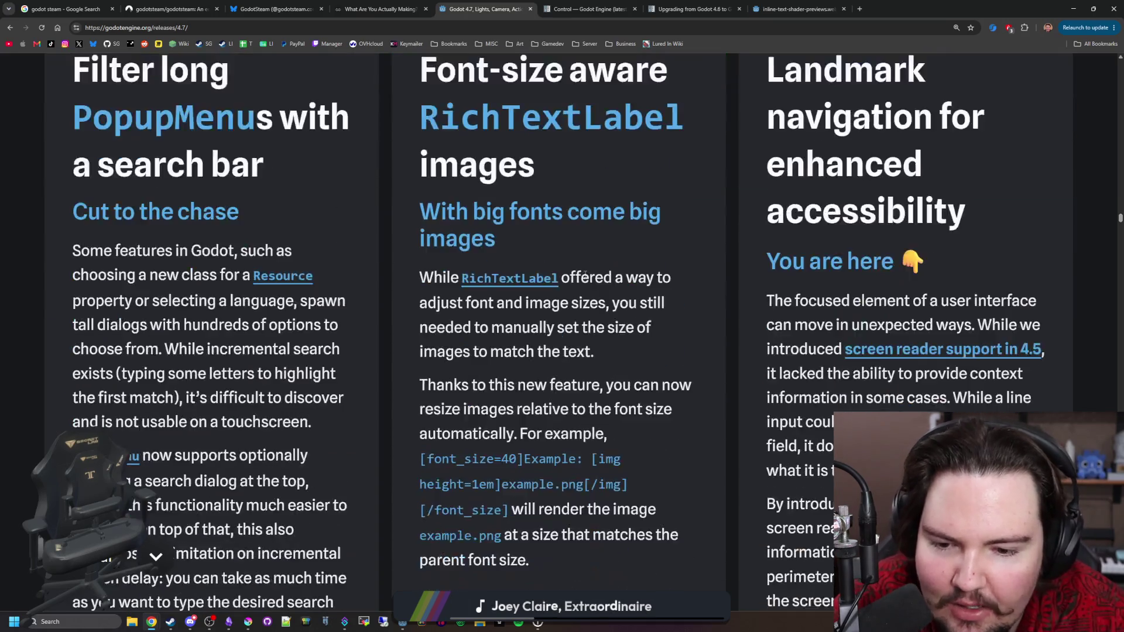
{"action": "left_click_drag", "start_coordinate": [474, 426], "coordinate": [496, 425]}
{"action": "left_click", "coordinate": [495, 425]}
{"action": "scroll", "coordinate": [525, 412], "scroll_direction": "down", "scroll_amount": 2}
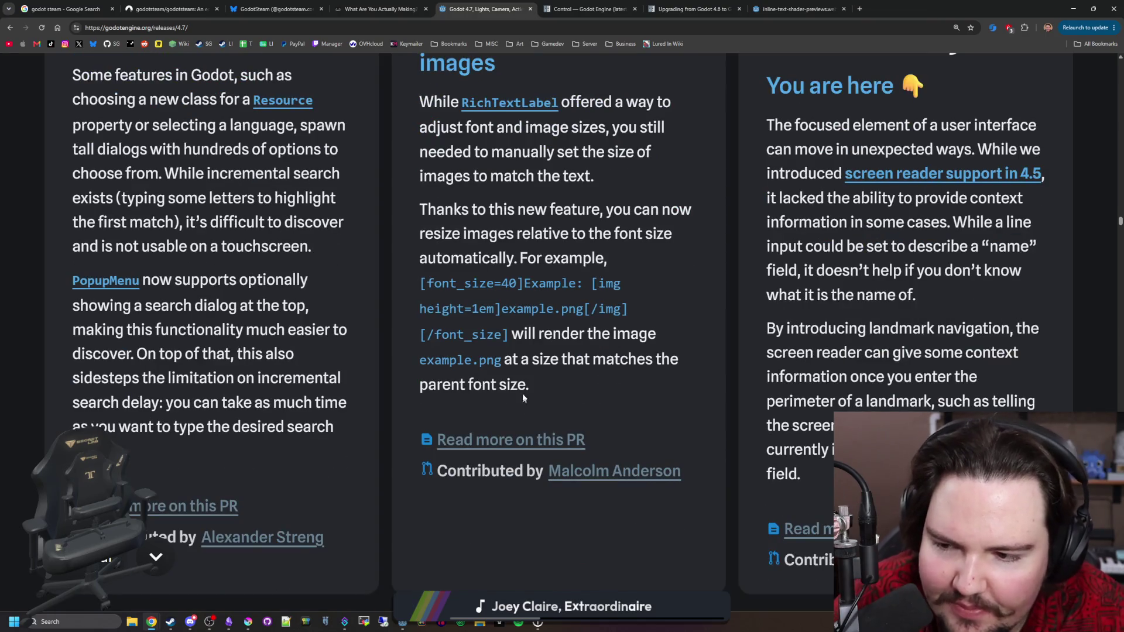
{"action": "scroll", "coordinate": [521, 390], "scroll_direction": "up", "scroll_amount": 7}
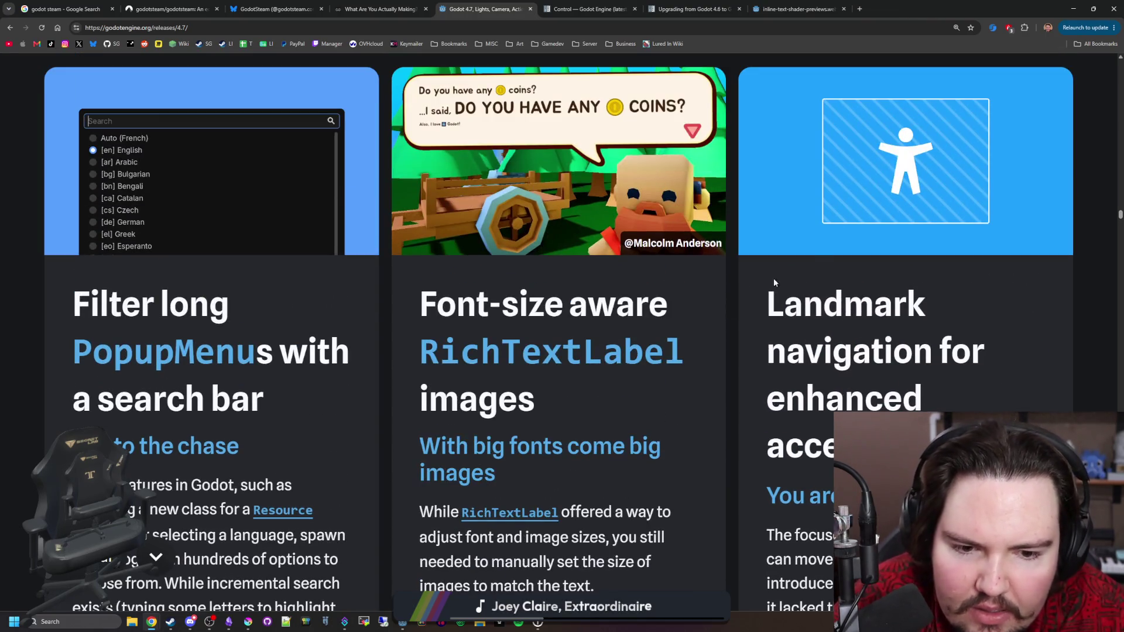
{"action": "scroll", "coordinate": [760, 283], "scroll_direction": "down", "scroll_amount": 14}
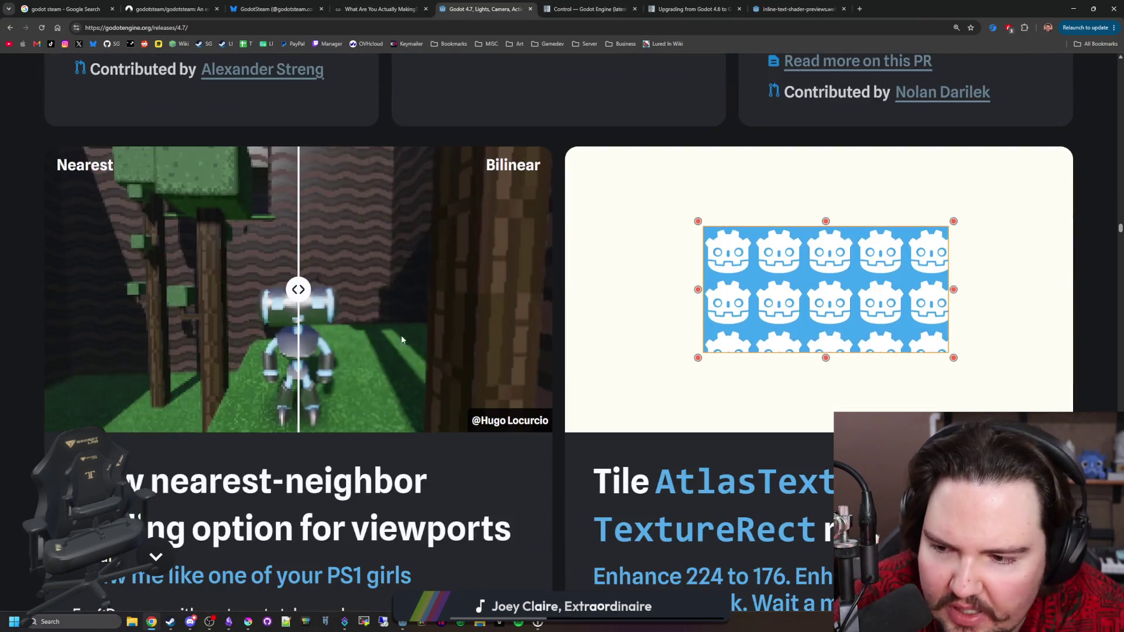
Step: Drag the demo image's slider to compare Nearest and Bilinear filtering
{"action": "mouse_move", "coordinate": [311, 300]}
{"action": "left_mouse_down"}
{"action": "mouse_move", "coordinate": [418, 292]}
{"action": "mouse_move", "coordinate": [94, 292]}
{"action": "mouse_move", "coordinate": [482, 293]}
{"action": "left_mouse_up"}
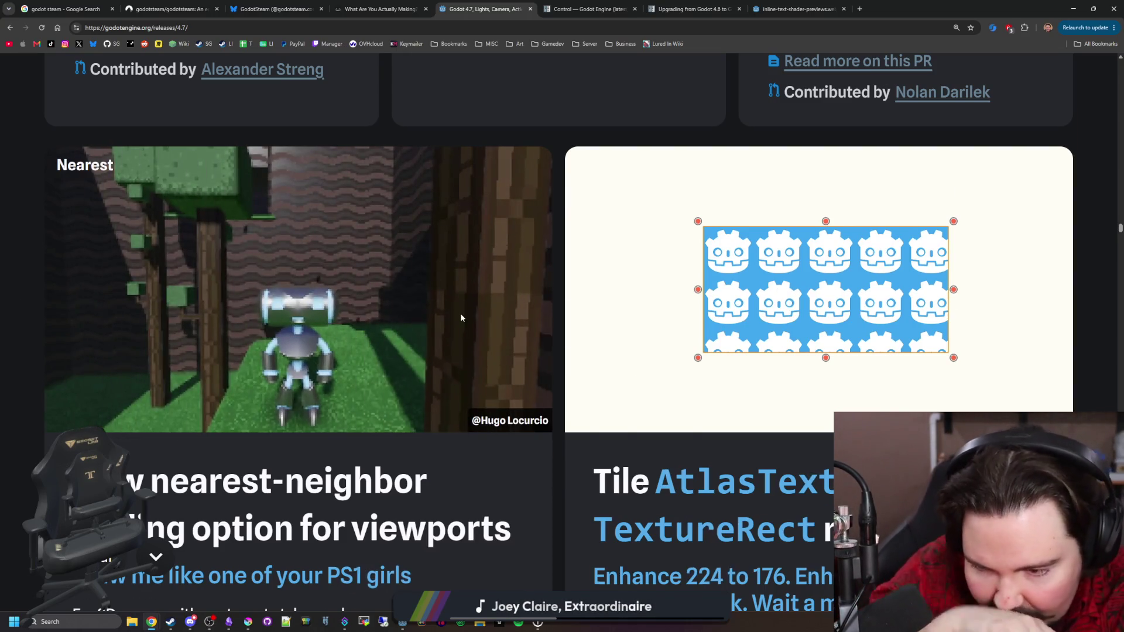
{"action": "scroll", "coordinate": [460, 317], "scroll_direction": "down", "scroll_amount": 3}
{"action": "scroll", "coordinate": [461, 317], "scroll_direction": "down", "scroll_amount": 2}
{"action": "scroll", "coordinate": [462, 319], "scroll_direction": "up", "scroll_amount": 6}
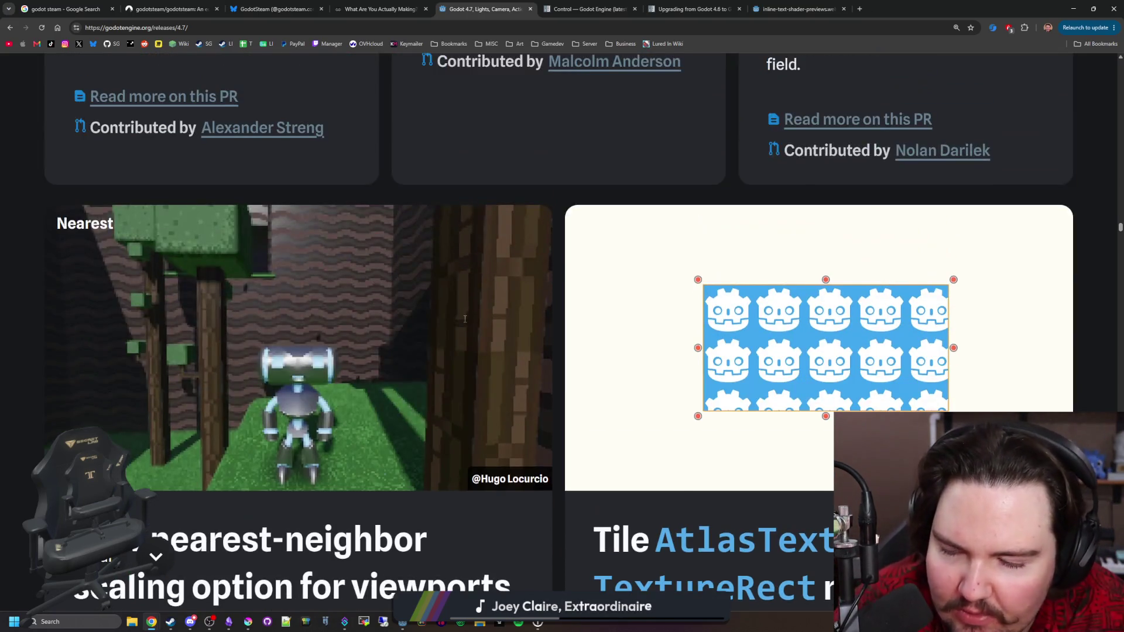
{"action": "scroll", "coordinate": [466, 322], "scroll_direction": "down", "scroll_amount": 1}
Step: Read down through the monospace font section to the Remote Scene Inspector and MeshLibrary cards
{"action": "scroll", "coordinate": [854, 320], "scroll_direction": "down", "scroll_amount": 2}
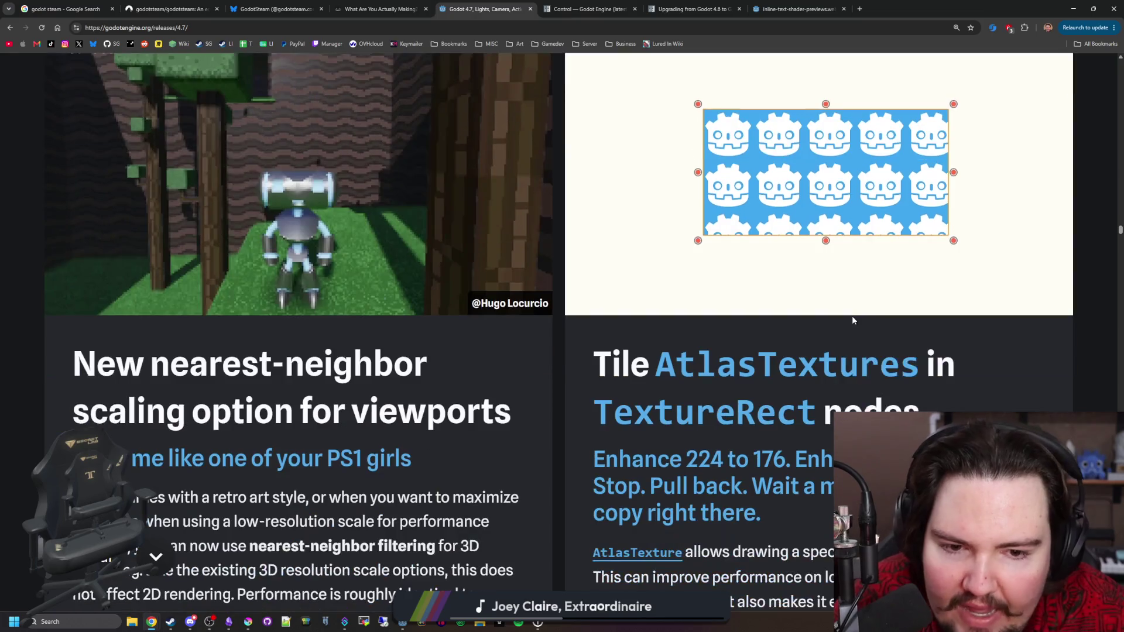
{"action": "scroll", "coordinate": [726, 337], "scroll_direction": "down", "scroll_amount": 2}
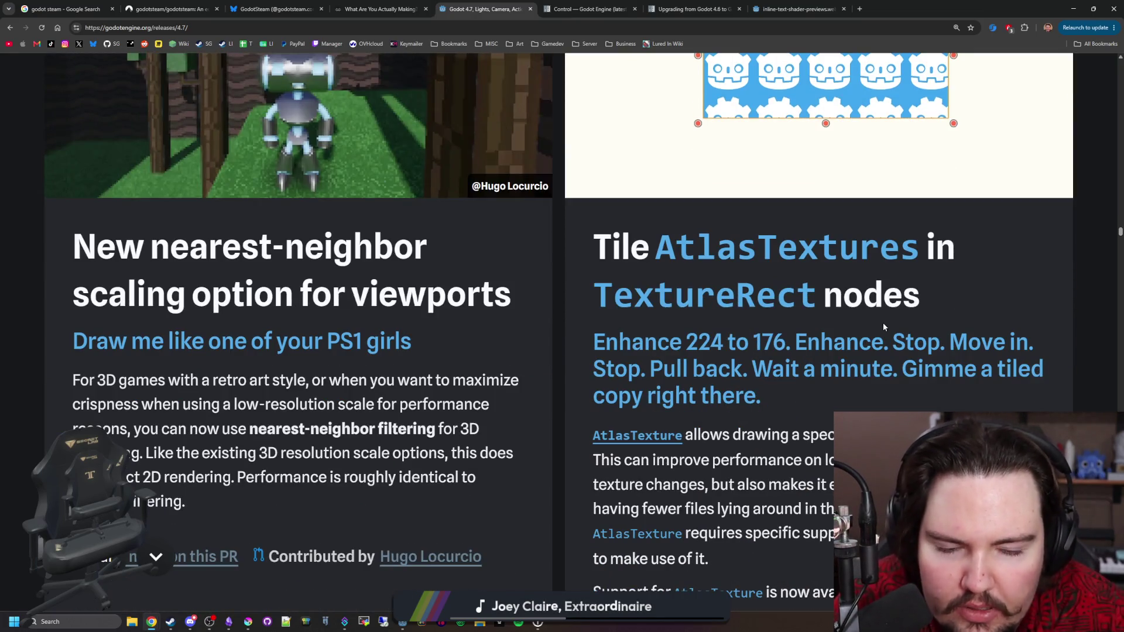
{"action": "scroll", "coordinate": [851, 353], "scroll_direction": "down", "scroll_amount": 7}
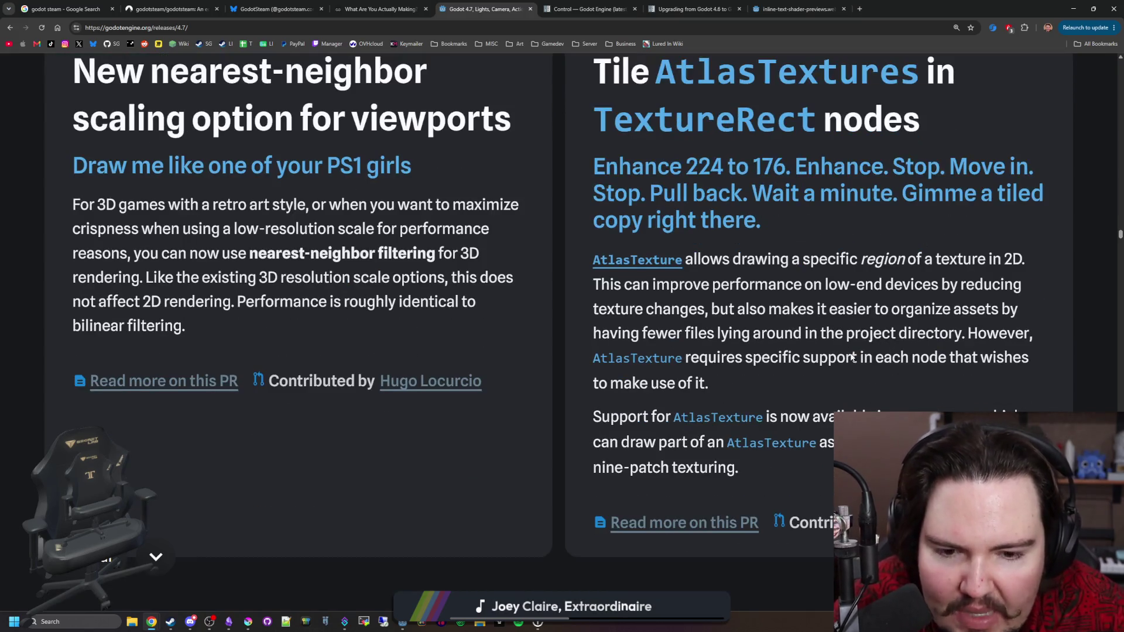
{"action": "scroll", "coordinate": [851, 357], "scroll_direction": "down", "scroll_amount": 7}
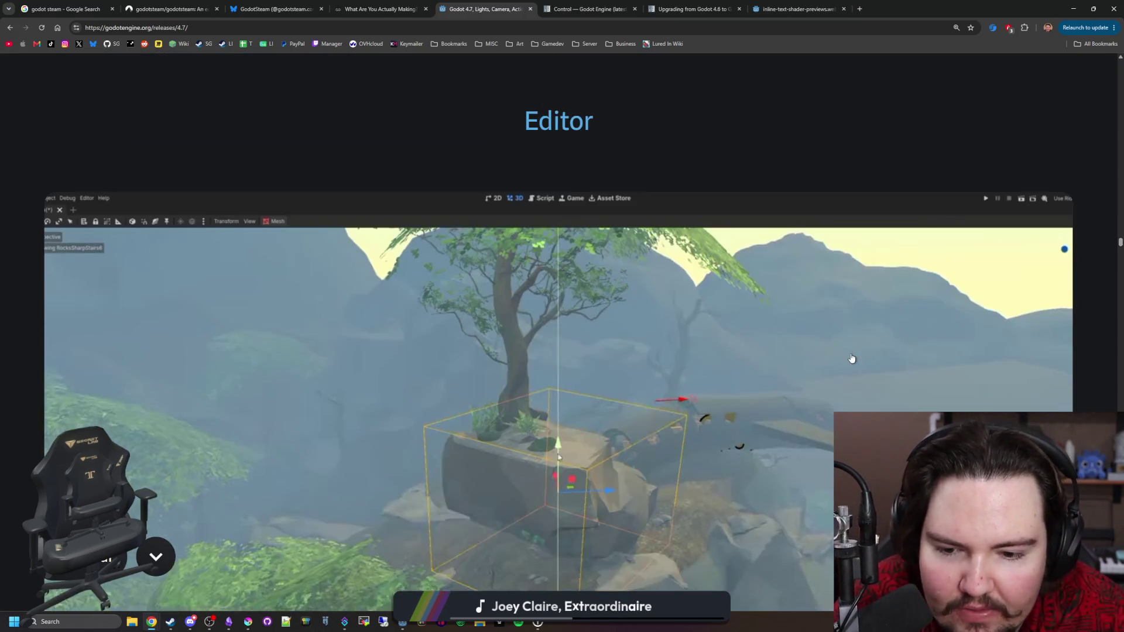
{"action": "scroll", "coordinate": [722, 365], "scroll_direction": "down", "scroll_amount": 2}
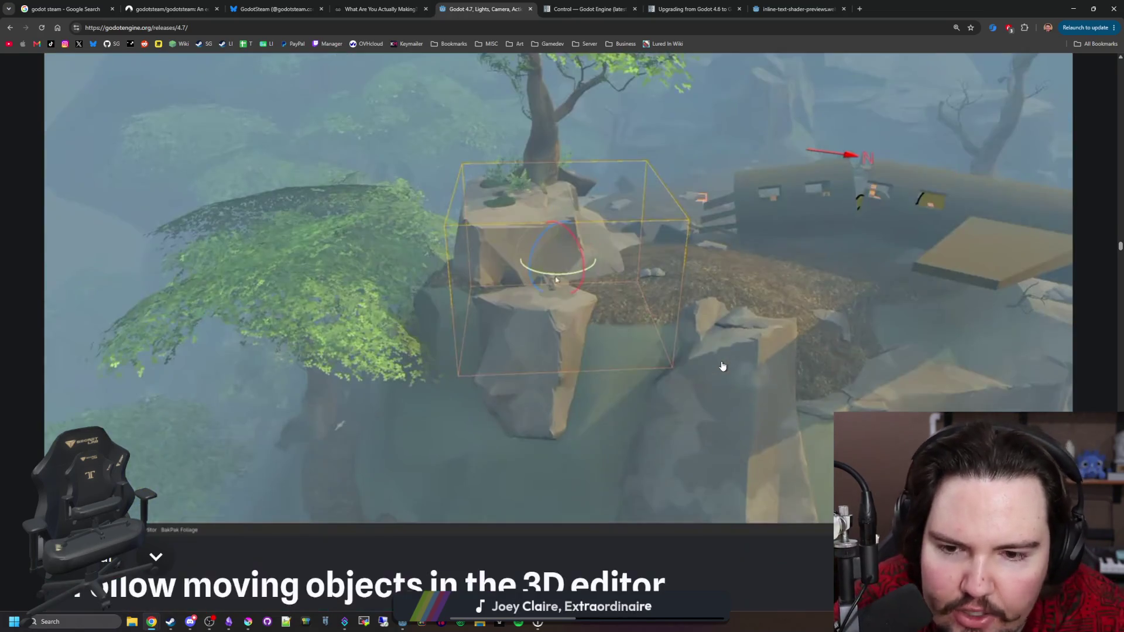
{"action": "scroll", "coordinate": [557, 302], "scroll_direction": "down", "scroll_amount": 10}
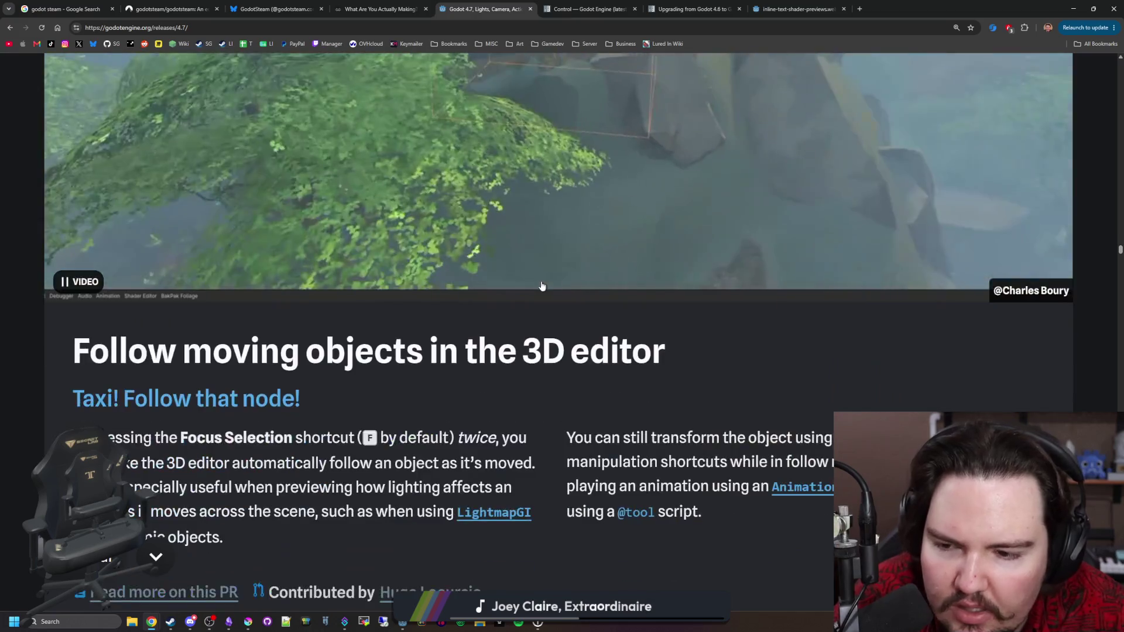
{"action": "scroll", "coordinate": [543, 285], "scroll_direction": "down", "scroll_amount": 1}
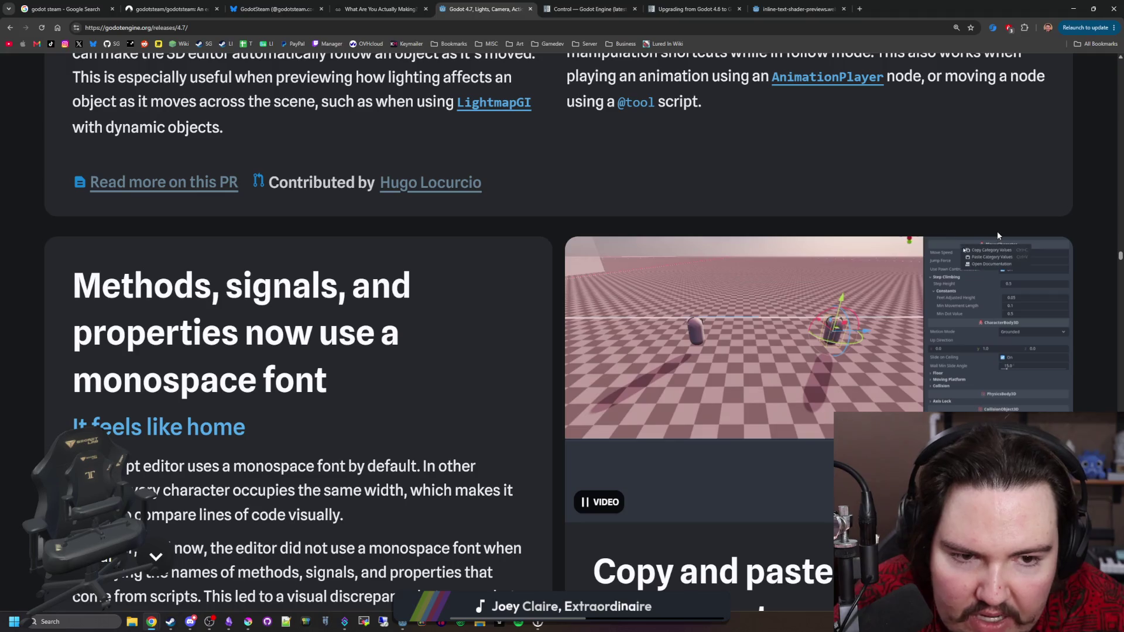
{"action": "scroll", "coordinate": [436, 344], "scroll_direction": "down", "scroll_amount": 7}
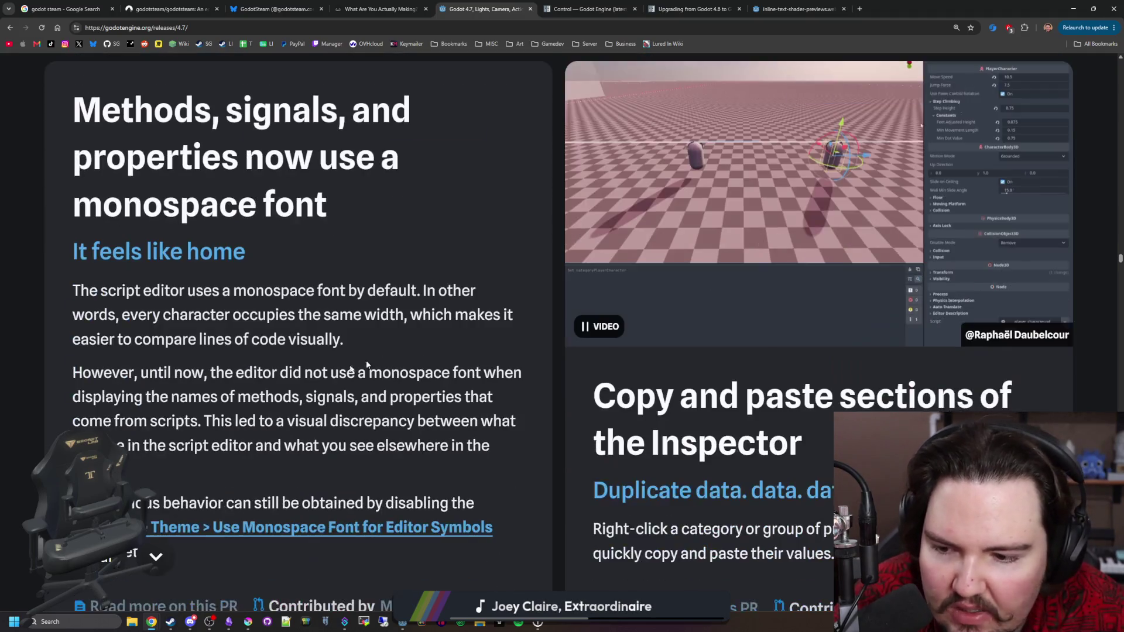
{"action": "scroll", "coordinate": [151, 437], "scroll_direction": "down", "scroll_amount": 3}
{"action": "scroll", "coordinate": [255, 399], "scroll_direction": "up", "scroll_amount": 10}
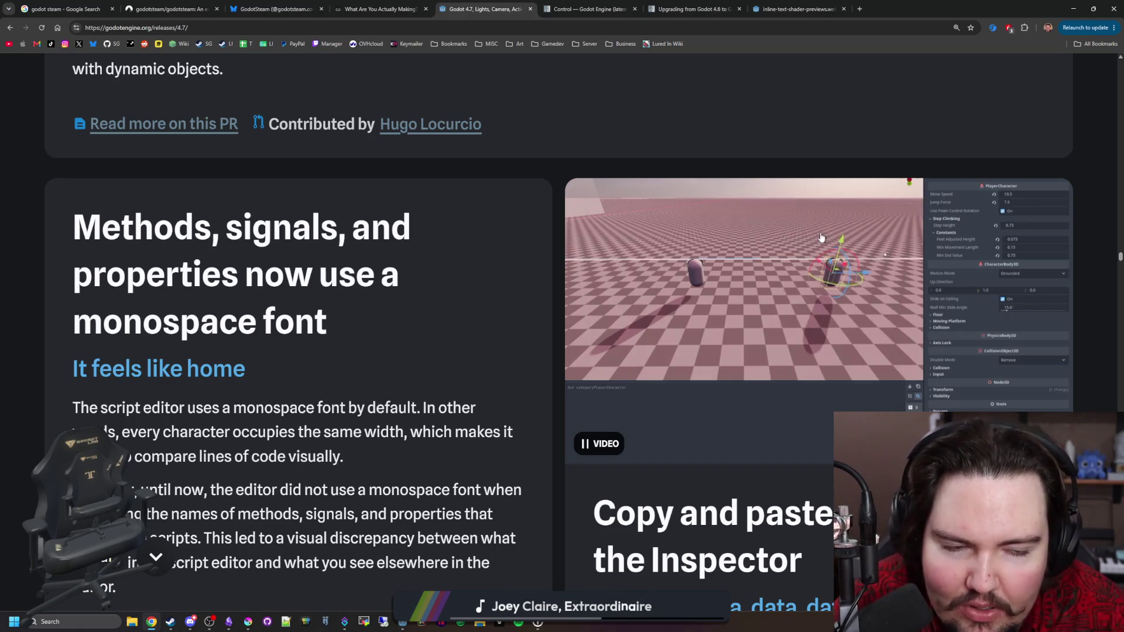
{"action": "scroll", "coordinate": [673, 294], "scroll_direction": "down", "scroll_amount": 15}
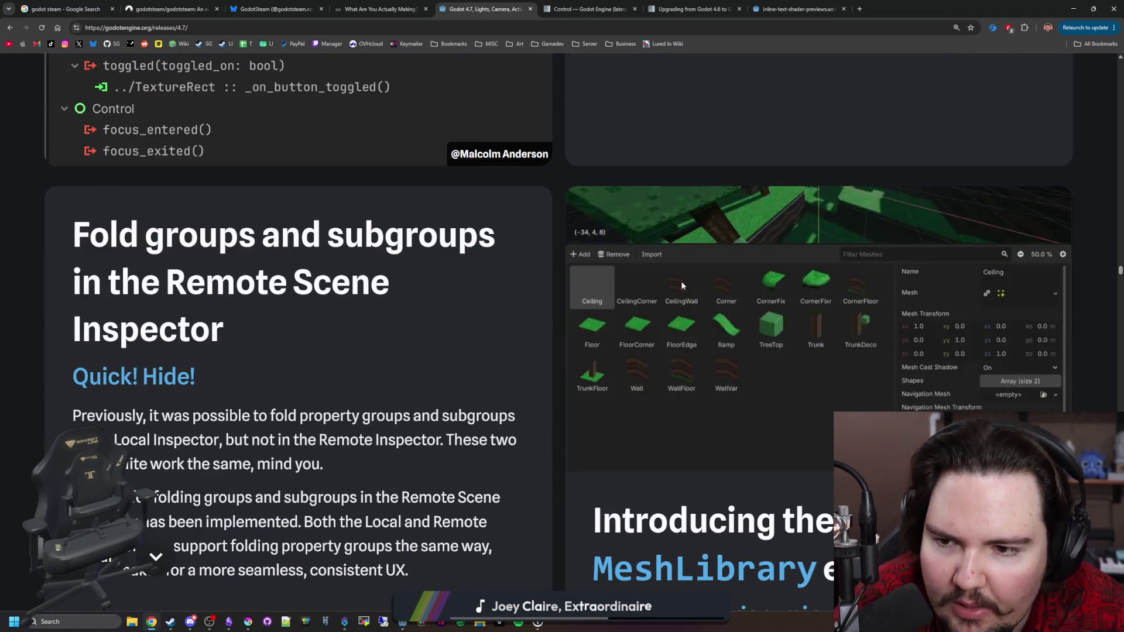
Step: Read the Fold groups heading and the MeshLibrary editor card
{"action": "left_click_drag", "start_coordinate": [167, 252], "coordinate": [357, 323]}
{"action": "left_click", "coordinate": [357, 324]}
{"action": "scroll", "coordinate": [359, 328], "scroll_direction": "down", "scroll_amount": 8}
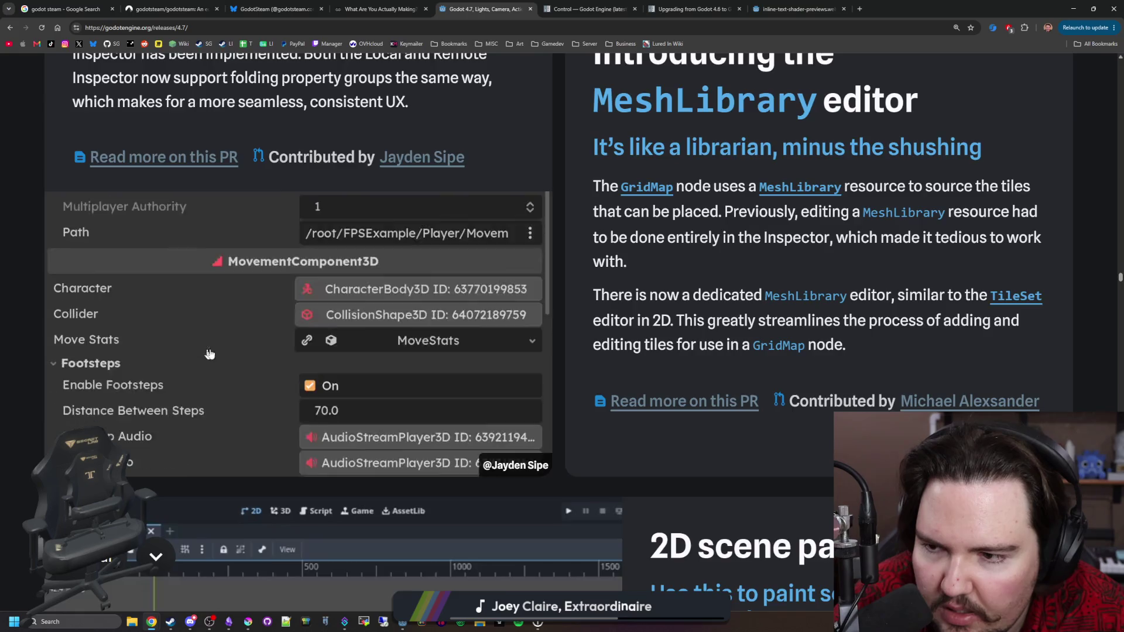
{"action": "scroll", "coordinate": [206, 353], "scroll_direction": "up", "scroll_amount": 4}
{"action": "scroll", "coordinate": [727, 349], "scroll_direction": "up", "scroll_amount": 4}
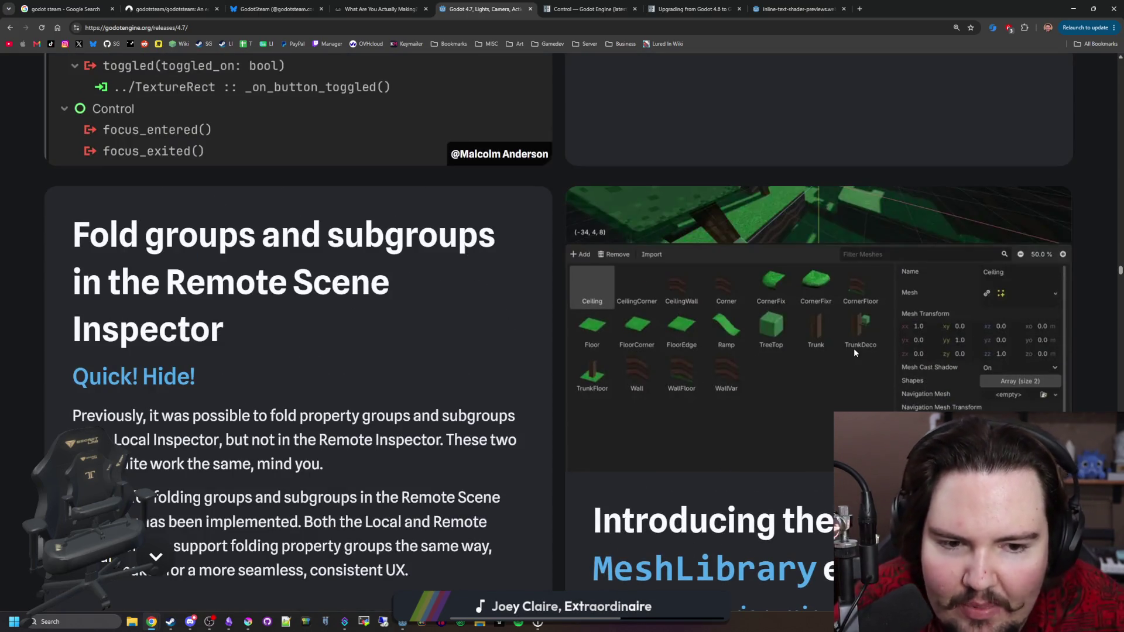
{"action": "scroll", "coordinate": [764, 305], "scroll_direction": "down", "scroll_amount": 3}
{"action": "scroll", "coordinate": [763, 309], "scroll_direction": "down", "scroll_amount": 10}
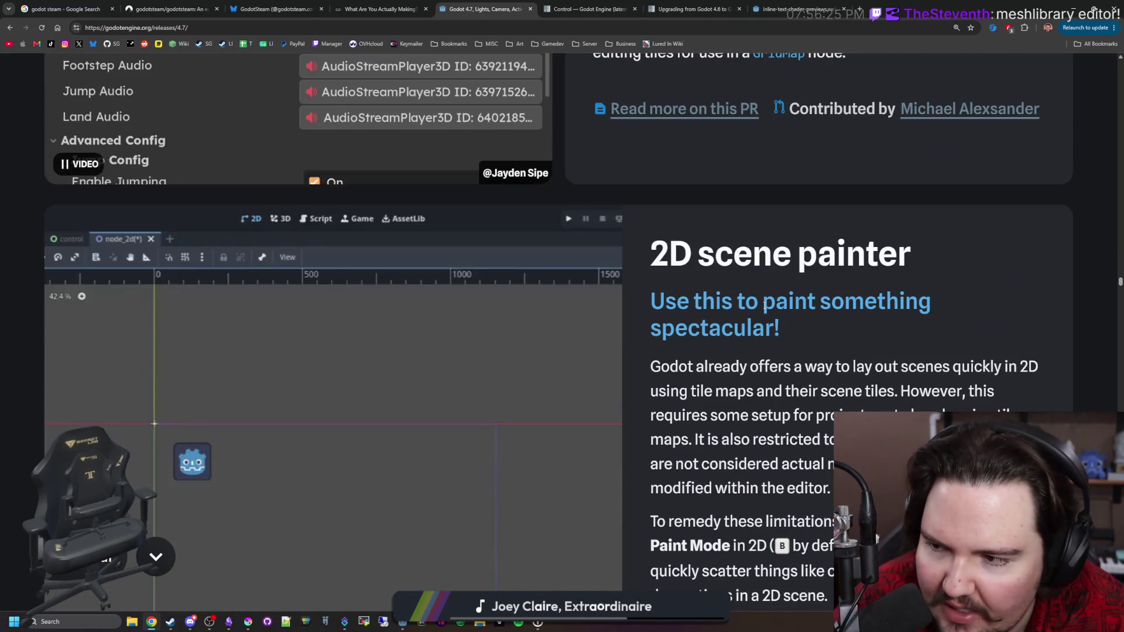
{"action": "scroll", "coordinate": [763, 306], "scroll_direction": "up", "scroll_amount": 10}
{"action": "scroll", "coordinate": [763, 309], "scroll_direction": "up", "scroll_amount": 7}
{"action": "scroll", "coordinate": [760, 286], "scroll_direction": "down", "scroll_amount": 1}
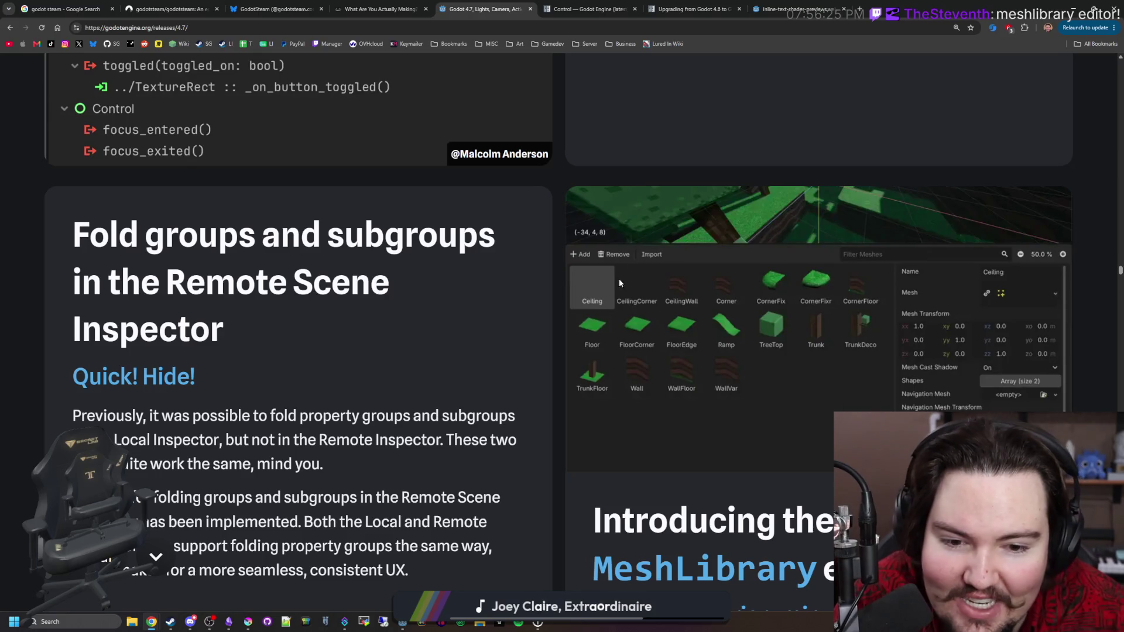
{"action": "scroll", "coordinate": [640, 290], "scroll_direction": "down", "scroll_amount": 6}
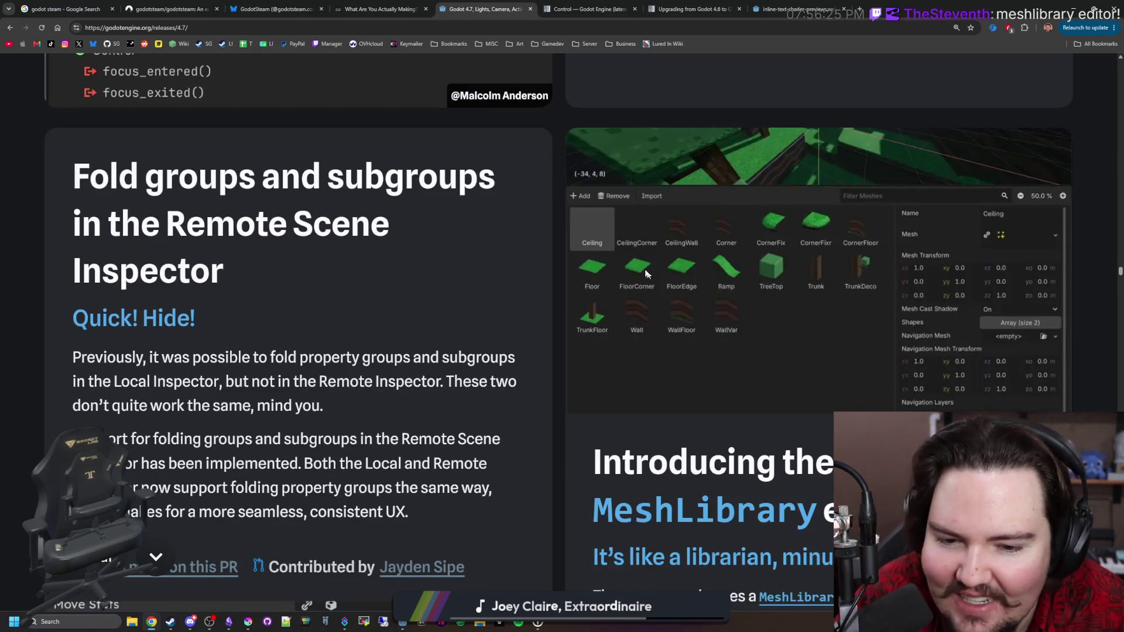
{"action": "scroll", "coordinate": [647, 188], "scroll_direction": "down", "scroll_amount": 9}
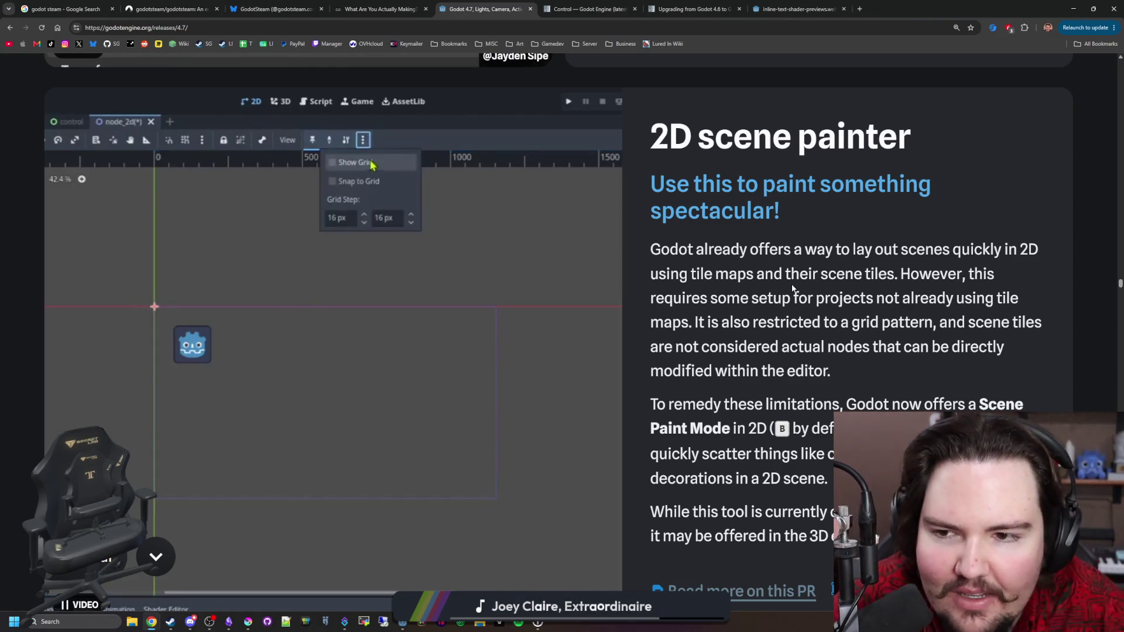
{"action": "scroll", "coordinate": [775, 284], "scroll_direction": "up", "scroll_amount": 6}
{"action": "scroll", "coordinate": [775, 283], "scroll_direction": "up", "scroll_amount": 6}
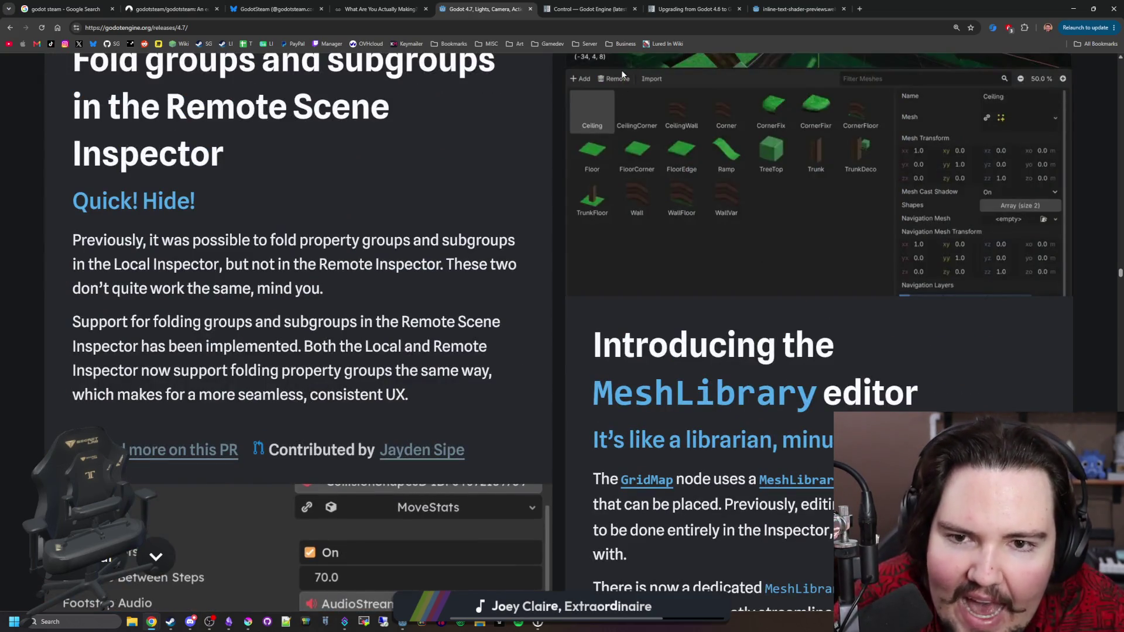
Step: Continue past the 2D scene painter, Project Manager and trackball cards to the Documentation section
{"action": "scroll", "coordinate": [794, 282], "scroll_direction": "down", "scroll_amount": 9}
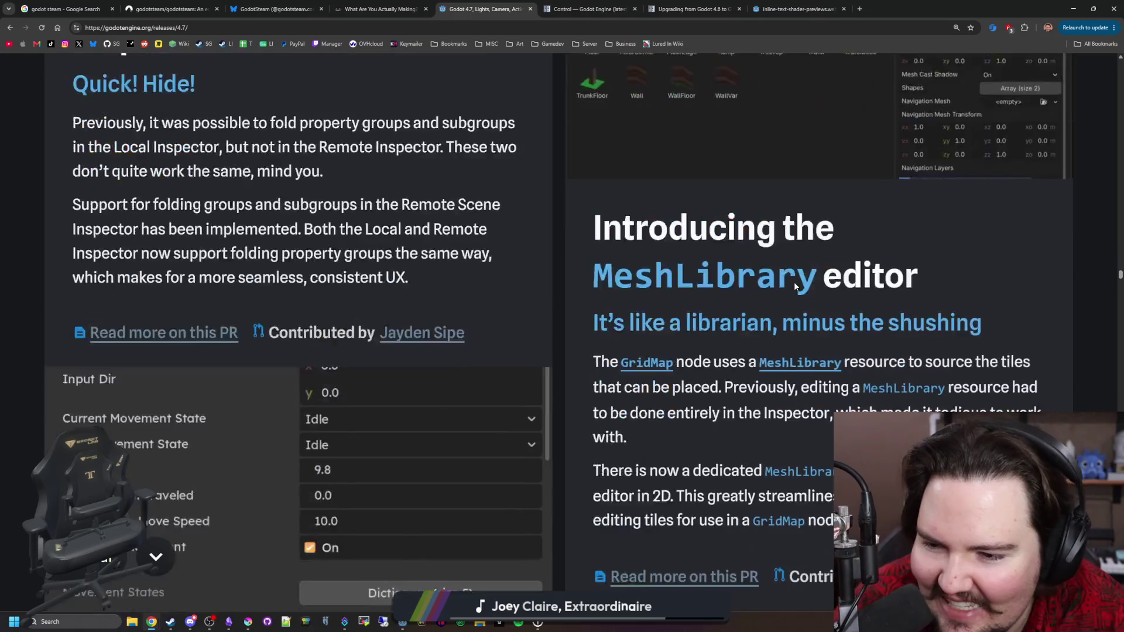
{"action": "scroll", "coordinate": [820, 280], "scroll_direction": "down", "scroll_amount": 3}
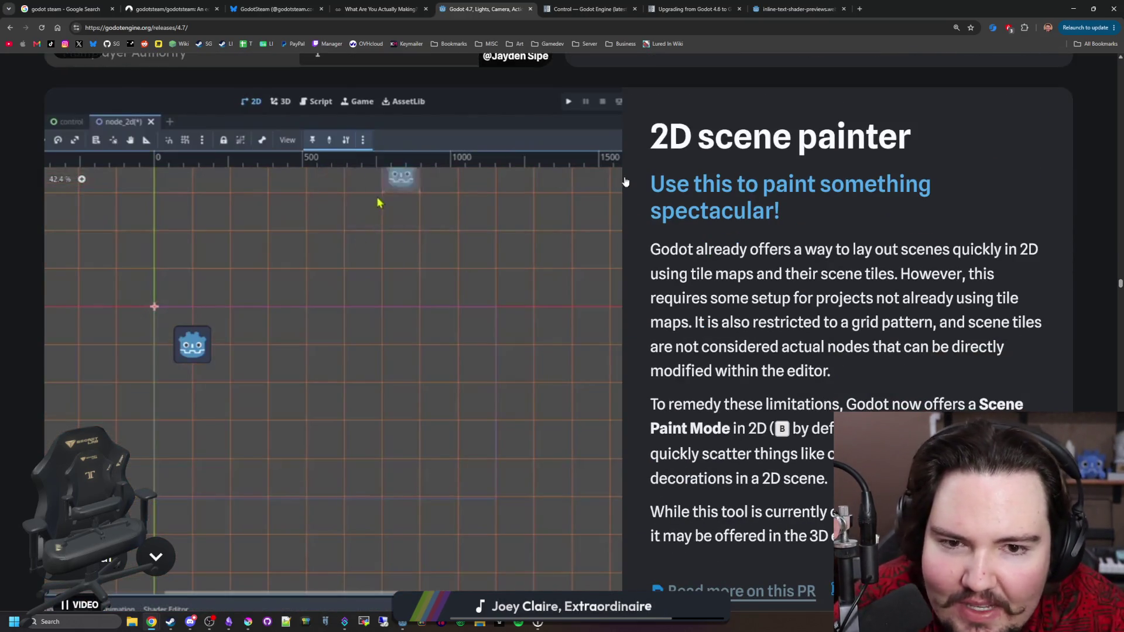
{"action": "scroll", "coordinate": [479, 307], "scroll_direction": "down", "scroll_amount": 2}
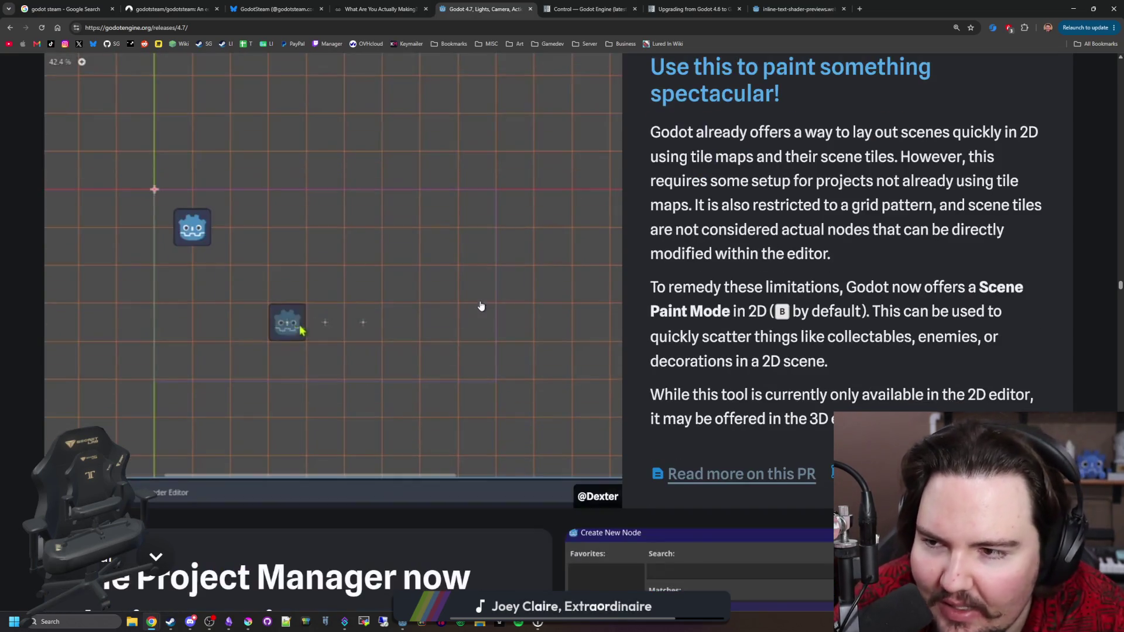
{"action": "scroll", "coordinate": [492, 298], "scroll_direction": "down", "scroll_amount": 3}
{"action": "scroll", "coordinate": [550, 246], "scroll_direction": "down", "scroll_amount": 3}
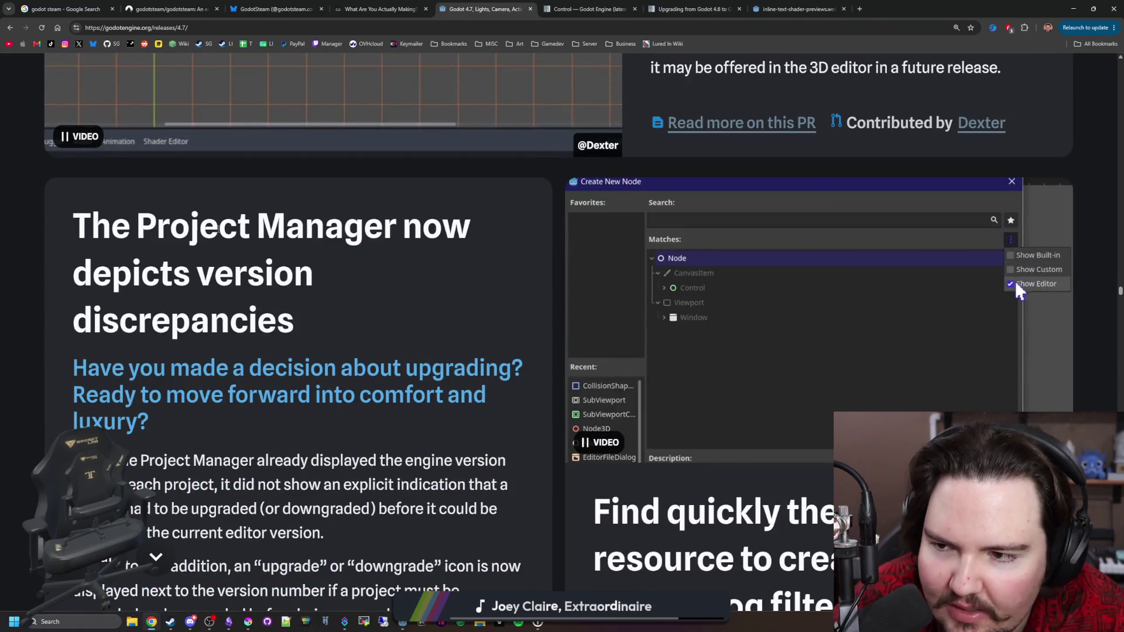
{"action": "scroll", "coordinate": [354, 521], "scroll_direction": "down", "scroll_amount": 8}
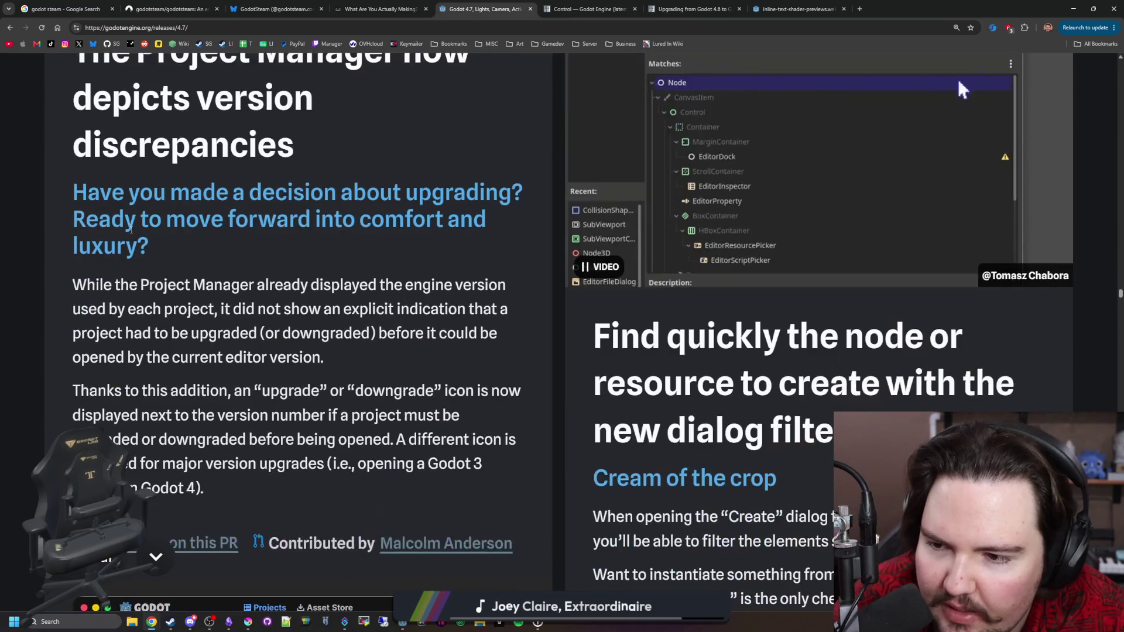
{"action": "scroll", "coordinate": [389, 311], "scroll_direction": "up", "scroll_amount": 6}
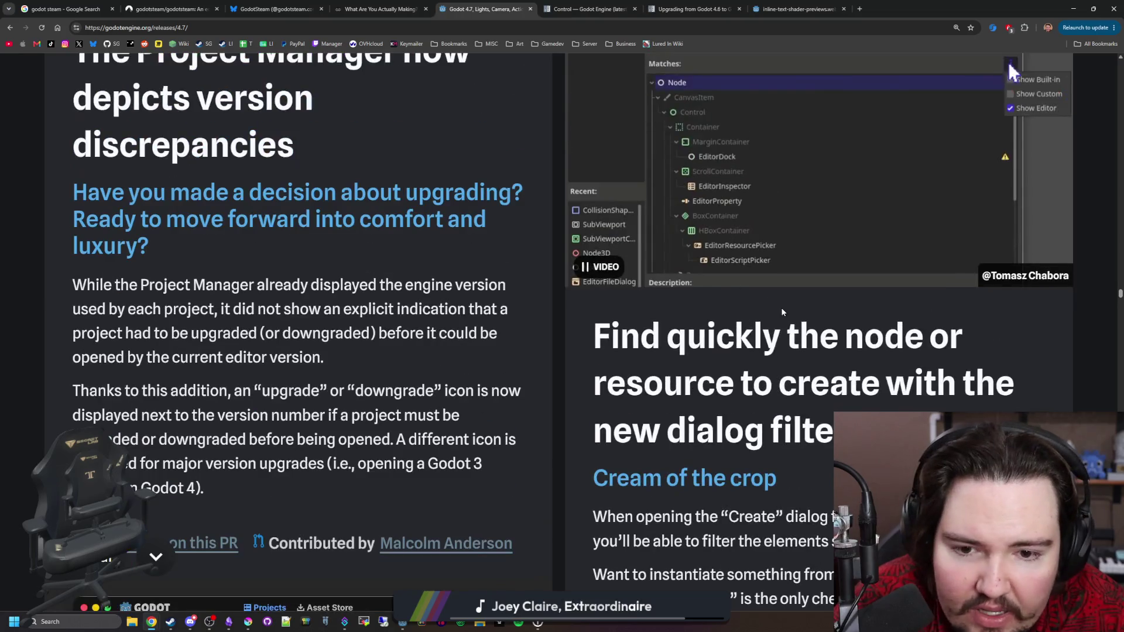
{"action": "scroll", "coordinate": [781, 307], "scroll_direction": "down", "scroll_amount": 4}
{"action": "scroll", "coordinate": [781, 307], "scroll_direction": "up", "scroll_amount": 1}
{"action": "scroll", "coordinate": [801, 312], "scroll_direction": "up", "scroll_amount": 4}
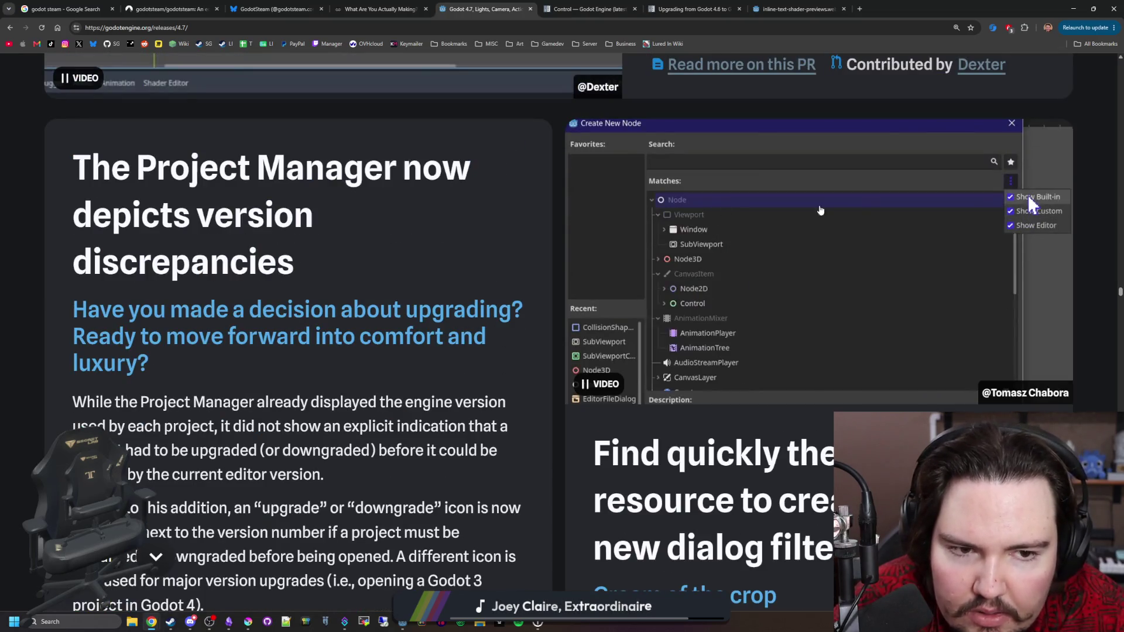
{"action": "scroll", "coordinate": [1034, 251], "scroll_direction": "down", "scroll_amount": 14}
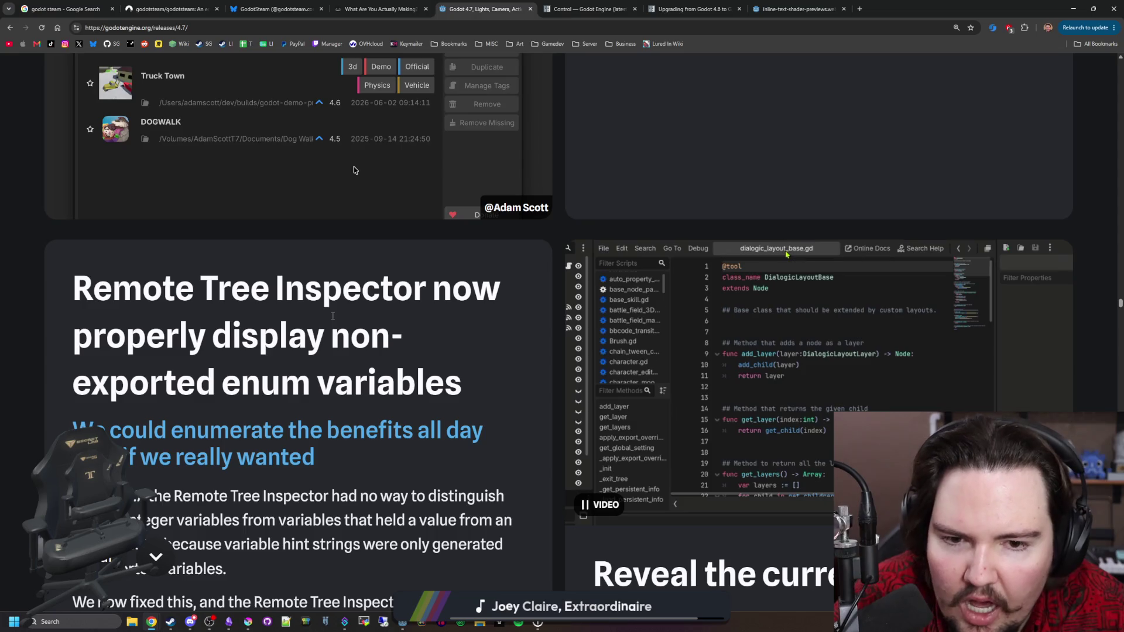
{"action": "scroll", "coordinate": [334, 316], "scroll_direction": "down", "scroll_amount": 7}
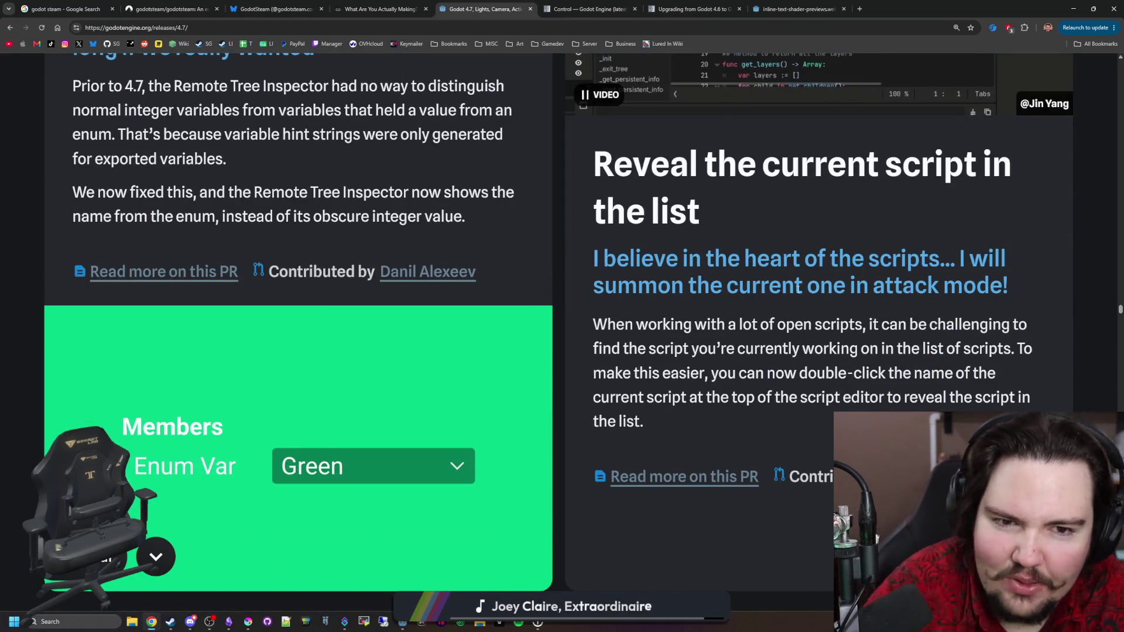
{"action": "scroll", "coordinate": [799, 289], "scroll_direction": "down", "scroll_amount": 5}
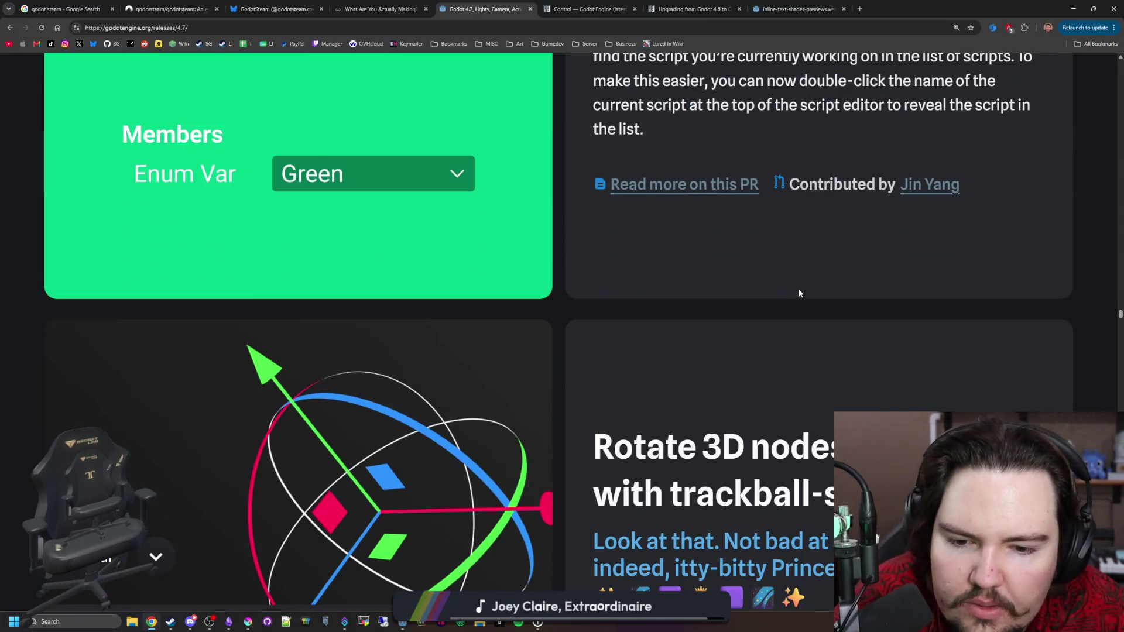
{"action": "scroll", "coordinate": [798, 289], "scroll_direction": "up", "scroll_amount": 9}
{"action": "scroll", "coordinate": [799, 101], "scroll_direction": "up", "scroll_amount": 1}
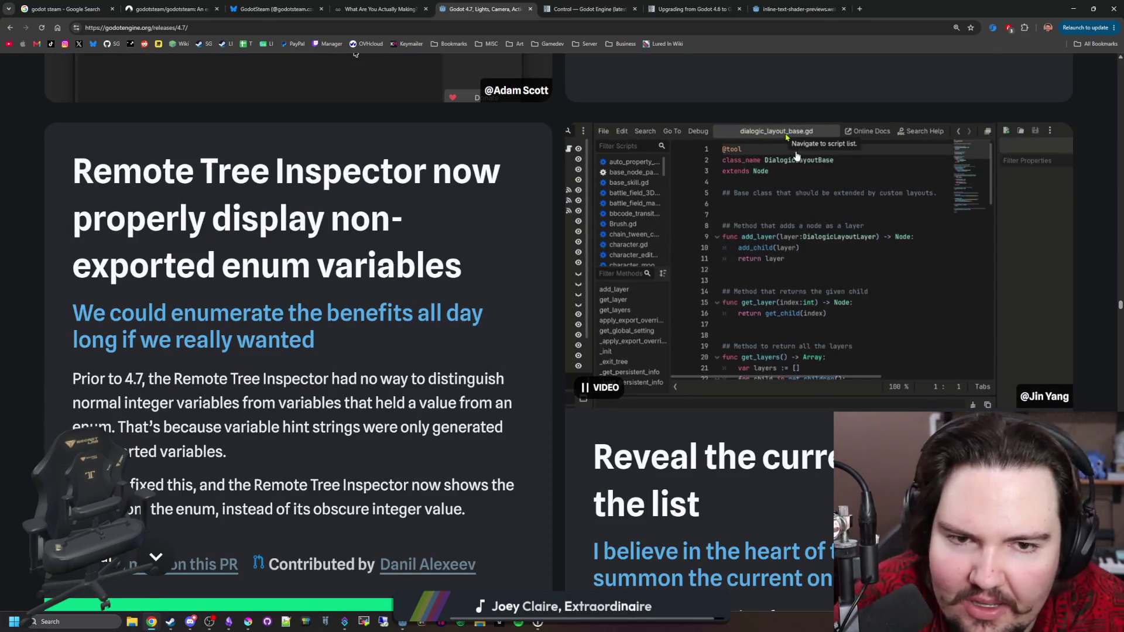
{"action": "scroll", "coordinate": [787, 288], "scroll_direction": "down", "scroll_amount": 13}
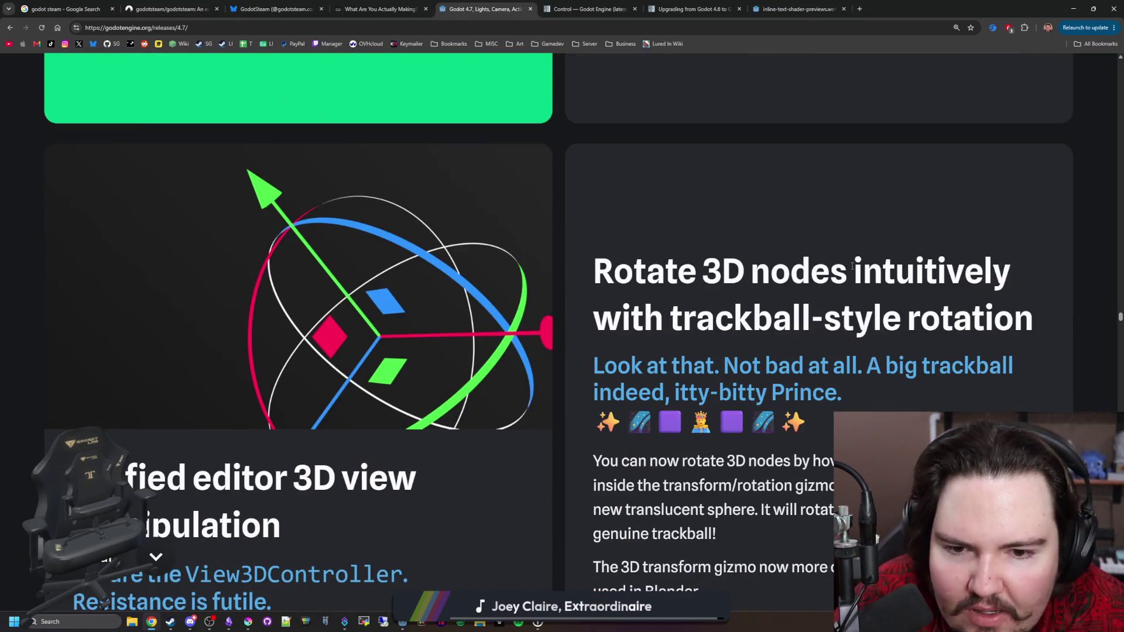
{"action": "scroll", "coordinate": [852, 267], "scroll_direction": "down", "scroll_amount": 8}
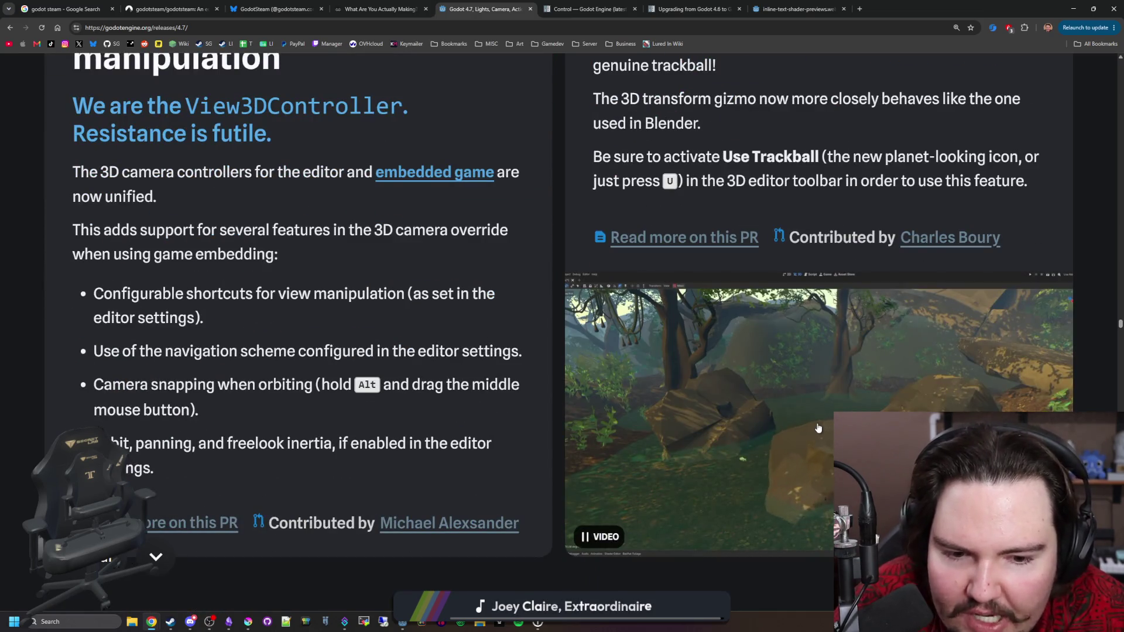
{"action": "scroll", "coordinate": [638, 351], "scroll_direction": "down", "scroll_amount": 8}
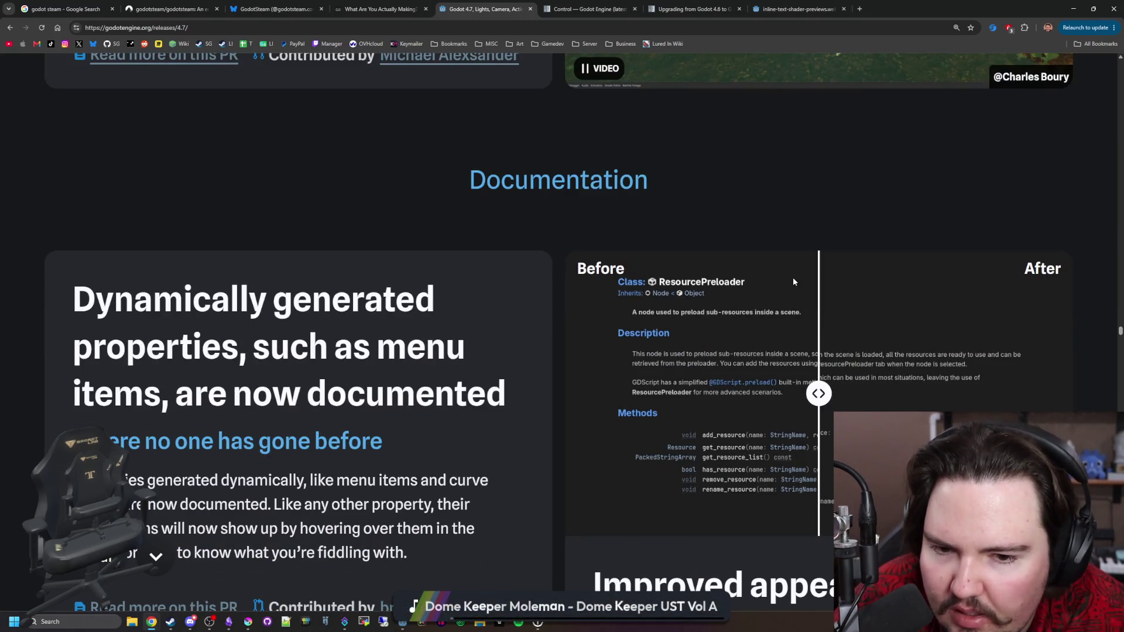
Step: Slide the documentation comparison fully to After, then read on to the built-in help card
{"action": "left_click_drag", "start_coordinate": [819, 393], "coordinate": [588, 406]}
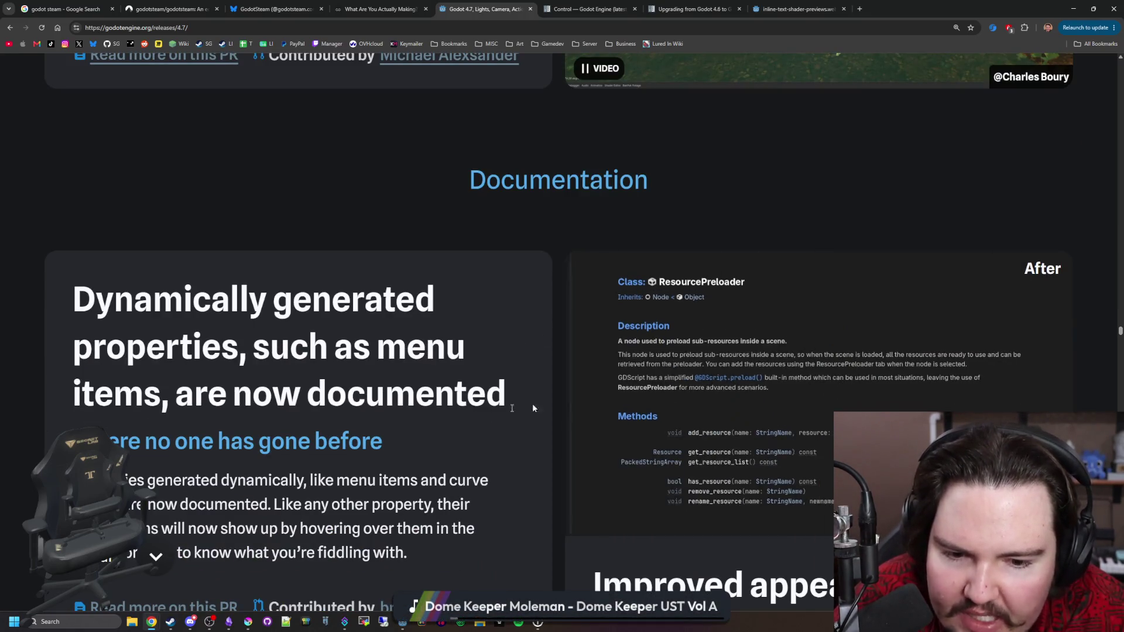
{"action": "scroll", "coordinate": [243, 372], "scroll_direction": "down", "scroll_amount": 4}
{"action": "scroll", "coordinate": [243, 373], "scroll_direction": "down", "scroll_amount": 4}
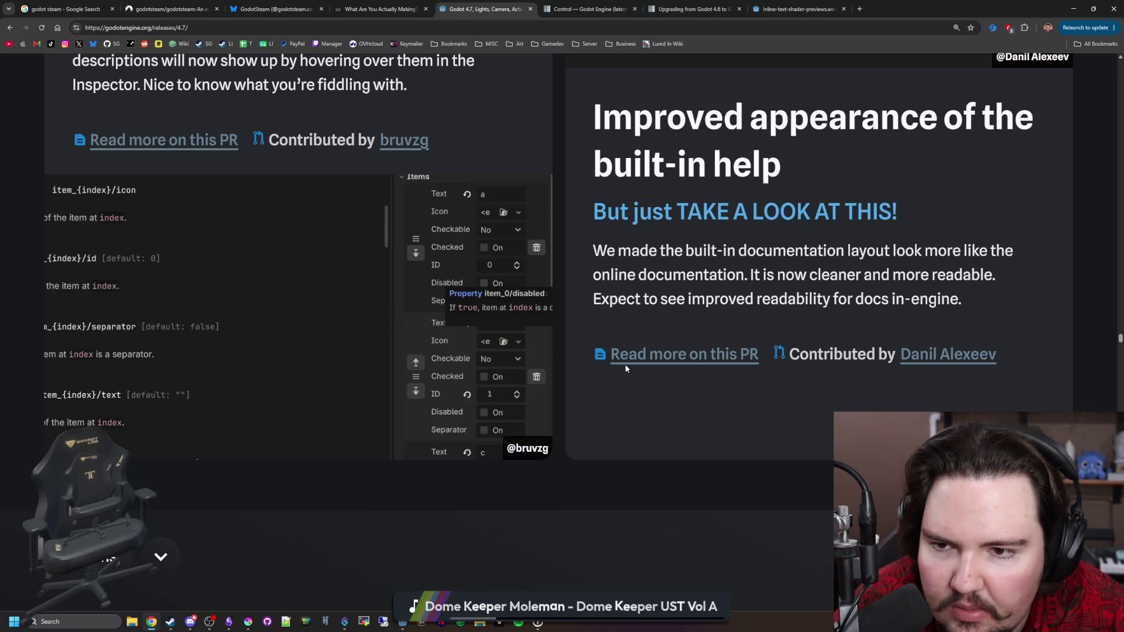
{"action": "scroll", "coordinate": [795, 378], "scroll_direction": "up", "scroll_amount": 1}
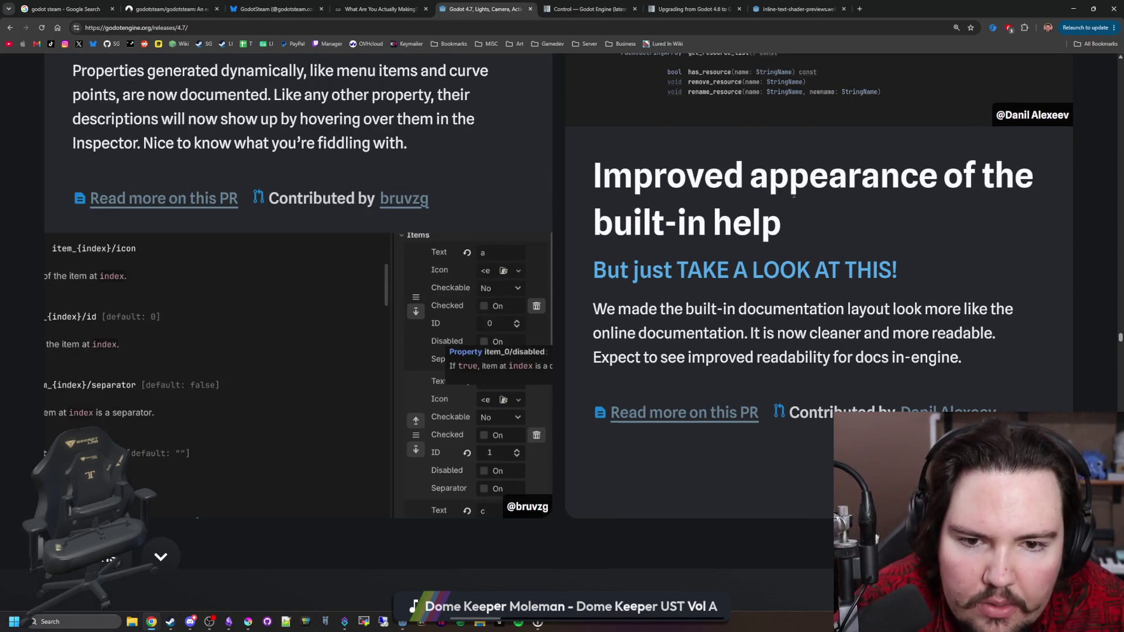
{"action": "scroll", "coordinate": [794, 195], "scroll_direction": "up", "scroll_amount": 5}
{"action": "scroll", "coordinate": [747, 290], "scroll_direction": "down", "scroll_amount": 20}
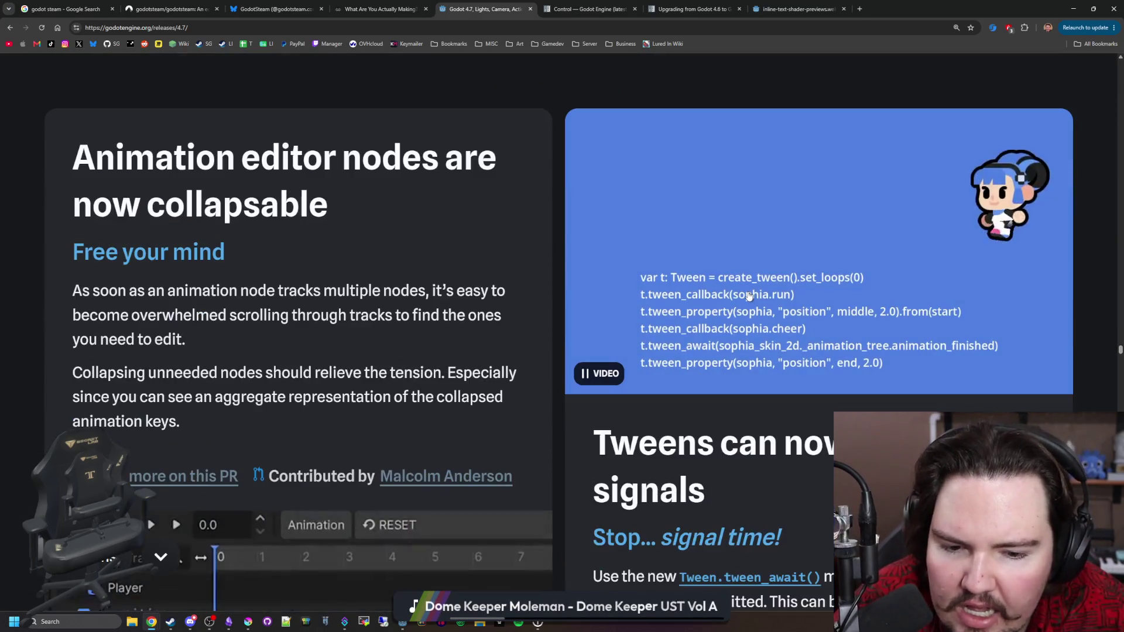
Step: Read past the Animation editor and Tweens cards down to the Export templates card
{"action": "scroll", "coordinate": [781, 439], "scroll_direction": "down", "scroll_amount": 1}
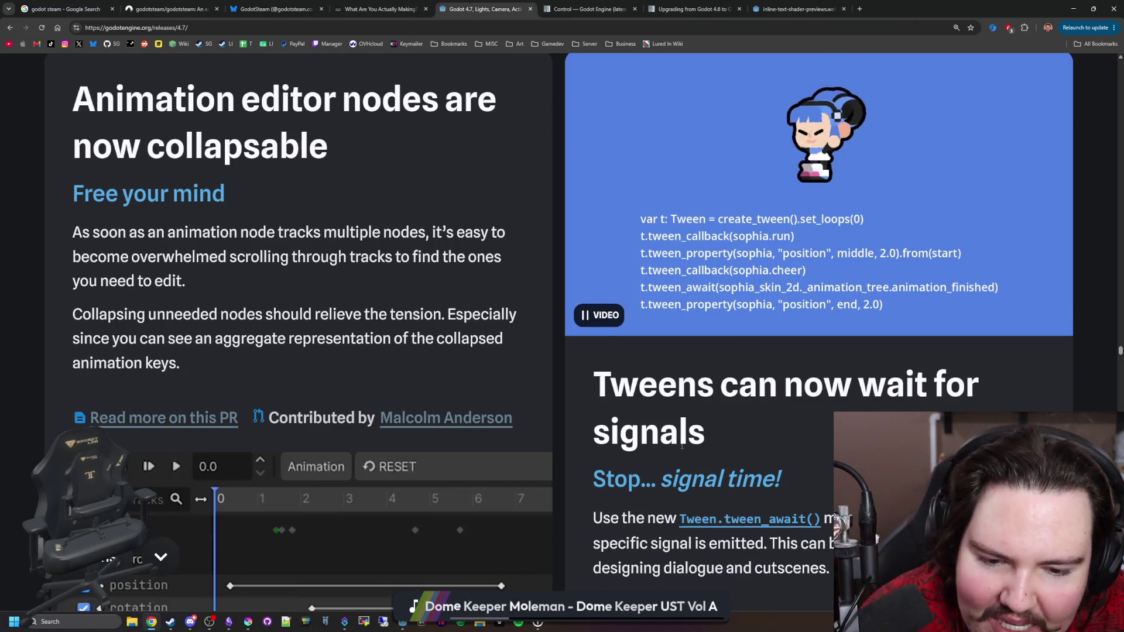
{"action": "scroll", "coordinate": [682, 446], "scroll_direction": "down", "scroll_amount": 1}
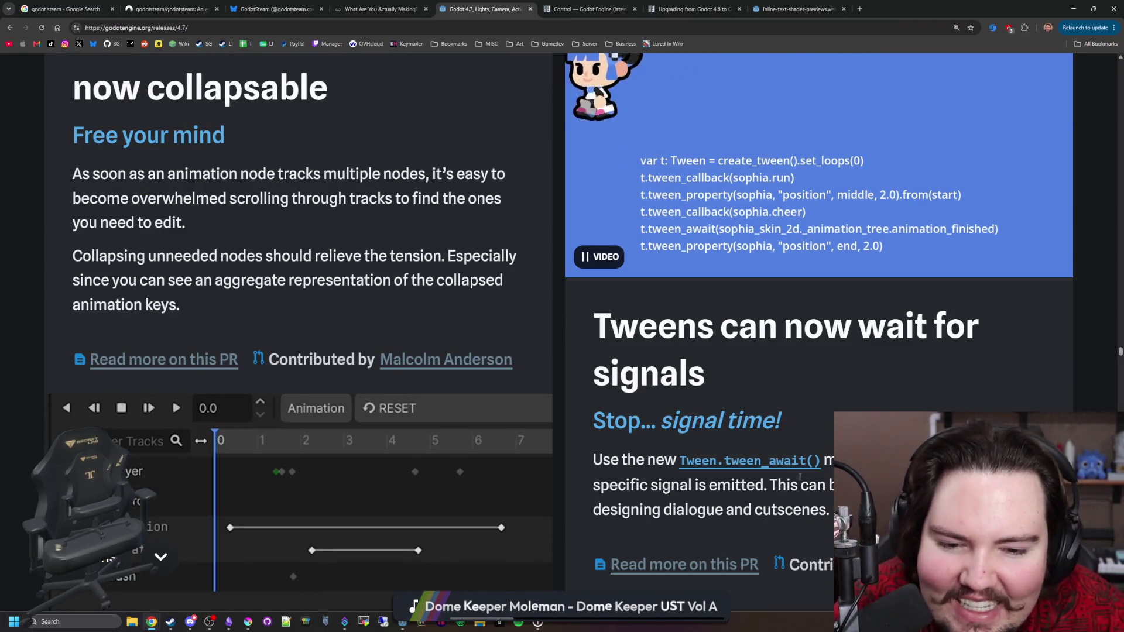
{"action": "scroll", "coordinate": [719, 272], "scroll_direction": "up", "scroll_amount": 1}
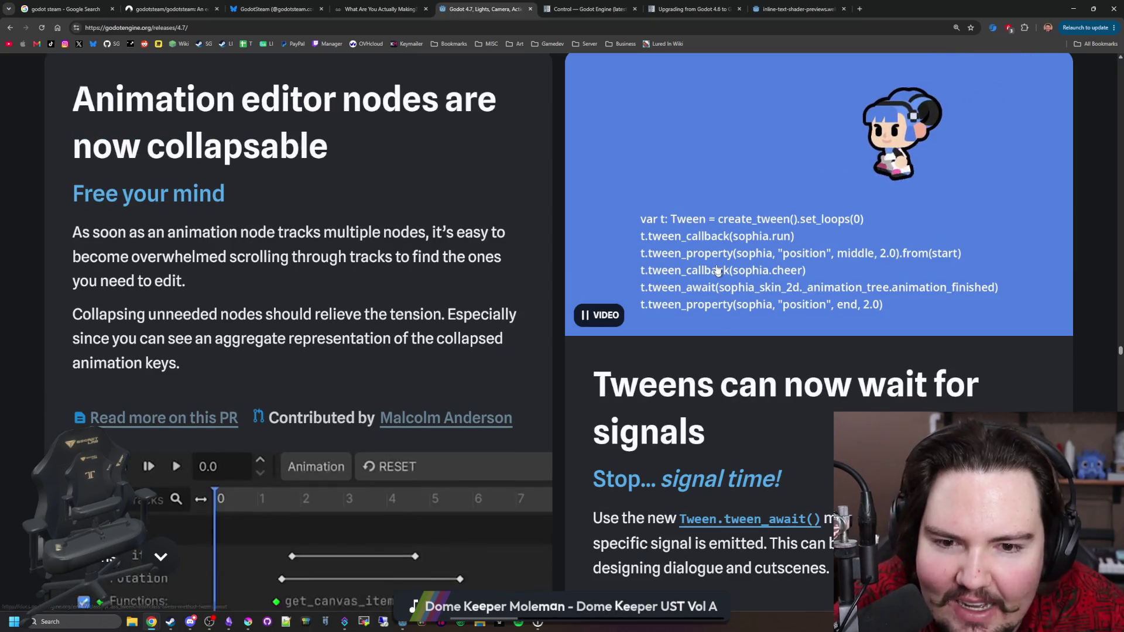
{"action": "scroll", "coordinate": [827, 403], "scroll_direction": "up", "scroll_amount": 1}
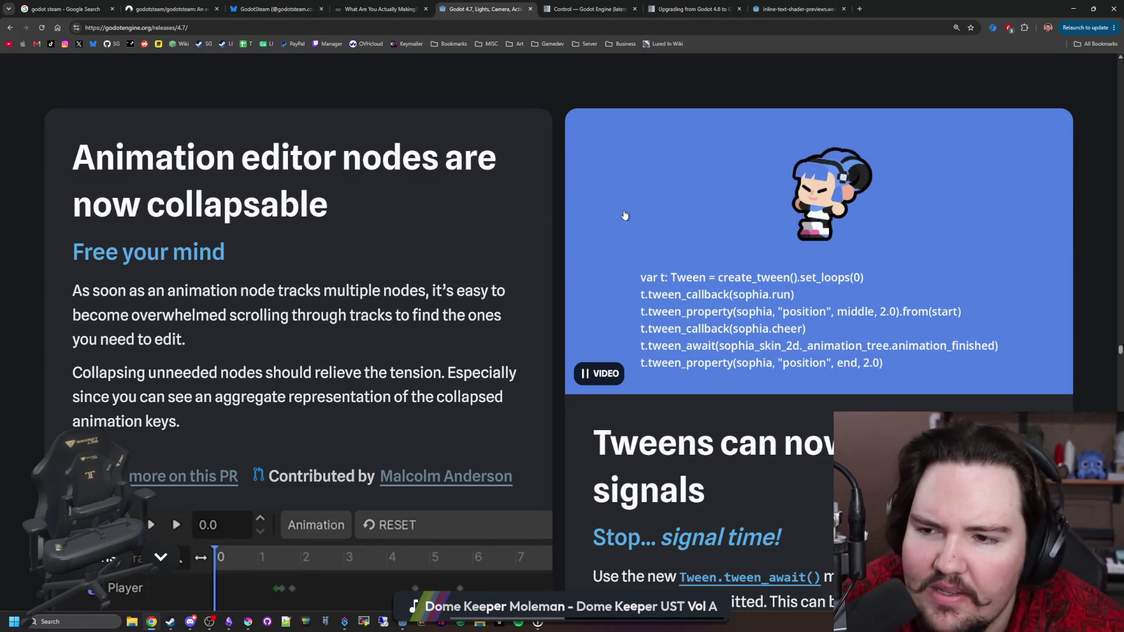
{"action": "scroll", "coordinate": [644, 215], "scroll_direction": "down", "scroll_amount": 3}
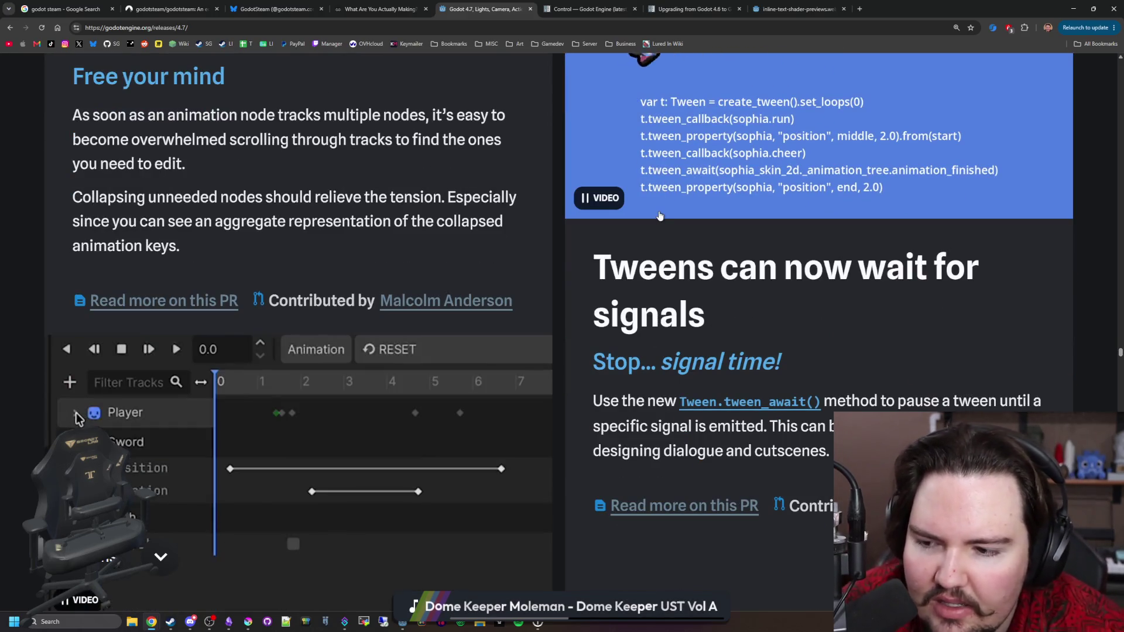
{"action": "scroll", "coordinate": [660, 215], "scroll_direction": "down", "scroll_amount": 8}
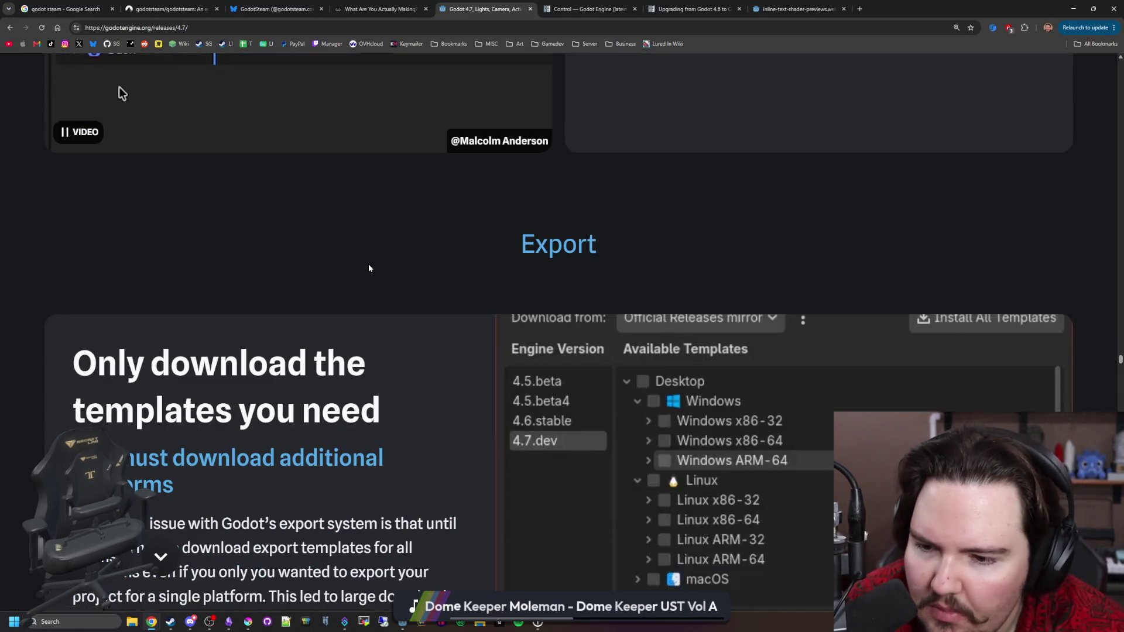
Step: Reset the release page zoom back to 100%
{"action": "scroll", "coordinate": [369, 268], "scroll_direction": "down", "scroll_amount": 15}
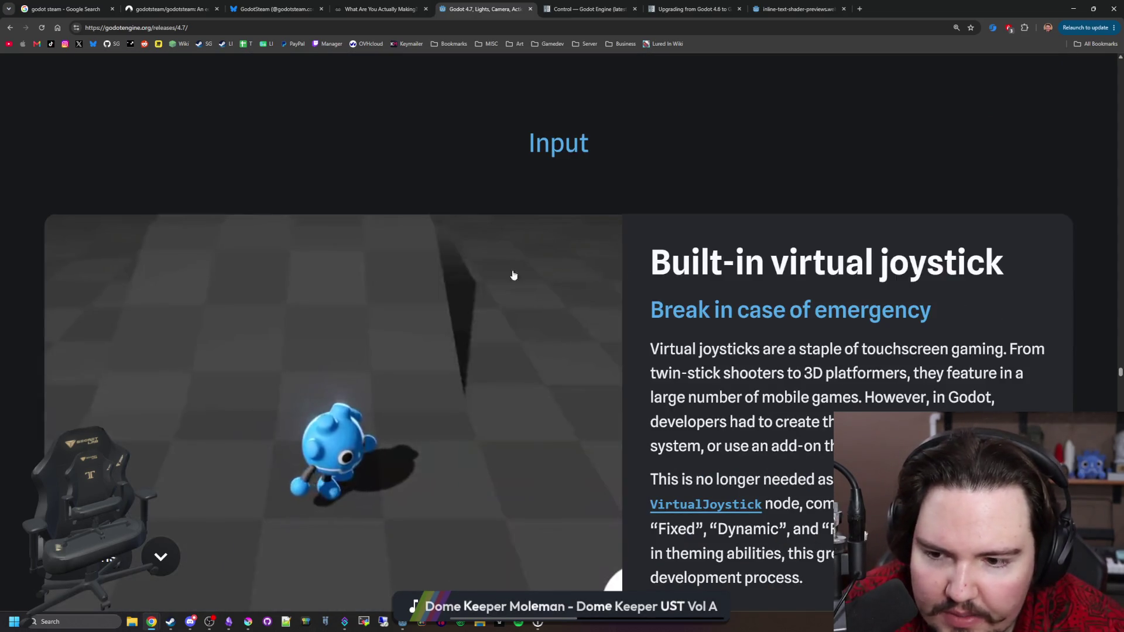
{"action": "scroll", "coordinate": [480, 274], "scroll_direction": "down", "scroll_amount": 3}
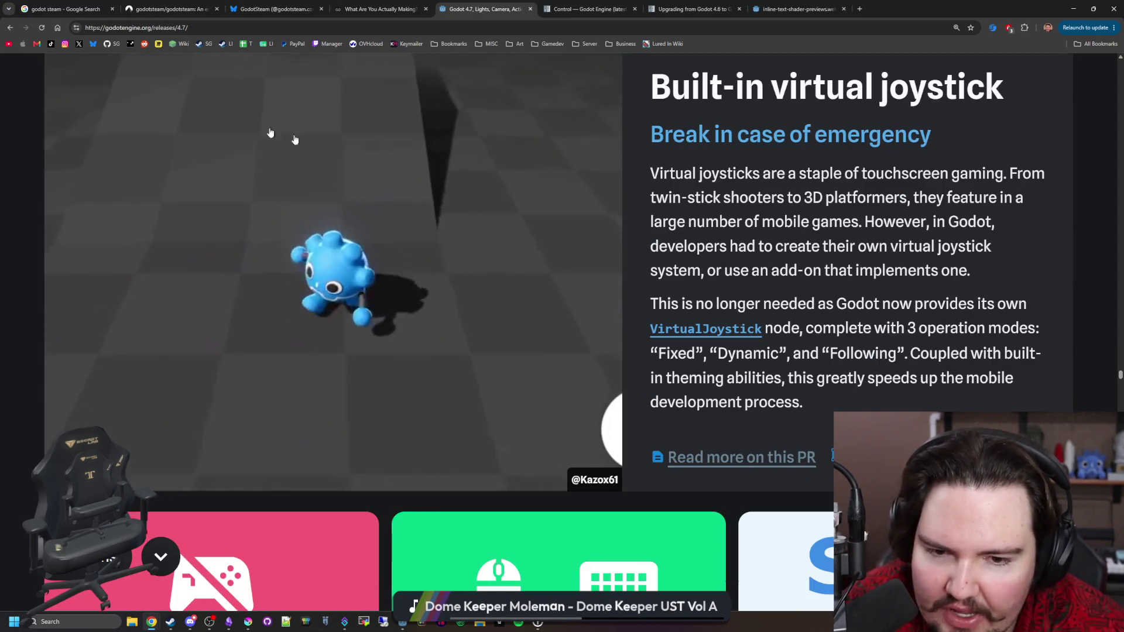
{"action": "key", "text": "ctrl+minus"}
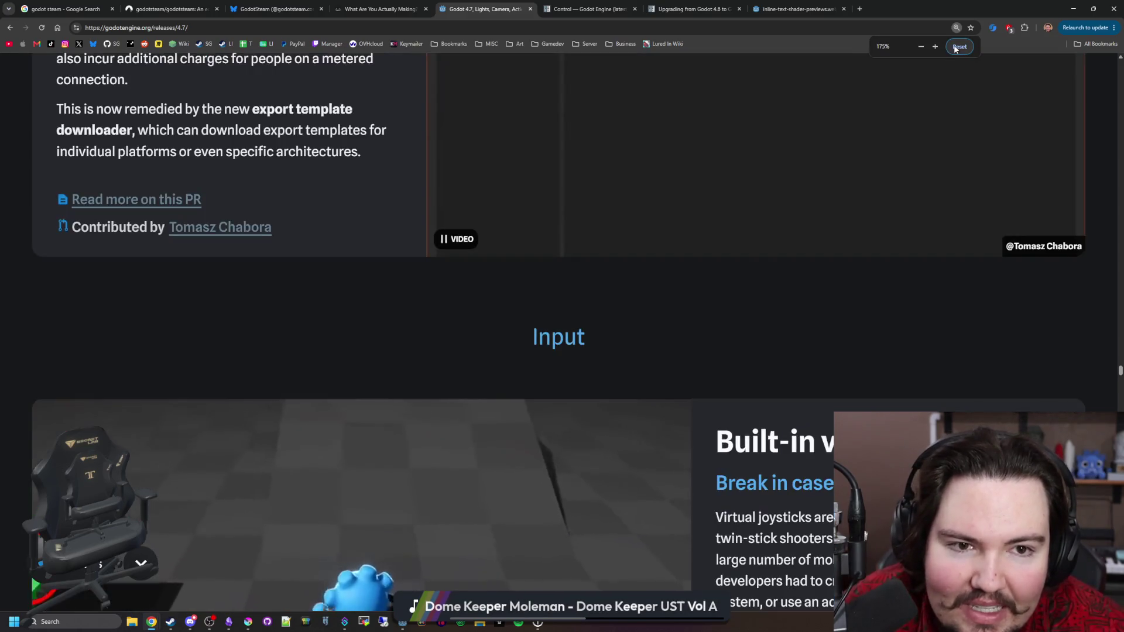
{"action": "left_click", "coordinate": [956, 48]}
Step: Read through the Input cards, including distinct keyboards and mice, to the gyro aiming card
{"action": "scroll", "coordinate": [434, 226], "scroll_direction": "down", "scroll_amount": 5}
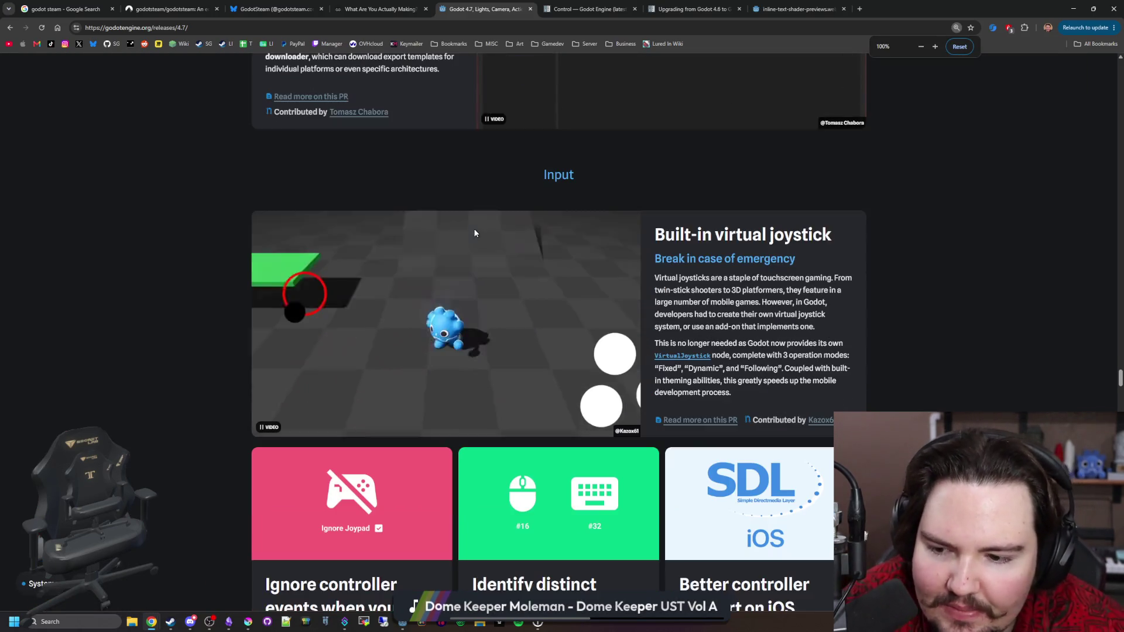
{"action": "scroll", "coordinate": [326, 301], "scroll_direction": "down", "scroll_amount": 3}
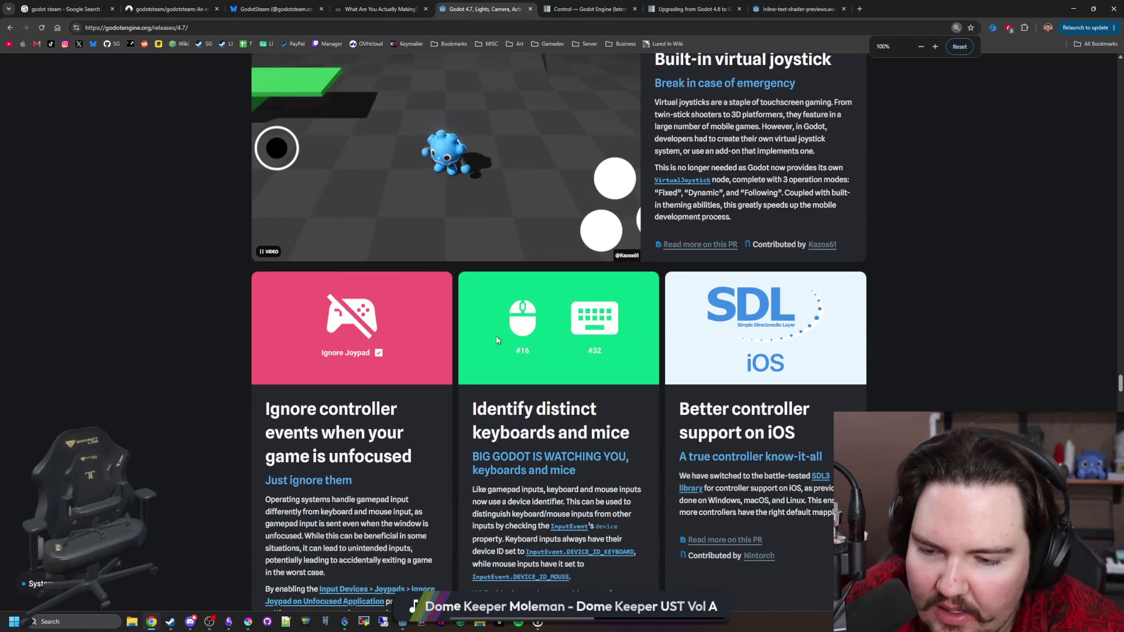
{"action": "scroll", "coordinate": [461, 355], "scroll_direction": "down", "scroll_amount": 2}
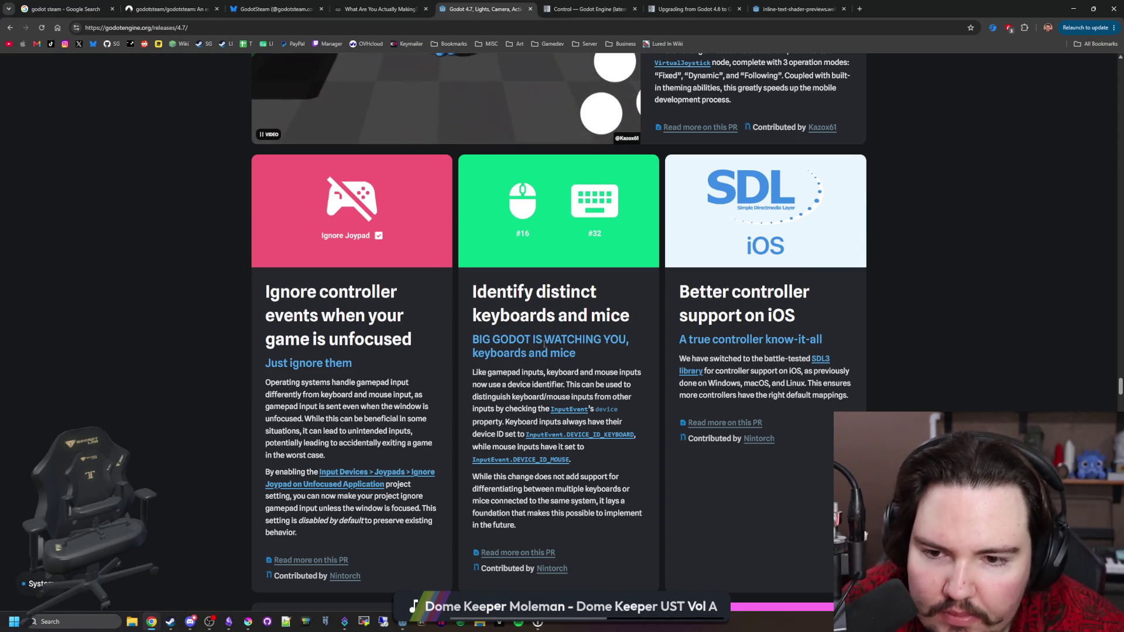
{"action": "left_click_drag", "start_coordinate": [487, 306], "coordinate": [577, 353]}
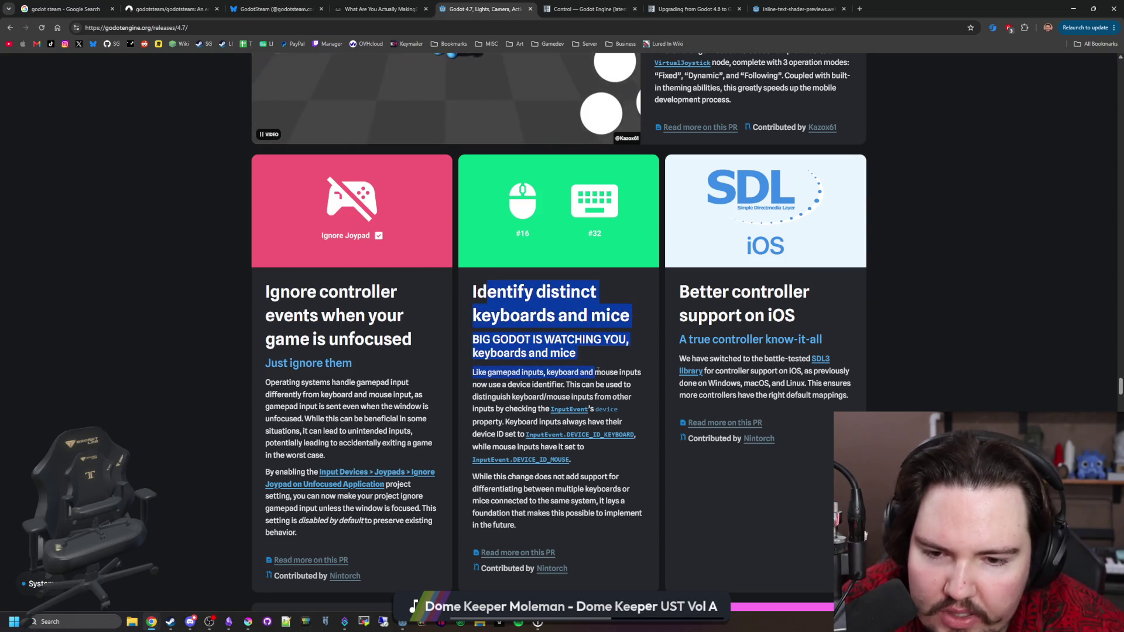
{"action": "left_click", "coordinate": [593, 372]}
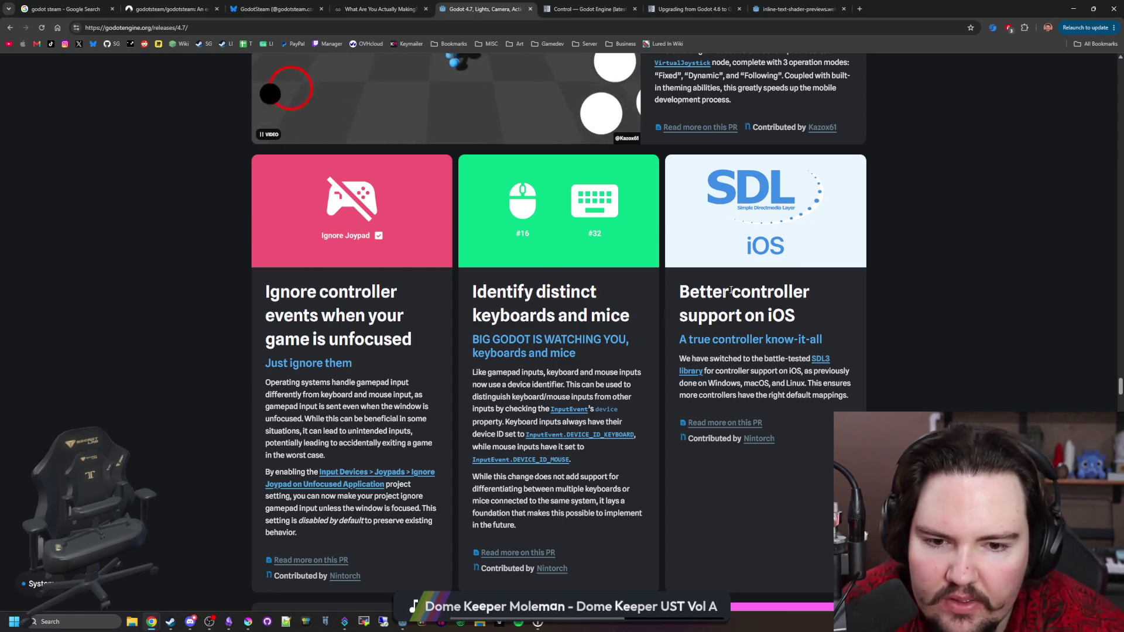
{"action": "scroll", "coordinate": [765, 299], "scroll_direction": "down", "scroll_amount": 6}
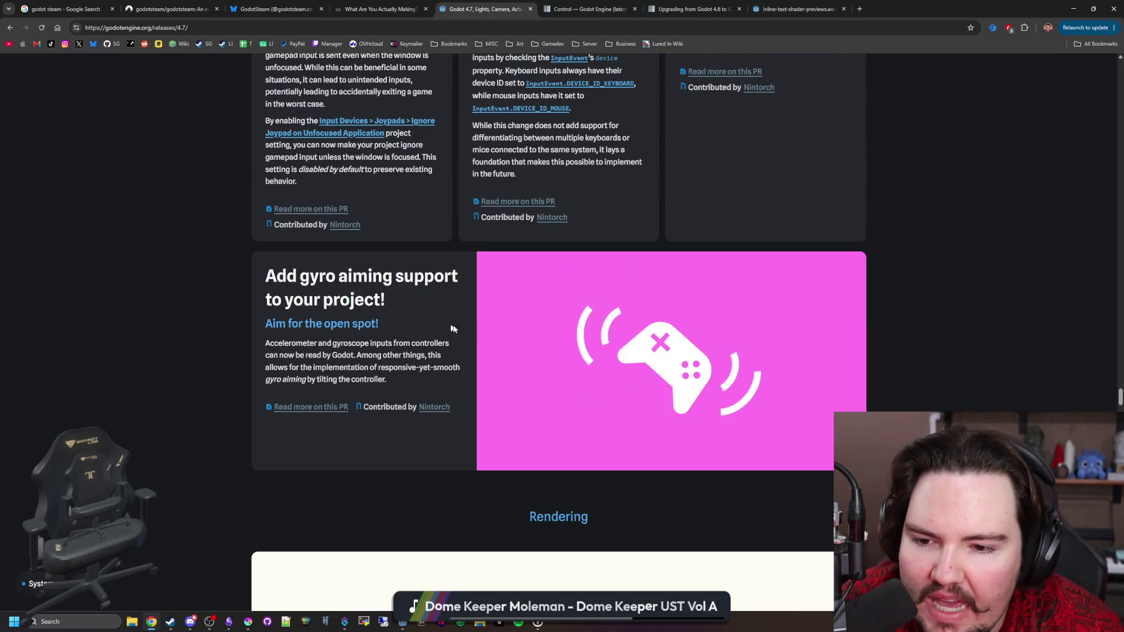
Step: Read the Clearcoat card, selecting the rendering-passes and shared memory pool paragraphs
{"action": "scroll", "coordinate": [693, 360], "scroll_direction": "down", "scroll_amount": 8}
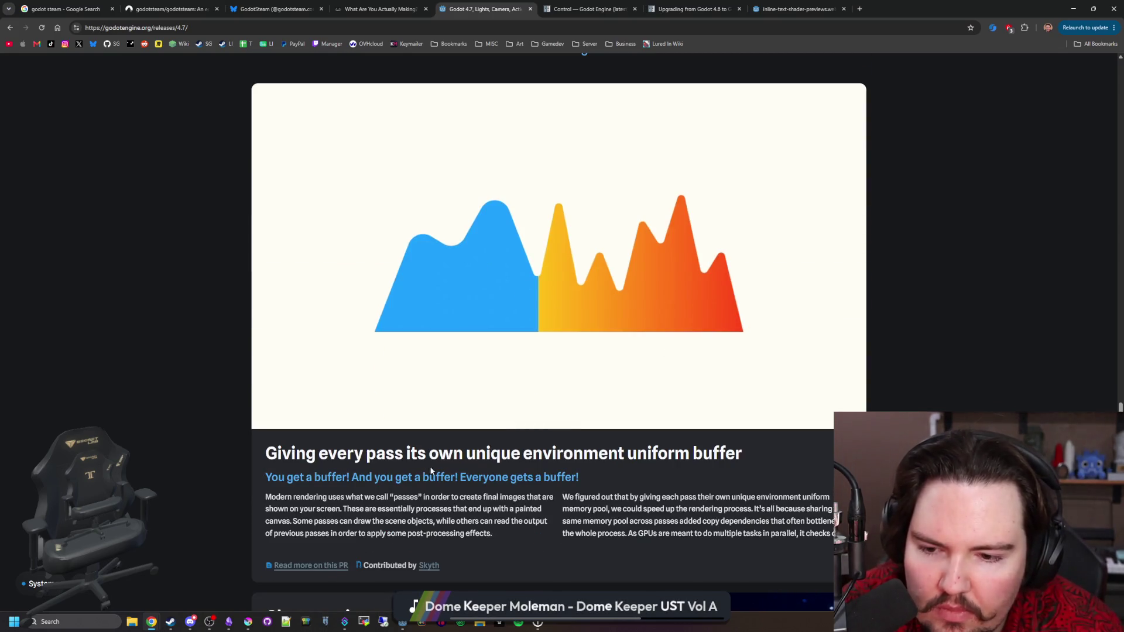
{"action": "scroll", "coordinate": [395, 461], "scroll_direction": "down", "scroll_amount": 2}
{"action": "scroll", "coordinate": [607, 399], "scroll_direction": "up", "scroll_amount": 1}
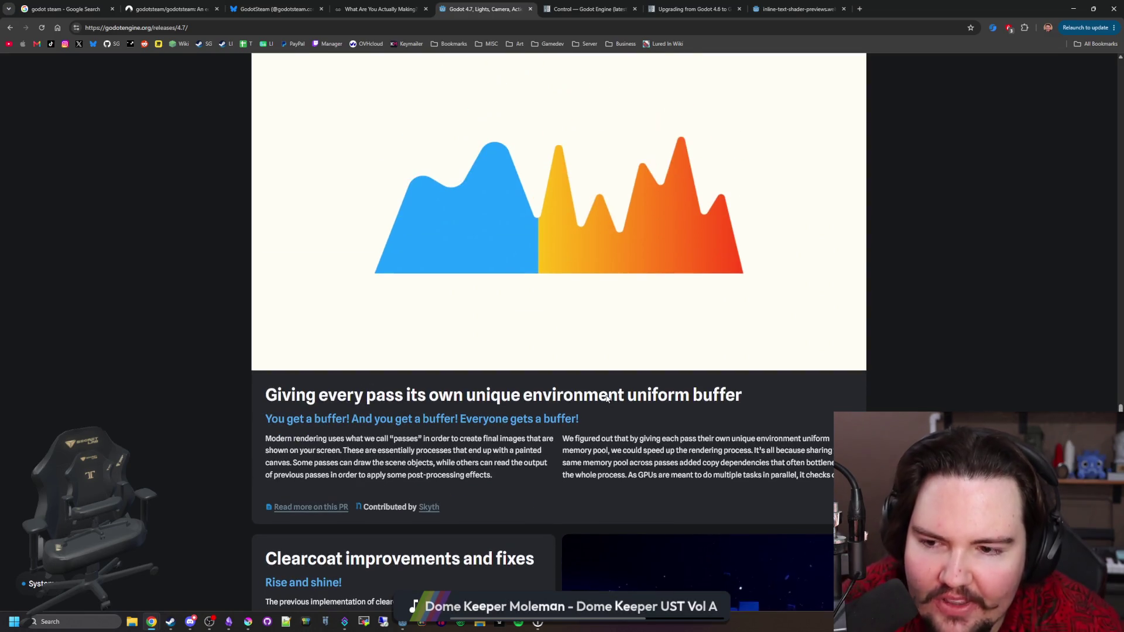
{"action": "scroll", "coordinate": [607, 394], "scroll_direction": "up", "scroll_amount": 4}
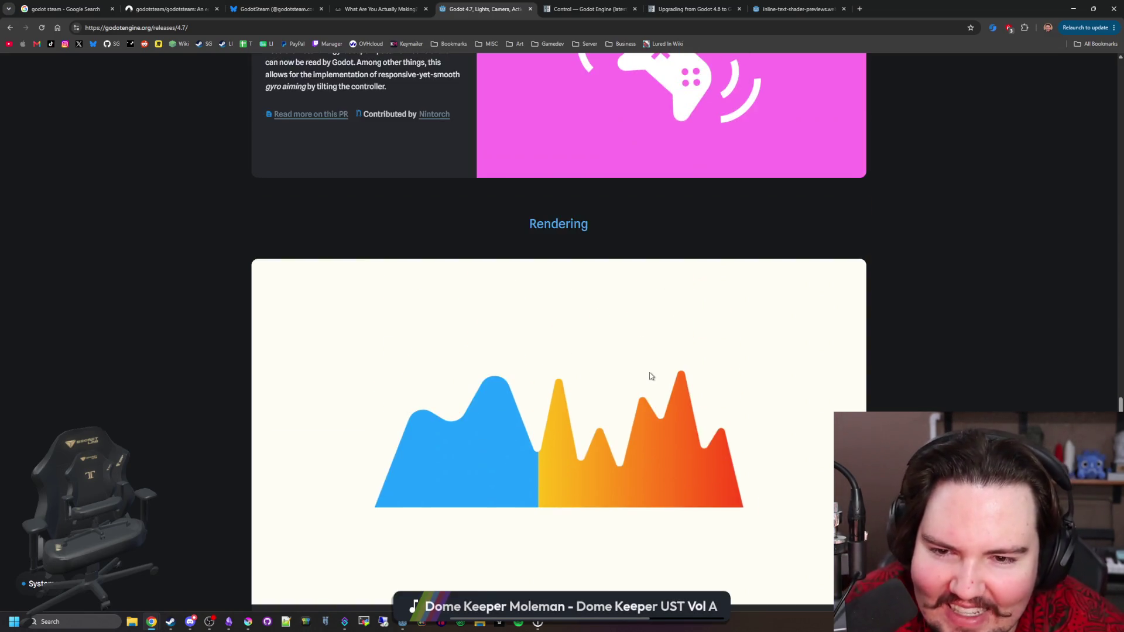
{"action": "scroll", "coordinate": [619, 389], "scroll_direction": "down", "scroll_amount": 4}
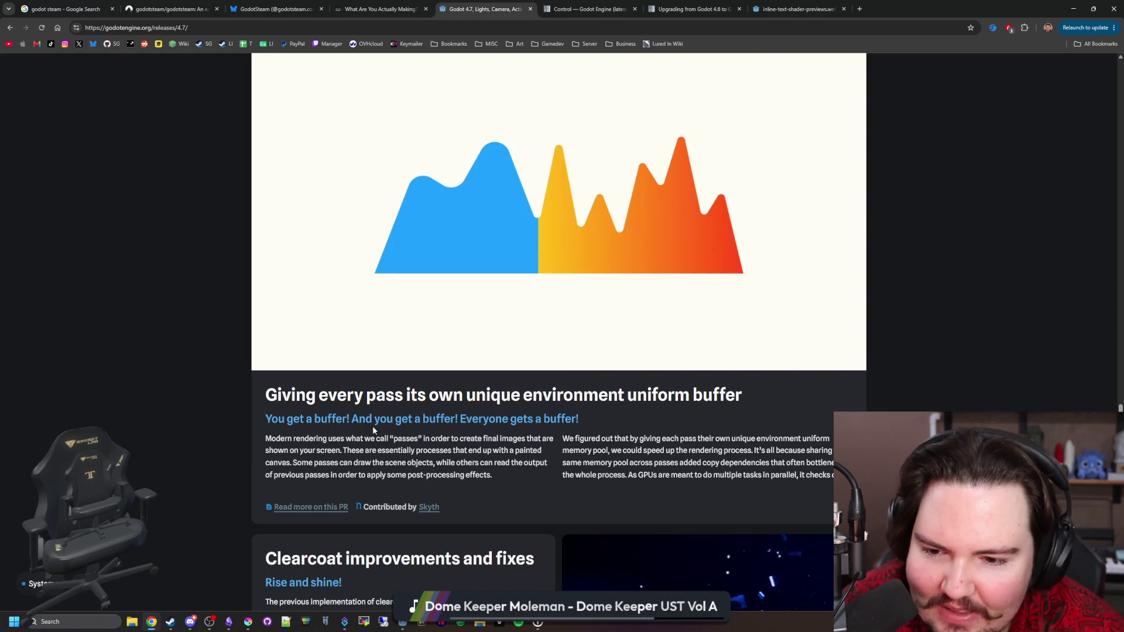
{"action": "left_click_drag", "start_coordinate": [354, 455], "coordinate": [494, 475]}
{"action": "left_click", "coordinate": [613, 434]}
{"action": "left_click_drag", "start_coordinate": [765, 440], "coordinate": [826, 448]}
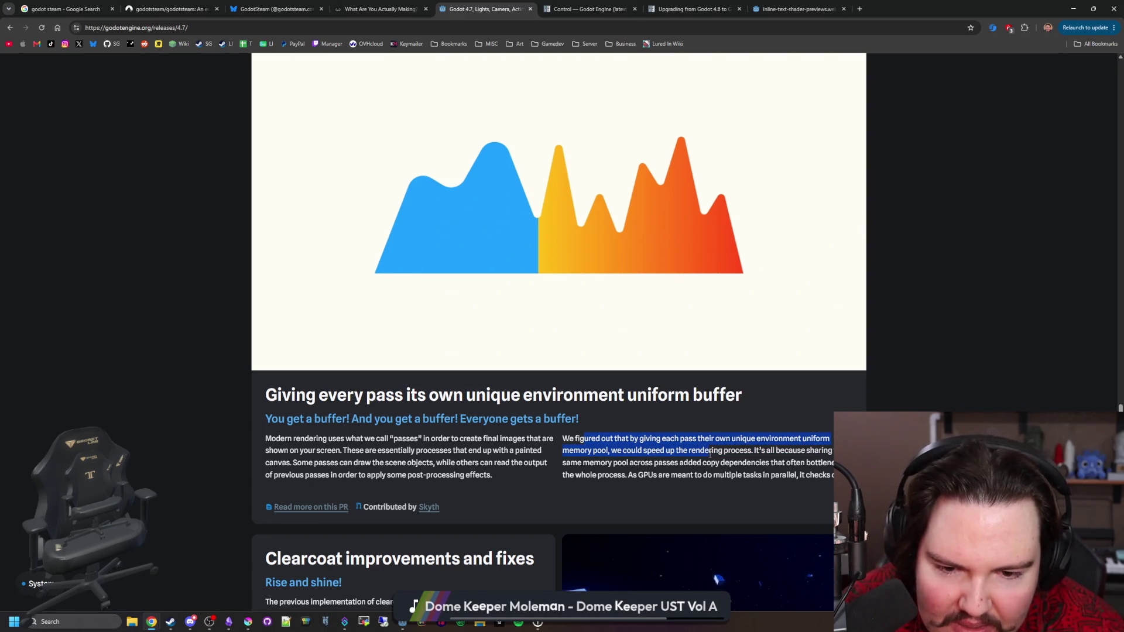
{"action": "left_click_drag", "start_coordinate": [832, 448], "coordinate": [837, 477]}
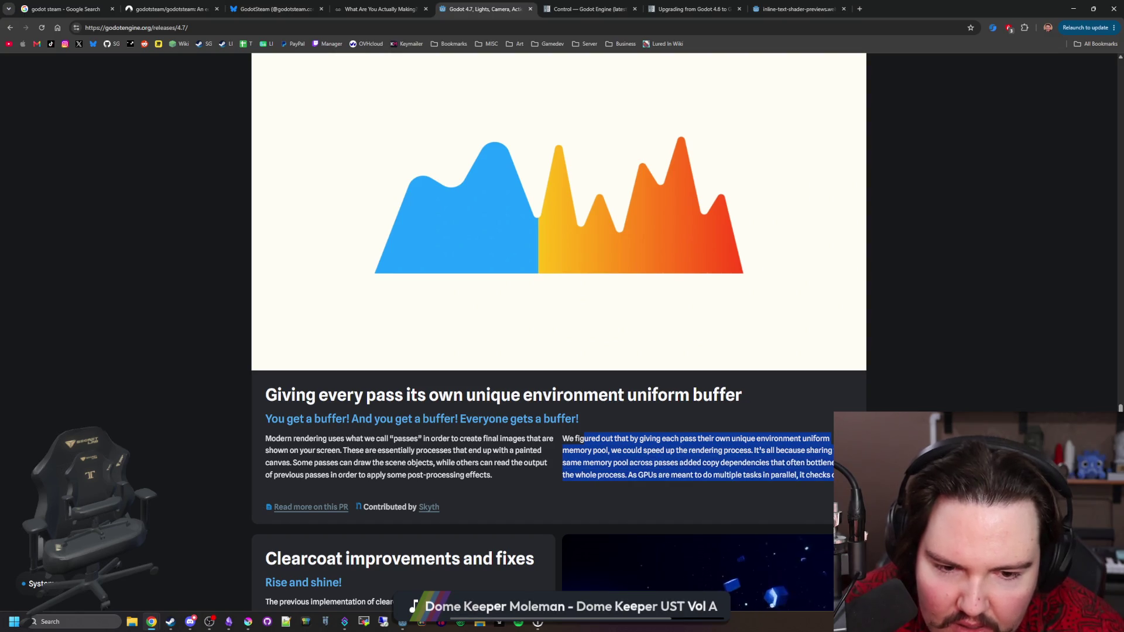
{"action": "left_click", "coordinate": [837, 477]}
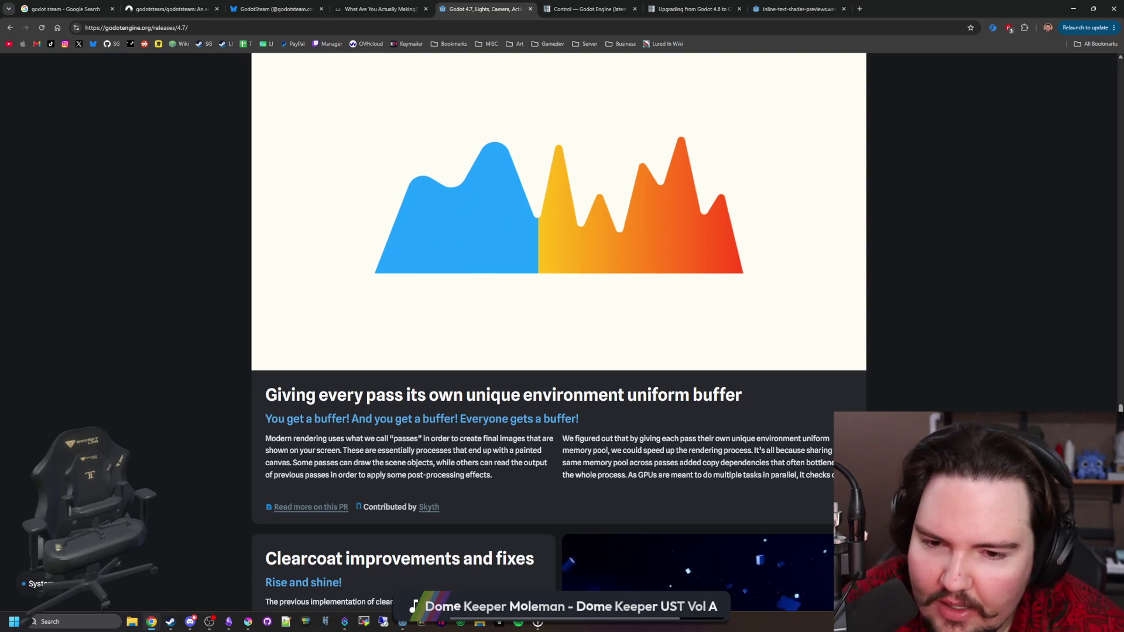
Step: Reread the 'We figured out' paragraph and the 'buffer' heading word by selecting them
{"action": "scroll", "coordinate": [559, 328], "scroll_direction": "up", "scroll_amount": 1}
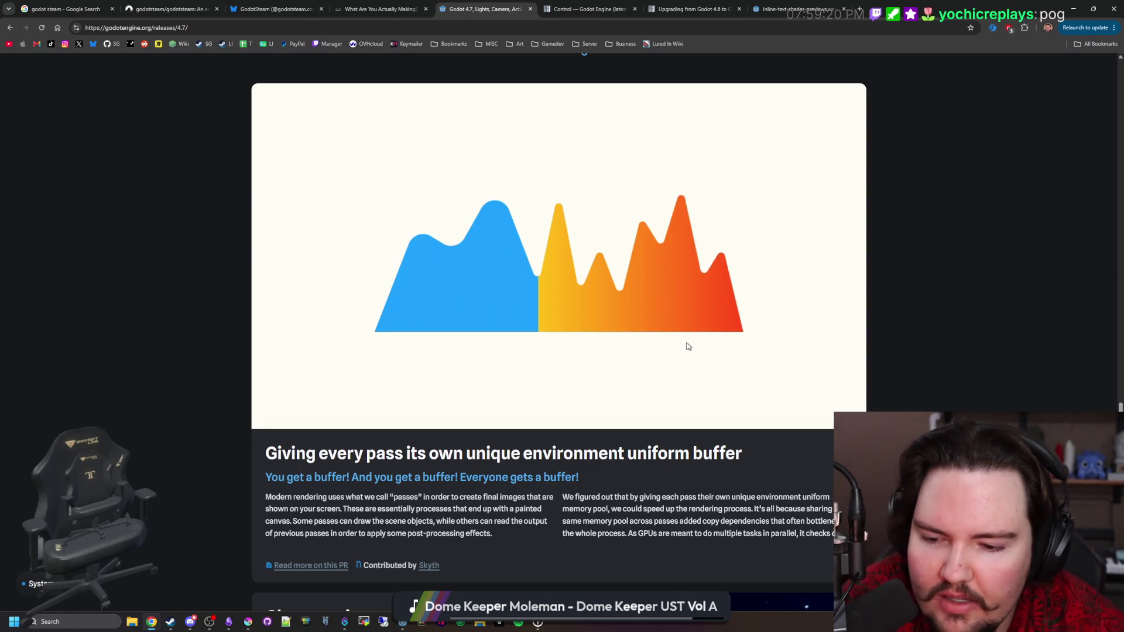
{"action": "scroll", "coordinate": [630, 373], "scroll_direction": "up", "scroll_amount": 1}
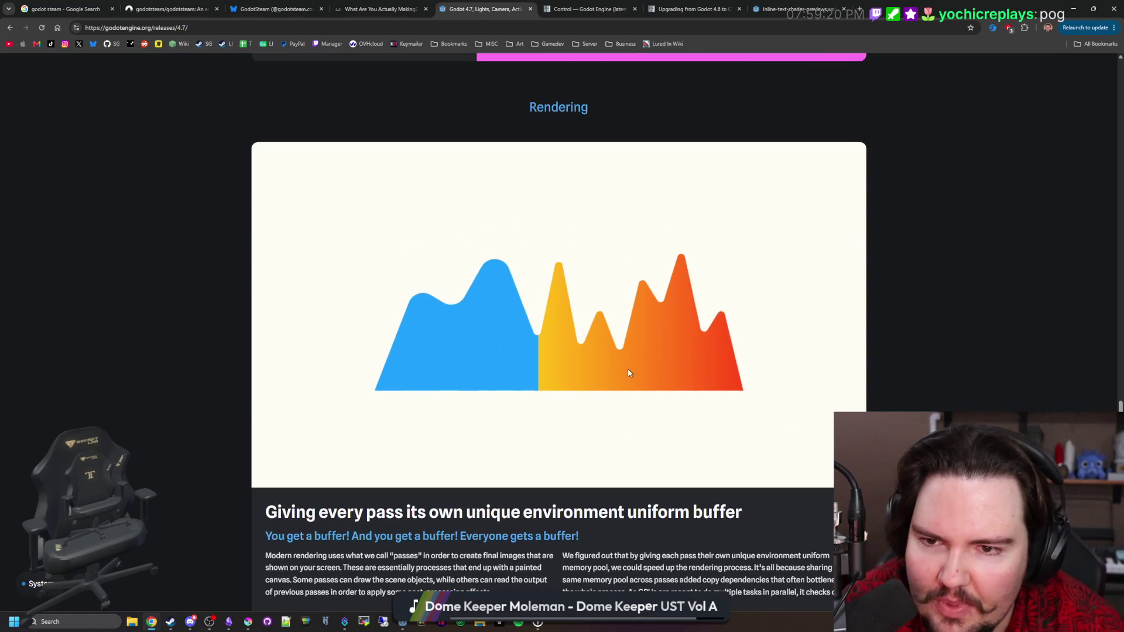
{"action": "scroll", "coordinate": [630, 373], "scroll_direction": "down", "scroll_amount": 2}
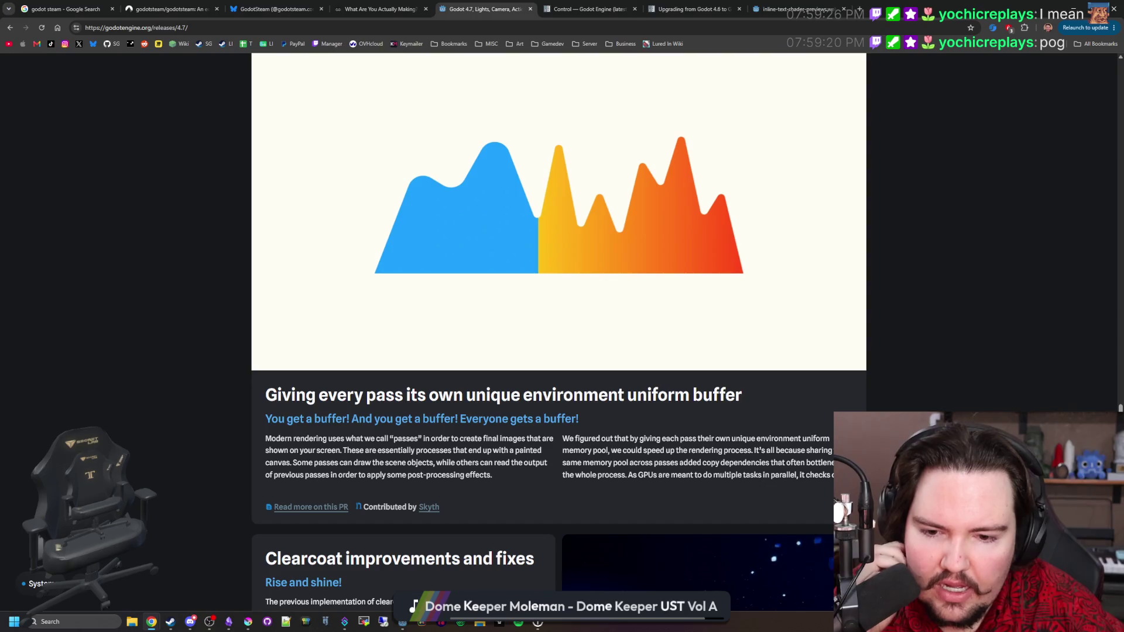
{"action": "left_click_drag", "start_coordinate": [837, 476], "coordinate": [567, 441]}
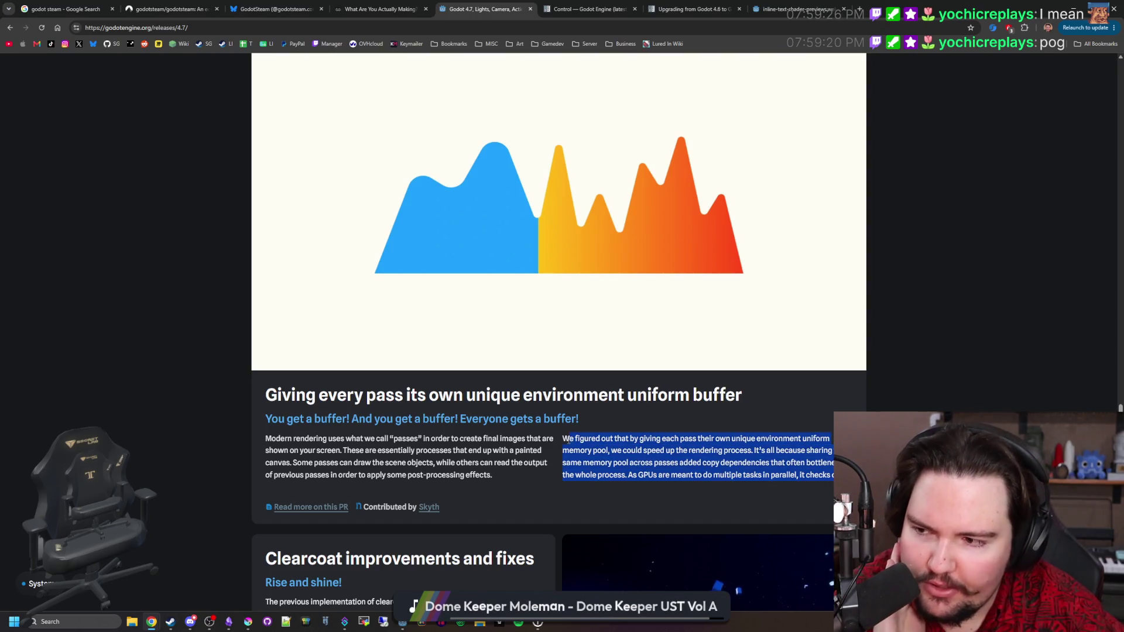
{"action": "left_click", "coordinate": [568, 440]}
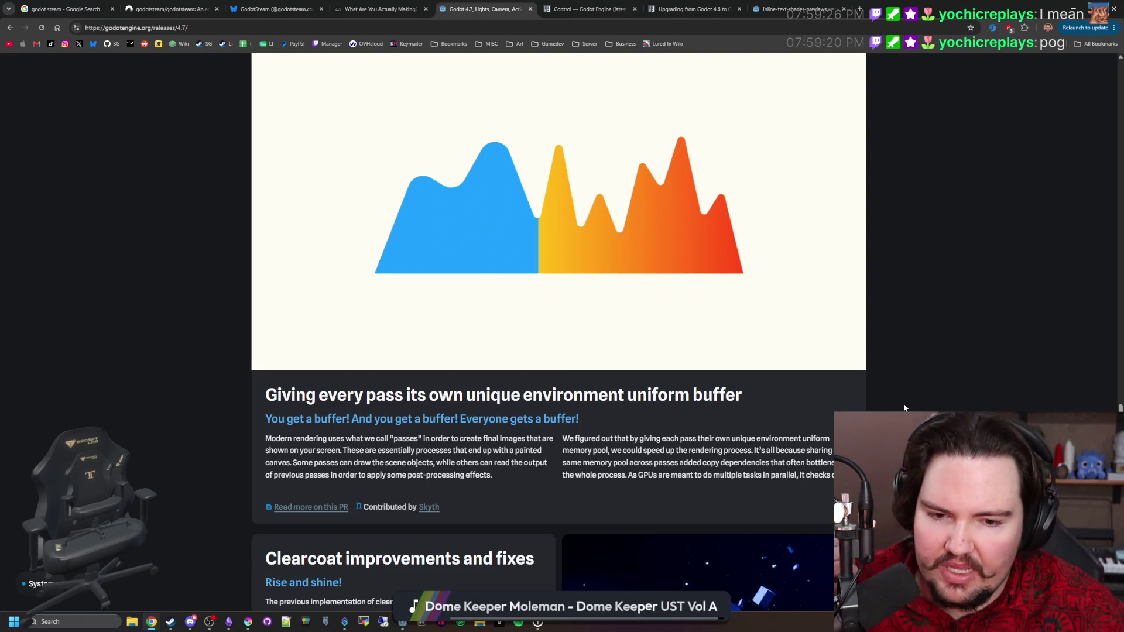
{"action": "double_click", "coordinate": [763, 390]}
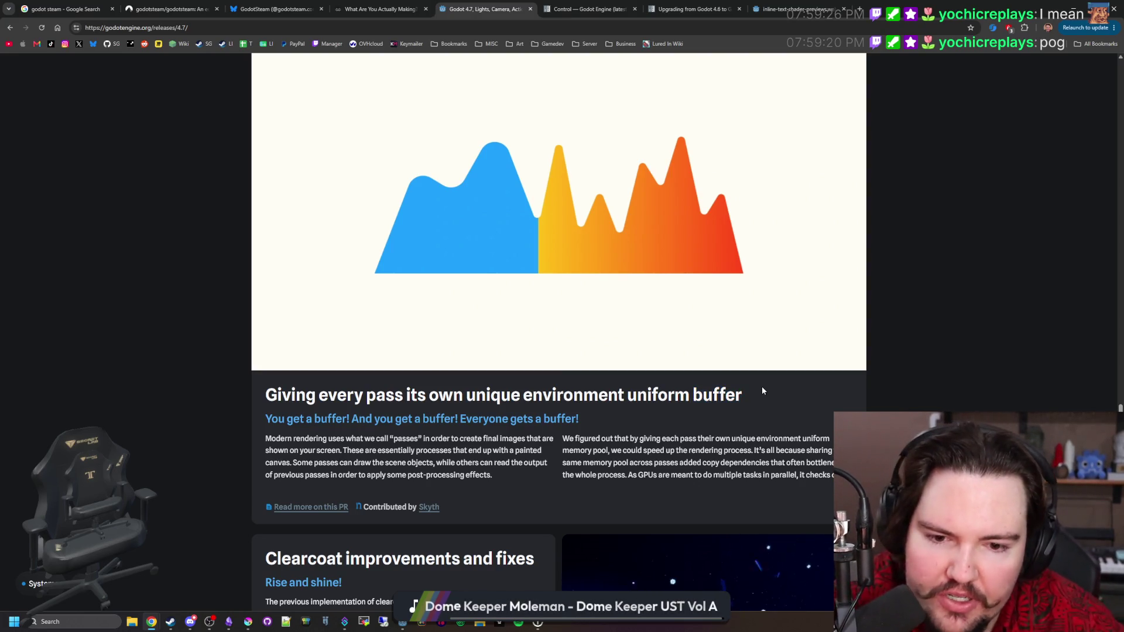
{"action": "left_click", "coordinate": [763, 391]}
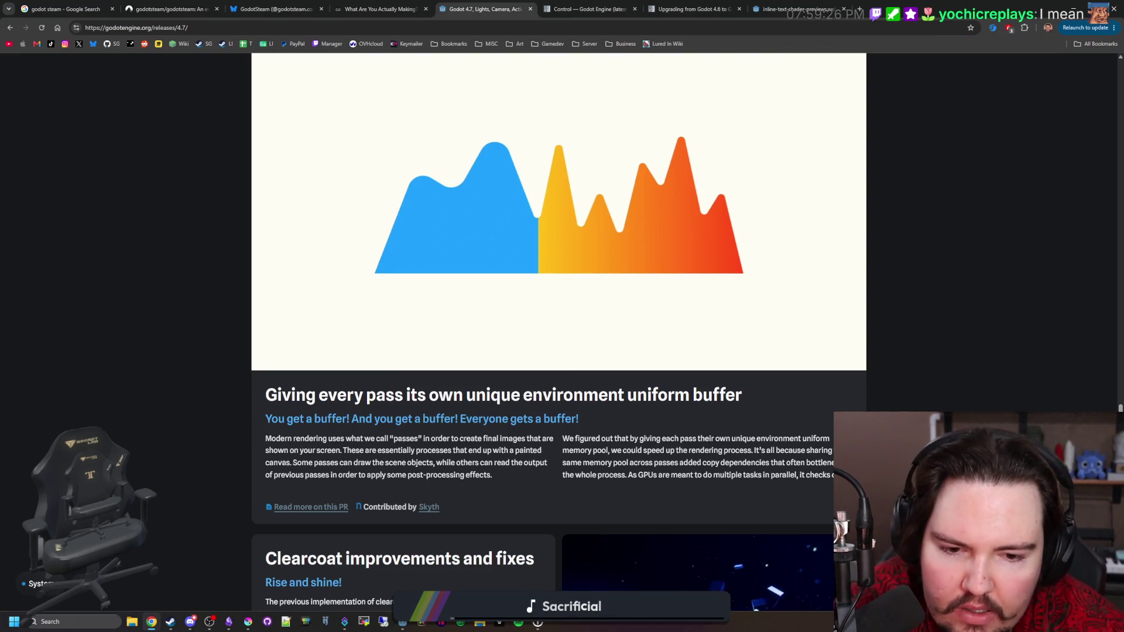
{"action": "triple_click", "coordinate": [584, 448]}
{"action": "left_click", "coordinate": [573, 444]}
{"action": "triple_click", "coordinate": [562, 439]}
{"action": "left_click", "coordinate": [563, 439]}
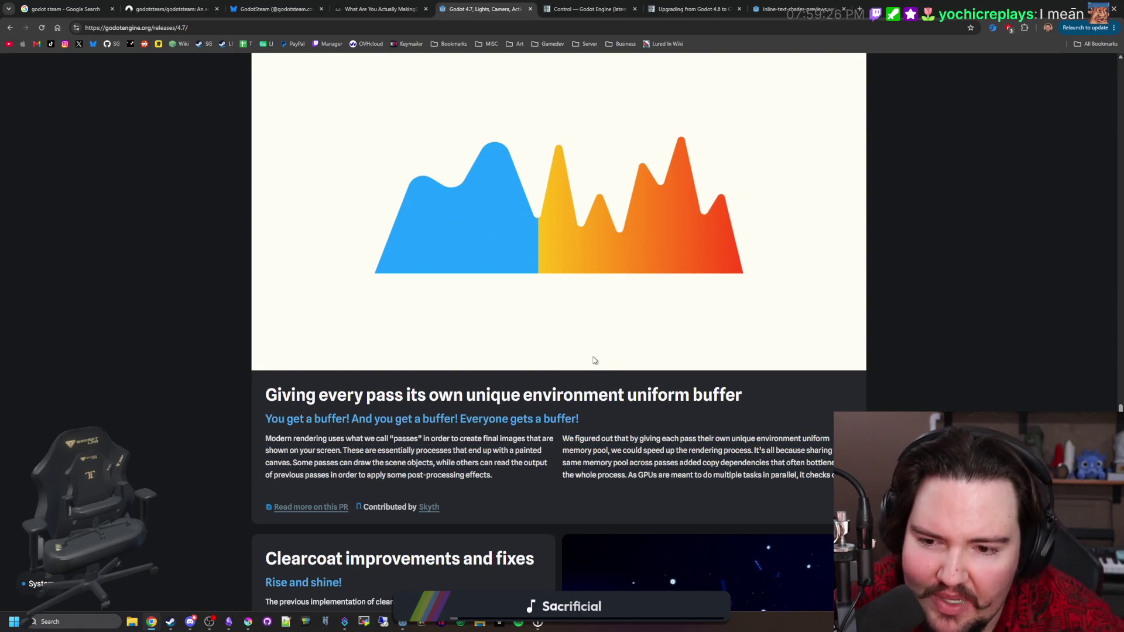
Step: Widen the Before side of the scooter comparison and read the 3D particles section
{"action": "scroll", "coordinate": [593, 360], "scroll_direction": "down", "scroll_amount": 5}
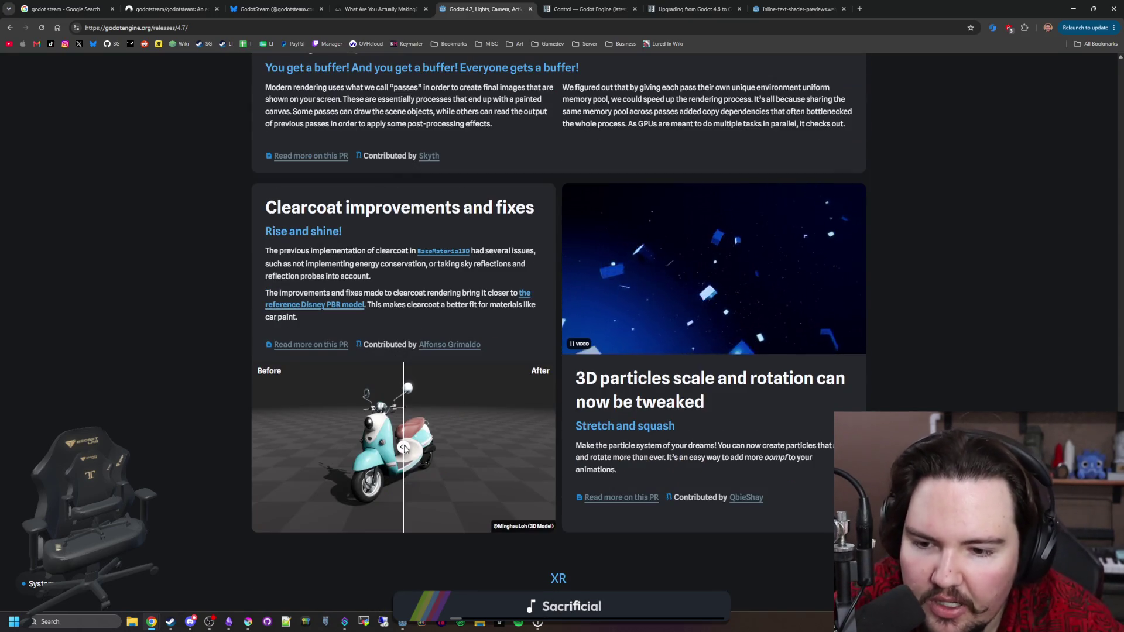
{"action": "mouse_move", "coordinate": [403, 447]}
{"action": "left_mouse_down"}
{"action": "mouse_move", "coordinate": [556, 458]}
{"action": "mouse_move", "coordinate": [141, 444]}
{"action": "mouse_move", "coordinate": [252, 443]}
{"action": "left_mouse_up"}
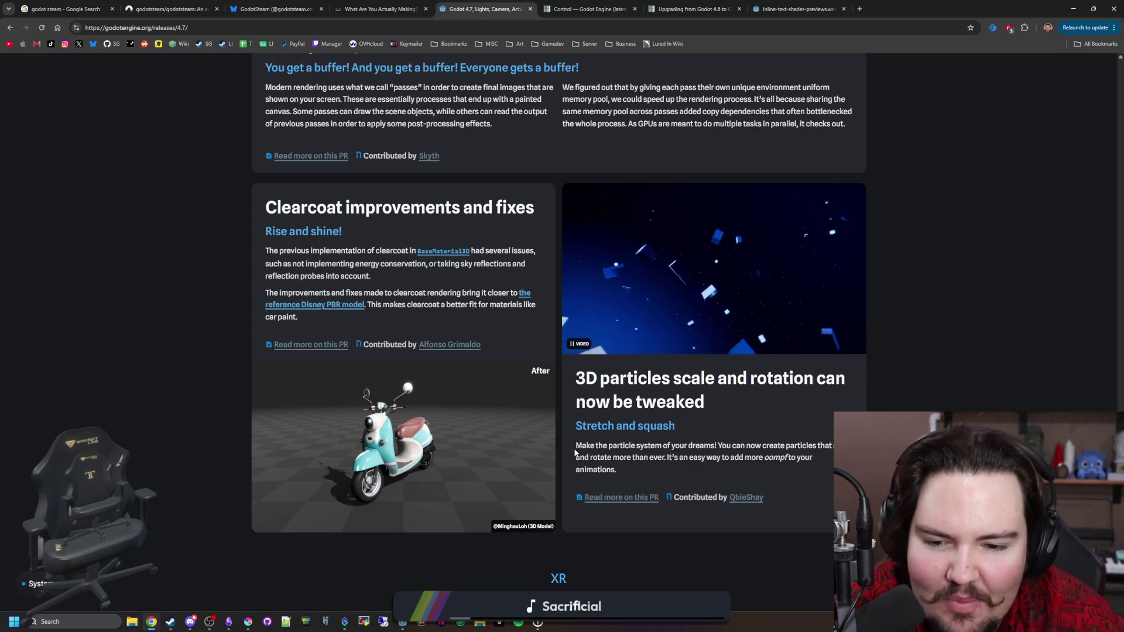
{"action": "triple_click", "coordinate": [622, 472]}
{"action": "left_click", "coordinate": [663, 473]}
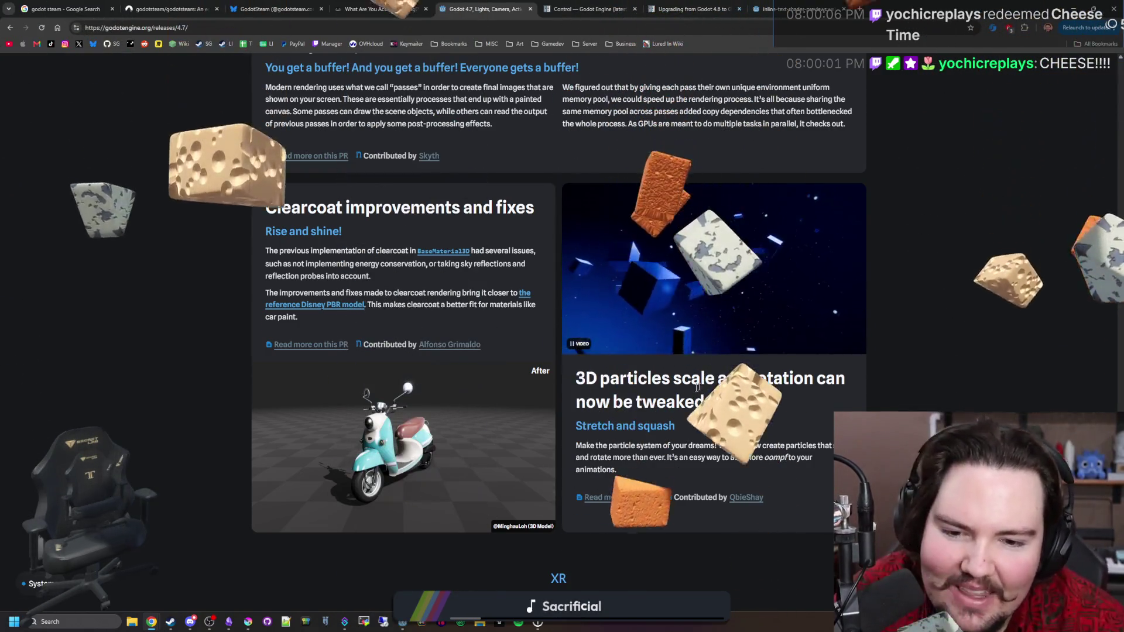
{"action": "mouse_move", "coordinate": [585, 378]}
{"action": "left_mouse_down"}
{"action": "mouse_move", "coordinate": [695, 392]}
{"action": "mouse_move", "coordinate": [758, 419]}
{"action": "left_mouse_up"}
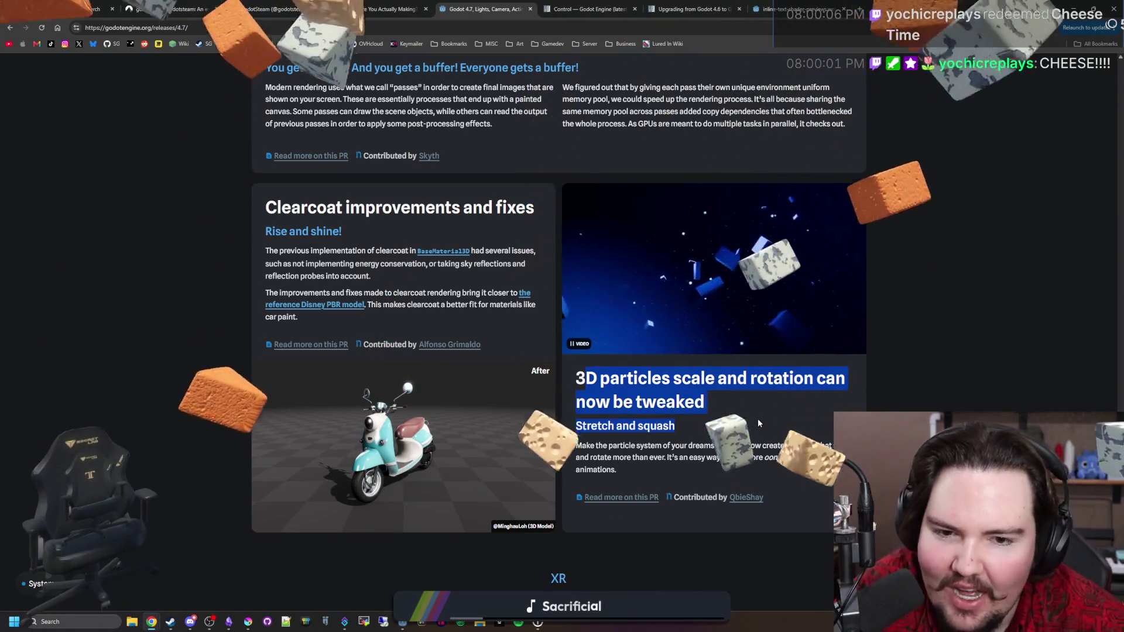
{"action": "left_click", "coordinate": [698, 434]}
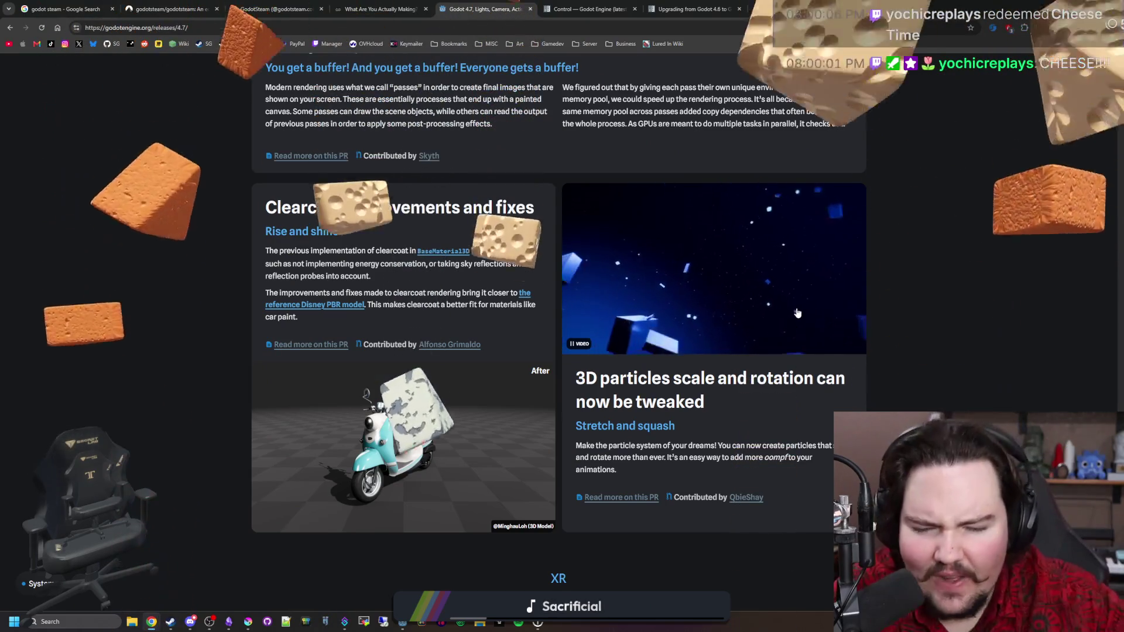
{"action": "scroll", "coordinate": [599, 231], "scroll_direction": "down", "scroll_amount": 5}
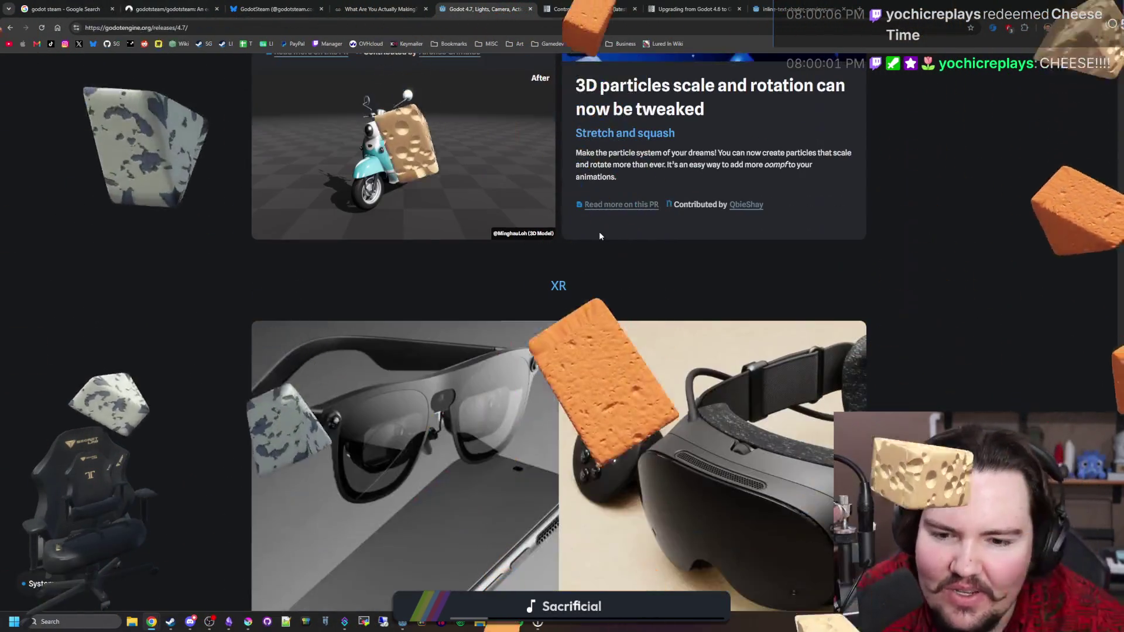
Step: Read past Vulkan subsampled images, composition layers and simplified action maps to Platforms / Android
{"action": "scroll", "coordinate": [572, 260], "scroll_direction": "down", "scroll_amount": 3}
{"action": "scroll", "coordinate": [572, 259], "scroll_direction": "down", "scroll_amount": 9}
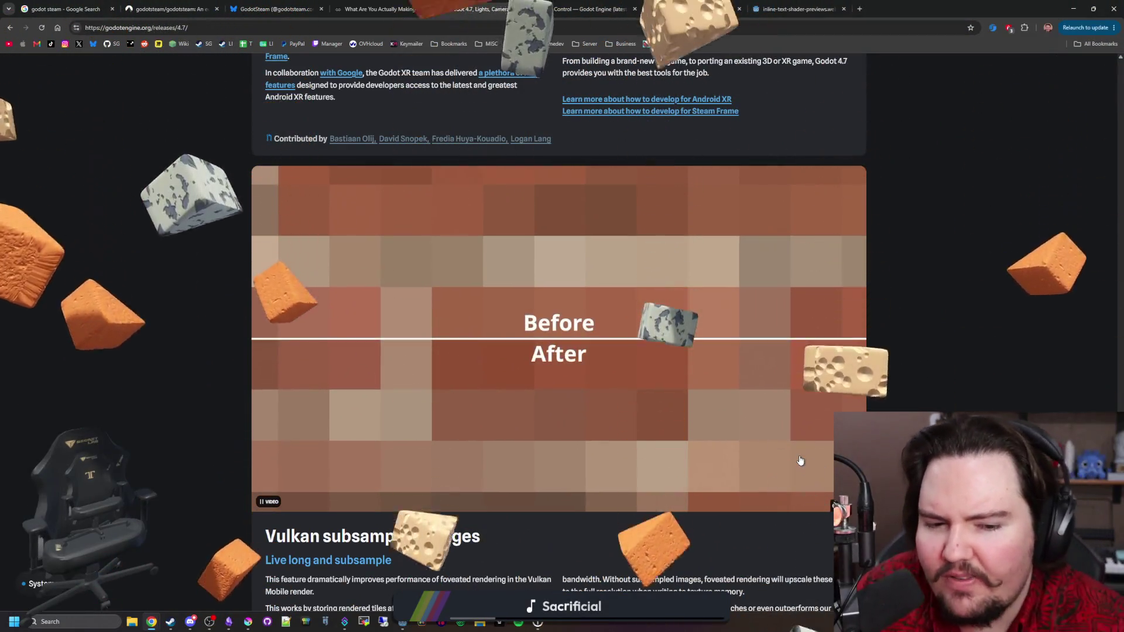
{"action": "scroll", "coordinate": [658, 303], "scroll_direction": "down", "scroll_amount": 1}
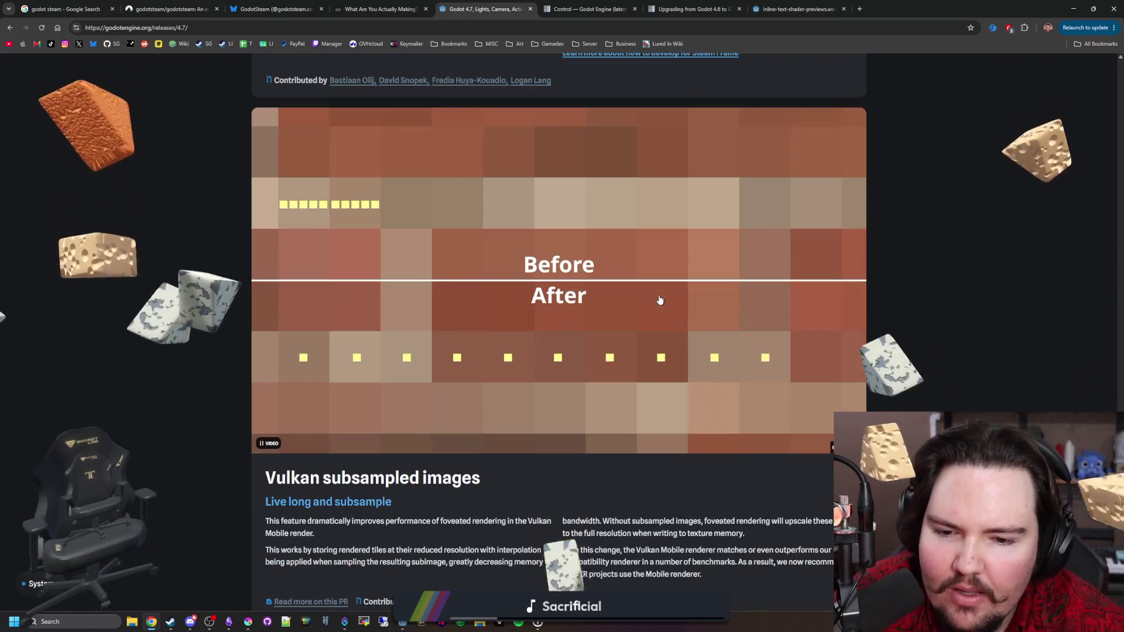
{"action": "scroll", "coordinate": [678, 318], "scroll_direction": "down", "scroll_amount": 1}
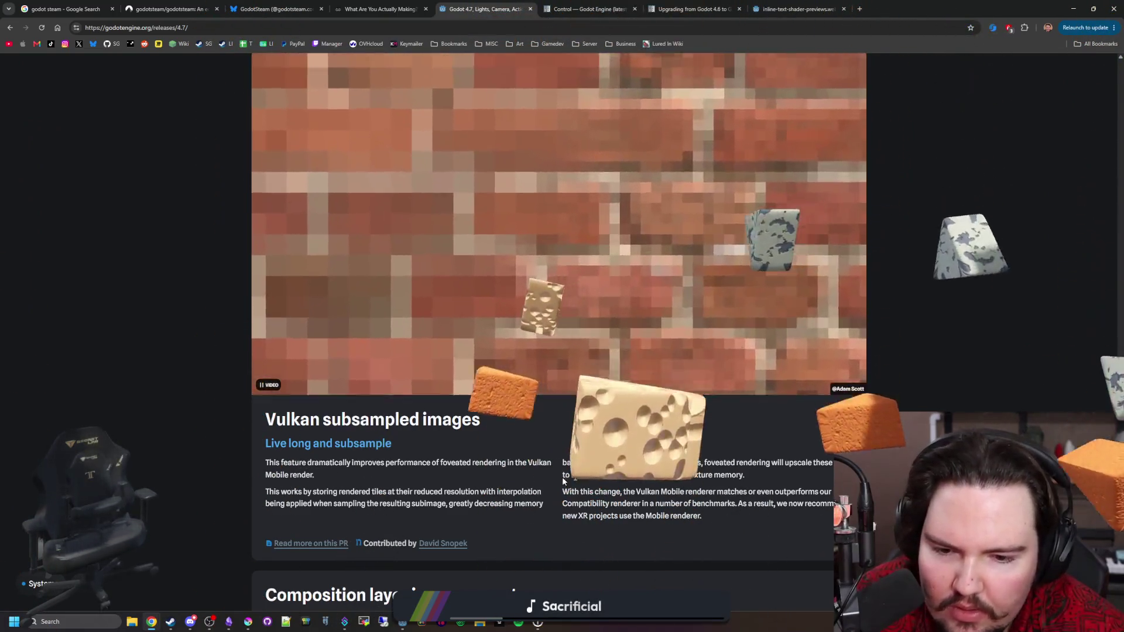
{"action": "scroll", "coordinate": [500, 453], "scroll_direction": "down", "scroll_amount": 5}
{"action": "scroll", "coordinate": [438, 314], "scroll_direction": "down", "scroll_amount": 3}
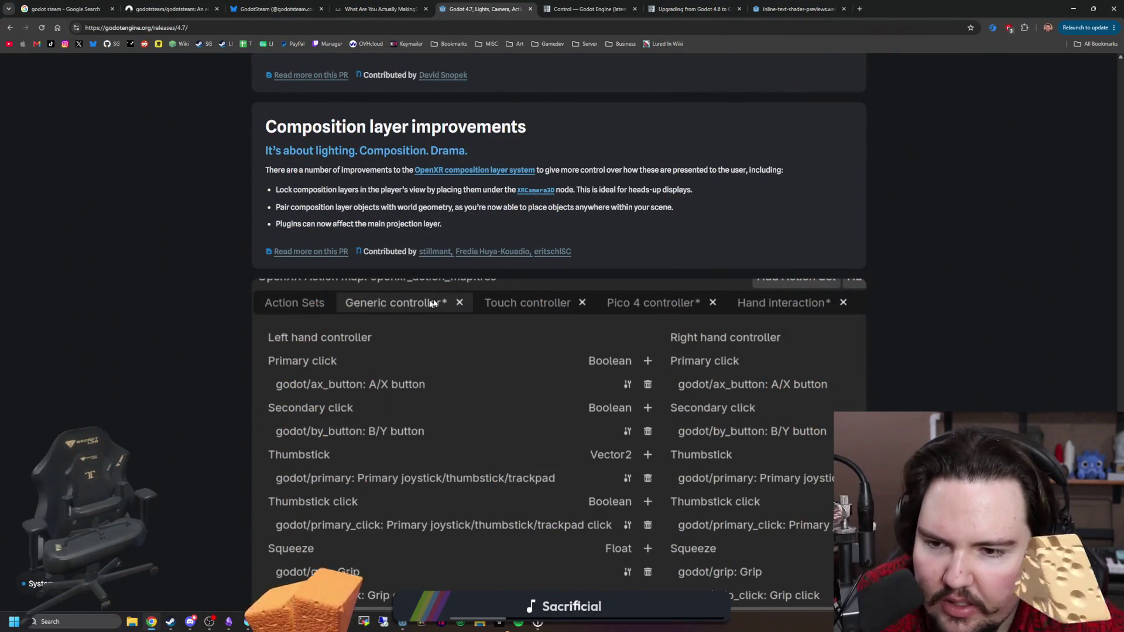
{"action": "scroll", "coordinate": [776, 302], "scroll_direction": "down", "scroll_amount": 4}
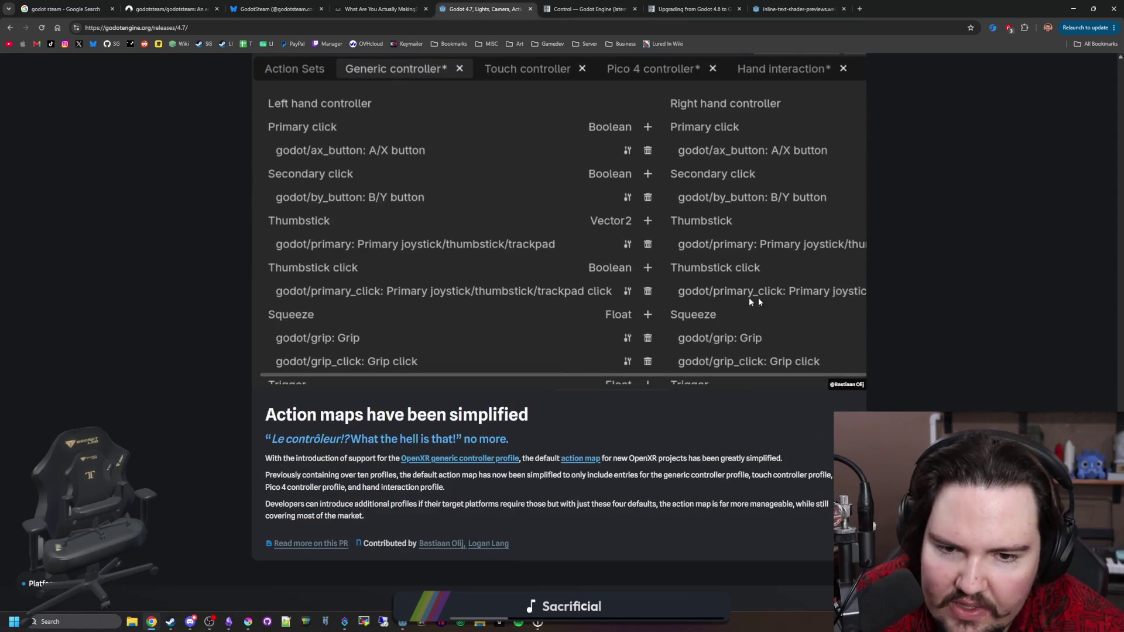
{"action": "scroll", "coordinate": [412, 385], "scroll_direction": "down", "scroll_amount": 9}
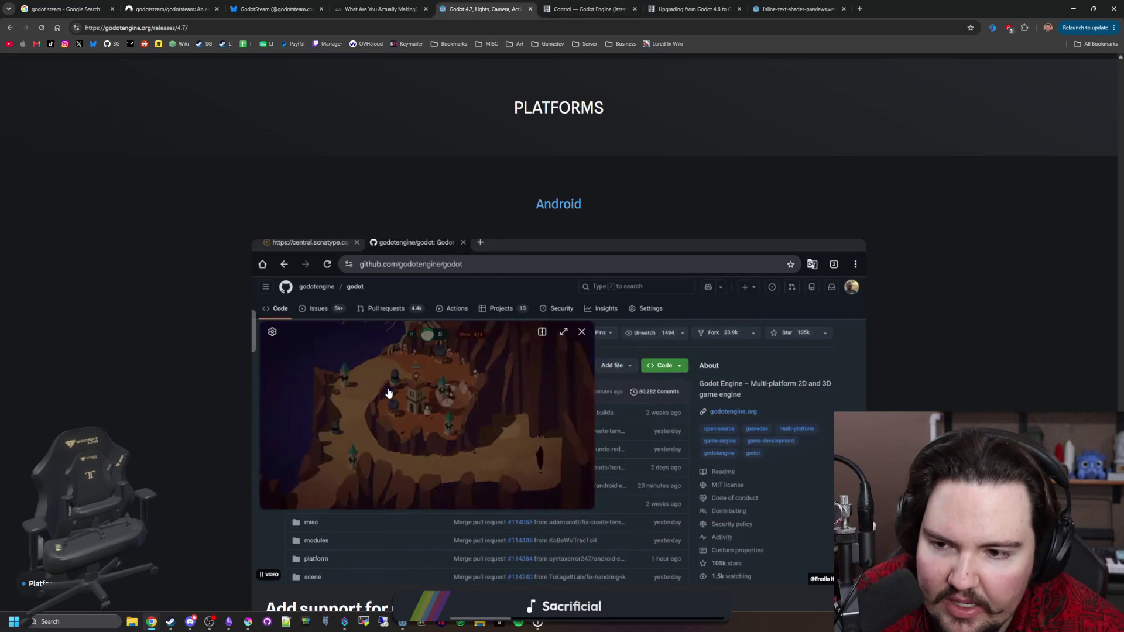
Step: Read down through the Android platform notes, starting from picture-in-picture
{"action": "scroll", "coordinate": [389, 389], "scroll_direction": "down", "scroll_amount": 3}
{"action": "scroll", "coordinate": [433, 368], "scroll_direction": "up", "scroll_amount": 1}
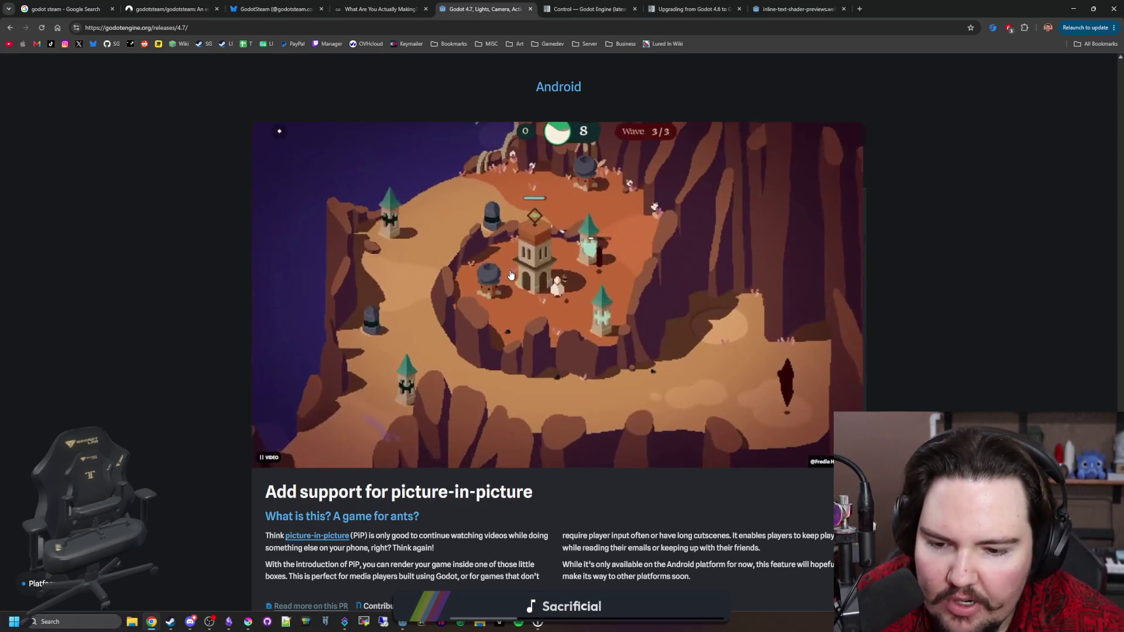
{"action": "scroll", "coordinate": [543, 350], "scroll_direction": "down", "scroll_amount": 2}
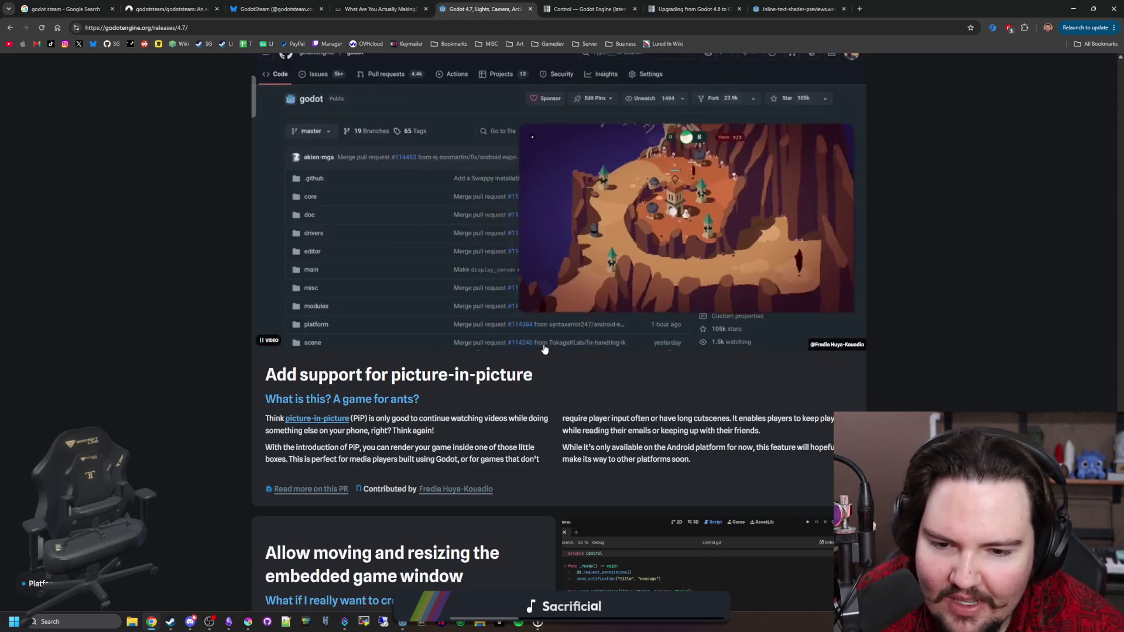
{"action": "scroll", "coordinate": [544, 349], "scroll_direction": "up", "scroll_amount": 2}
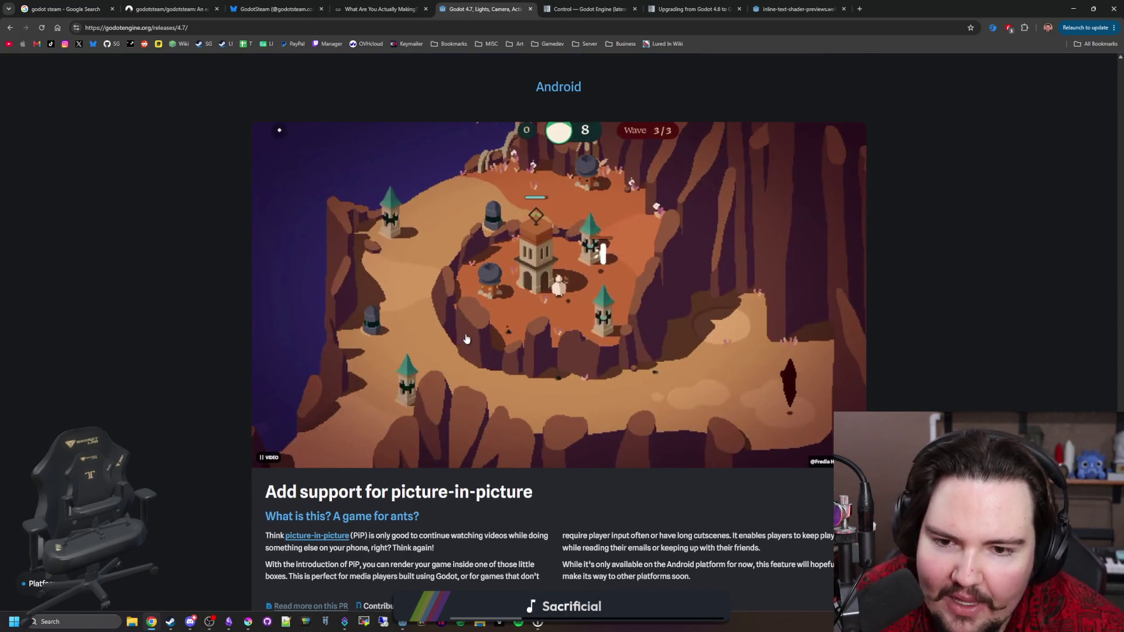
{"action": "scroll", "coordinate": [464, 339], "scroll_direction": "down", "scroll_amount": 4}
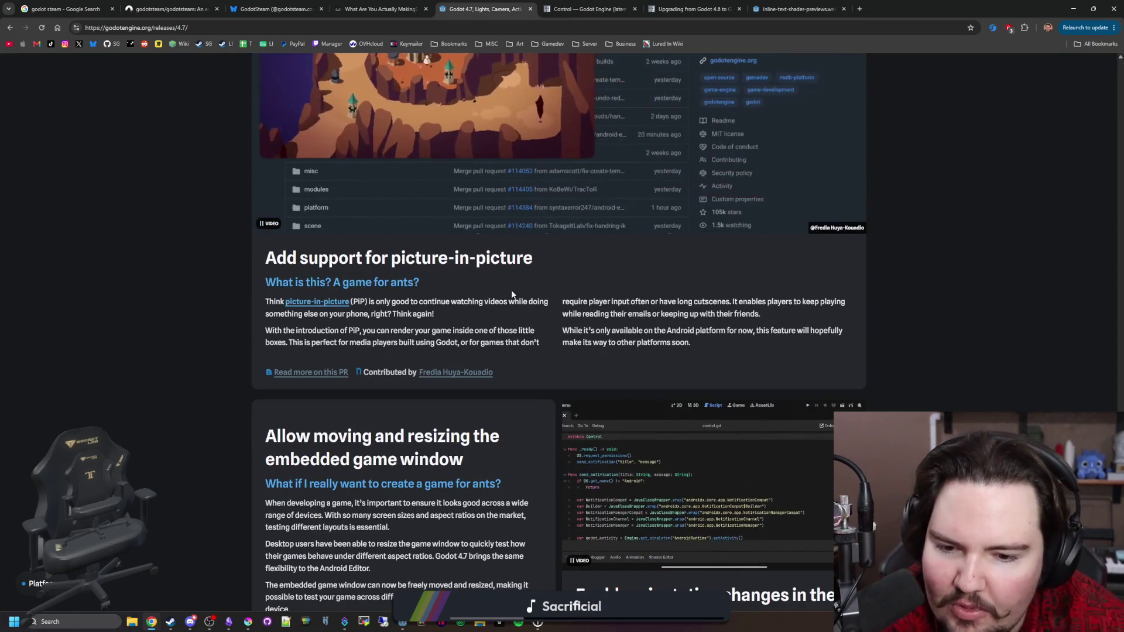
{"action": "scroll", "coordinate": [530, 286], "scroll_direction": "down", "scroll_amount": 3}
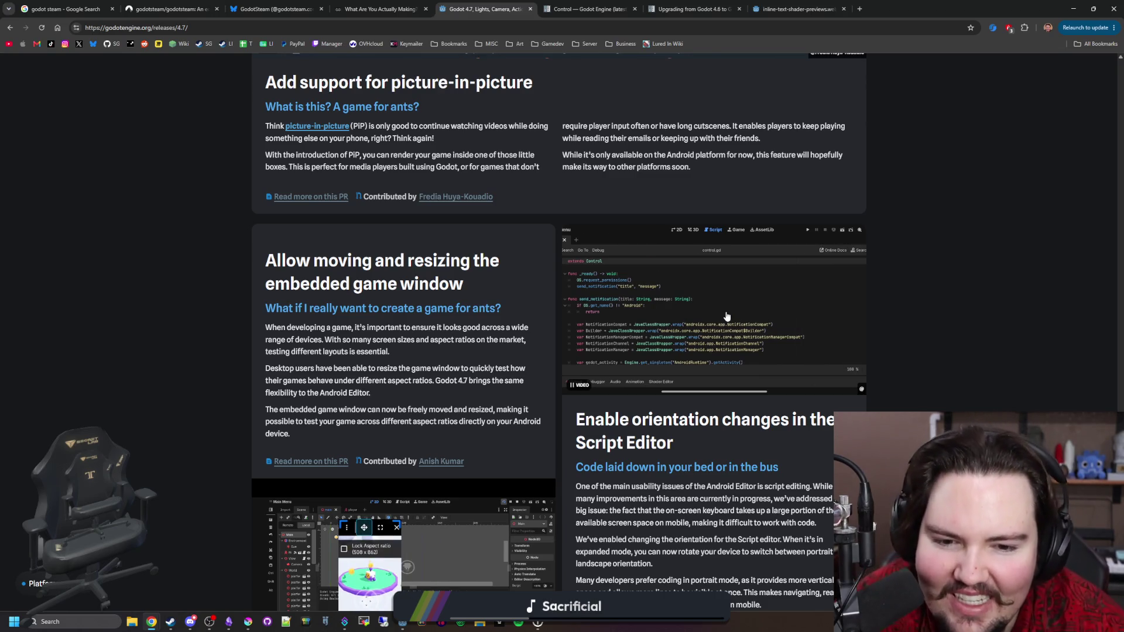
{"action": "scroll", "coordinate": [726, 316], "scroll_direction": "down", "scroll_amount": 4}
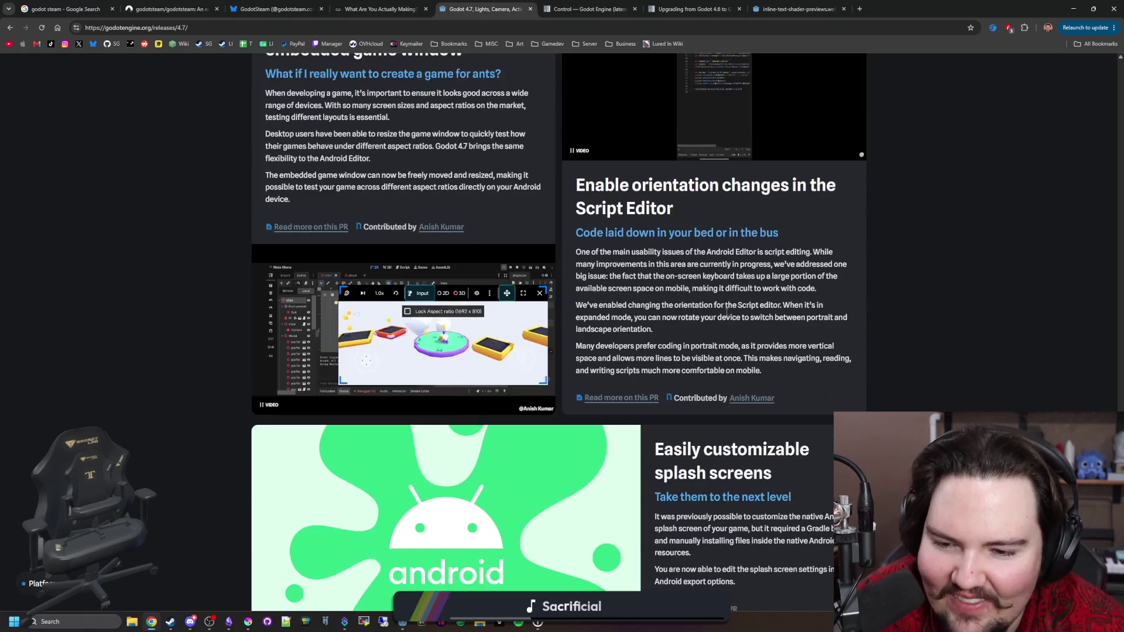
{"action": "scroll", "coordinate": [482, 319], "scroll_direction": "down", "scroll_amount": 6}
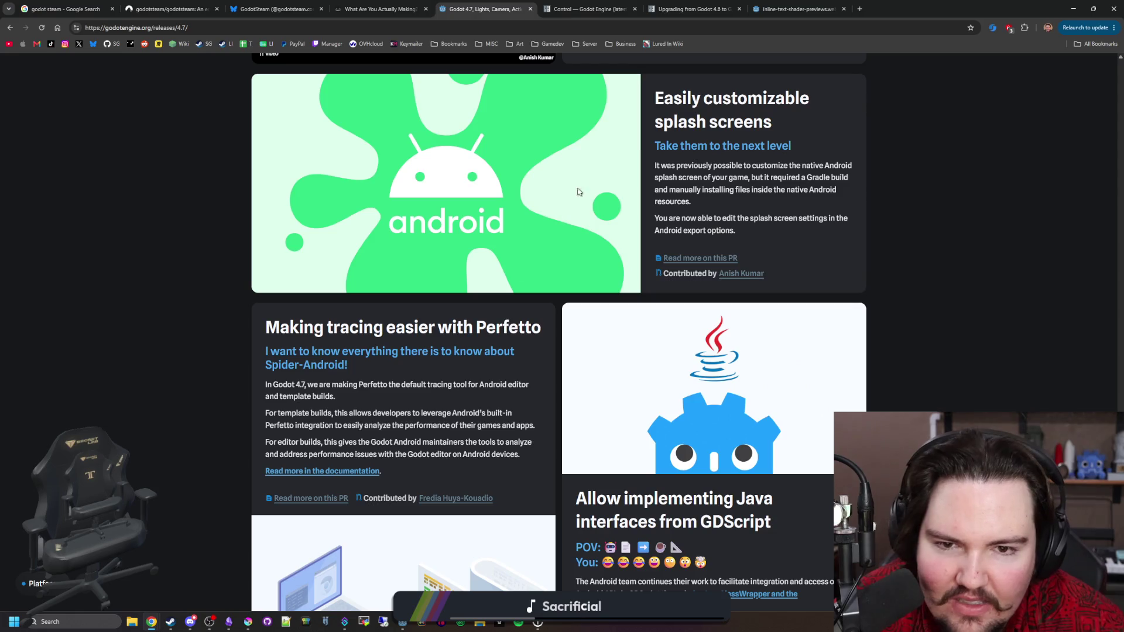
Step: Highlight the splash-screen, Perfetto and Wayland touch support headings while reading down to GDExtension
{"action": "left_click_drag", "start_coordinate": [747, 165], "coordinate": [847, 195]}
{"action": "left_click", "coordinate": [501, 219]}
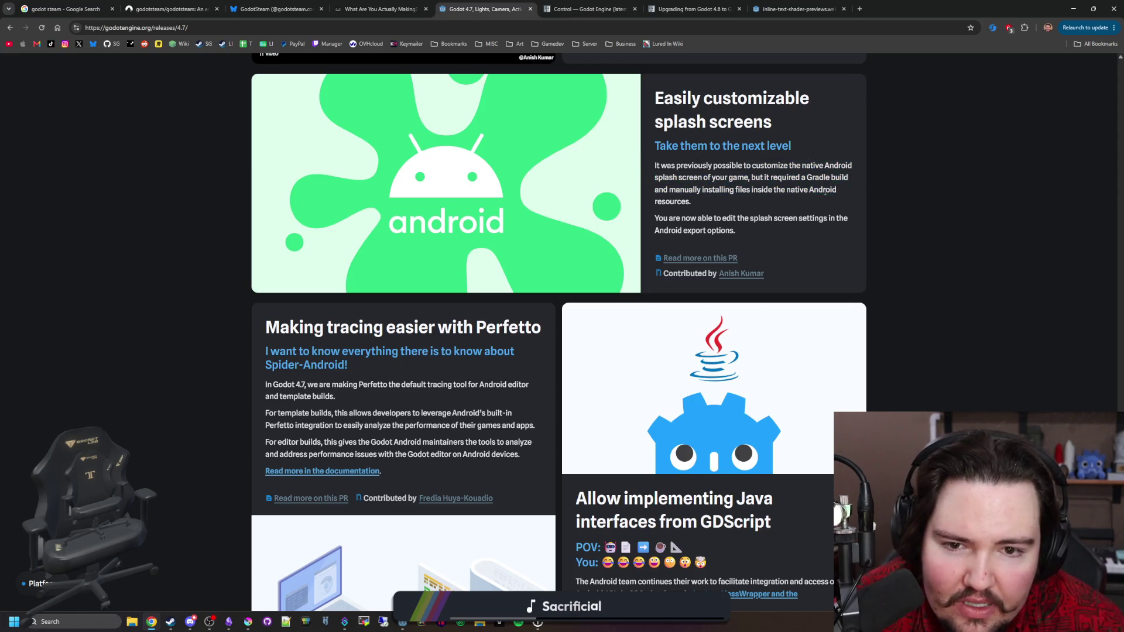
{"action": "scroll", "coordinate": [500, 219], "scroll_direction": "down", "scroll_amount": 1}
{"action": "left_click_drag", "start_coordinate": [264, 258], "coordinate": [490, 299]}
{"action": "left_click", "coordinate": [497, 335]}
{"action": "scroll", "coordinate": [497, 335], "scroll_direction": "down", "scroll_amount": 7}
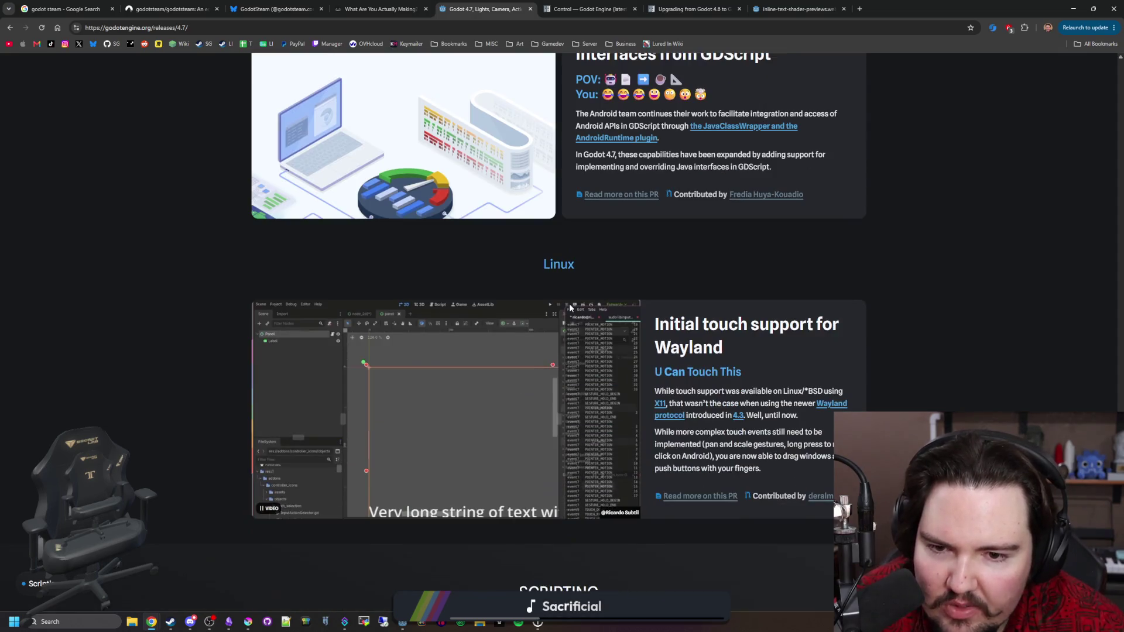
{"action": "left_click_drag", "start_coordinate": [671, 324], "coordinate": [796, 351]}
{"action": "left_click", "coordinate": [796, 352]}
{"action": "scroll", "coordinate": [416, 346], "scroll_direction": "down", "scroll_amount": 8}
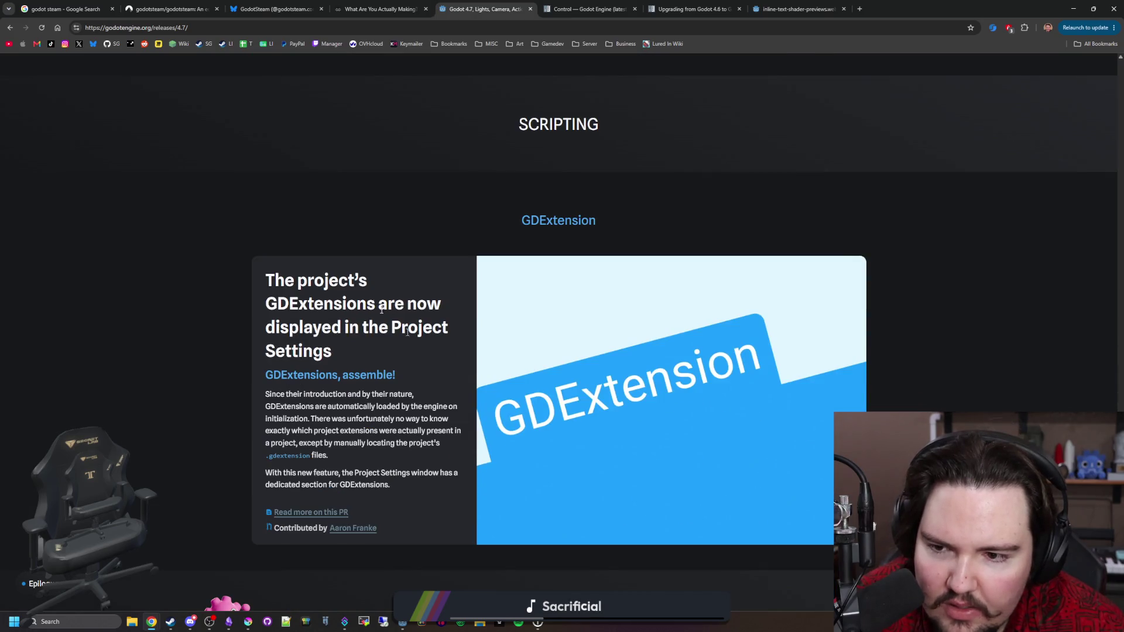
Step: Scroll down to the contributors, quote and credits, then back up to the Android Perfetto notes
{"action": "scroll", "coordinate": [315, 274], "scroll_direction": "down", "scroll_amount": 15}
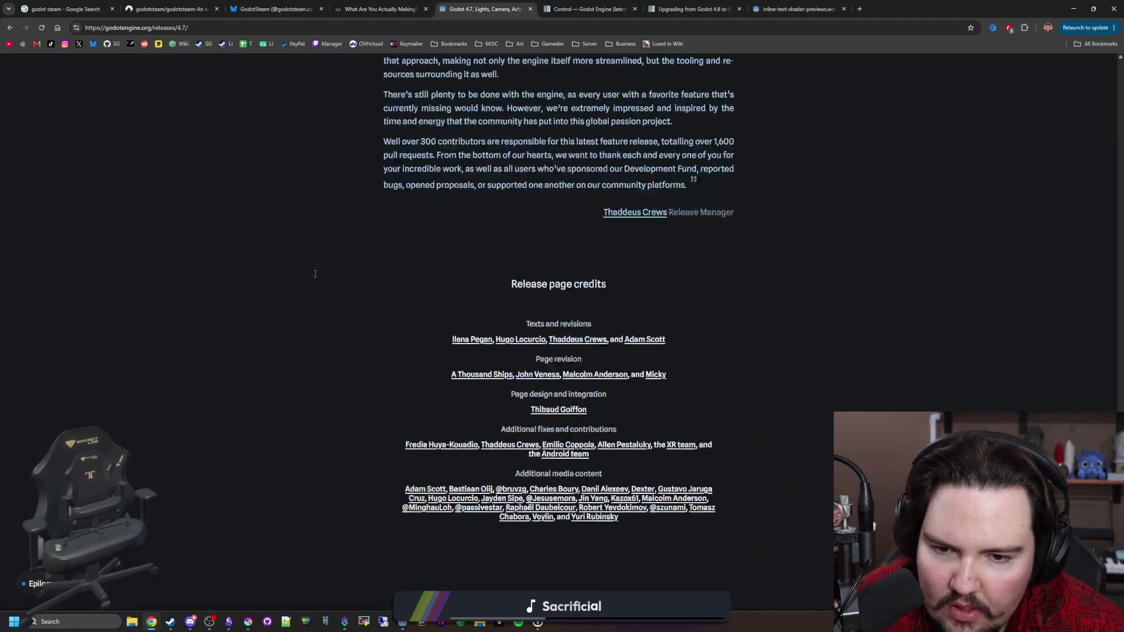
{"action": "scroll", "coordinate": [315, 274], "scroll_direction": "up", "scroll_amount": 10}
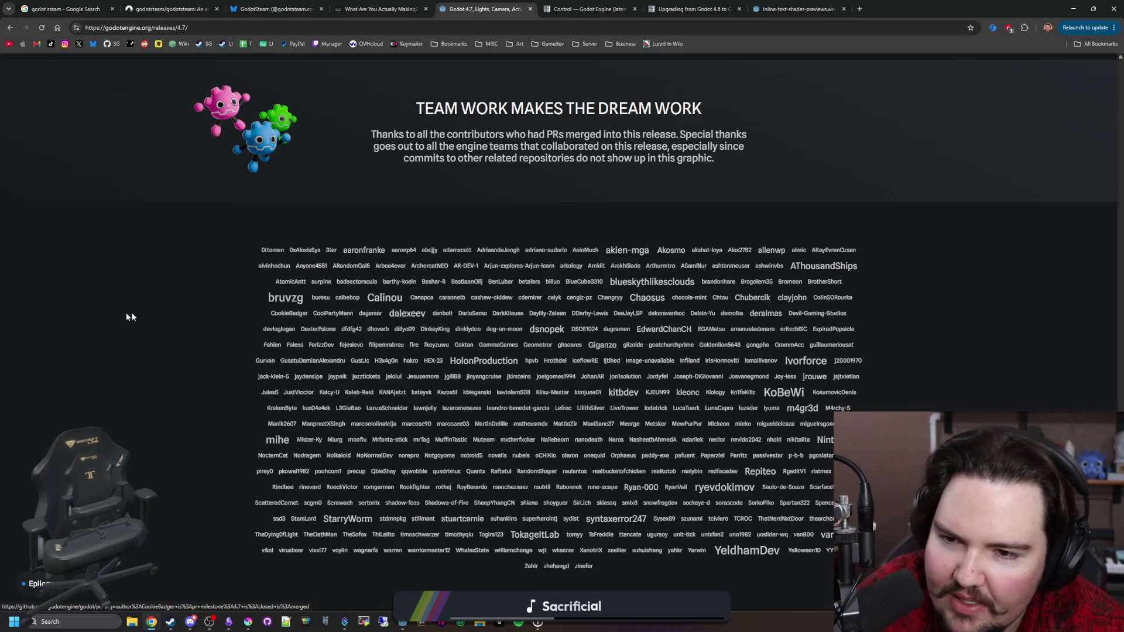
{"action": "scroll", "coordinate": [559, 293], "scroll_direction": "down", "scroll_amount": 7}
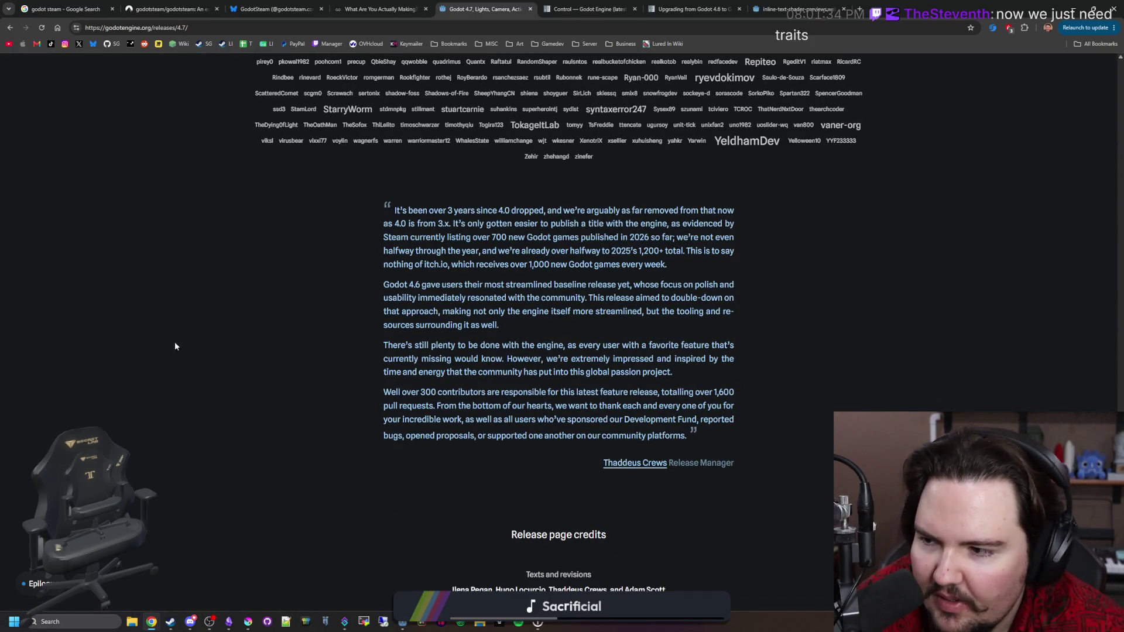
{"action": "scroll", "coordinate": [218, 354], "scroll_direction": "down", "scroll_amount": 3}
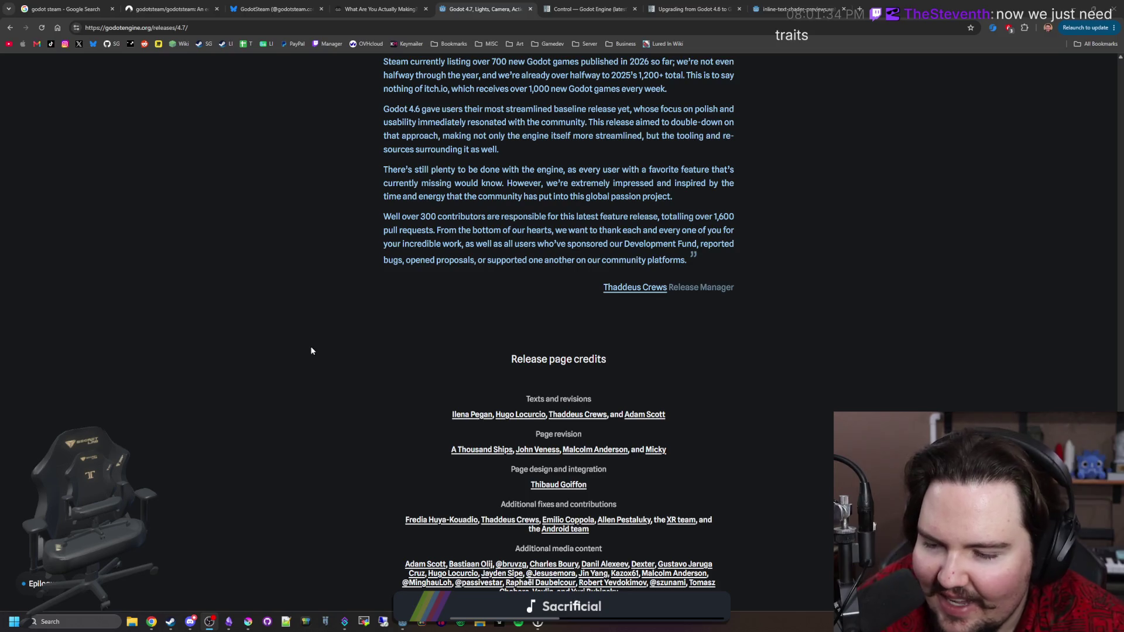
{"action": "scroll", "coordinate": [311, 351], "scroll_direction": "down", "scroll_amount": 5}
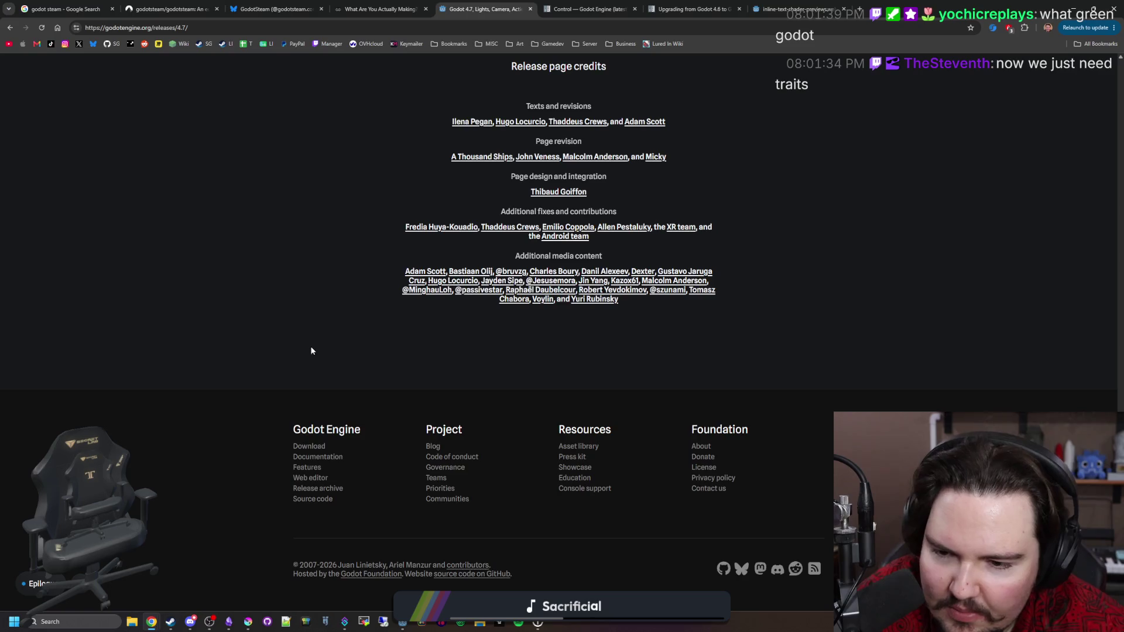
{"action": "scroll", "coordinate": [311, 351], "scroll_direction": "up", "scroll_amount": 7}
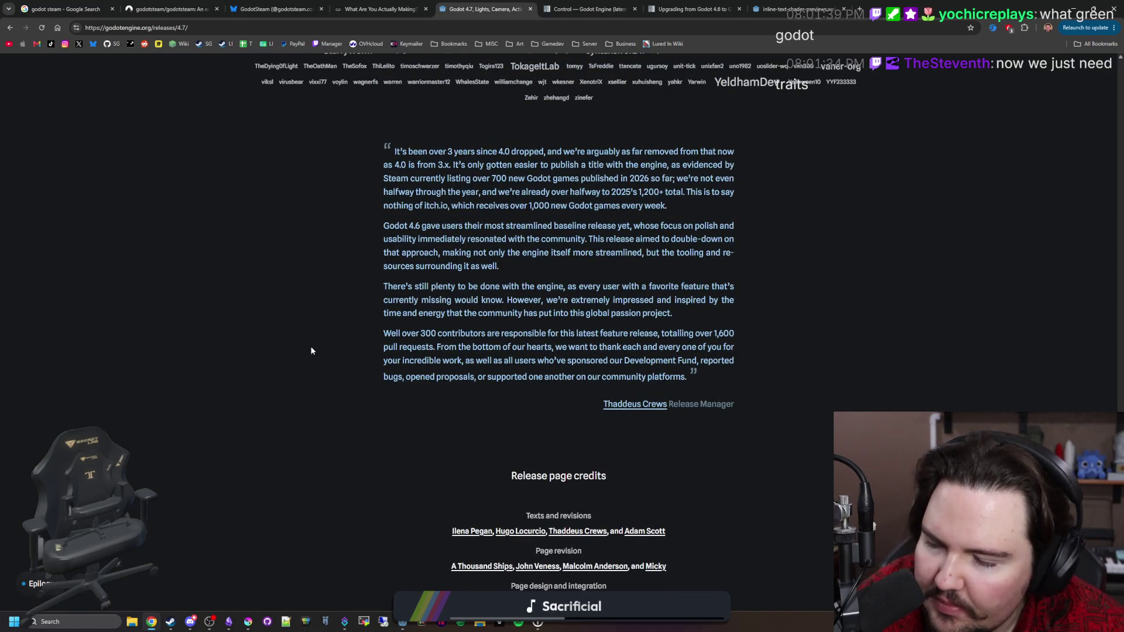
{"action": "scroll", "coordinate": [311, 350], "scroll_direction": "up", "scroll_amount": 20}
{"action": "scroll", "coordinate": [311, 347], "scroll_direction": "up", "scroll_amount": 15}
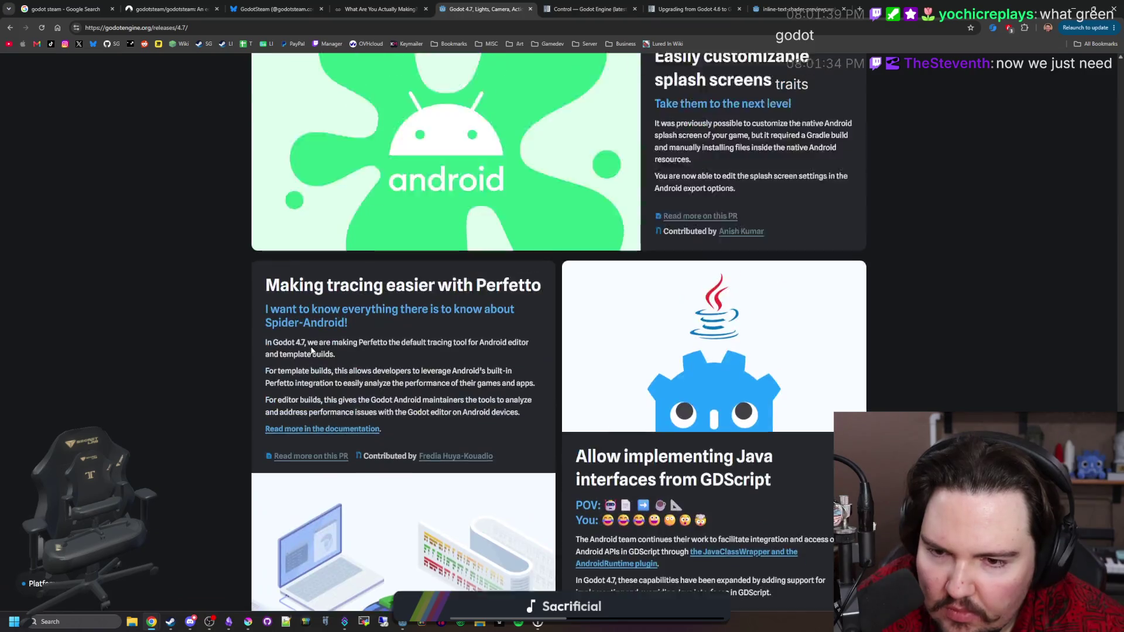
Step: Skim up and down the Godot 4.7 release notes from the highlights onward
{"action": "scroll", "coordinate": [493, 410], "scroll_direction": "down", "scroll_amount": 6}
{"action": "scroll", "coordinate": [495, 412], "scroll_direction": "down", "scroll_amount": 20}
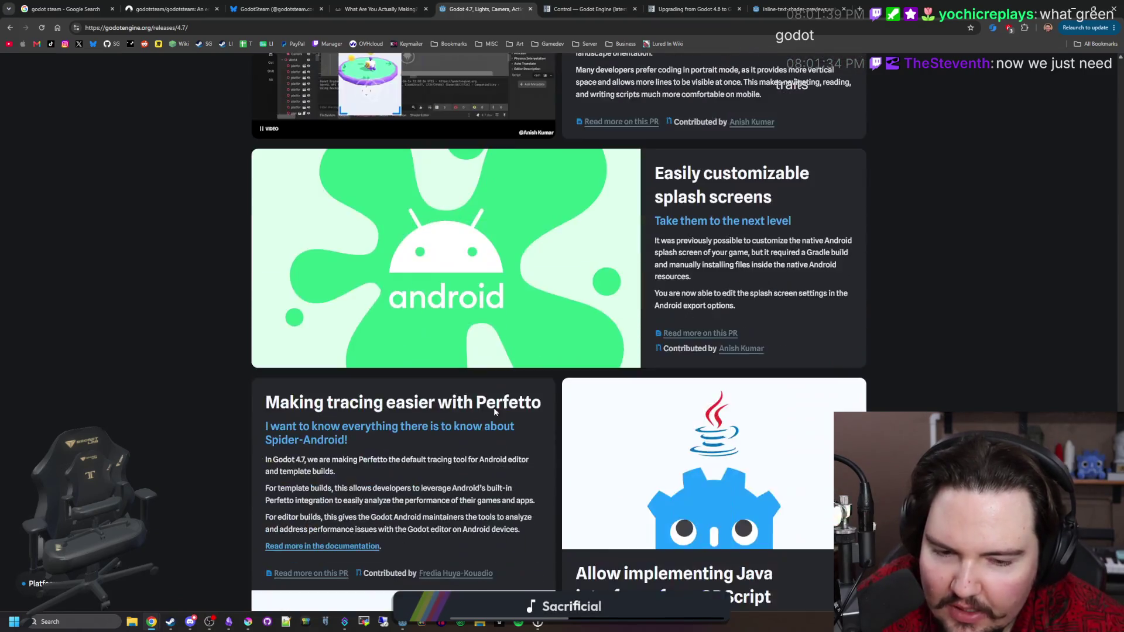
{"action": "scroll", "coordinate": [495, 412], "scroll_direction": "up", "scroll_amount": 20}
{"action": "scroll", "coordinate": [493, 412], "scroll_direction": "down", "scroll_amount": 5}
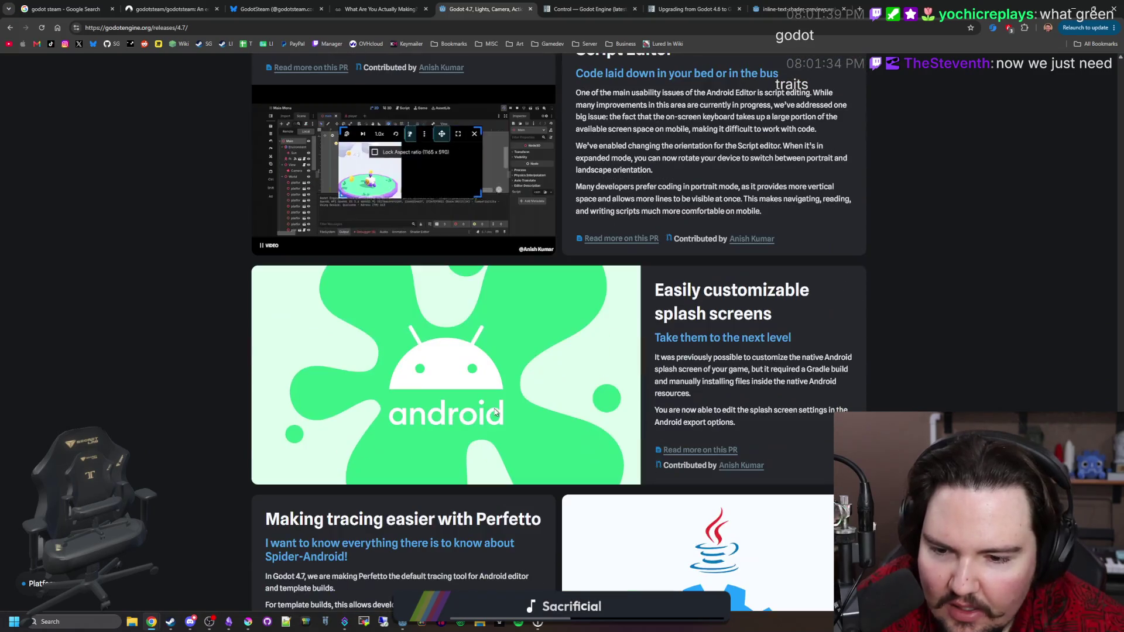
{"action": "scroll", "coordinate": [418, 426], "scroll_direction": "up", "scroll_amount": 15}
{"action": "scroll", "coordinate": [418, 426], "scroll_direction": "up", "scroll_amount": 20}
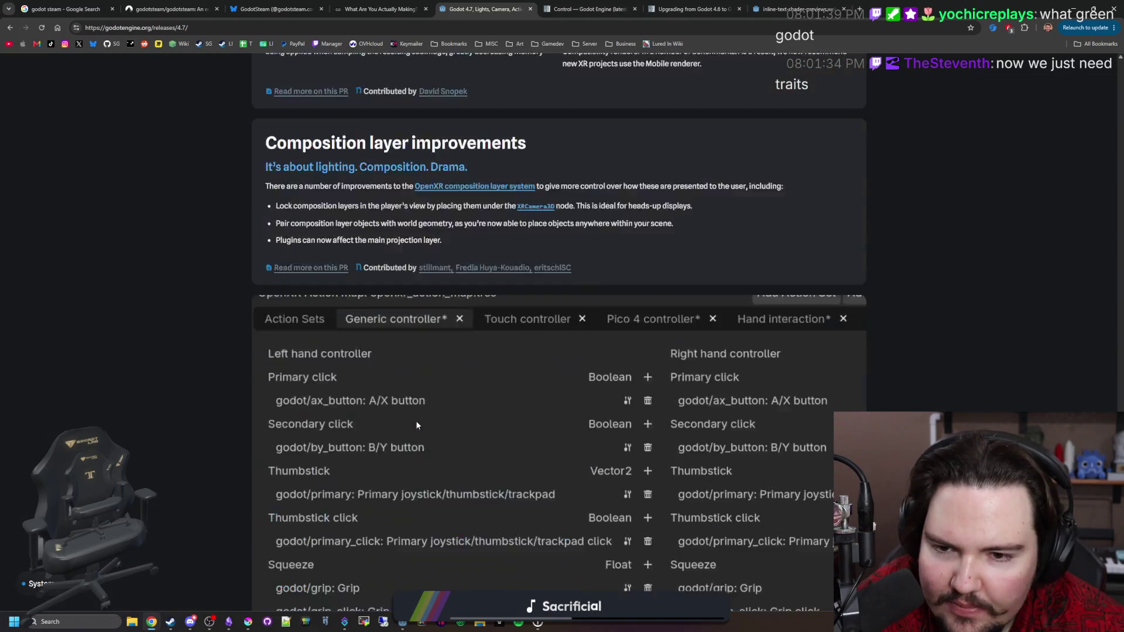
{"action": "scroll", "coordinate": [417, 426], "scroll_direction": "up", "scroll_amount": 20}
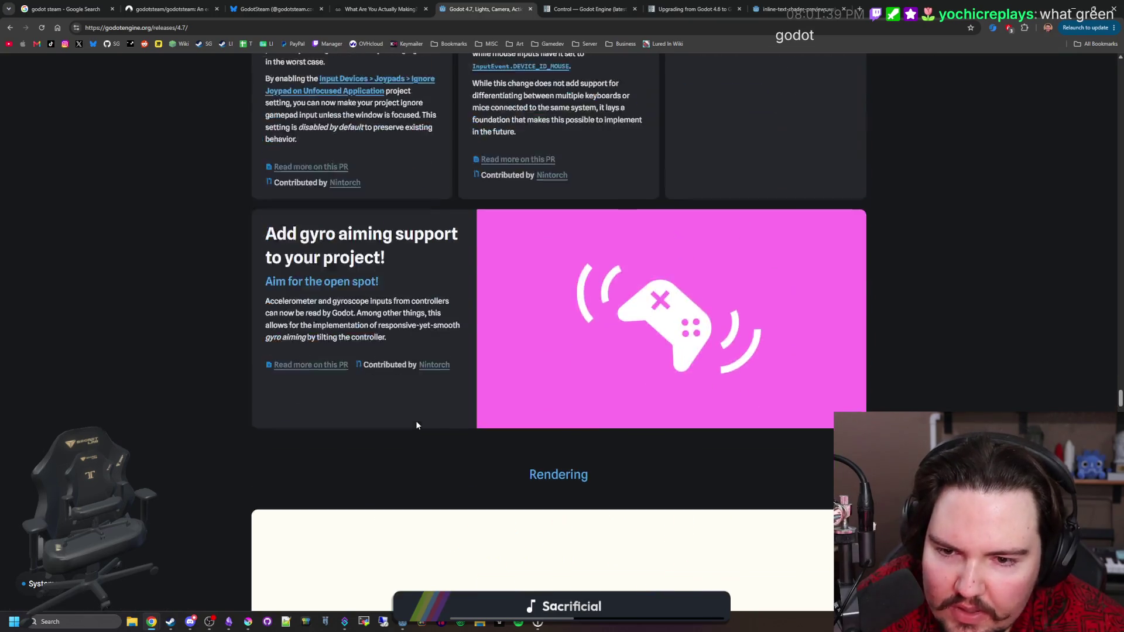
{"action": "scroll", "coordinate": [417, 425], "scroll_direction": "up", "scroll_amount": 20}
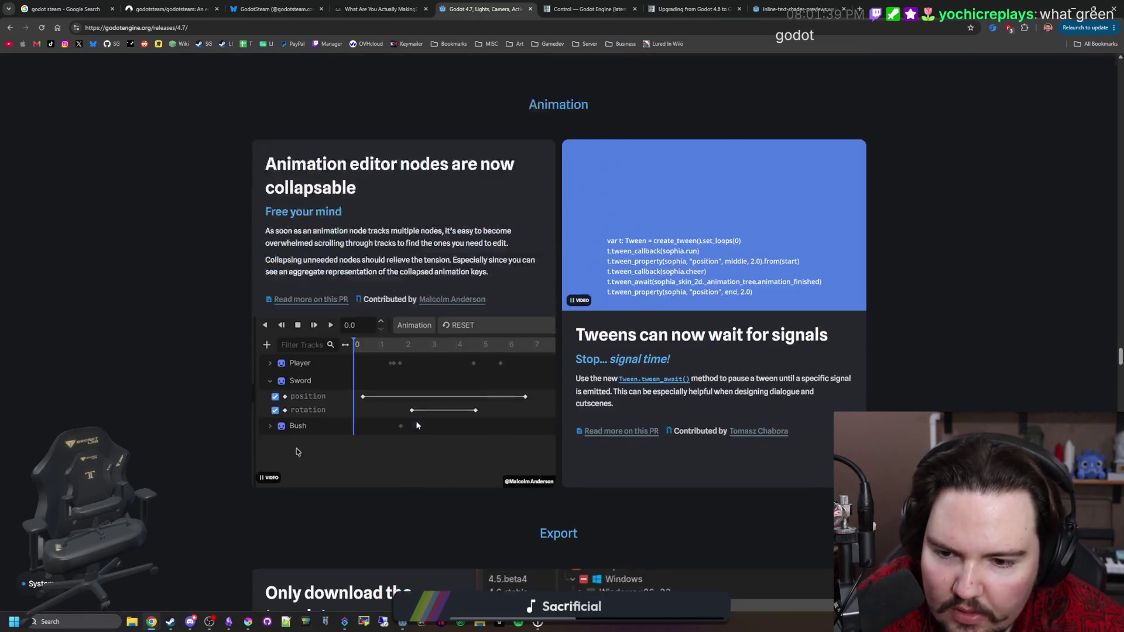
{"action": "scroll", "coordinate": [461, 430], "scroll_direction": "down", "scroll_amount": 20}
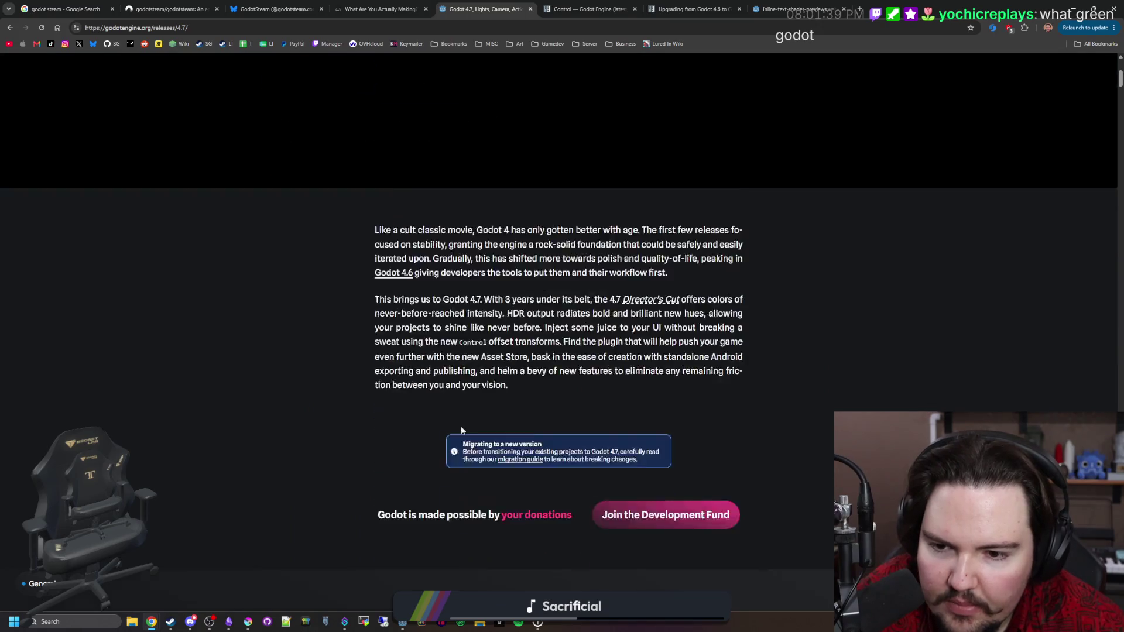
{"action": "scroll", "coordinate": [461, 430], "scroll_direction": "down", "scroll_amount": 5}
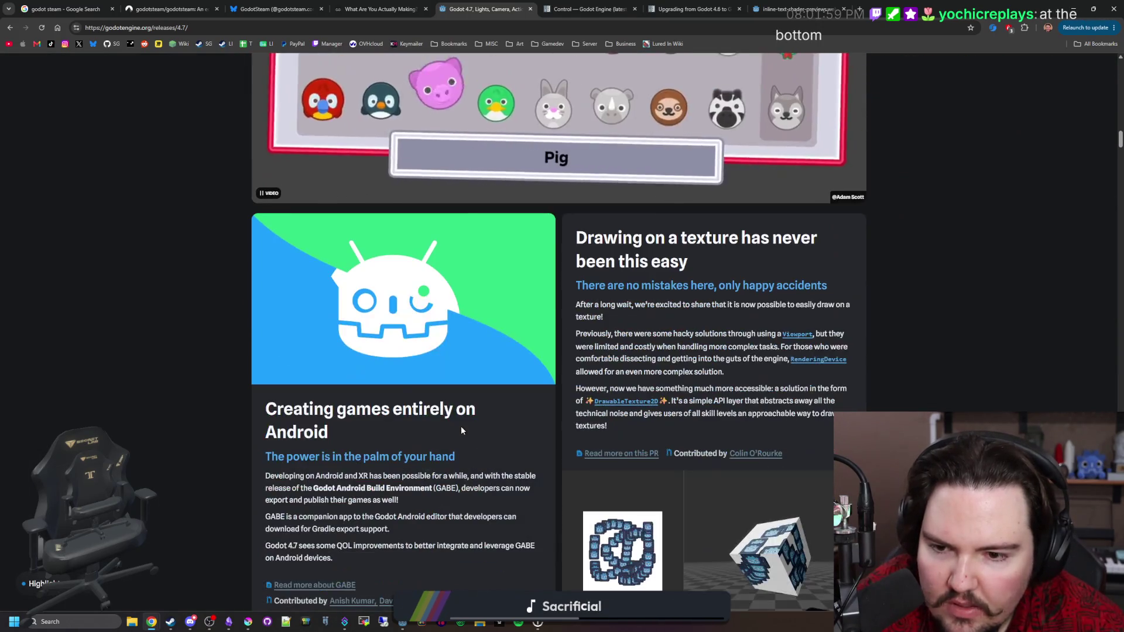
{"action": "scroll", "coordinate": [461, 335], "scroll_direction": "up", "scroll_amount": 15}
{"action": "scroll", "coordinate": [462, 335], "scroll_direction": "down", "scroll_amount": 20}
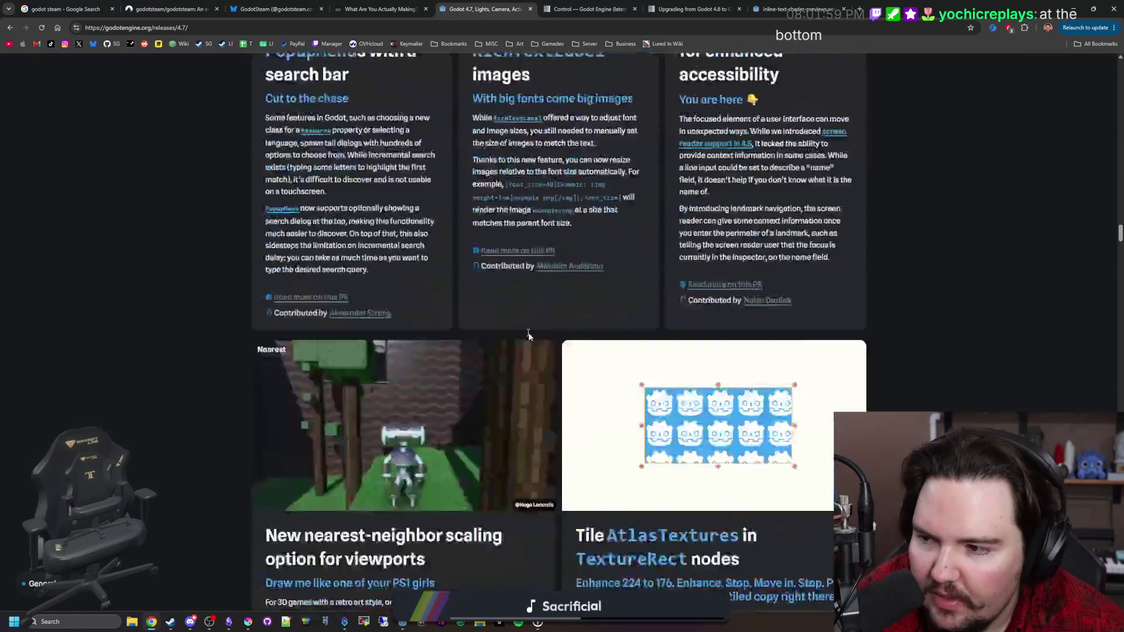
Step: Open the 'Team work makes the dream work' mascot image in a new tab
{"action": "scroll", "coordinate": [608, 389], "scroll_direction": "up", "scroll_amount": 6}
{"action": "scroll", "coordinate": [608, 390], "scroll_direction": "down", "scroll_amount": 6}
{"action": "scroll", "coordinate": [607, 389], "scroll_direction": "up", "scroll_amount": 20}
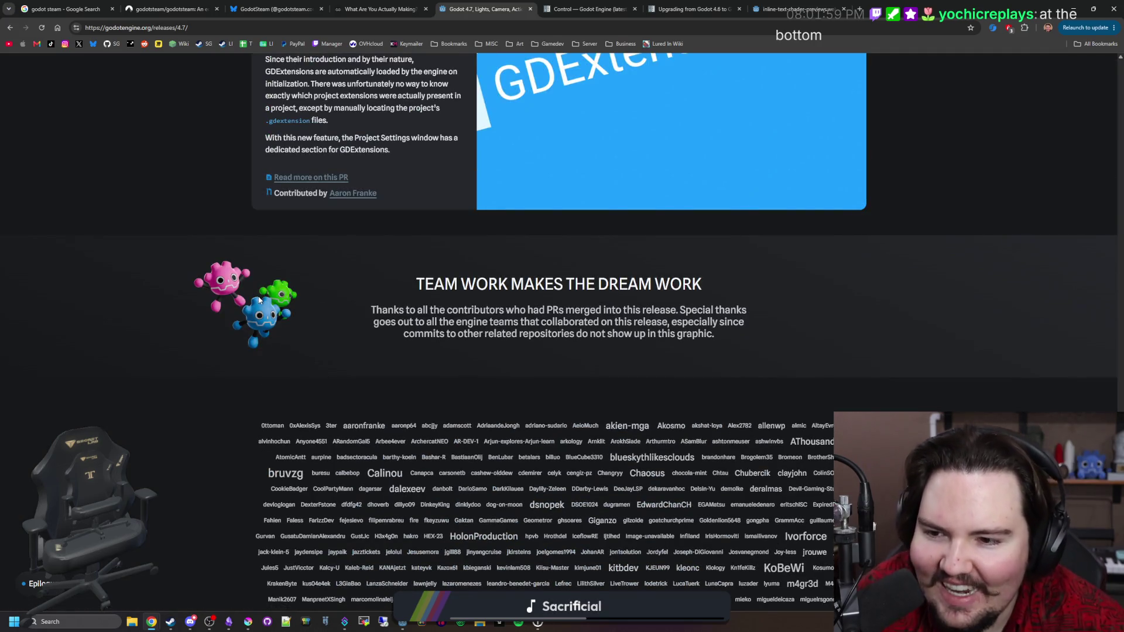
{"action": "right_click", "coordinate": [260, 300]}
{"action": "left_click", "coordinate": [321, 305]}
Step: View the team-work mascot image in its own tab, then close it and the Control class docs tab
{"action": "left_click", "coordinate": [590, 7]}
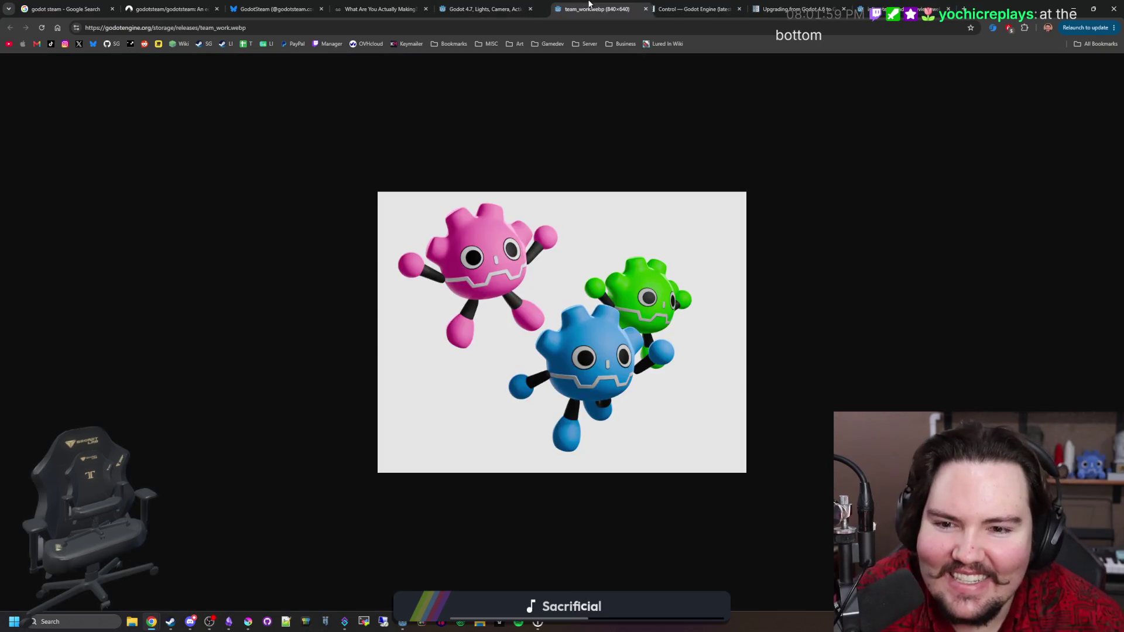
{"action": "scroll", "coordinate": [620, 374], "scroll_direction": "up", "scroll_amount": 5}
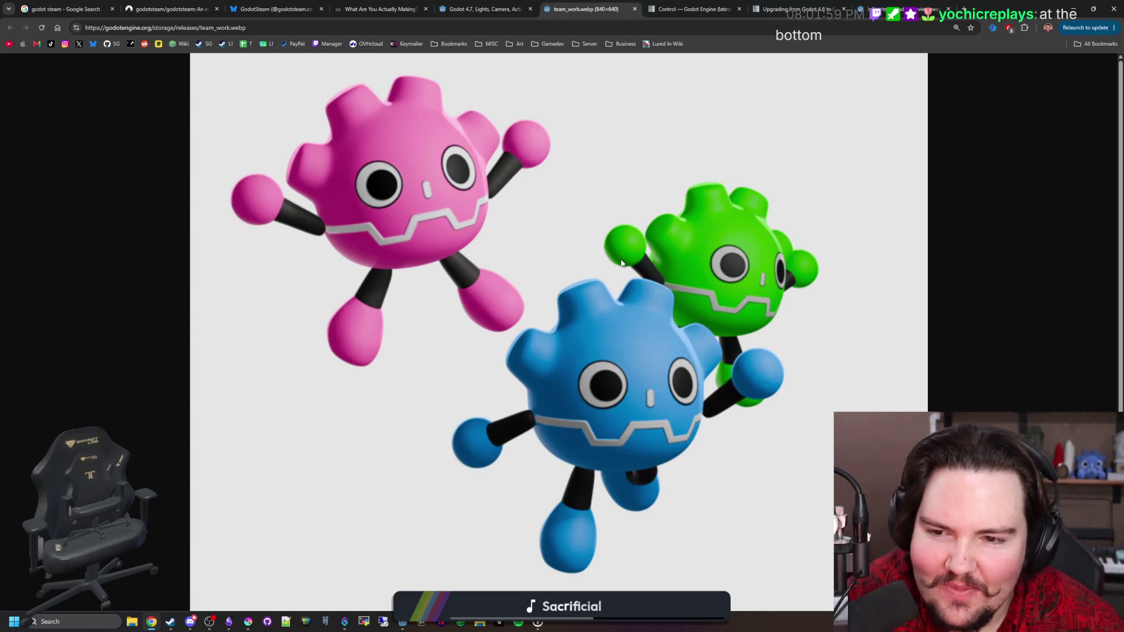
{"action": "left_click", "coordinate": [632, 9]}
{"action": "left_click", "coordinate": [634, 9]}
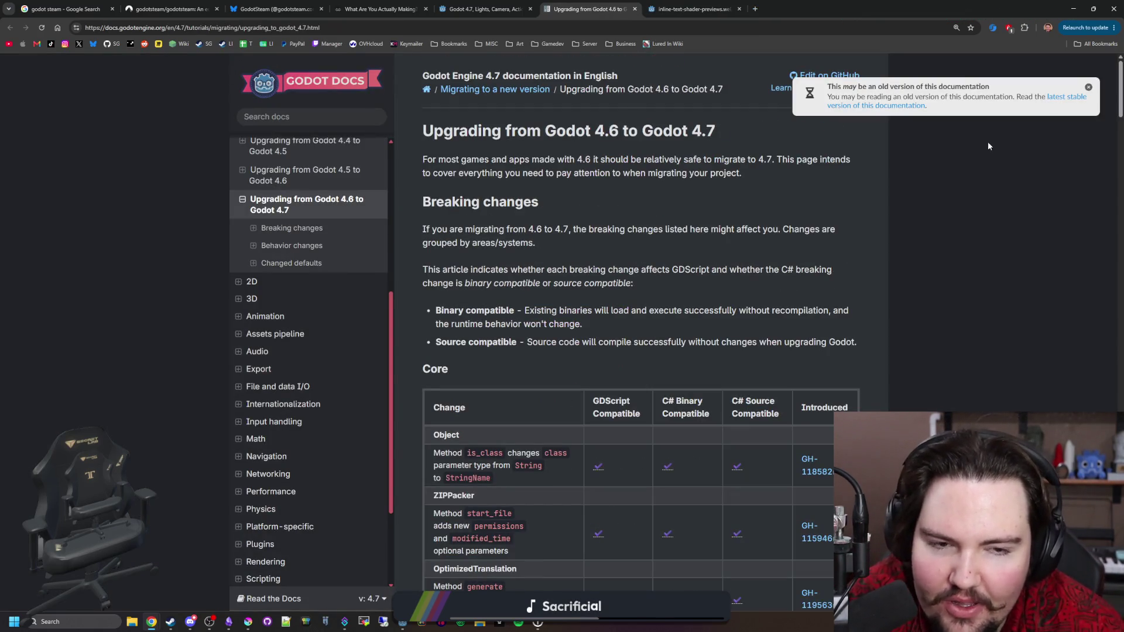
Step: Dismiss the old-version banner and begin reading the Core breaking-change tables
{"action": "left_click", "coordinate": [1088, 87]}
{"action": "scroll", "coordinate": [657, 267], "scroll_direction": "down", "scroll_amount": 6}
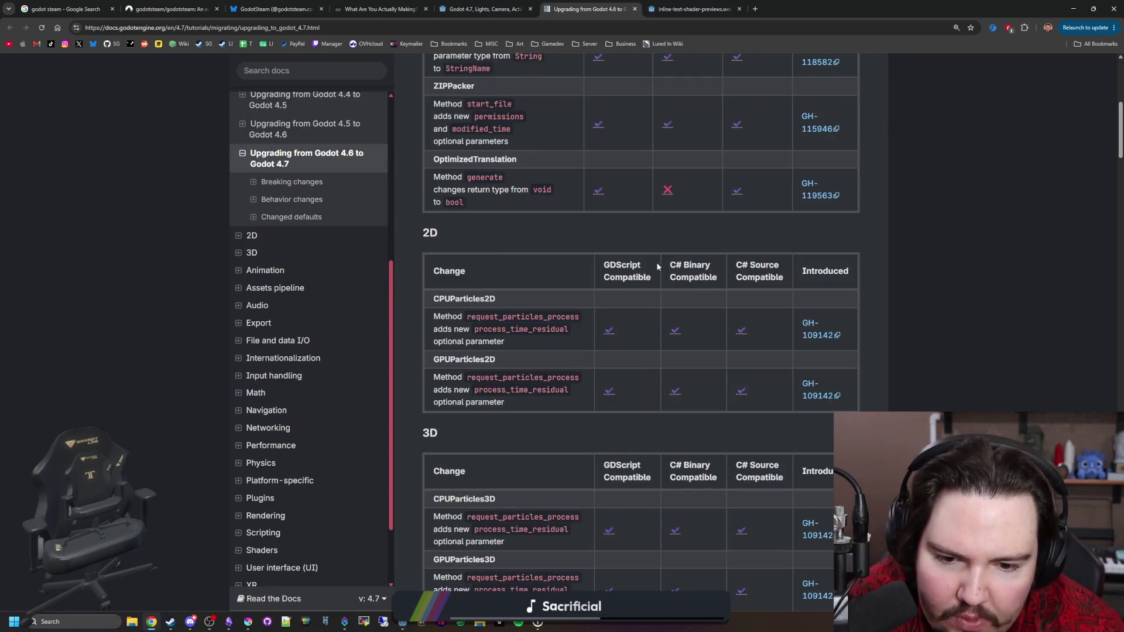
{"action": "scroll", "coordinate": [657, 266], "scroll_direction": "down", "scroll_amount": 20}
{"action": "scroll", "coordinate": [677, 283], "scroll_direction": "up", "scroll_amount": 9}
{"action": "scroll", "coordinate": [677, 283], "scroll_direction": "up", "scroll_amount": 15}
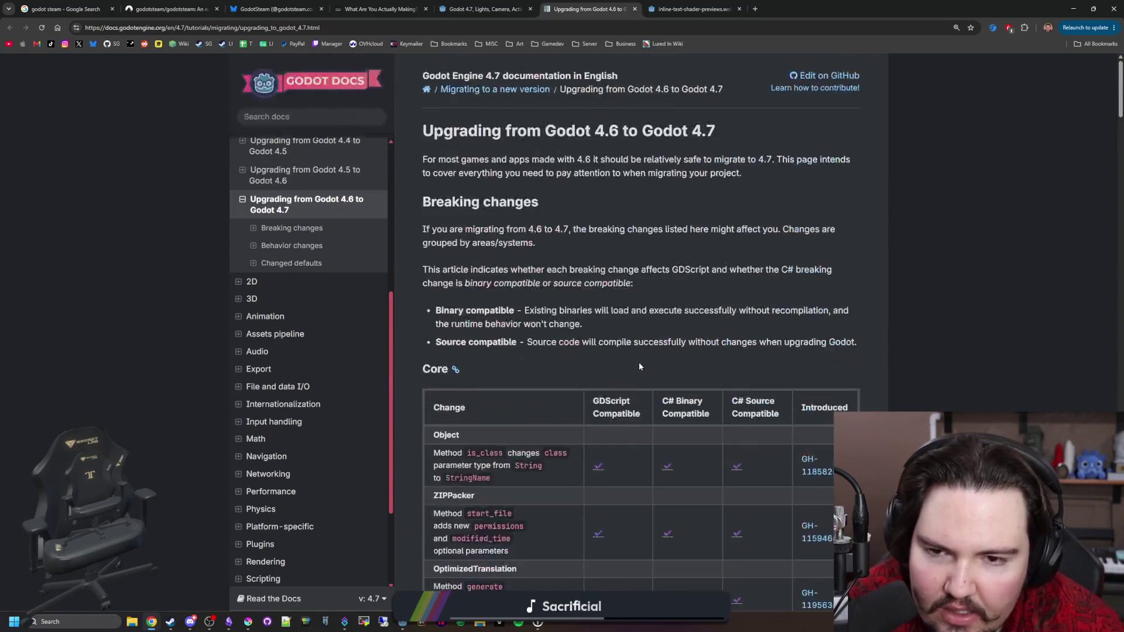
{"action": "scroll", "coordinate": [638, 362], "scroll_direction": "down", "scroll_amount": 1}
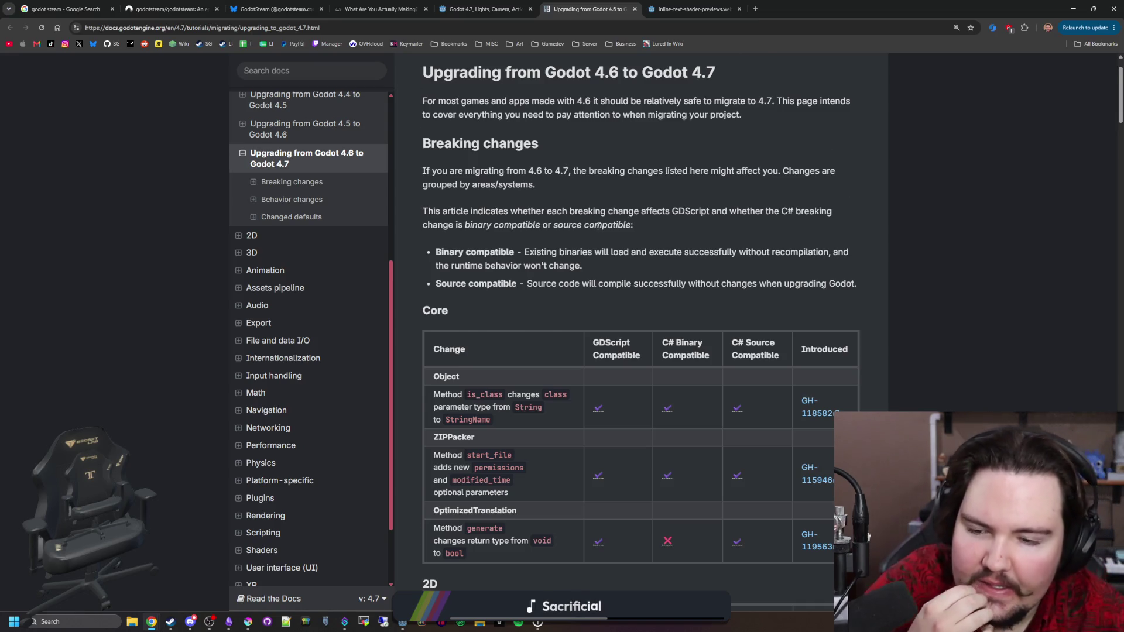
{"action": "scroll", "coordinate": [620, 296], "scroll_direction": "down", "scroll_amount": 2}
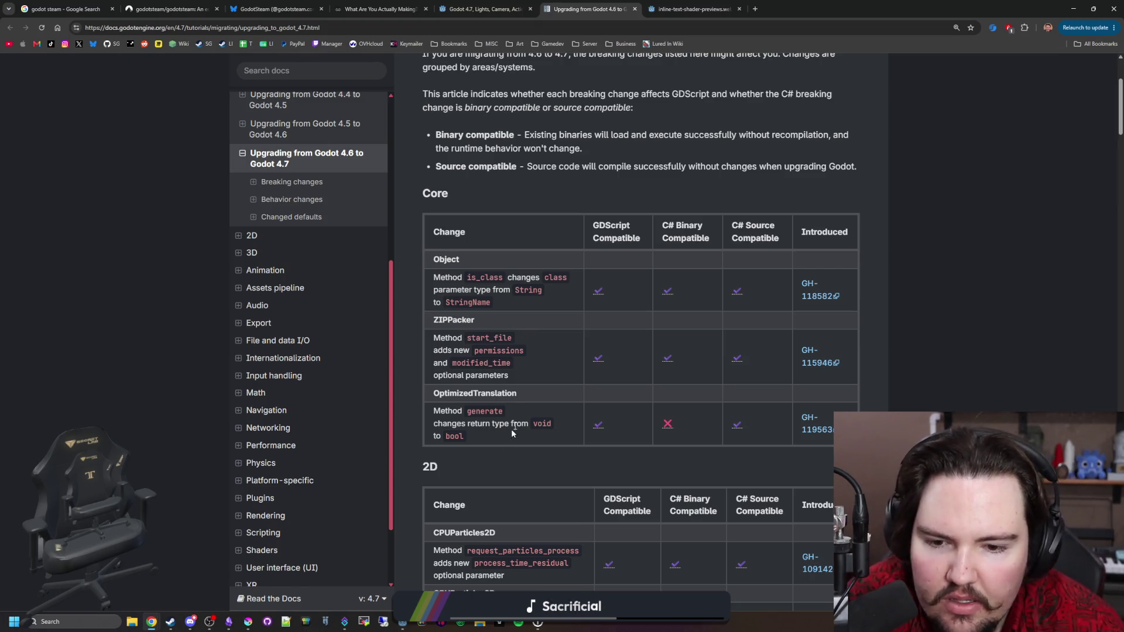
Step: Read on to the GUI nodes table, highlighting the RichTextLabel add_image width change
{"action": "scroll", "coordinate": [518, 304], "scroll_direction": "down", "scroll_amount": 3}
{"action": "scroll", "coordinate": [519, 306], "scroll_direction": "down", "scroll_amount": 2}
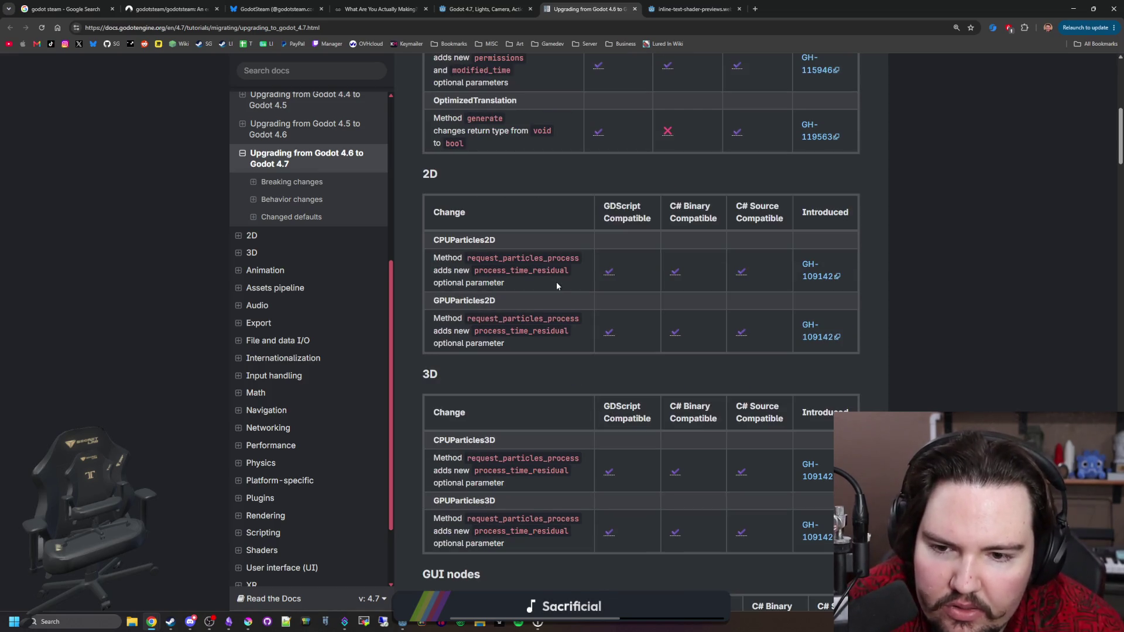
{"action": "scroll", "coordinate": [534, 315], "scroll_direction": "down", "scroll_amount": 6}
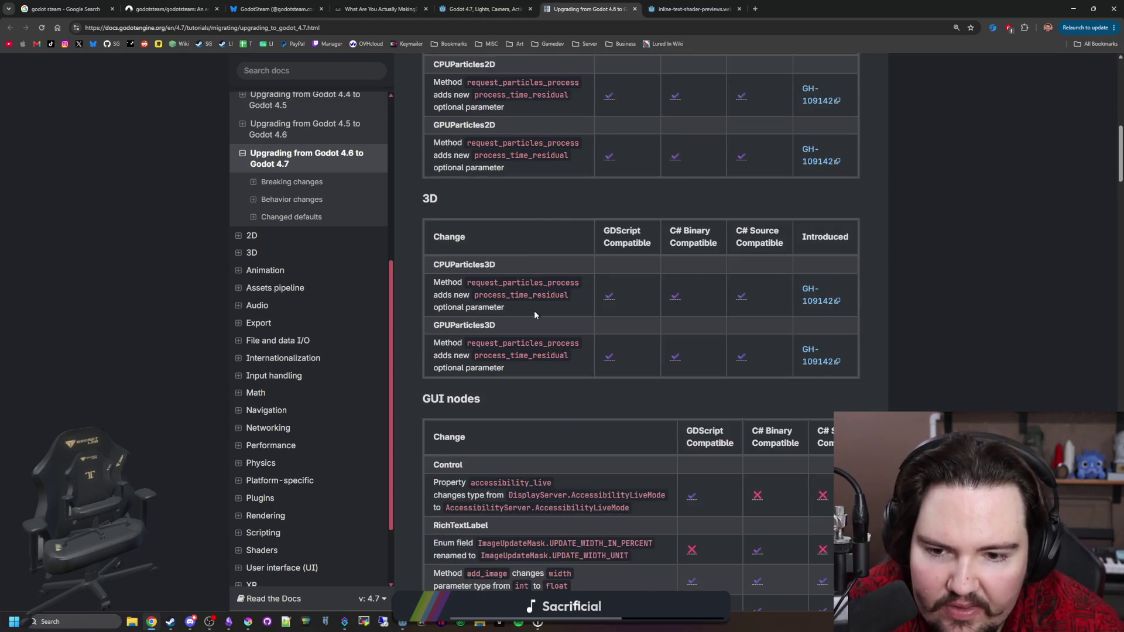
{"action": "scroll", "coordinate": [535, 312], "scroll_direction": "down", "scroll_amount": 1}
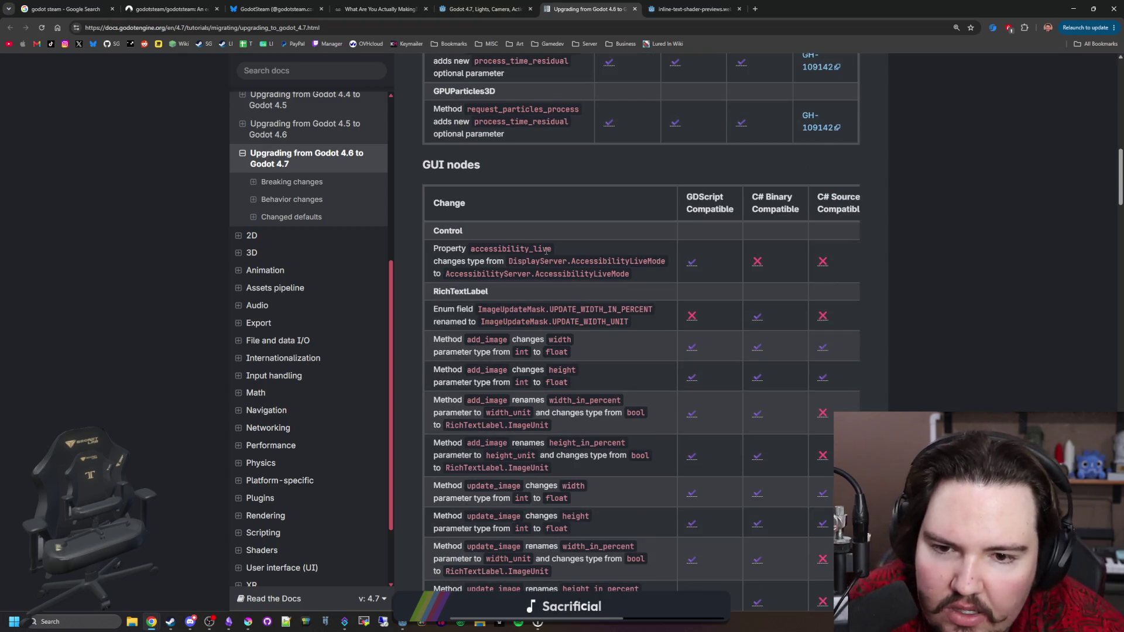
{"action": "scroll", "coordinate": [547, 250], "scroll_direction": "down", "scroll_amount": 1}
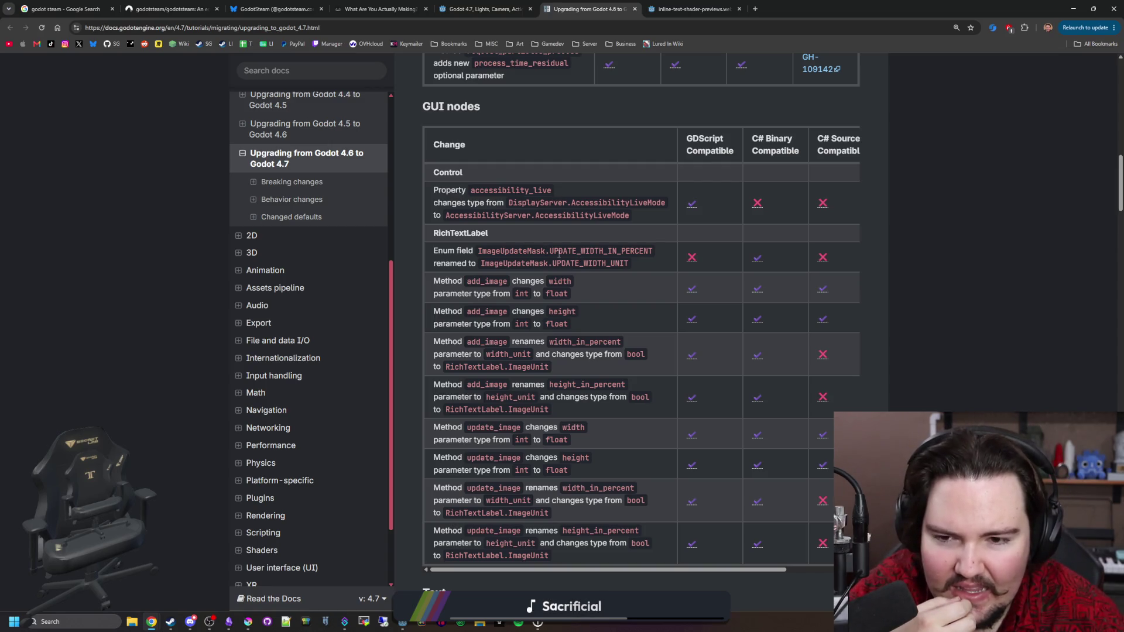
{"action": "mouse_move", "coordinate": [607, 294]}
{"action": "left_mouse_down"}
{"action": "mouse_move", "coordinate": [439, 281]}
{"action": "mouse_move", "coordinate": [454, 280]}
{"action": "left_mouse_up"}
{"action": "left_click", "coordinate": [455, 279]}
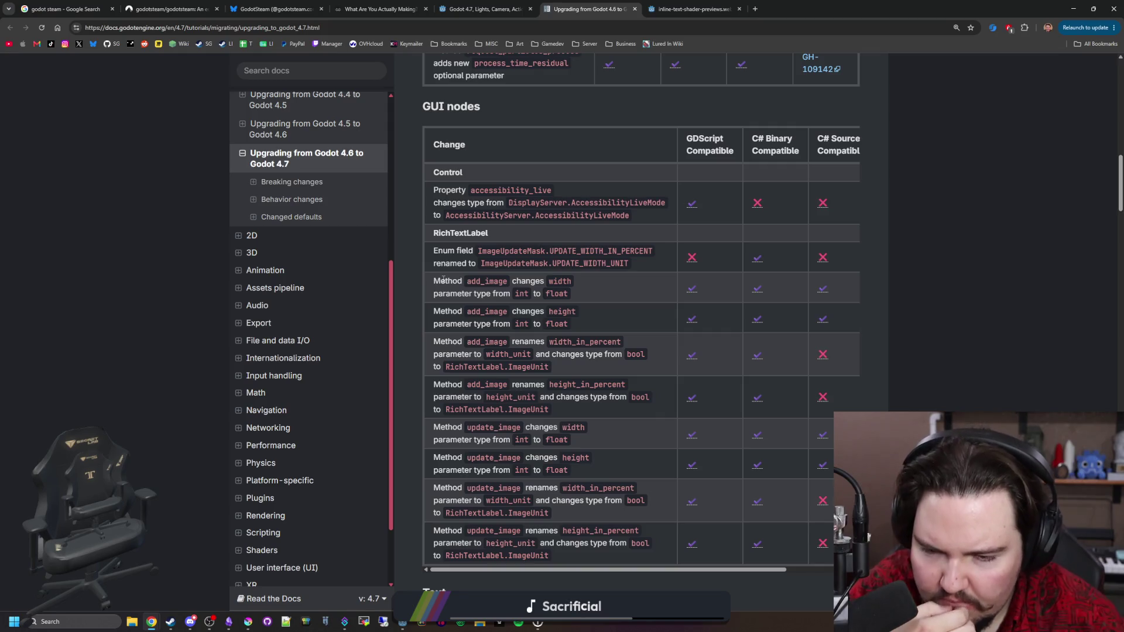
{"action": "scroll", "coordinate": [443, 280], "scroll_direction": "down", "scroll_amount": 1}
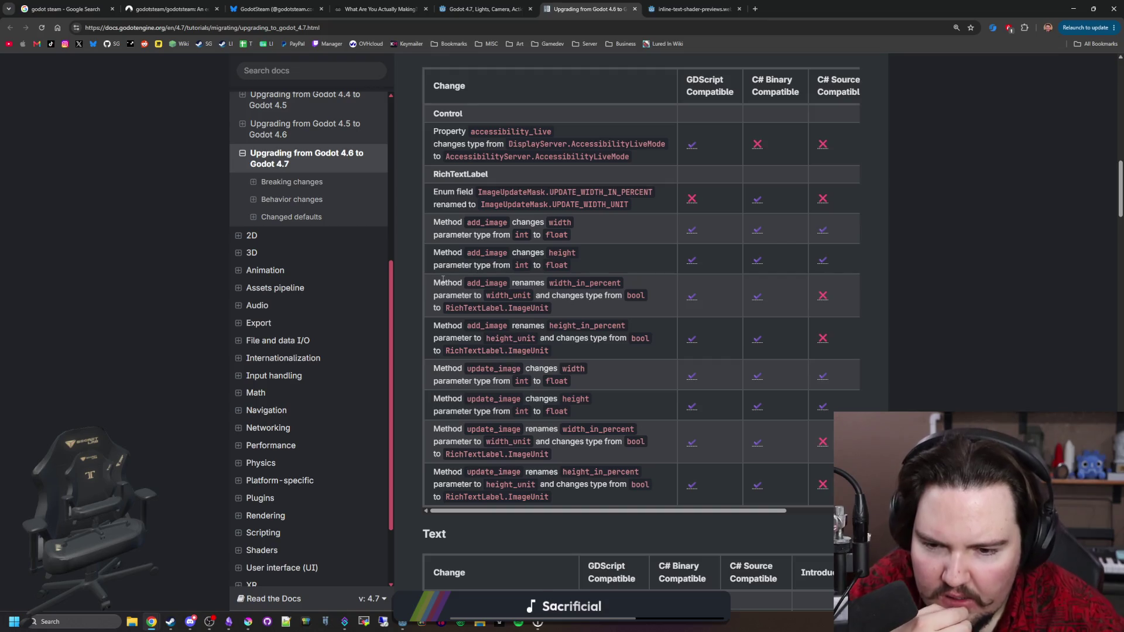
{"action": "scroll", "coordinate": [443, 280], "scroll_direction": "down", "scroll_amount": 6}
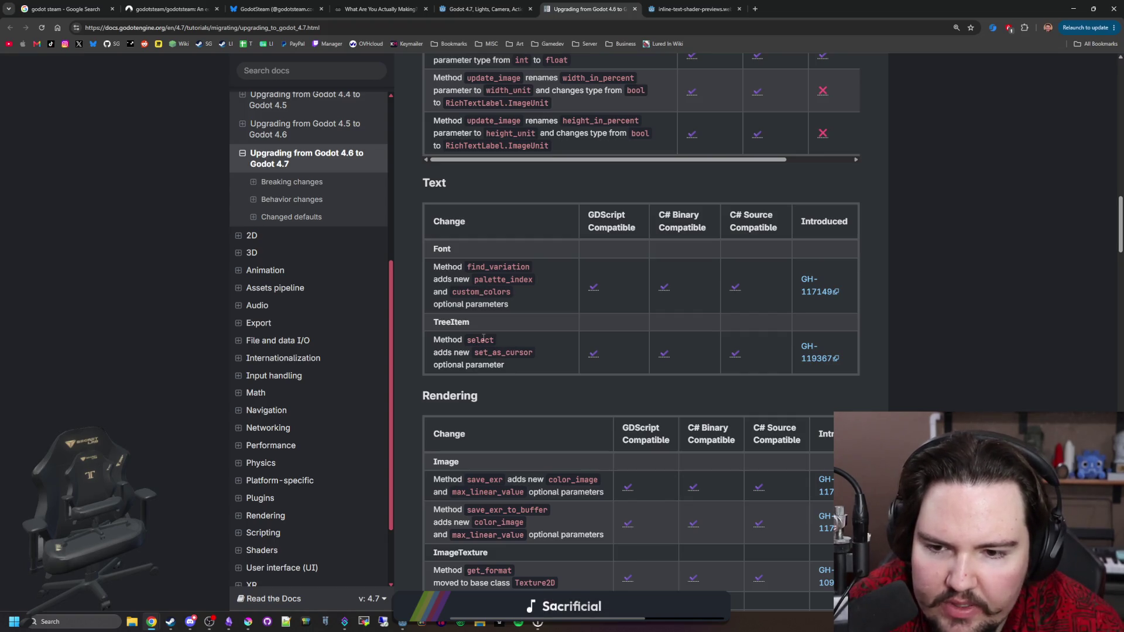
Step: Scroll past the Rendering, Animation, Physics, Audio and XR tables to the Editor table
{"action": "scroll", "coordinate": [497, 353], "scroll_direction": "down", "scroll_amount": 3}
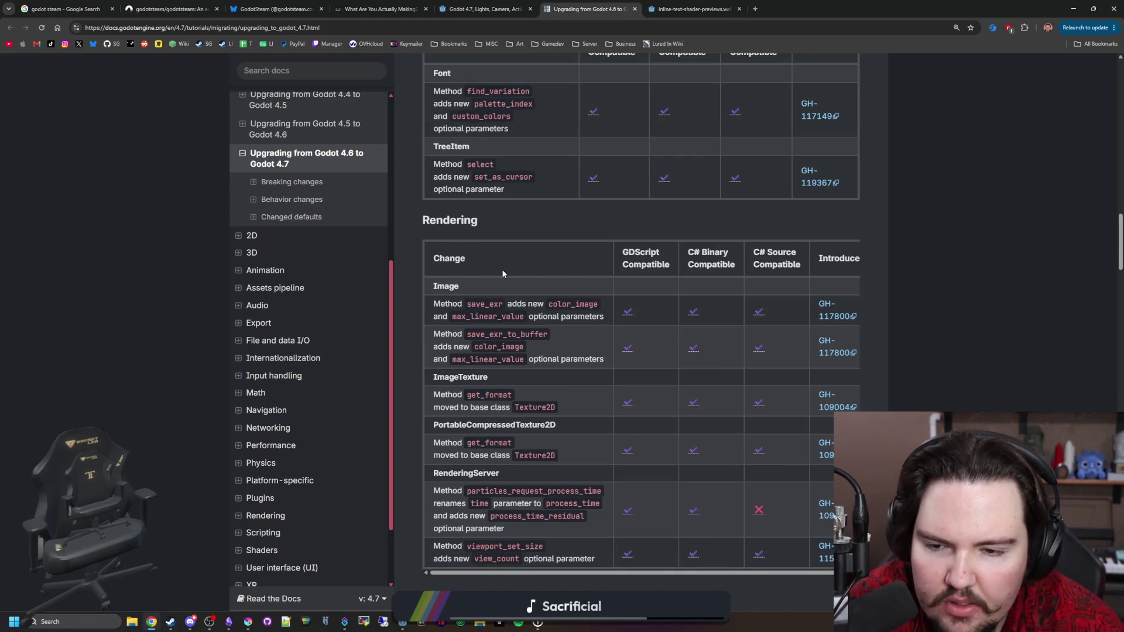
{"action": "scroll", "coordinate": [504, 295], "scroll_direction": "down", "scroll_amount": 1}
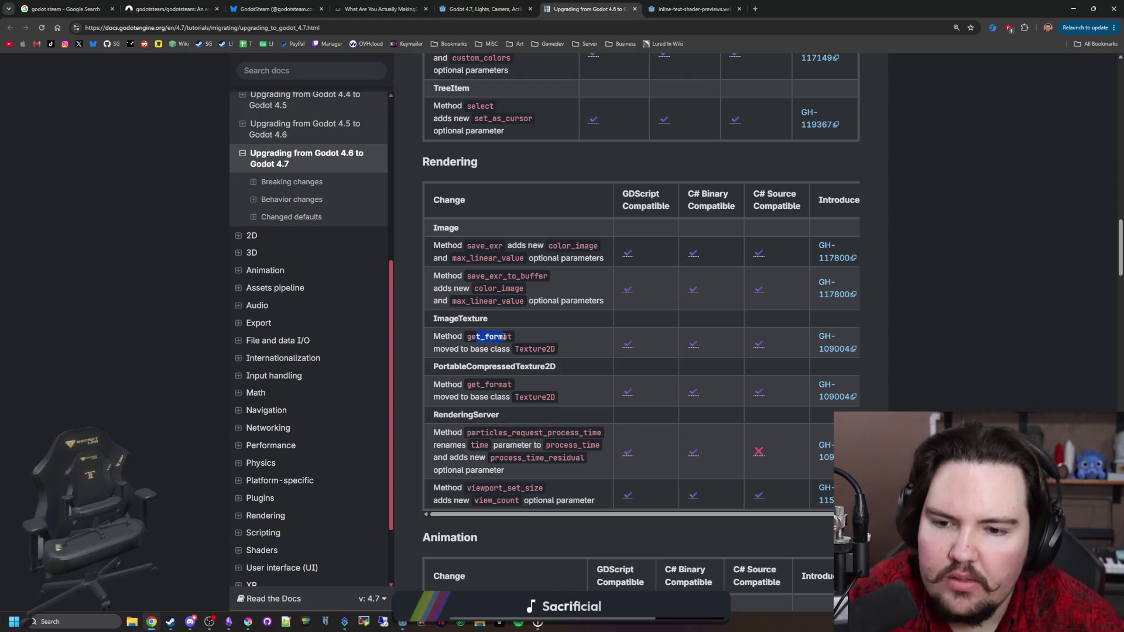
{"action": "scroll", "coordinate": [505, 337], "scroll_direction": "down", "scroll_amount": 1}
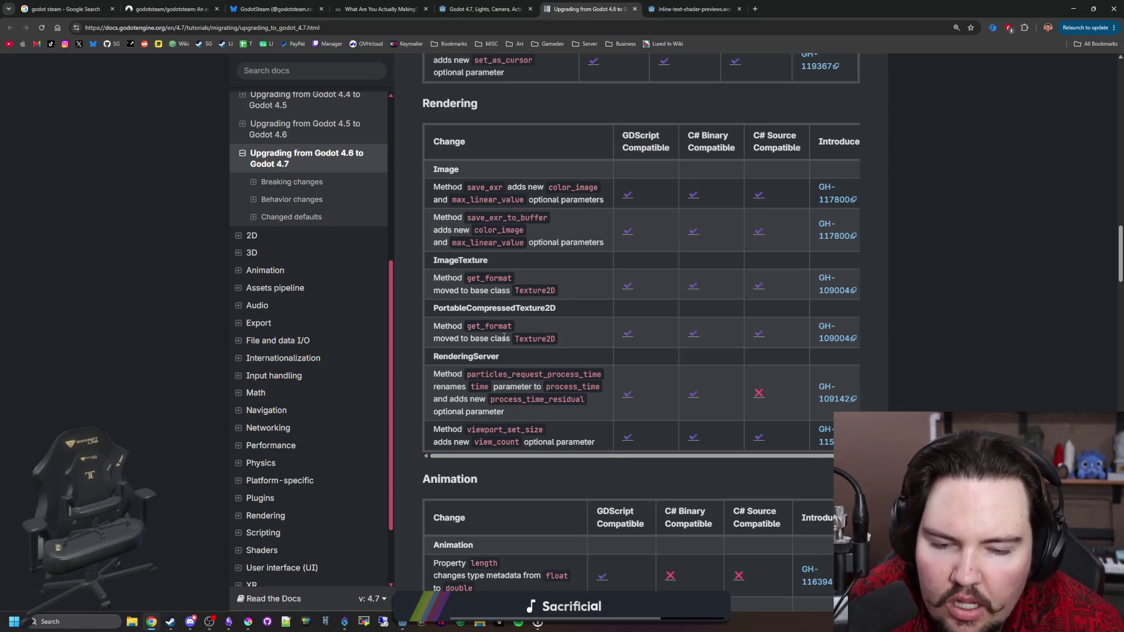
{"action": "scroll", "coordinate": [504, 337], "scroll_direction": "down", "scroll_amount": 1}
{"action": "left_click_drag", "start_coordinate": [500, 384], "coordinate": [589, 383]}
{"action": "left_click", "coordinate": [589, 387]}
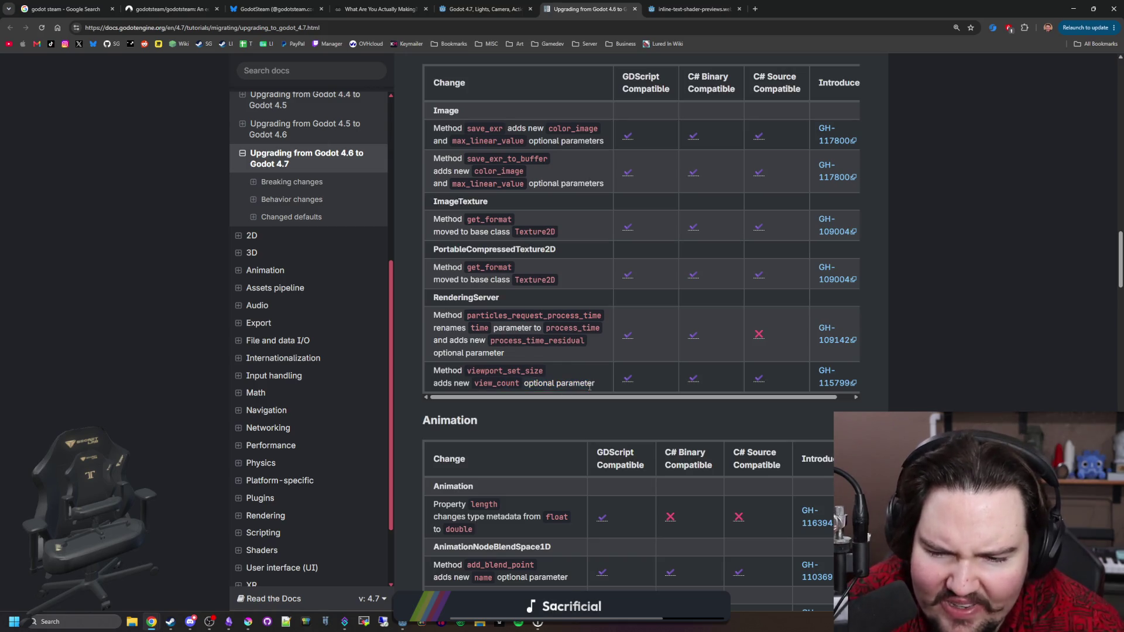
{"action": "scroll", "coordinate": [590, 387], "scroll_direction": "down", "scroll_amount": 3}
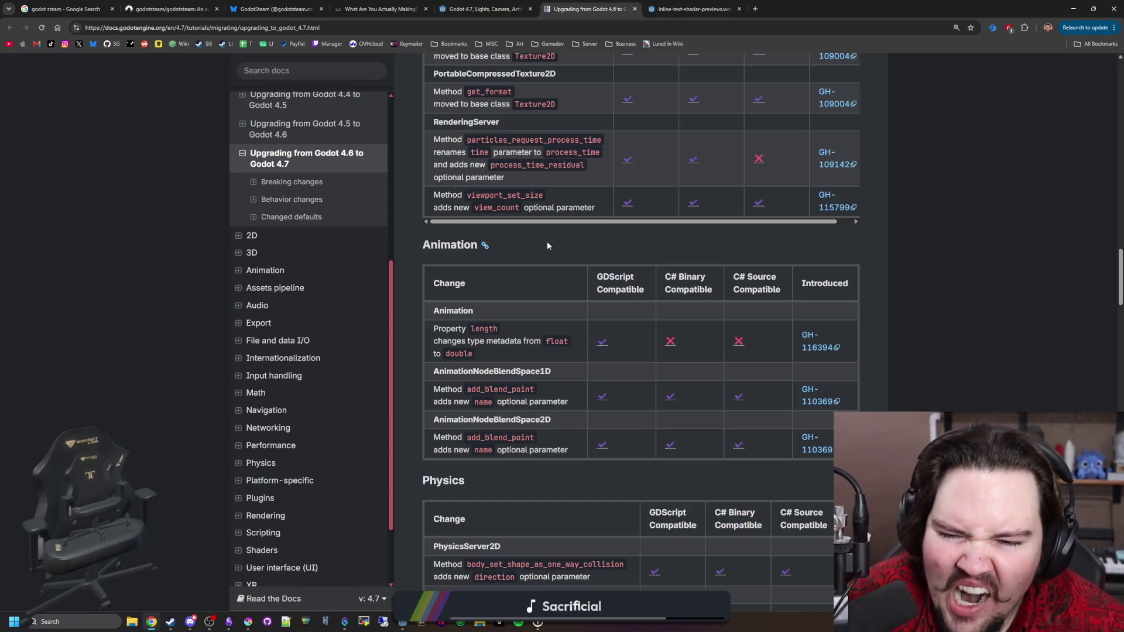
{"action": "scroll", "coordinate": [536, 370], "scroll_direction": "down", "scroll_amount": 3}
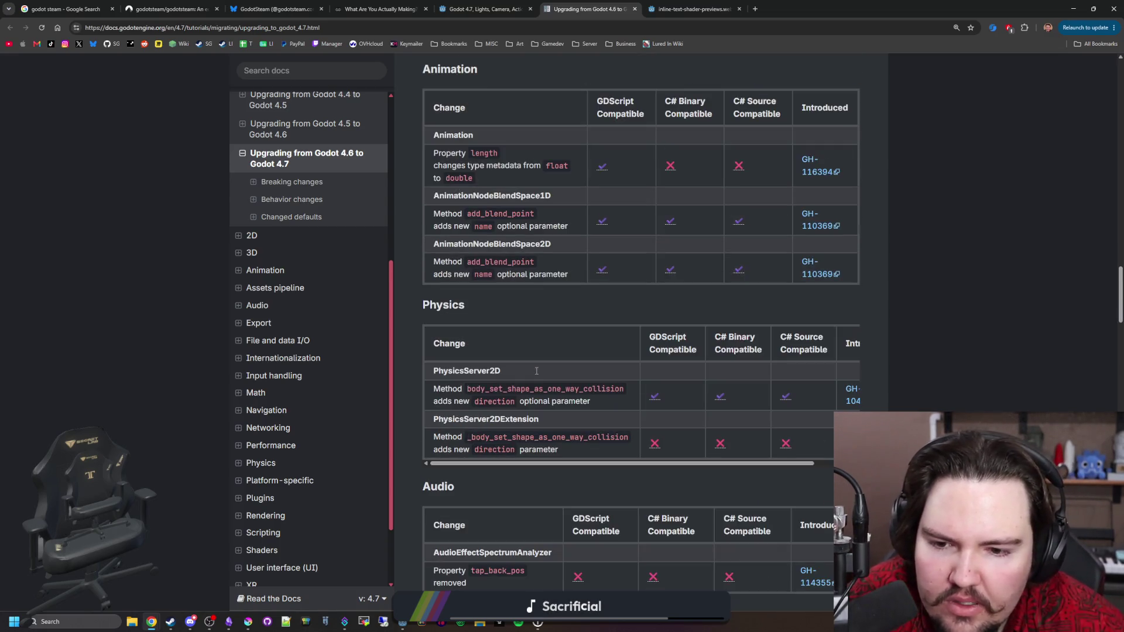
{"action": "scroll", "coordinate": [536, 373], "scroll_direction": "down", "scroll_amount": 4}
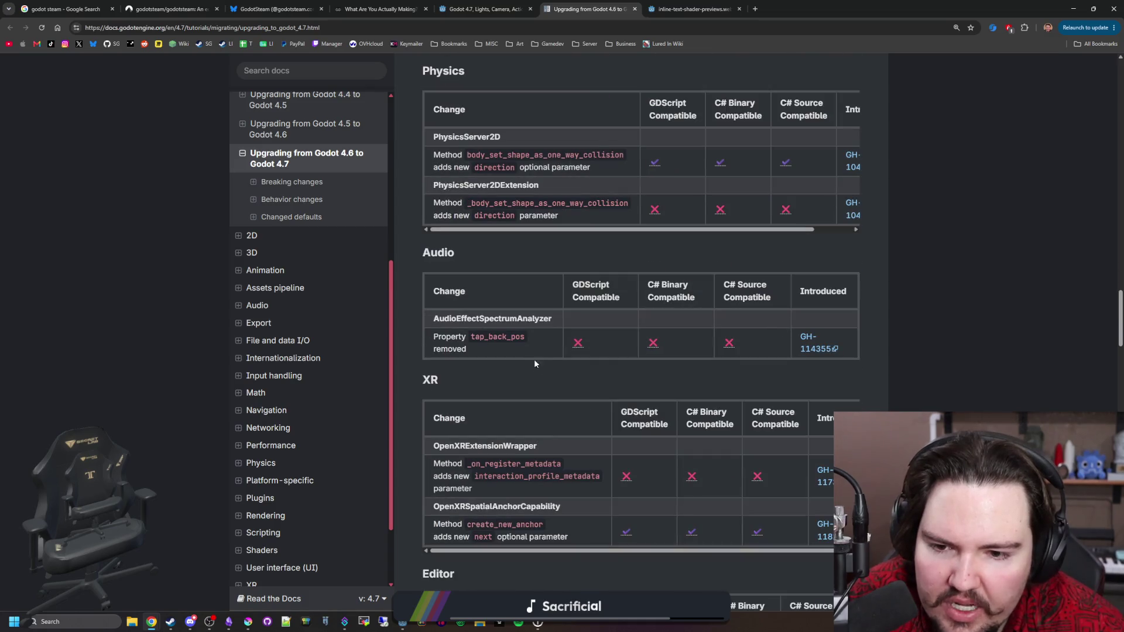
{"action": "scroll", "coordinate": [533, 359], "scroll_direction": "down", "scroll_amount": 2}
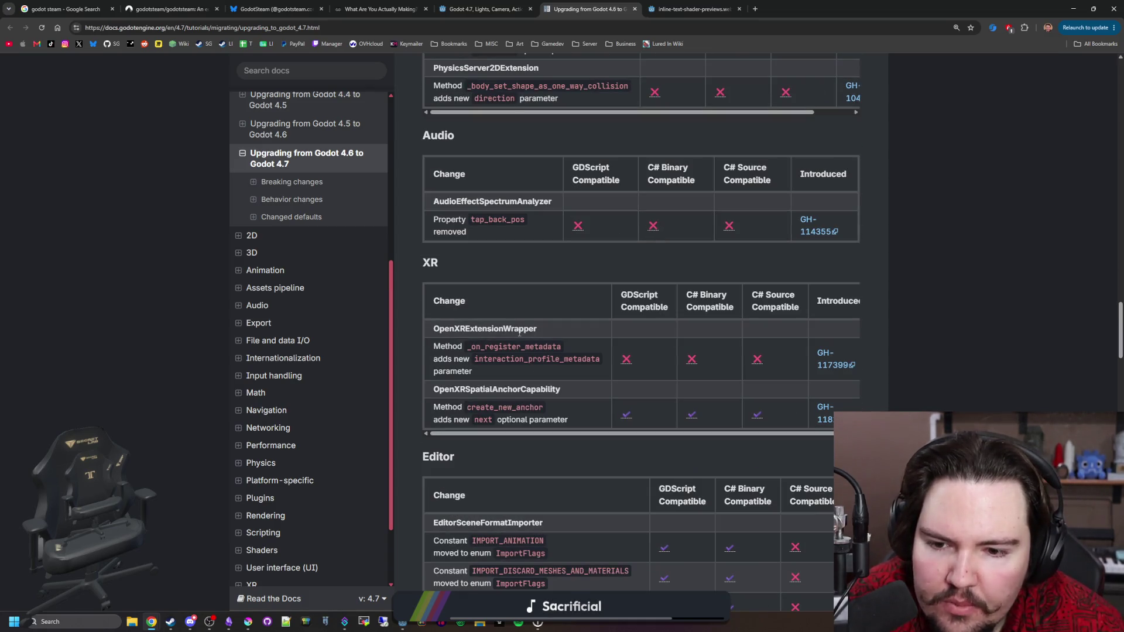
{"action": "scroll", "coordinate": [538, 345], "scroll_direction": "down", "scroll_amount": 4}
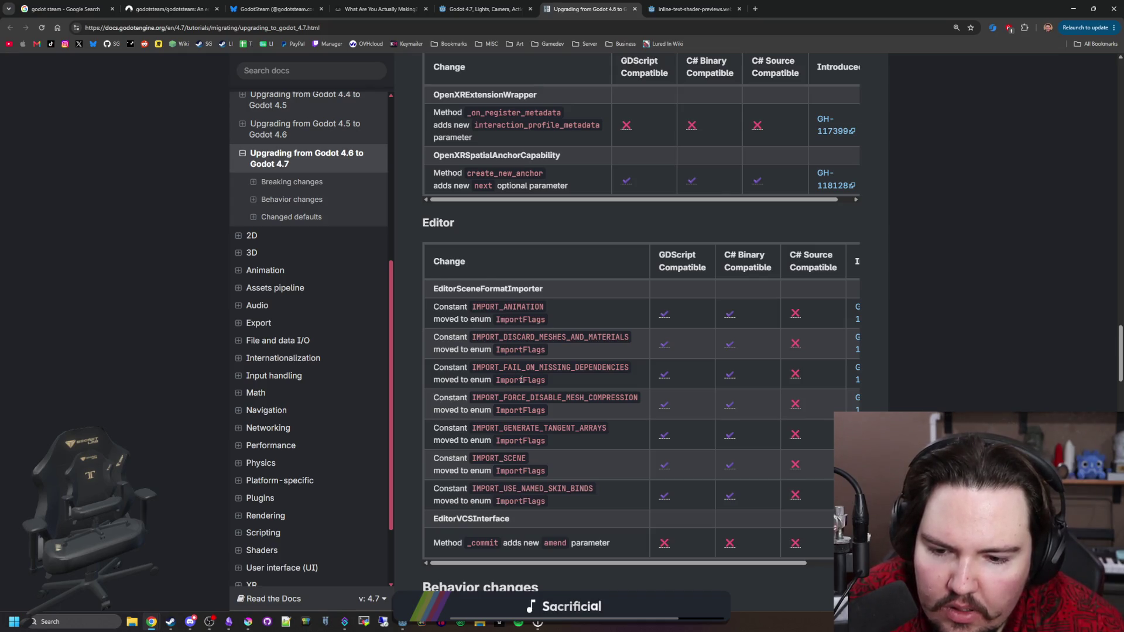
{"action": "scroll", "coordinate": [521, 379], "scroll_direction": "down", "scroll_amount": 5}
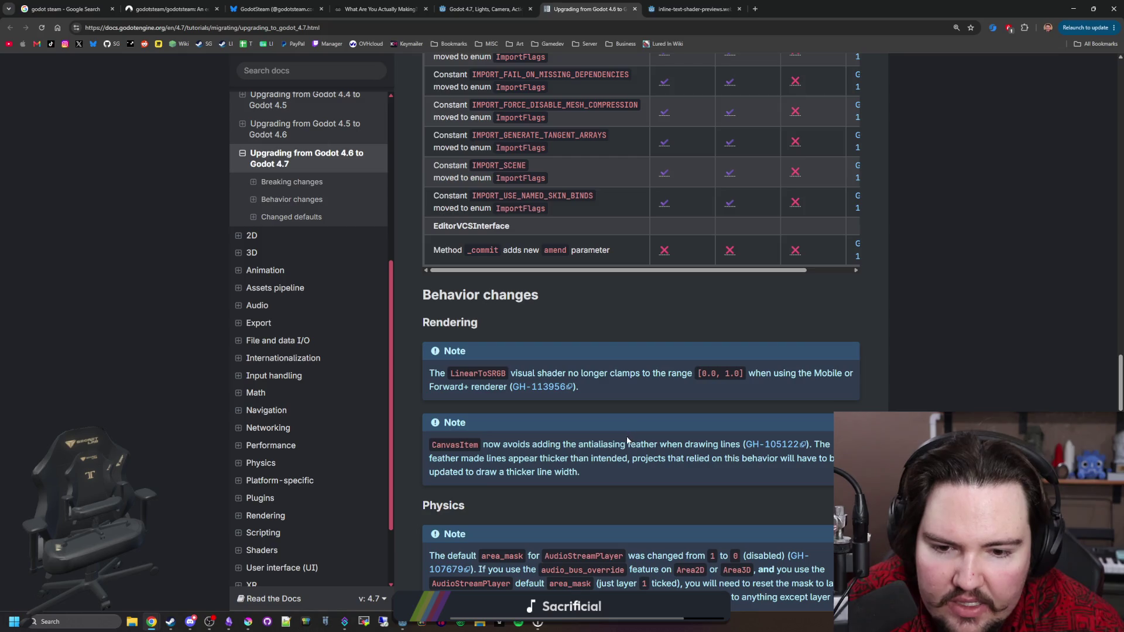
{"action": "left_click_drag", "start_coordinate": [628, 445], "coordinate": [722, 445]}
{"action": "left_click", "coordinate": [527, 448]}
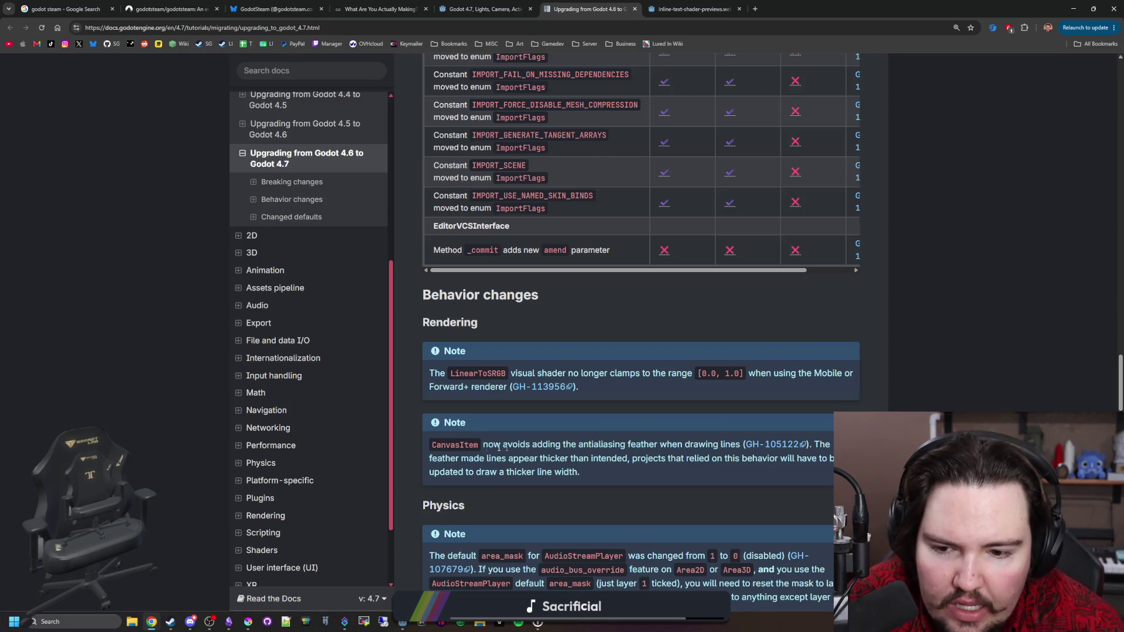
{"action": "left_click_drag", "start_coordinate": [495, 456], "coordinate": [831, 461]}
{"action": "left_click", "coordinate": [831, 461]}
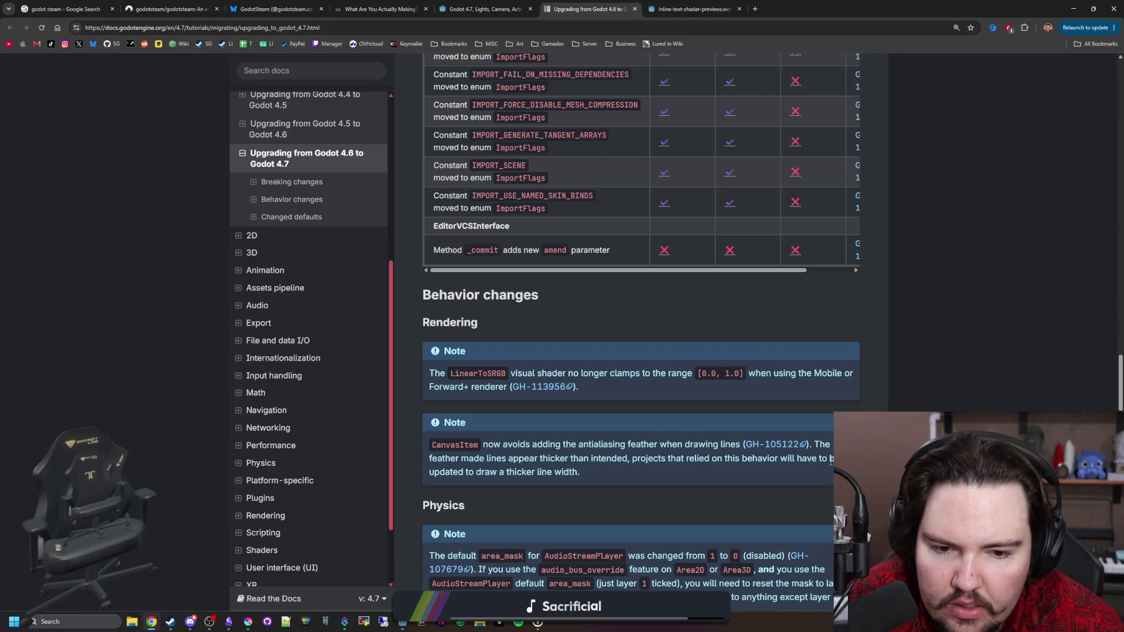
{"action": "scroll", "coordinate": [520, 408], "scroll_direction": "down", "scroll_amount": 3}
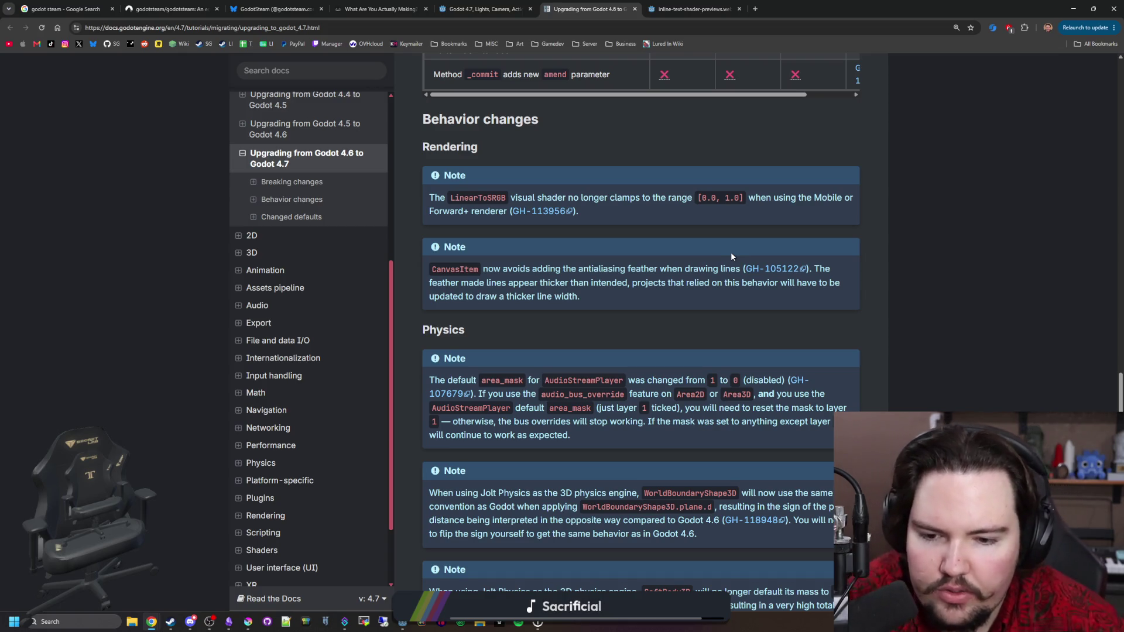
{"action": "scroll", "coordinate": [726, 256], "scroll_direction": "down", "scroll_amount": 2}
{"action": "scroll", "coordinate": [693, 242], "scroll_direction": "down", "scroll_amount": 1}
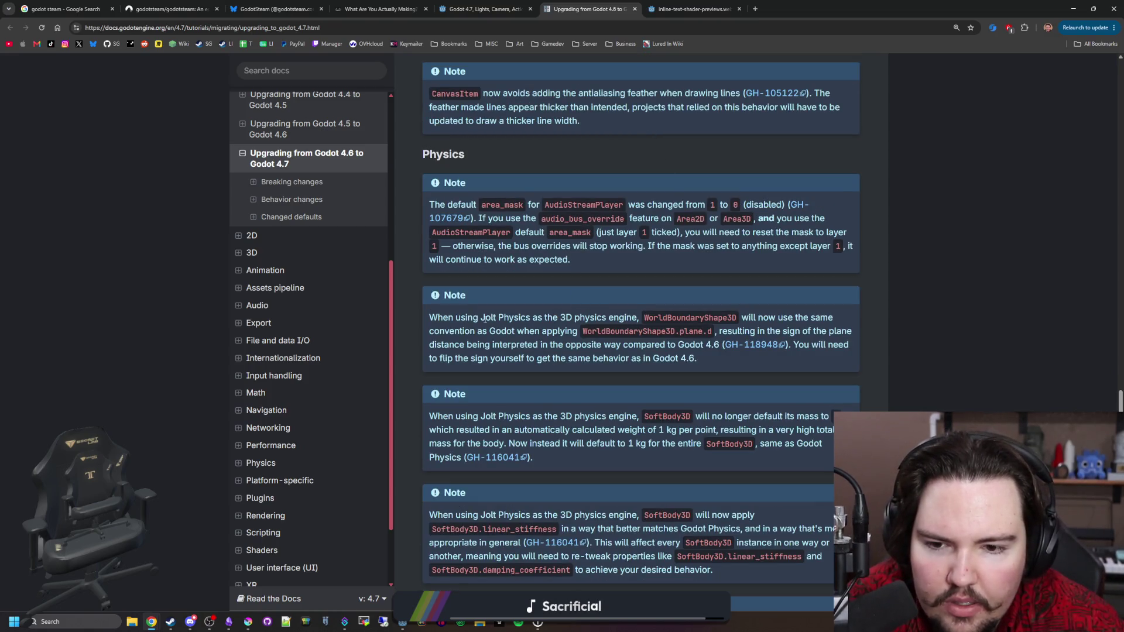
{"action": "scroll", "coordinate": [496, 357], "scroll_direction": "down", "scroll_amount": 1}
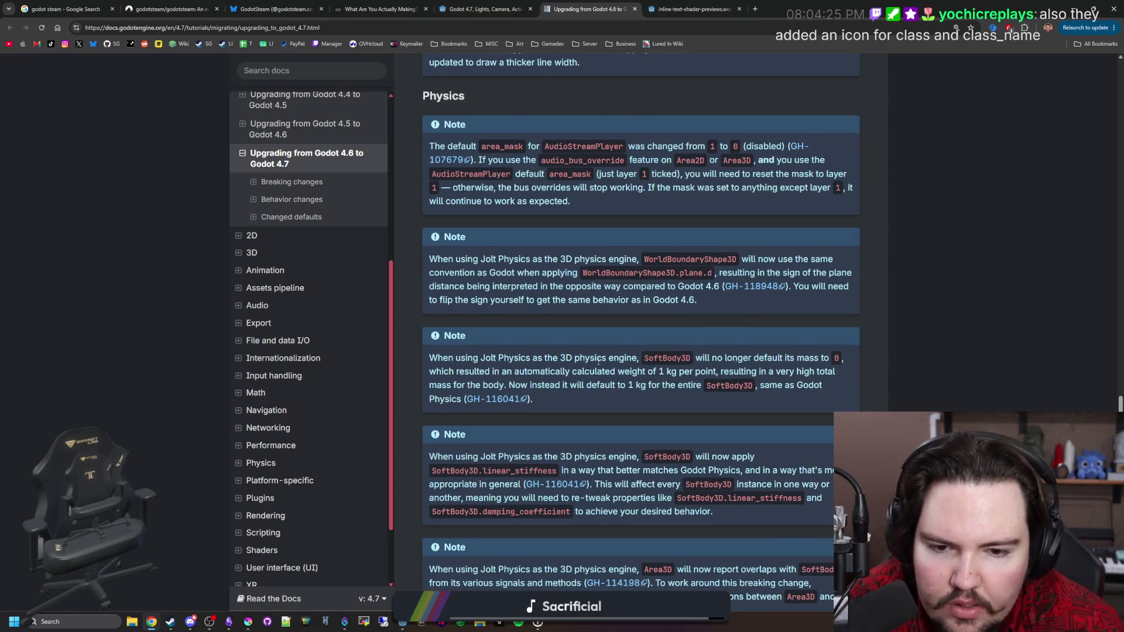
{"action": "scroll", "coordinate": [598, 362], "scroll_direction": "down", "scroll_amount": 2}
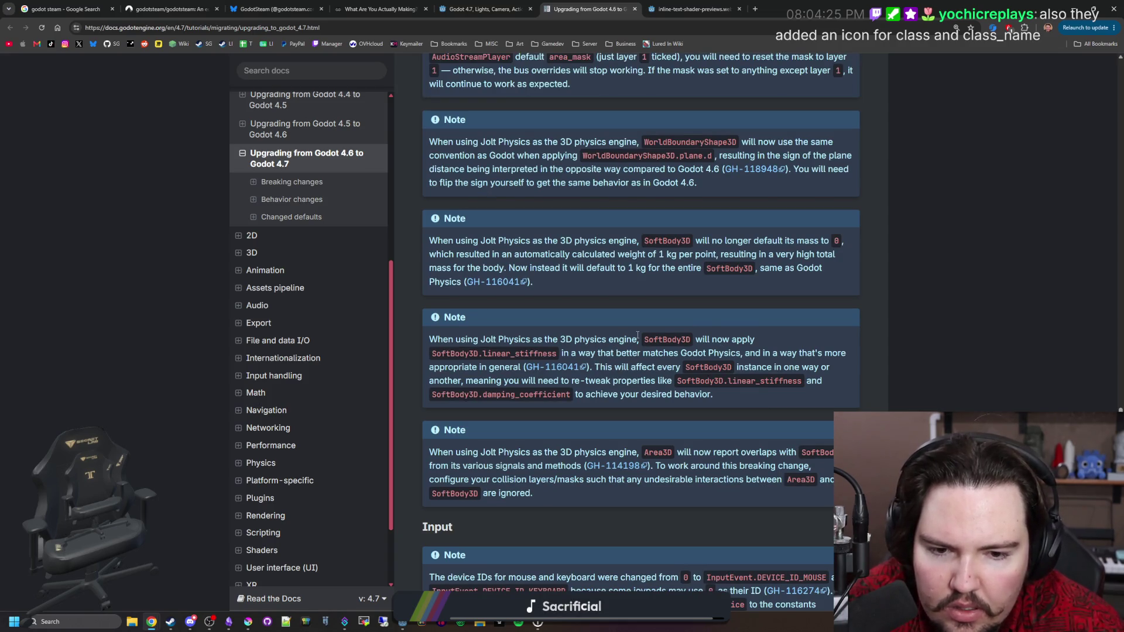
{"action": "scroll", "coordinate": [638, 335], "scroll_direction": "down", "scroll_amount": 2}
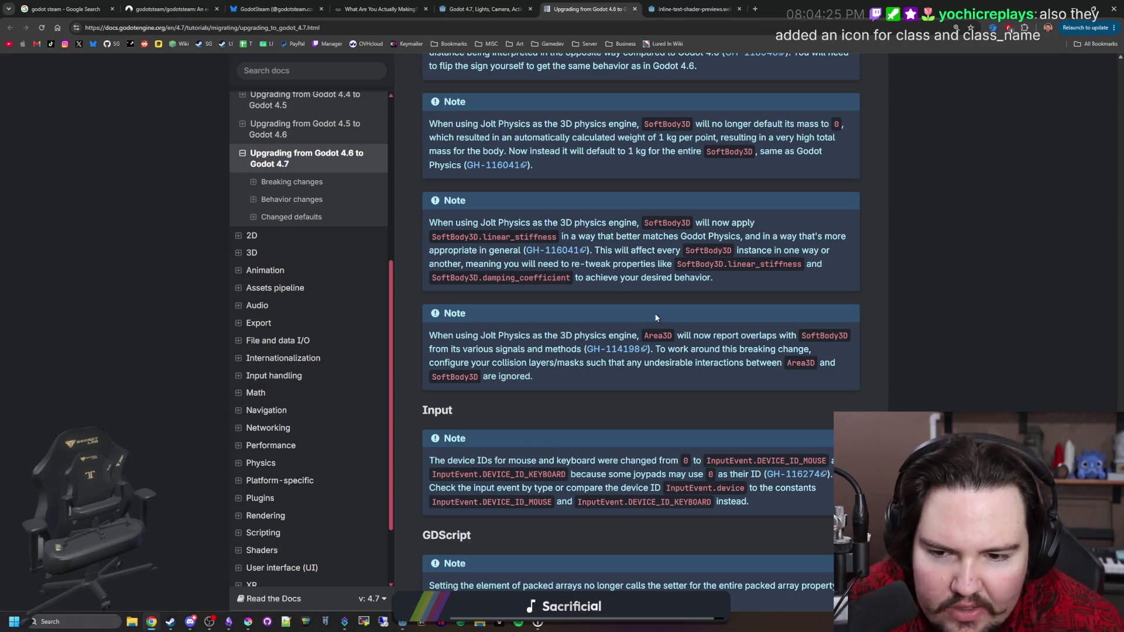
{"action": "scroll", "coordinate": [656, 318], "scroll_direction": "down", "scroll_amount": 1}
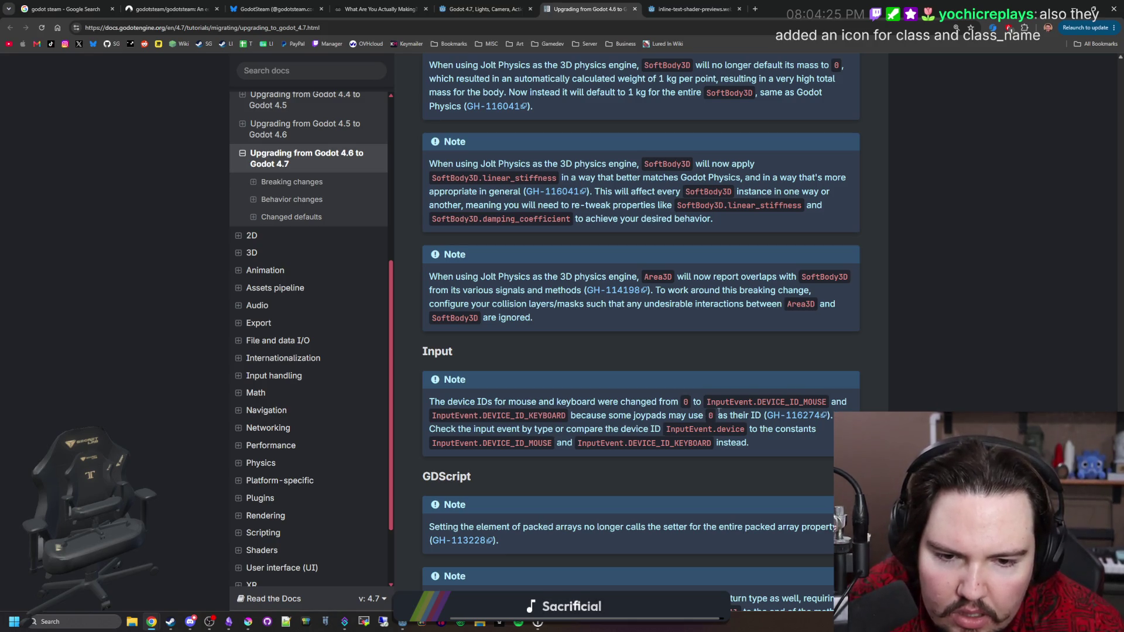
{"action": "scroll", "coordinate": [579, 420], "scroll_direction": "down", "scroll_amount": 2}
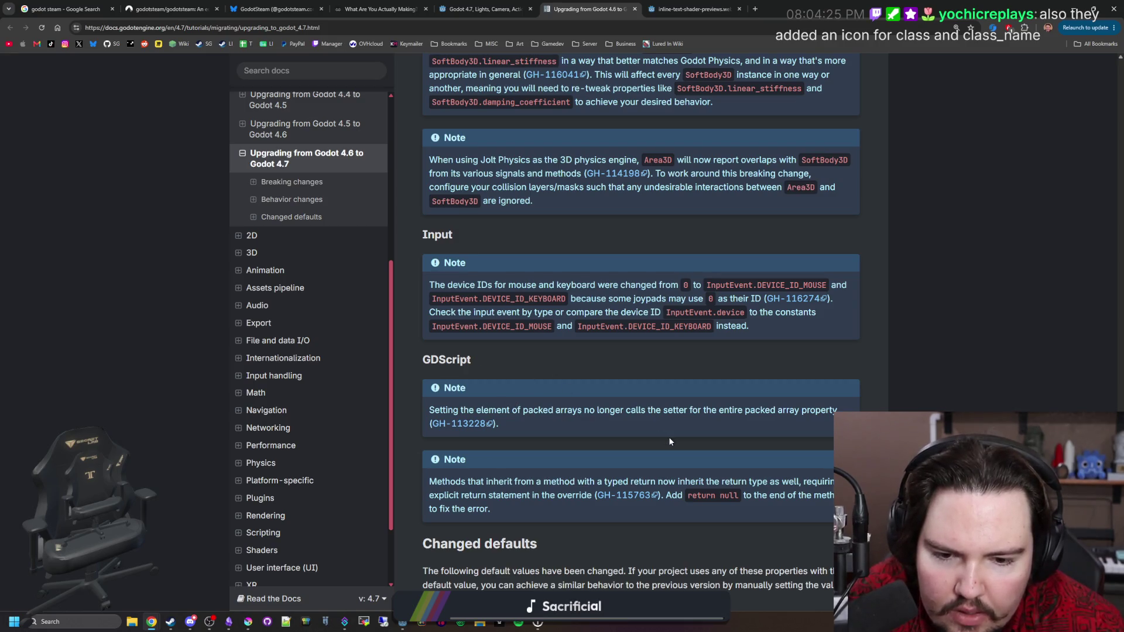
{"action": "scroll", "coordinate": [668, 437], "scroll_direction": "down", "scroll_amount": 2}
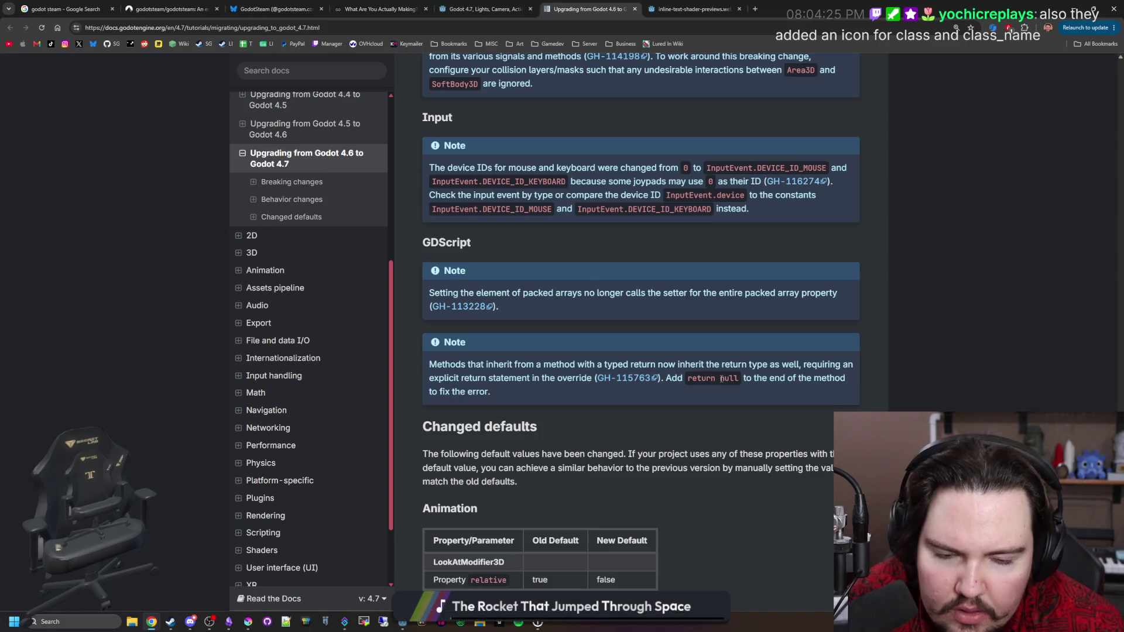
{"action": "scroll", "coordinate": [644, 381], "scroll_direction": "down", "scroll_amount": 1}
{"action": "scroll", "coordinate": [526, 372], "scroll_direction": "down", "scroll_amount": 1}
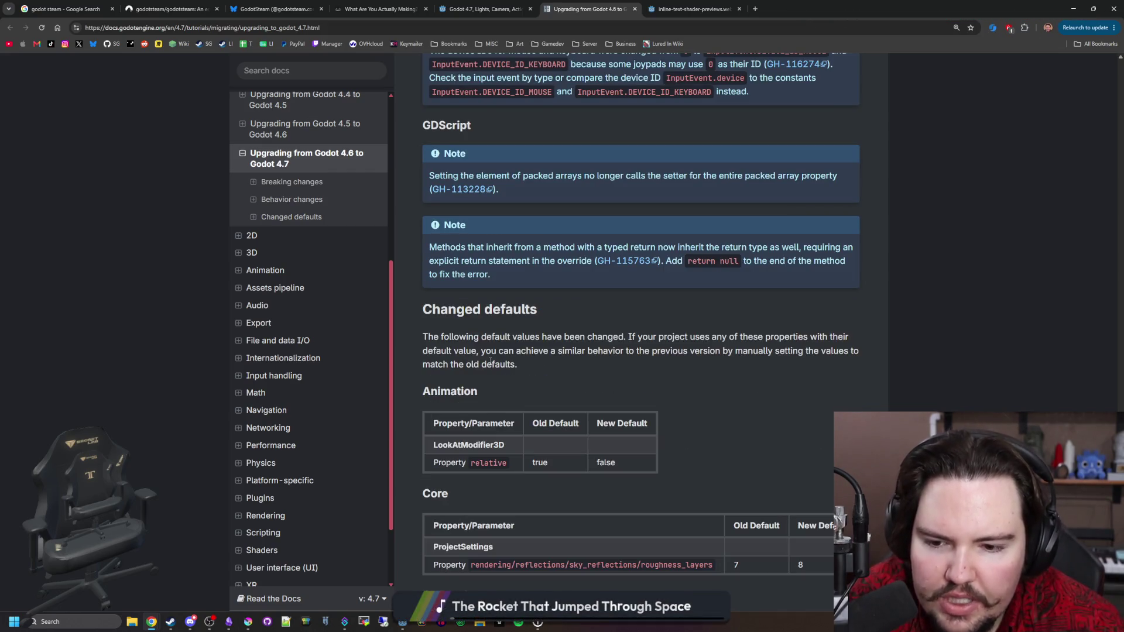
{"action": "scroll", "coordinate": [486, 391], "scroll_direction": "down", "scroll_amount": 3}
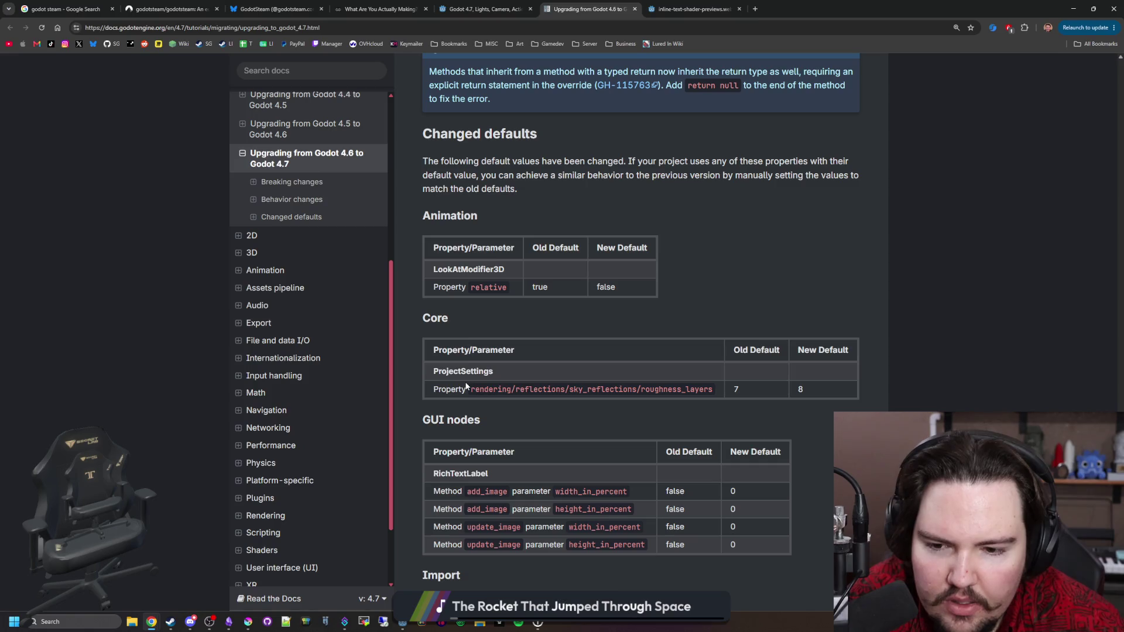
{"action": "scroll", "coordinate": [466, 386], "scroll_direction": "down", "scroll_amount": 7}
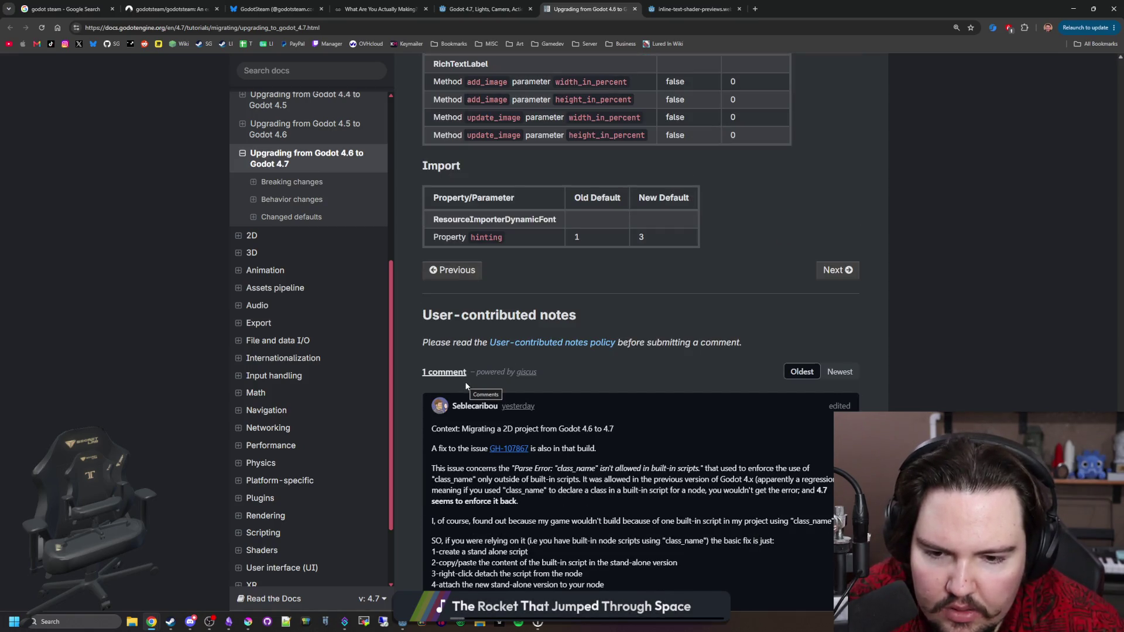
{"action": "scroll", "coordinate": [558, 425], "scroll_direction": "down", "scroll_amount": 1}
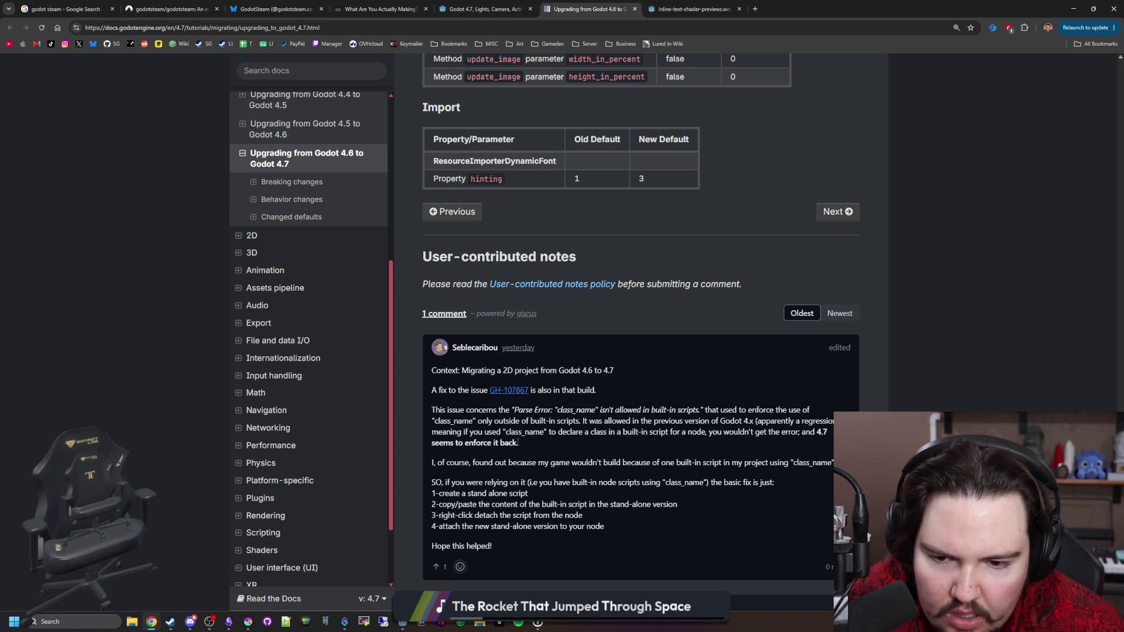
{"action": "scroll", "coordinate": [518, 442], "scroll_direction": "down", "scroll_amount": 3}
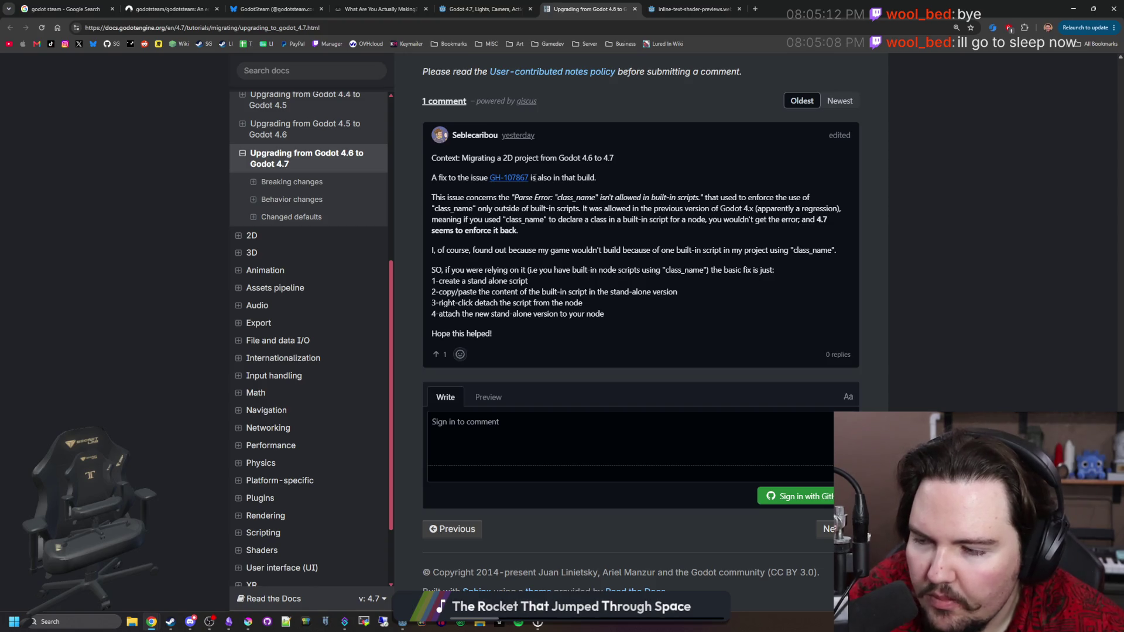
{"action": "scroll", "coordinate": [178, 219], "scroll_direction": "up", "scroll_amount": 15}
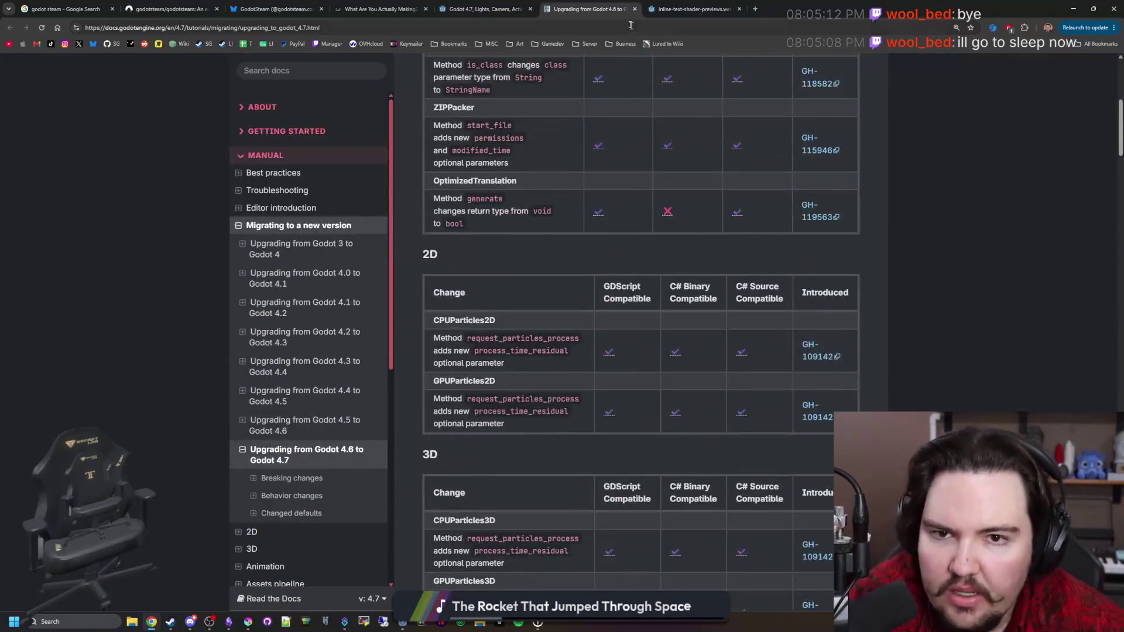
{"action": "left_click", "coordinate": [635, 9]}
Step: Close the leftover image tab, minimize Chrome and save the global.gd script
{"action": "left_click", "coordinate": [635, 9]}
{"action": "key", "text": "super+Down"}
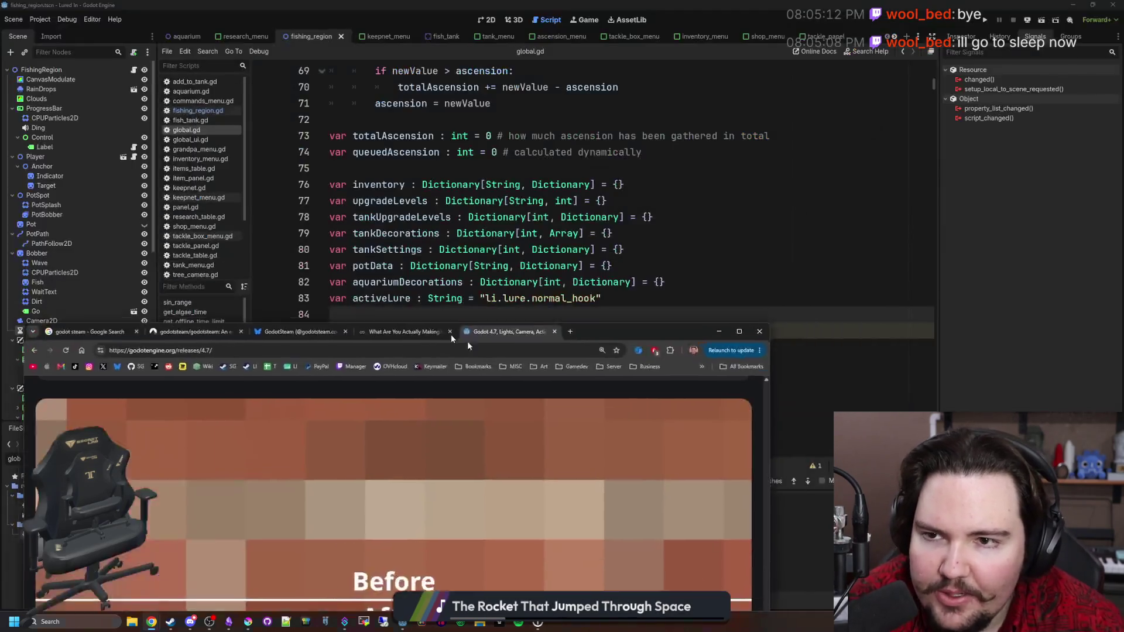
{"action": "left_click", "coordinate": [467, 346]}
{"action": "left_click", "coordinate": [487, 313]}
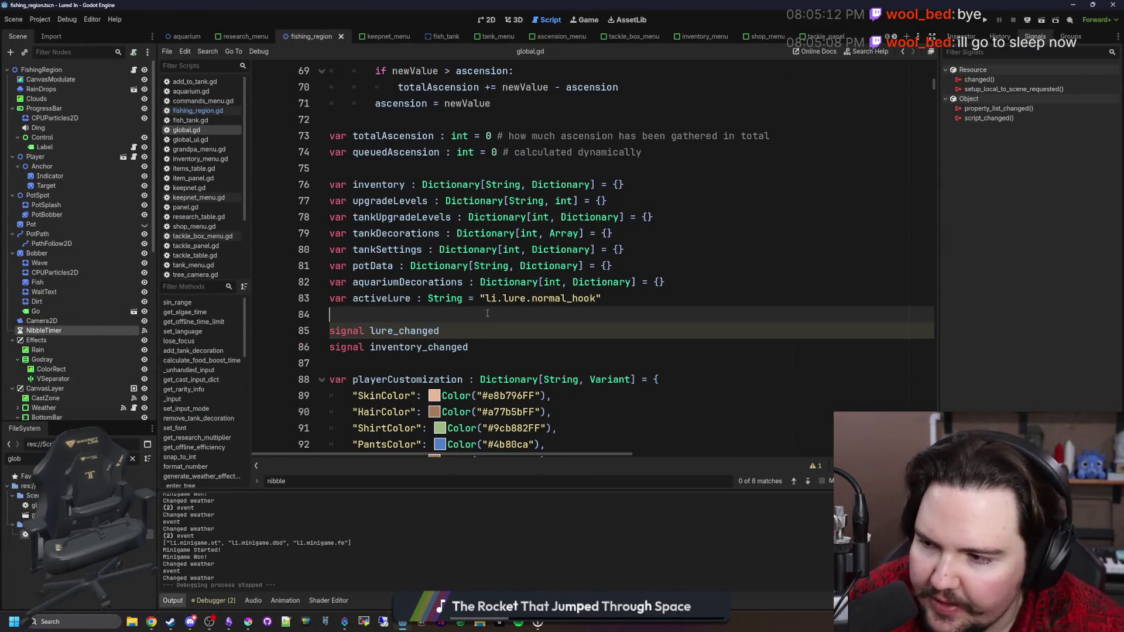
{"action": "key", "text": "ctrl+s"}
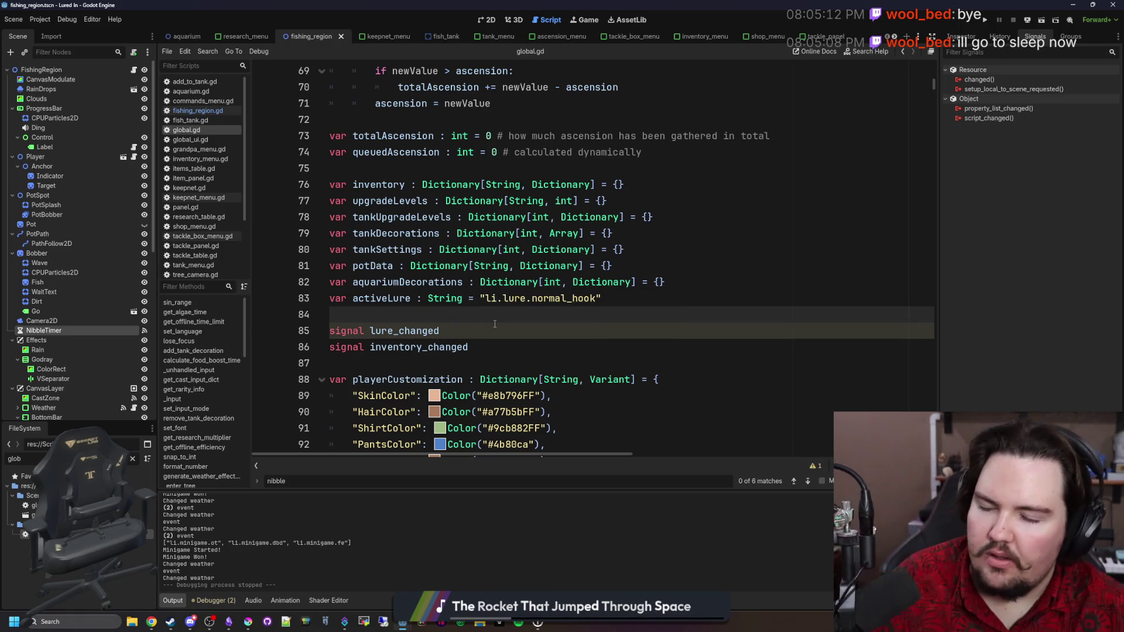
Step: Run the Lured In project, start the game and travel for free to the Pond
{"action": "left_click", "coordinate": [585, 19]}
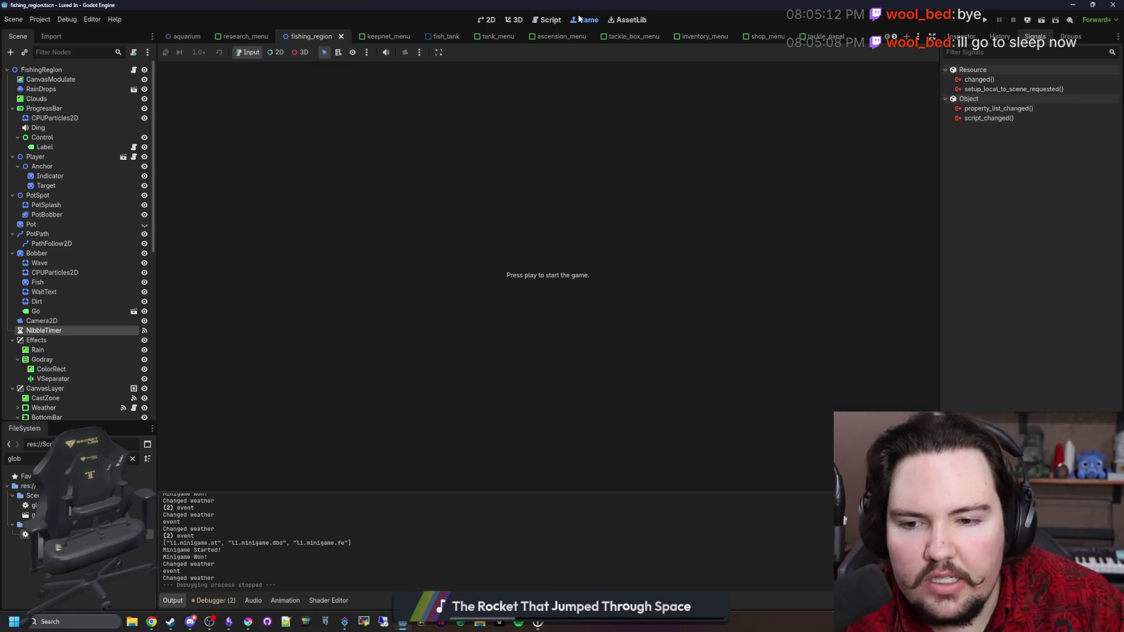
{"action": "left_click", "coordinate": [988, 21]}
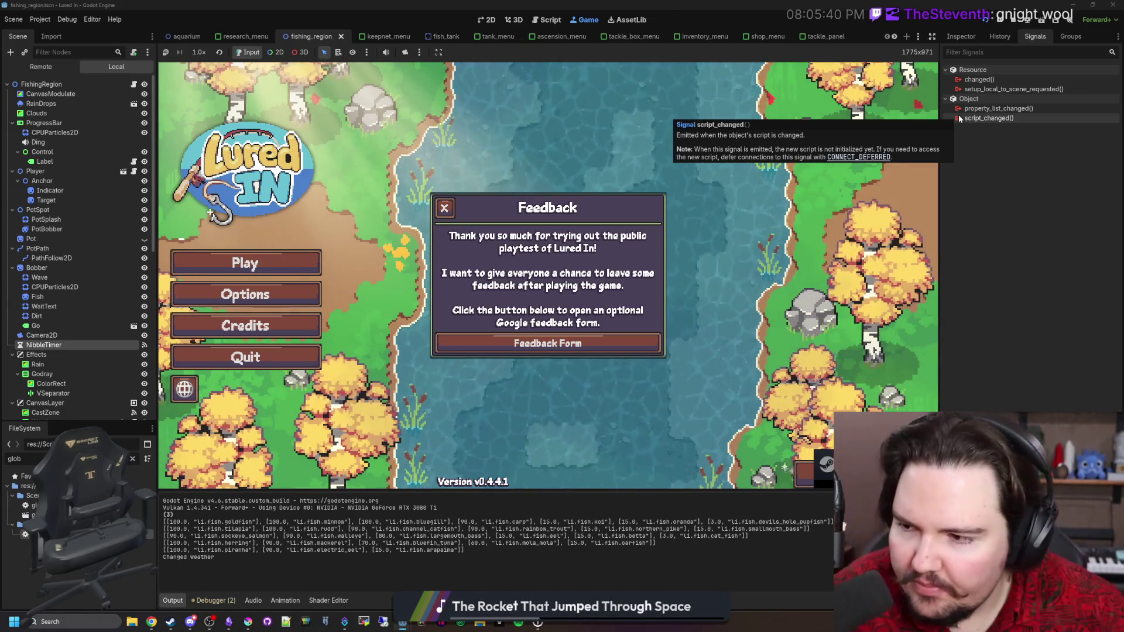
{"action": "left_click", "coordinate": [444, 208]}
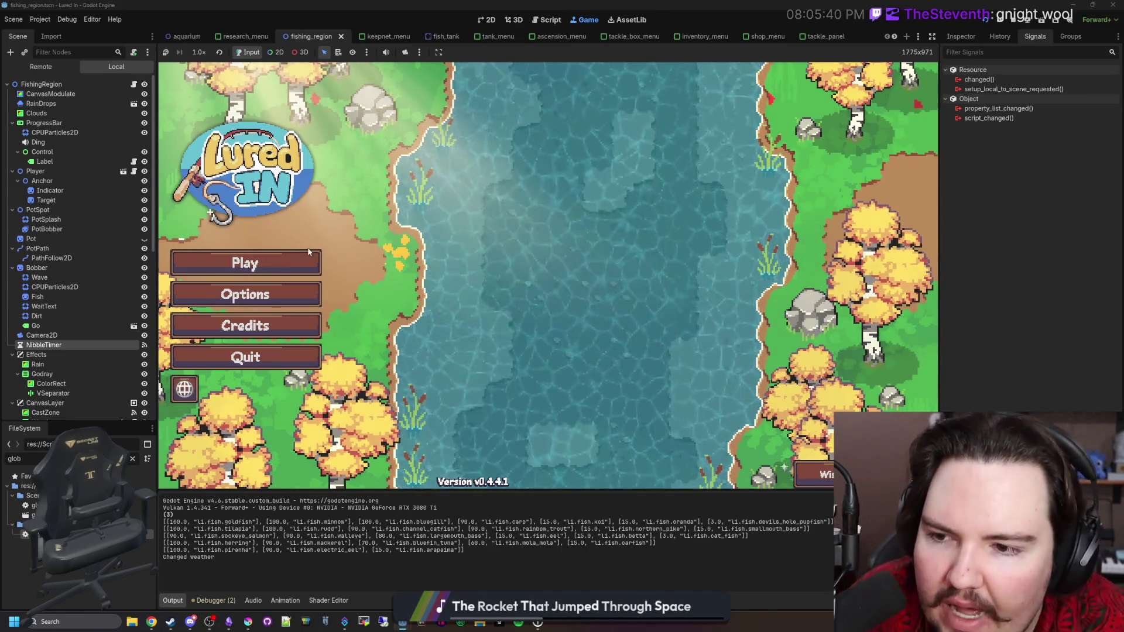
{"action": "left_click", "coordinate": [299, 255]}
{"action": "left_click", "coordinate": [565, 321]}
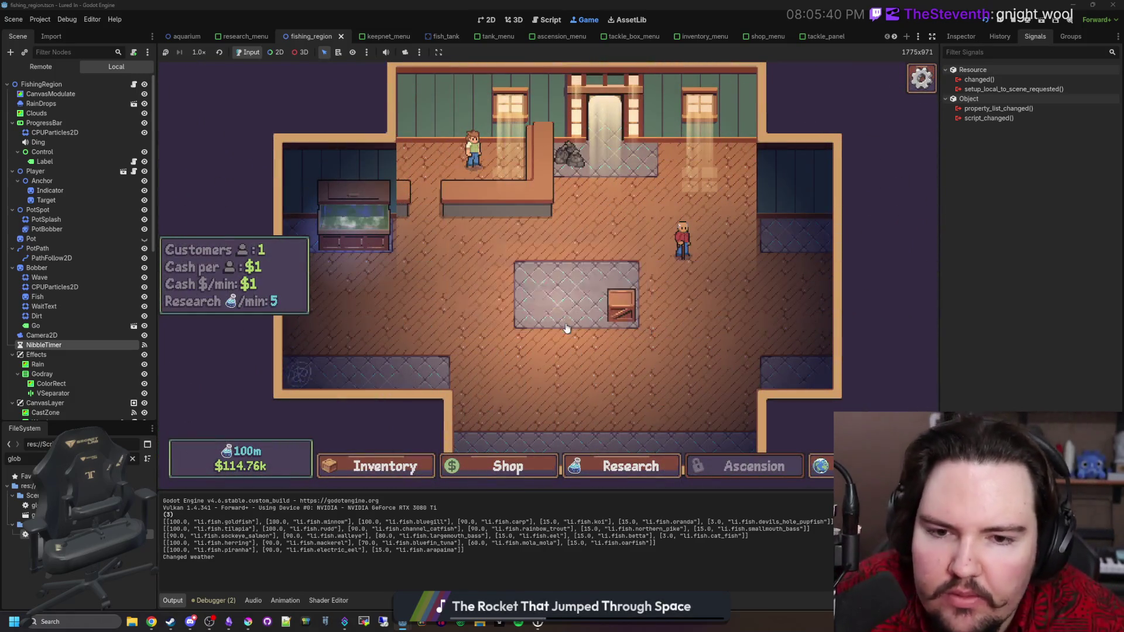
{"action": "left_click", "coordinate": [817, 466]}
{"action": "left_click", "coordinate": [732, 208]}
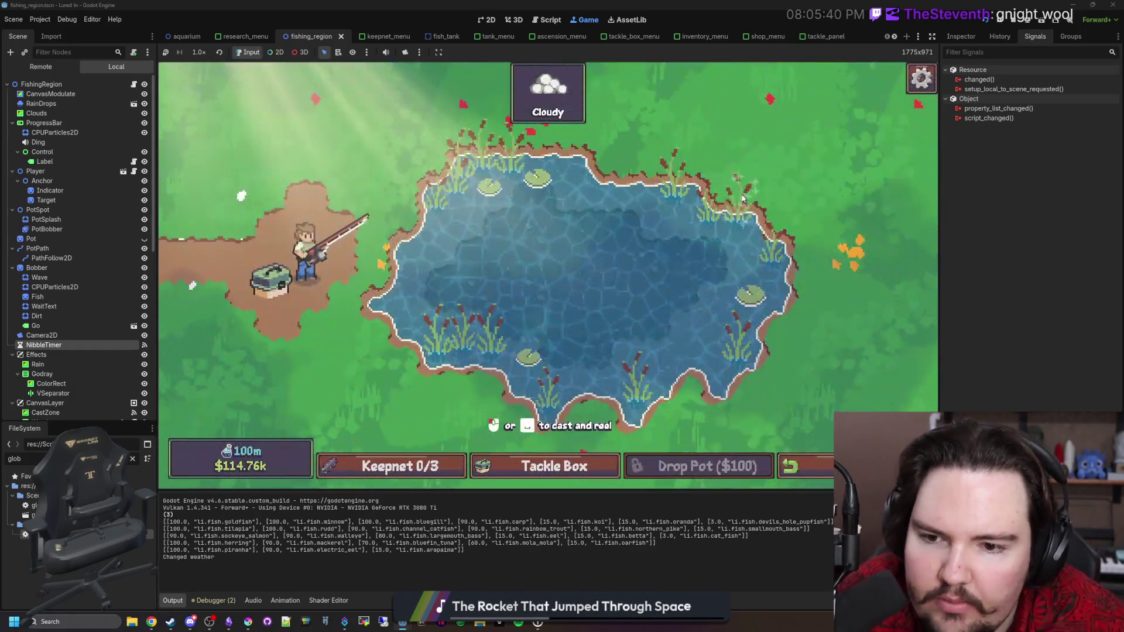
Step: Open and close the Tackle Box panel a few times
{"action": "left_click", "coordinate": [526, 476]}
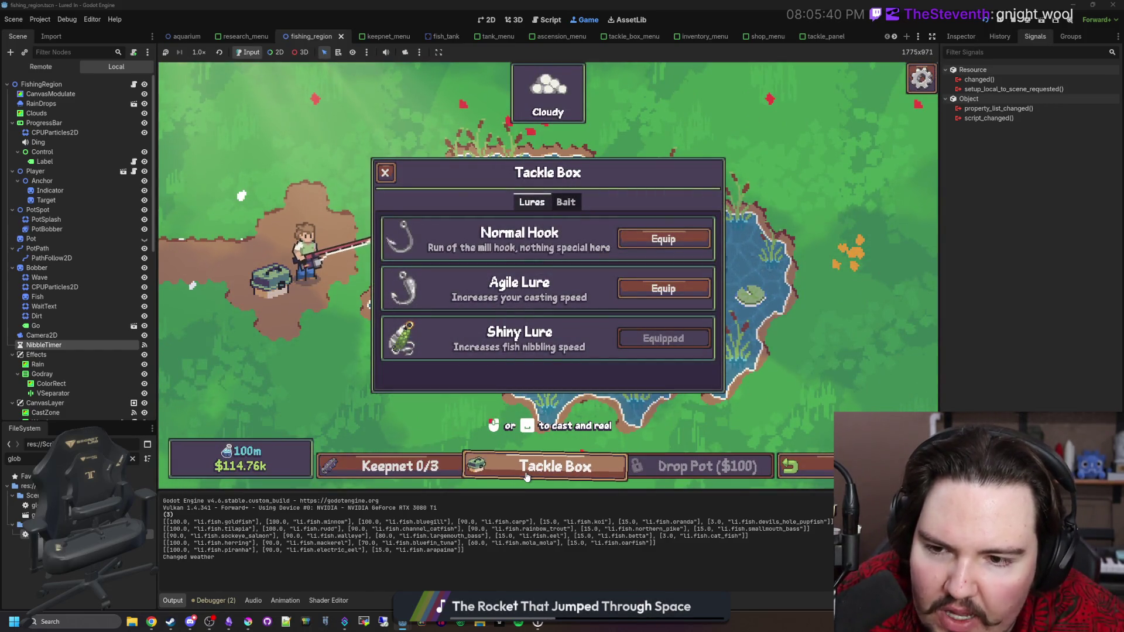
{"action": "left_click", "coordinate": [526, 475]}
{"action": "left_click", "coordinate": [526, 476]}
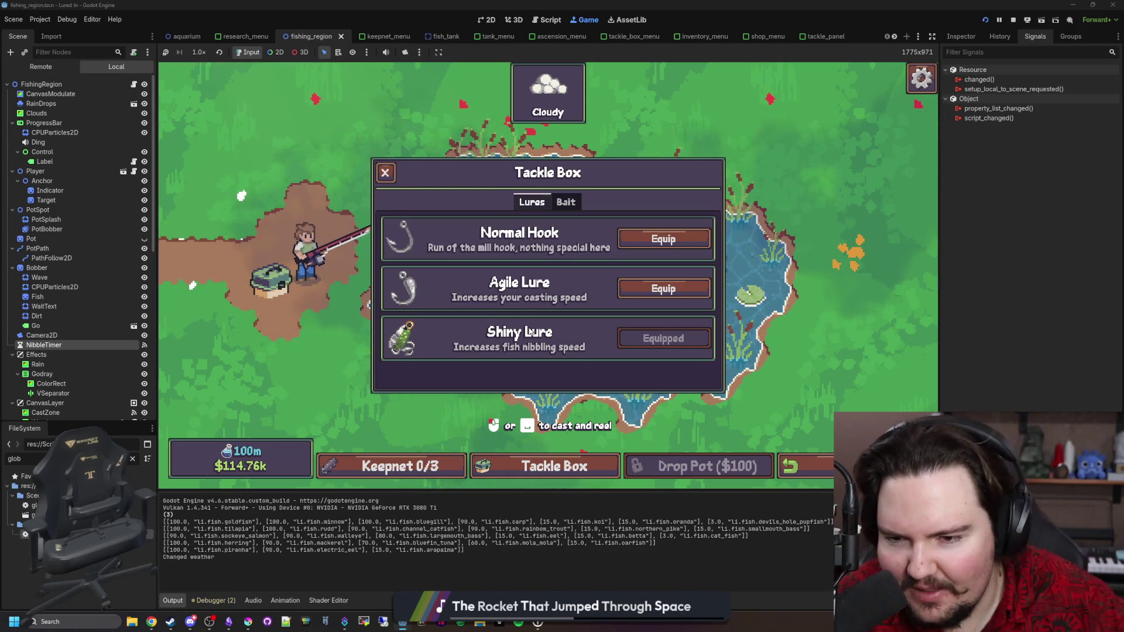
{"action": "left_click", "coordinate": [408, 291]}
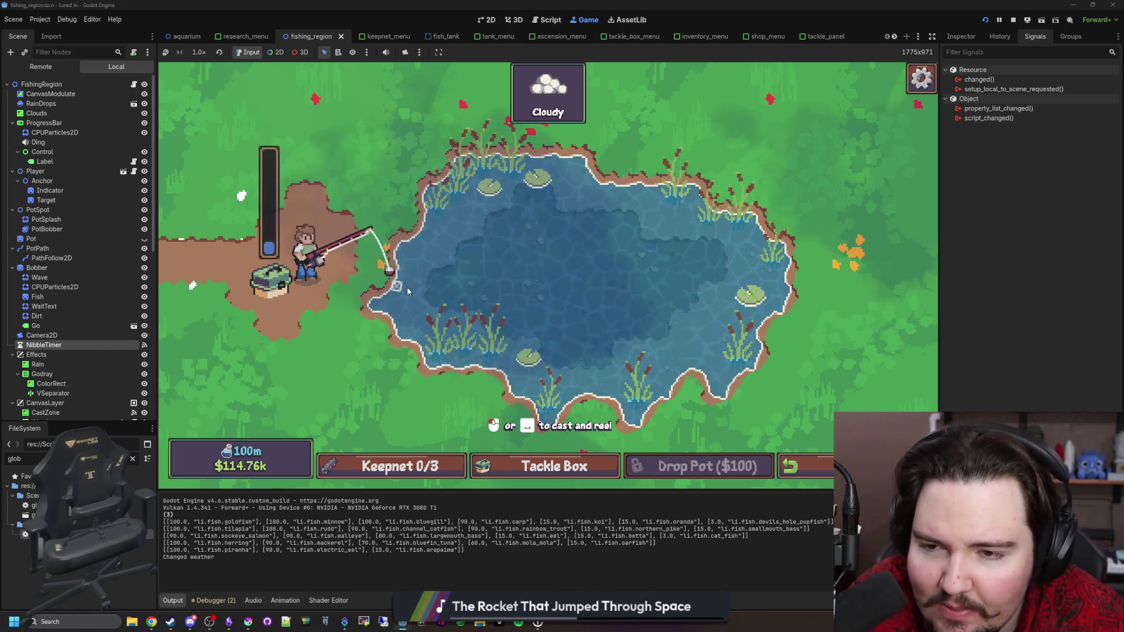
{"action": "left_click", "coordinate": [545, 466]}
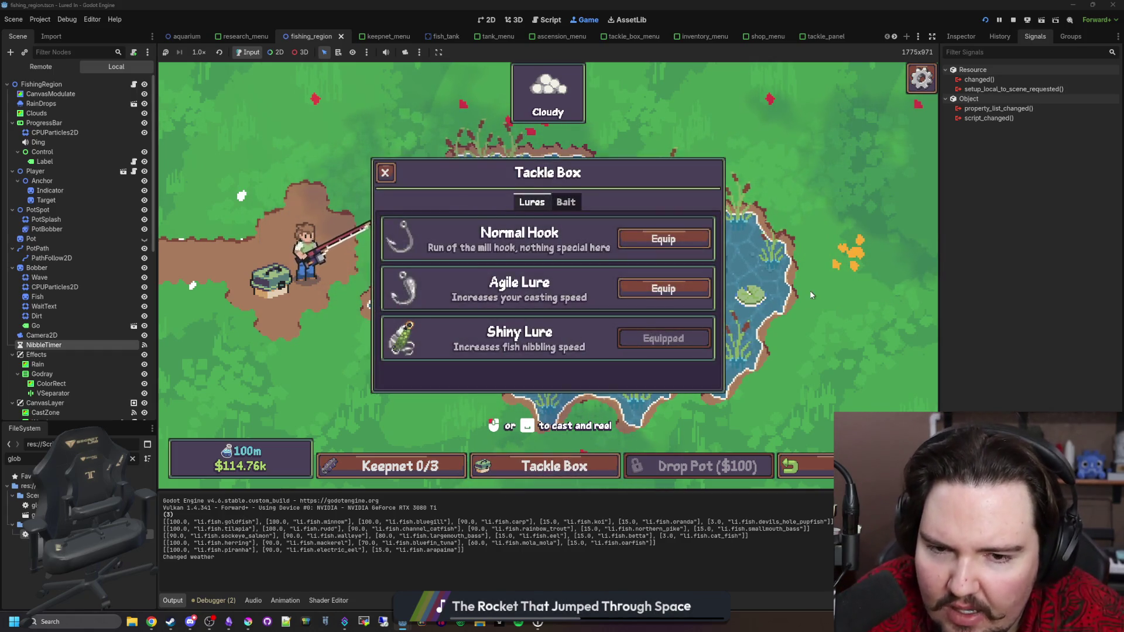
{"action": "left_click", "coordinate": [811, 295]}
Step: Equip the Agile Lure, then the Shiny Lure, and finally the Normal Hook again
{"action": "left_click", "coordinate": [551, 466]}
{"action": "left_click", "coordinate": [675, 293]}
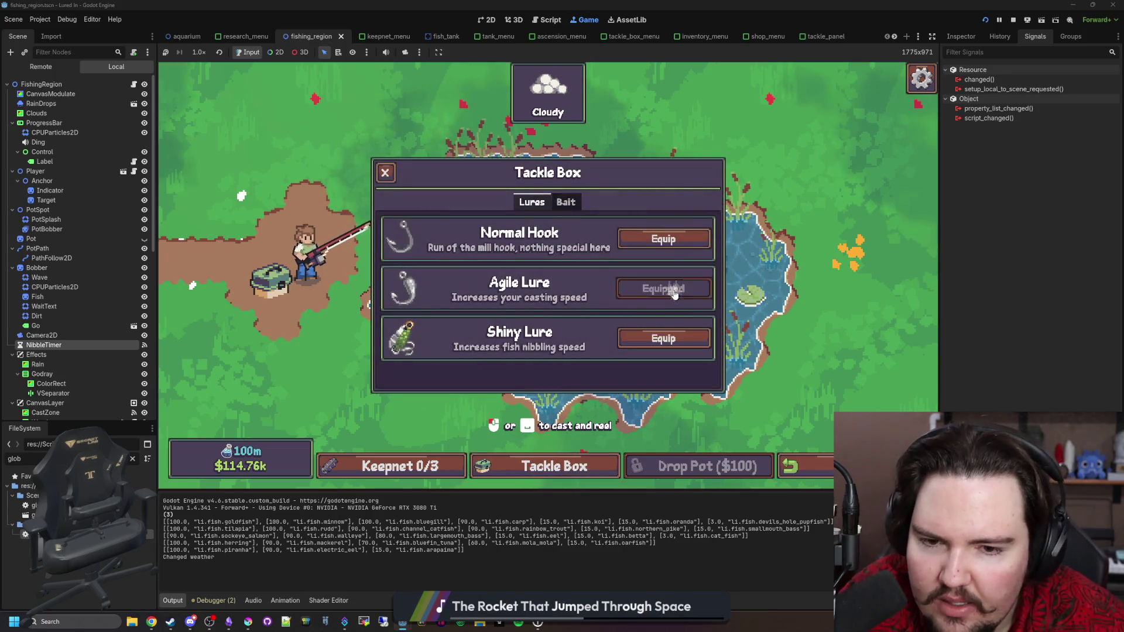
{"action": "left_click", "coordinate": [664, 239]}
{"action": "left_click", "coordinate": [664, 289]}
{"action": "left_click", "coordinate": [664, 338]}
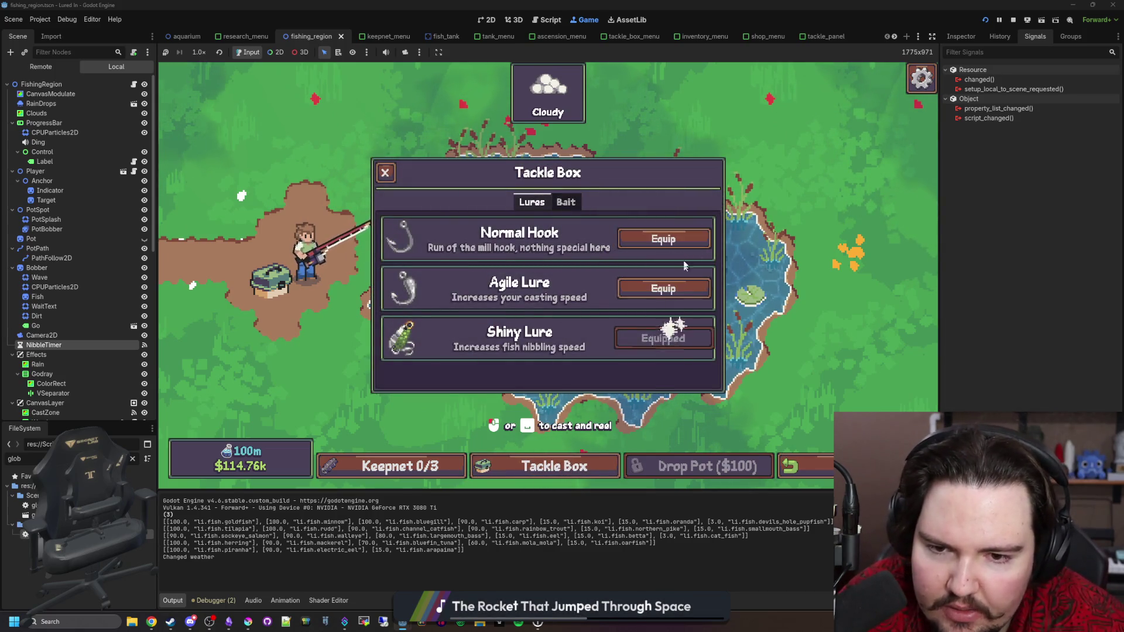
{"action": "left_click", "coordinate": [673, 239]}
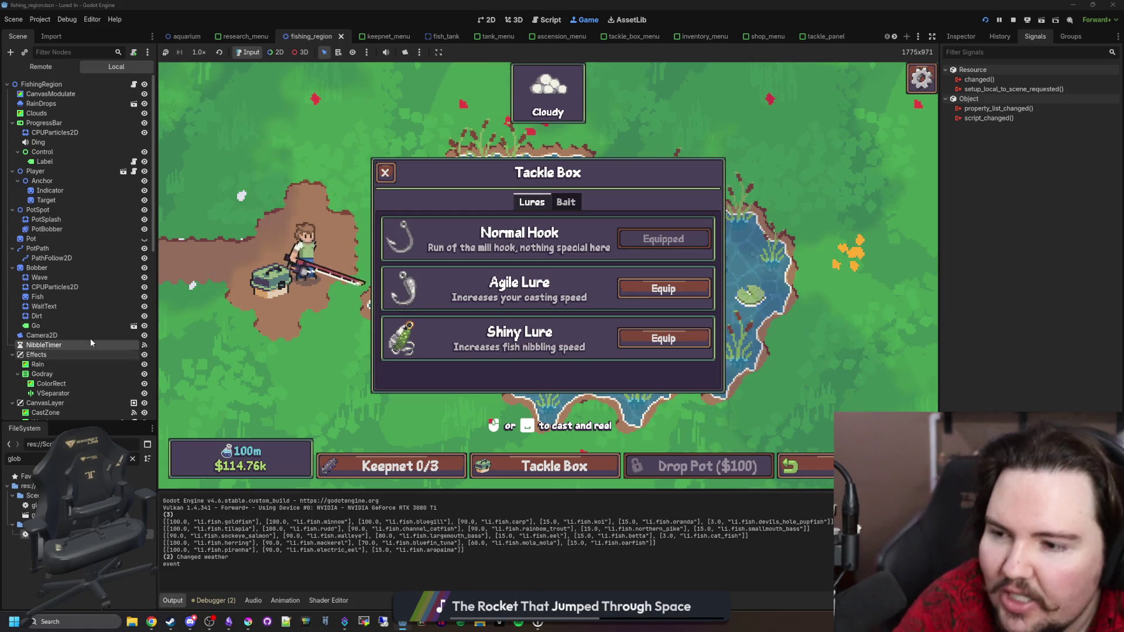
{"action": "left_click", "coordinate": [133, 458]}
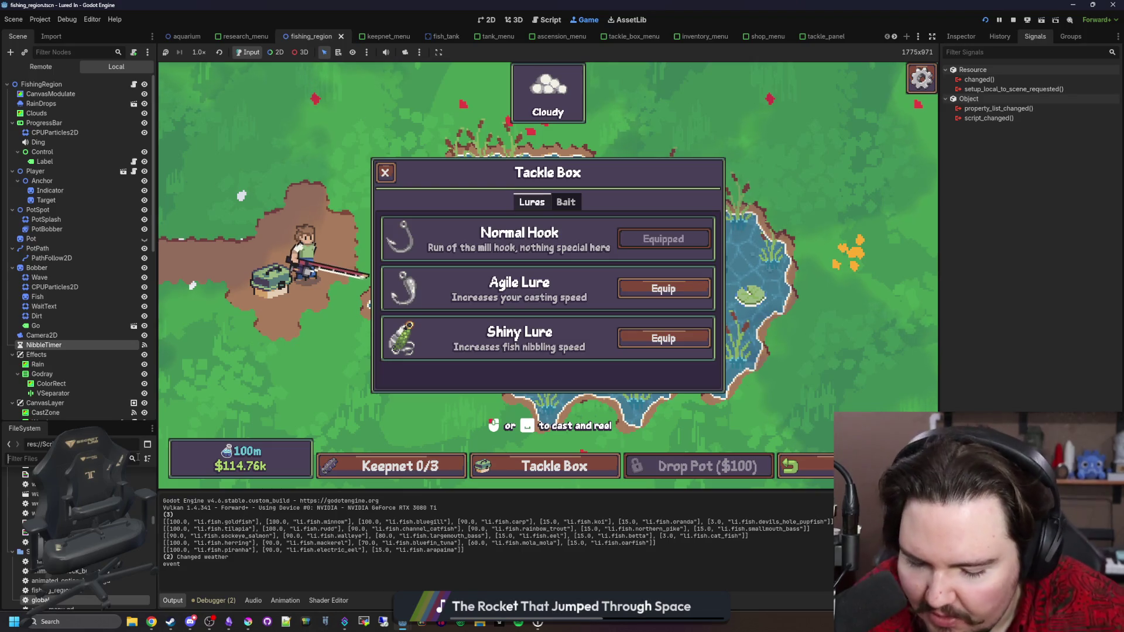
Step: Filter FileSystem for 'tackle', open tackle_panel.tscn and its script below update_status
{"action": "type", "text": "equip"}
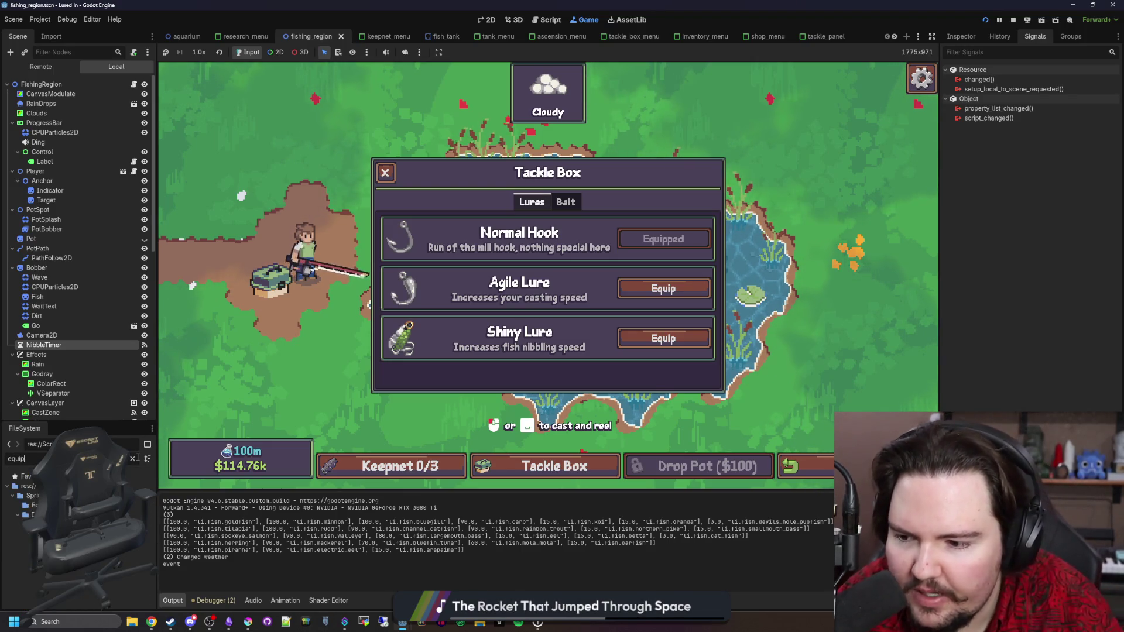
{"action": "key", "text": "BackSpace"}
{"action": "key", "text": "BackSpace"}
{"action": "key", "text": "BackSpace"}
{"action": "type", "text": "ta"}
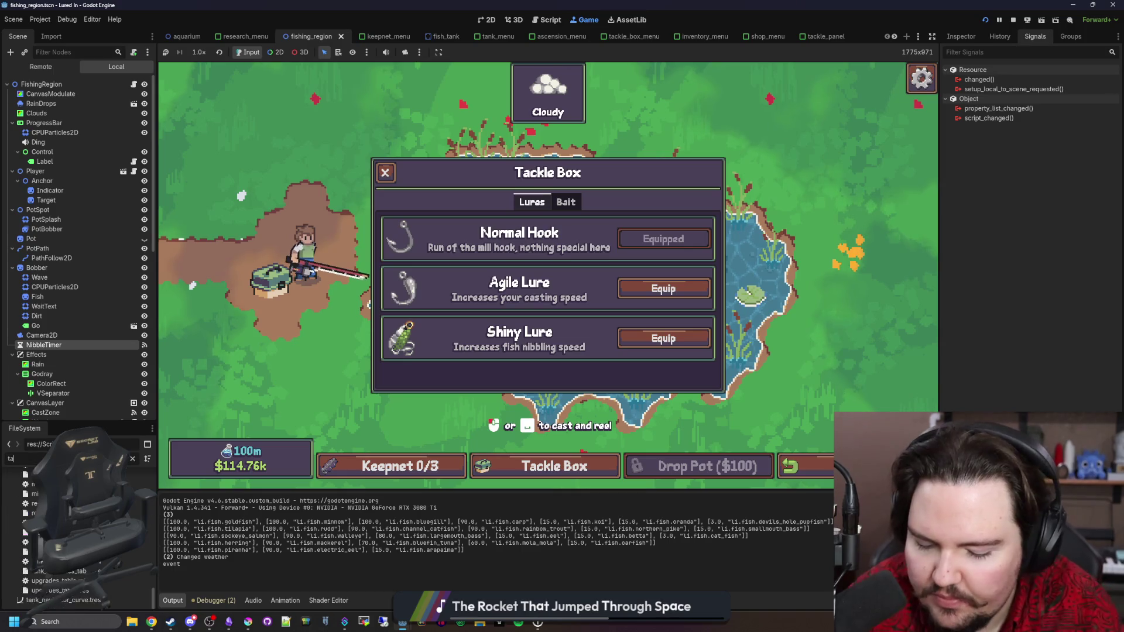
{"action": "type", "text": "ckle"}
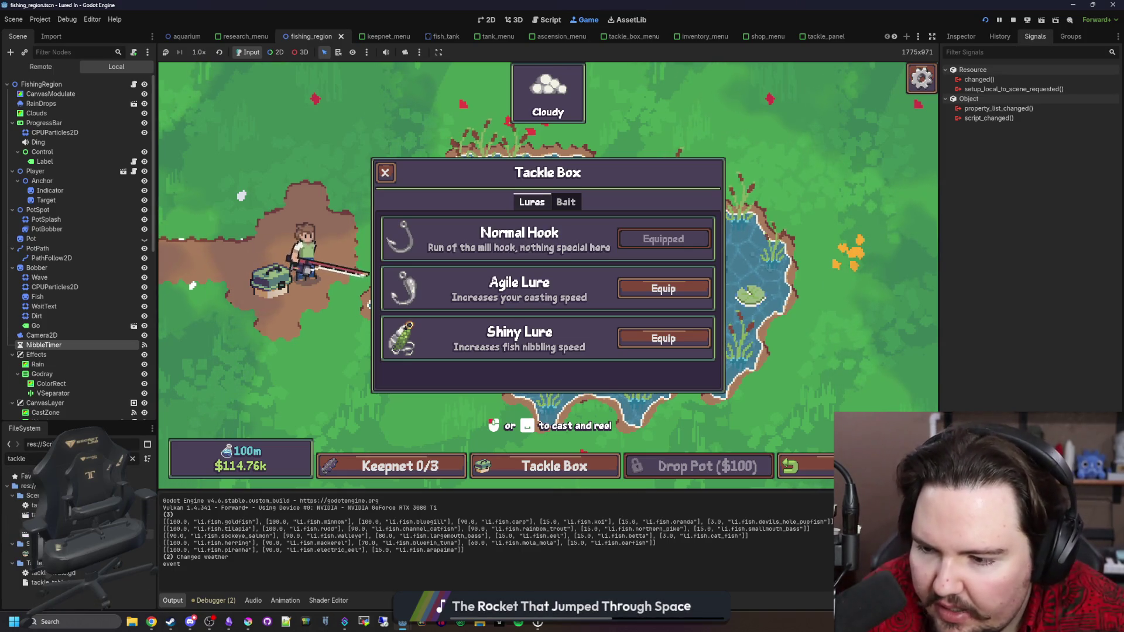
{"action": "double_click", "coordinate": [47, 582]}
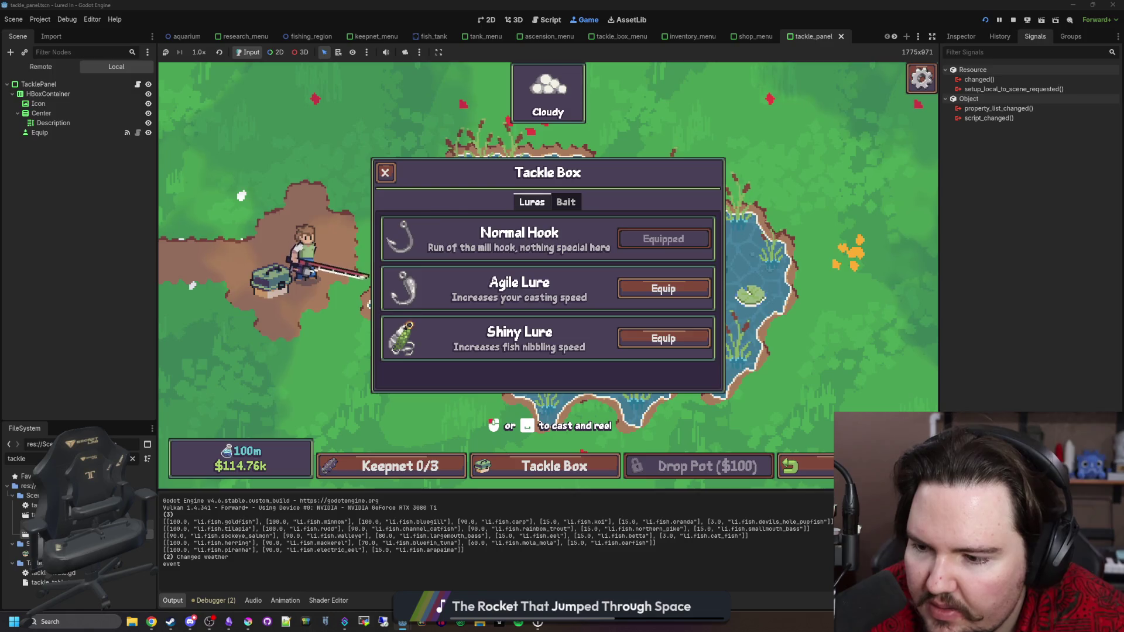
{"action": "key", "text": "ctrl+F3"}
{"action": "left_click", "coordinate": [522, 285]}
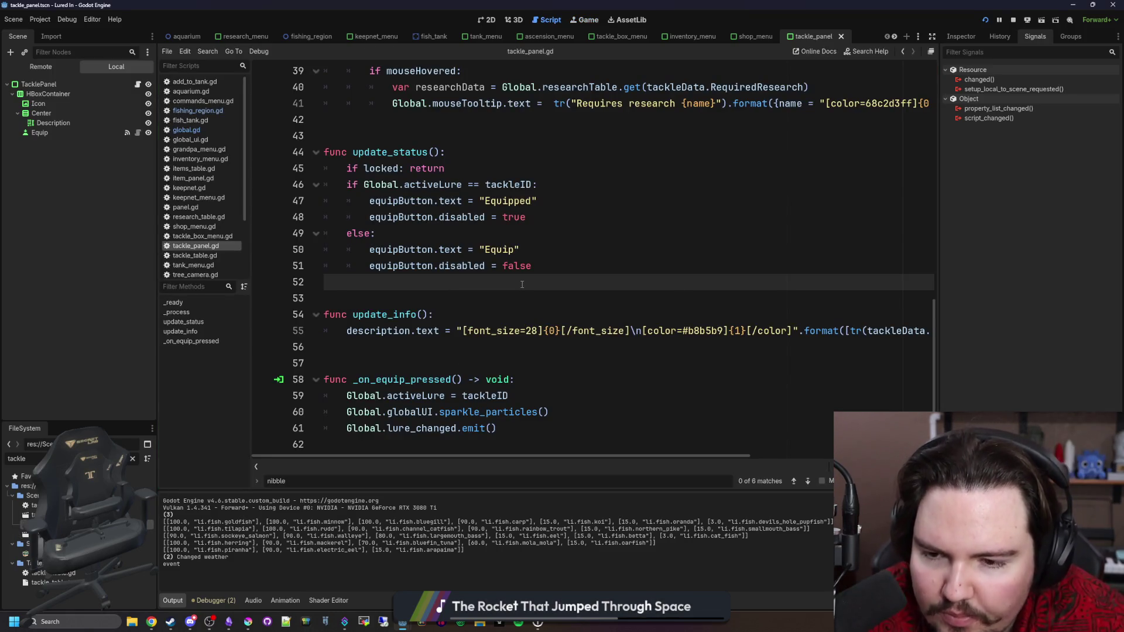
{"action": "left_click", "coordinate": [550, 299]}
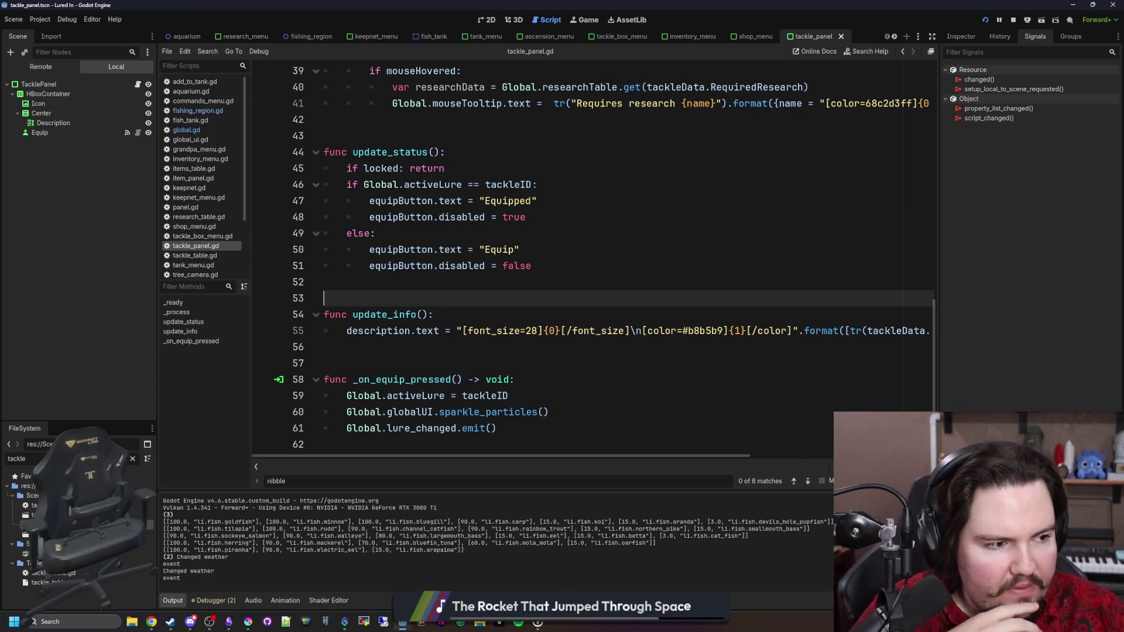
{"action": "mouse_move", "coordinate": [416, 248]}
{"action": "left_mouse_down"}
{"action": "mouse_move", "coordinate": [421, 240]}
{"action": "mouse_move", "coordinate": [224, 174]}
{"action": "left_mouse_up"}
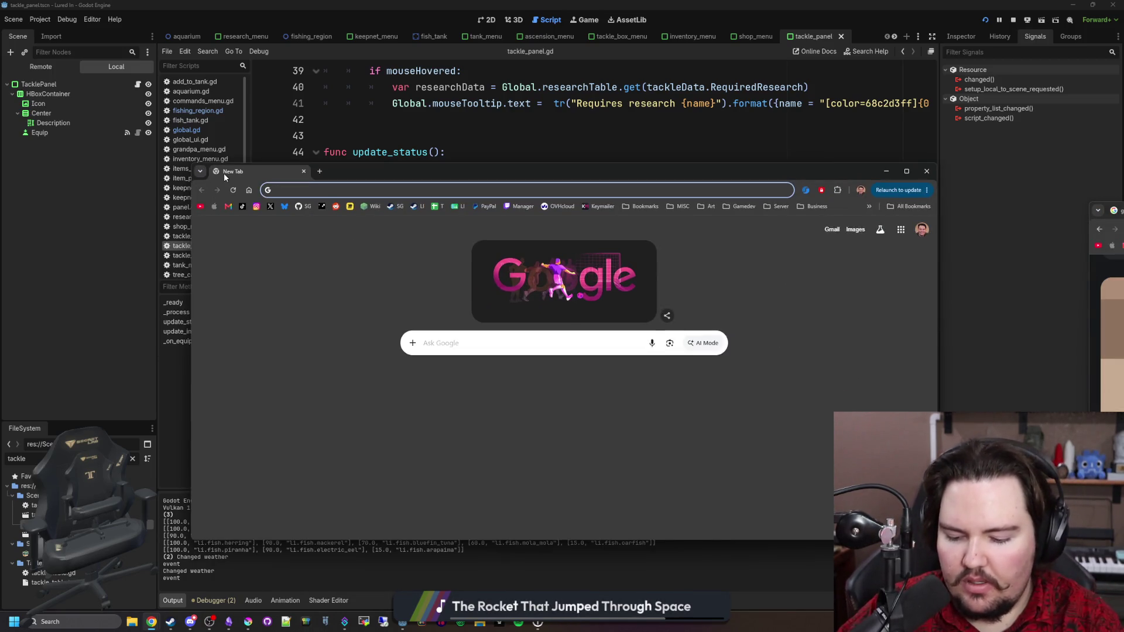
Step: Search Google for 'godot' and look over the results
{"action": "type", "text": "godot"}
{"action": "key", "text": "Return"}
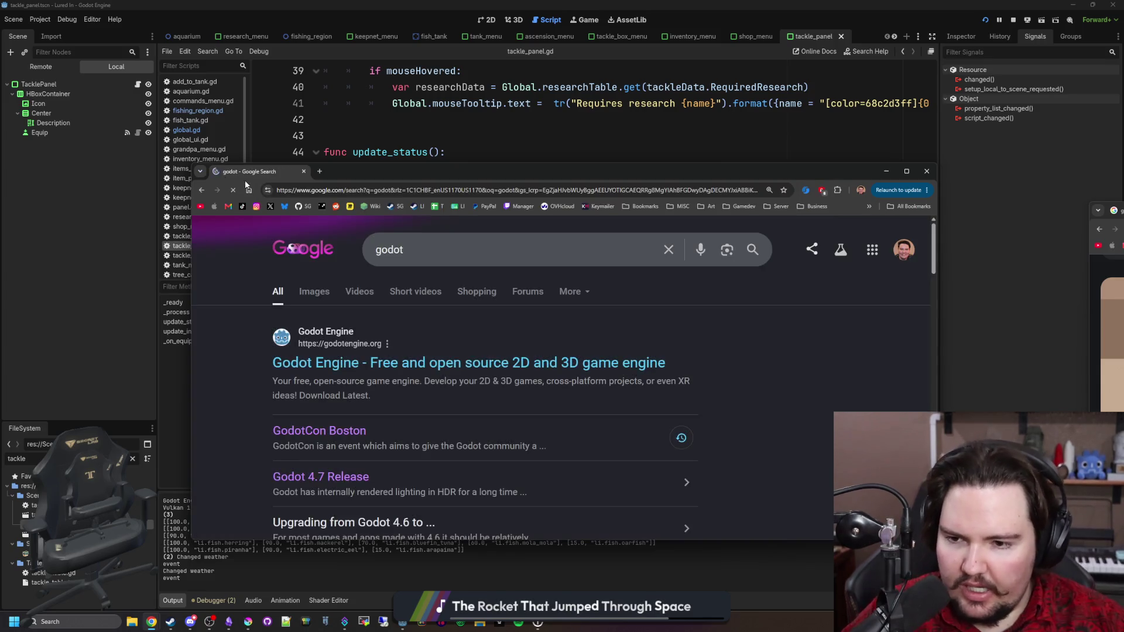
{"action": "scroll", "coordinate": [455, 379], "scroll_direction": "down", "scroll_amount": 3}
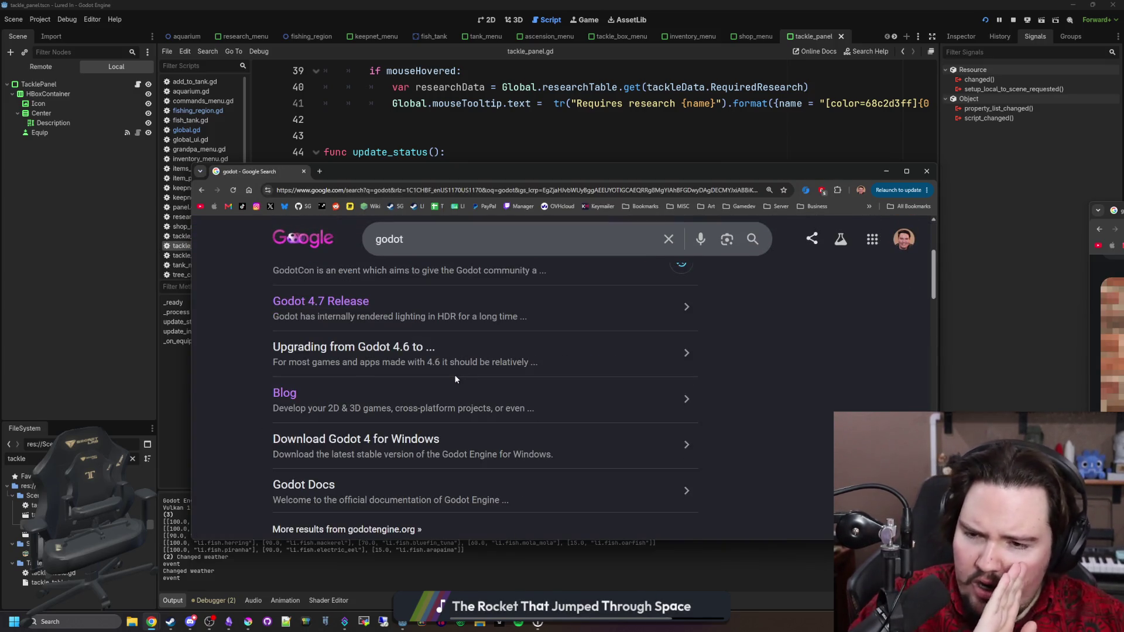
{"action": "scroll", "coordinate": [455, 379], "scroll_direction": "down", "scroll_amount": 15}
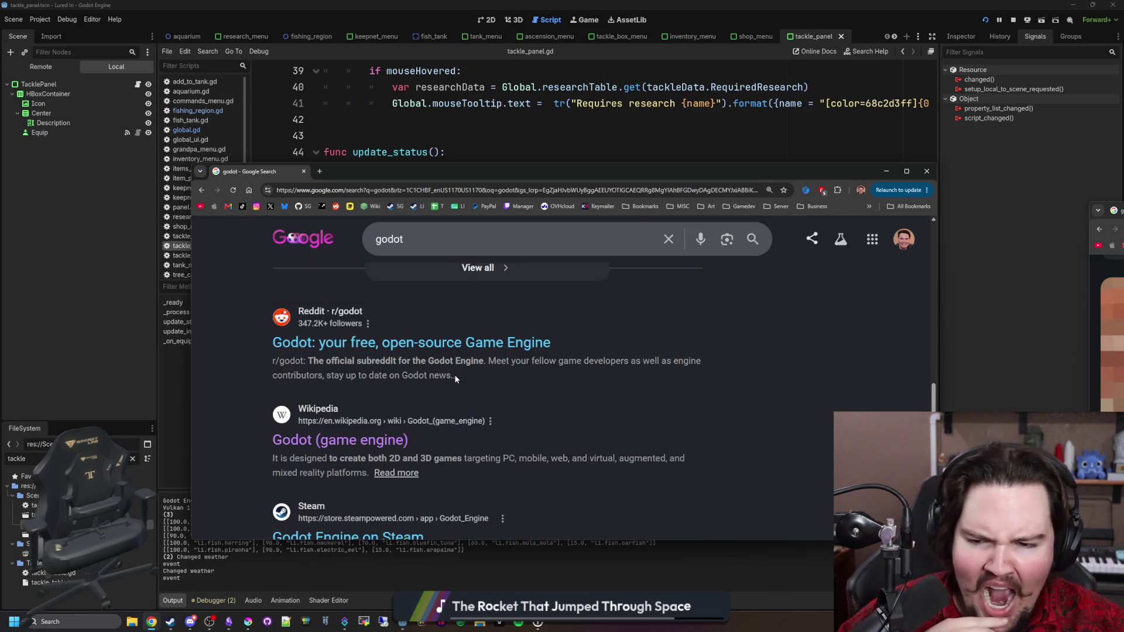
{"action": "scroll", "coordinate": [455, 379], "scroll_direction": "down", "scroll_amount": 6}
{"action": "scroll", "coordinate": [387, 366], "scroll_direction": "down", "scroll_amount": 3}
{"action": "scroll", "coordinate": [387, 365], "scroll_direction": "up", "scroll_amount": 20}
Step: Refine the search to 'godot repo', open the GitHub repository and maximize the window
{"action": "left_click", "coordinate": [445, 253]}
{"action": "type", "text": "repot"}
{"action": "key", "text": "Return"}
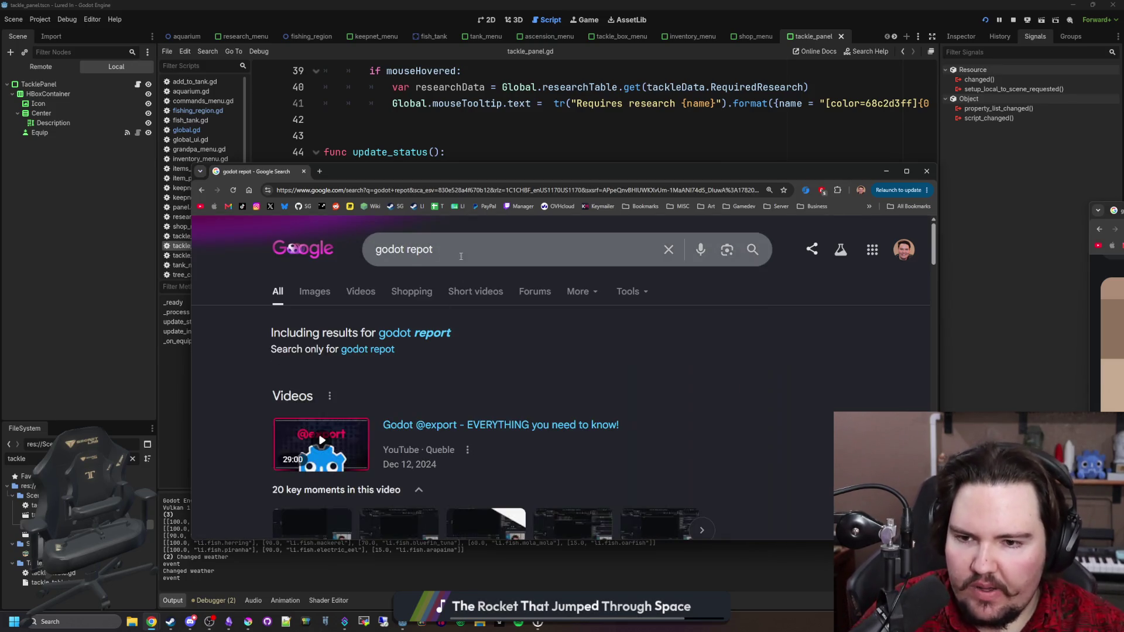
{"action": "left_click", "coordinate": [461, 256]}
{"action": "key", "text": "BackSpace"}
{"action": "key", "text": "Return"}
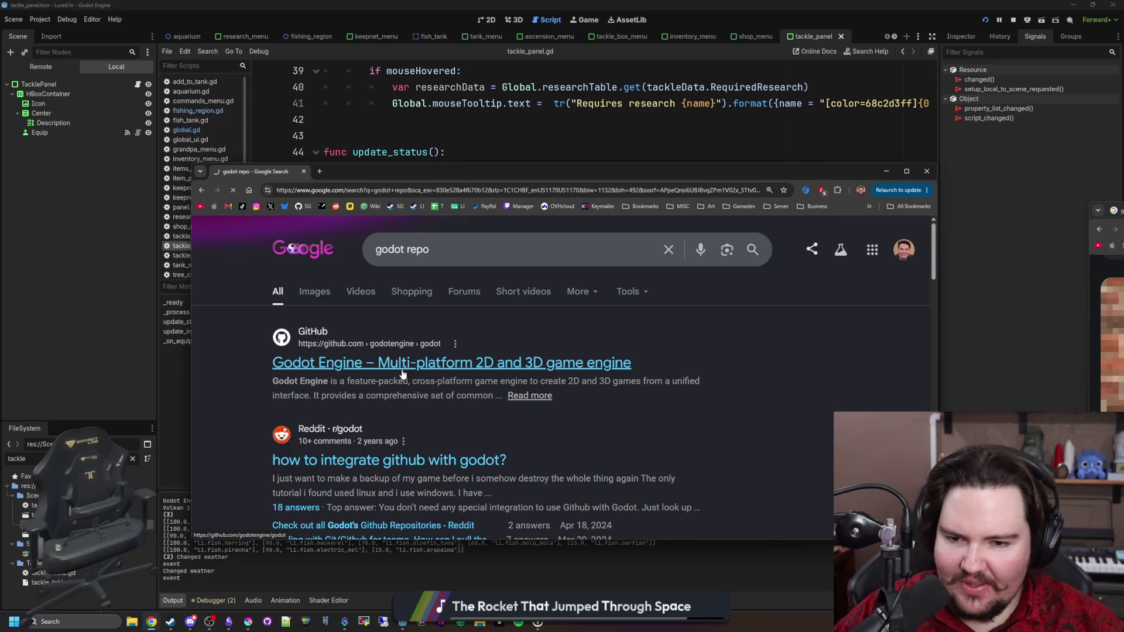
{"action": "left_click", "coordinate": [402, 371]}
{"action": "double_click", "coordinate": [606, 172]}
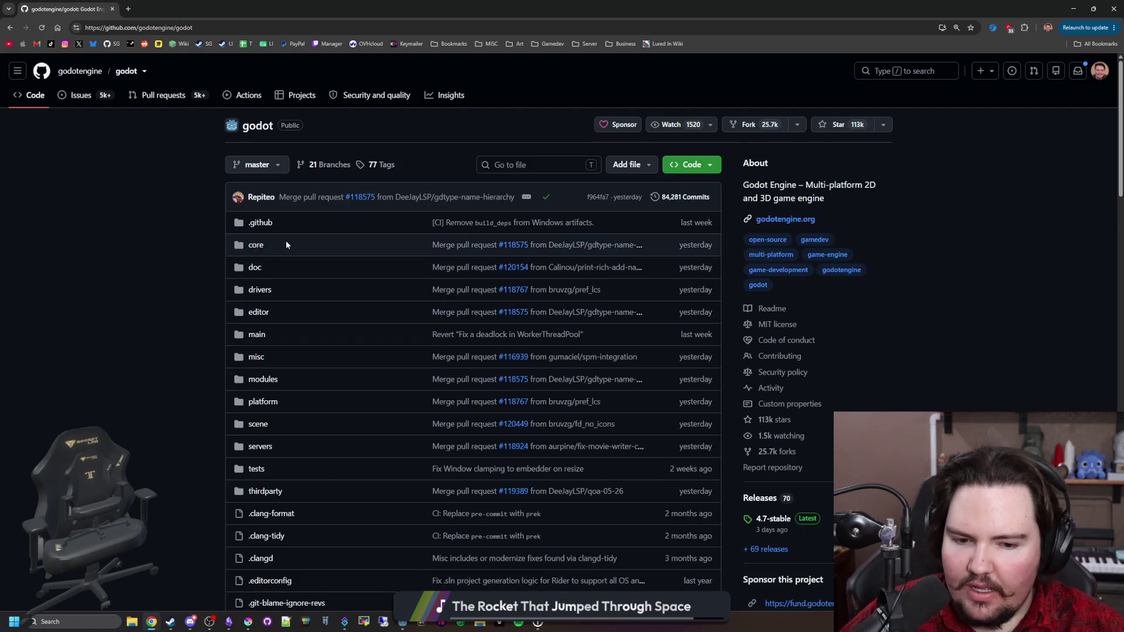
Step: Open the godotengine/godot Issues list and check the project and milestone filters
{"action": "scroll", "coordinate": [286, 245], "scroll_direction": "down", "scroll_amount": 2}
{"action": "scroll", "coordinate": [193, 246], "scroll_direction": "up", "scroll_amount": 2}
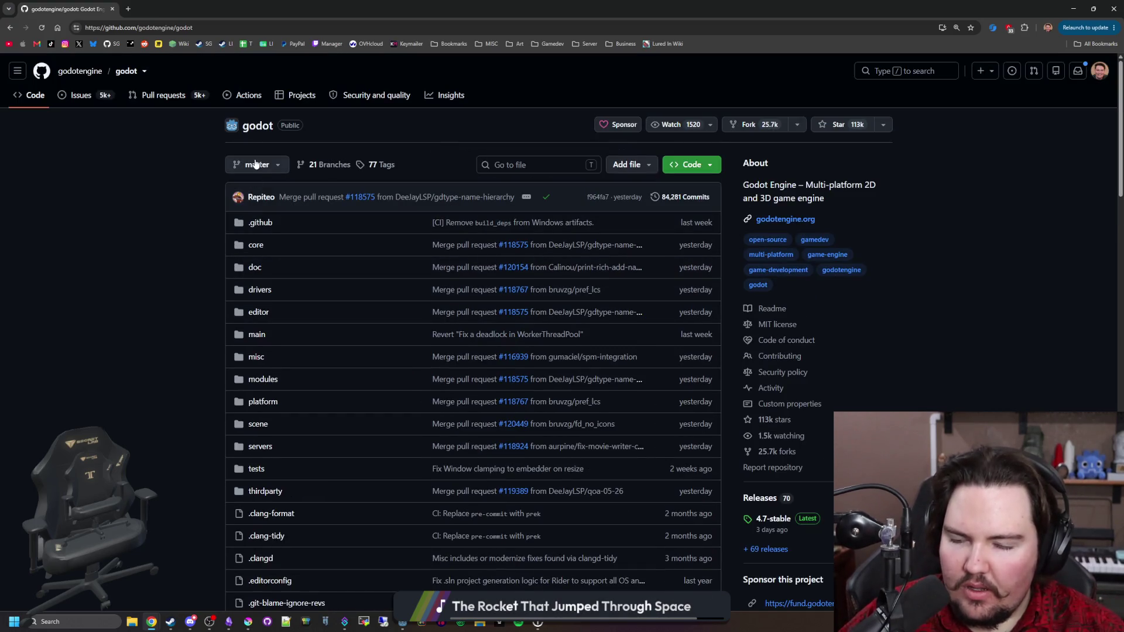
{"action": "left_click", "coordinate": [92, 102]}
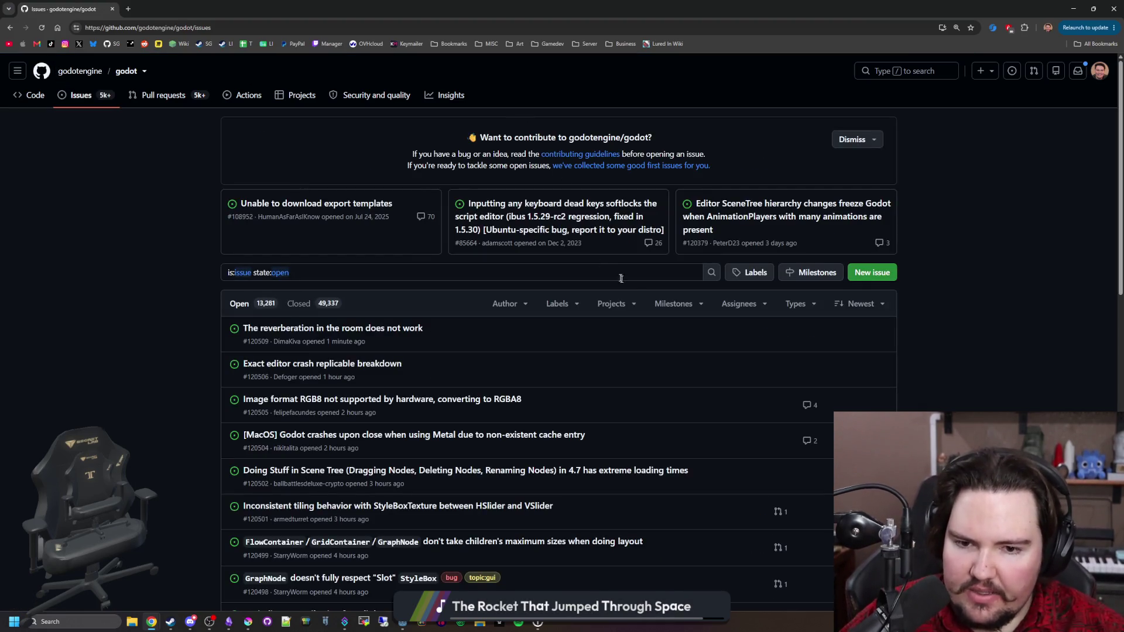
{"action": "left_click", "coordinate": [612, 304]}
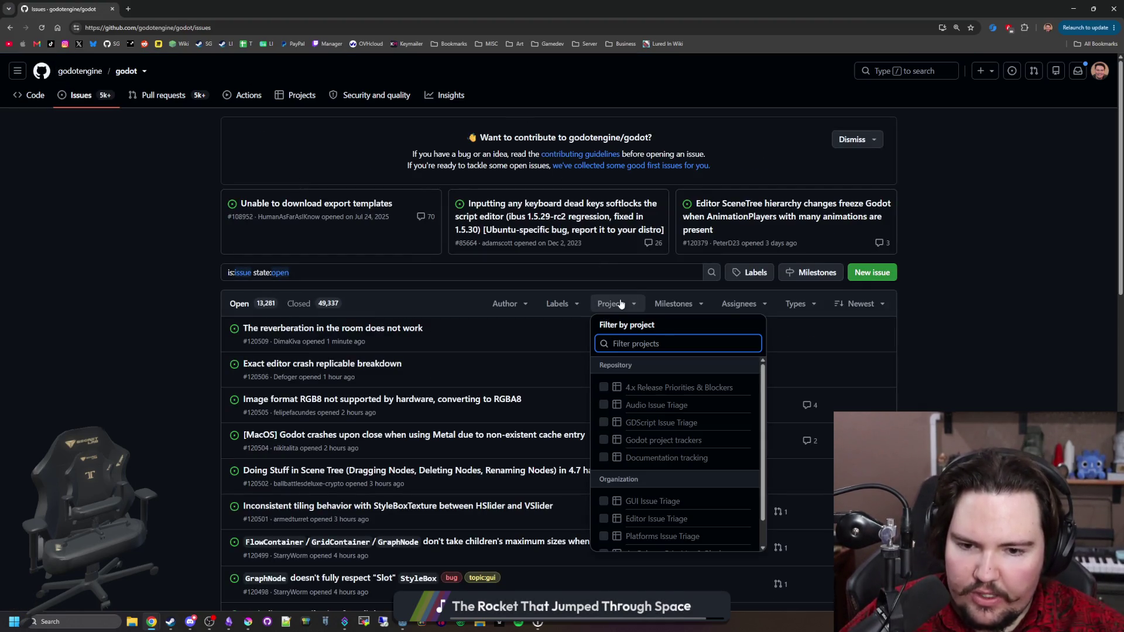
{"action": "scroll", "coordinate": [657, 445], "scroll_direction": "down", "scroll_amount": 1}
{"action": "left_click", "coordinate": [678, 305]}
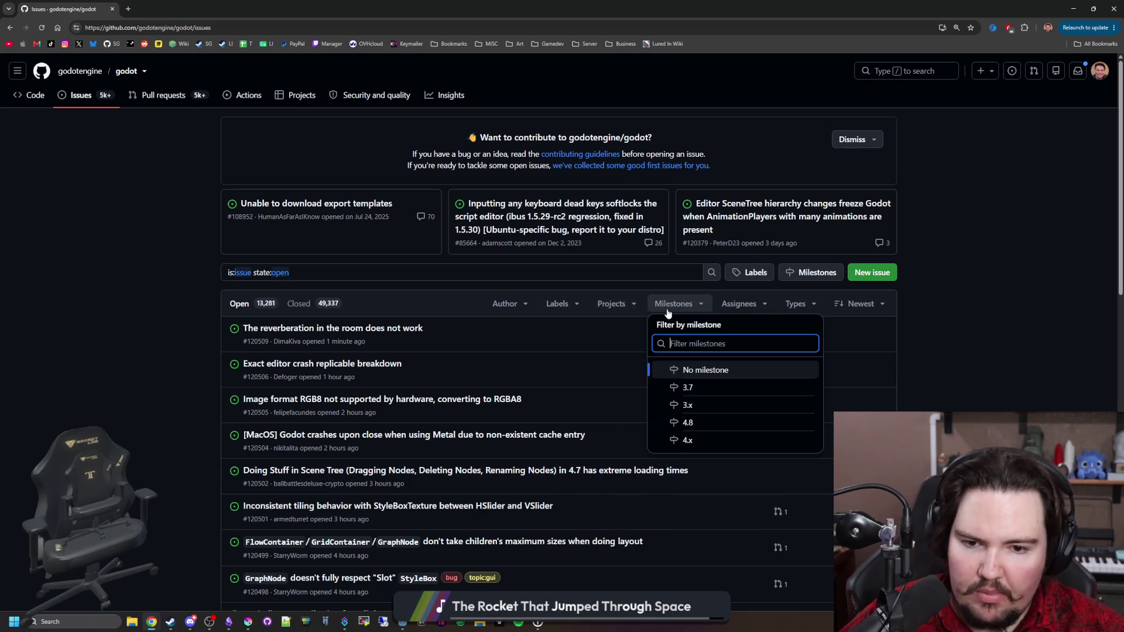
Step: Browse the assignee, project, label and author filter menus of the issues list
{"action": "scroll", "coordinate": [703, 410], "scroll_direction": "down", "scroll_amount": 2}
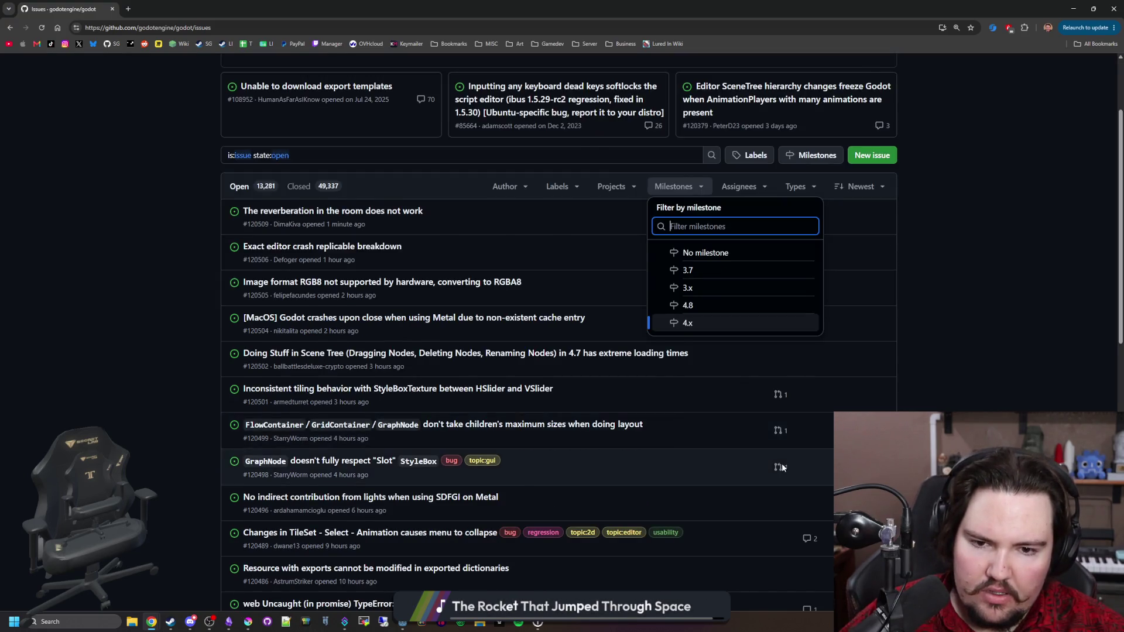
{"action": "scroll", "coordinate": [697, 421], "scroll_direction": "up", "scroll_amount": 2}
{"action": "left_click", "coordinate": [754, 310]}
{"action": "left_click", "coordinate": [753, 311]}
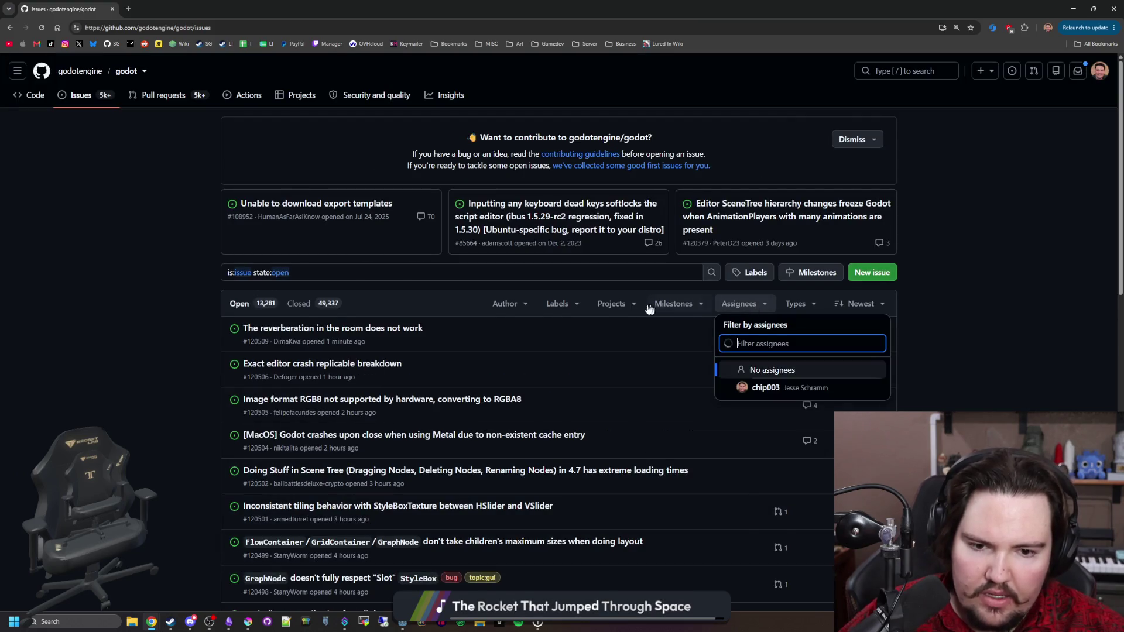
{"action": "left_click", "coordinate": [611, 305]}
{"action": "left_click", "coordinate": [560, 305]}
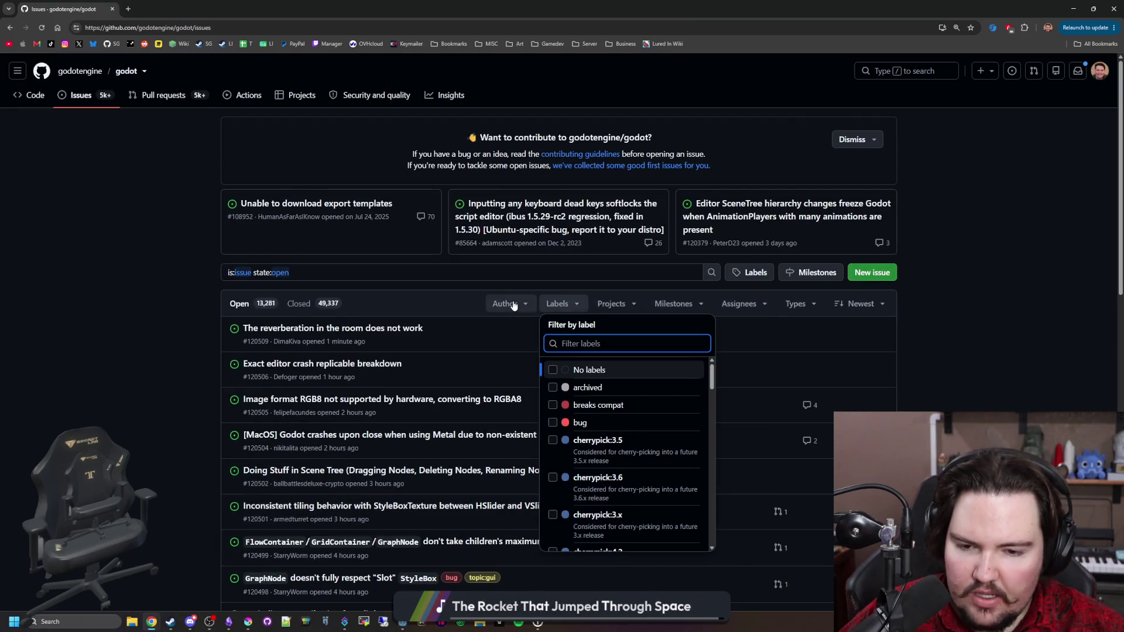
{"action": "left_click", "coordinate": [507, 303]}
{"action": "left_click", "coordinate": [557, 304]}
Step: Filter the open issues to milestone 4.8
{"action": "scroll", "coordinate": [592, 404], "scroll_direction": "down", "scroll_amount": 5}
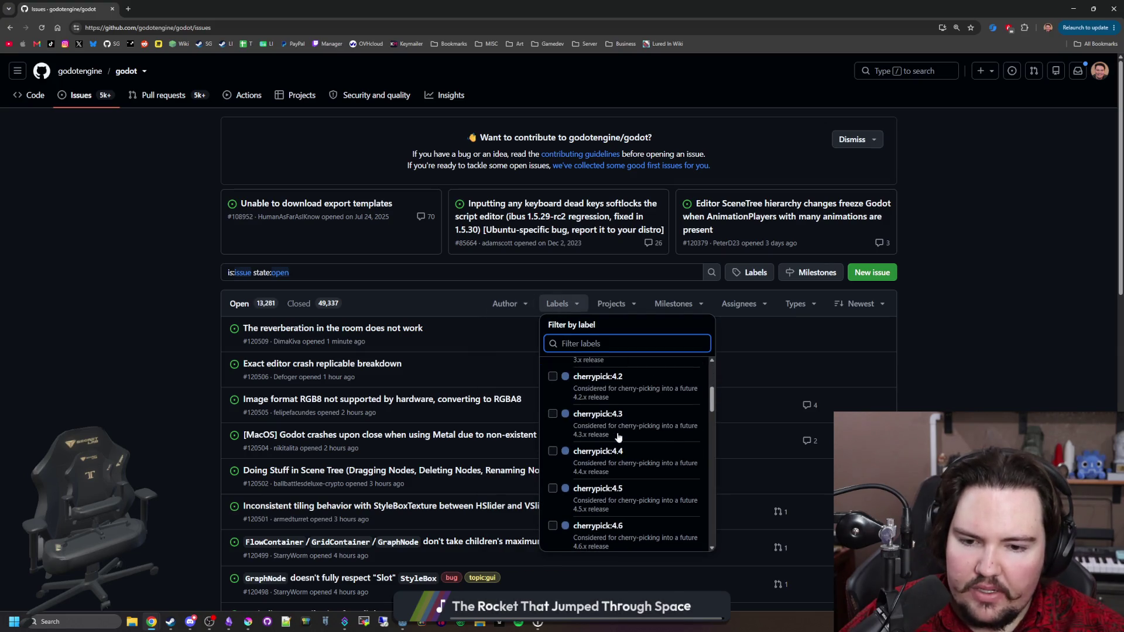
{"action": "scroll", "coordinate": [636, 440], "scroll_direction": "up", "scroll_amount": 2}
{"action": "scroll", "coordinate": [621, 451], "scroll_direction": "down", "scroll_amount": 5}
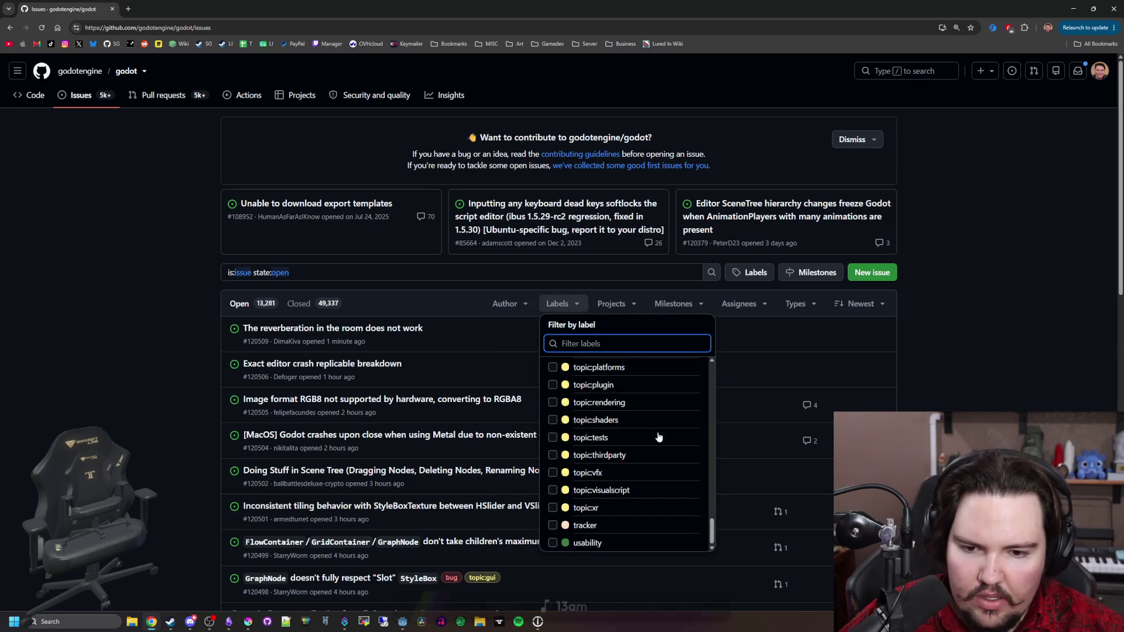
{"action": "left_click", "coordinate": [674, 303]}
{"action": "left_click", "coordinate": [800, 308]}
{"action": "left_click", "coordinate": [686, 303]}
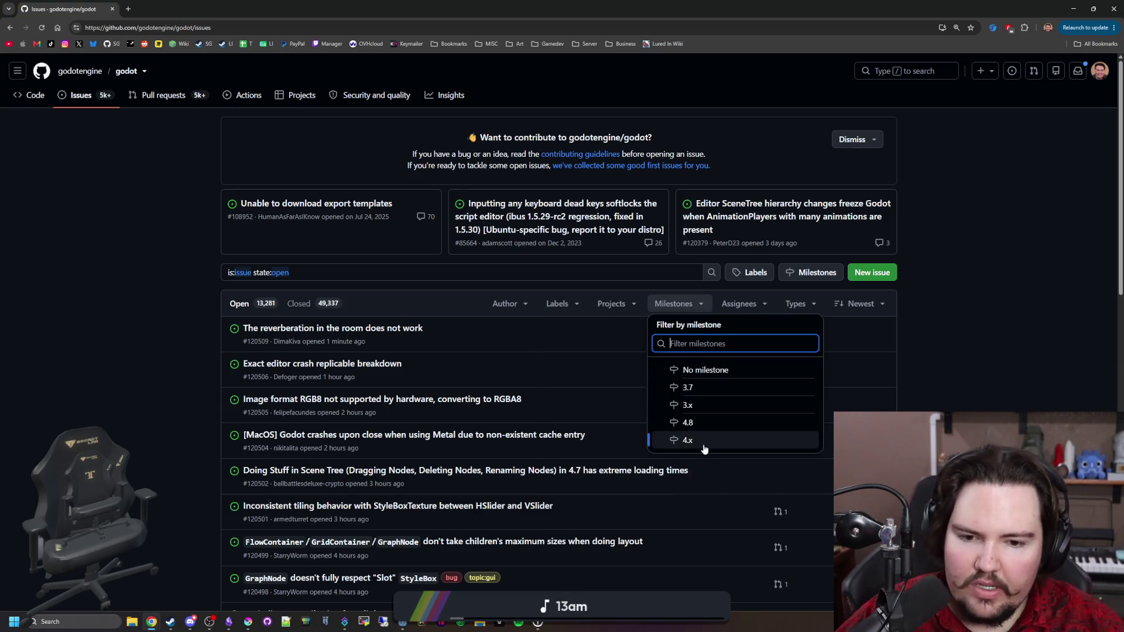
{"action": "left_click", "coordinate": [701, 421]}
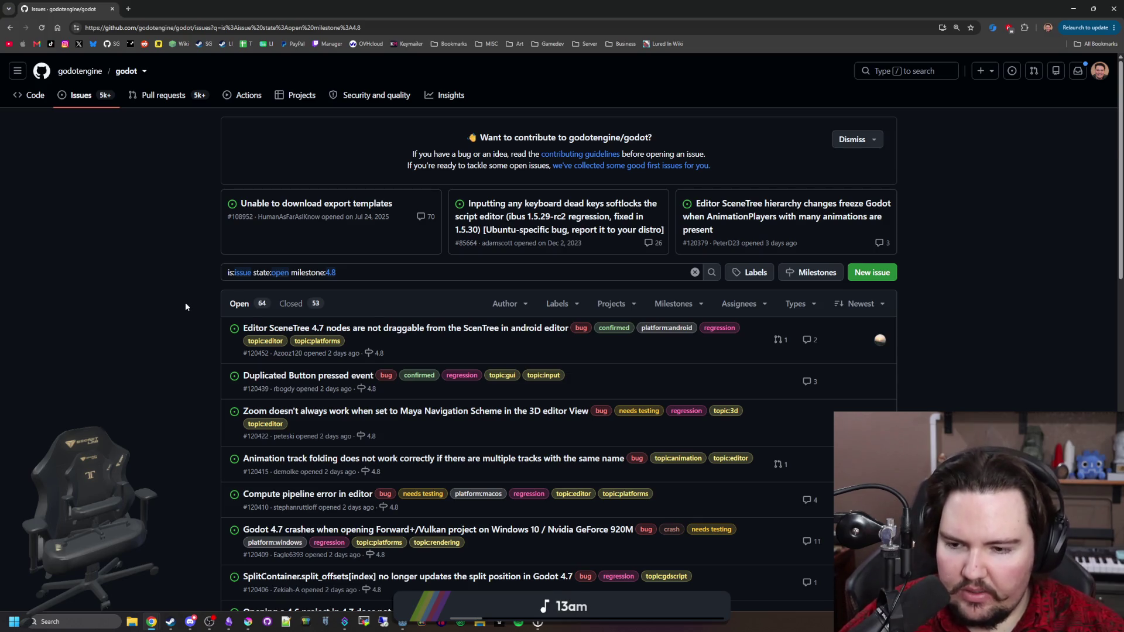
Step: Show page 2 of the 64 open milestone 4.8 issues
{"action": "scroll", "coordinate": [186, 306], "scroll_direction": "down", "scroll_amount": 15}
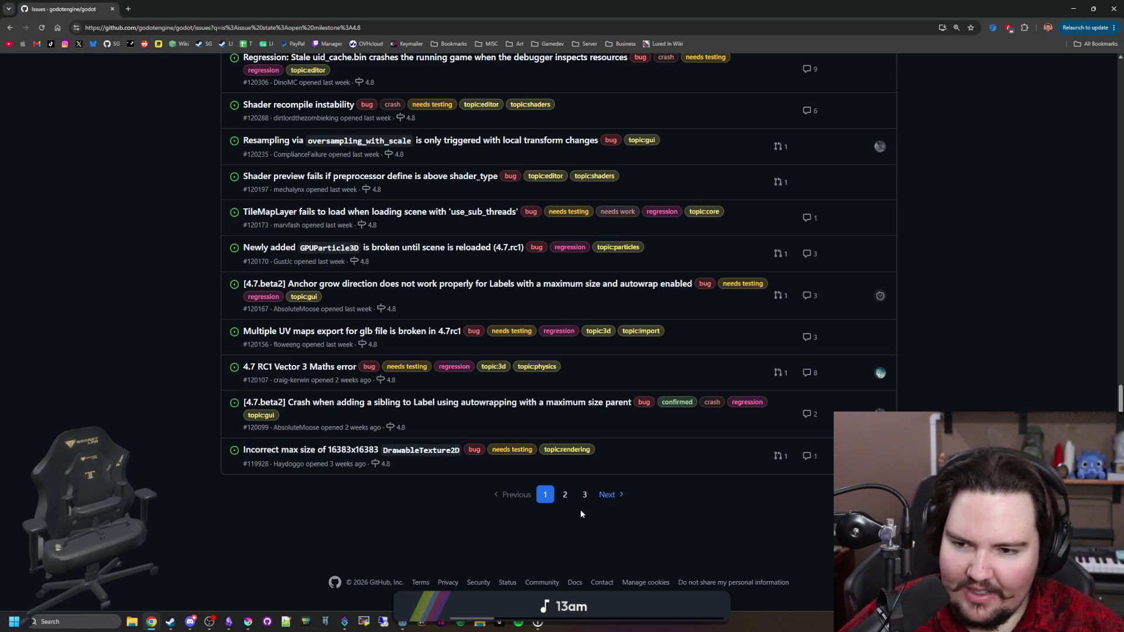
{"action": "left_click", "coordinate": [608, 495]}
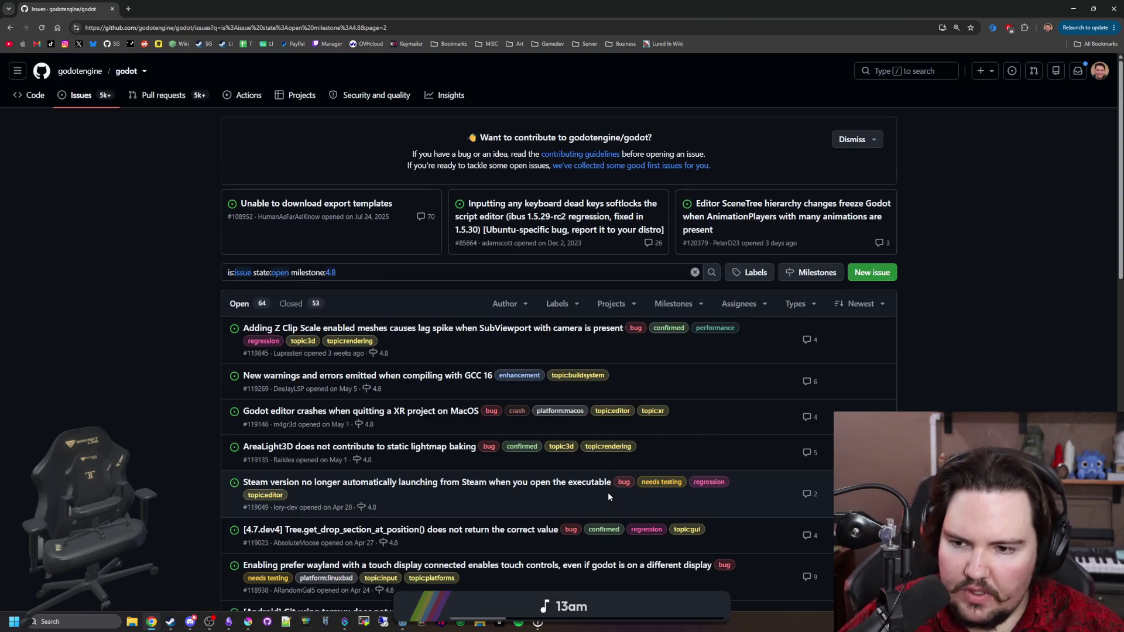
{"action": "scroll", "coordinate": [608, 496], "scroll_direction": "down", "scroll_amount": 15}
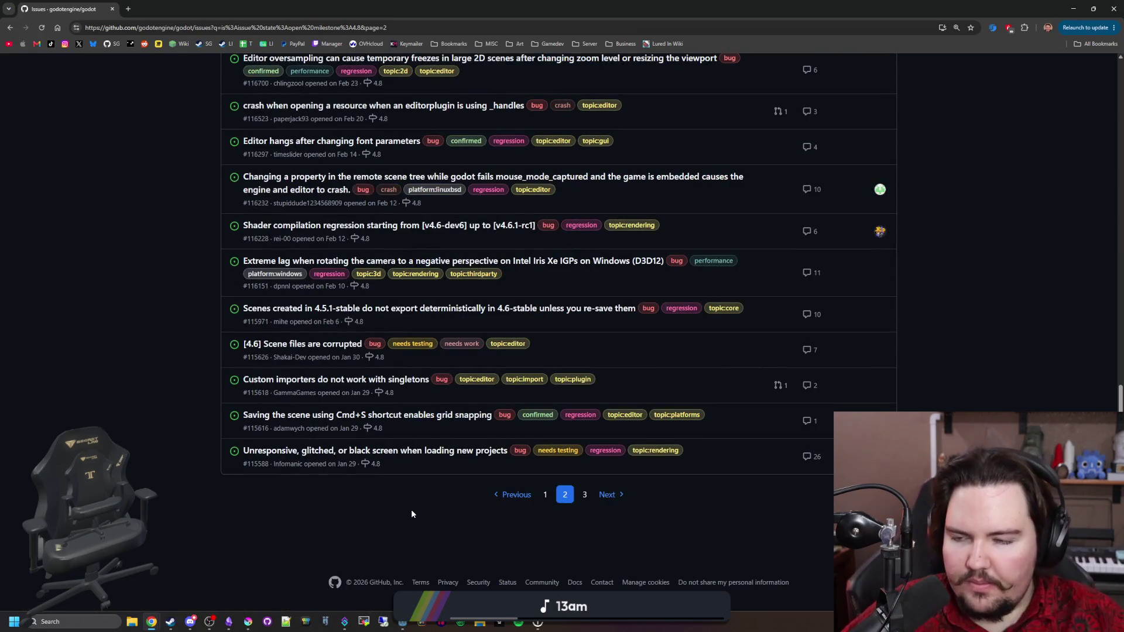
{"action": "key", "text": "alt+Tab"}
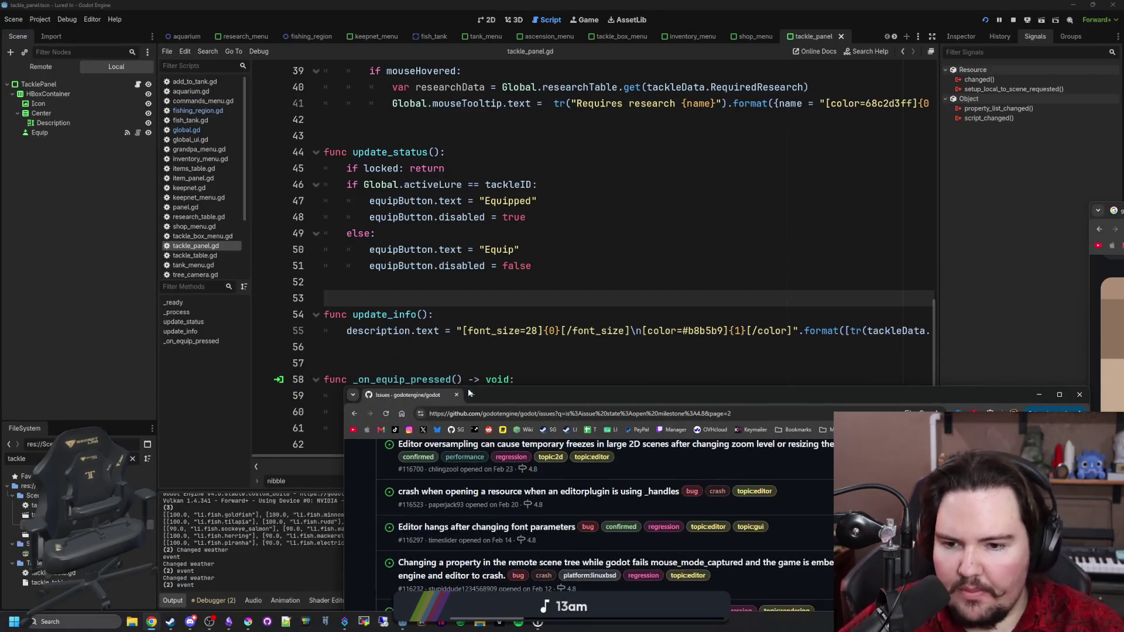
Step: Add theme_type_variation = "" below equipButton.disabled = true, then show TacklePanel in the Inspector
{"action": "left_click", "coordinate": [444, 315]}
{"action": "left_click", "coordinate": [481, 303]}
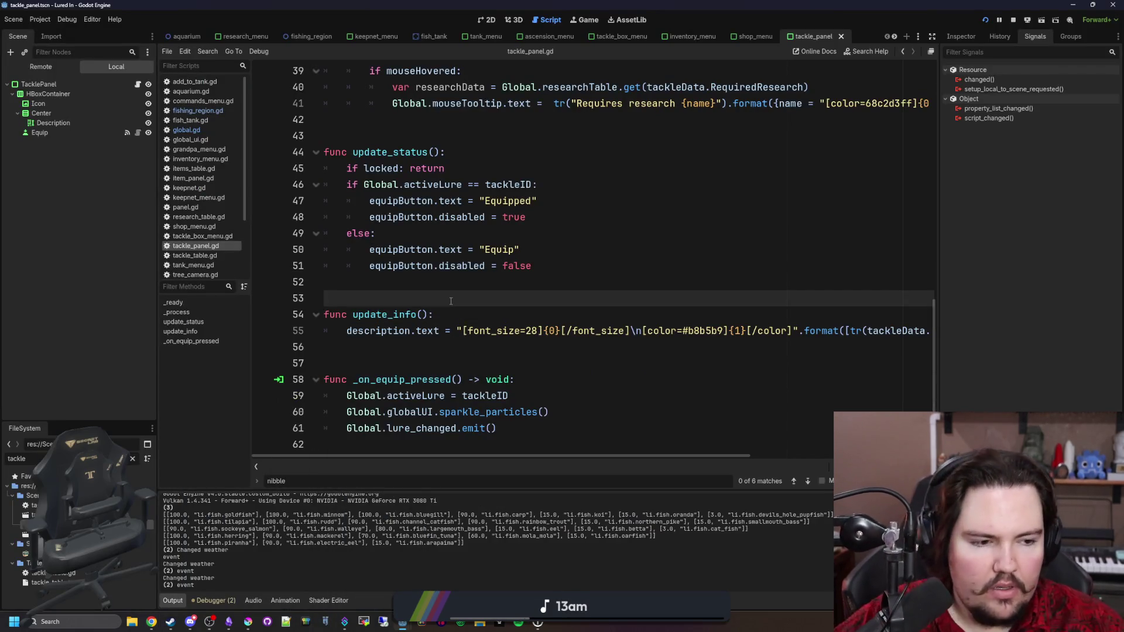
{"action": "scroll", "coordinate": [492, 305], "scroll_direction": "up", "scroll_amount": 2}
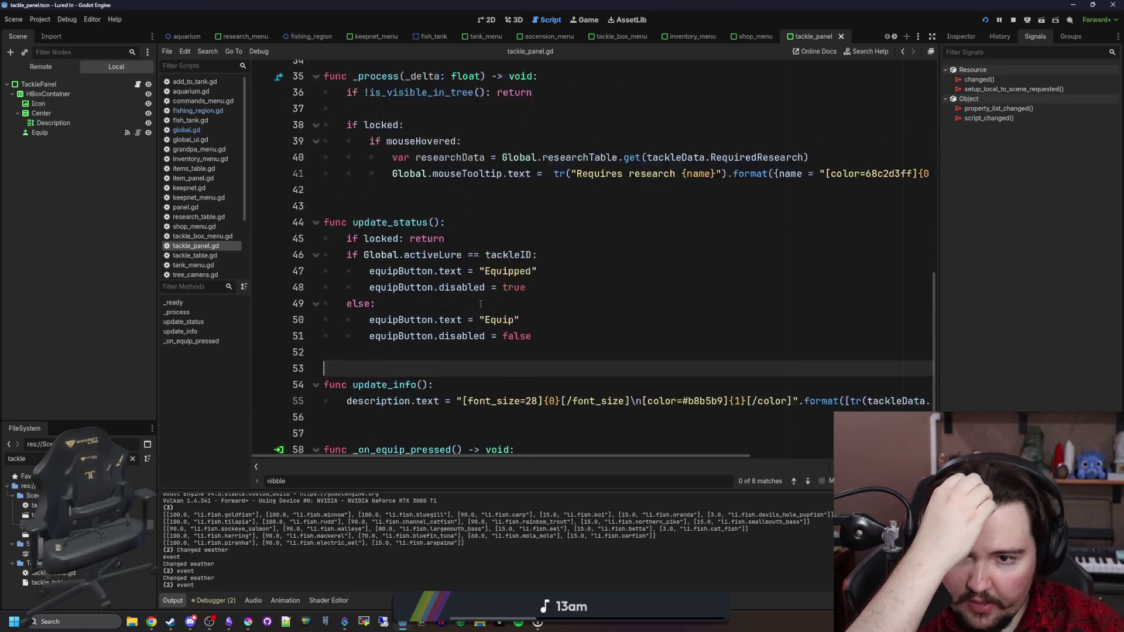
{"action": "left_click", "coordinate": [559, 314]}
{"action": "key", "text": "Return"}
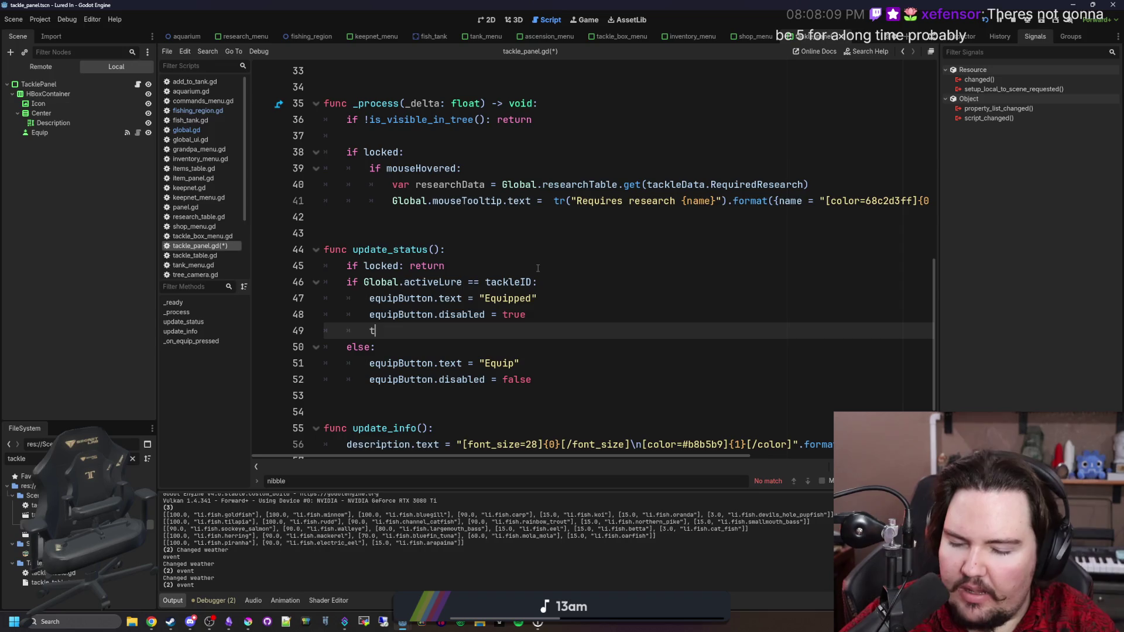
{"action": "type", "text": "heme"}
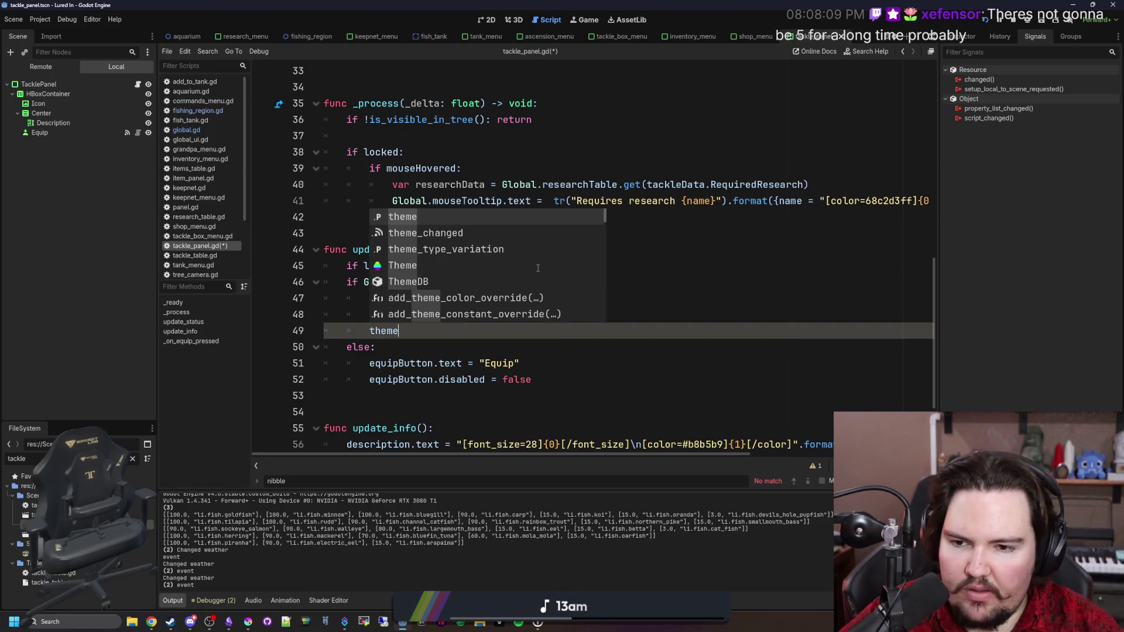
{"action": "key", "text": "Down"}
{"action": "key", "text": "Down"}
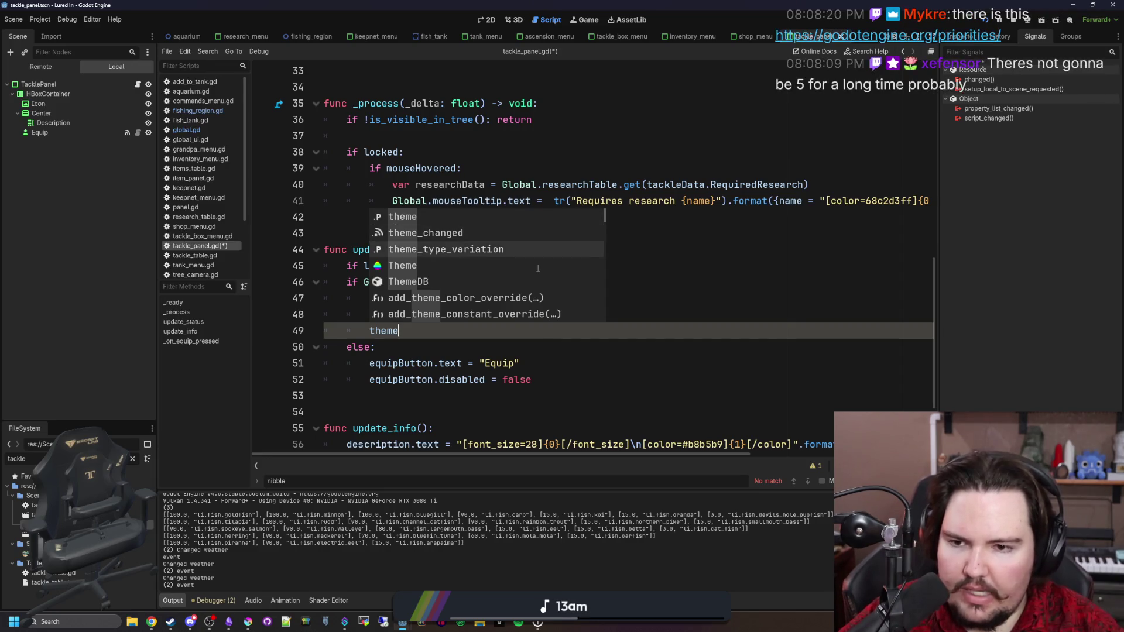
{"action": "key", "text": "Return"}
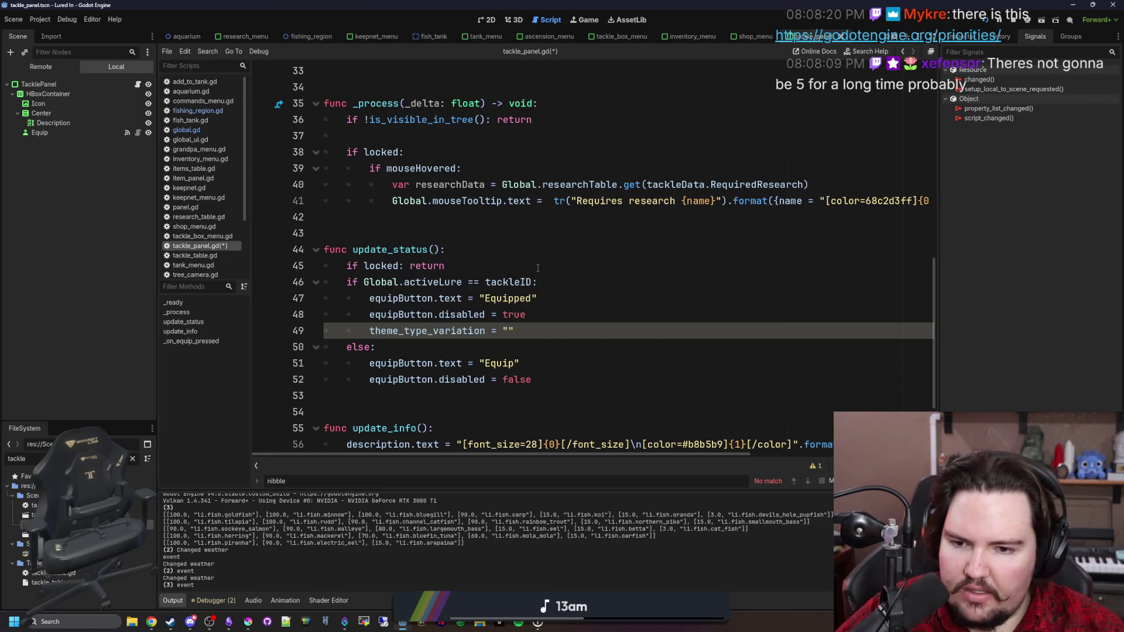
{"action": "left_click", "coordinate": [45, 85]}
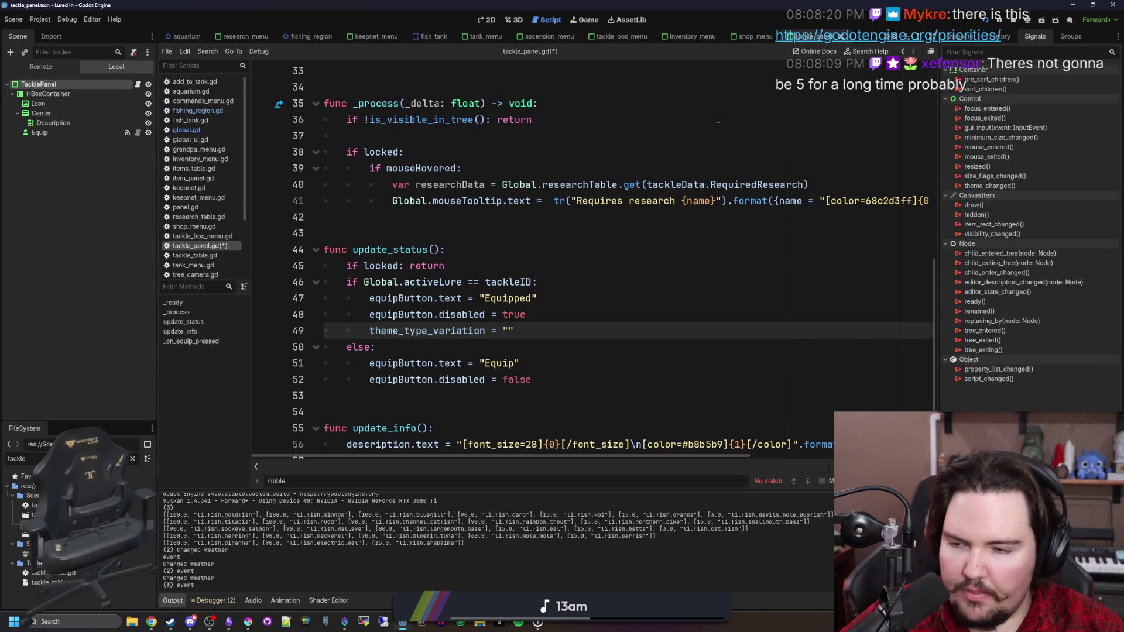
{"action": "left_click", "coordinate": [960, 38]}
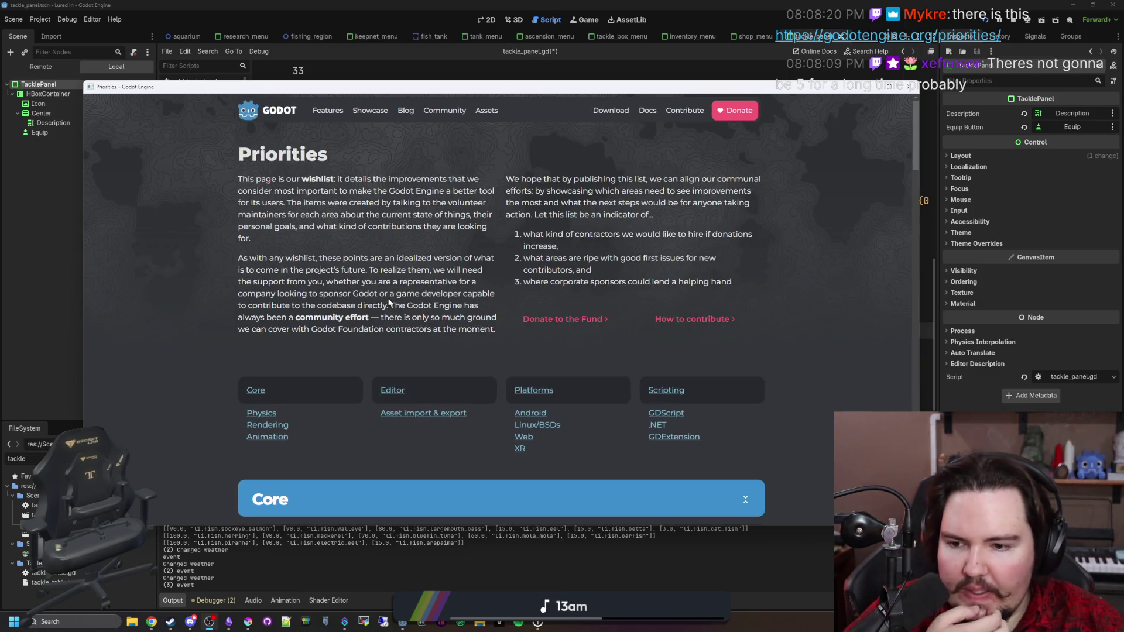
Step: Expand and collapse the scene multithreading and headless command-line export Core priorities
{"action": "scroll", "coordinate": [393, 279], "scroll_direction": "down", "scroll_amount": 3}
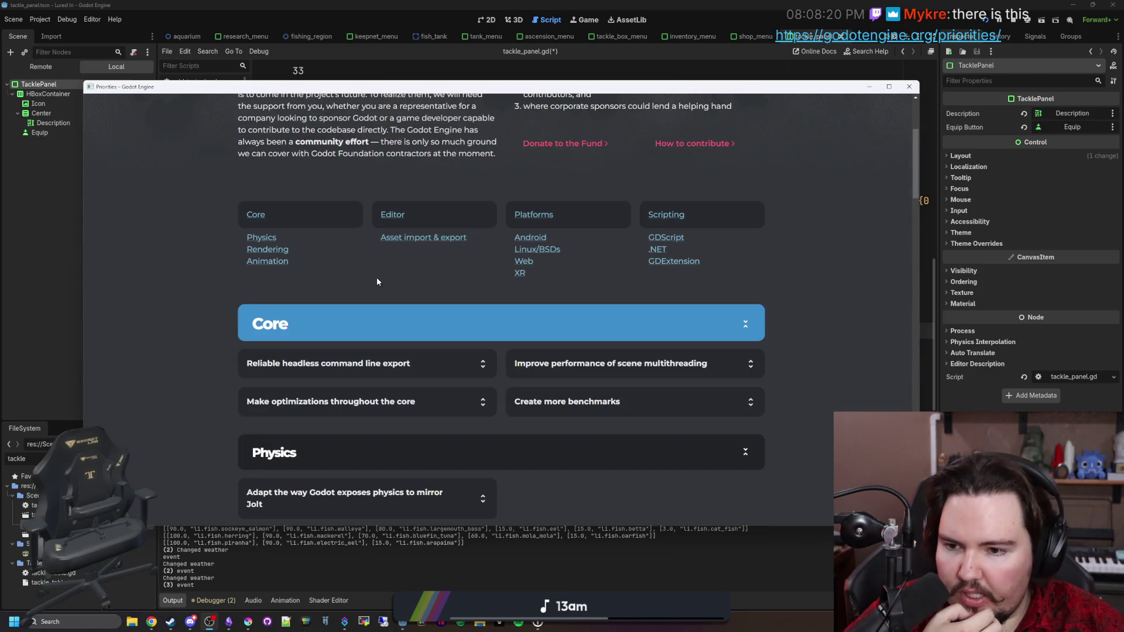
{"action": "scroll", "coordinate": [377, 282], "scroll_direction": "up", "scroll_amount": 3}
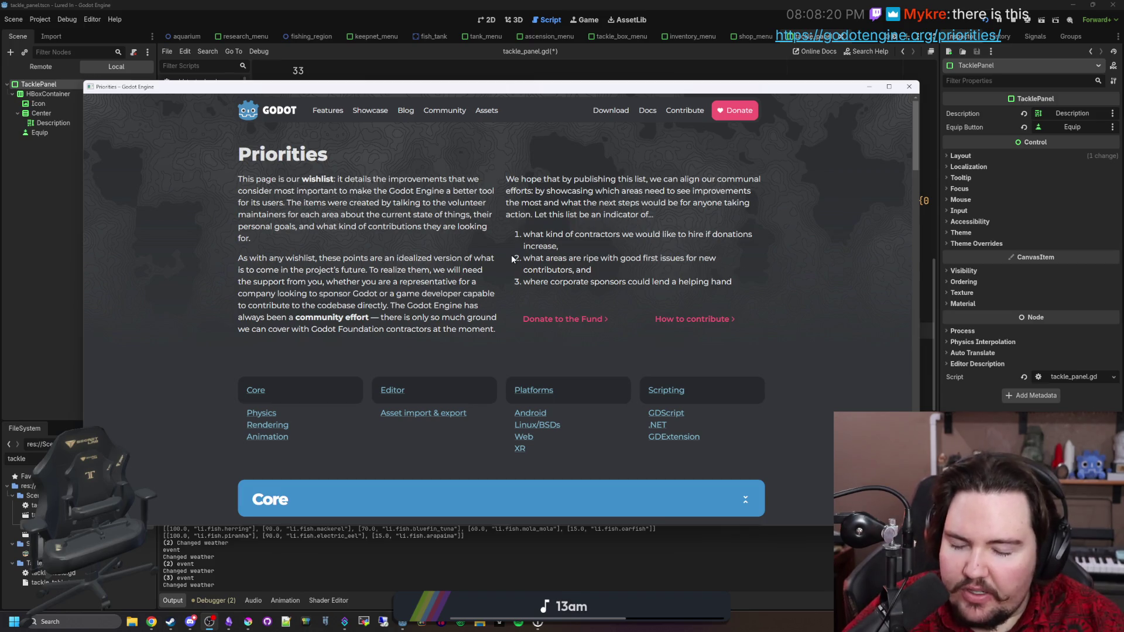
{"action": "scroll", "coordinate": [513, 259], "scroll_direction": "down", "scroll_amount": 3}
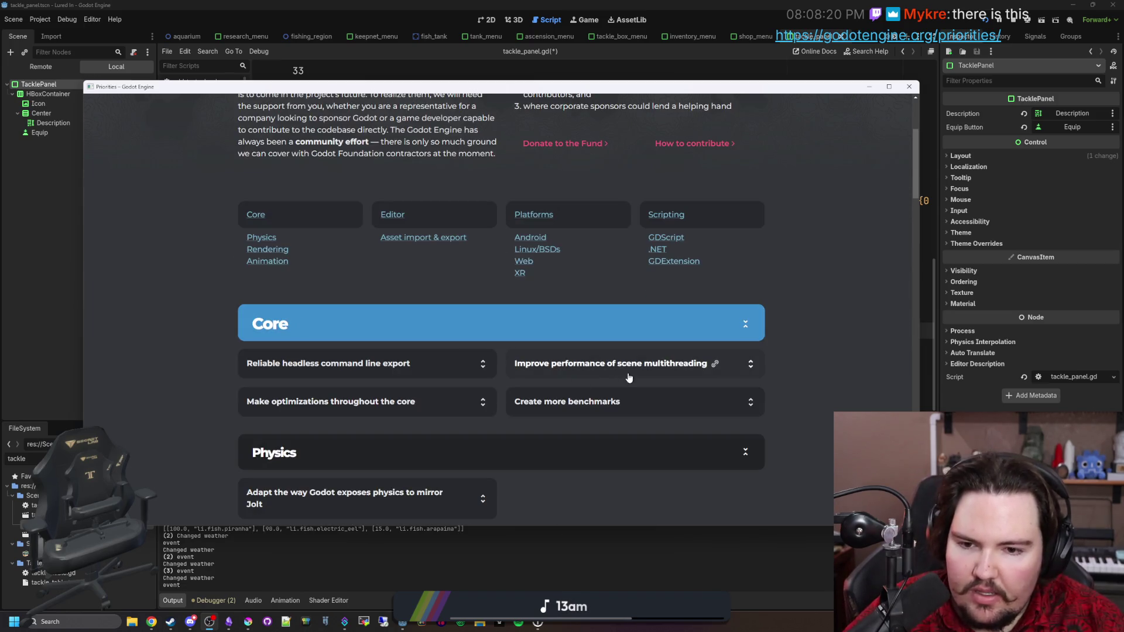
{"action": "left_click", "coordinate": [676, 365]}
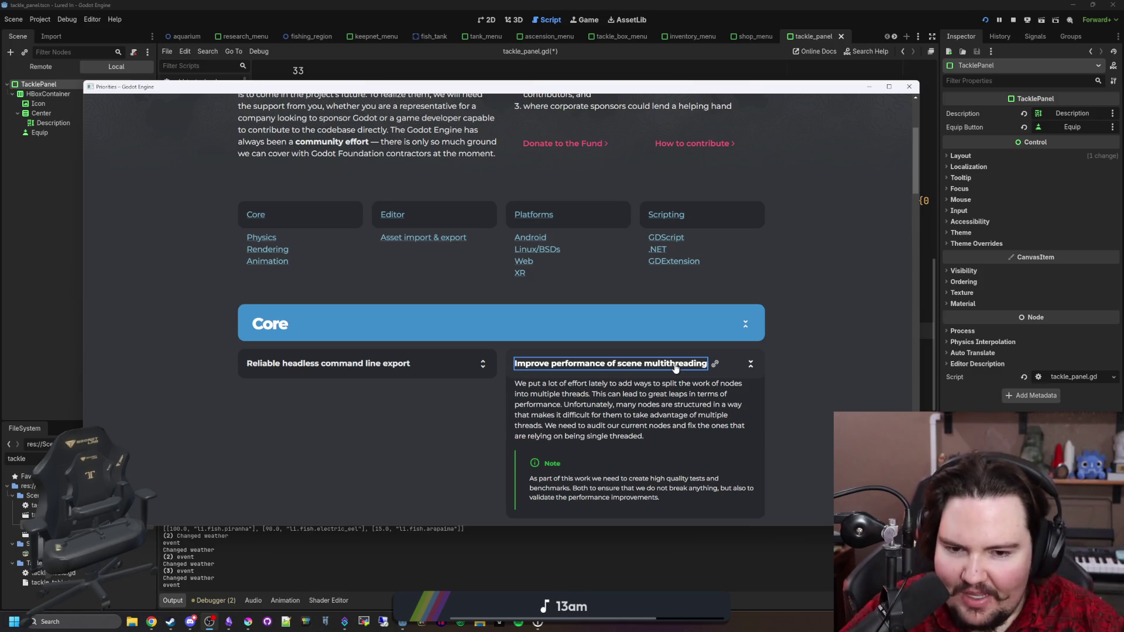
{"action": "left_click", "coordinate": [676, 365]}
{"action": "left_click", "coordinate": [423, 371]}
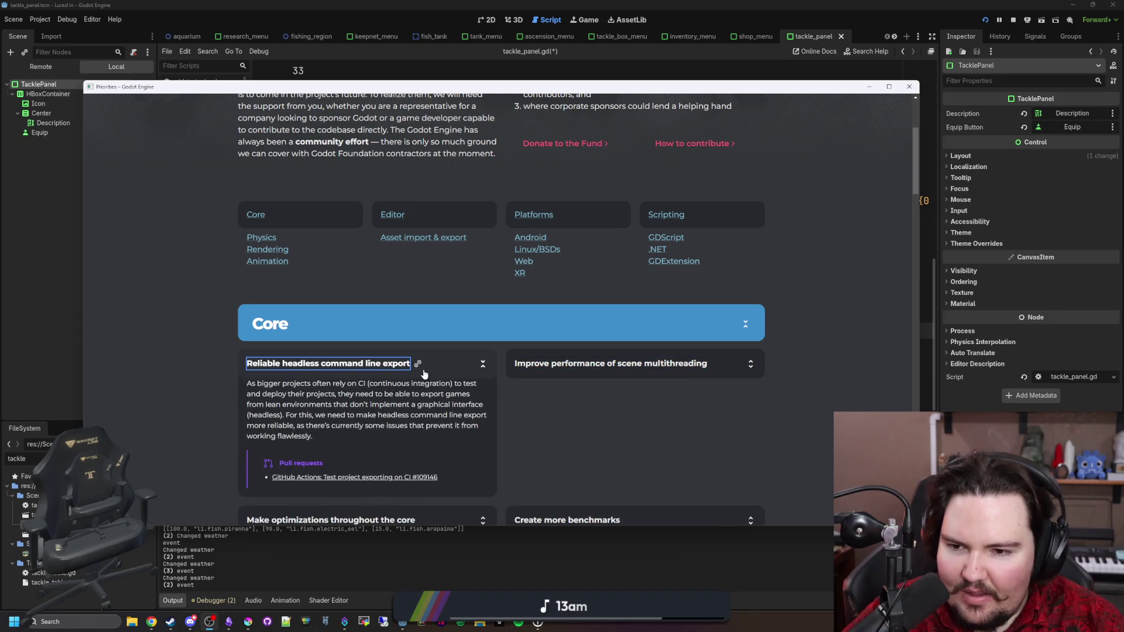
{"action": "left_click", "coordinate": [424, 373]}
Step: Expand the core optimizations and benchmarks items, then Rendering's 'Add a deferred renderer'
{"action": "scroll", "coordinate": [422, 360], "scroll_direction": "down", "scroll_amount": 1}
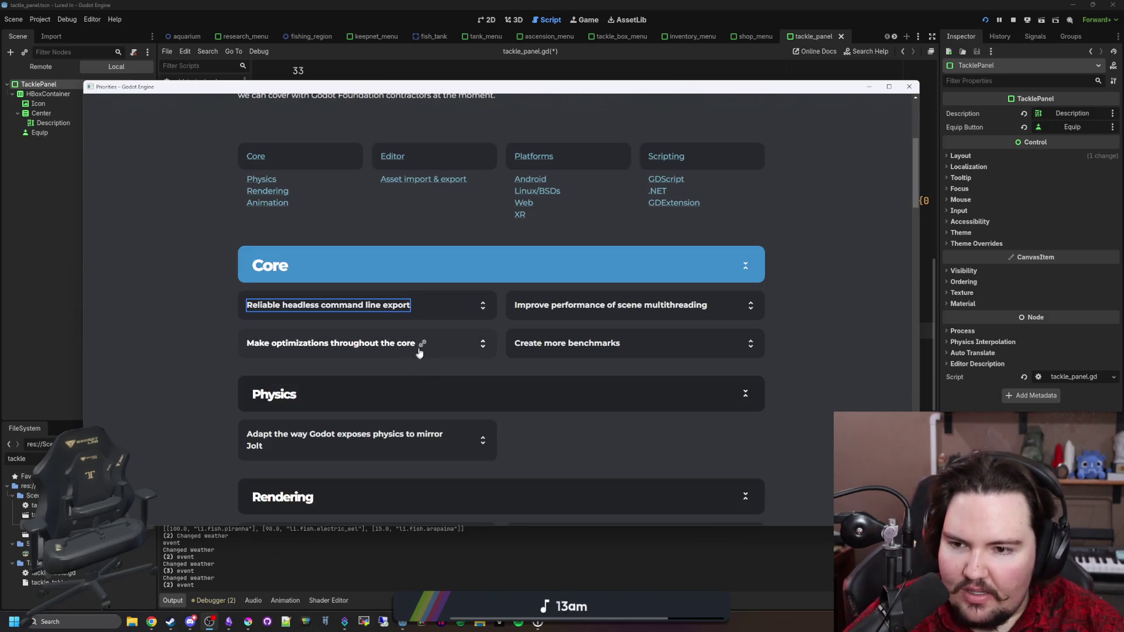
{"action": "left_click", "coordinate": [423, 351]}
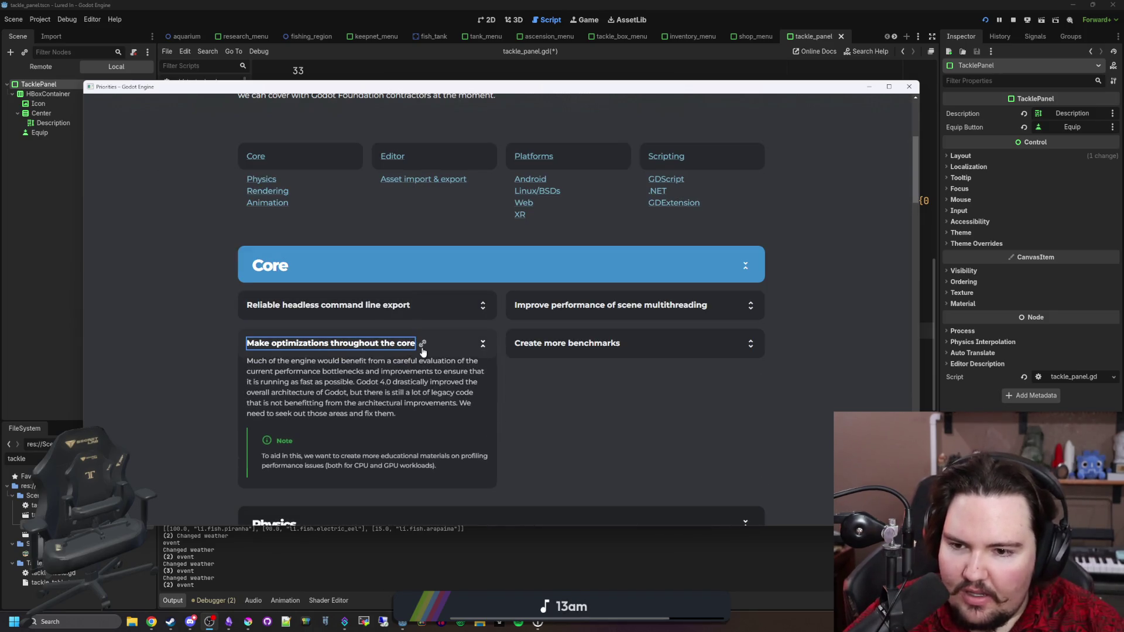
{"action": "left_click", "coordinate": [574, 350]}
{"action": "scroll", "coordinate": [570, 351], "scroll_direction": "down", "scroll_amount": 4}
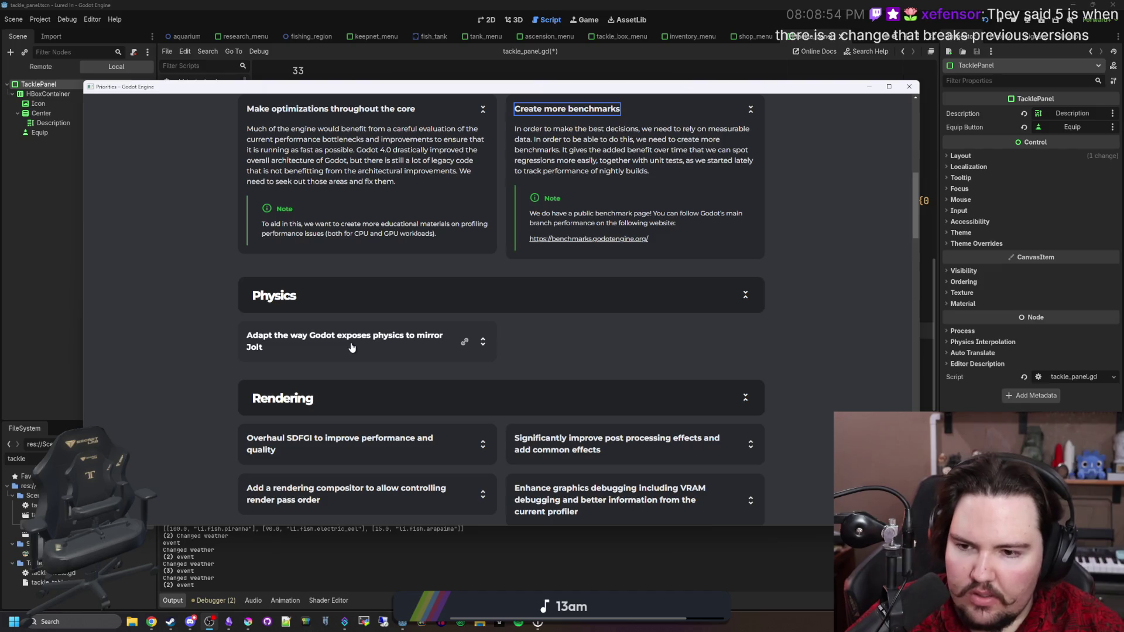
{"action": "scroll", "coordinate": [351, 348], "scroll_direction": "down", "scroll_amount": 2}
{"action": "scroll", "coordinate": [409, 301], "scroll_direction": "down", "scroll_amount": 2}
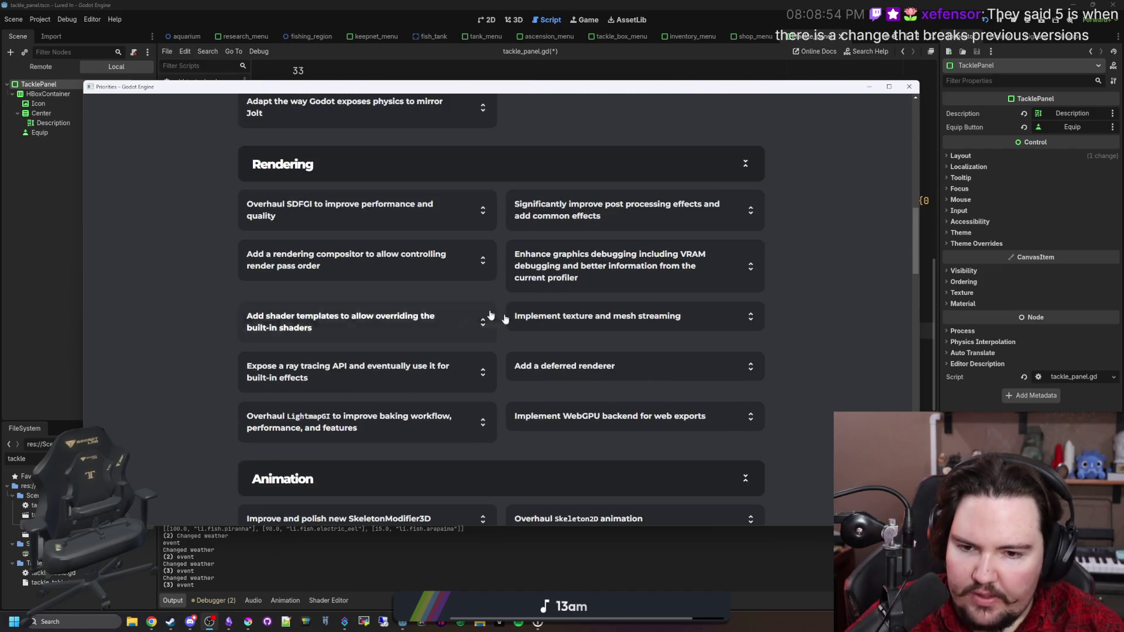
{"action": "left_click", "coordinate": [644, 367]}
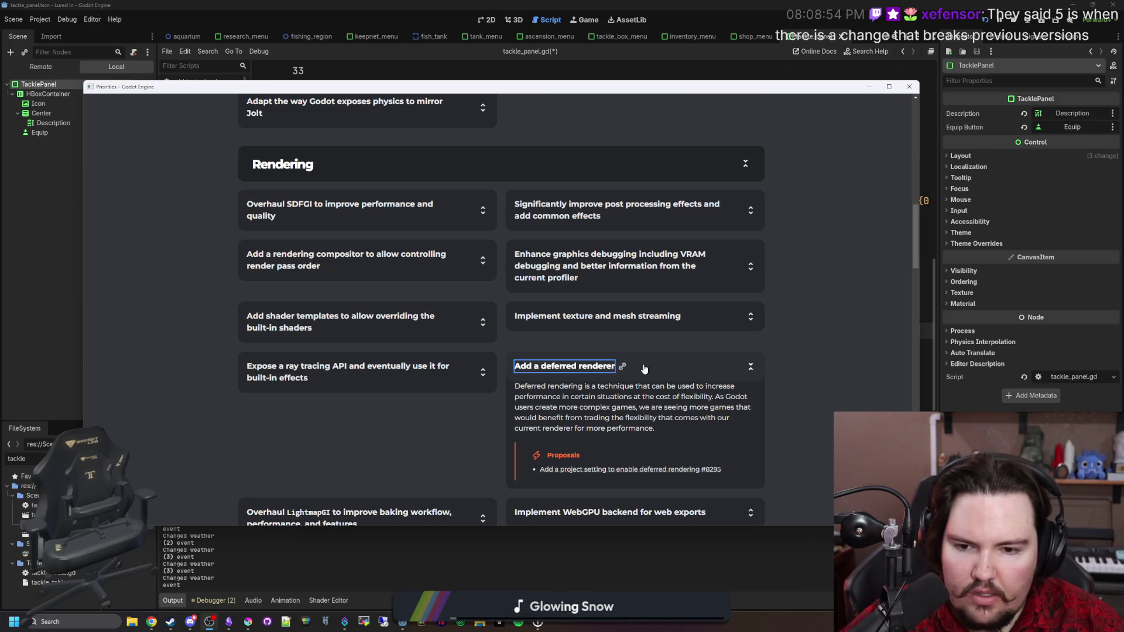
Step: Review the deferred renderer, ray tracing API and LightmapGI items, then expand WebGPU backend
{"action": "left_click", "coordinate": [645, 368]}
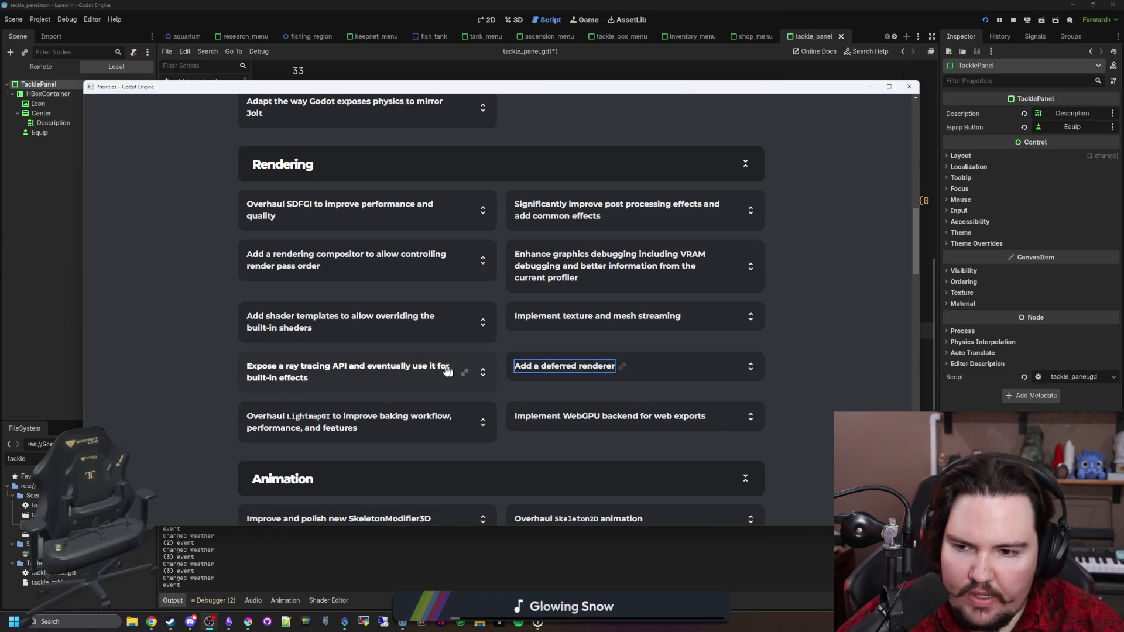
{"action": "left_click", "coordinate": [414, 371]}
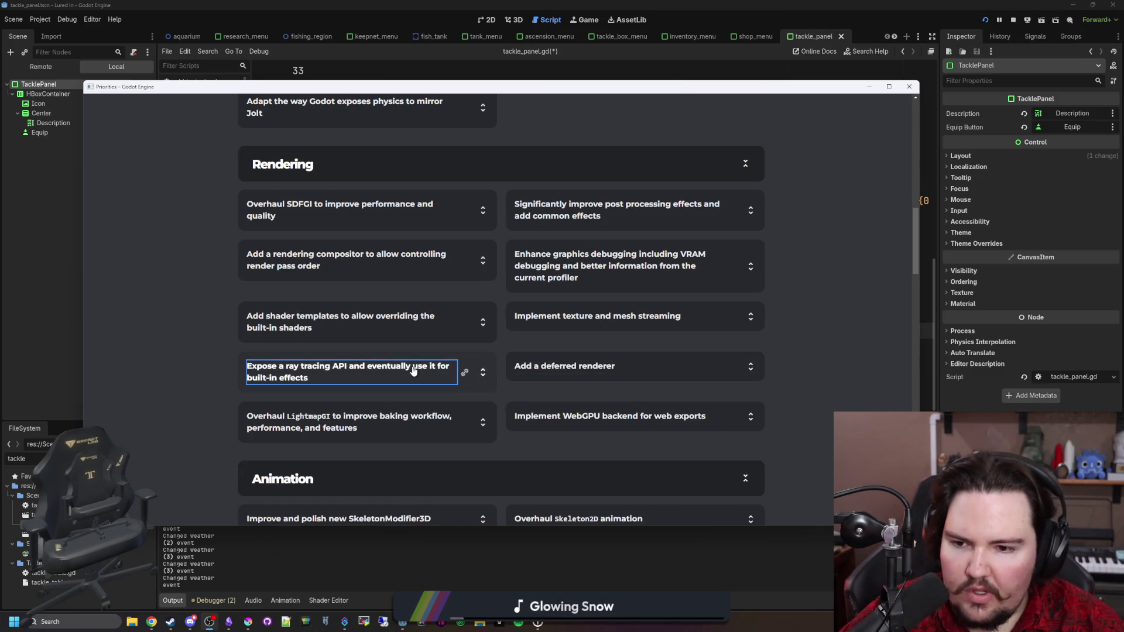
{"action": "left_click", "coordinate": [414, 371]}
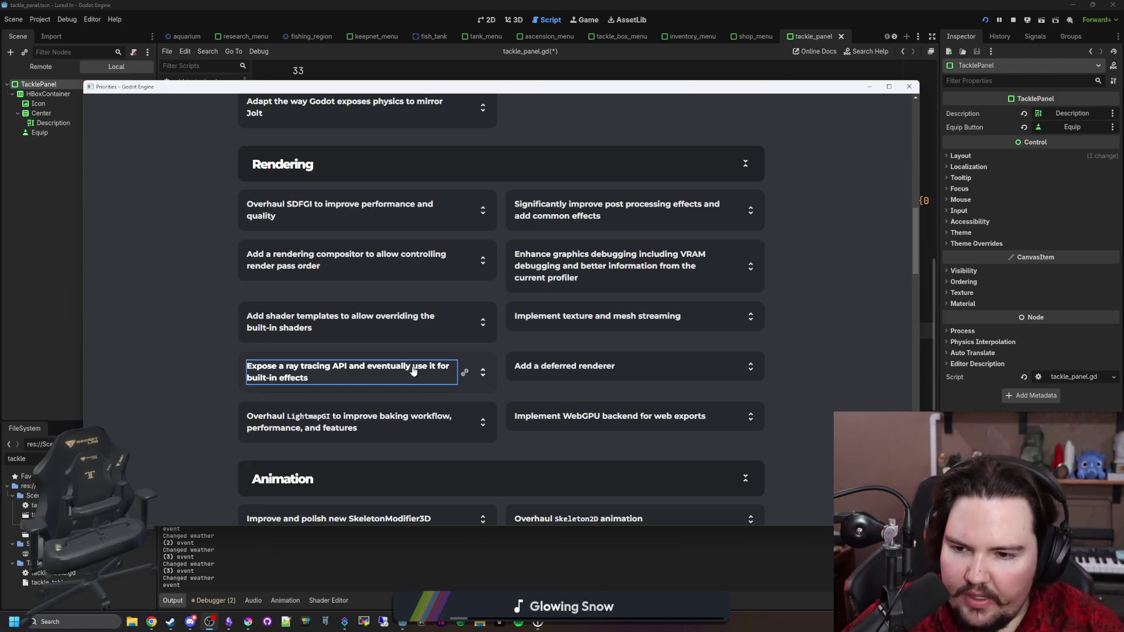
{"action": "left_click", "coordinate": [398, 428]}
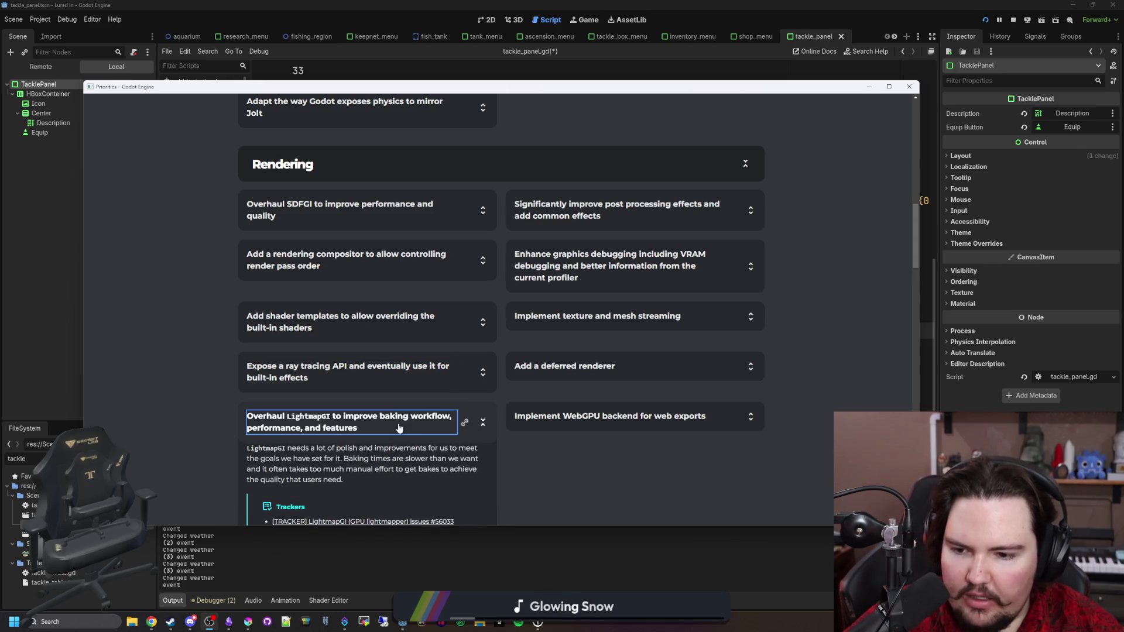
{"action": "left_click", "coordinate": [399, 428]}
{"action": "left_click", "coordinate": [590, 426]}
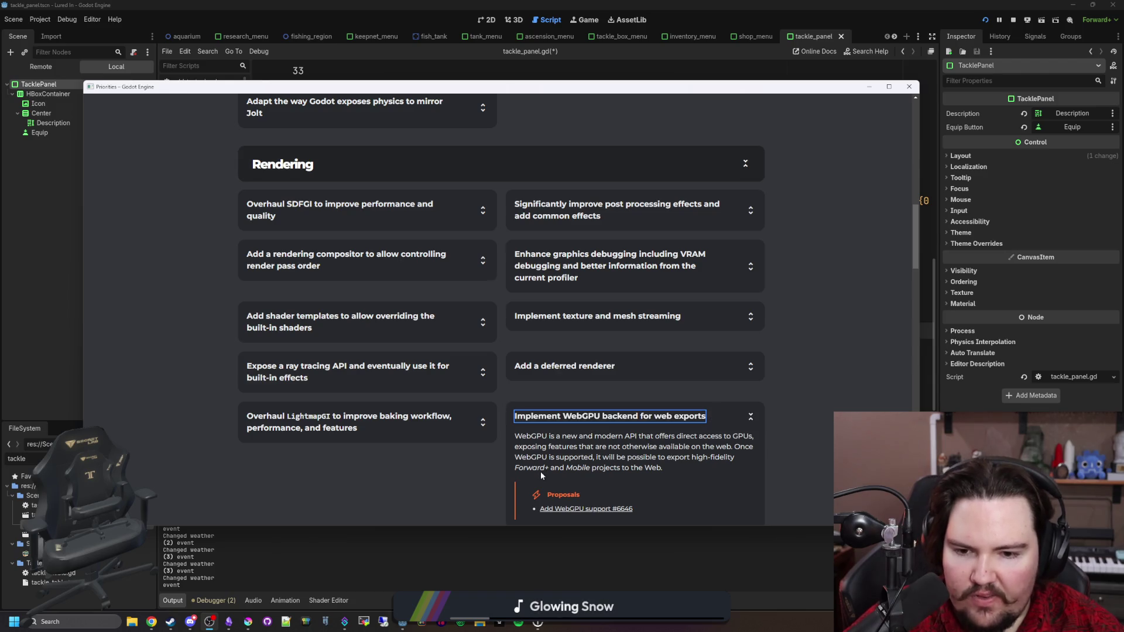
Step: Collapse WebGPU backend and review the texture streaming, shader templates and rendering compositor items
{"action": "scroll", "coordinate": [644, 414], "scroll_direction": "down", "scroll_amount": 1}
{"action": "scroll", "coordinate": [629, 417], "scroll_direction": "up", "scroll_amount": 1}
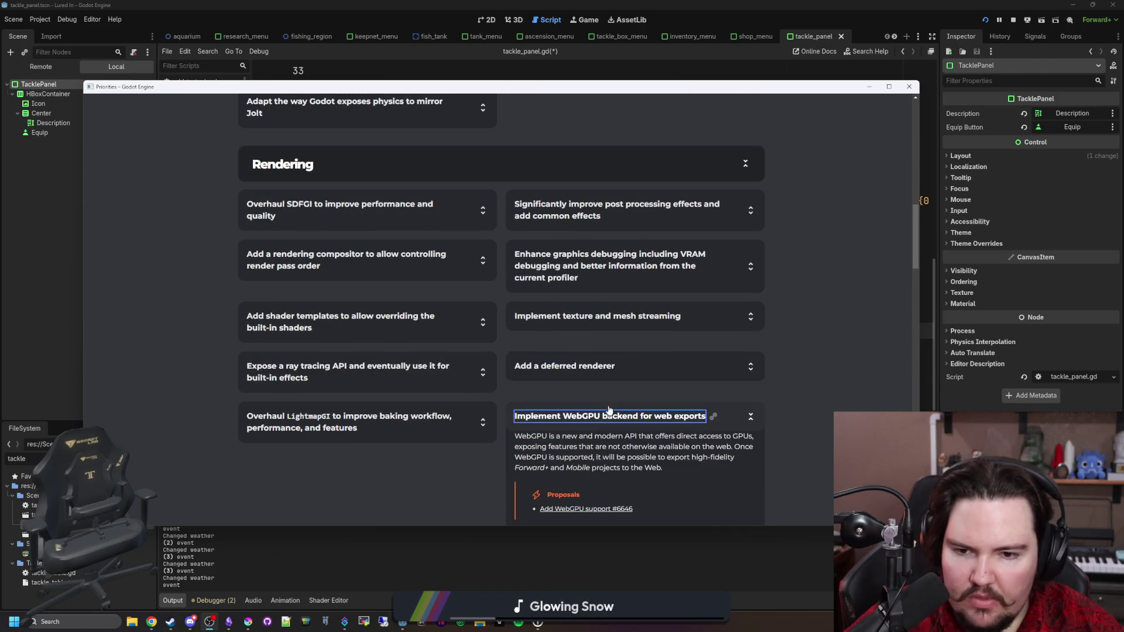
{"action": "left_click", "coordinate": [726, 417]}
{"action": "left_click", "coordinate": [617, 331]}
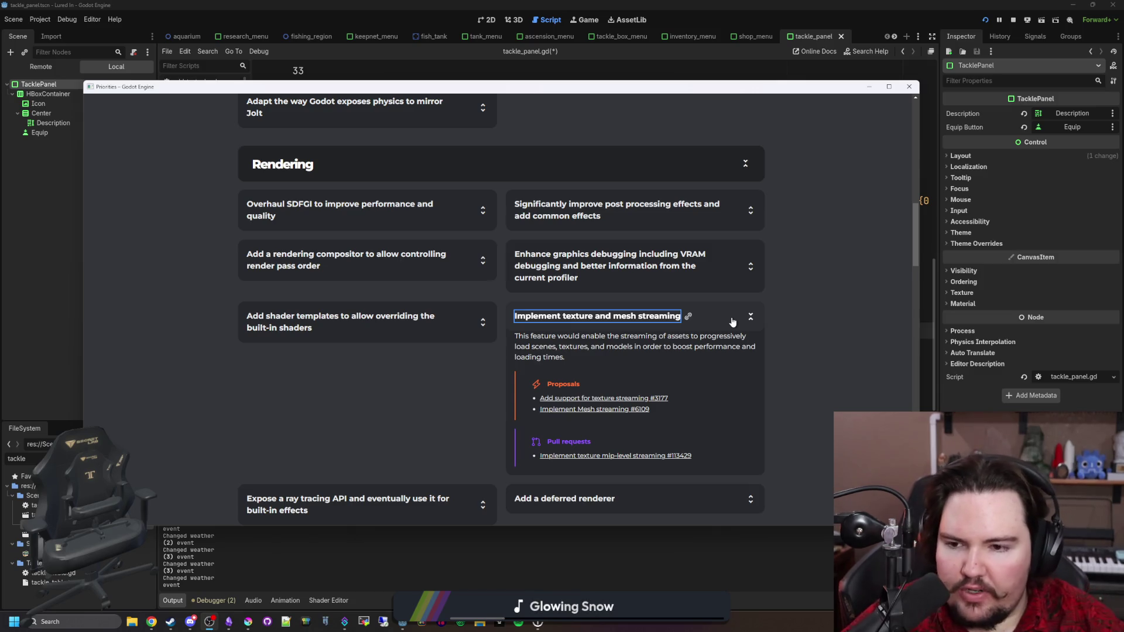
{"action": "left_click", "coordinate": [619, 329]}
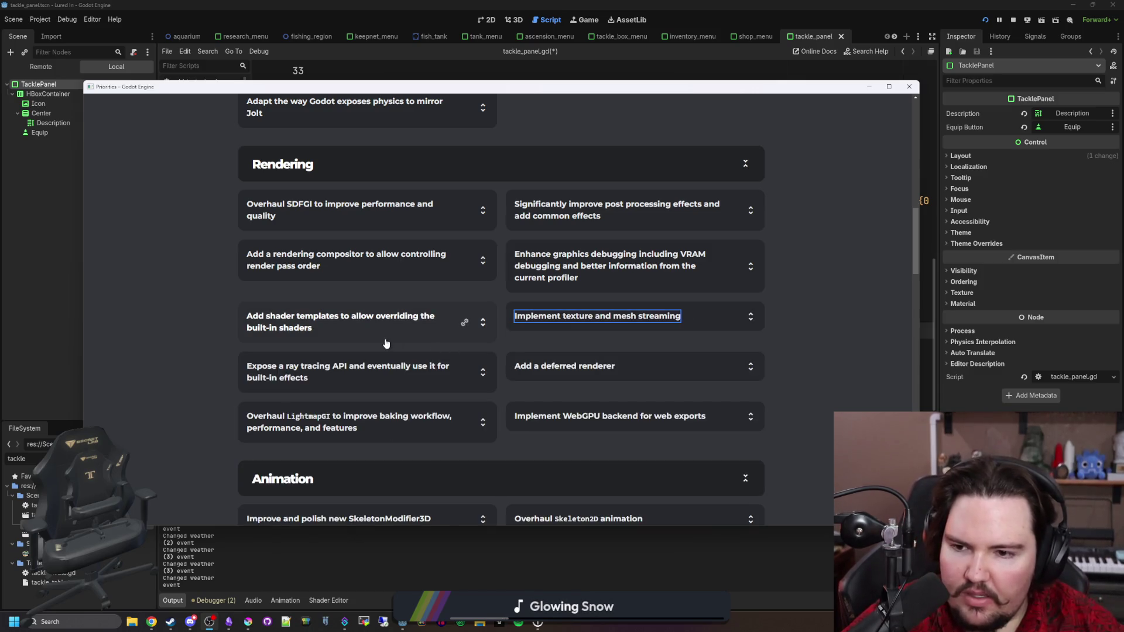
{"action": "left_click", "coordinate": [360, 325]}
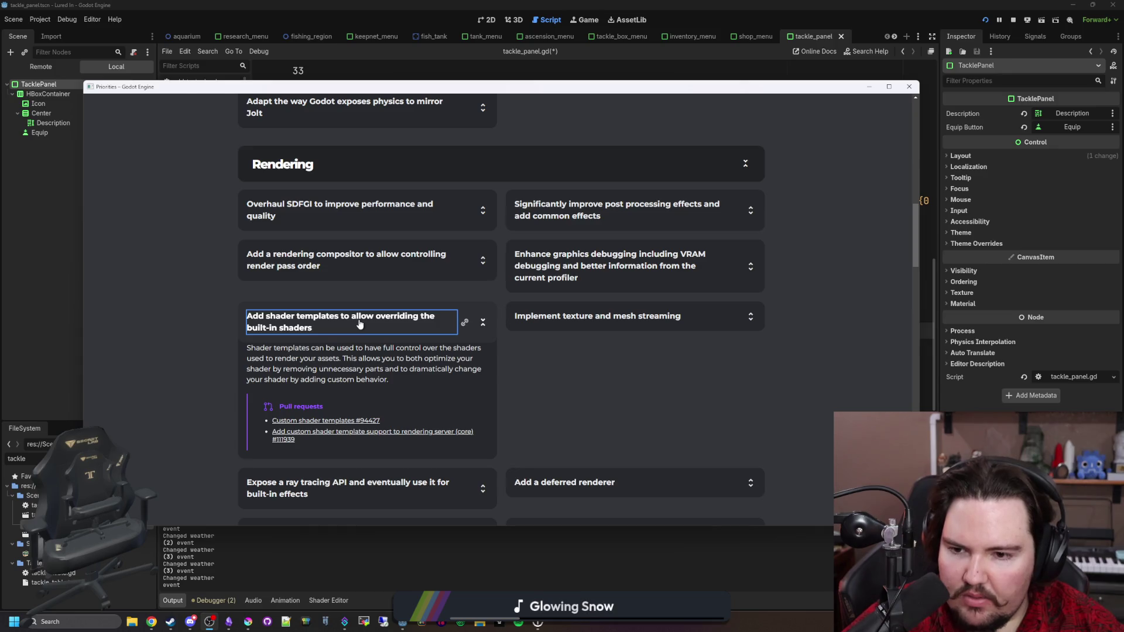
{"action": "left_click", "coordinate": [361, 323]}
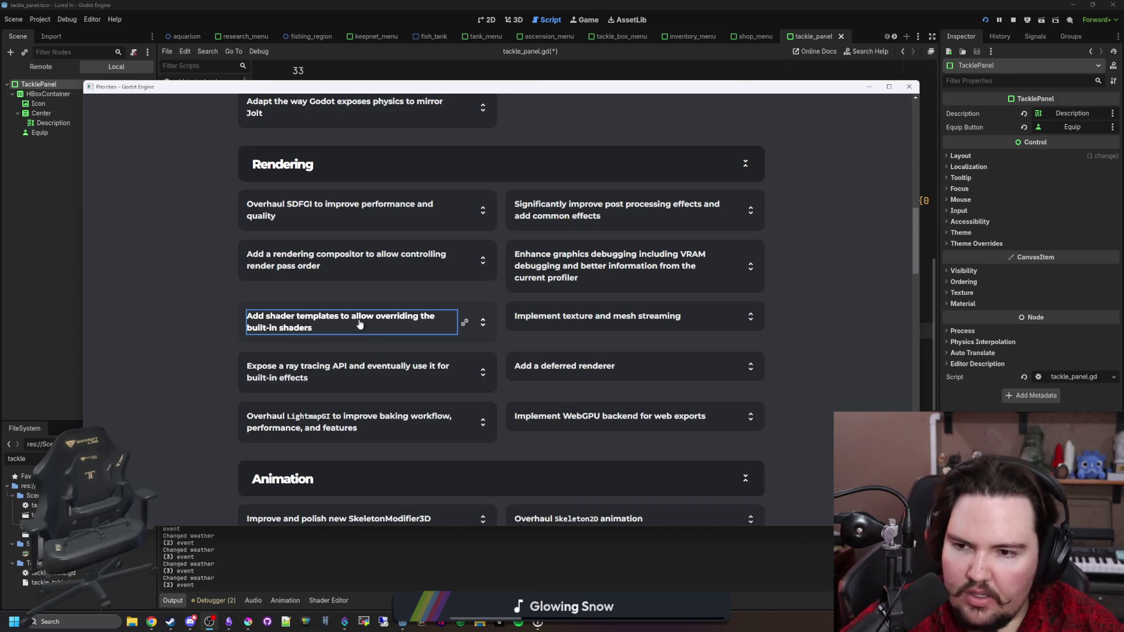
{"action": "left_click", "coordinate": [382, 285]}
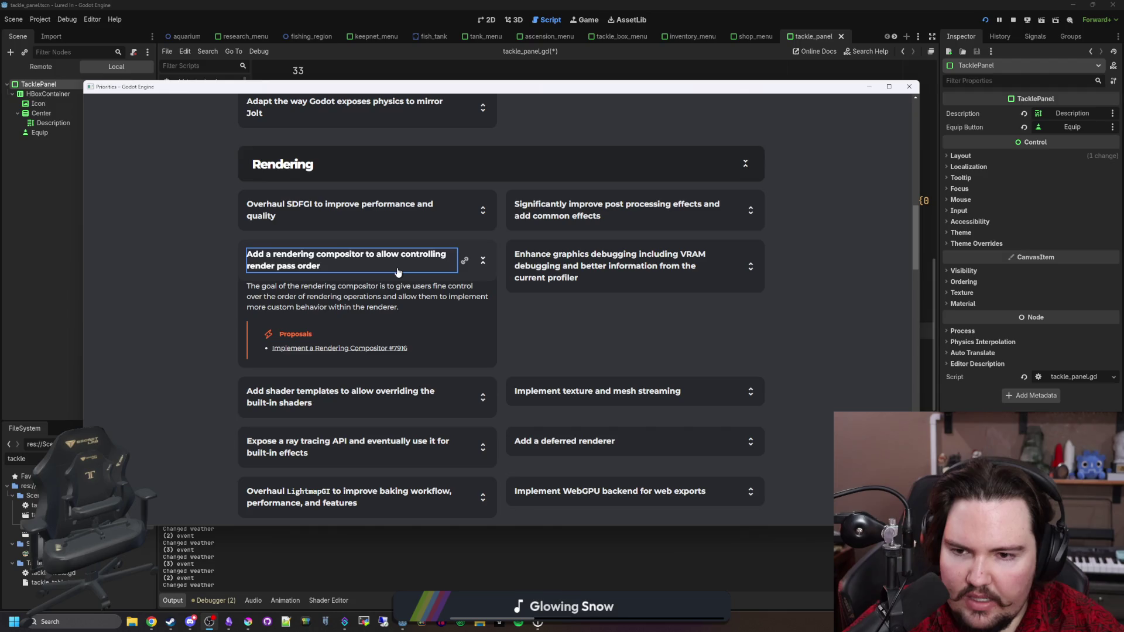
{"action": "left_click", "coordinate": [398, 272]}
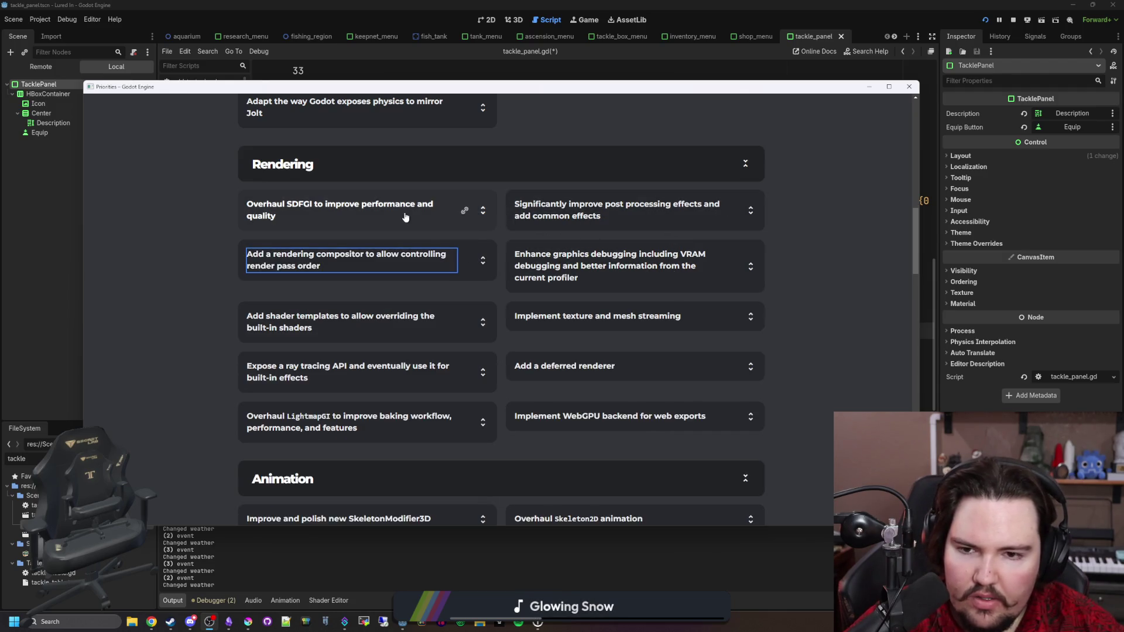
Step: Move down into the Editor priorities and expand the Blender compatibility card
{"action": "scroll", "coordinate": [351, 227], "scroll_direction": "down", "scroll_amount": 3}
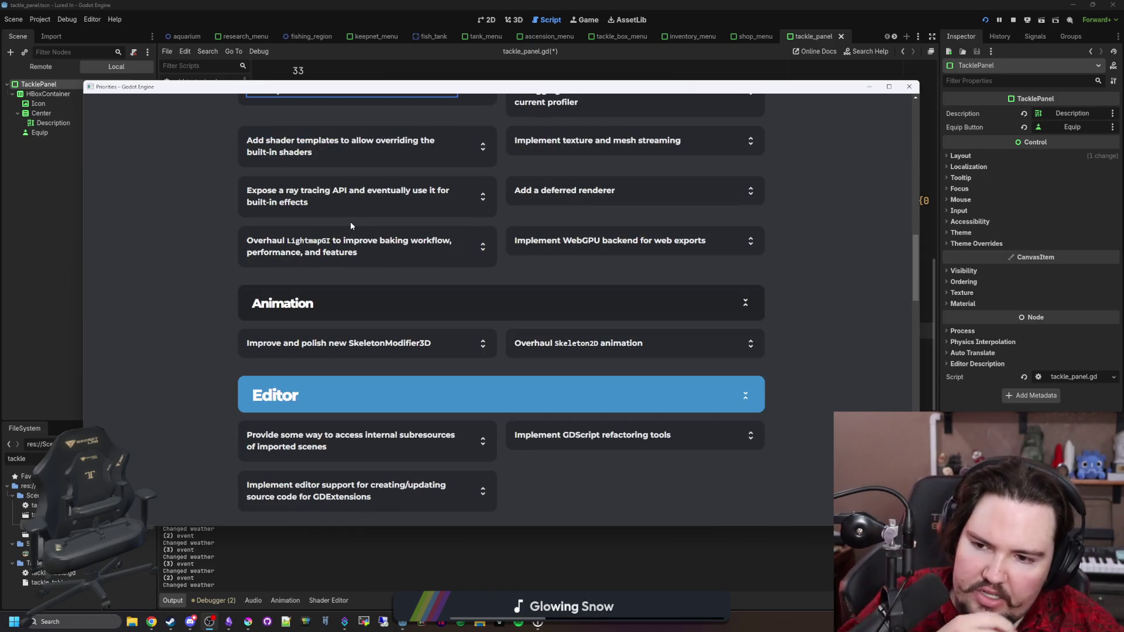
{"action": "scroll", "coordinate": [374, 325], "scroll_direction": "down", "scroll_amount": 2}
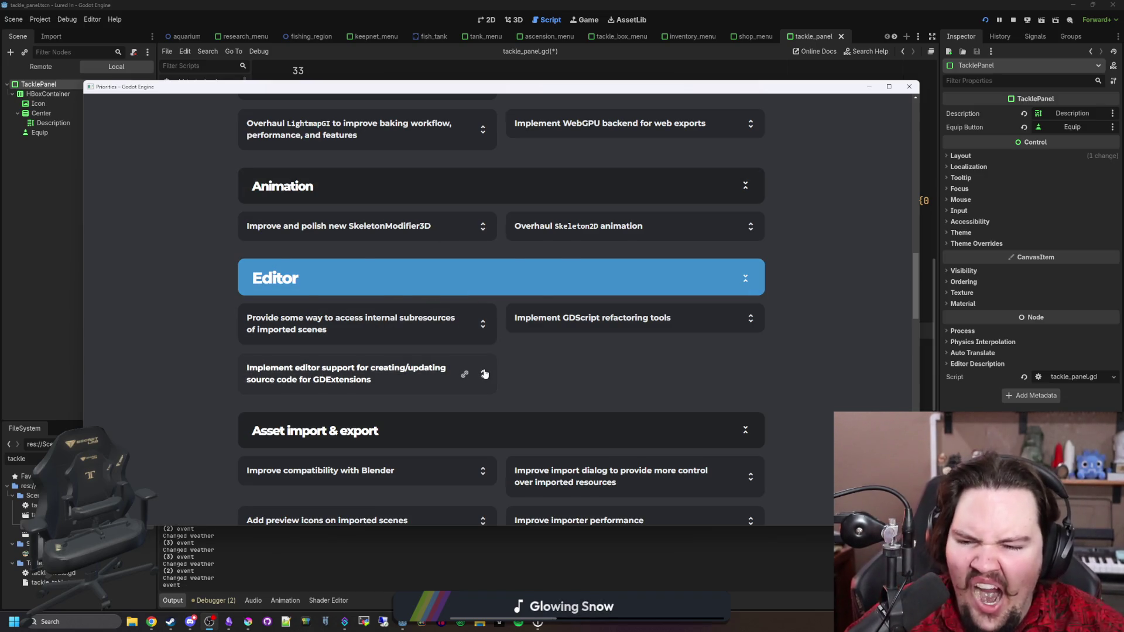
{"action": "scroll", "coordinate": [477, 366], "scroll_direction": "down", "scroll_amount": 1}
{"action": "left_click", "coordinate": [351, 412]}
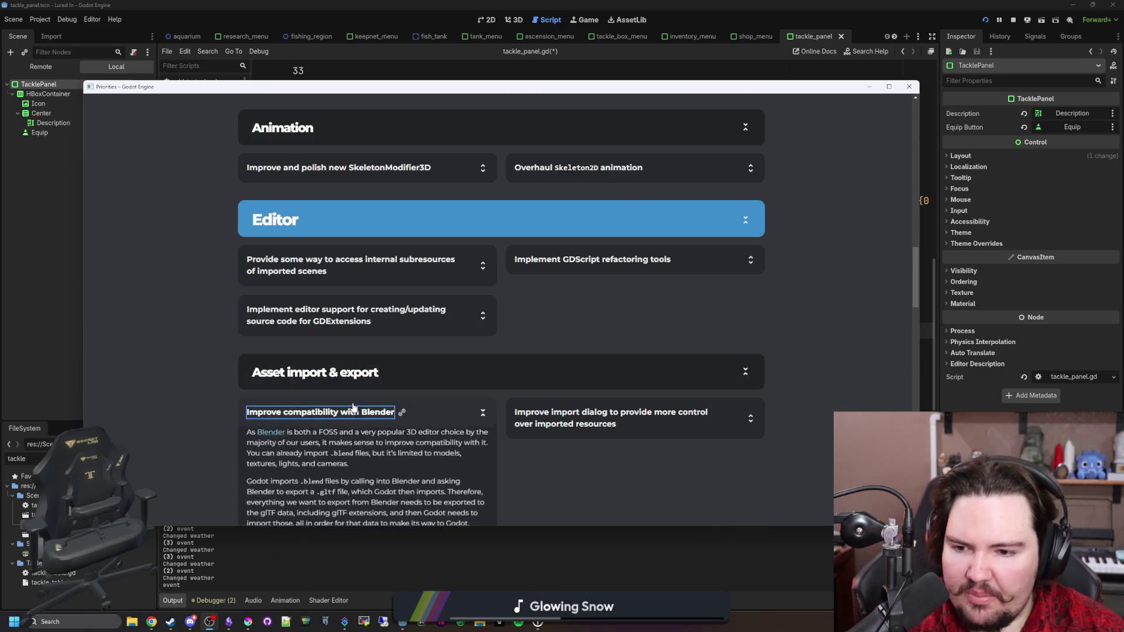
{"action": "scroll", "coordinate": [377, 327], "scroll_direction": "down", "scroll_amount": 2}
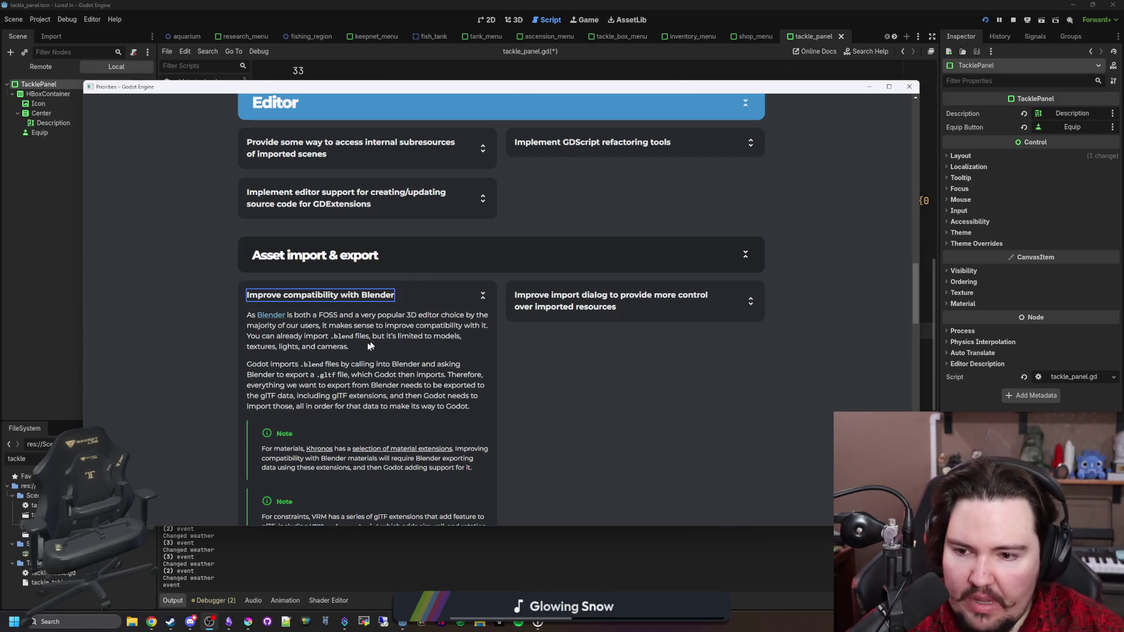
Step: Expand the import dialog details and toggle Window creation delays on the way to Platforms
{"action": "scroll", "coordinate": [362, 343], "scroll_direction": "down", "scroll_amount": 1}
{"action": "scroll", "coordinate": [363, 345], "scroll_direction": "down", "scroll_amount": 1}
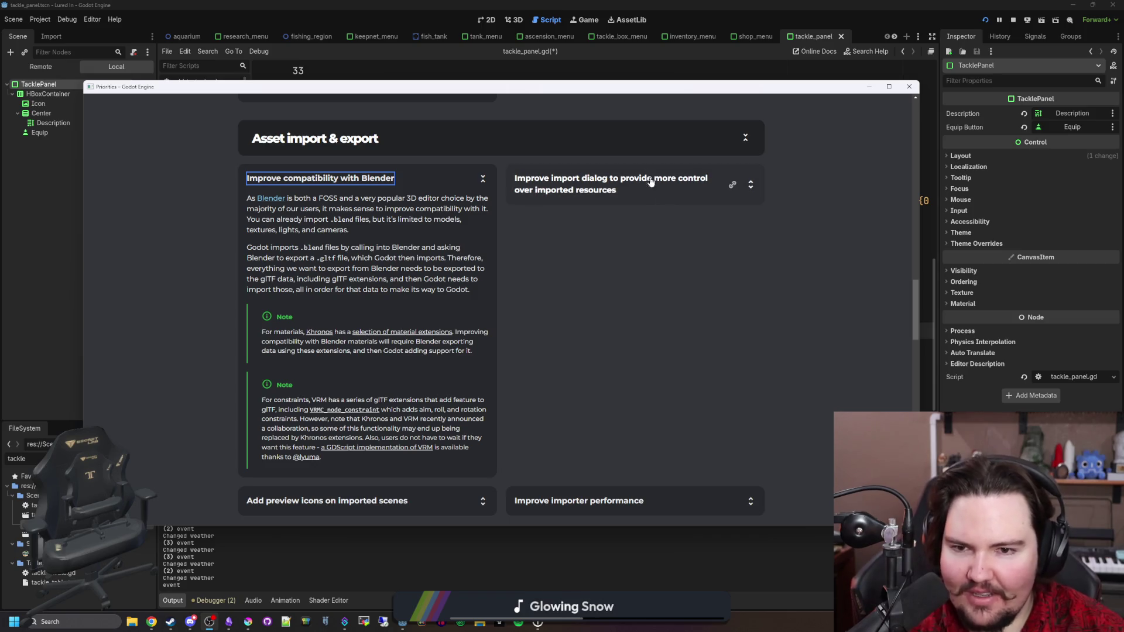
{"action": "left_click", "coordinate": [626, 197]}
{"action": "scroll", "coordinate": [627, 197], "scroll_direction": "down", "scroll_amount": 4}
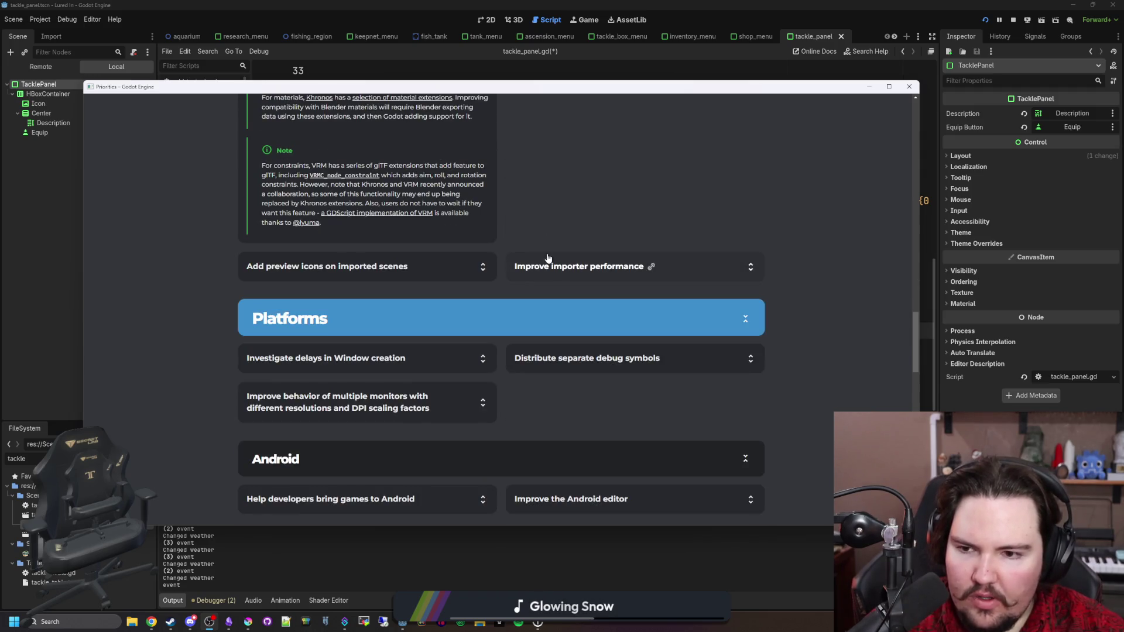
{"action": "scroll", "coordinate": [306, 248], "scroll_direction": "down", "scroll_amount": 1}
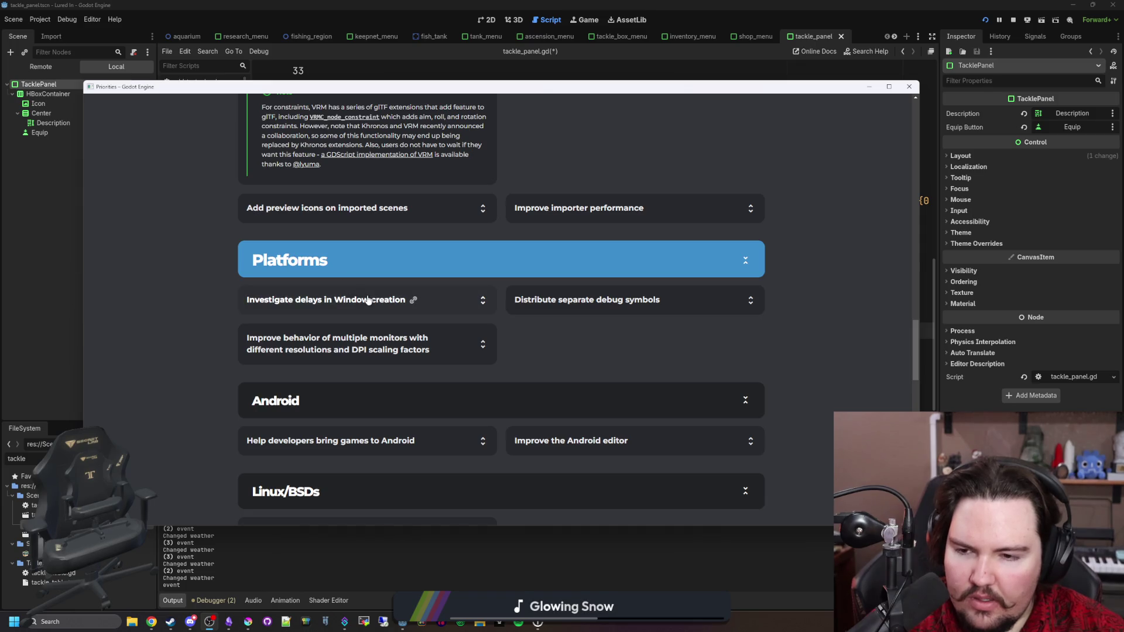
{"action": "left_click", "coordinate": [368, 301]}
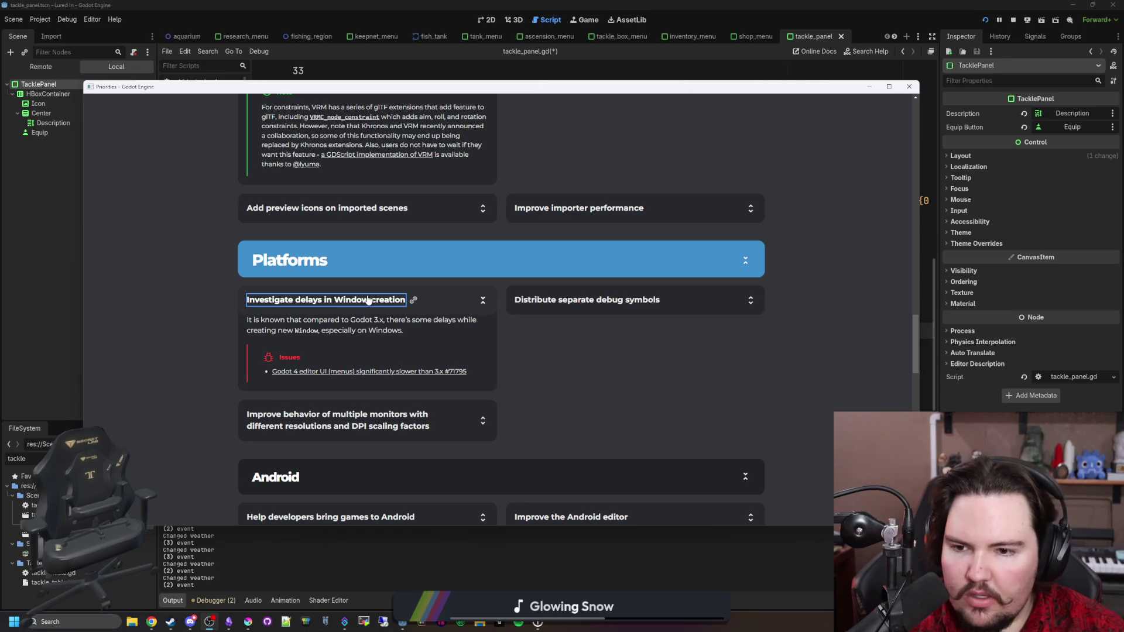
{"action": "left_click", "coordinate": [368, 300]}
{"action": "scroll", "coordinate": [360, 334], "scroll_direction": "down", "scroll_amount": 1}
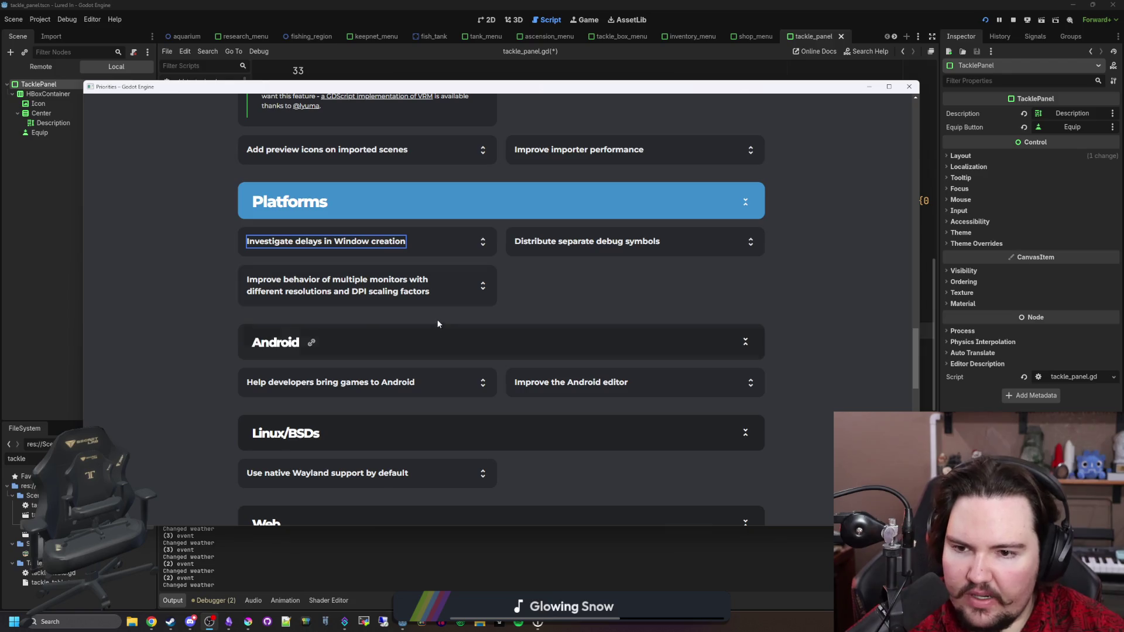
Step: Skim the Web, XR and Scripting priorities, expanding and collapsing the class_name robustness card
{"action": "scroll", "coordinate": [423, 288], "scroll_direction": "down", "scroll_amount": 1}
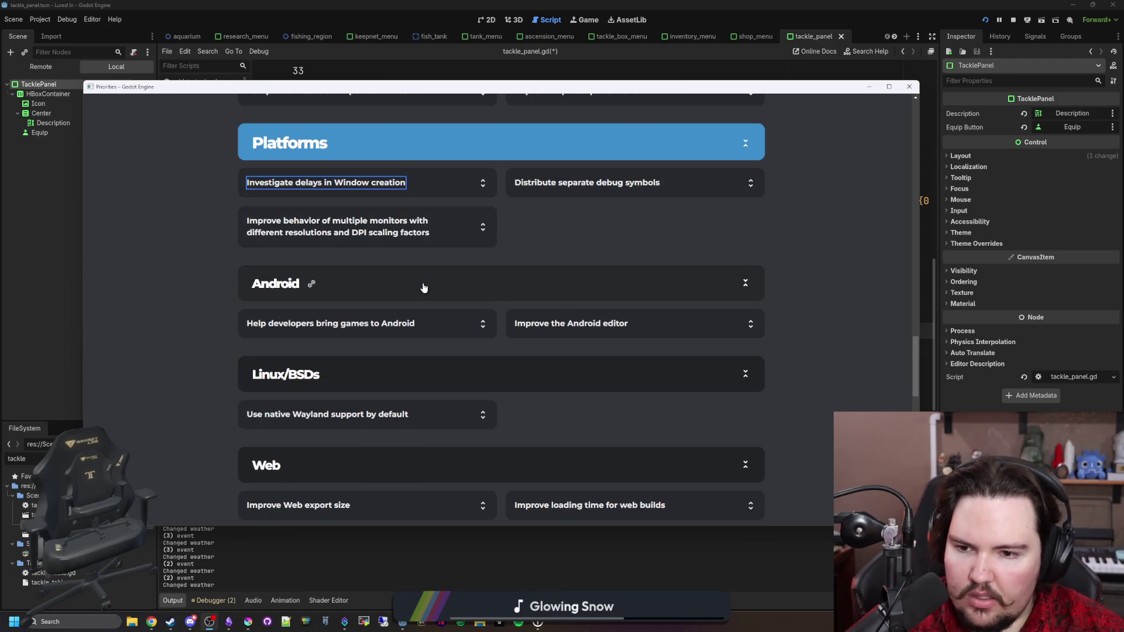
{"action": "scroll", "coordinate": [404, 306], "scroll_direction": "down", "scroll_amount": 1}
{"action": "scroll", "coordinate": [376, 371], "scroll_direction": "down", "scroll_amount": 1}
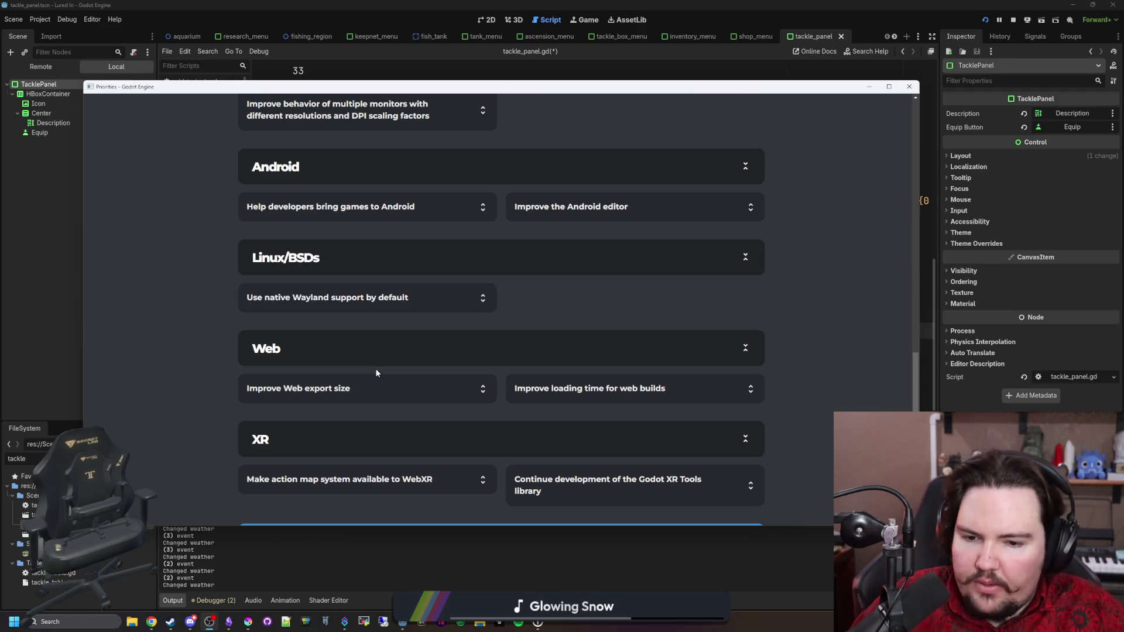
{"action": "scroll", "coordinate": [368, 329], "scroll_direction": "down", "scroll_amount": 3}
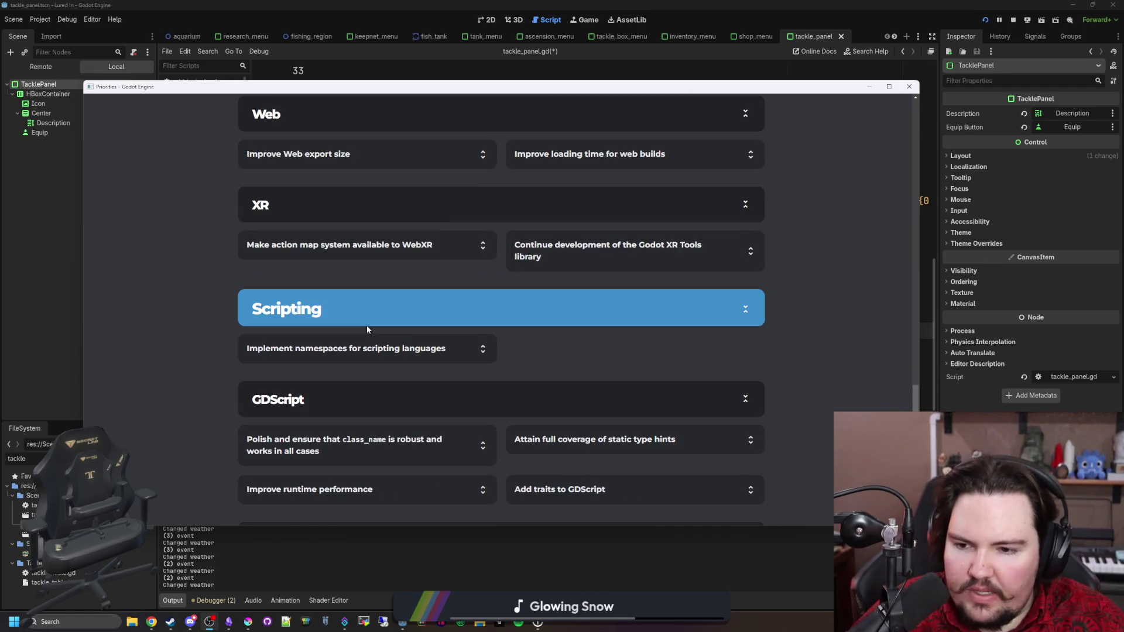
{"action": "scroll", "coordinate": [367, 330], "scroll_direction": "down", "scroll_amount": 1}
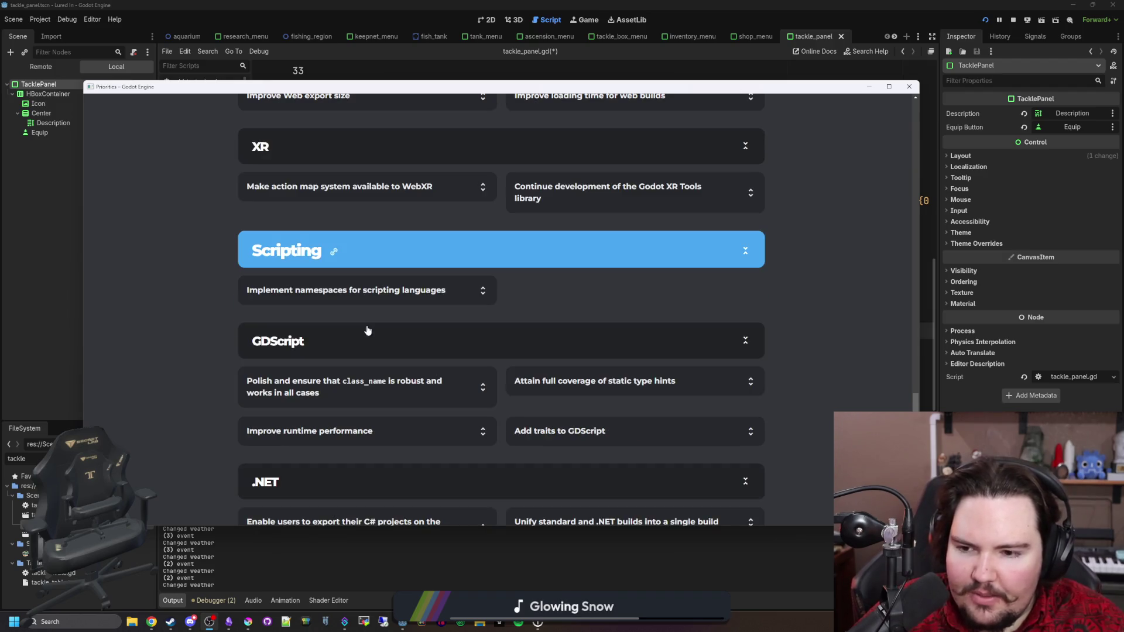
{"action": "left_click", "coordinate": [420, 381]}
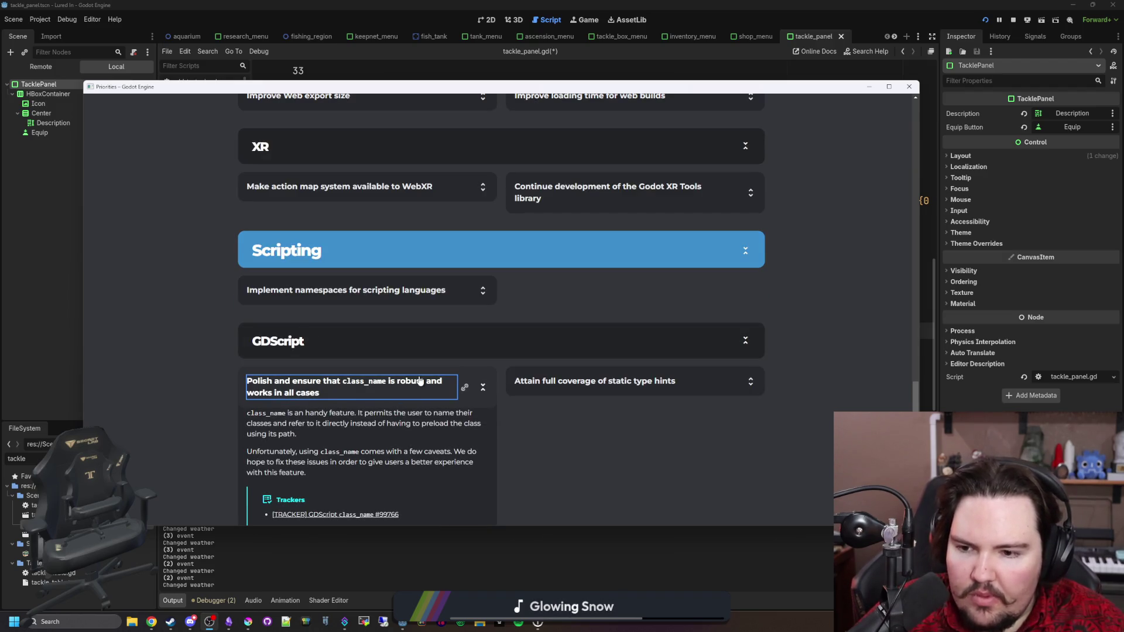
{"action": "left_click", "coordinate": [420, 381]}
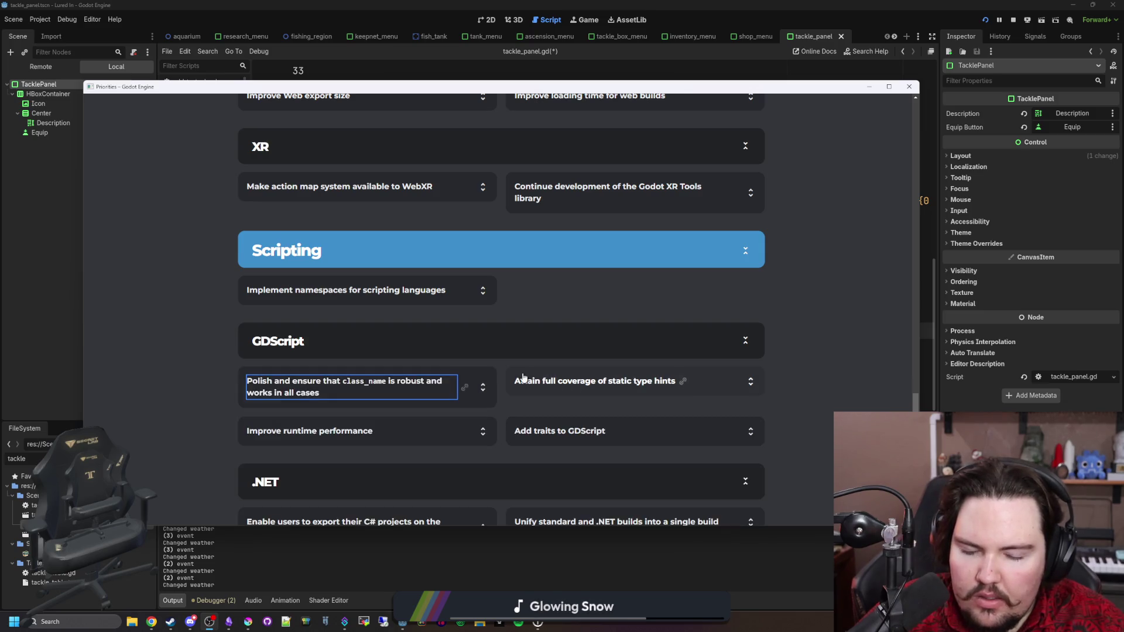
Step: Close the Priorities browser window and return to line 49 of tackle_panel.gd
{"action": "scroll", "coordinate": [483, 377], "scroll_direction": "down", "scroll_amount": 1}
{"action": "scroll", "coordinate": [483, 376], "scroll_direction": "down", "scroll_amount": 2}
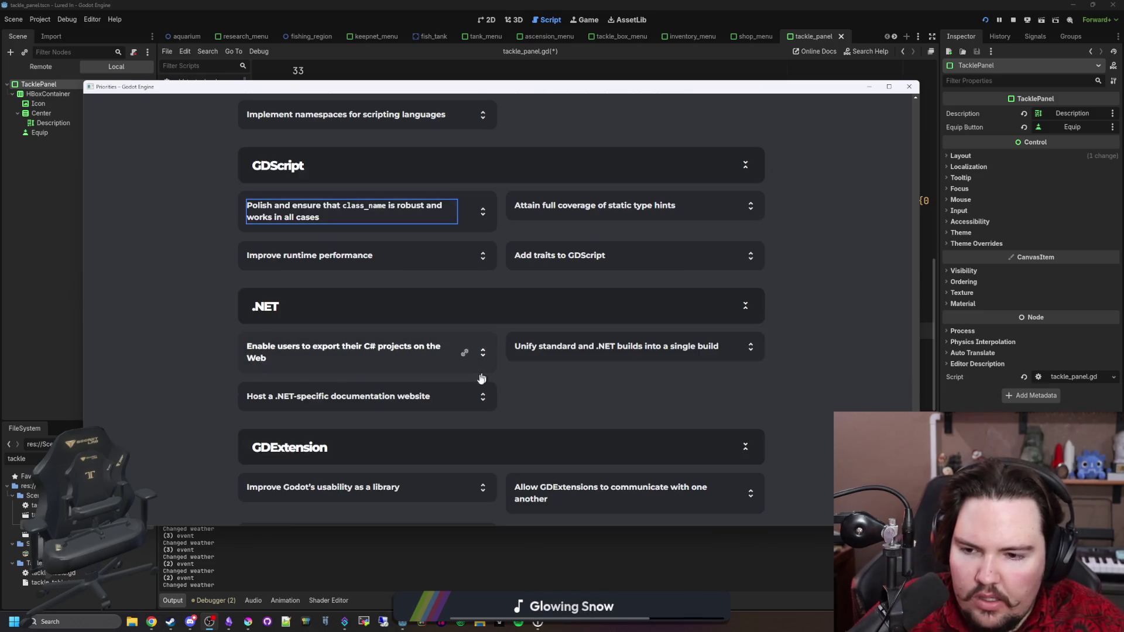
{"action": "scroll", "coordinate": [456, 391], "scroll_direction": "down", "scroll_amount": 3}
{"action": "scroll", "coordinate": [490, 381], "scroll_direction": "up", "scroll_amount": 20}
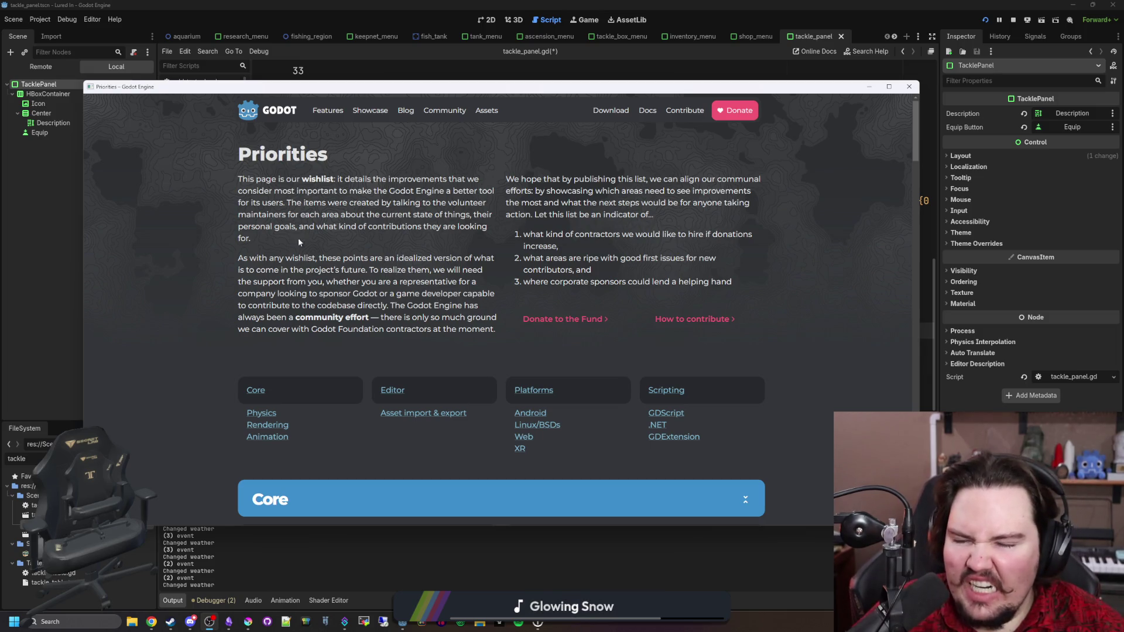
{"action": "left_click", "coordinate": [909, 86]}
{"action": "left_click", "coordinate": [516, 330]}
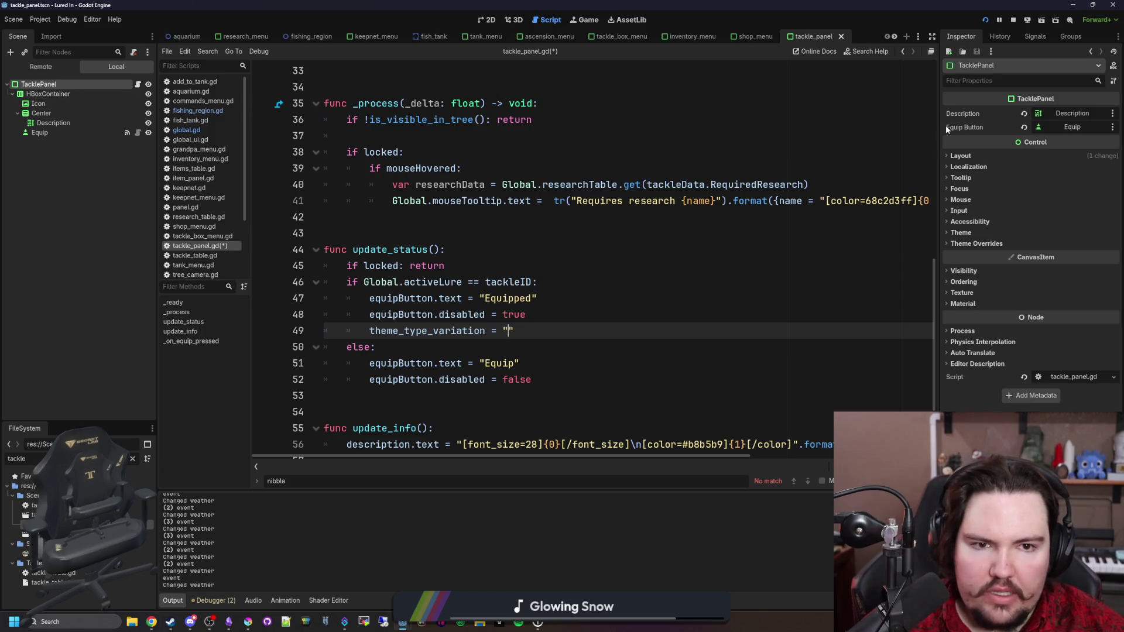
Step: Widen the Inspector, expose Theme Overrides > Styles and Theme > Type Variation, then view the panel in 2D
{"action": "left_click_drag", "start_coordinate": [940, 125], "coordinate": [864, 143]}
{"action": "left_click", "coordinate": [895, 243]}
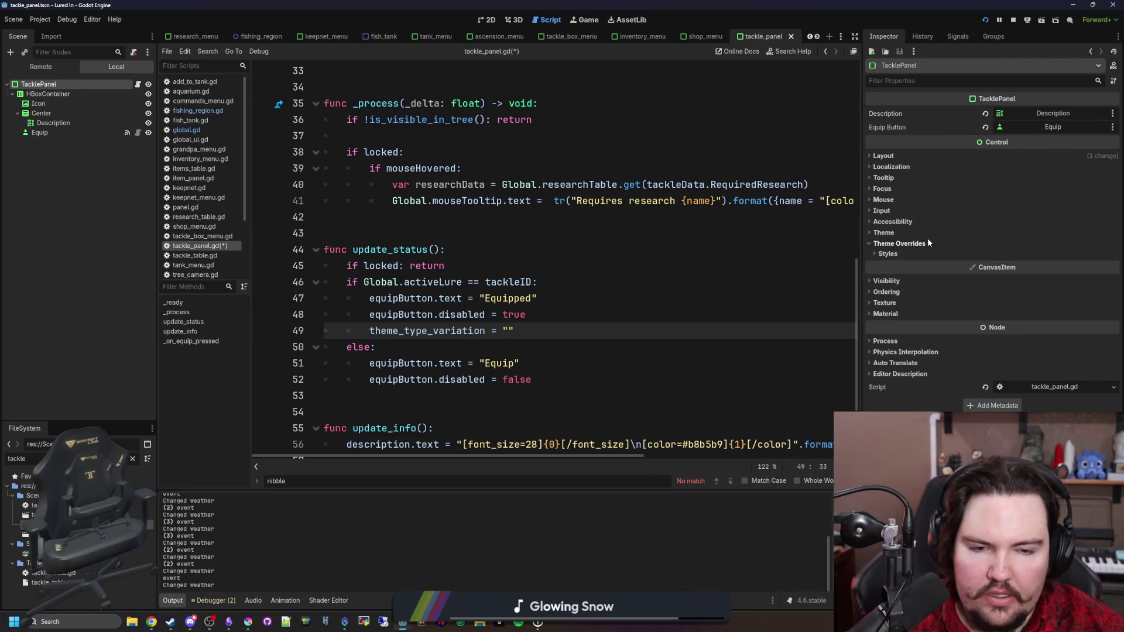
{"action": "left_click", "coordinate": [896, 255]}
{"action": "left_click", "coordinate": [884, 233]}
{"action": "left_click", "coordinate": [1024, 258]}
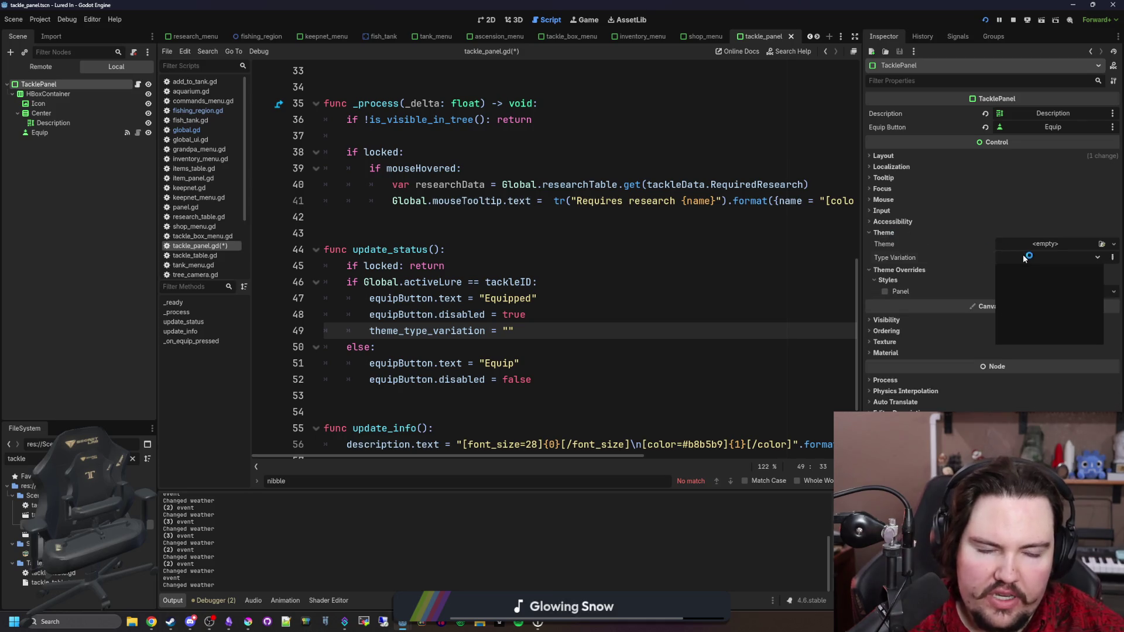
{"action": "left_click", "coordinate": [492, 21]}
{"action": "left_click", "coordinate": [492, 21]}
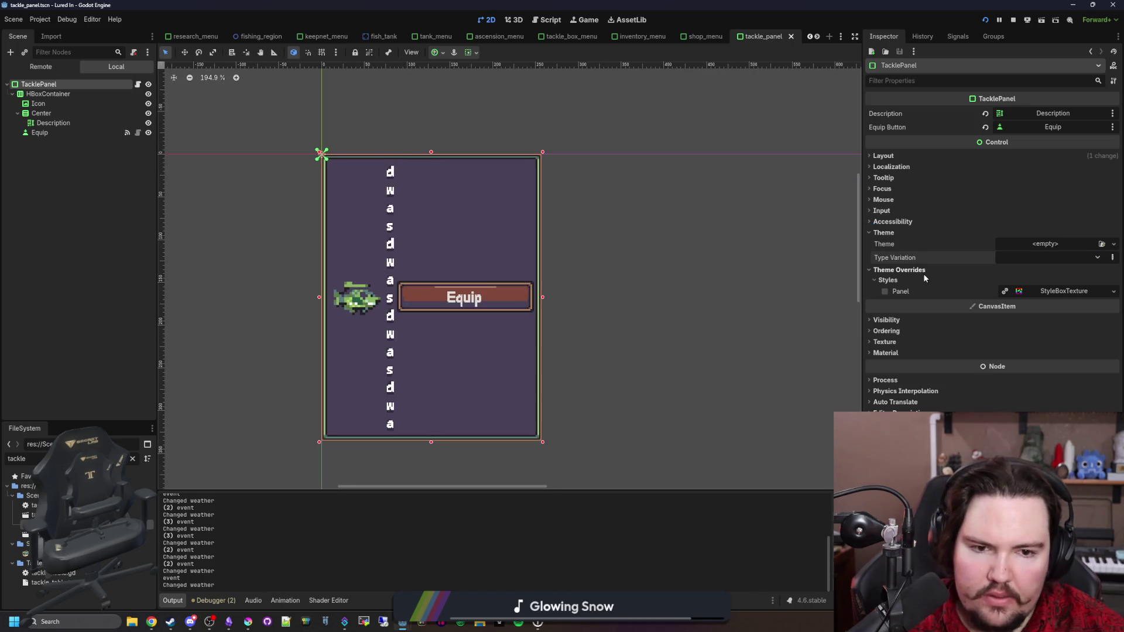
Step: Try the PanelContainerThinBright, ThinGreen, Blue, PanelContainer3 and Gold type variations on TacklePanel
{"action": "left_click", "coordinate": [1039, 263]}
{"action": "left_click", "coordinate": [1049, 325]}
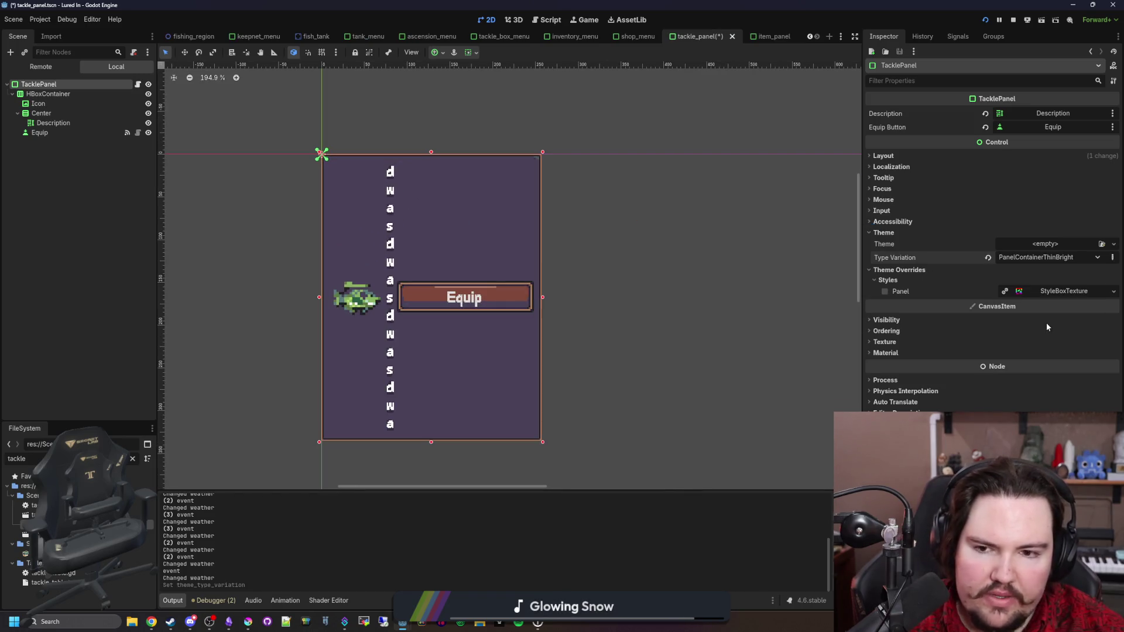
{"action": "left_click", "coordinate": [1052, 258]}
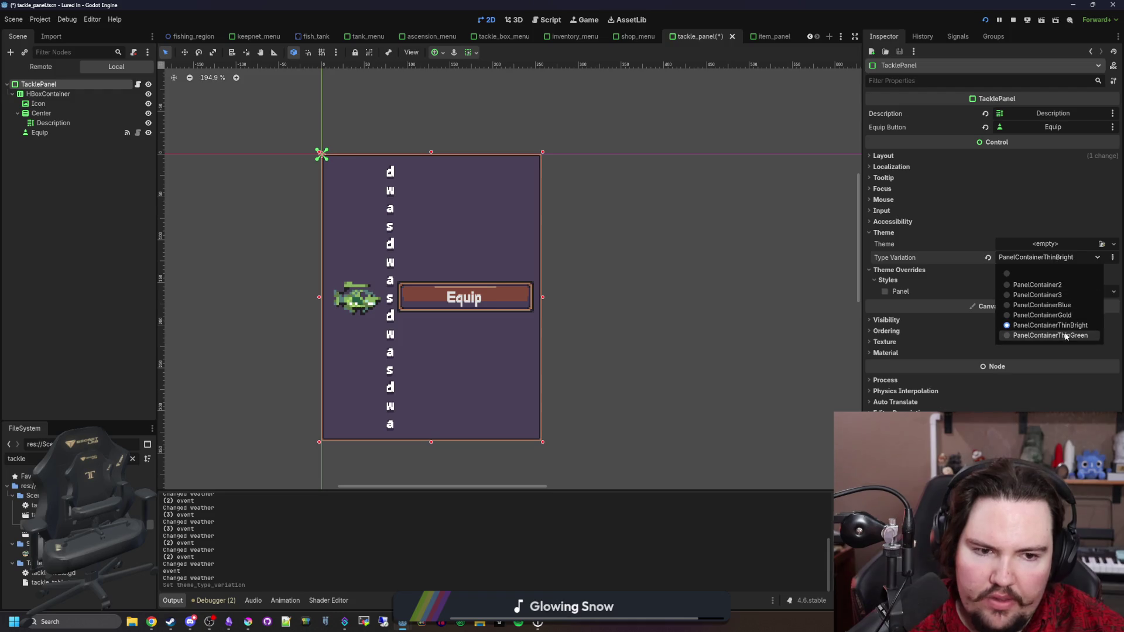
{"action": "left_click", "coordinate": [1065, 332]}
{"action": "left_click", "coordinate": [1038, 262]}
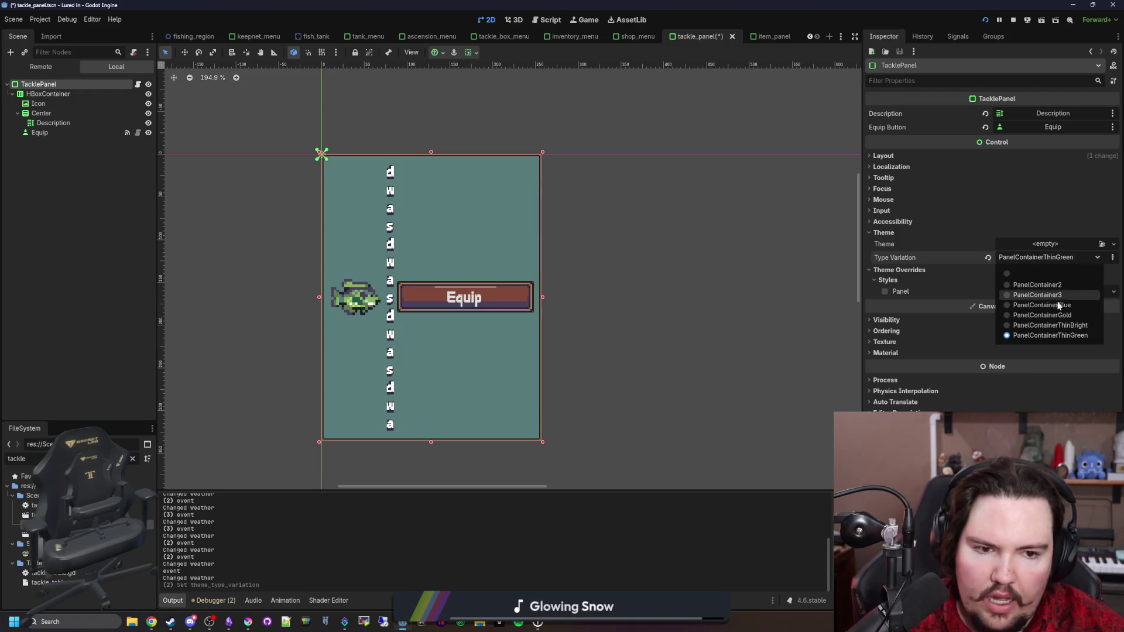
{"action": "left_click", "coordinate": [1058, 303]}
{"action": "left_click", "coordinate": [1048, 258]}
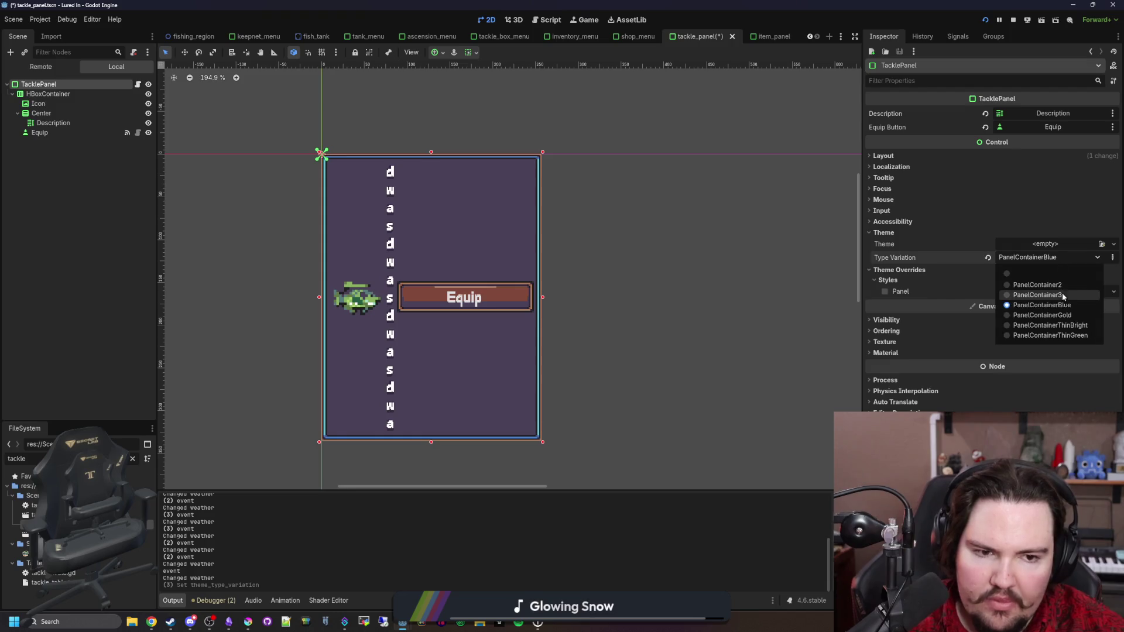
{"action": "left_click", "coordinate": [1061, 296]}
{"action": "left_click", "coordinate": [1049, 258]}
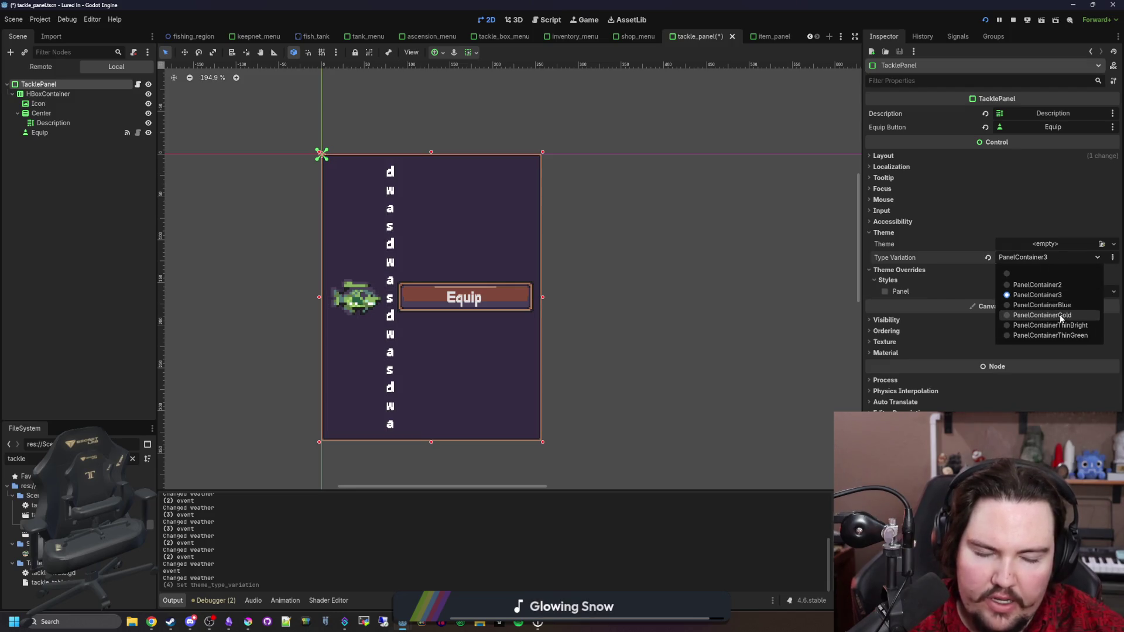
{"action": "left_click", "coordinate": [1059, 317]}
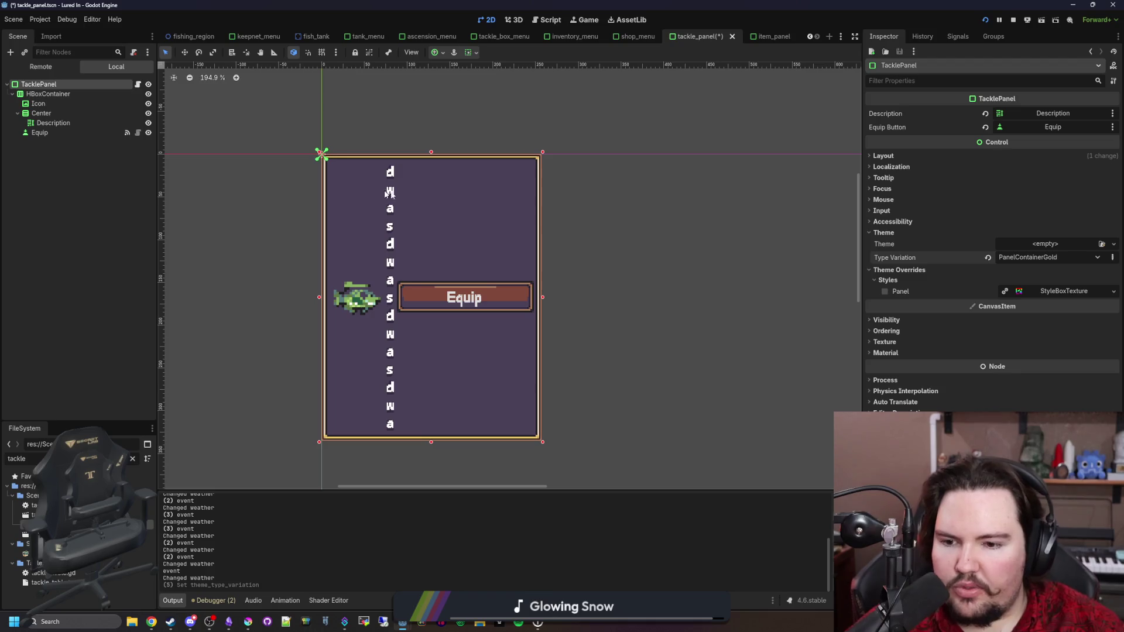
Step: Compare Blue, PanelContainer3 and PanelContainer2, leaving TacklePanel's Type Variation on PanelContainerGold
{"action": "left_click", "coordinate": [1079, 258]}
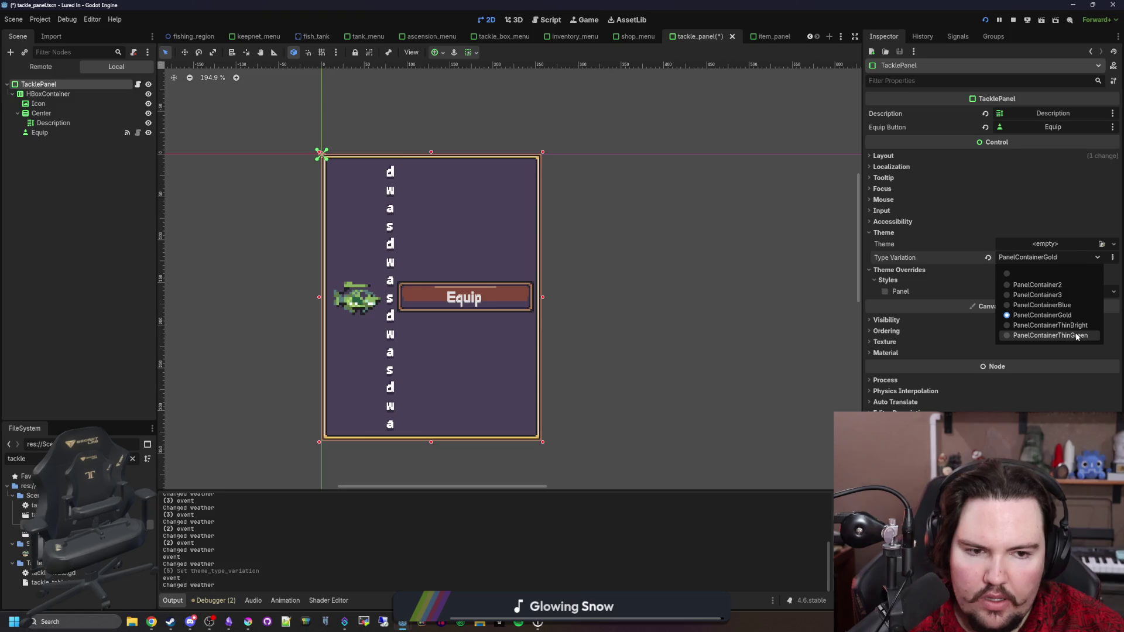
{"action": "left_click", "coordinate": [1057, 305]}
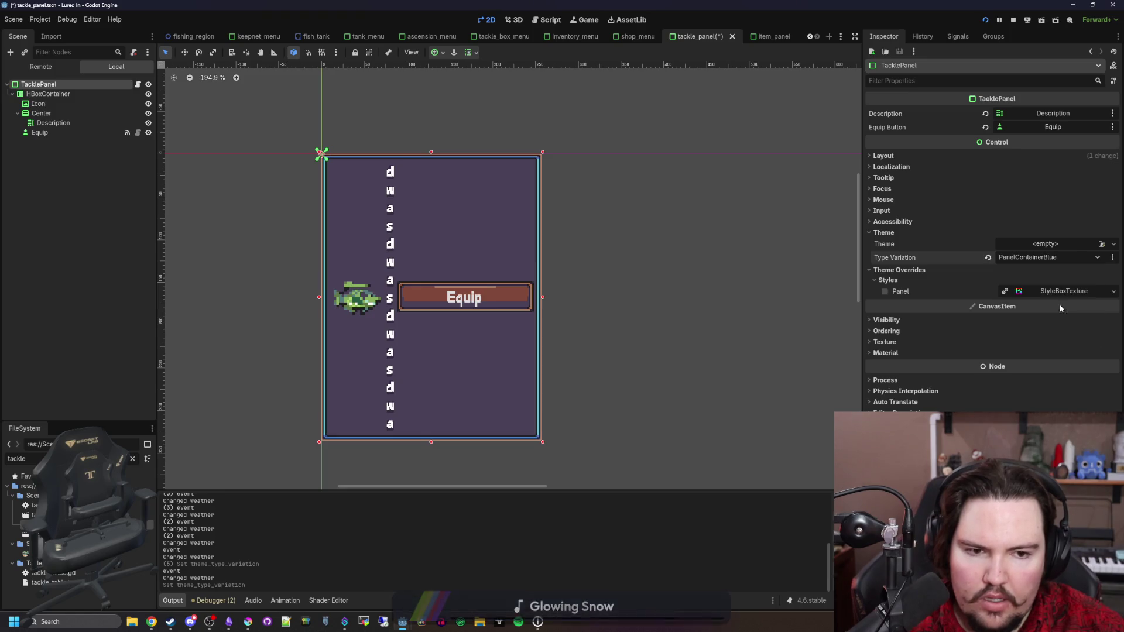
{"action": "left_click", "coordinate": [1048, 315]}
{"action": "left_click", "coordinate": [1054, 260]}
{"action": "left_click", "coordinate": [1057, 295]}
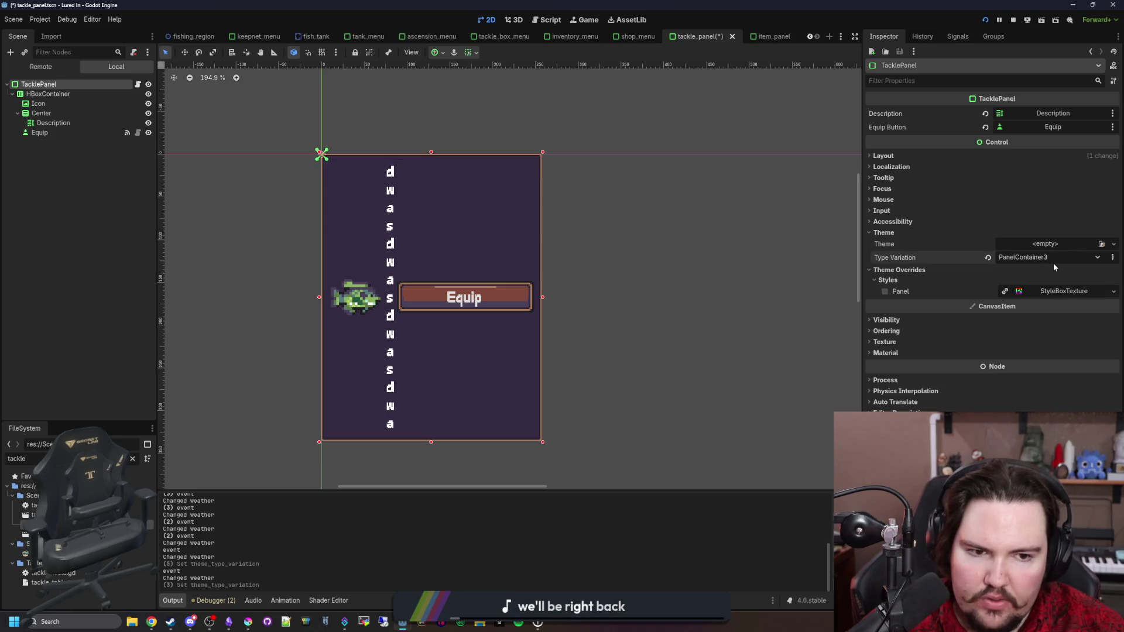
{"action": "left_click", "coordinate": [1057, 258]}
{"action": "left_click", "coordinate": [1038, 285]}
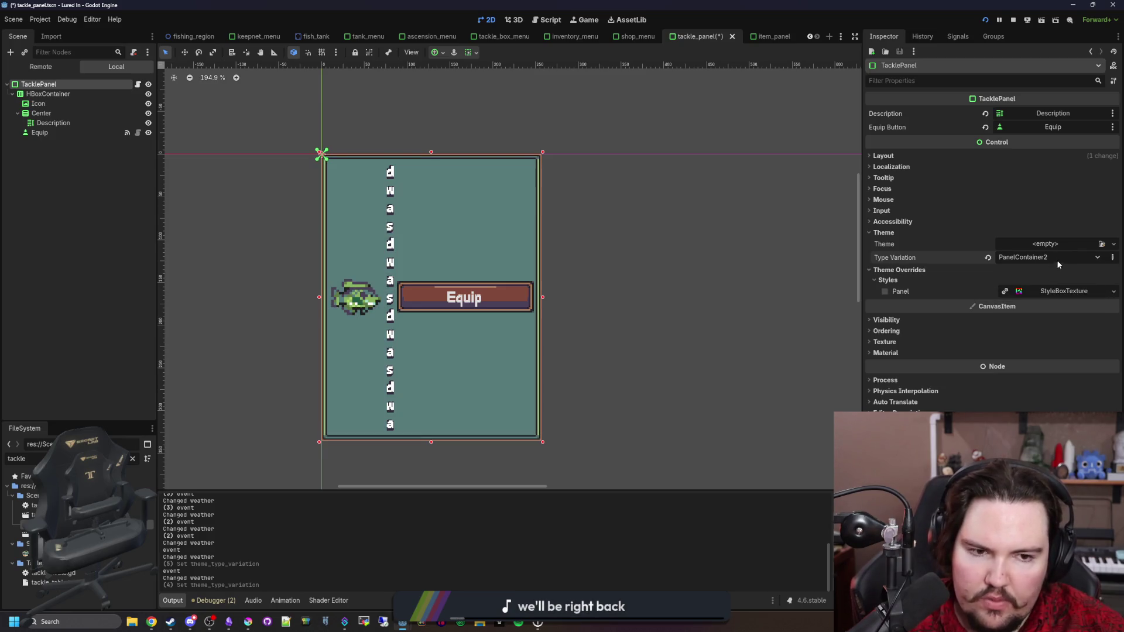
{"action": "left_click", "coordinate": [1057, 259]}
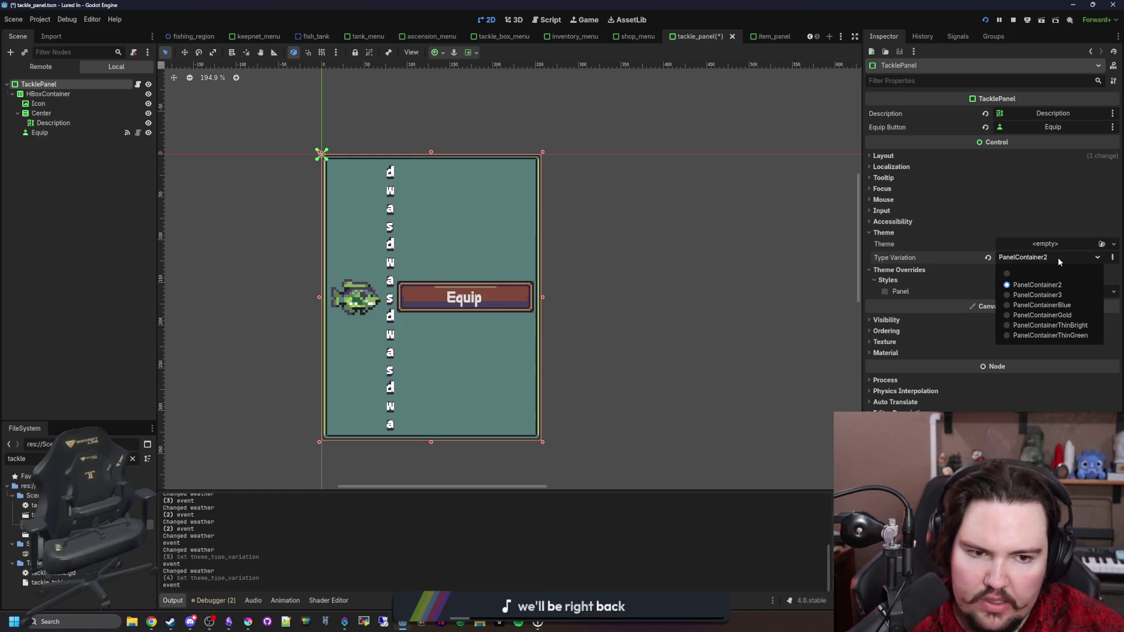
{"action": "left_click", "coordinate": [1048, 316]}
Step: Set theme_type_variation to "PanelContainer2" when equipped and "" in the else branch, then save tackle_panel.gd
{"action": "left_click", "coordinate": [138, 84]}
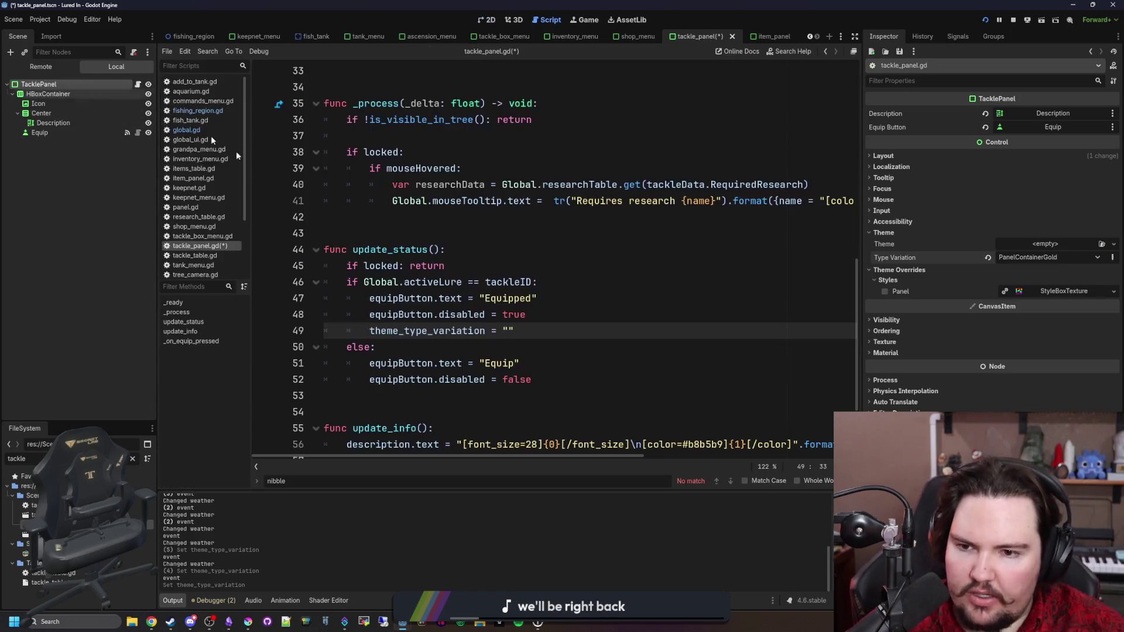
{"action": "type", "text": "PanelContainer"}
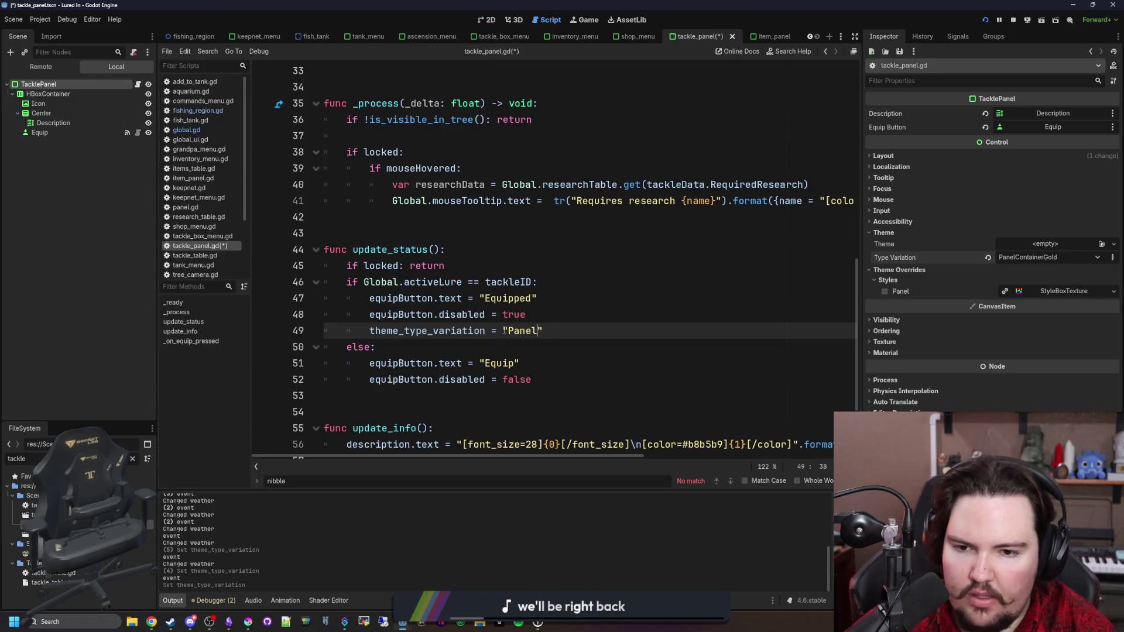
{"action": "type", "text": "2"}
{"action": "left_click_drag", "start_coordinate": [603, 330], "coordinate": [352, 331]}
{"action": "key", "text": "ctrl+c"}
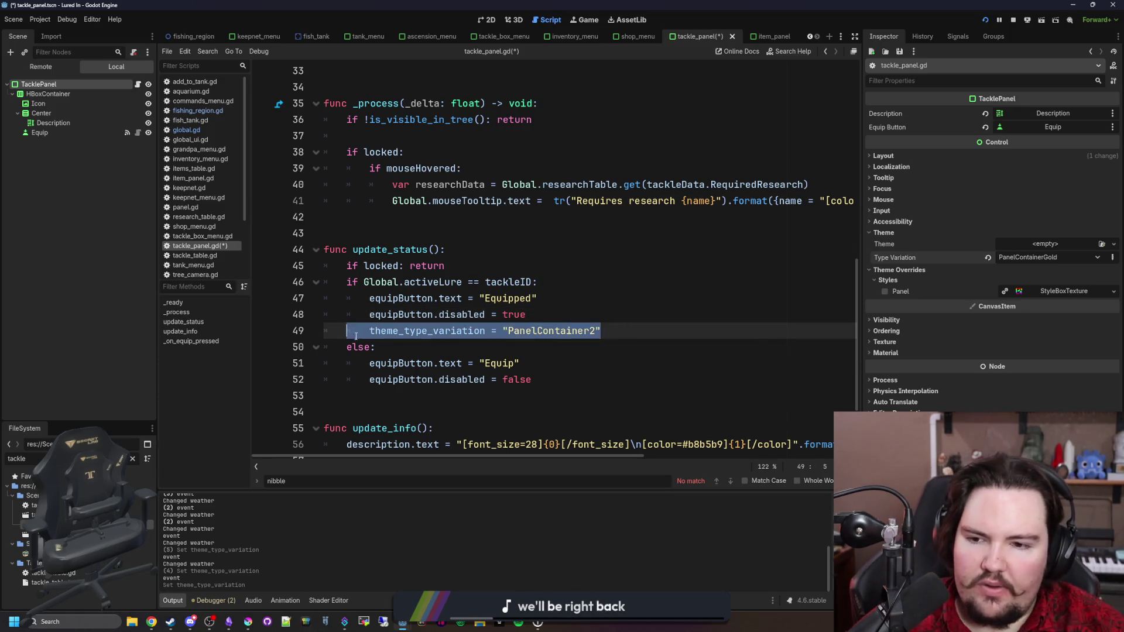
{"action": "left_click", "coordinate": [567, 382]}
{"action": "key", "text": "Return"}
{"action": "key", "text": "ctrl+v"}
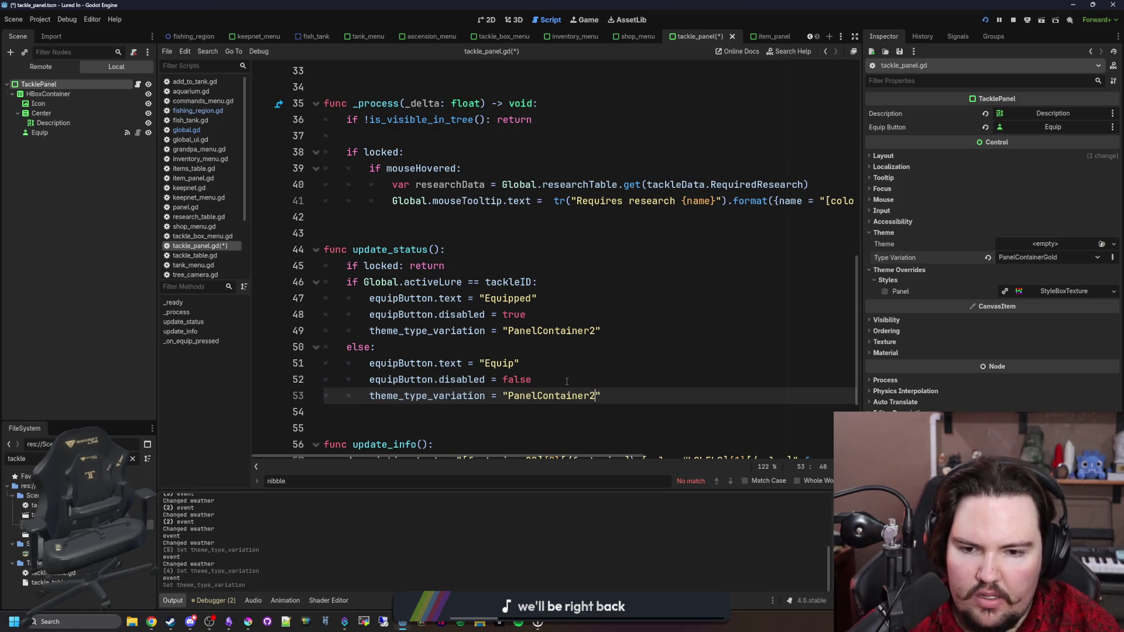
{"action": "key", "text": "BackSpace"}
{"action": "key", "text": "BackSpace"}
{"action": "key", "text": "BackSpace"}
{"action": "left_click", "coordinate": [580, 380]}
{"action": "key", "text": "ctrl+s"}
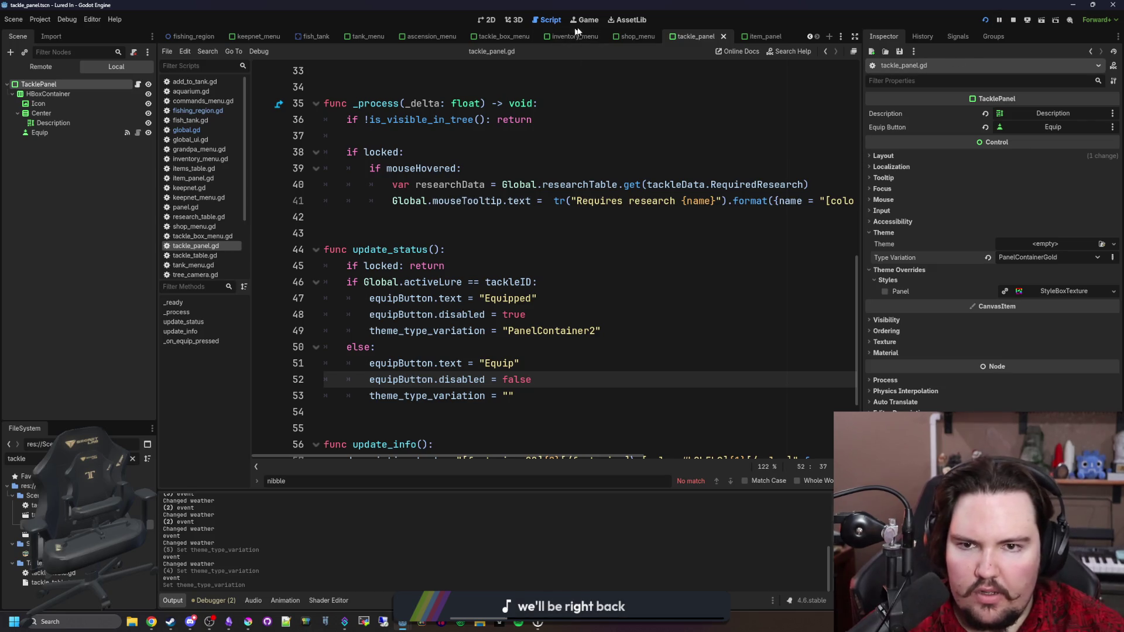
Step: In the running game, cycle Normal Hook, Agile Lure and Shiny Lure, checking the row highlight
{"action": "left_click", "coordinate": [584, 21]}
{"action": "left_click", "coordinate": [616, 286]}
{"action": "left_click", "coordinate": [617, 242]}
{"action": "left_click", "coordinate": [615, 287]}
{"action": "left_click", "coordinate": [615, 334]}
{"action": "left_click", "coordinate": [615, 241]}
{"action": "left_click", "coordinate": [615, 287]}
{"action": "left_click", "coordinate": [615, 334]}
{"action": "left_click", "coordinate": [616, 241]}
{"action": "left_click", "coordinate": [615, 287]}
{"action": "left_click", "coordinate": [615, 334]}
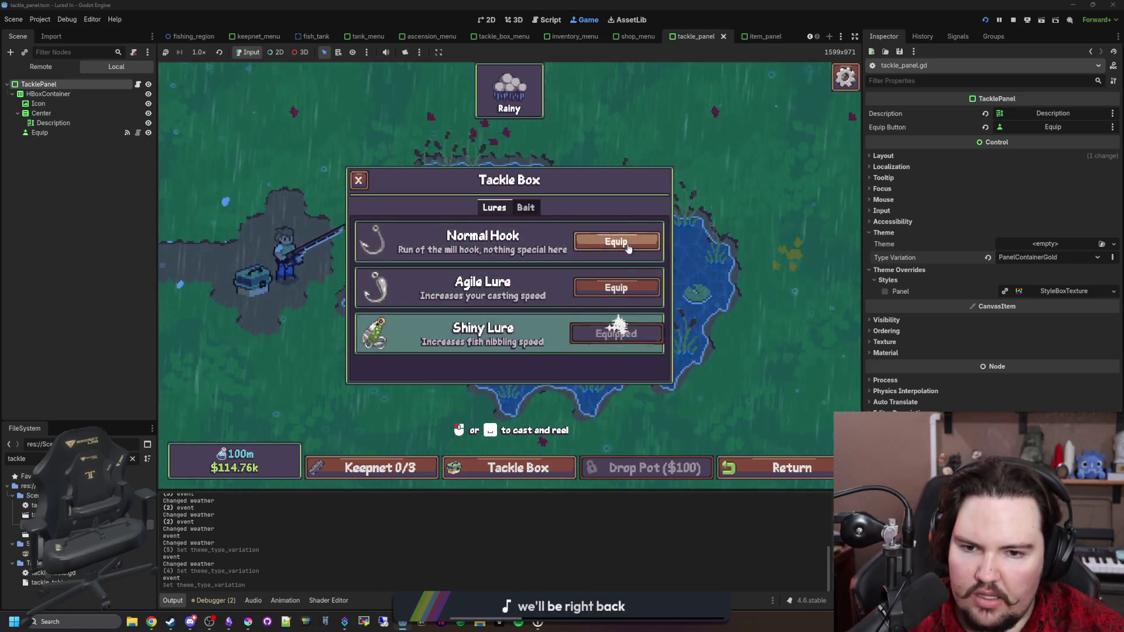
{"action": "left_click", "coordinate": [616, 242]}
{"action": "left_click", "coordinate": [743, 342]}
Step: Reopen the Tackle Box and re-test the highlight, leaving the Agile Lure equipped
{"action": "left_click", "coordinate": [518, 468]}
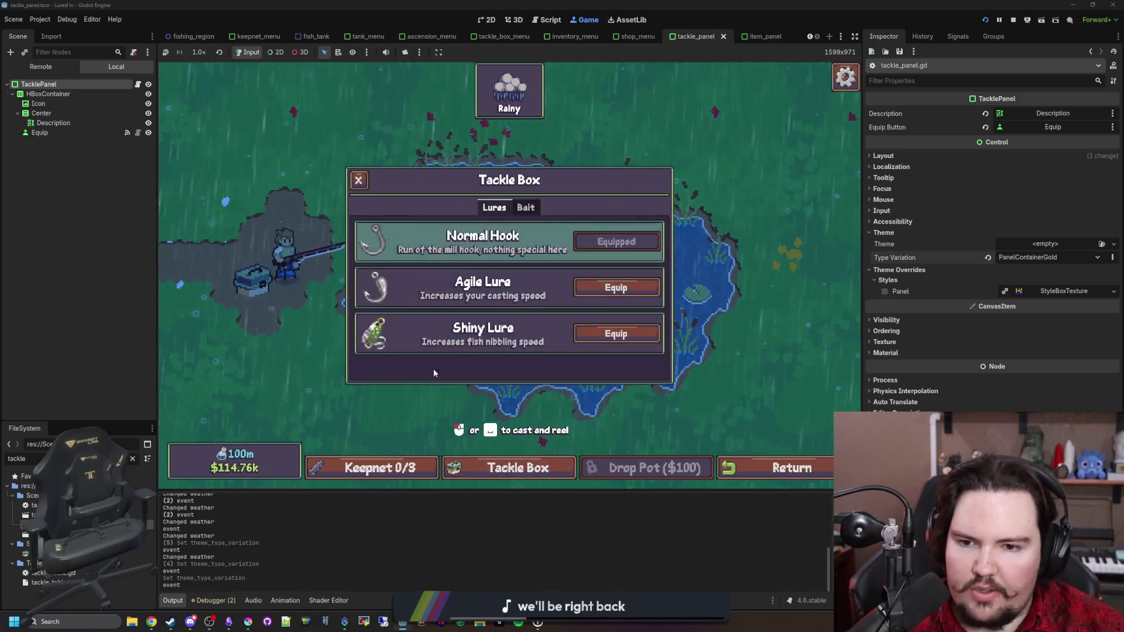
{"action": "left_click", "coordinate": [620, 287]}
{"action": "left_click", "coordinate": [620, 332]}
{"action": "left_click", "coordinate": [582, 423]}
{"action": "left_click", "coordinate": [518, 468]}
{"action": "left_click", "coordinate": [616, 242]}
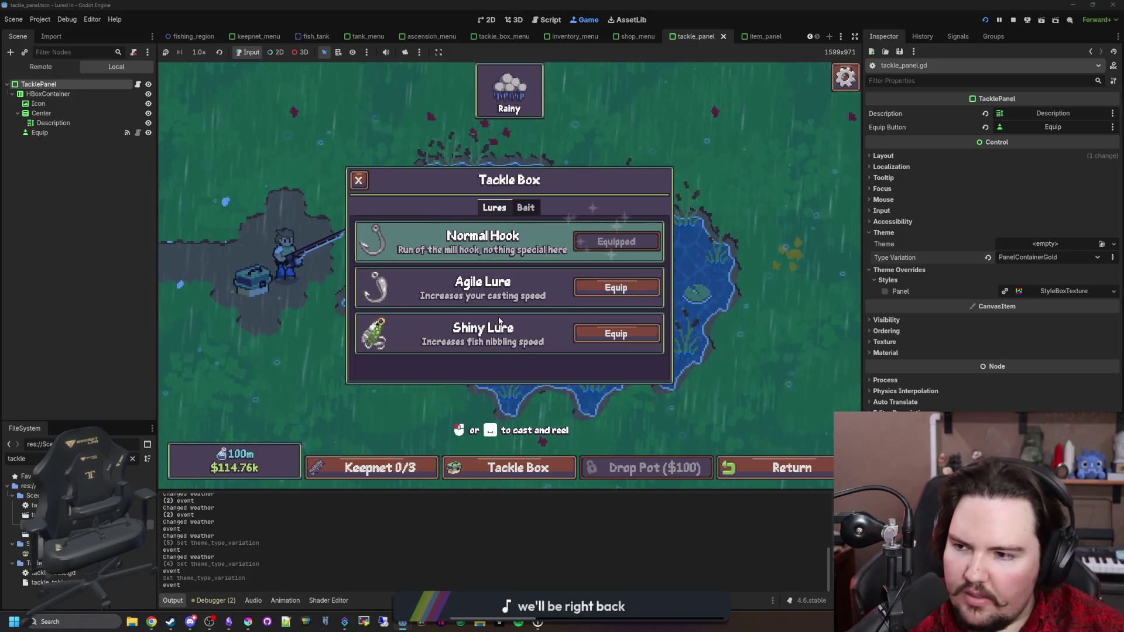
{"action": "left_click", "coordinate": [614, 288]}
{"action": "left_click", "coordinate": [612, 335]}
{"action": "left_click", "coordinate": [601, 291]}
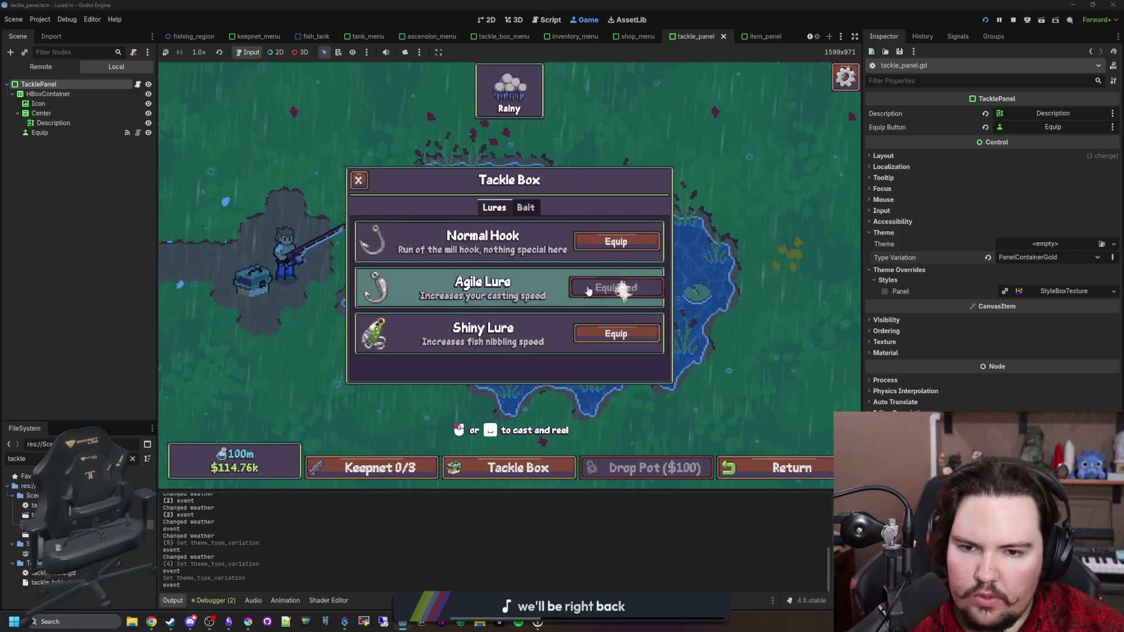
{"action": "left_click", "coordinate": [561, 219]}
Step: Cast and reel in the line several times with the Agile Lure equipped
{"action": "left_click", "coordinate": [542, 273]}
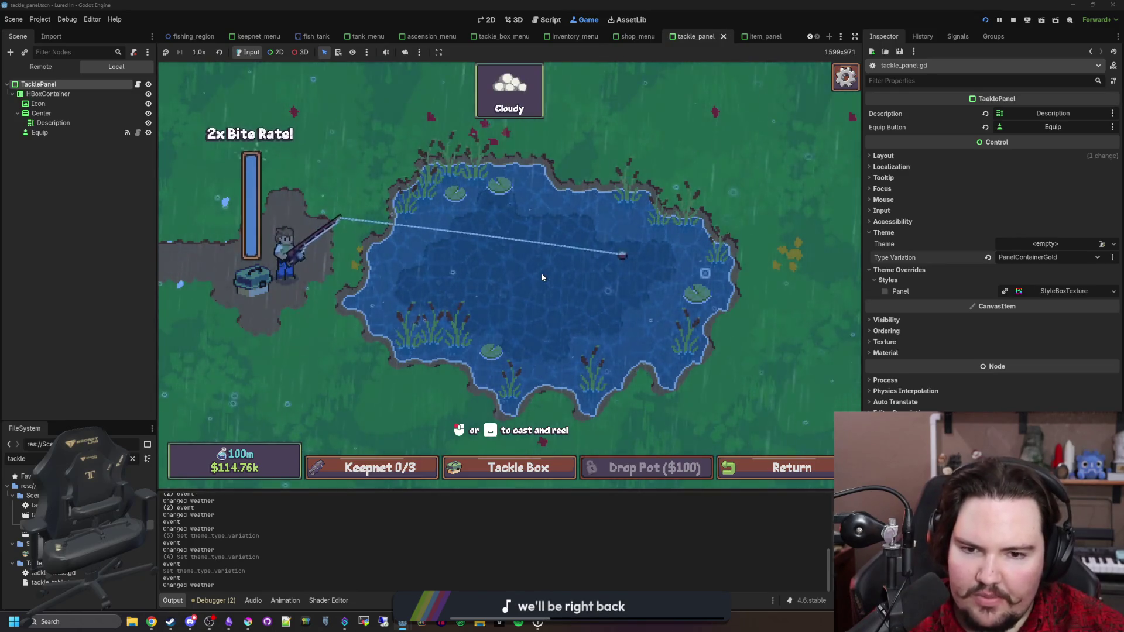
{"action": "left_click", "coordinate": [551, 265]}
{"action": "left_click", "coordinate": [550, 265]}
{"action": "left_click", "coordinate": [550, 265]}
{"action": "left_click", "coordinate": [574, 280]}
{"action": "left_click", "coordinate": [574, 282]}
{"action": "left_click", "coordinate": [574, 283]}
{"action": "left_click", "coordinate": [574, 279]}
{"action": "left_click", "coordinate": [574, 280]}
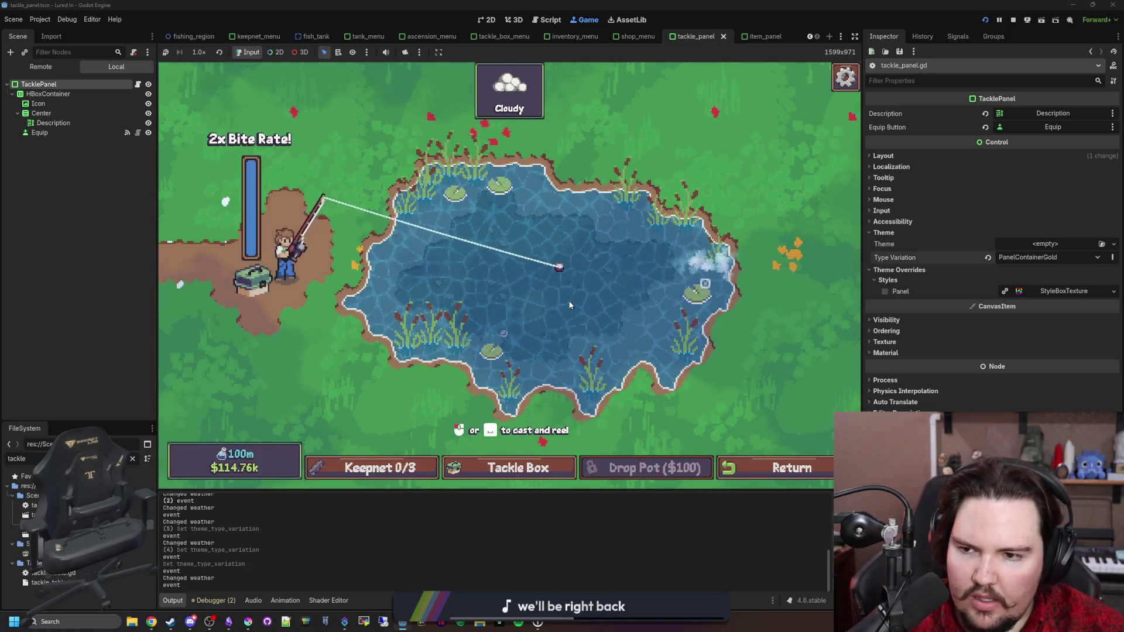
Step: Equip the Shiny Lure and cast, switch back to the Normal Hook, then stop the game with F8
{"action": "left_click", "coordinate": [519, 468]}
{"action": "left_click", "coordinate": [616, 333]}
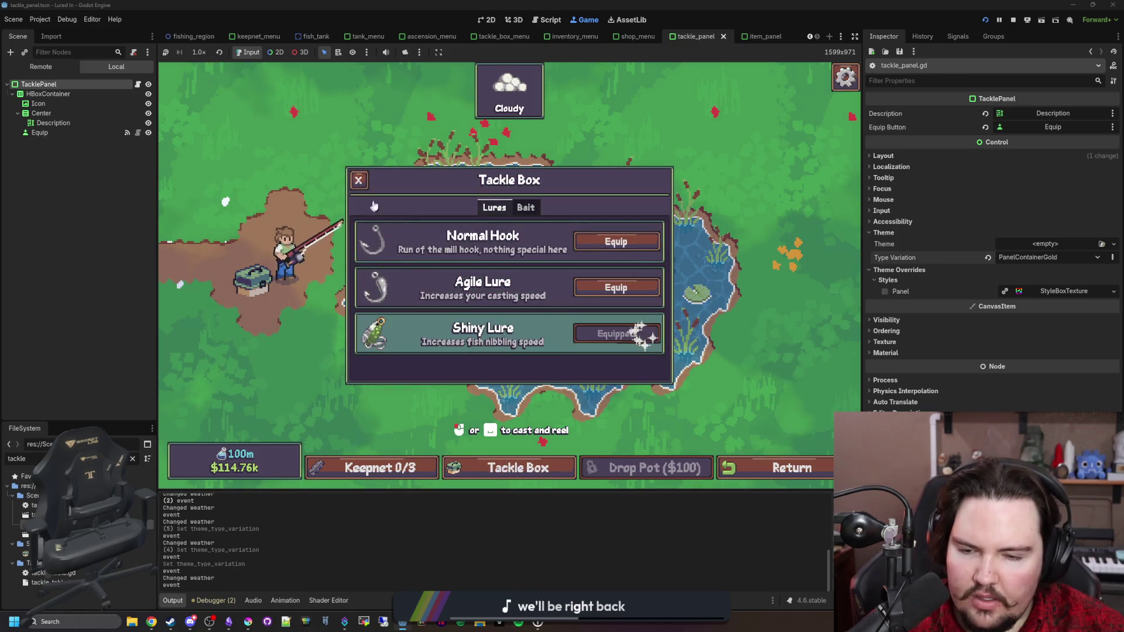
{"action": "left_click", "coordinate": [359, 179]}
{"action": "left_click", "coordinate": [588, 285]}
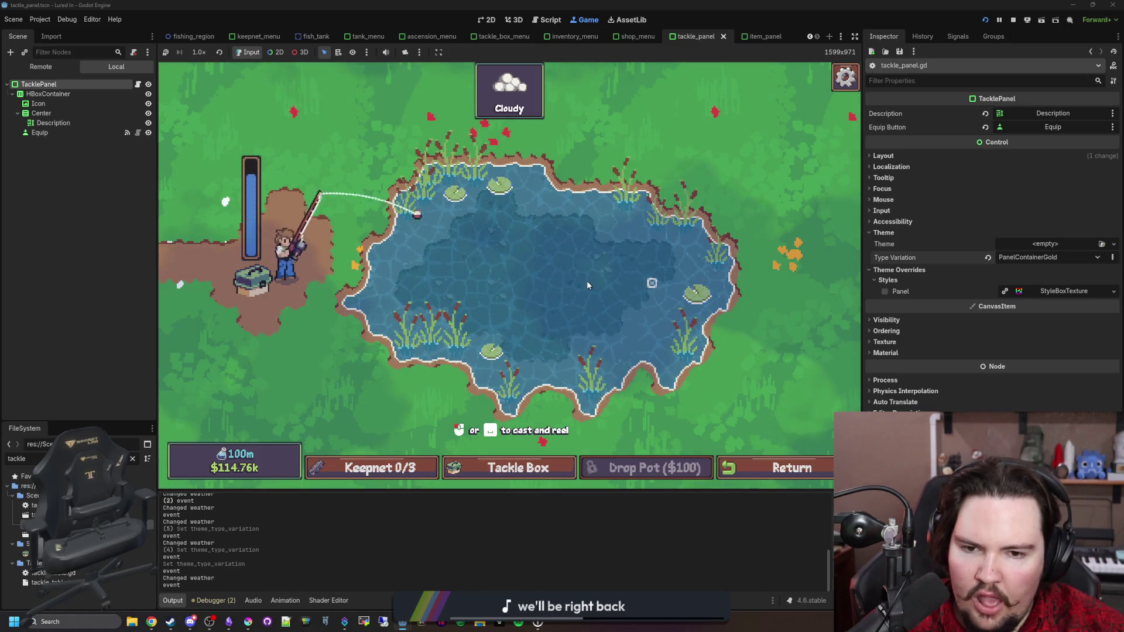
{"action": "left_click", "coordinate": [518, 468]}
{"action": "left_click", "coordinate": [616, 242]}
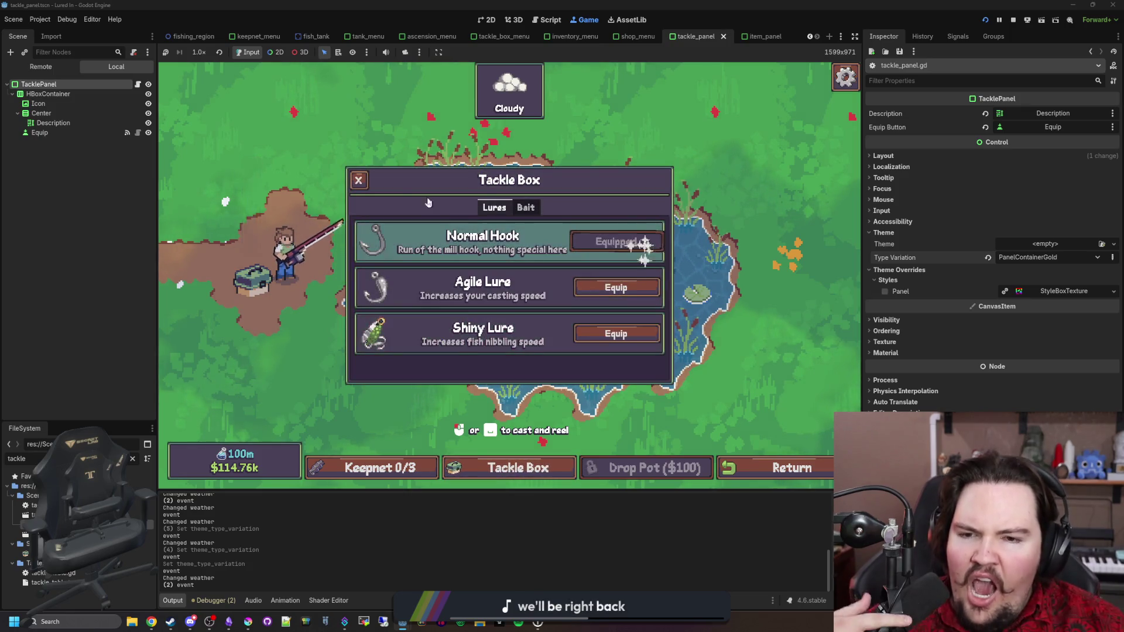
{"action": "left_click", "coordinate": [358, 179]}
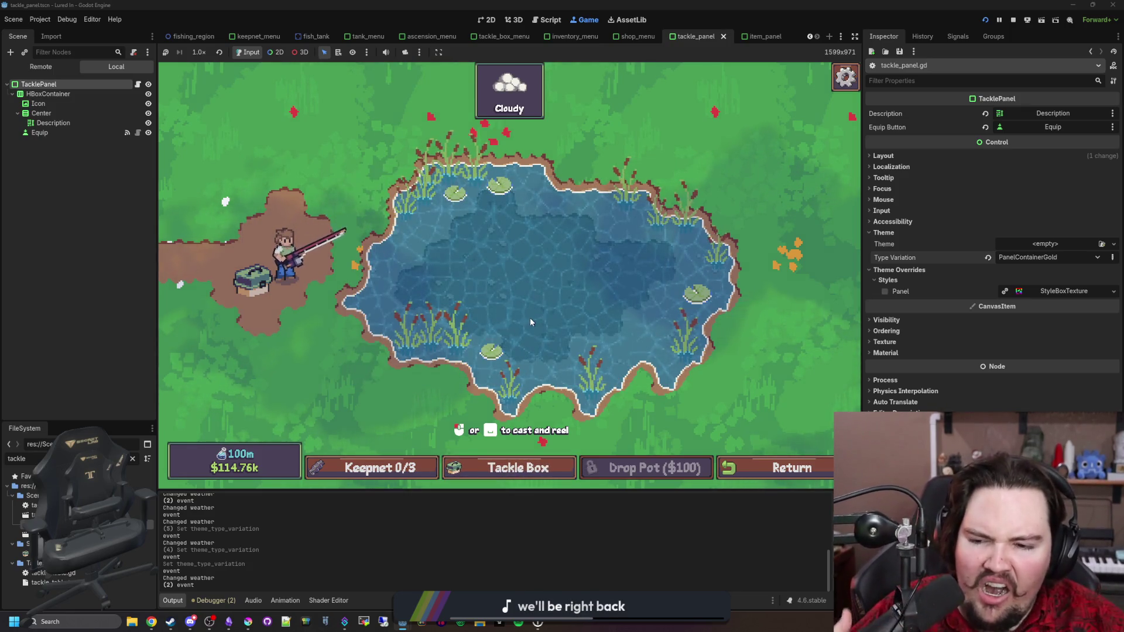
{"action": "left_click", "coordinate": [130, 280]}
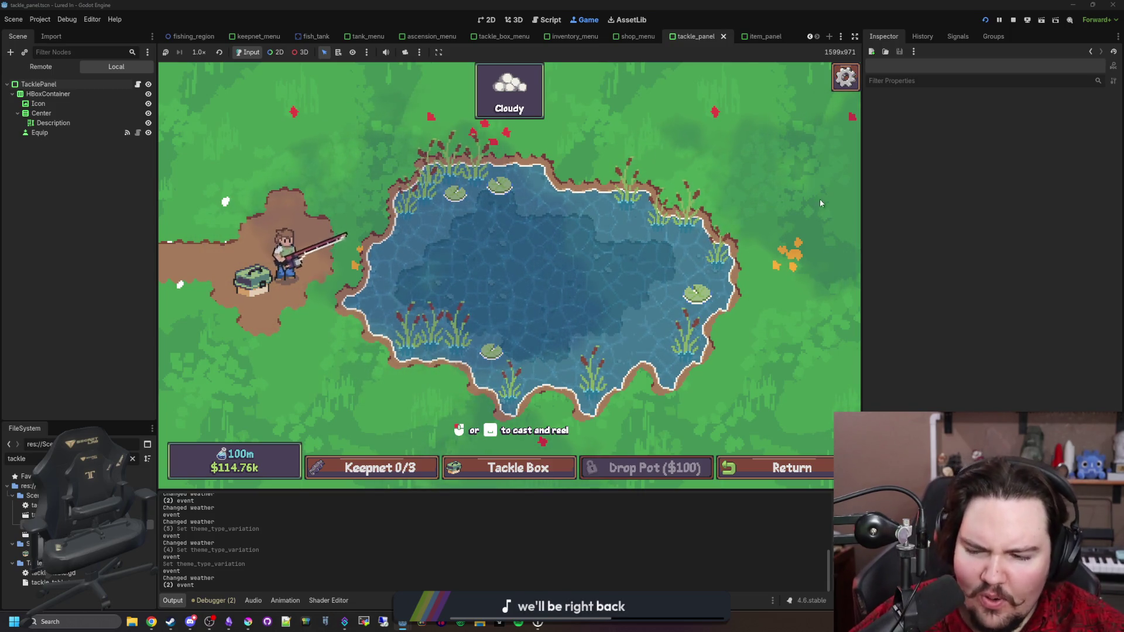
{"action": "key", "text": "F8"}
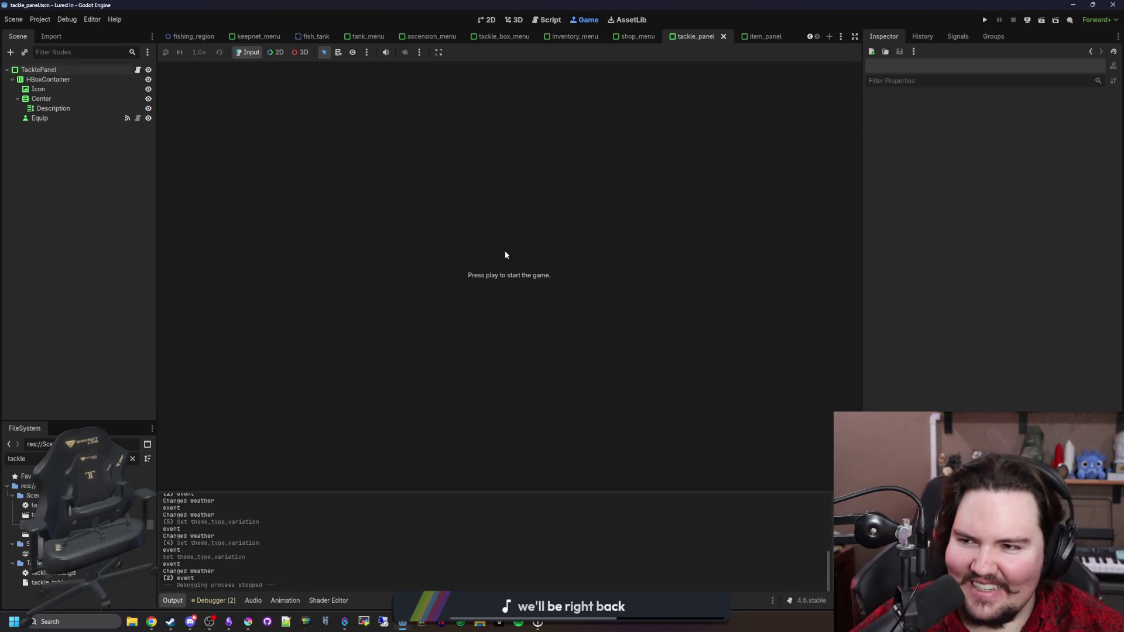
Step: Save the item_panel scene in the 2D view, then go to the tackle_panel and shop_menu tabs
{"action": "left_click", "coordinate": [762, 36]}
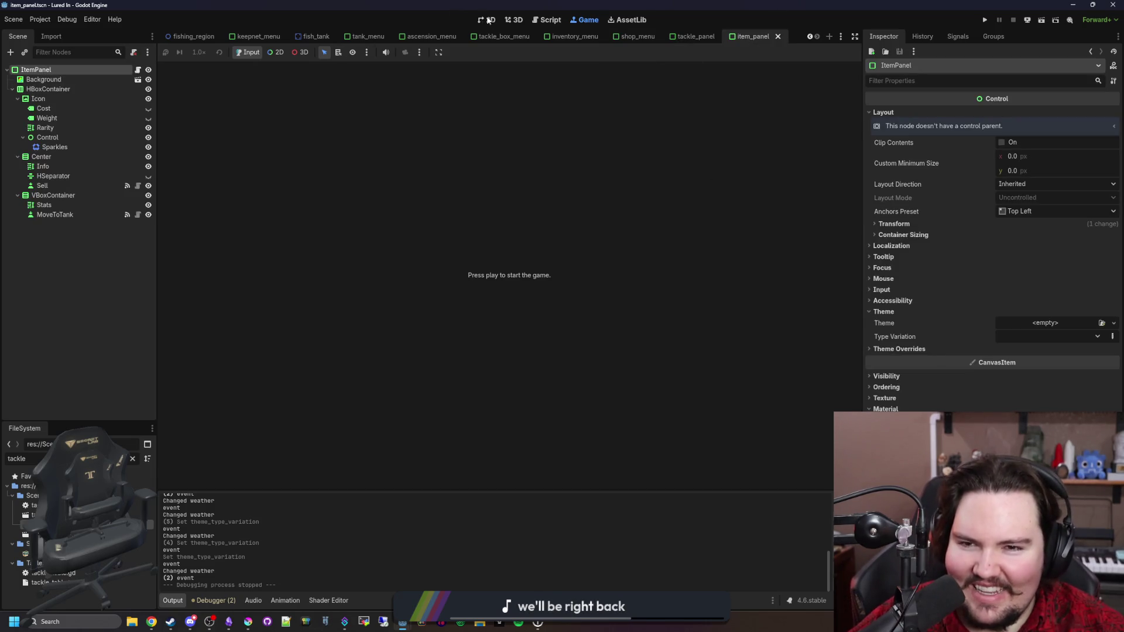
{"action": "left_click", "coordinate": [485, 18]}
{"action": "scroll", "coordinate": [462, 258], "scroll_direction": "down", "scroll_amount": 4}
{"action": "key", "text": "ctrl+s"}
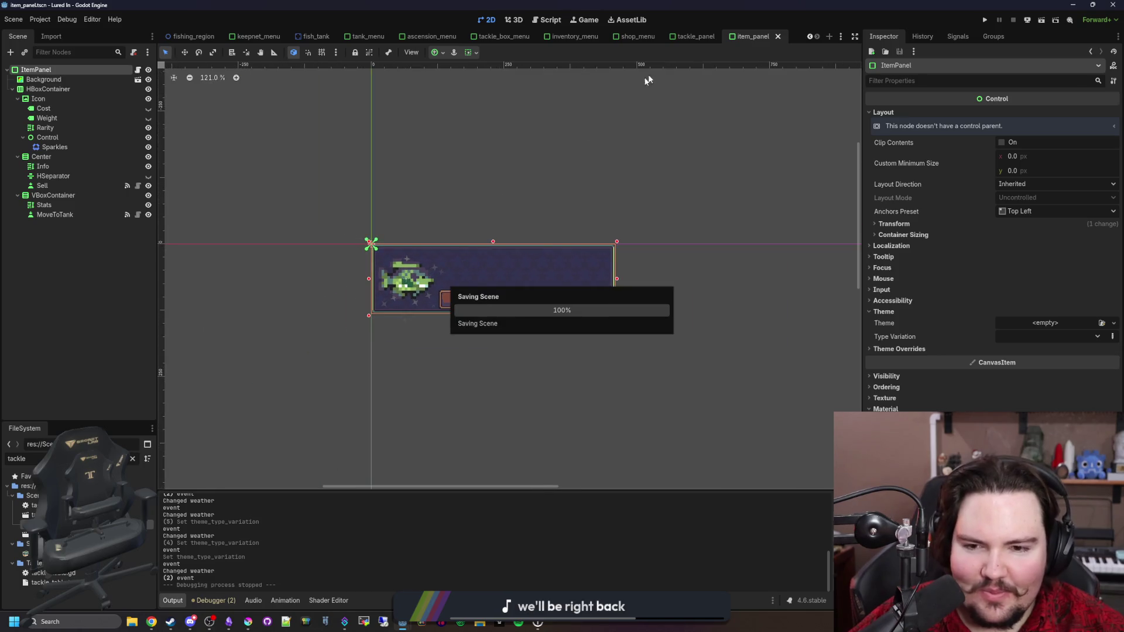
{"action": "left_click", "coordinate": [691, 36]}
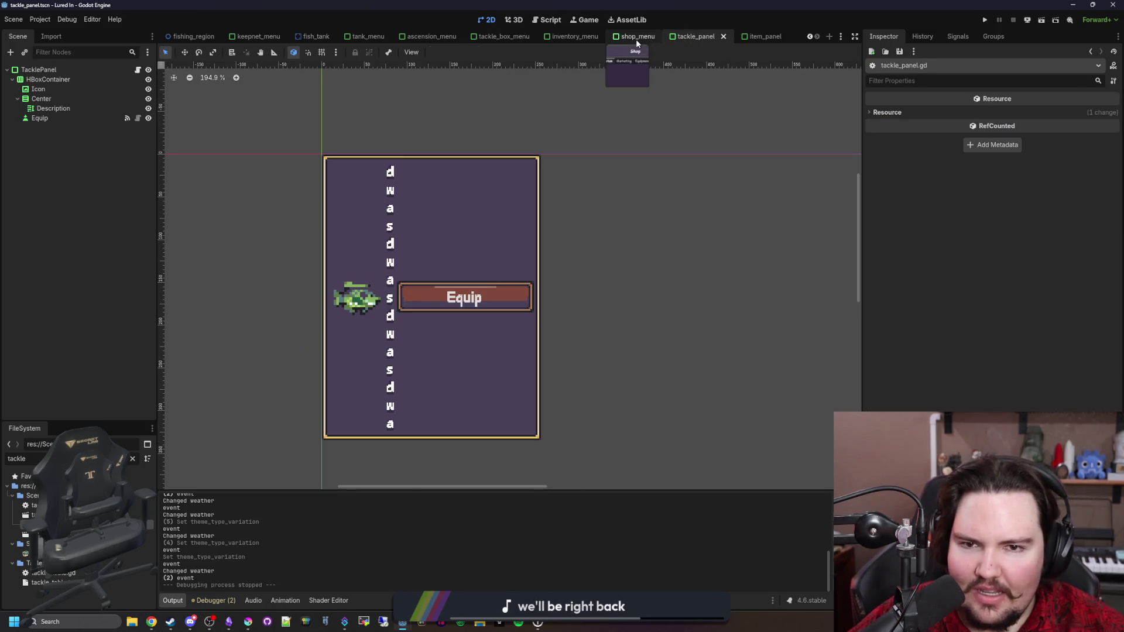
{"action": "left_click", "coordinate": [636, 36]}
Step: Check off 'agile lure - increases cast speed' and 'shiny lure - decreases nibble time' in Obsidian
{"action": "key", "text": "alt+Tab"}
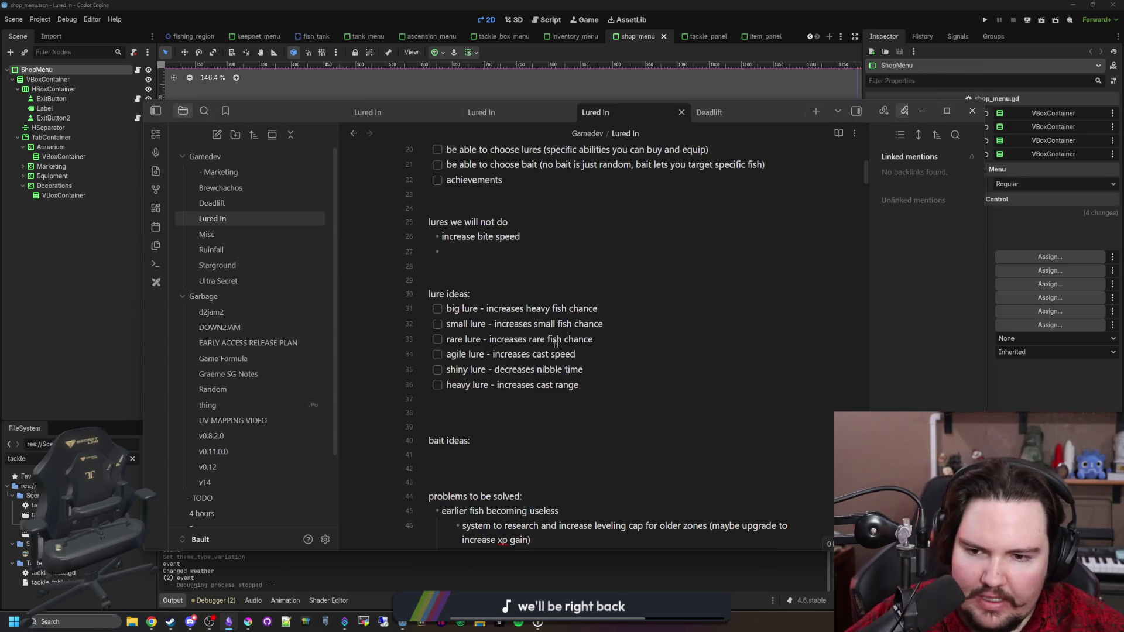
{"action": "left_click", "coordinate": [437, 354]}
{"action": "left_click", "coordinate": [438, 369]}
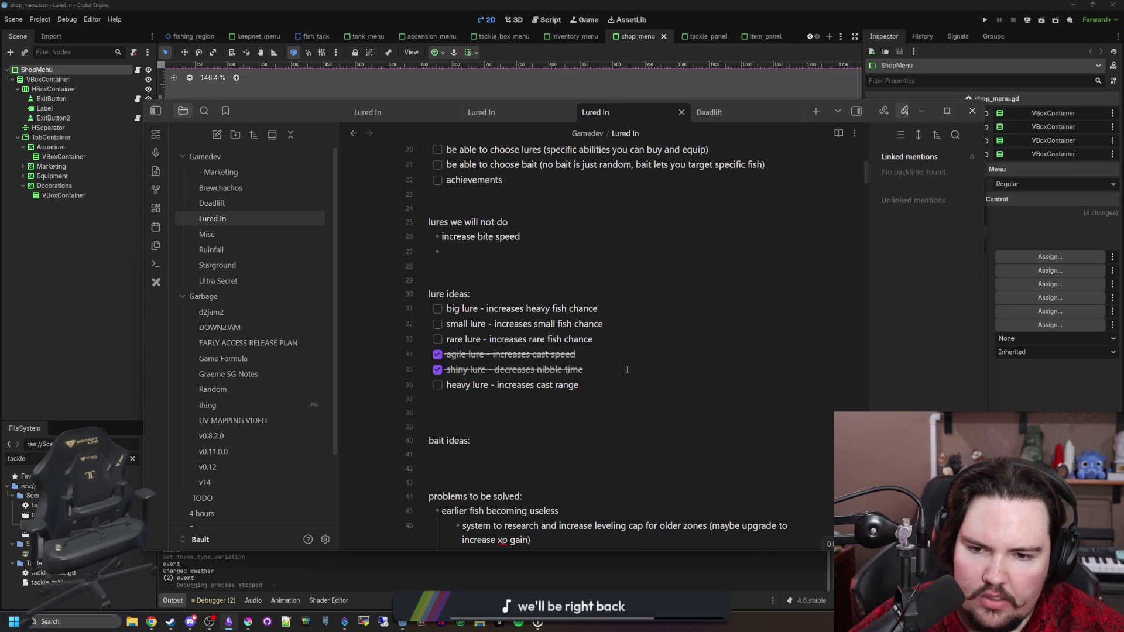
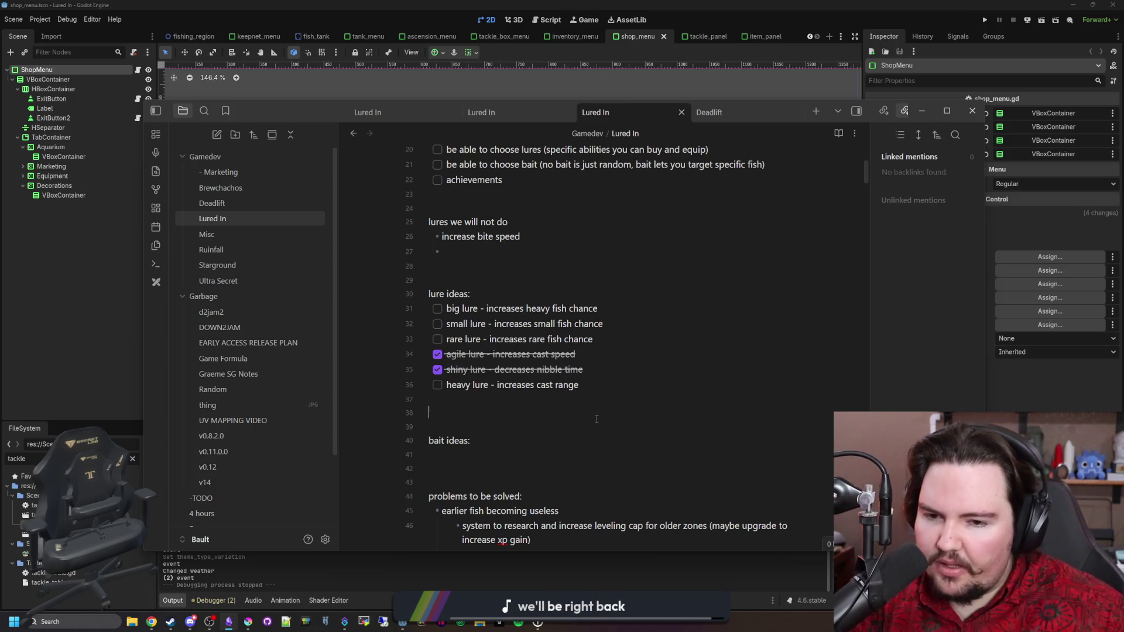
Step: Put the cursor at the end of the rare lure line in the notes, then open a new Chrome window
{"action": "left_click", "coordinate": [604, 380]}
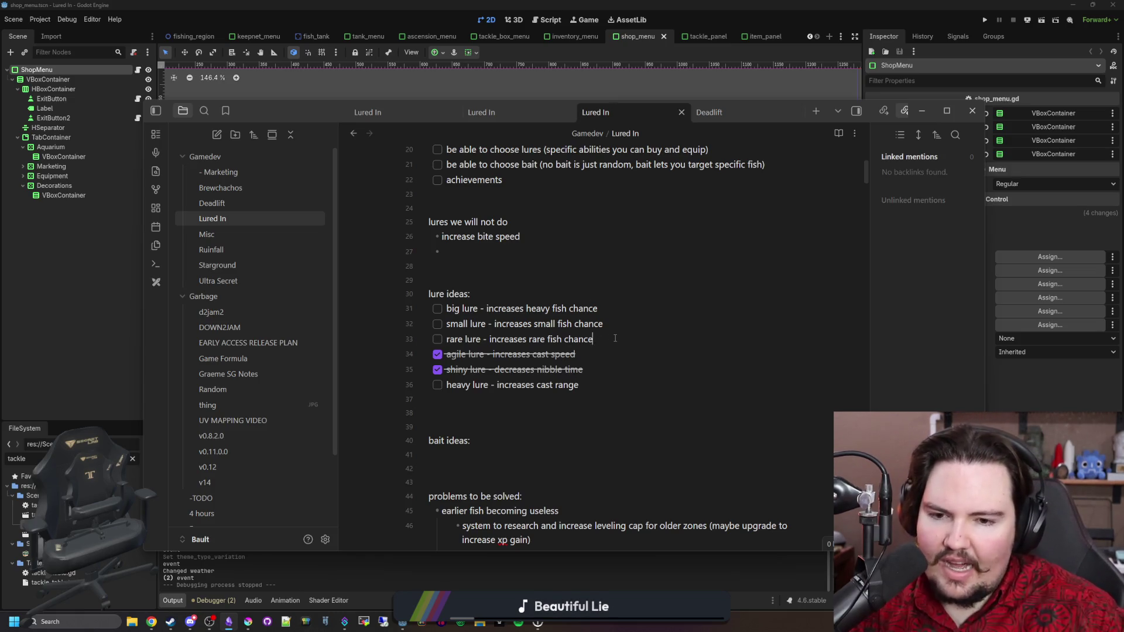
{"action": "left_click_drag", "start_coordinate": [614, 338], "coordinate": [420, 339]}
{"action": "left_click", "coordinate": [523, 339]}
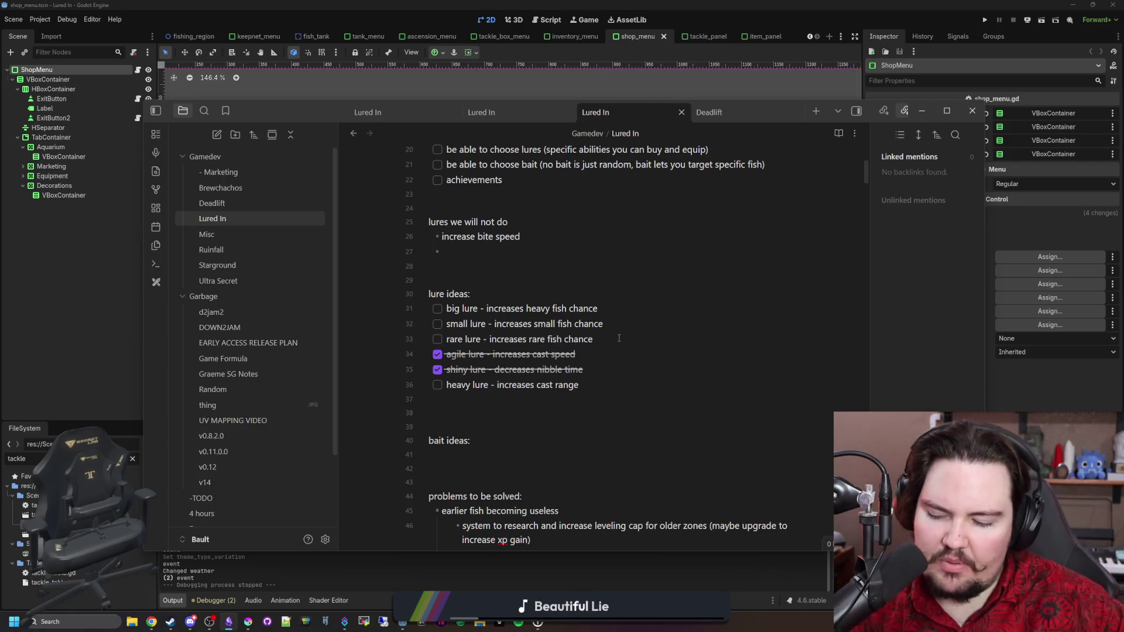
{"action": "key", "text": "End"}
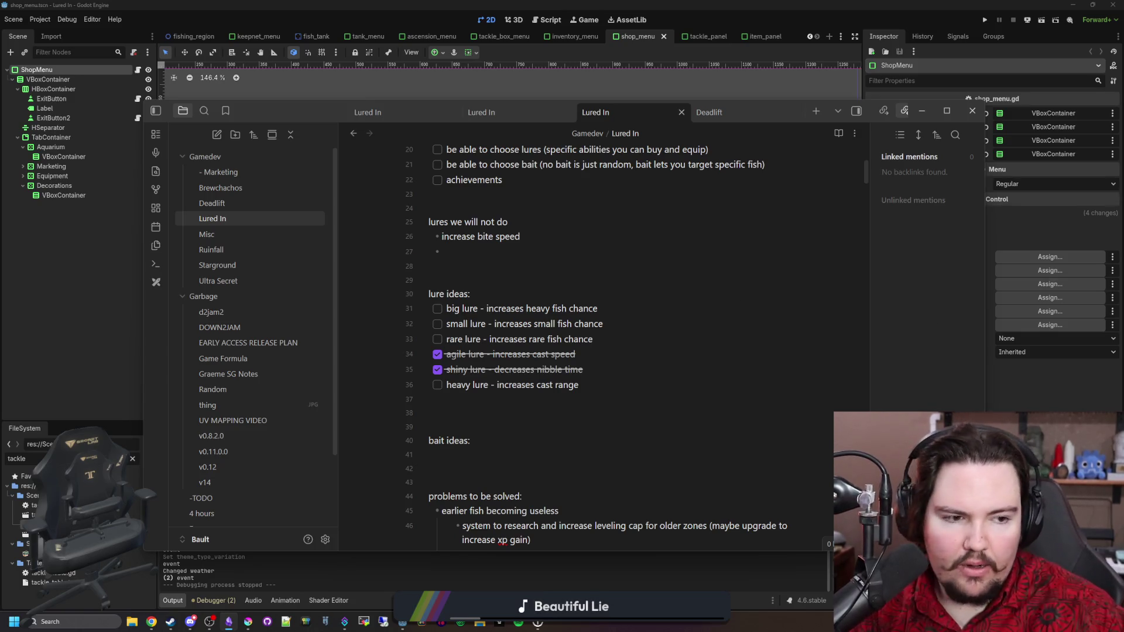
{"action": "key", "text": "alt+Tab"}
{"action": "key", "text": "ctrl+n"}
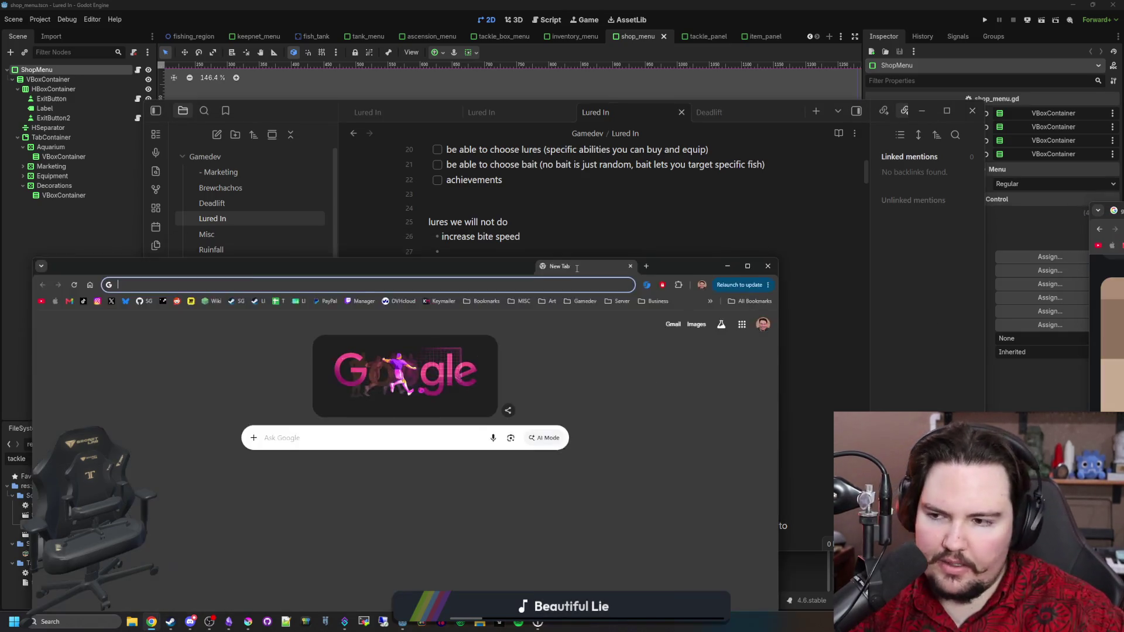
Step: Search Google for 'types of lures', then for 'lure for exotic fish', in a maximized window
{"action": "left_click_drag", "start_coordinate": [576, 268], "coordinate": [504, 255]}
{"action": "type", "text": "types of lure"}
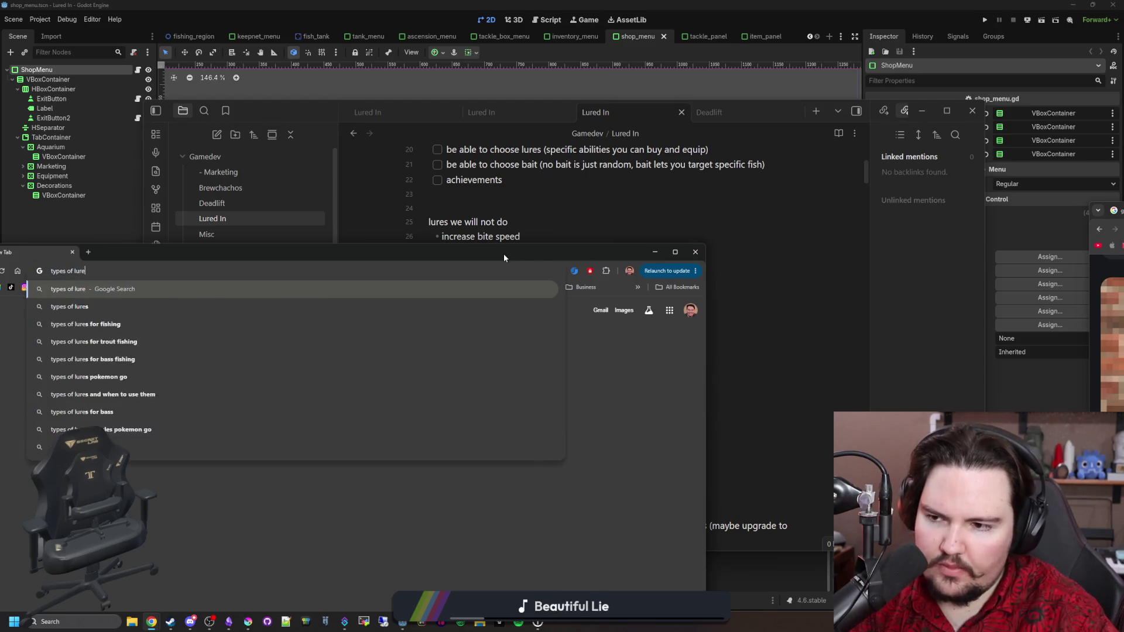
{"action": "type", "text": "s"}
{"action": "key", "text": "Return"}
{"action": "double_click", "coordinate": [594, 246]}
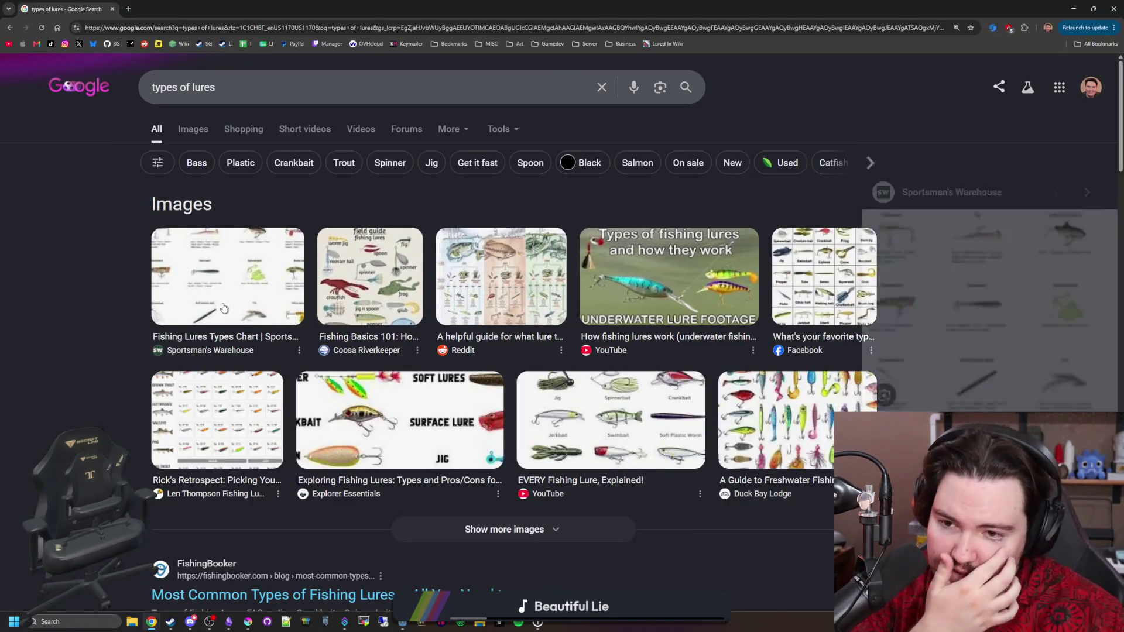
{"action": "left_click", "coordinate": [291, 26]}
{"action": "type", "text": "lure for exotic fish"}
{"action": "key", "text": "Return"}
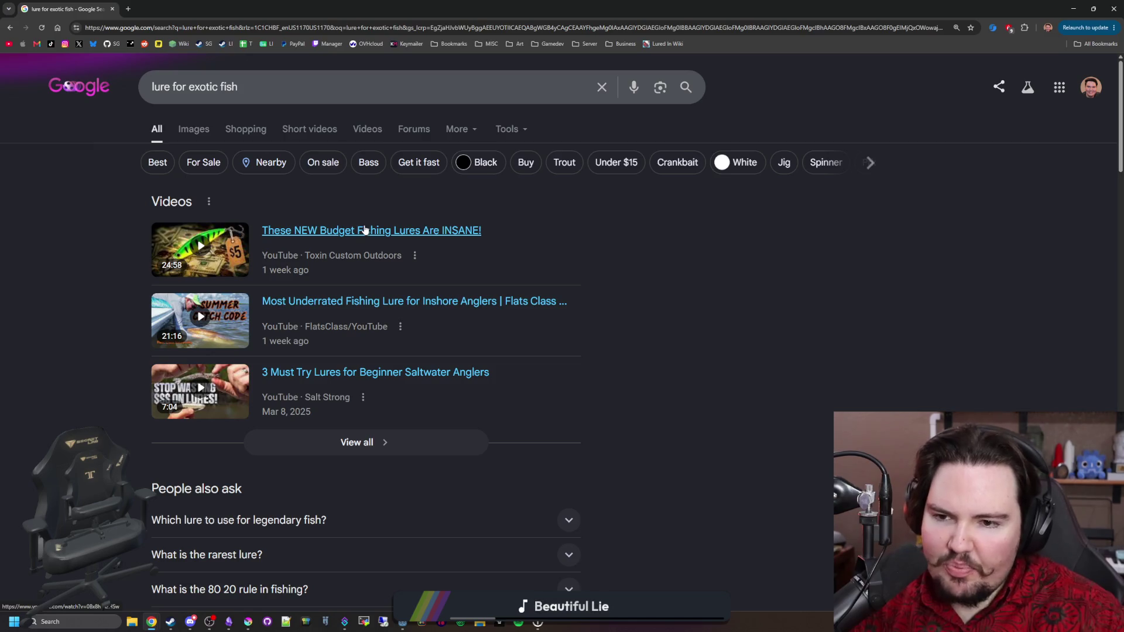
Step: Browse the exotic-fish lure image results, previewing the snook, soft-plastic and topwater lure images
{"action": "left_click", "coordinate": [202, 131]}
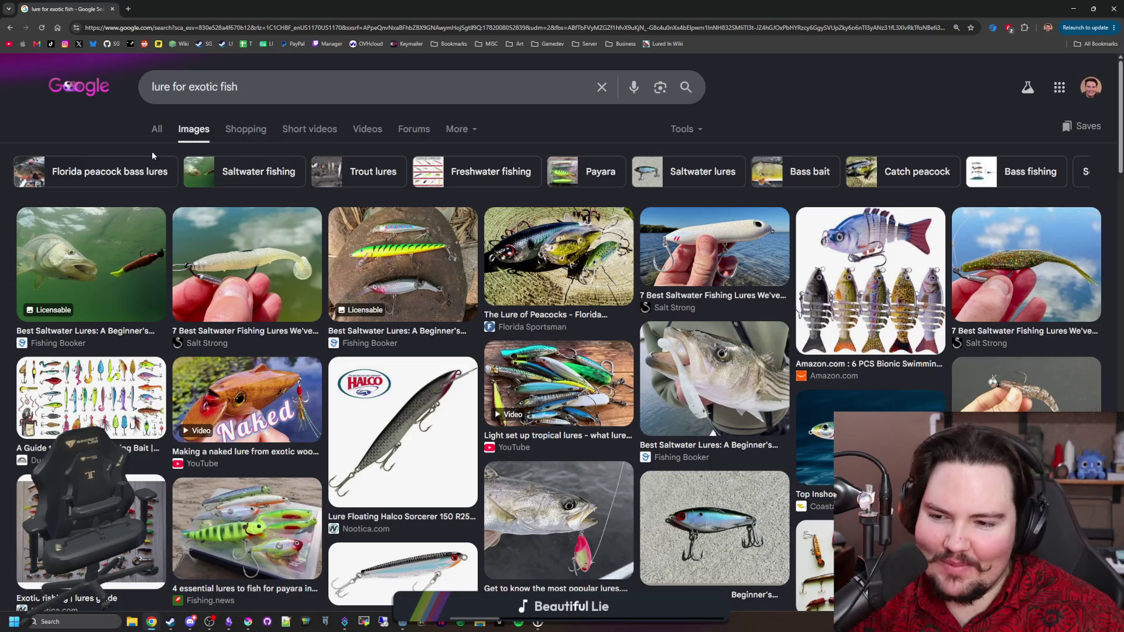
{"action": "left_click", "coordinate": [156, 129]}
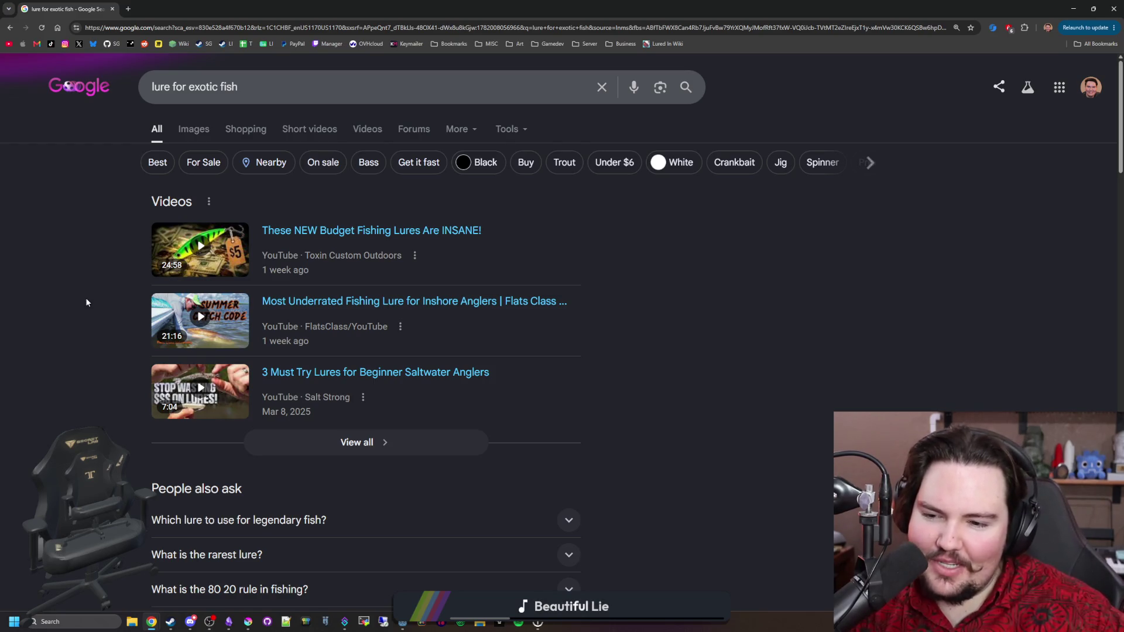
{"action": "scroll", "coordinate": [86, 302], "scroll_direction": "down", "scroll_amount": 5}
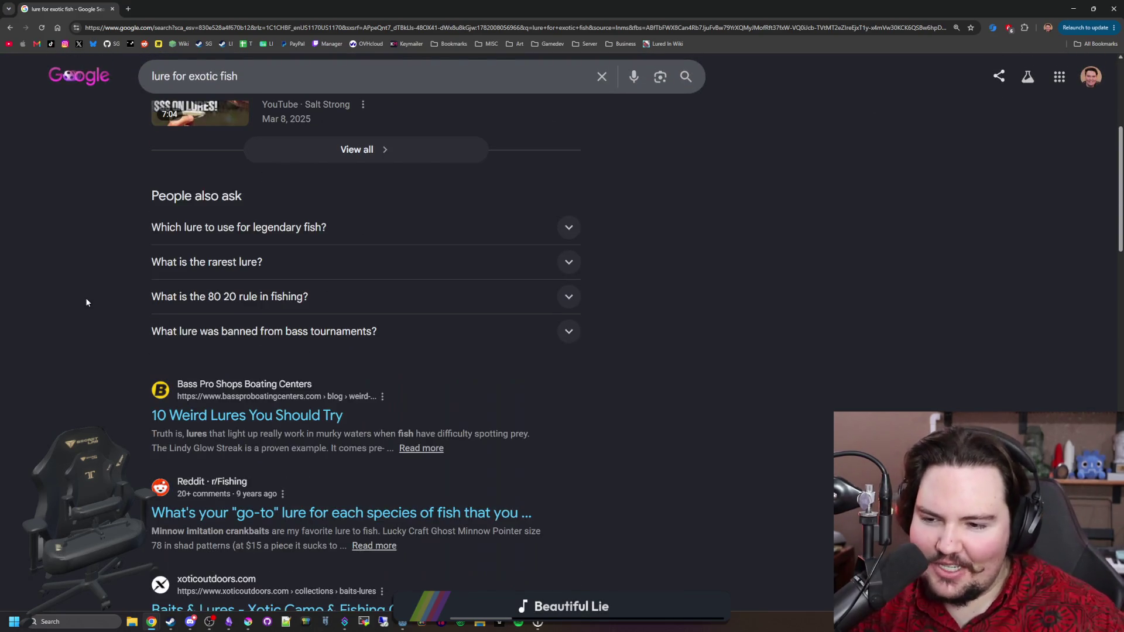
{"action": "scroll", "coordinate": [86, 303], "scroll_direction": "up", "scroll_amount": 5}
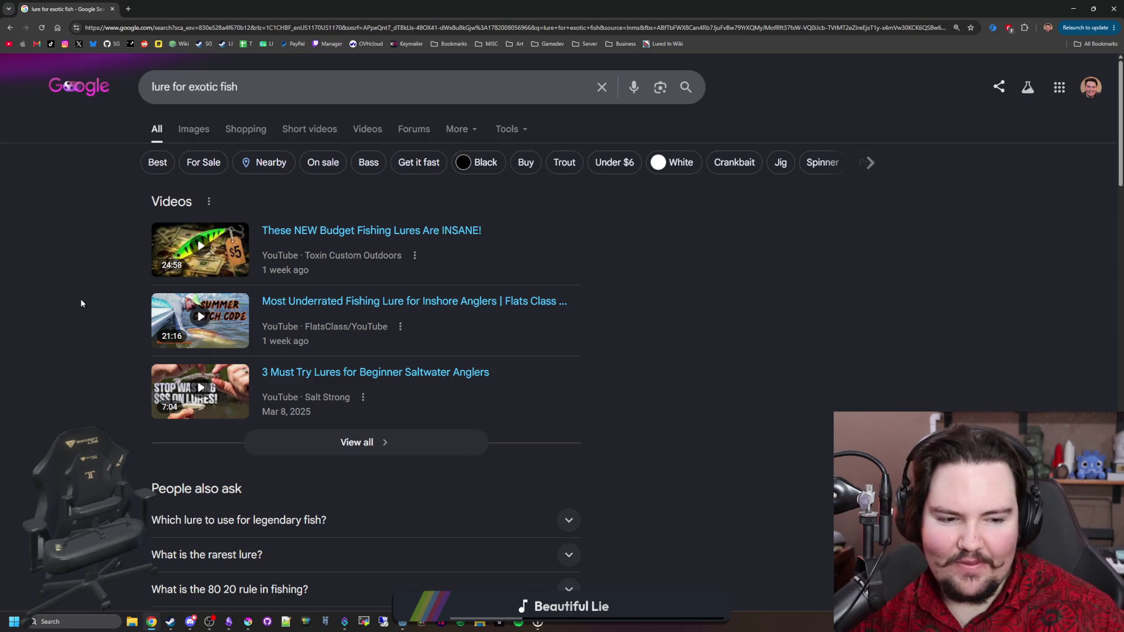
{"action": "left_click", "coordinate": [191, 130]}
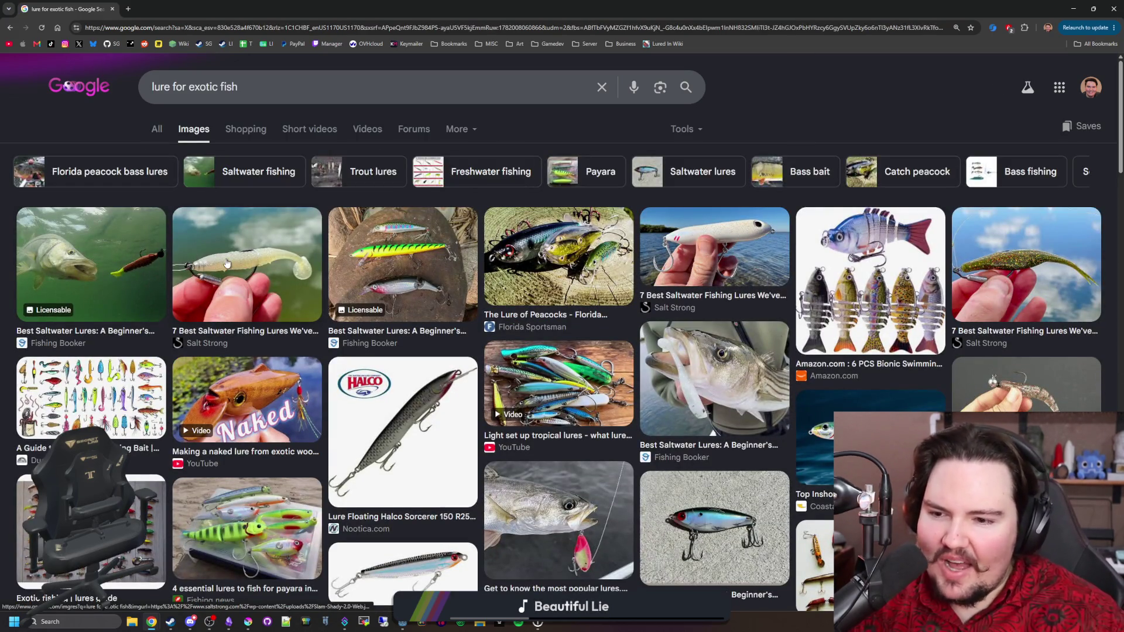
{"action": "left_click", "coordinate": [80, 246]}
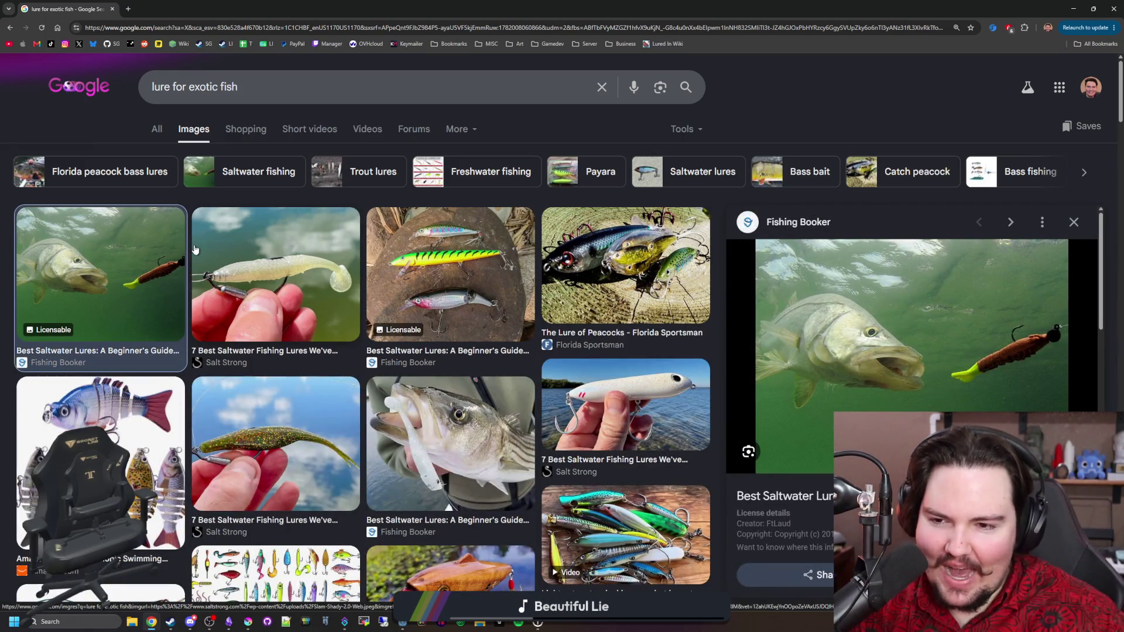
{"action": "left_click", "coordinate": [289, 304]}
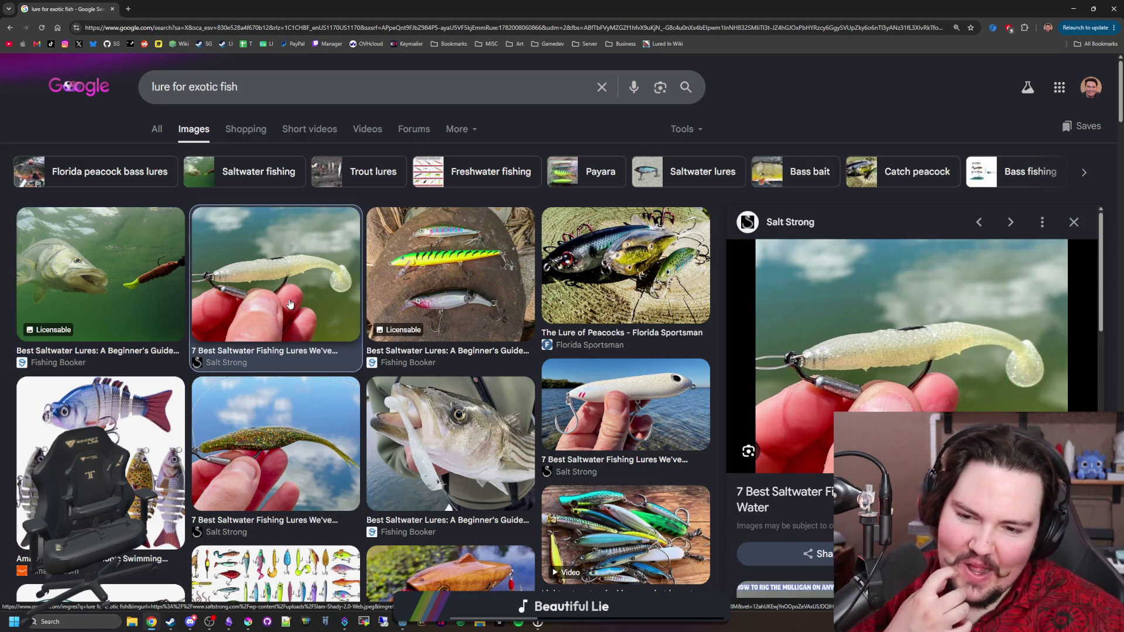
{"action": "left_click", "coordinate": [511, 263]}
{"action": "left_click", "coordinate": [586, 275]}
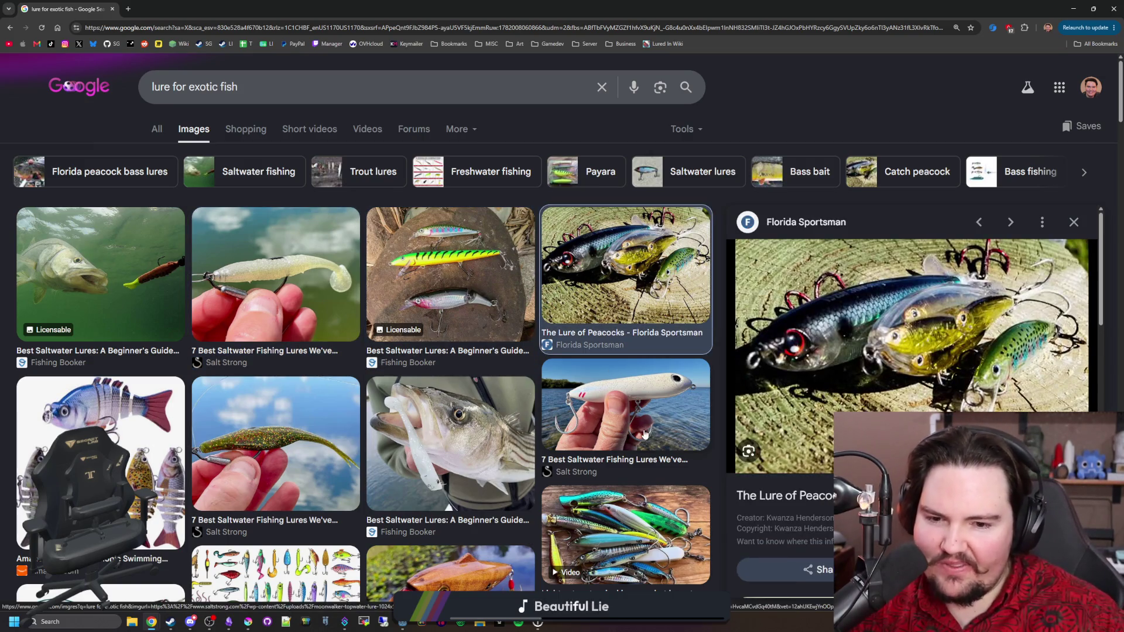
{"action": "left_click", "coordinate": [600, 402]}
{"action": "scroll", "coordinate": [285, 405], "scroll_direction": "down", "scroll_amount": 3}
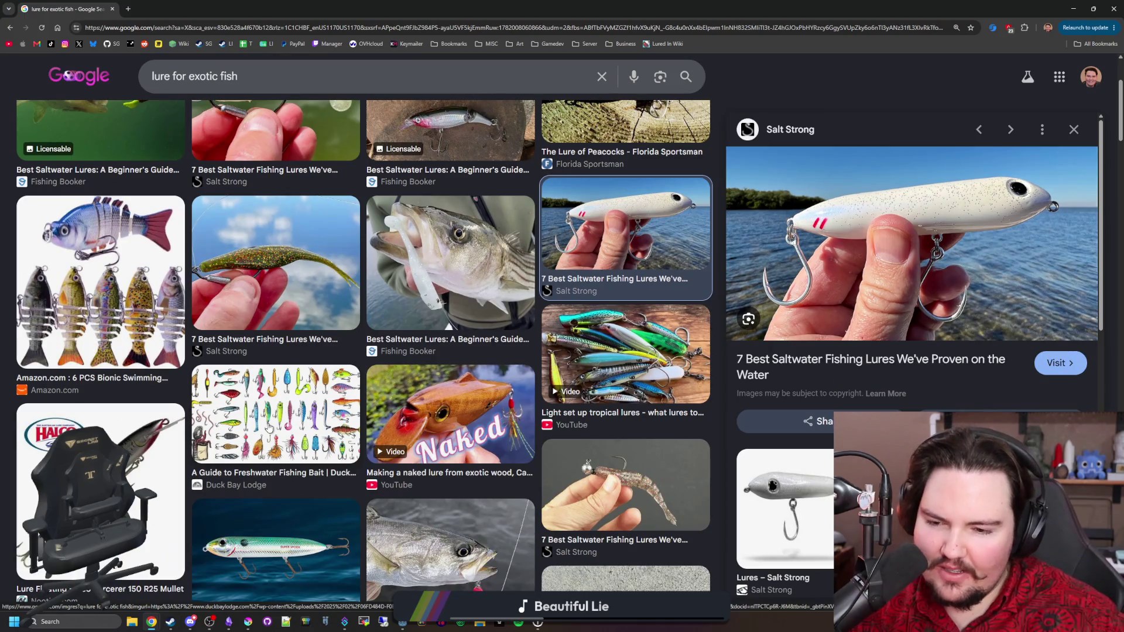
Step: Open the illustrated freshwater bait chart in a new tab, then select 'rare' in the notes
{"action": "left_click", "coordinate": [269, 428]}
{"action": "right_click", "coordinate": [902, 267]}
{"action": "left_click", "coordinate": [948, 355]}
{"action": "key", "text": "ctrl+Tab"}
{"action": "scroll", "coordinate": [435, 362], "scroll_direction": "up", "scroll_amount": 4, "text": "ctrl"}
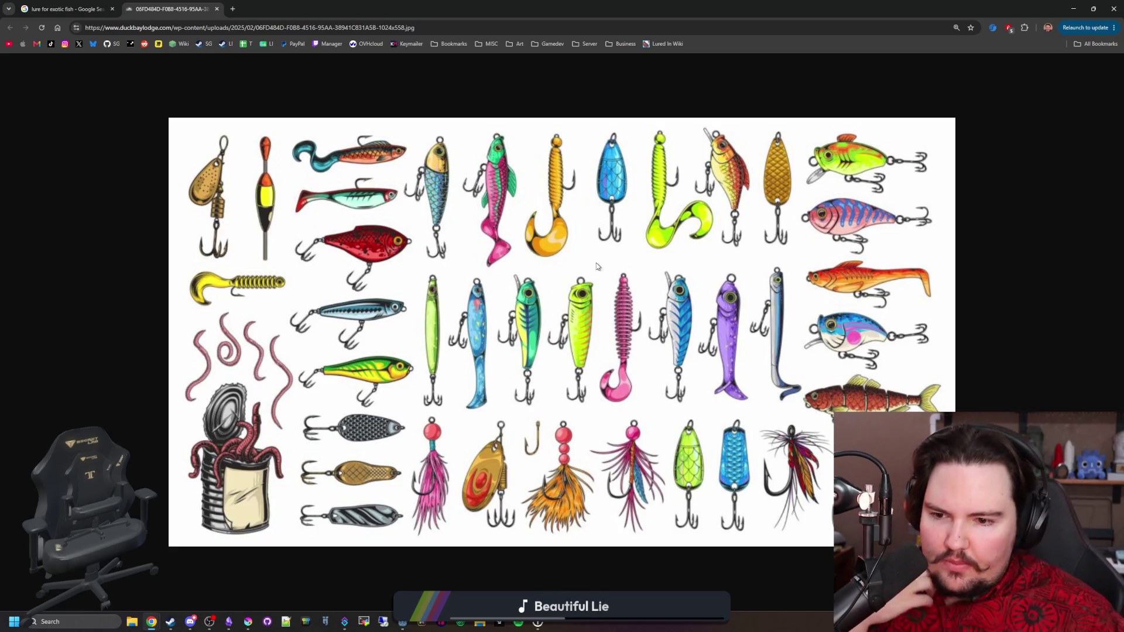
{"action": "key", "text": "alt+Tab"}
{"action": "double_click", "coordinate": [459, 338]}
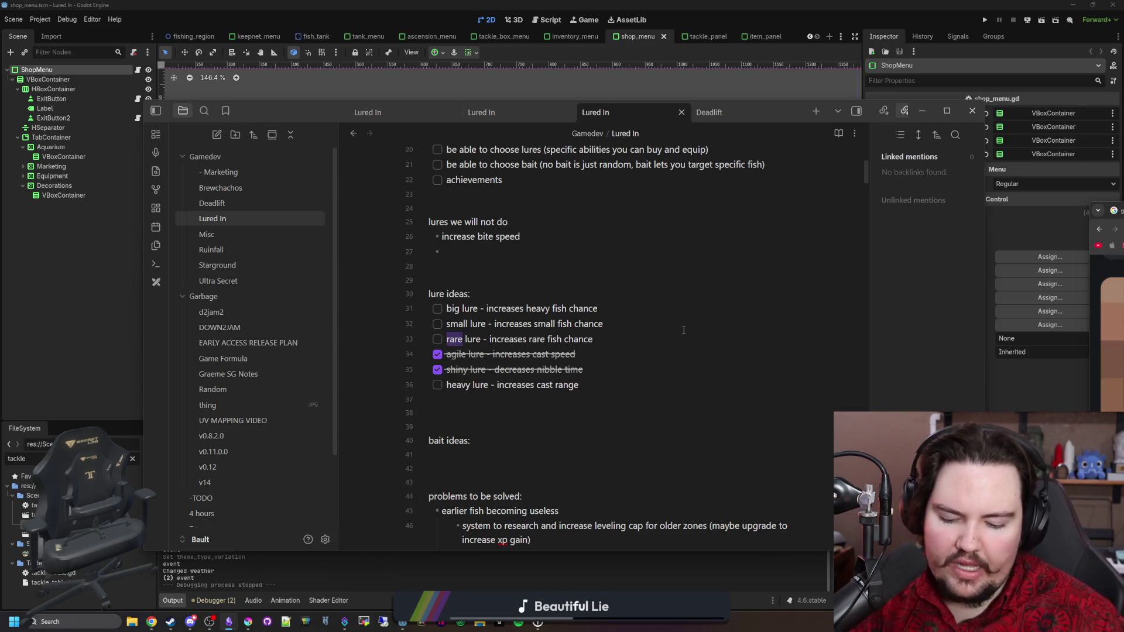
Step: Rename 'rare' to 'special' on line 33 and search 'forward synonym' in a new tab
{"action": "type", "text": "special"}
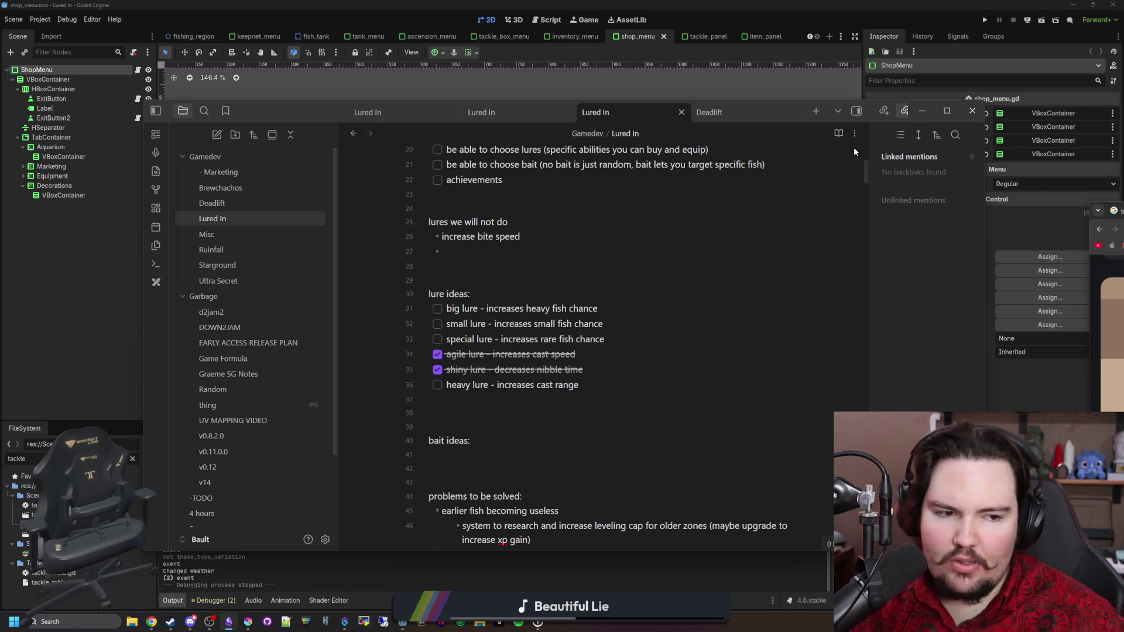
{"action": "key", "text": "alt+Tab"}
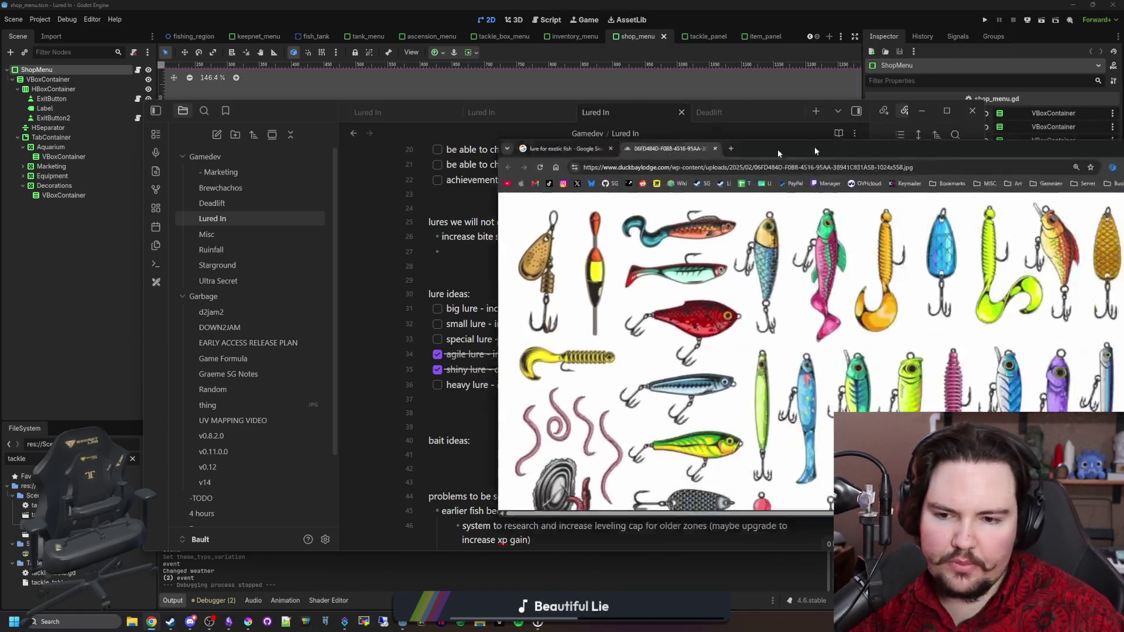
{"action": "left_click", "coordinate": [366, 215]}
{"action": "type", "text": "forward synonym"}
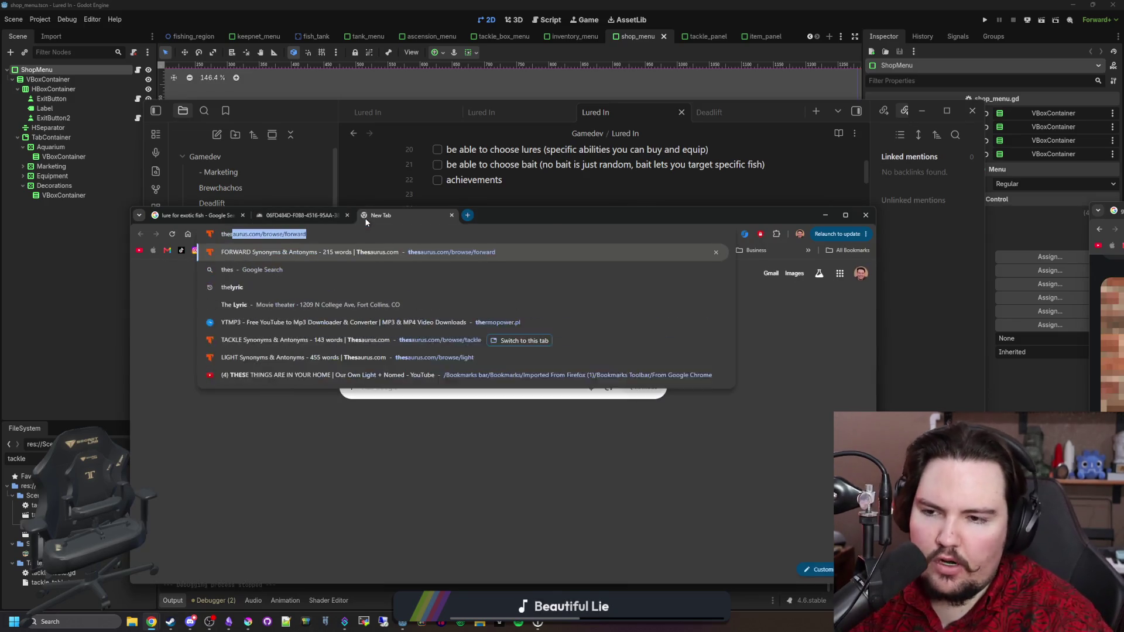
{"action": "key", "text": "Return"}
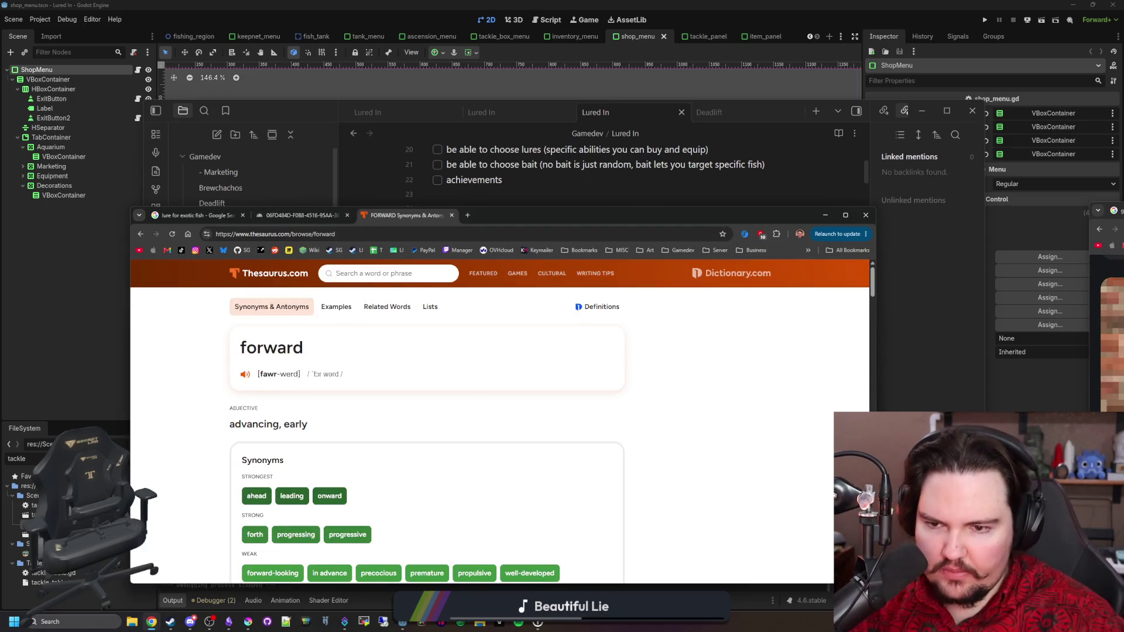
Step: Look up 'special' on Thesaurus.com and scroll through its synonyms
{"action": "left_click", "coordinate": [342, 272]}
{"action": "type", "text": "special"}
{"action": "key", "text": "Return"}
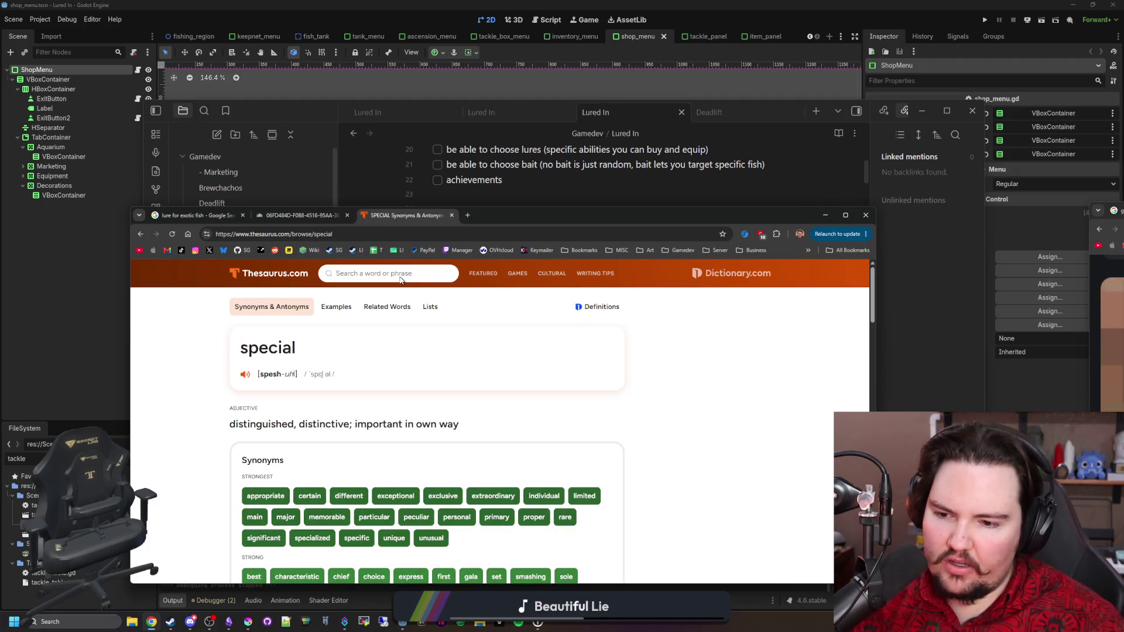
{"action": "scroll", "coordinate": [451, 404], "scroll_direction": "down", "scroll_amount": 1}
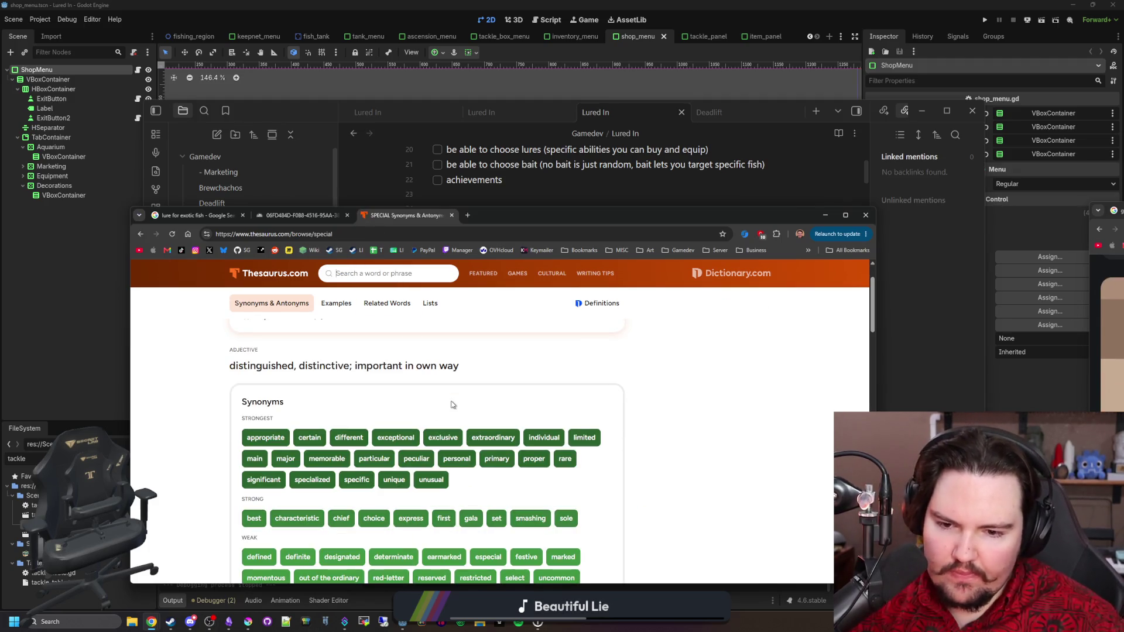
{"action": "scroll", "coordinate": [452, 405], "scroll_direction": "down", "scroll_amount": 3}
{"action": "scroll", "coordinate": [452, 404], "scroll_direction": "down", "scroll_amount": 5}
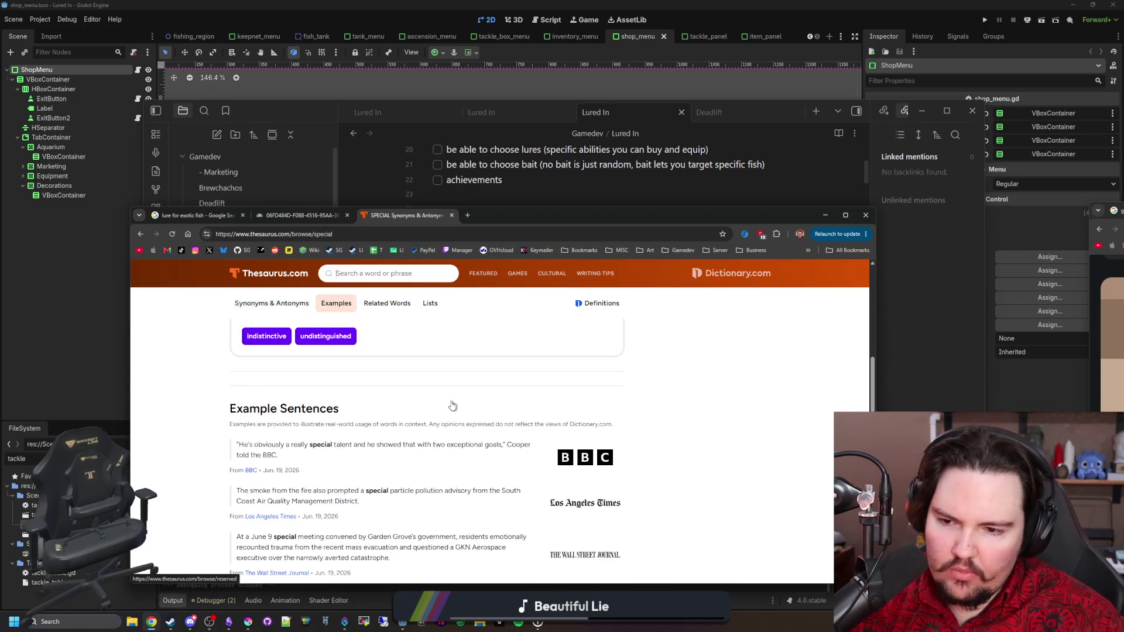
{"action": "scroll", "coordinate": [452, 405], "scroll_direction": "down", "scroll_amount": 5}
{"action": "scroll", "coordinate": [383, 295], "scroll_direction": "up", "scroll_amount": 15}
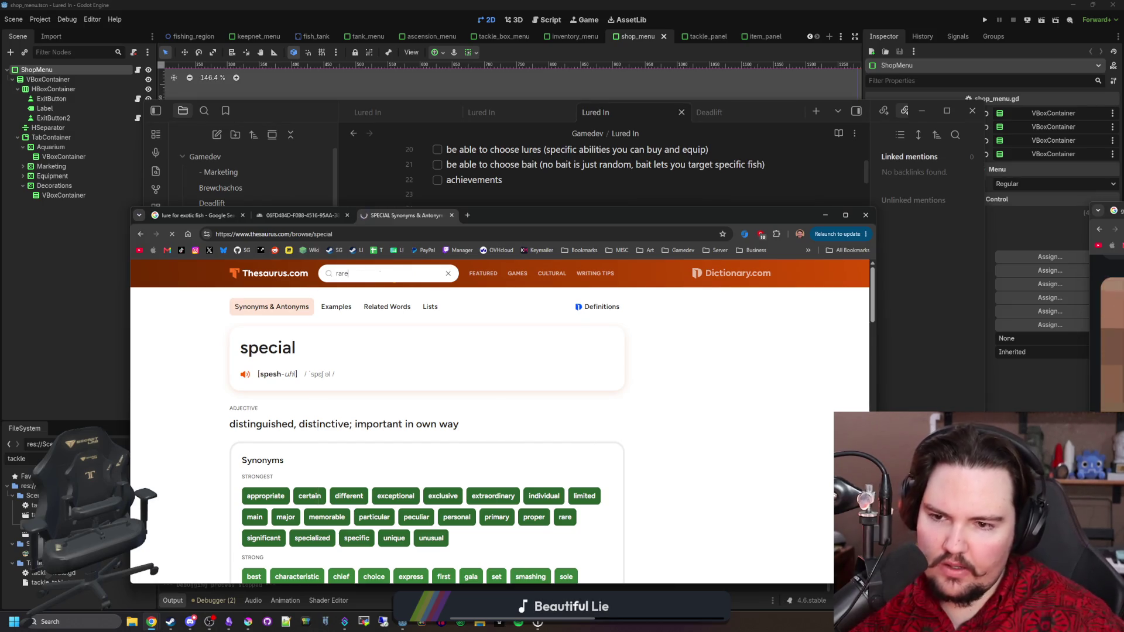
Step: Open the synonyms for 'rare' and read through them
{"action": "left_click", "coordinate": [565, 517]}
{"action": "scroll", "coordinate": [357, 431], "scroll_direction": "down", "scroll_amount": 10}
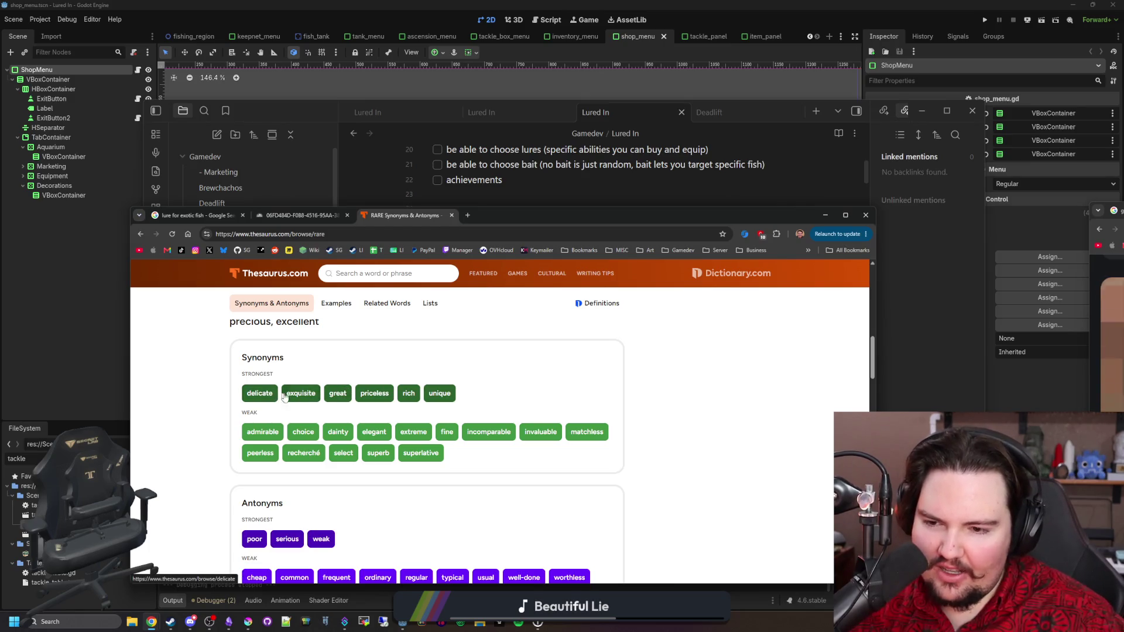
{"action": "scroll", "coordinate": [426, 401], "scroll_direction": "down", "scroll_amount": 4}
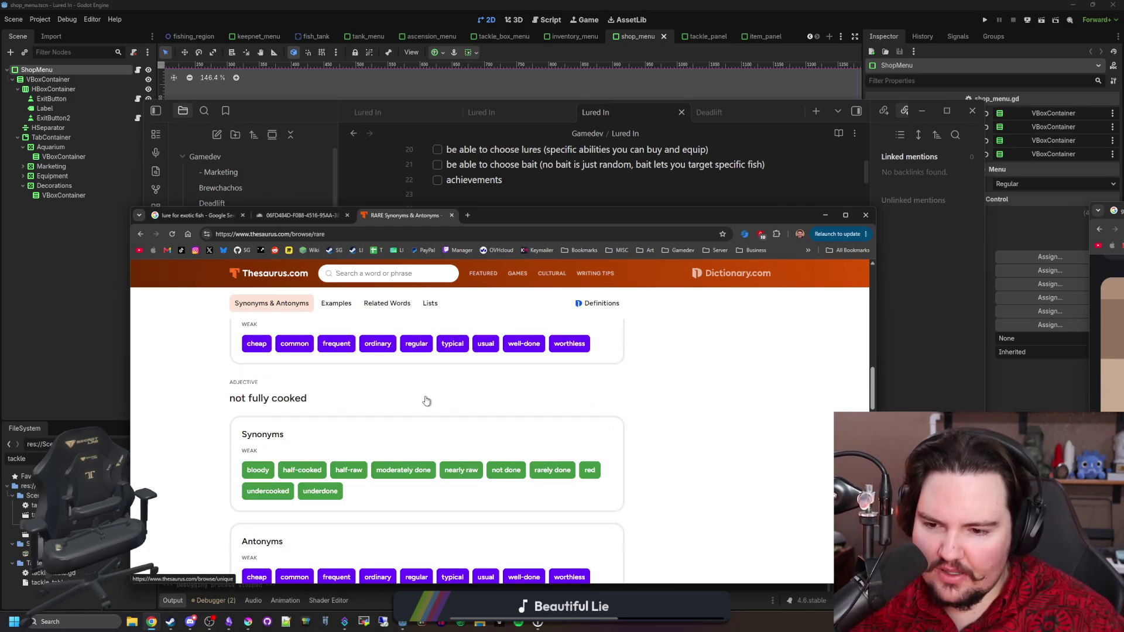
{"action": "scroll", "coordinate": [427, 400], "scroll_direction": "down", "scroll_amount": 4}
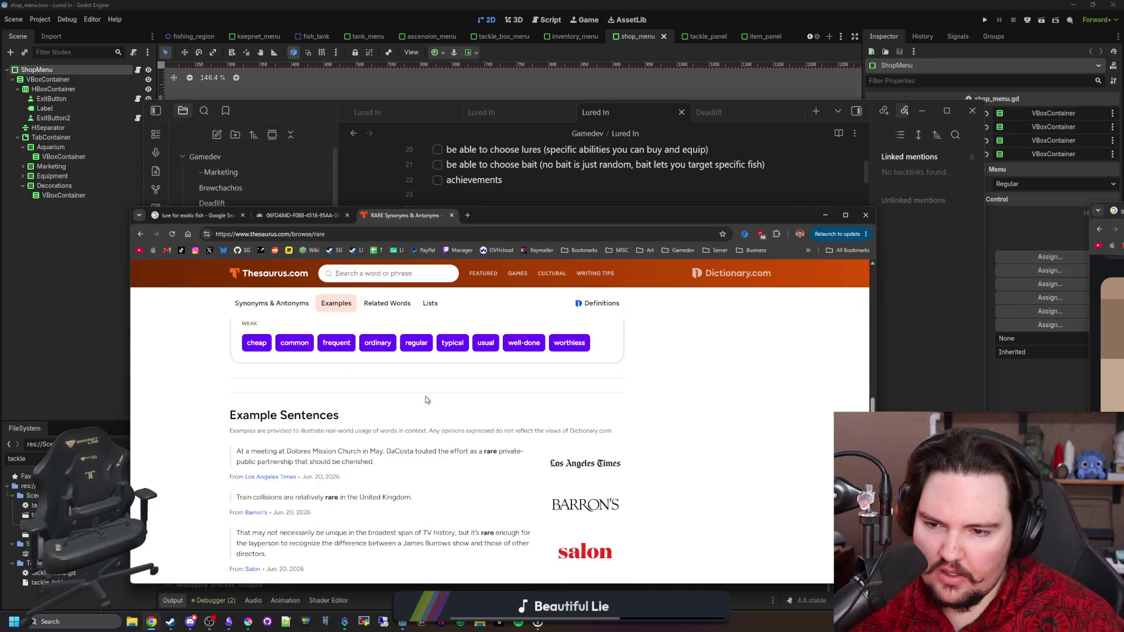
{"action": "scroll", "coordinate": [426, 400], "scroll_direction": "up", "scroll_amount": 2}
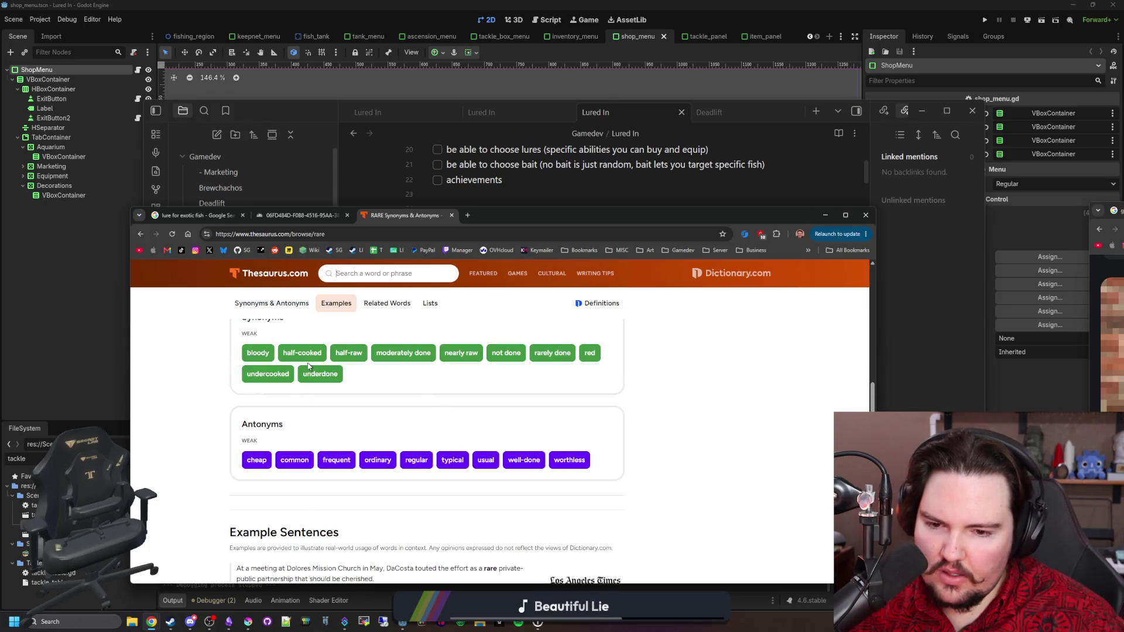
{"action": "scroll", "coordinate": [308, 364], "scroll_direction": "up", "scroll_amount": 10}
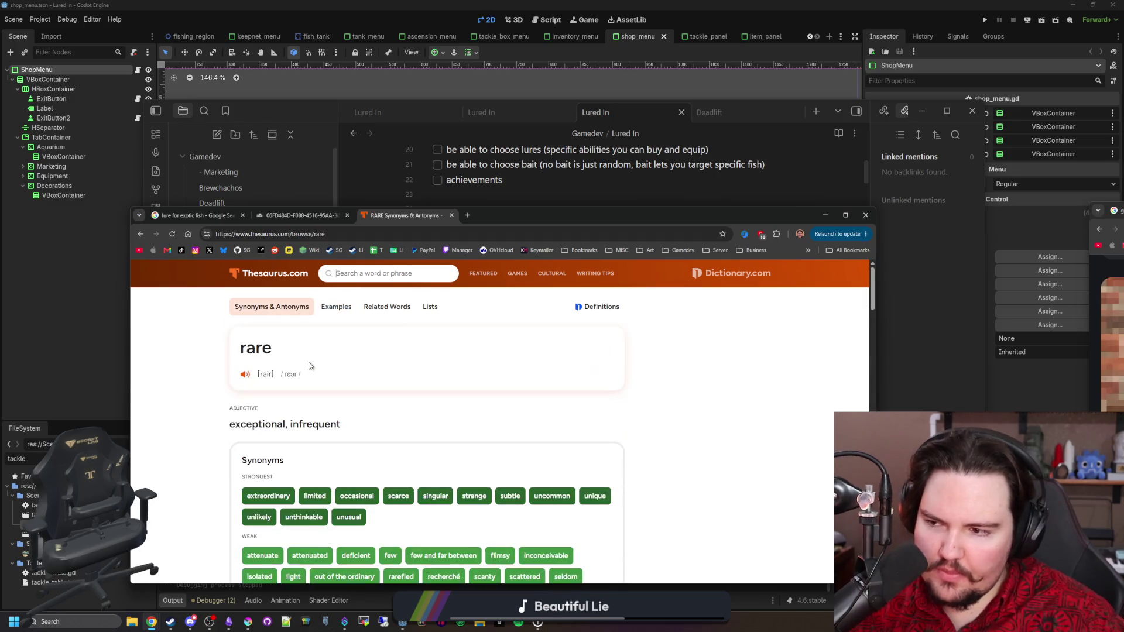
Step: Look up 'special' again, read its definition, and return to the empty line after heavy lure
{"action": "left_click", "coordinate": [383, 275]}
{"action": "type", "text": "special"}
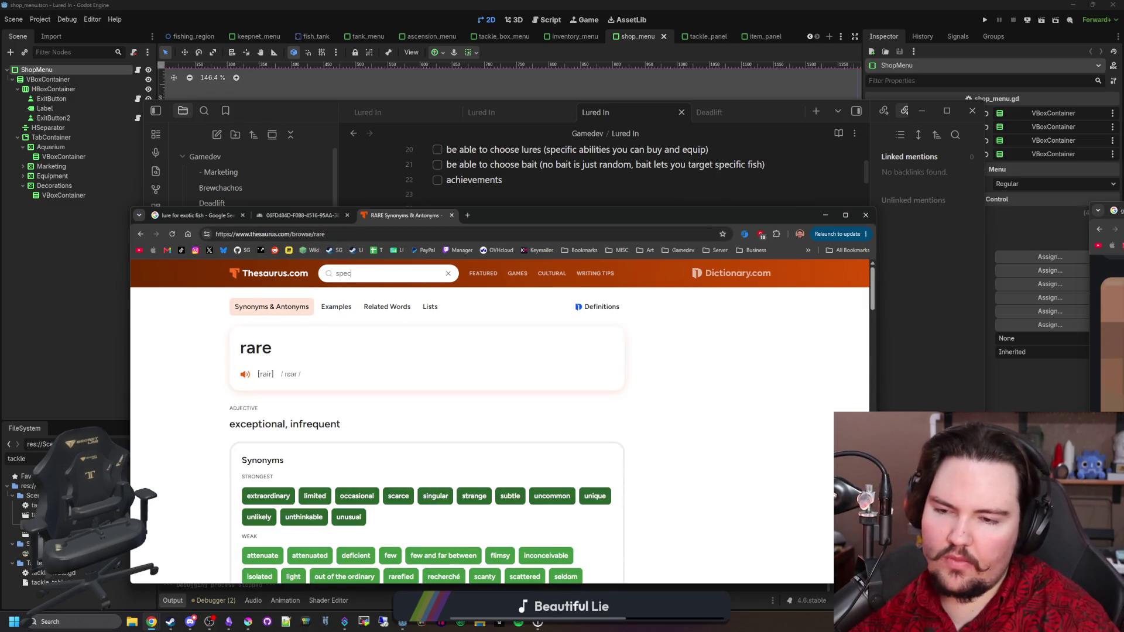
{"action": "key", "text": "Return"}
{"action": "scroll", "coordinate": [519, 355], "scroll_direction": "down", "scroll_amount": 1}
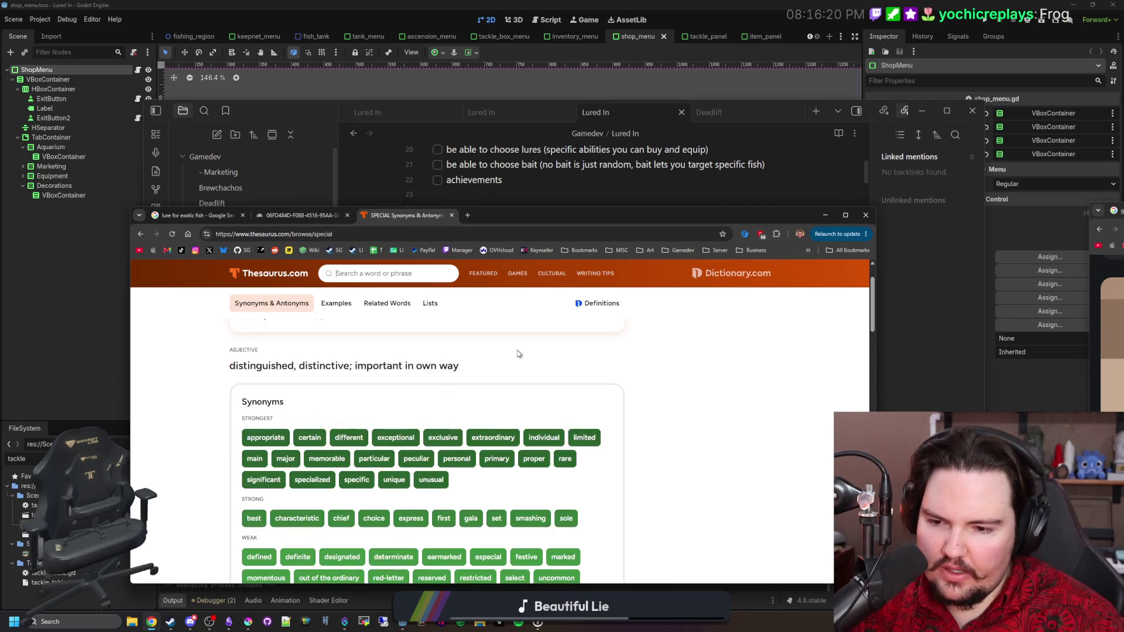
{"action": "left_click_drag", "start_coordinate": [256, 366], "coordinate": [388, 367]}
{"action": "left_click", "coordinate": [388, 368]}
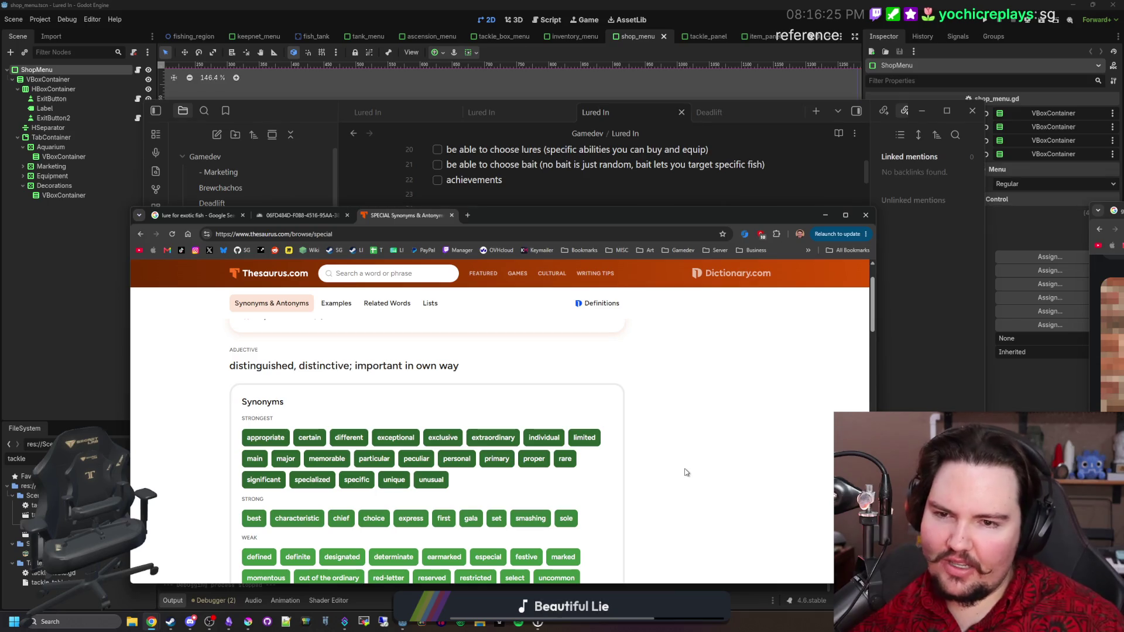
{"action": "left_click", "coordinate": [568, 192]}
{"action": "left_click", "coordinate": [602, 393]}
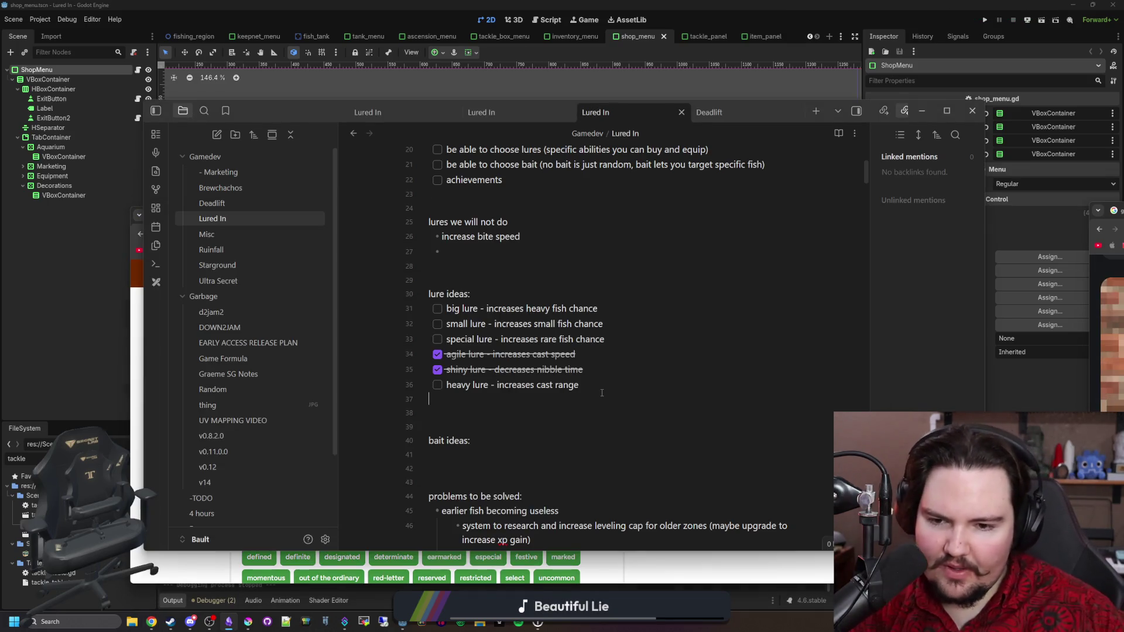
Step: Add the checkbox 'frog lure - small chance to catch a pot fish' below heavy lure, then move the notes window aside
{"action": "key", "text": "Return"}
{"action": "type", "text": "frog lure -"}
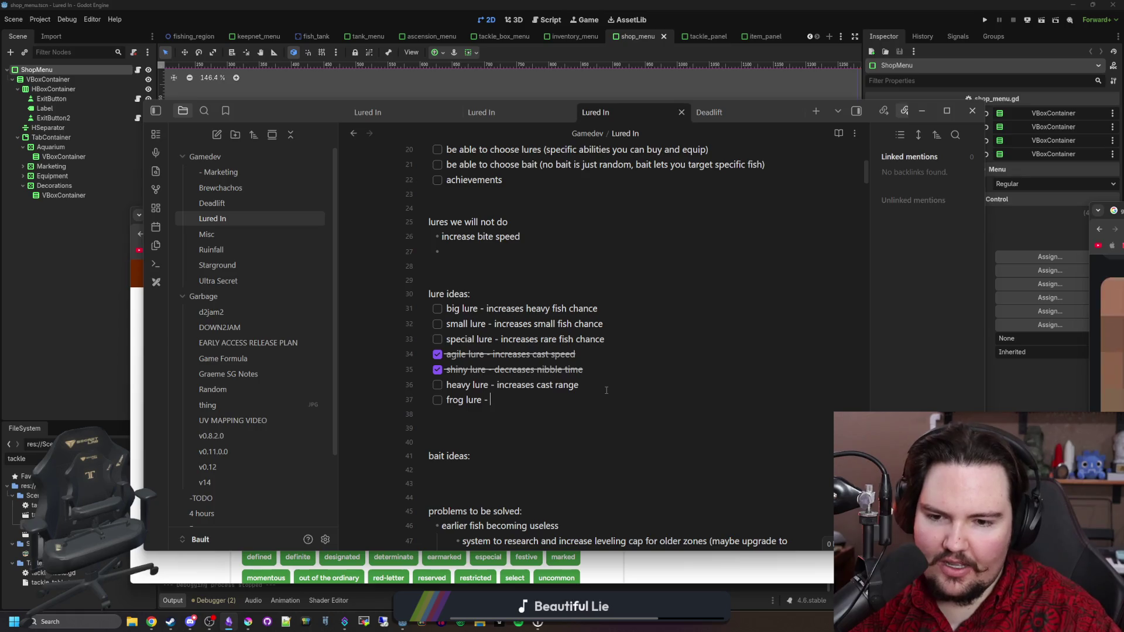
{"action": "type", "text": " small chance to catch a"}
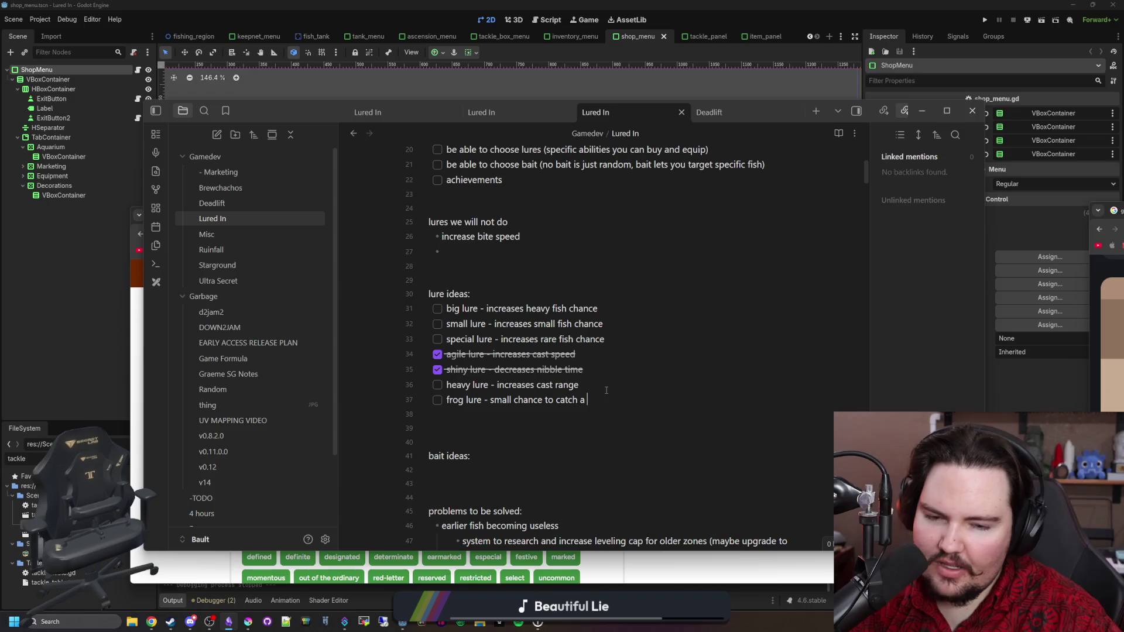
{"action": "type", "text": " pot fish"}
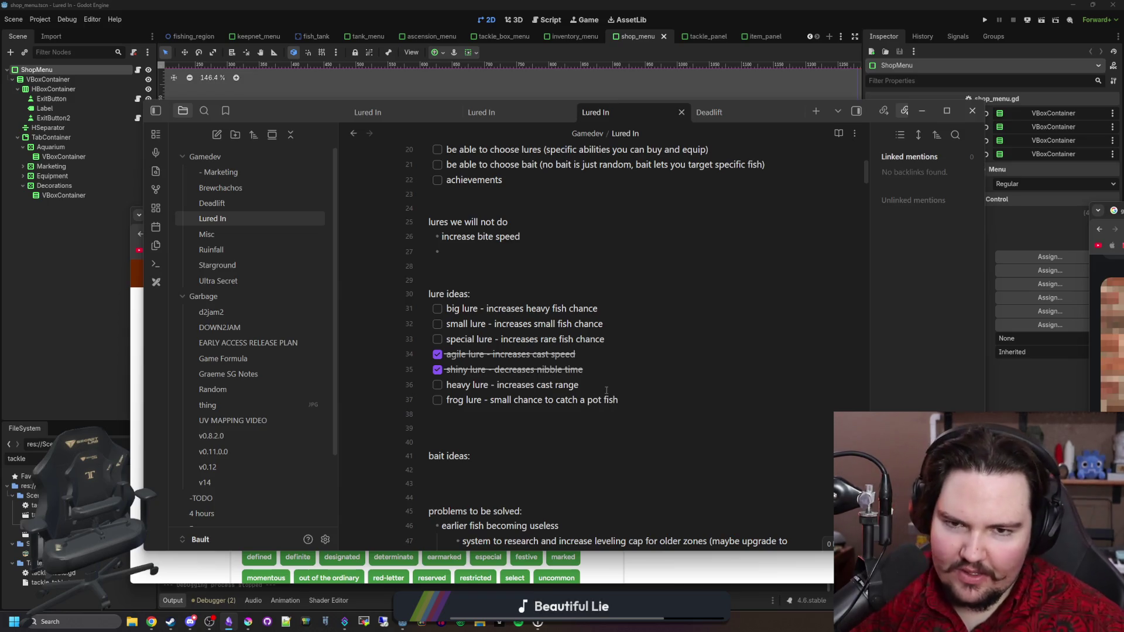
{"action": "left_click_drag", "start_coordinate": [275, 111], "coordinate": [633, 396]}
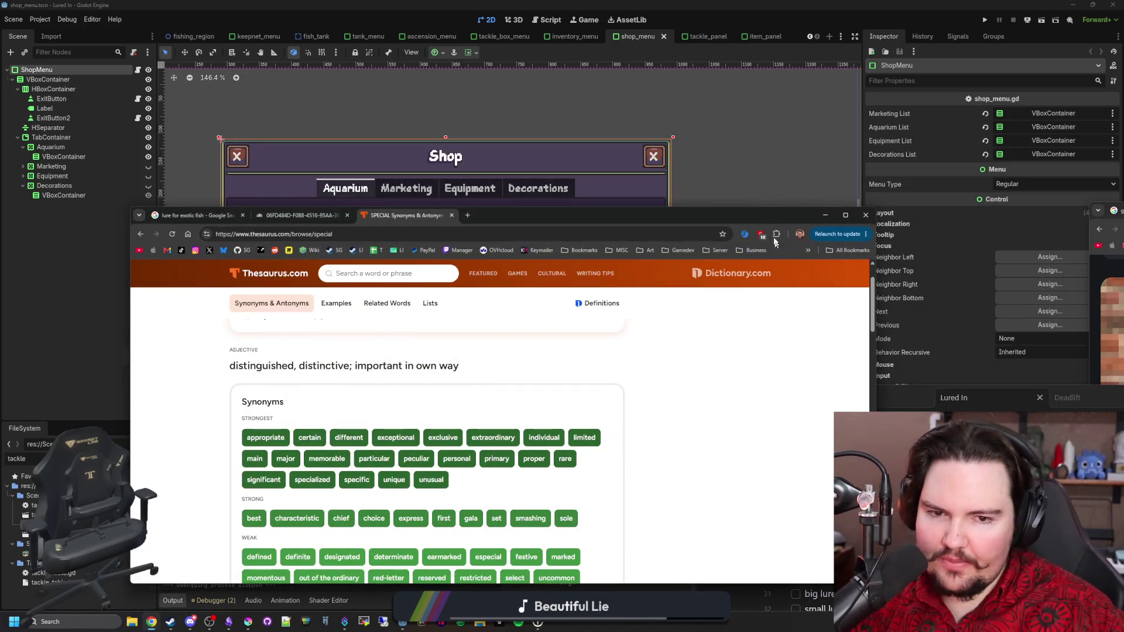
Step: Maximize the Thesaurus.com window and read the 'special' synonyms before going back to Godot
{"action": "double_click", "coordinate": [753, 212]}
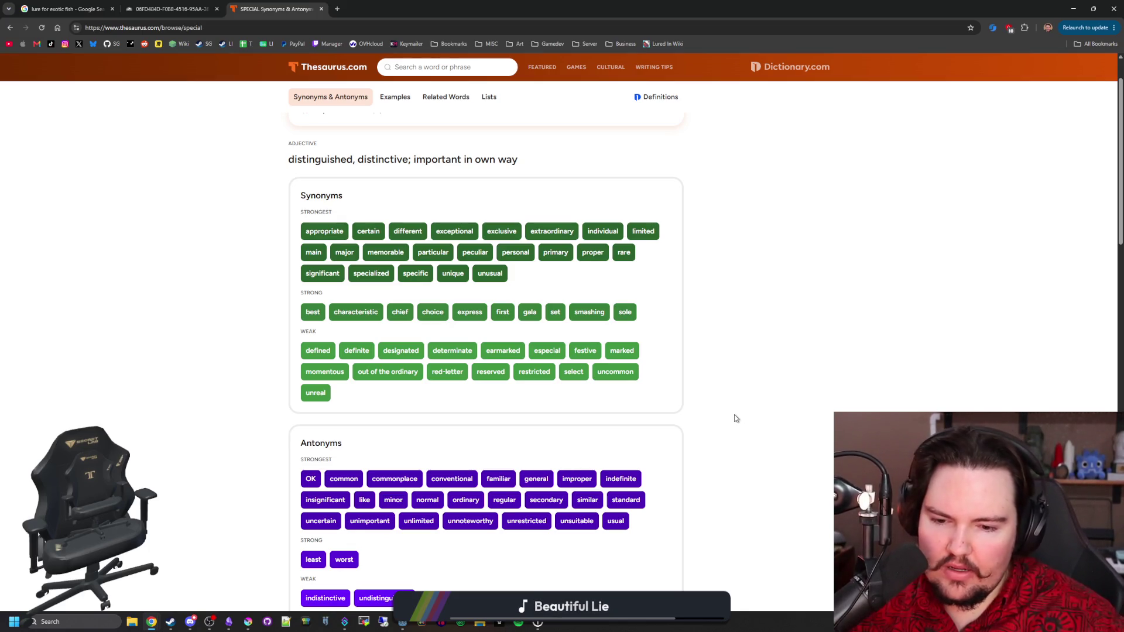
{"action": "scroll", "coordinate": [736, 418], "scroll_direction": "down", "scroll_amount": 1}
{"action": "scroll", "coordinate": [736, 418], "scroll_direction": "down", "scroll_amount": 1}
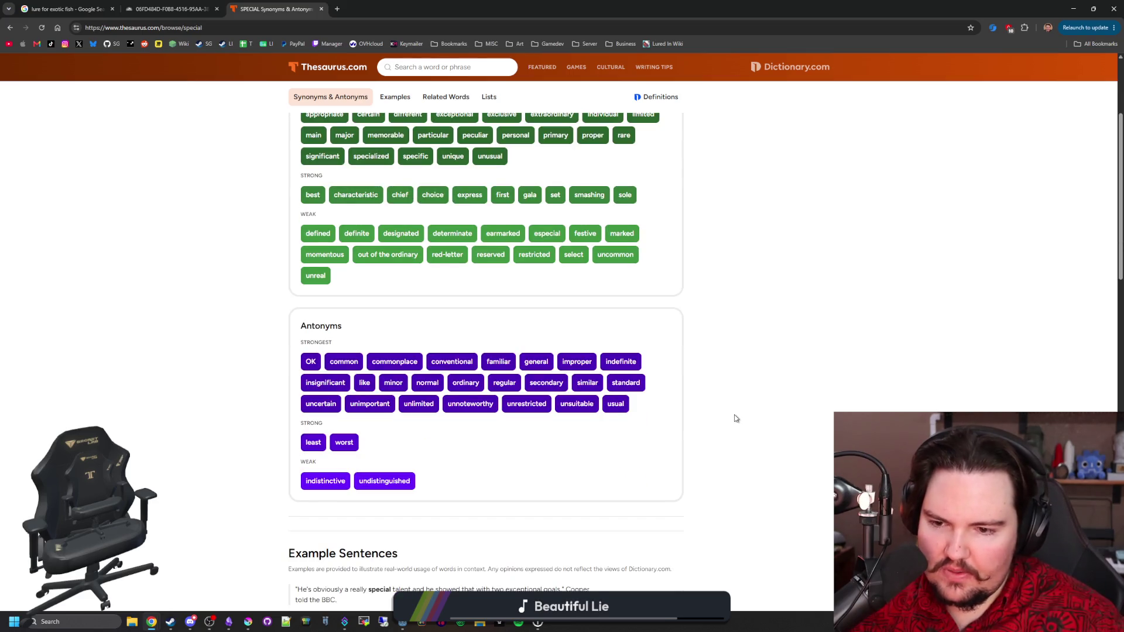
{"action": "scroll", "coordinate": [736, 418], "scroll_direction": "up", "scroll_amount": 3}
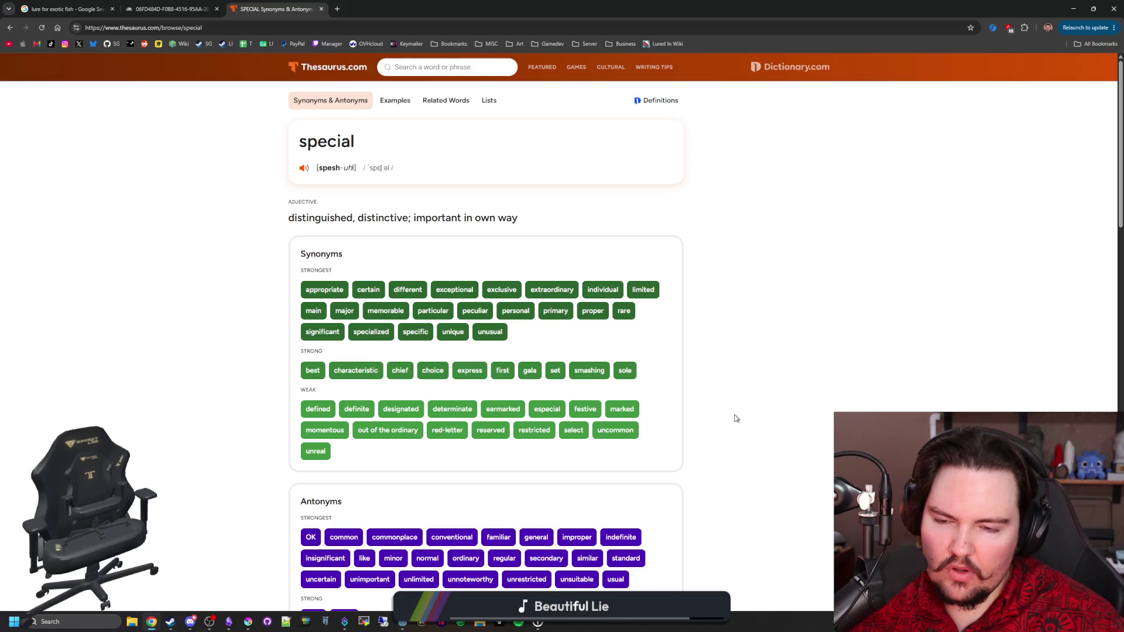
{"action": "key", "text": "alt+Tab"}
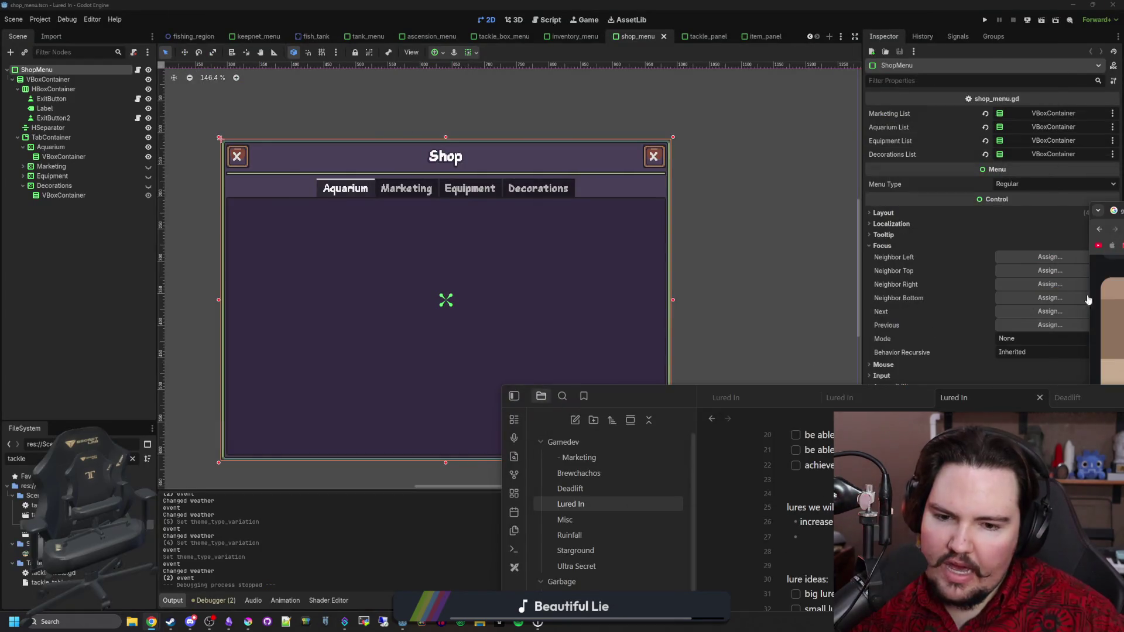
Step: Send the notes behind Godot, open tackle_table.gd, and select the shiny_lure entry
{"action": "left_click_drag", "start_coordinate": [670, 395], "coordinate": [335, 163]}
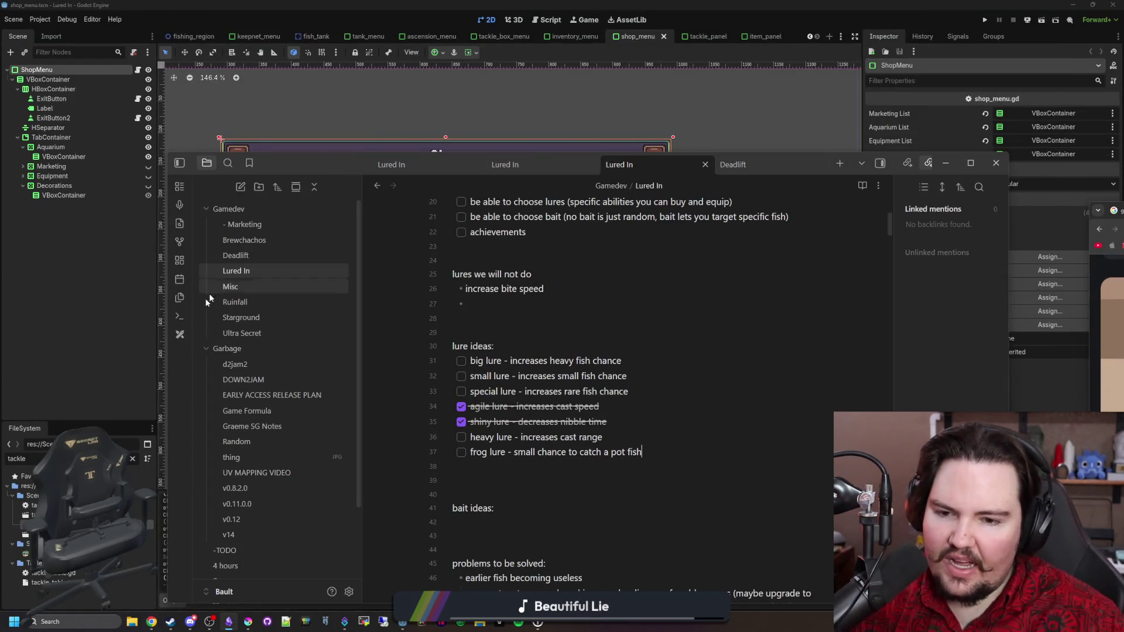
{"action": "left_click", "coordinate": [118, 340]}
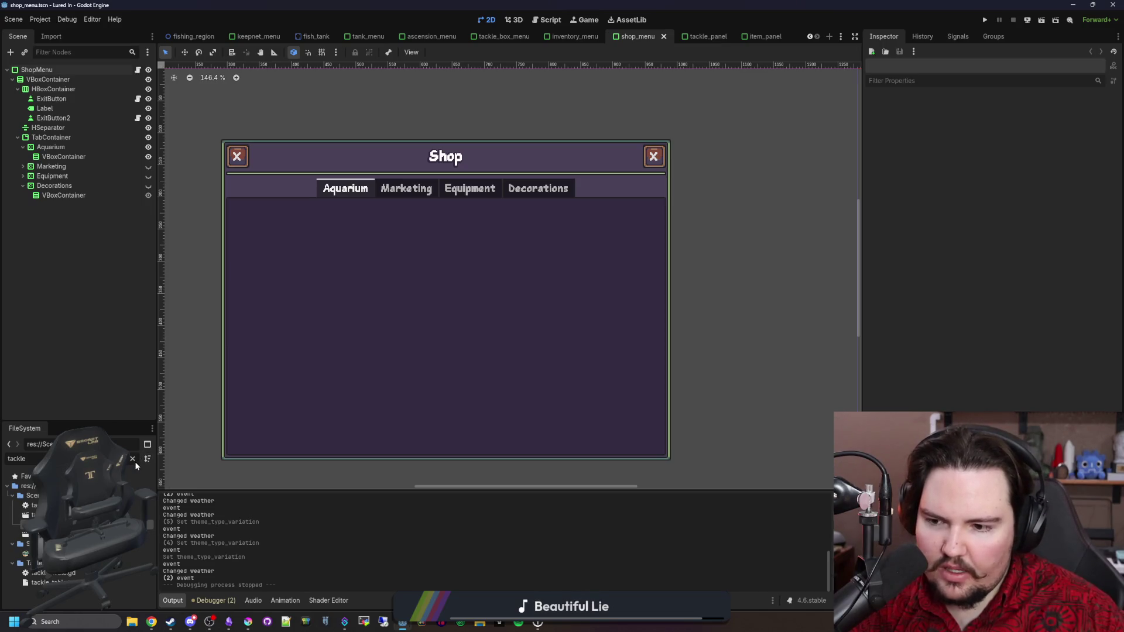
{"action": "double_click", "coordinate": [53, 573]}
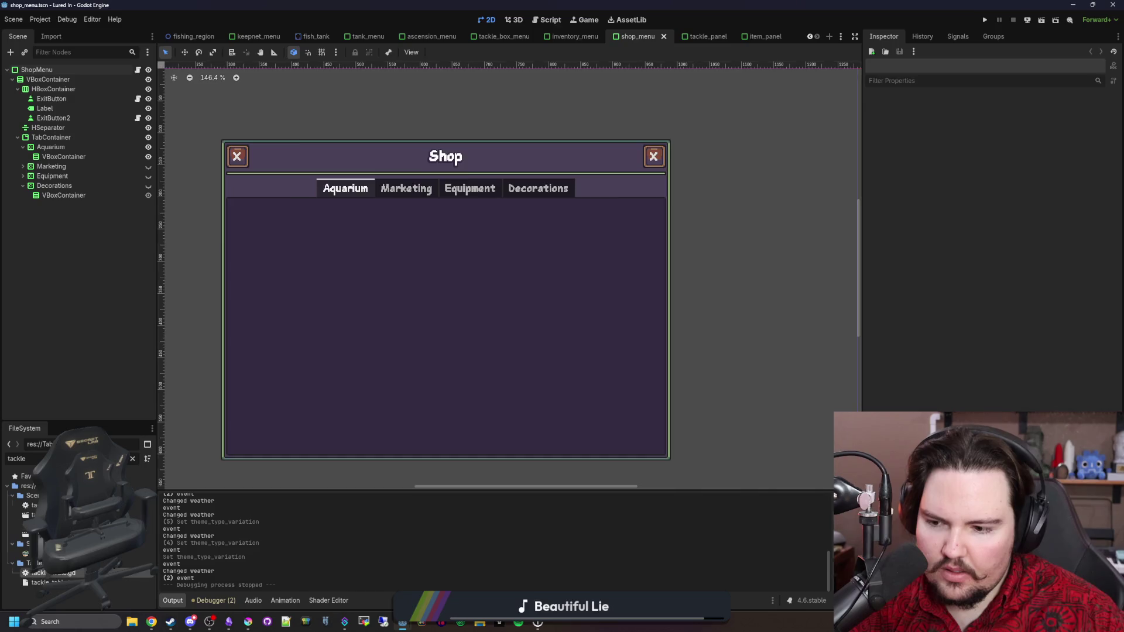
{"action": "scroll", "coordinate": [433, 368], "scroll_direction": "down", "scroll_amount": 2}
{"action": "mouse_move", "coordinate": [385, 352]}
{"action": "left_mouse_down"}
{"action": "mouse_move", "coordinate": [264, 251]}
{"action": "mouse_move", "coordinate": [248, 259]}
{"action": "left_mouse_up"}
Step: Duplicate the shiny_lure entry below itself and fix the copy's indentation
{"action": "key", "text": "ctrl+c"}
{"action": "left_click", "coordinate": [439, 354]}
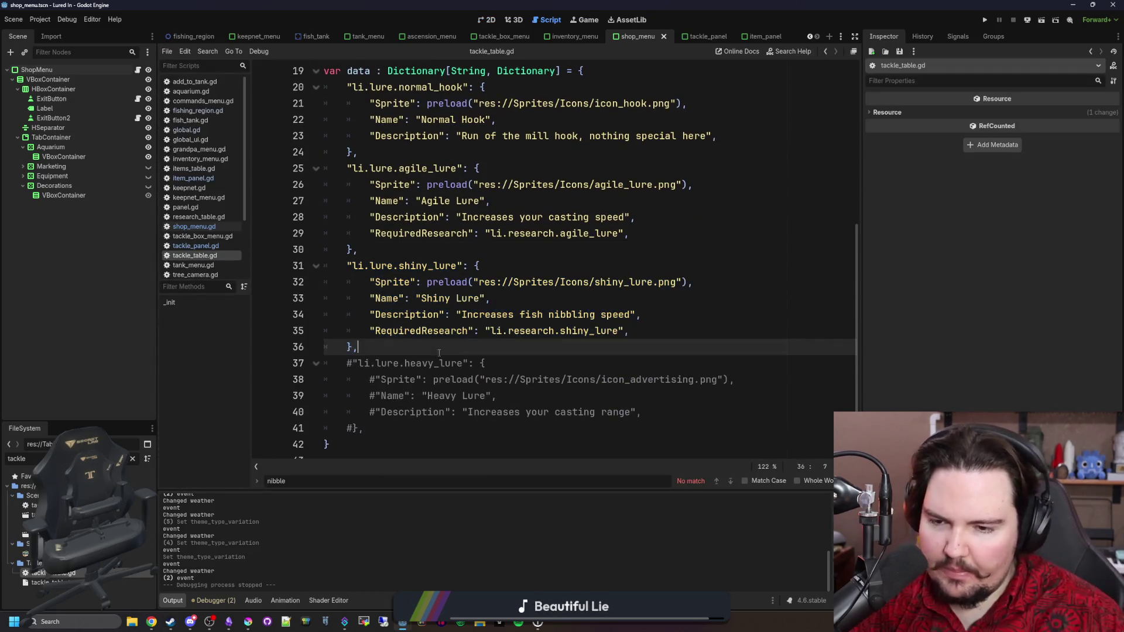
{"action": "key", "text": "Return"}
{"action": "key", "text": "ctrl+v"}
{"action": "left_click", "coordinate": [371, 364]}
{"action": "key", "text": "BackSpace"}
{"action": "scroll", "coordinate": [448, 316], "scroll_direction": "down", "scroll_amount": 1}
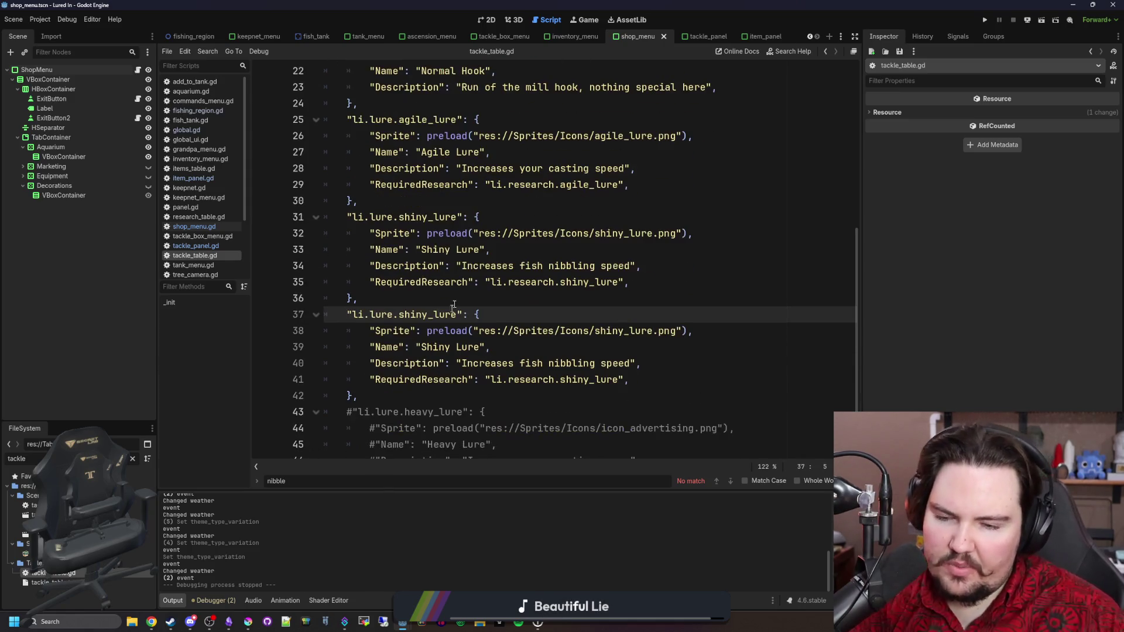
Step: Rename the copy's key to special_lure, its Name to Special, and clear the speed description
{"action": "double_click", "coordinate": [446, 315]}
{"action": "scroll", "coordinate": [458, 302], "scroll_direction": "down", "scroll_amount": 1}
{"action": "type", "text": "special"}
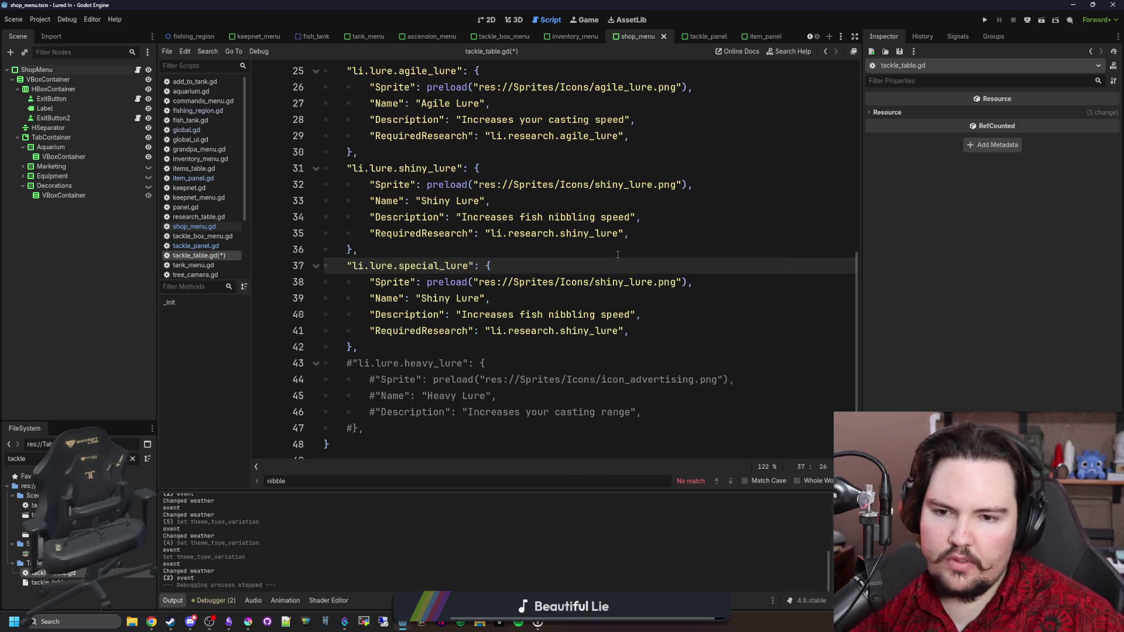
{"action": "left_click", "coordinate": [629, 281]}
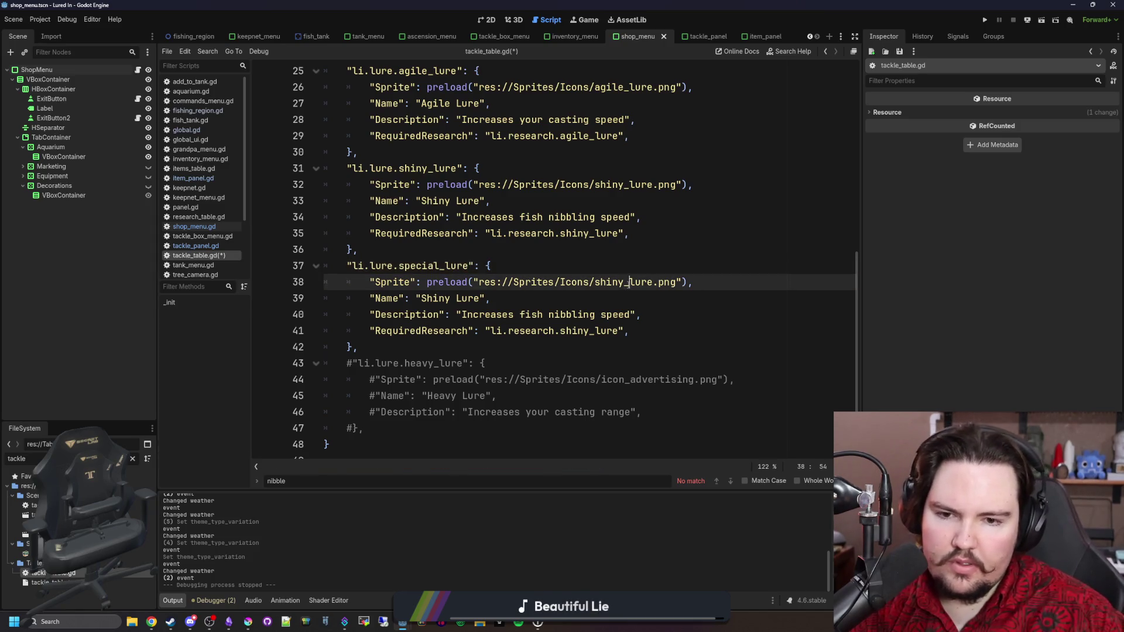
{"action": "double_click", "coordinate": [451, 298]}
{"action": "type", "text": "Special"}
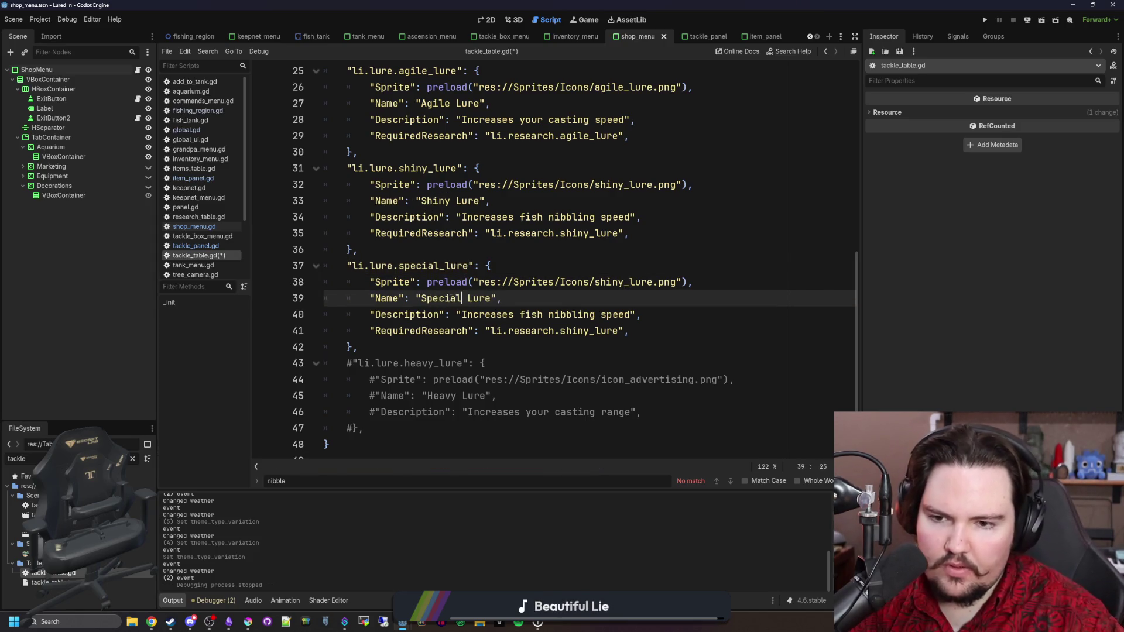
{"action": "double_click", "coordinate": [614, 315]}
{"action": "key", "text": "BackSpace"}
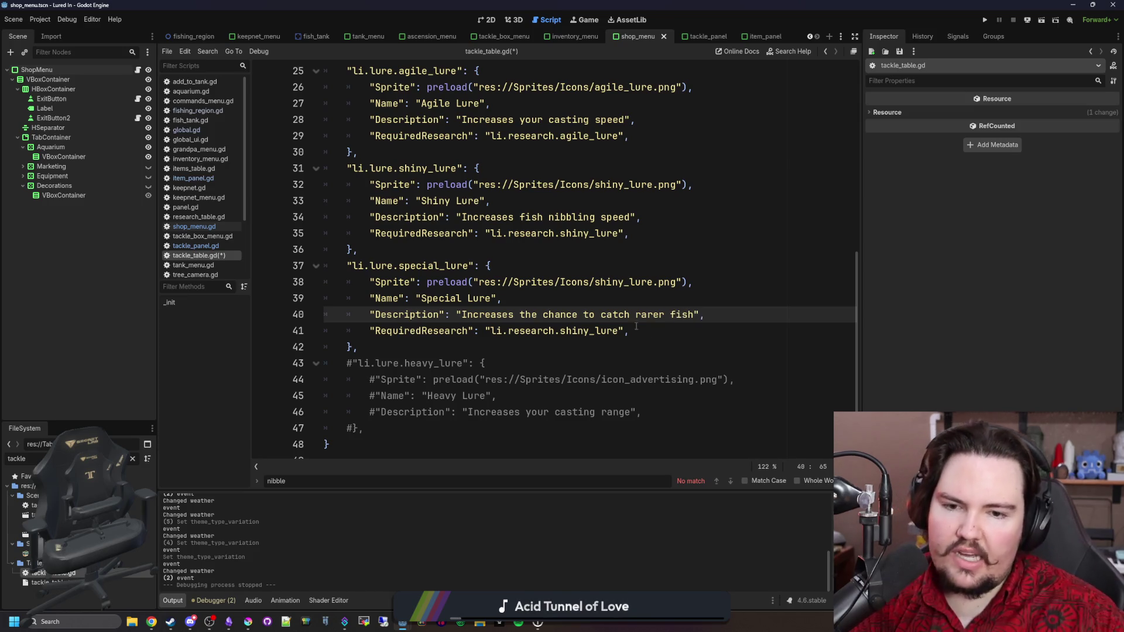
Step: Describe the lure as raising the chance of rarer fish, update RequiredResearch, and save
{"action": "left_click", "coordinate": [676, 327]}
{"action": "left_click_drag", "start_coordinate": [636, 314], "coordinate": [662, 309]}
{"action": "left_click", "coordinate": [672, 300]}
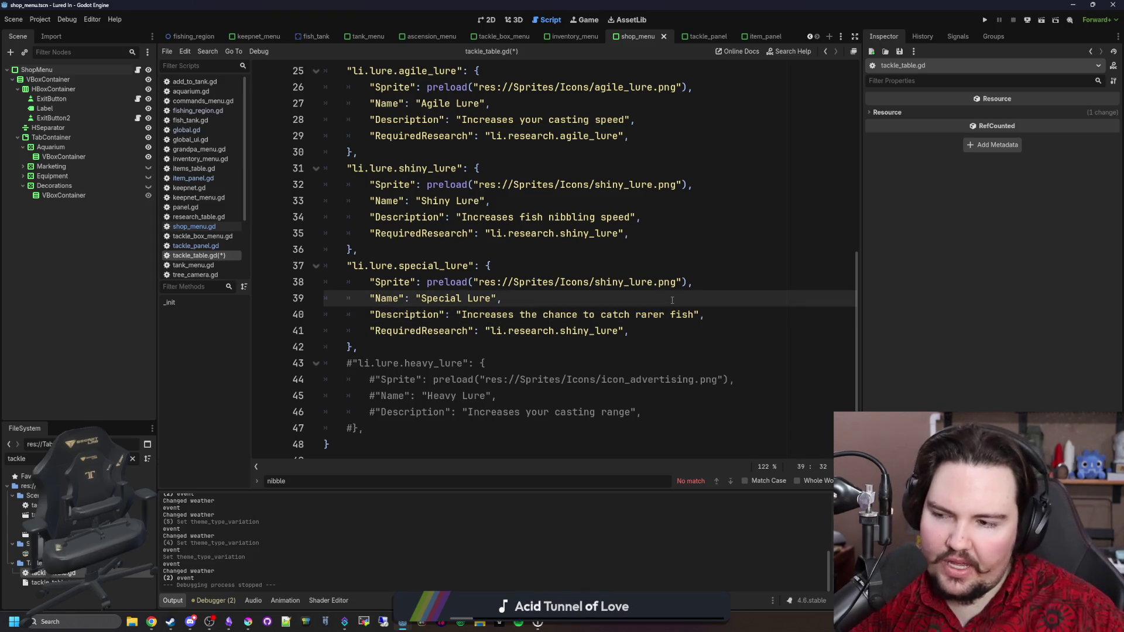
{"action": "left_click", "coordinate": [657, 332]}
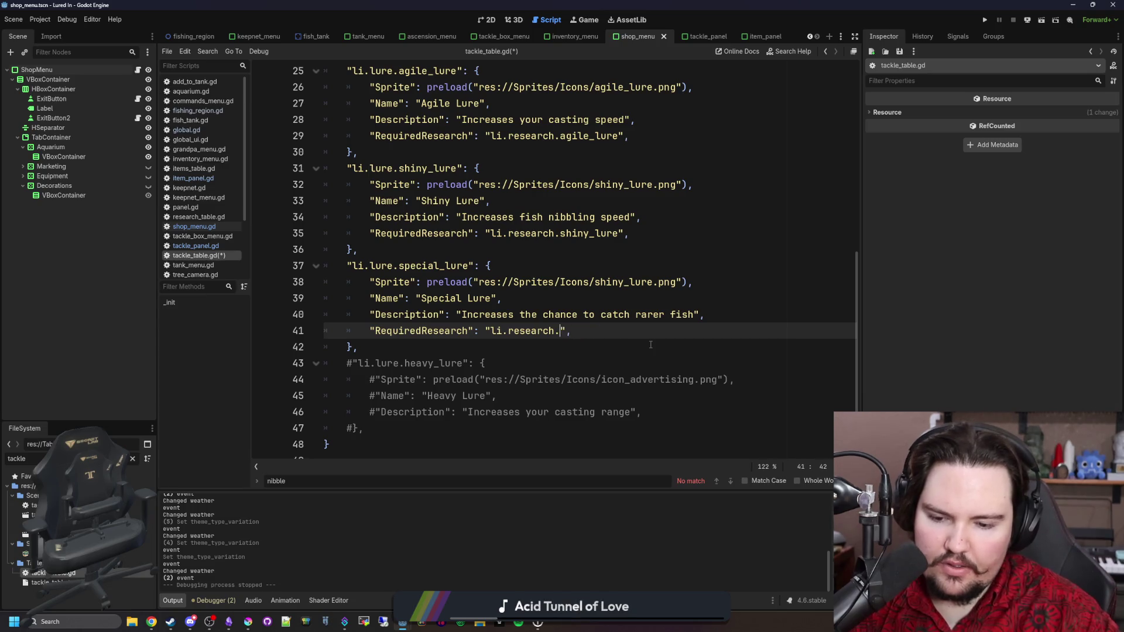
{"action": "type", "text": "special_lure"}
{"action": "key", "text": "ctrl+s"}
Step: Select shiny_lure in the special lure's sprite path
{"action": "left_click", "coordinate": [650, 345]}
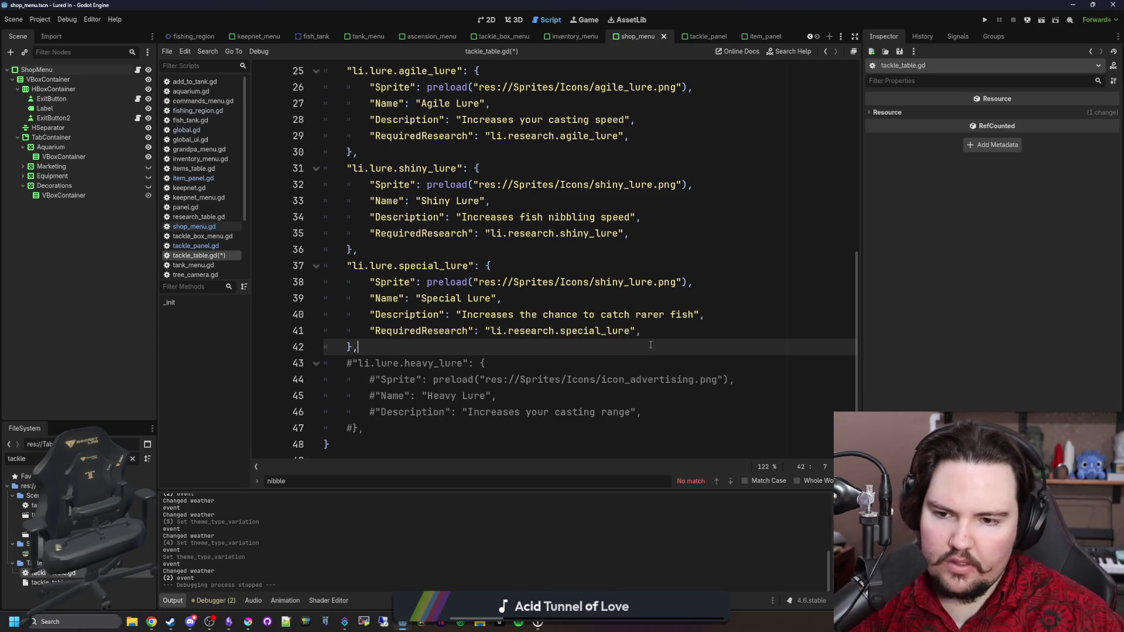
{"action": "left_click", "coordinate": [654, 283]}
{"action": "left_click_drag", "start_coordinate": [653, 286], "coordinate": [595, 286]}
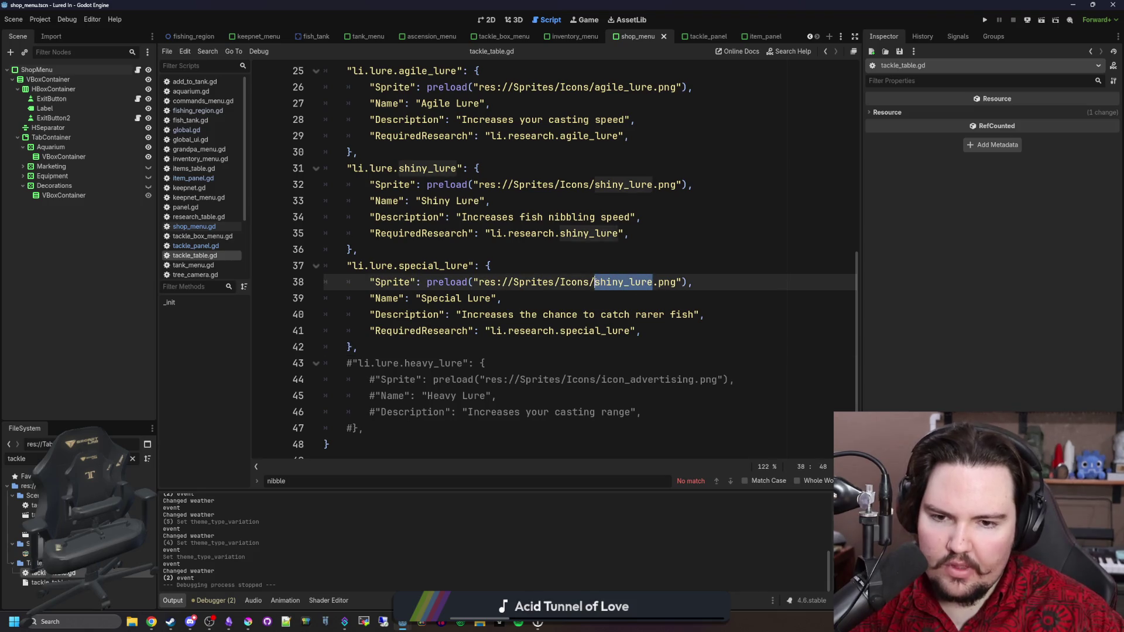
{"action": "left_click", "coordinate": [248, 622]}
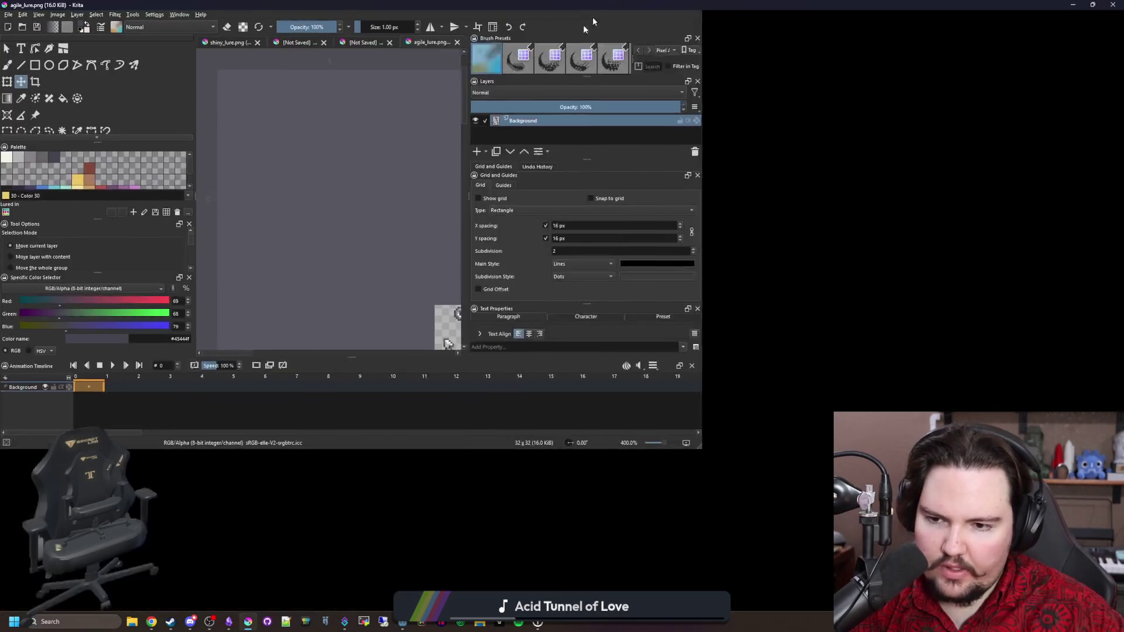
Step: Start a new Krita document with width 32 but mistyped height 352, then cancel it
{"action": "scroll", "coordinate": [477, 328], "scroll_direction": "up", "scroll_amount": 5}
{"action": "left_click", "coordinate": [9, 15]}
{"action": "left_click", "coordinate": [18, 25]}
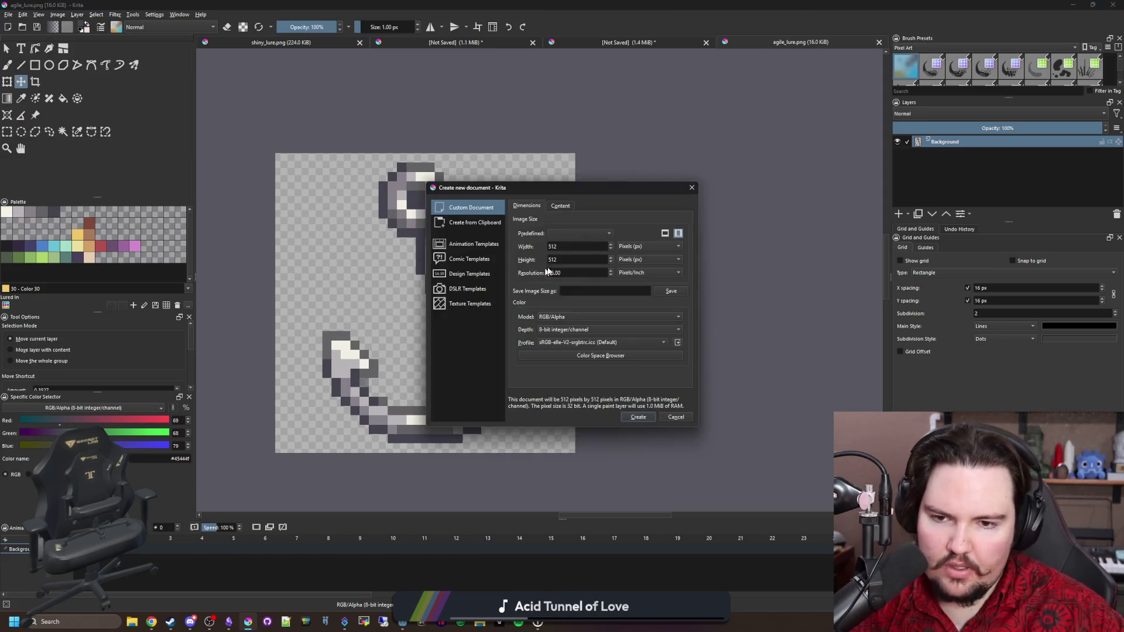
{"action": "type", "text": "32"}
{"action": "key", "text": "Tab"}
{"action": "type", "text": "352"}
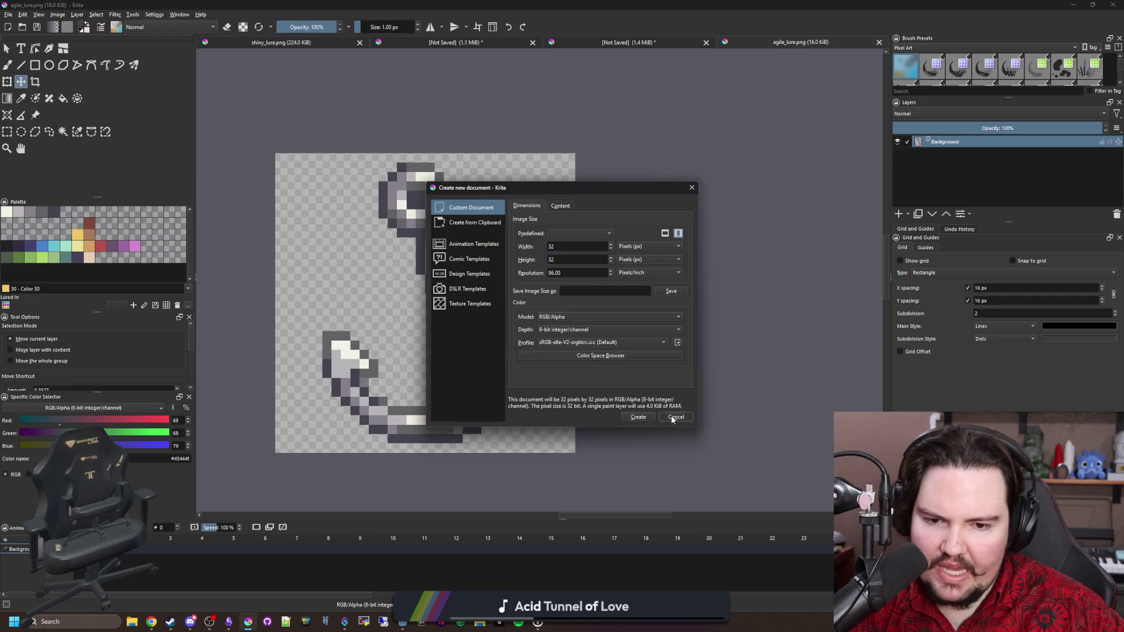
{"action": "left_click", "coordinate": [674, 417]}
Step: Create a new 32×32 pixel Krita document
{"action": "left_click", "coordinate": [13, 13]}
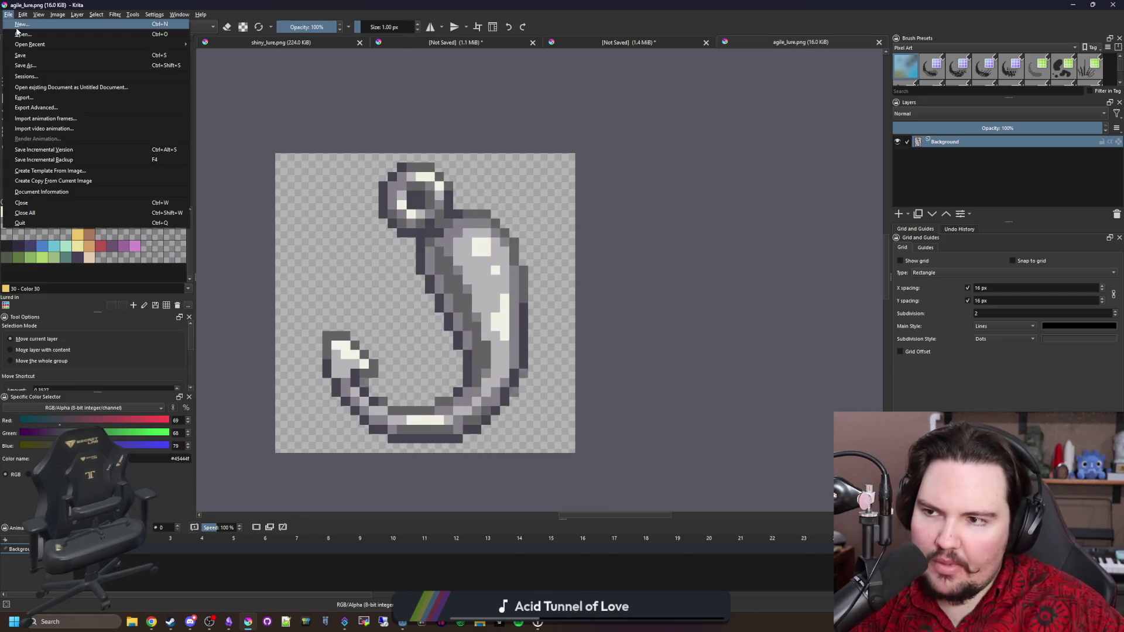
{"action": "left_click", "coordinate": [18, 26]}
{"action": "double_click", "coordinate": [571, 247]}
{"action": "type", "text": "32"}
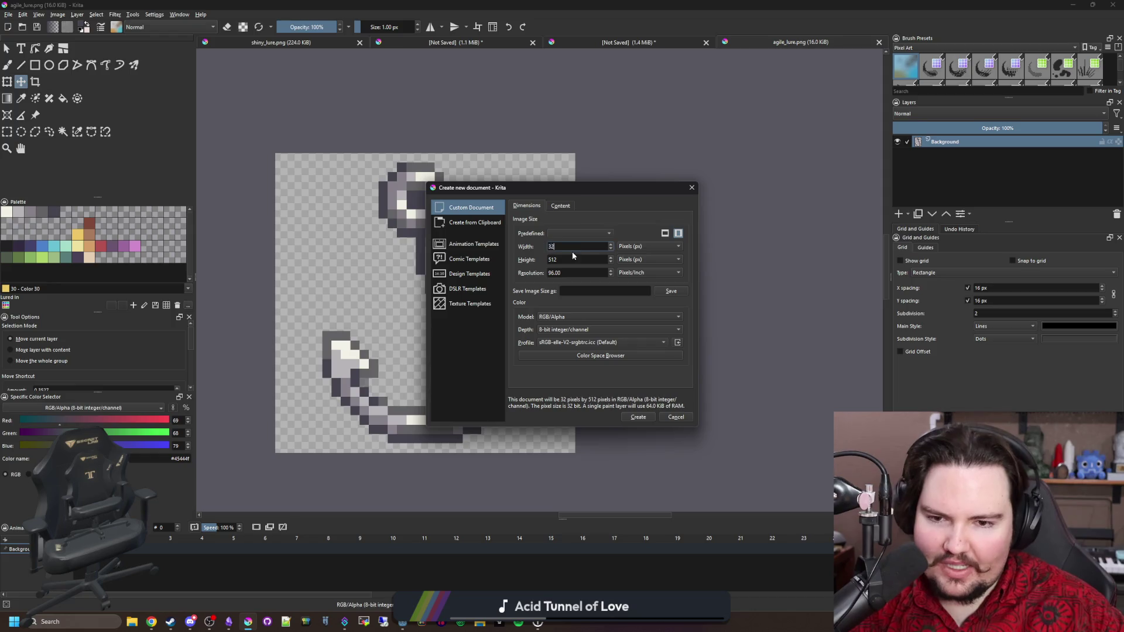
{"action": "key", "text": "Tab"}
{"action": "type", "text": "32"}
{"action": "left_click", "coordinate": [644, 418]}
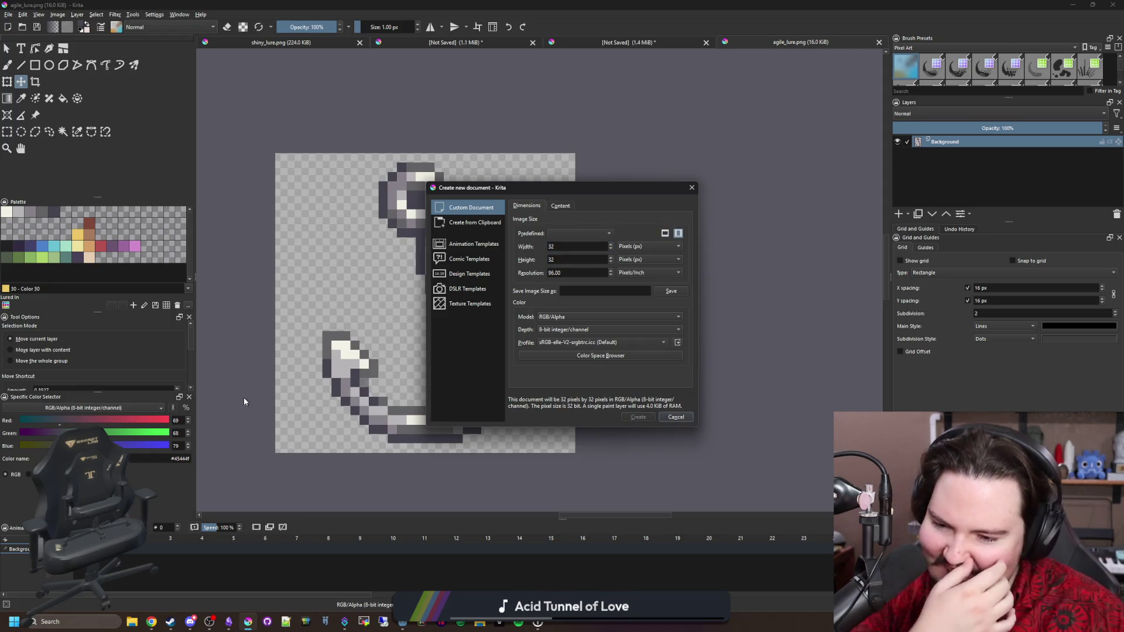
{"action": "left_click", "coordinate": [233, 617]}
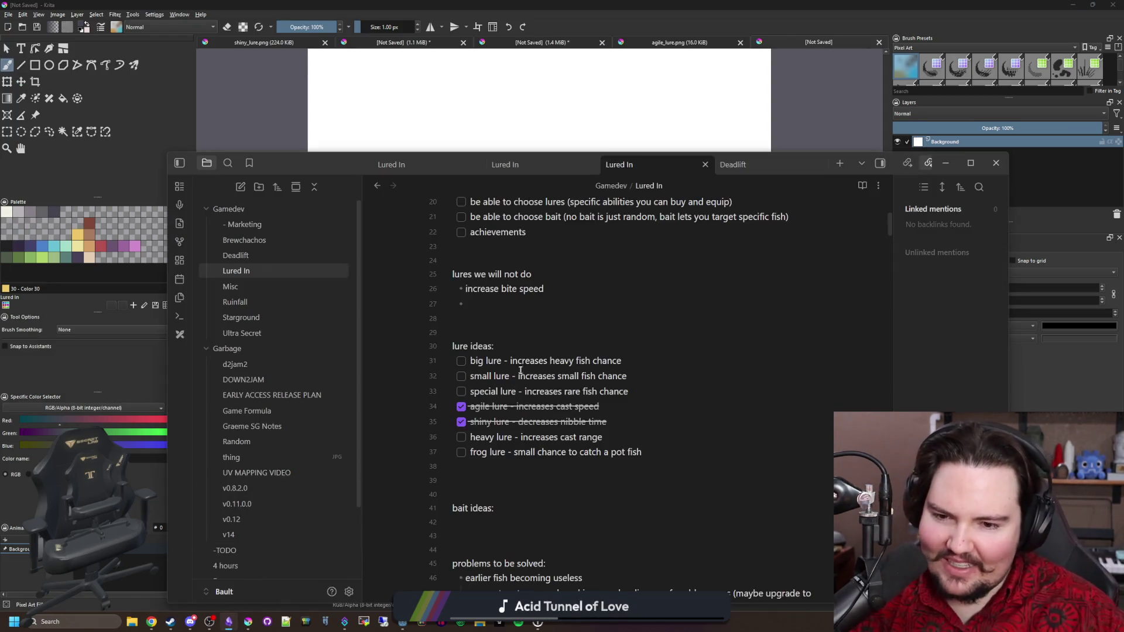
Step: Check off 'be able to choose lures' in the Lured In TODO list
{"action": "scroll", "coordinate": [531, 311], "scroll_direction": "up", "scroll_amount": 4}
{"action": "scroll", "coordinate": [557, 443], "scroll_direction": "down", "scroll_amount": 6}
{"action": "scroll", "coordinate": [557, 443], "scroll_direction": "down", "scroll_amount": 2}
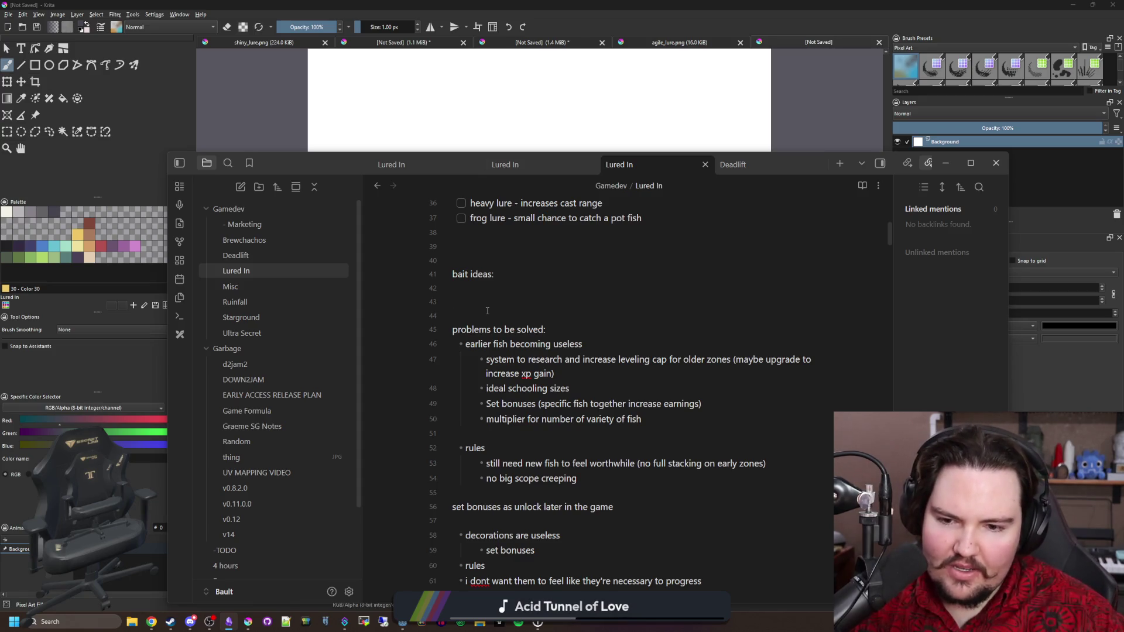
{"action": "scroll", "coordinate": [568, 449], "scroll_direction": "up", "scroll_amount": 8}
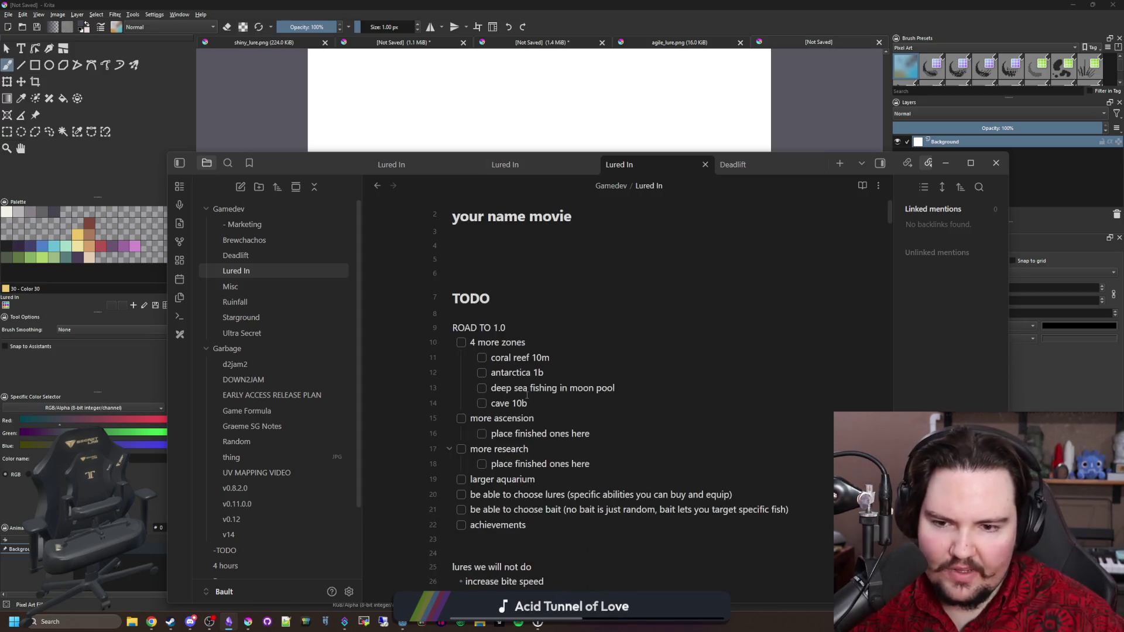
{"action": "scroll", "coordinate": [516, 404], "scroll_direction": "down", "scroll_amount": 1}
{"action": "left_click", "coordinate": [462, 379]}
Step: Review the choose bait and larger aquarium TODO lines, then go back to Krita
{"action": "scroll", "coordinate": [518, 500], "scroll_direction": "up", "scroll_amount": 1}
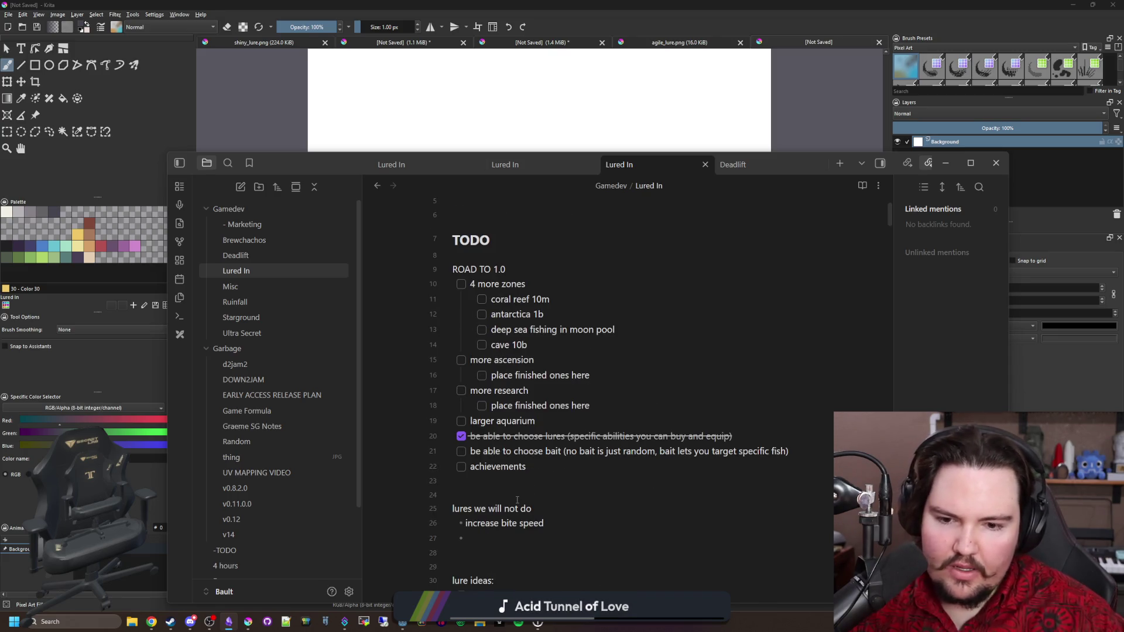
{"action": "mouse_move", "coordinate": [493, 450]}
{"action": "left_mouse_down"}
{"action": "mouse_move", "coordinate": [527, 466]}
{"action": "mouse_move", "coordinate": [804, 453]}
{"action": "left_mouse_up"}
{"action": "left_click", "coordinate": [576, 501]}
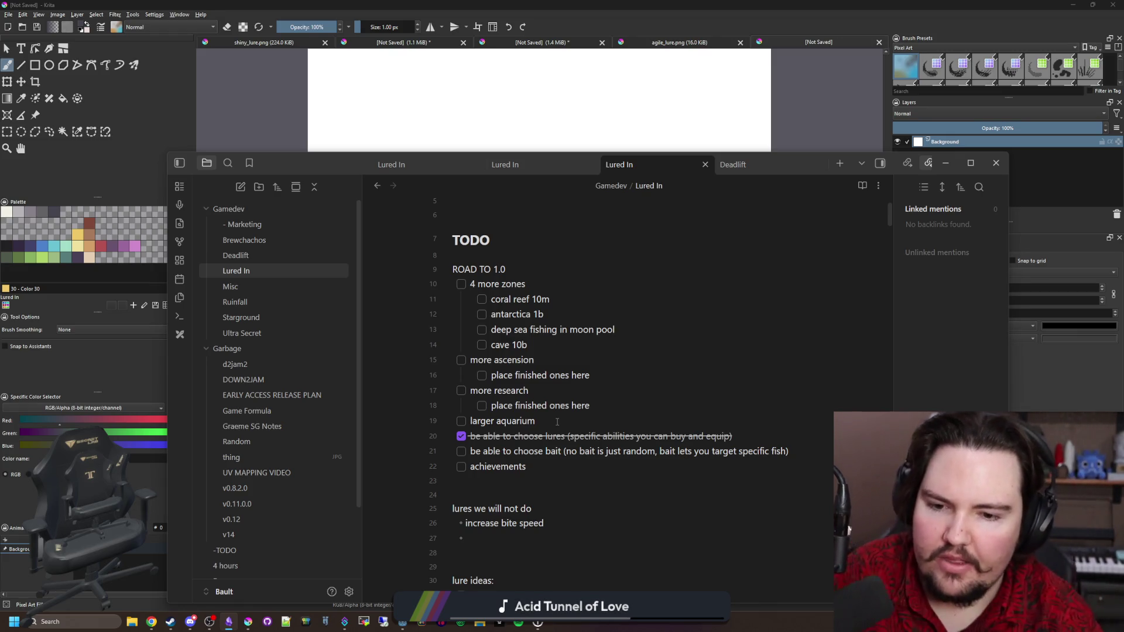
{"action": "left_click_drag", "start_coordinate": [535, 420], "coordinate": [478, 421]}
{"action": "left_click", "coordinate": [551, 472]}
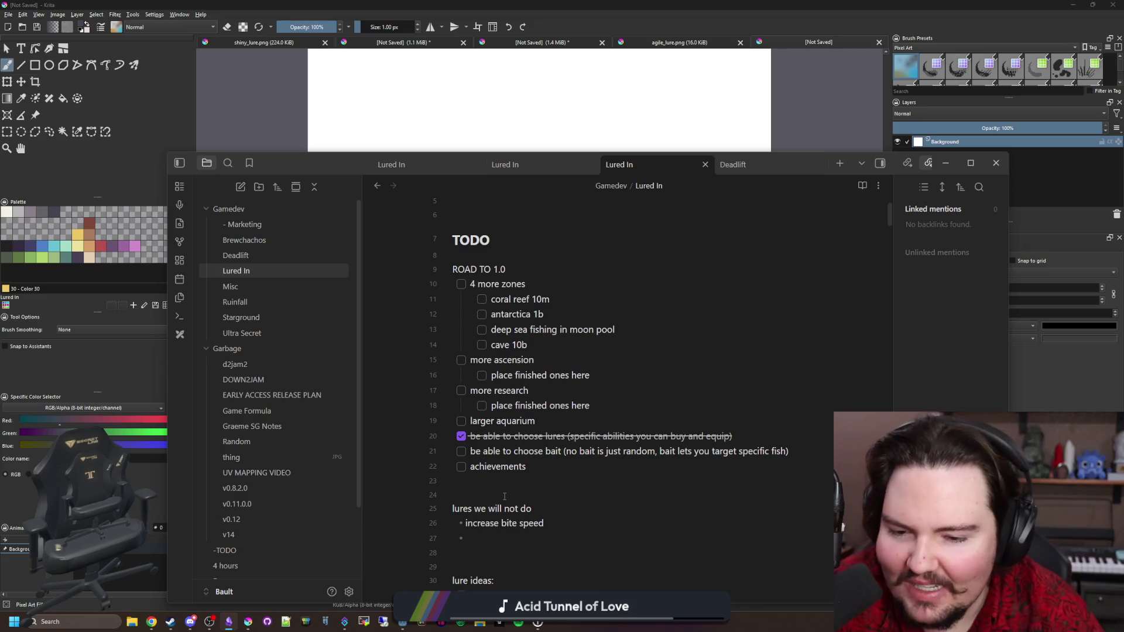
{"action": "left_click", "coordinate": [574, 111]}
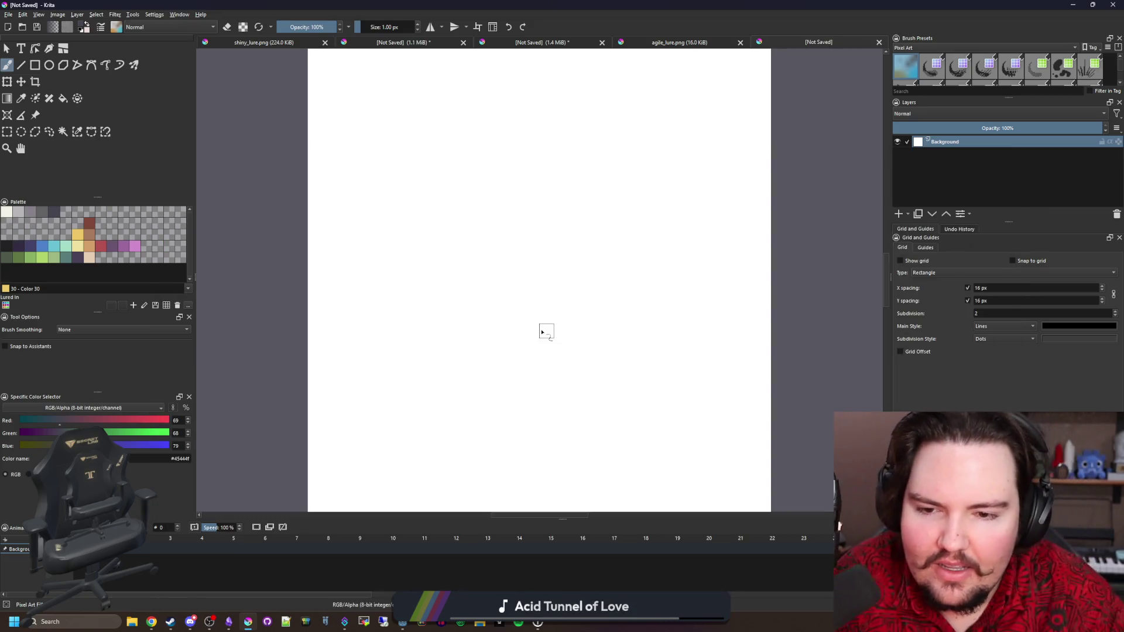
Step: Open the Duck Bay Lodge lure illustration full size in a new Chrome tab, zoom in, then return to Krita
{"action": "scroll", "coordinate": [544, 328], "scroll_direction": "down", "scroll_amount": 2}
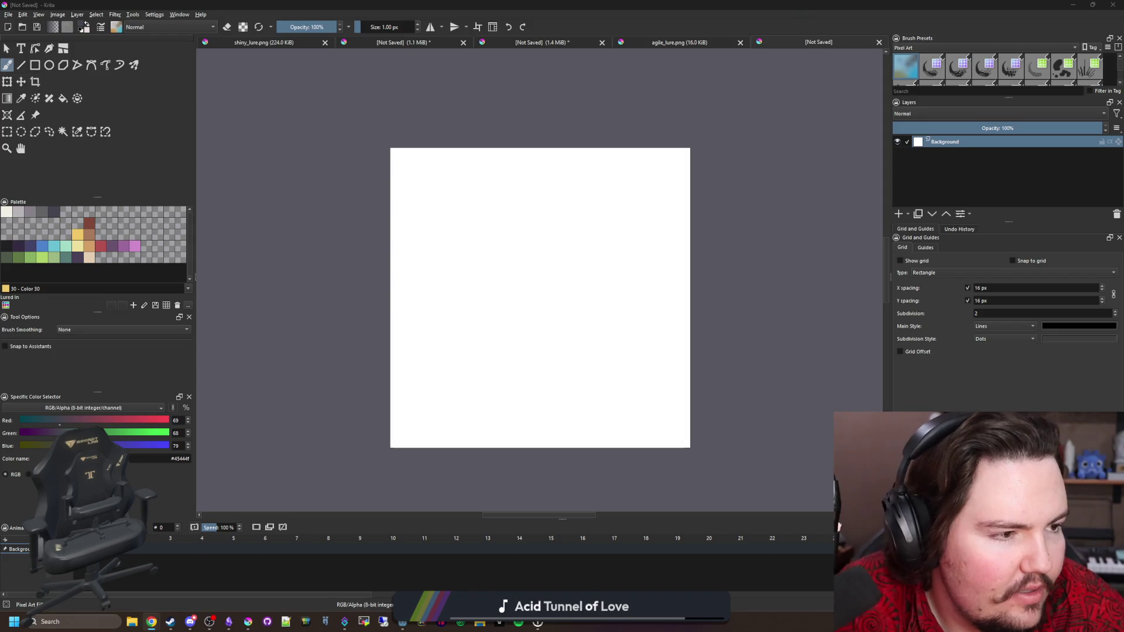
{"action": "key", "text": "alt+Tab"}
{"action": "right_click", "coordinate": [945, 196]}
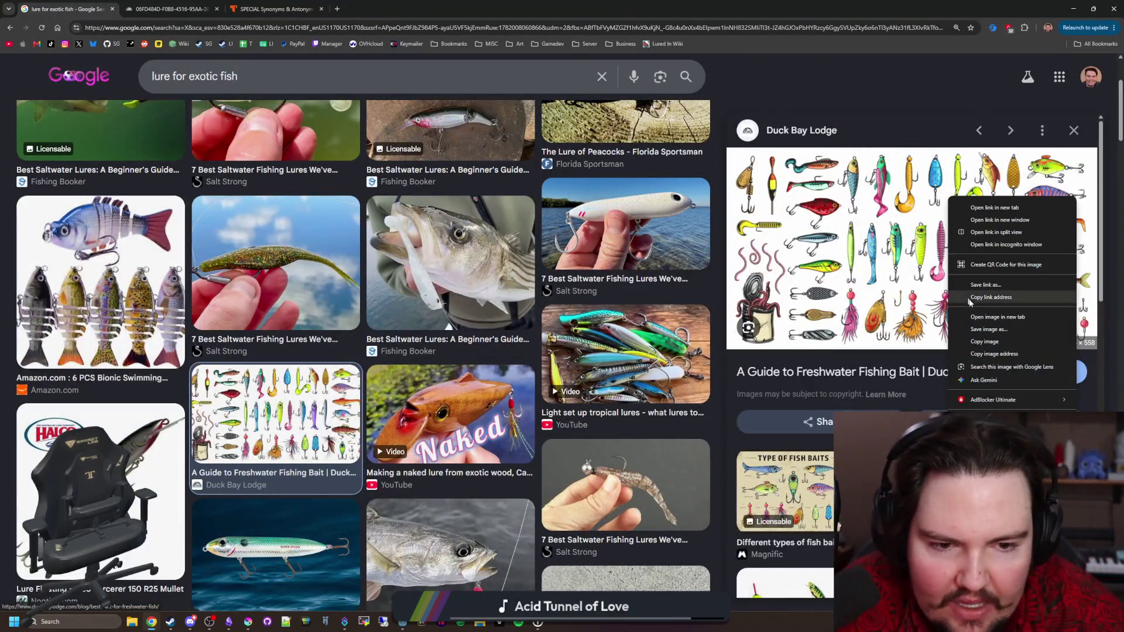
{"action": "left_click", "coordinate": [995, 317]}
{"action": "left_click", "coordinate": [200, 5]}
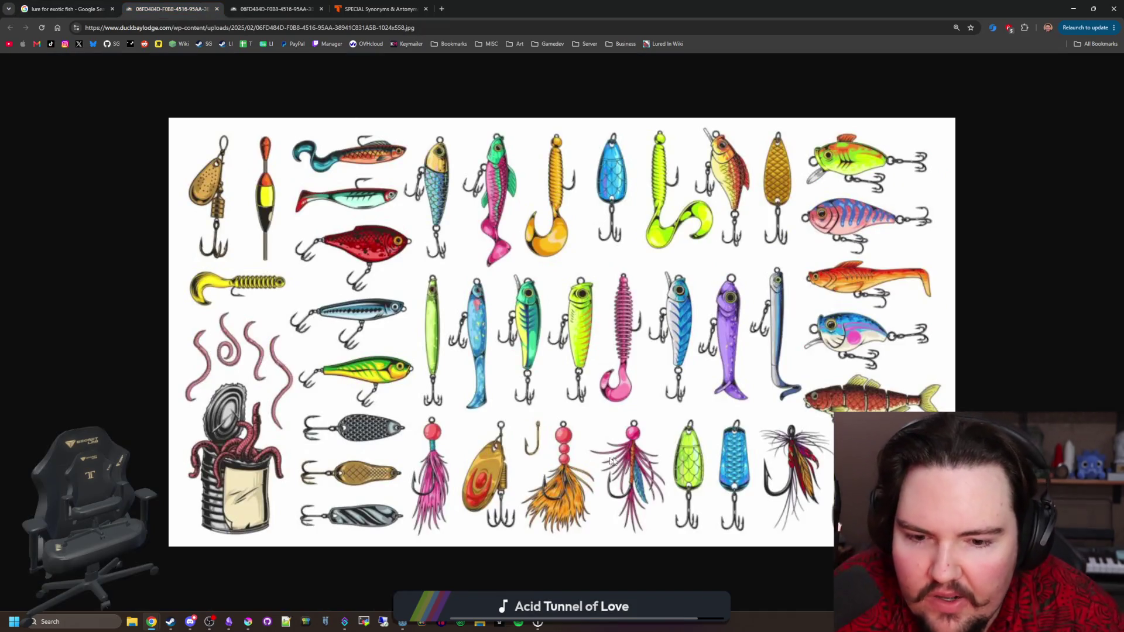
{"action": "key", "text": "ctrl+plus"}
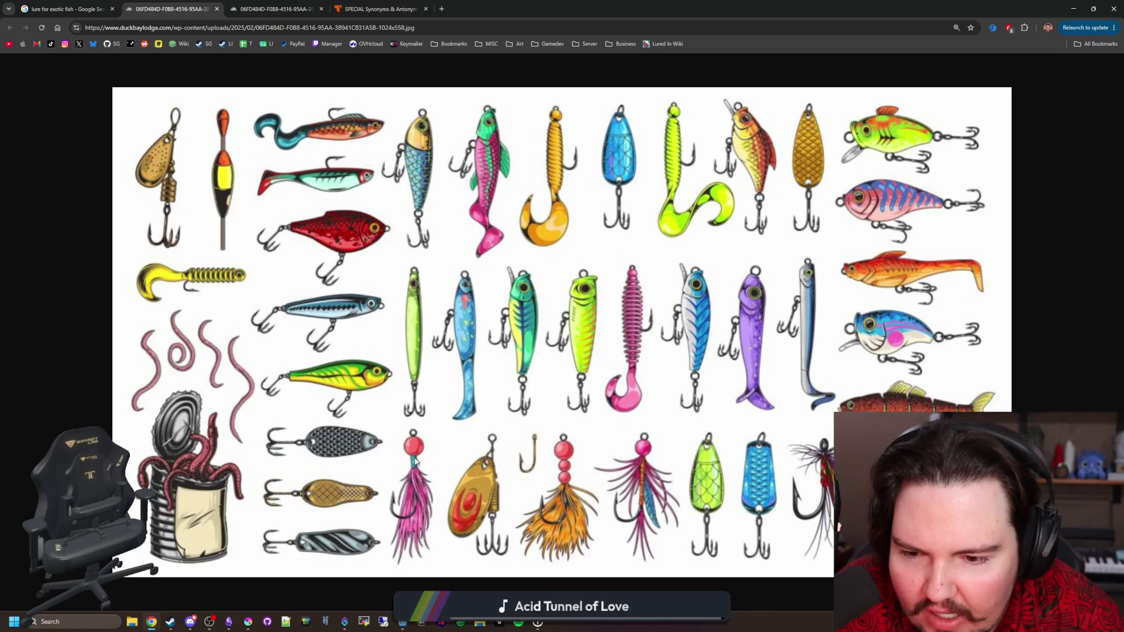
{"action": "key", "text": "alt+Tab"}
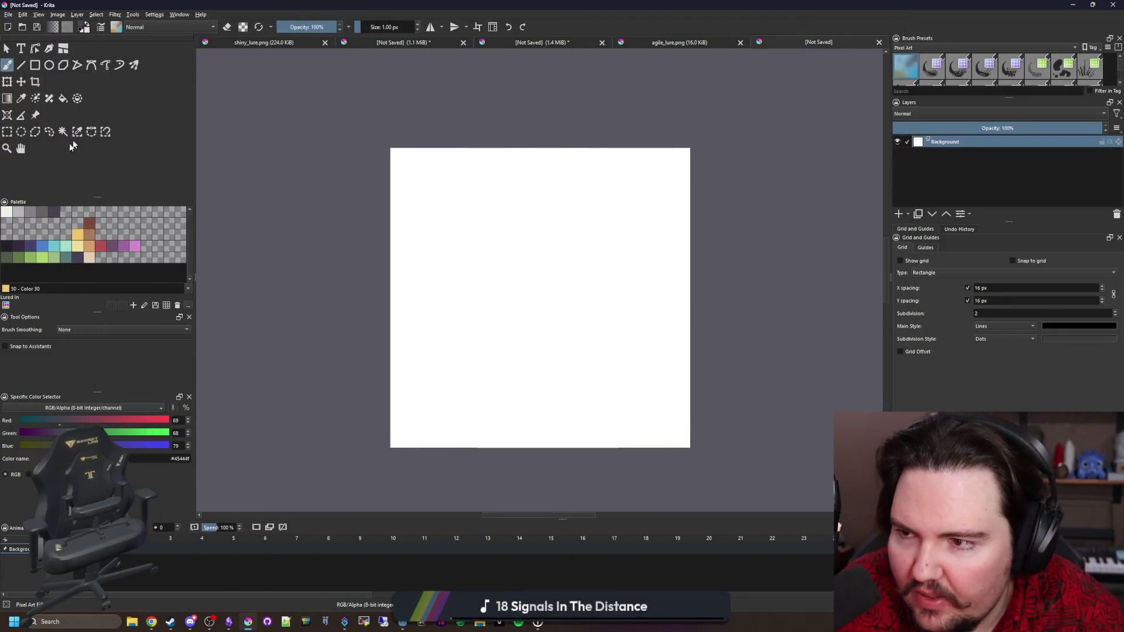
Step: Clear the canvas to transparent and paint dark grey dabs near the top right with 5–8 px brushes
{"action": "key", "text": "Delete"}
{"action": "key", "text": "b"}
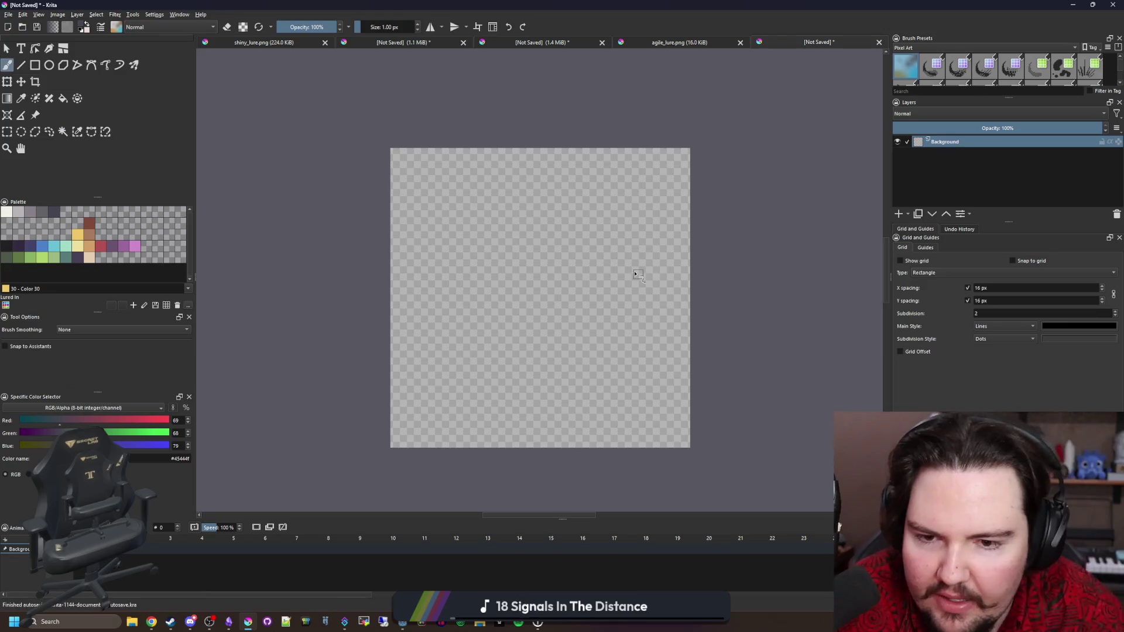
{"action": "key", "text": "bracketright"}
{"action": "key", "text": "bracketright"}
{"action": "key", "text": "bracketright"}
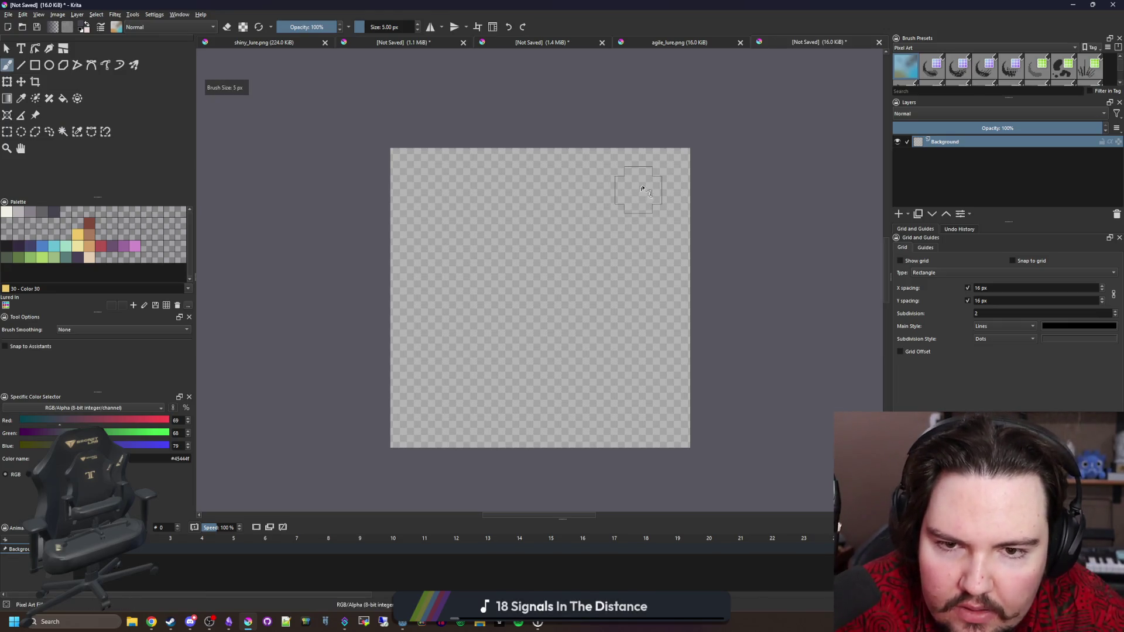
{"action": "left_click", "coordinate": [648, 185]}
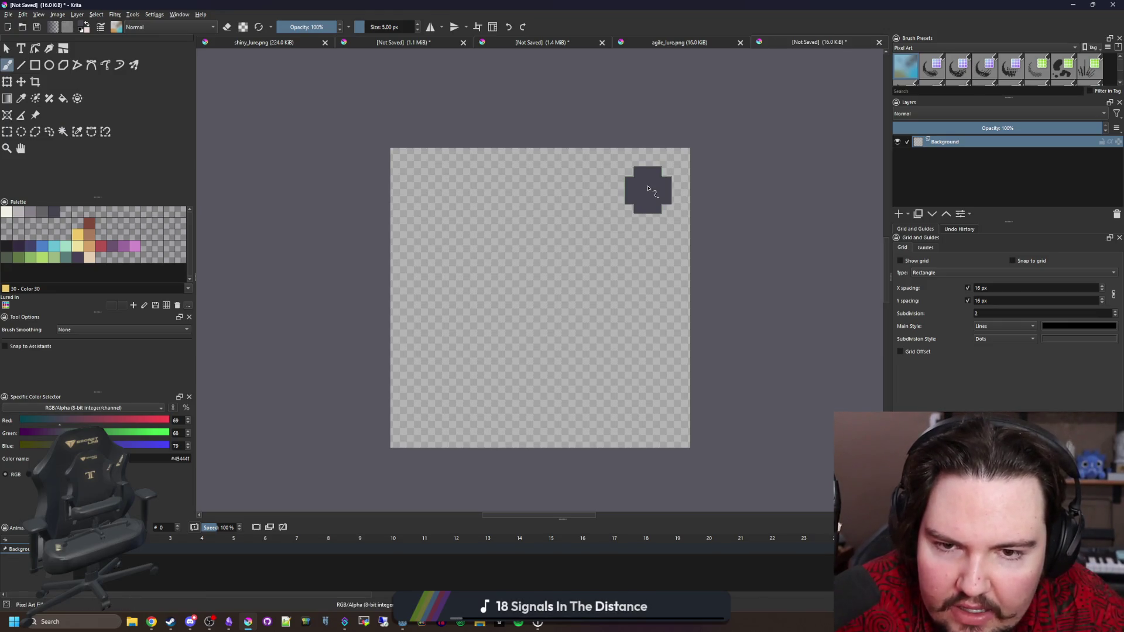
{"action": "scroll", "coordinate": [649, 188], "scroll_direction": "up", "scroll_amount": 1}
{"action": "scroll", "coordinate": [649, 189], "scroll_direction": "down", "scroll_amount": 2}
{"action": "key", "text": "bracketright"}
{"action": "key", "text": "bracketright"}
{"action": "key", "text": "bracketright"}
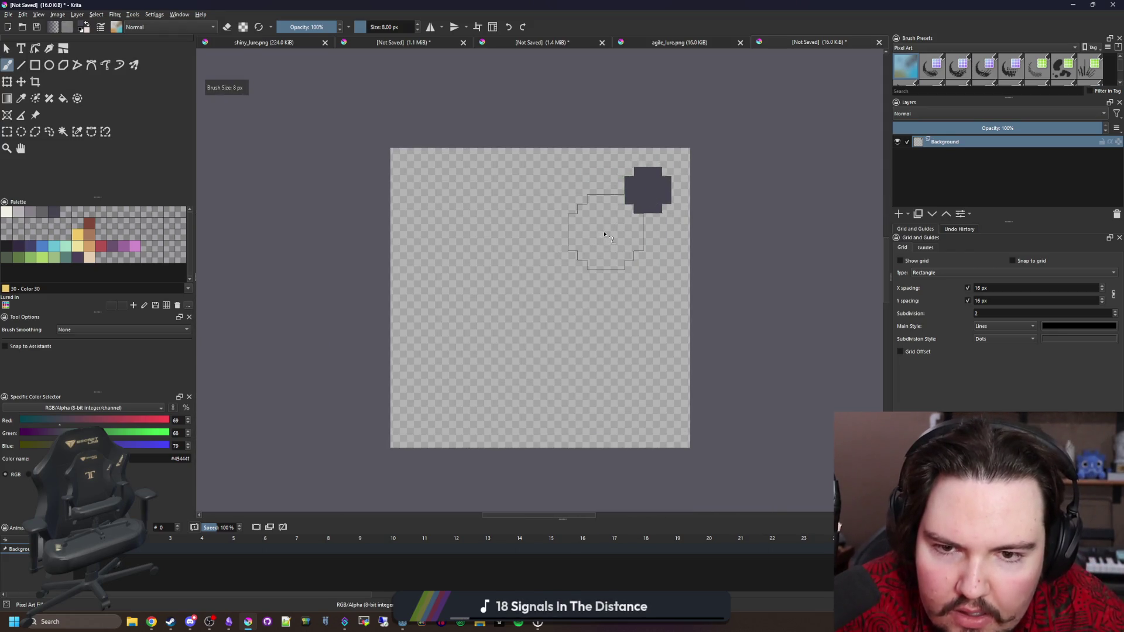
{"action": "left_click", "coordinate": [606, 232]}
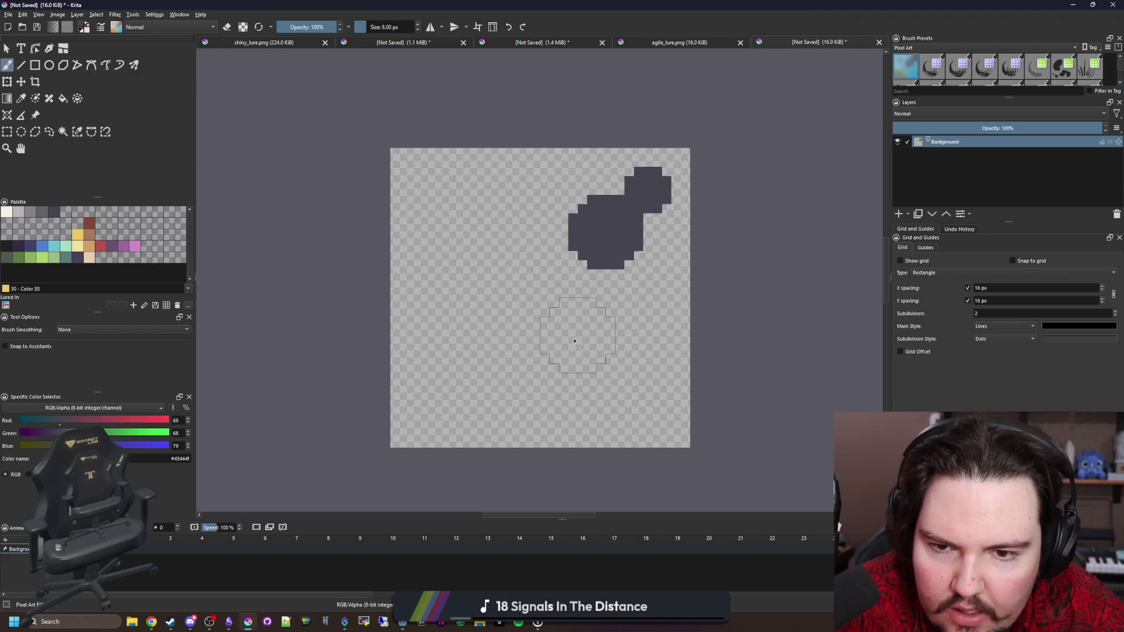
{"action": "key", "text": "ctrl+z"}
{"action": "left_click", "coordinate": [616, 249]}
Step: Extend the dark grey shape diagonally toward the lower left with a smaller 6–5 px brush
{"action": "scroll", "coordinate": [579, 254], "scroll_direction": "down", "scroll_amount": 1}
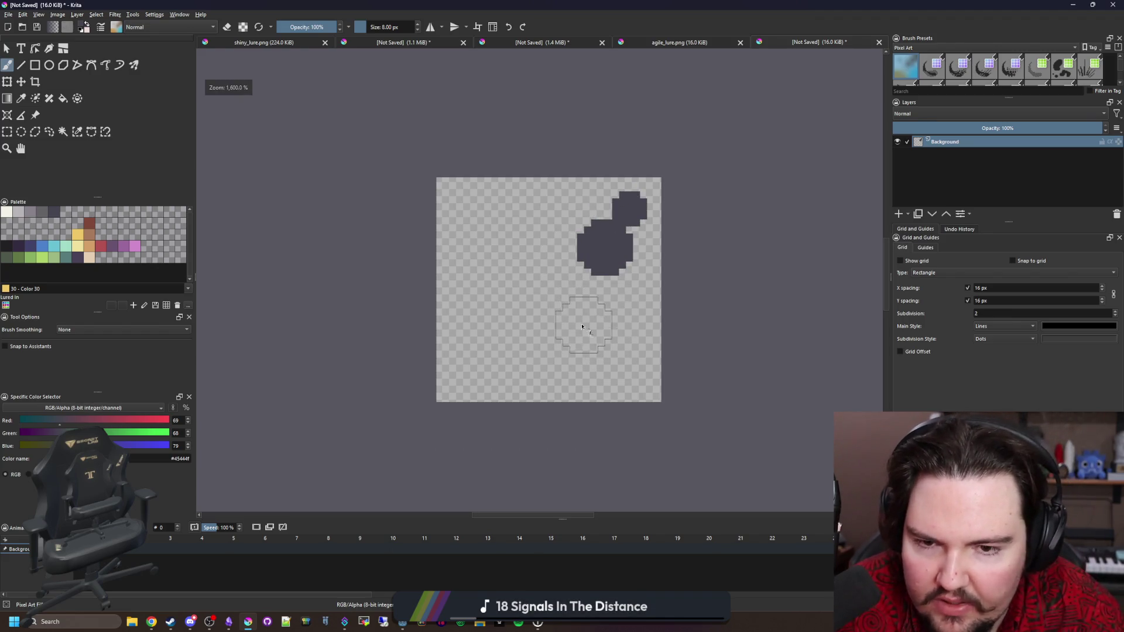
{"action": "scroll", "coordinate": [574, 319], "scroll_direction": "up", "scroll_amount": 1}
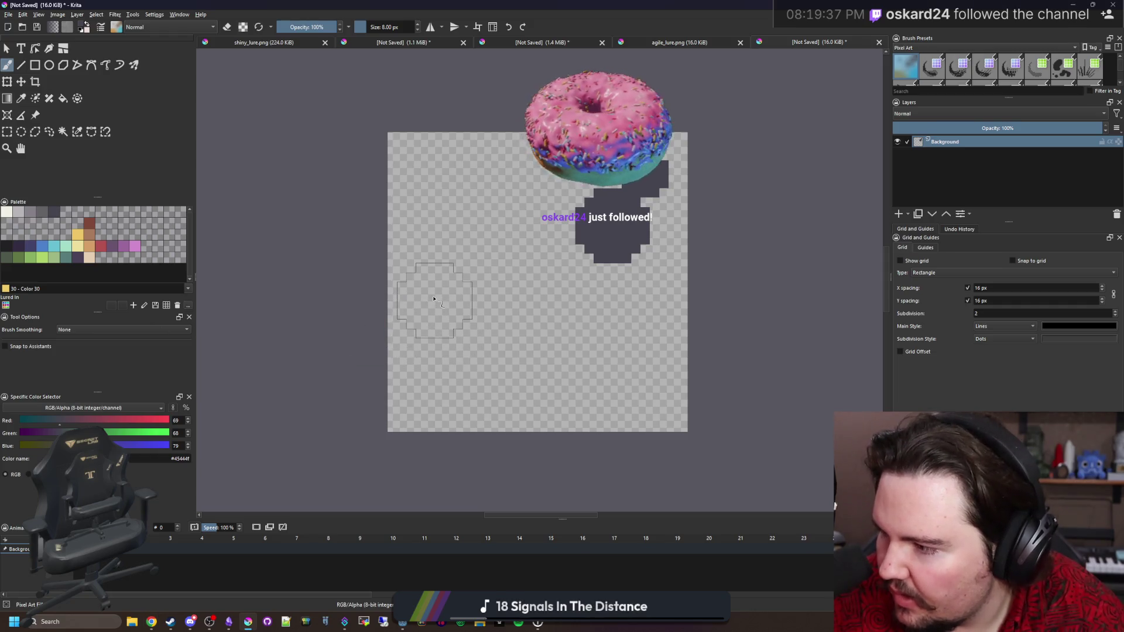
{"action": "scroll", "coordinate": [469, 281], "scroll_direction": "up", "scroll_amount": 1}
{"action": "key", "text": "bracketleft"}
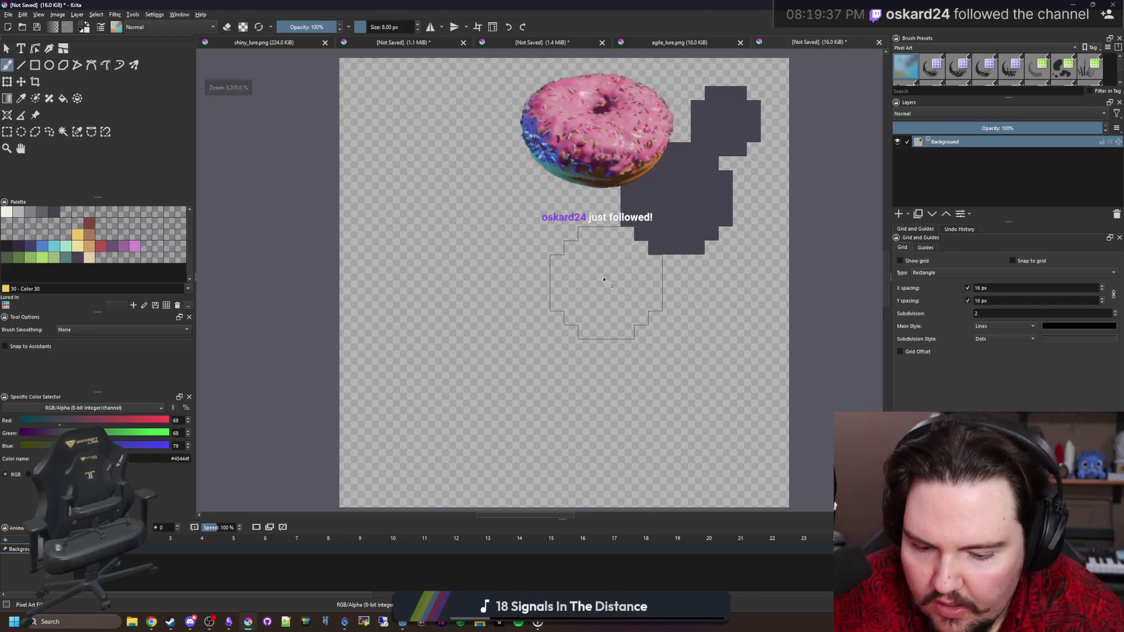
{"action": "key", "text": "bracketleft"}
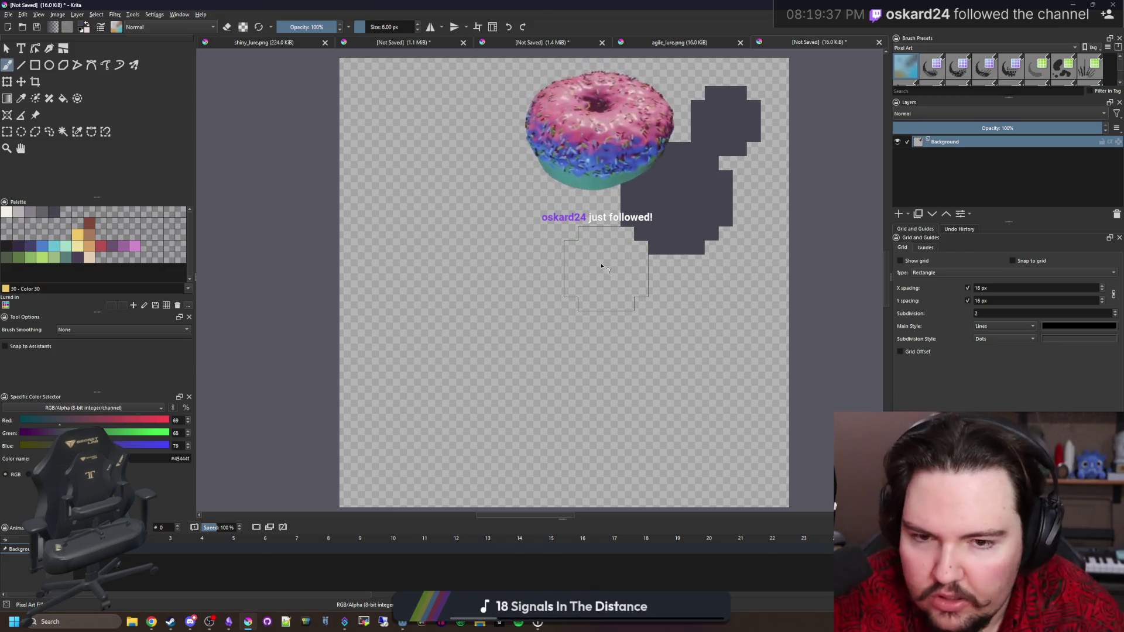
{"action": "left_click", "coordinate": [603, 266]}
{"action": "left_click", "coordinate": [580, 297]}
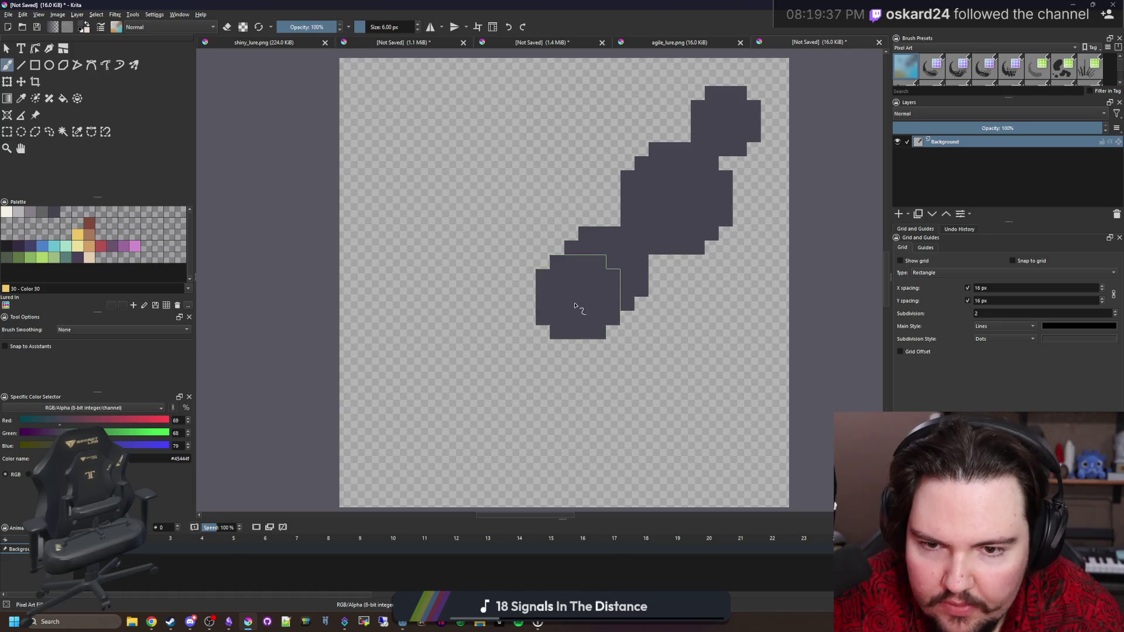
{"action": "left_click", "coordinate": [551, 324]}
{"action": "scroll", "coordinate": [484, 263], "scroll_direction": "down", "scroll_amount": 1}
{"action": "scroll", "coordinate": [485, 263], "scroll_direction": "up", "scroll_amount": 1}
{"action": "key", "text": "bracketleft"}
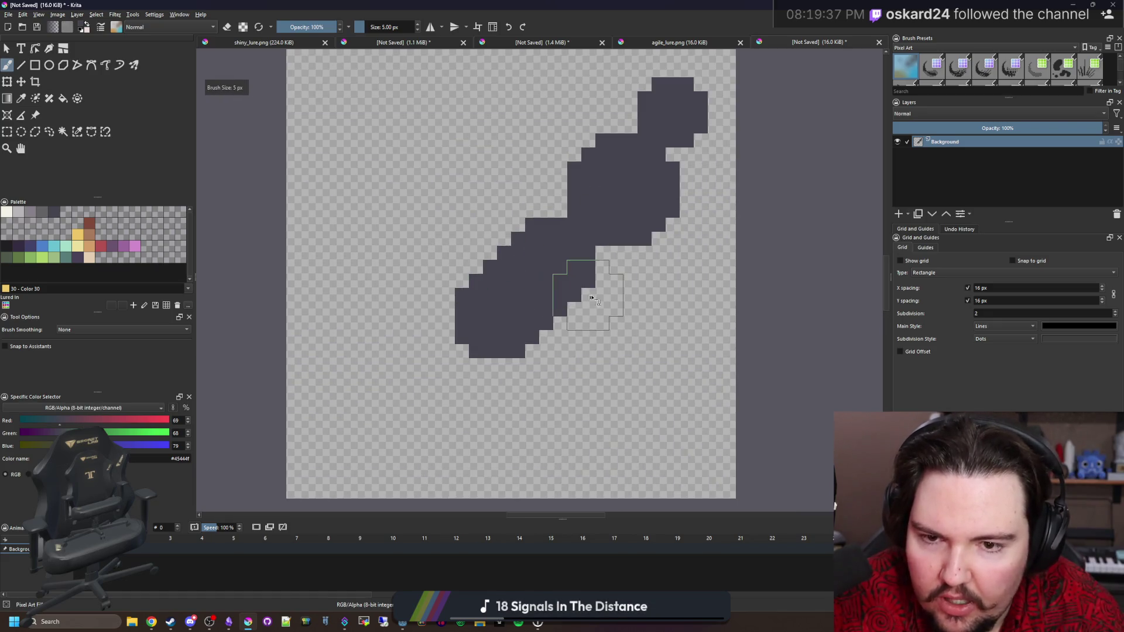
{"action": "key", "text": "ctrl+z"}
{"action": "key", "text": "ctrl+z"}
{"action": "key", "text": "ctrl+z"}
{"action": "mouse_move", "coordinate": [588, 243]}
{"action": "left_mouse_down"}
{"action": "mouse_move", "coordinate": [544, 355]}
{"action": "mouse_move", "coordinate": [534, 319]}
{"action": "mouse_move", "coordinate": [539, 342]}
{"action": "mouse_move", "coordinate": [562, 314]}
{"action": "mouse_move", "coordinate": [595, 323]}
{"action": "left_mouse_up"}
{"action": "scroll", "coordinate": [595, 323], "scroll_direction": "down", "scroll_amount": 1}
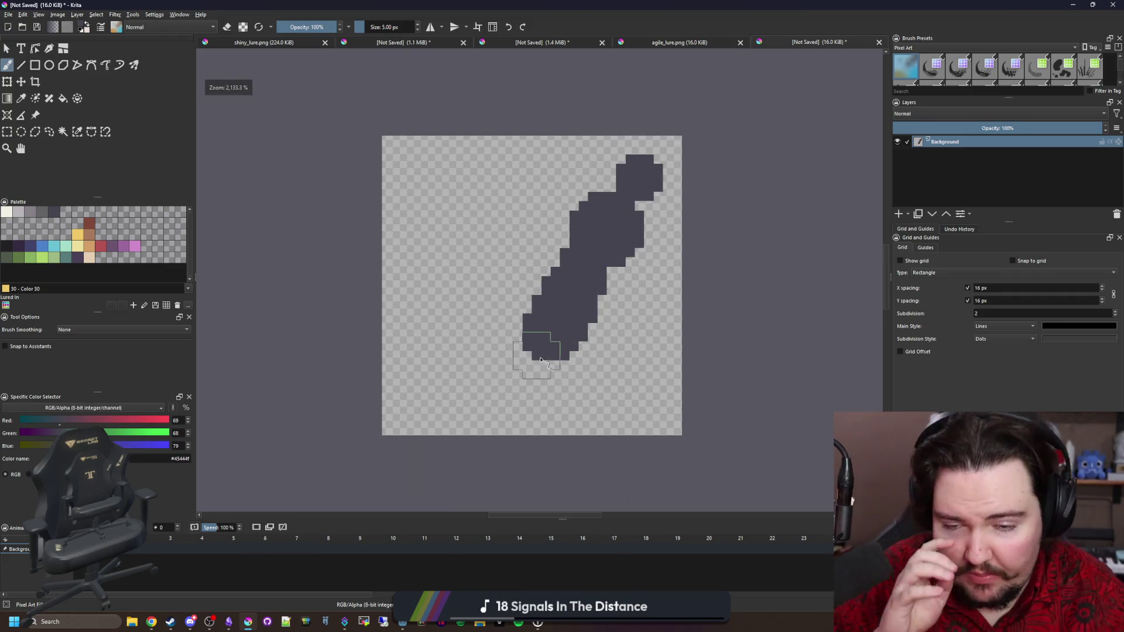
Step: Paint a light grey 2 px hook stroke below the body and fill it with blue
{"action": "left_click", "coordinate": [19, 212]}
{"action": "scroll", "coordinate": [477, 371], "scroll_direction": "up", "scroll_amount": 3}
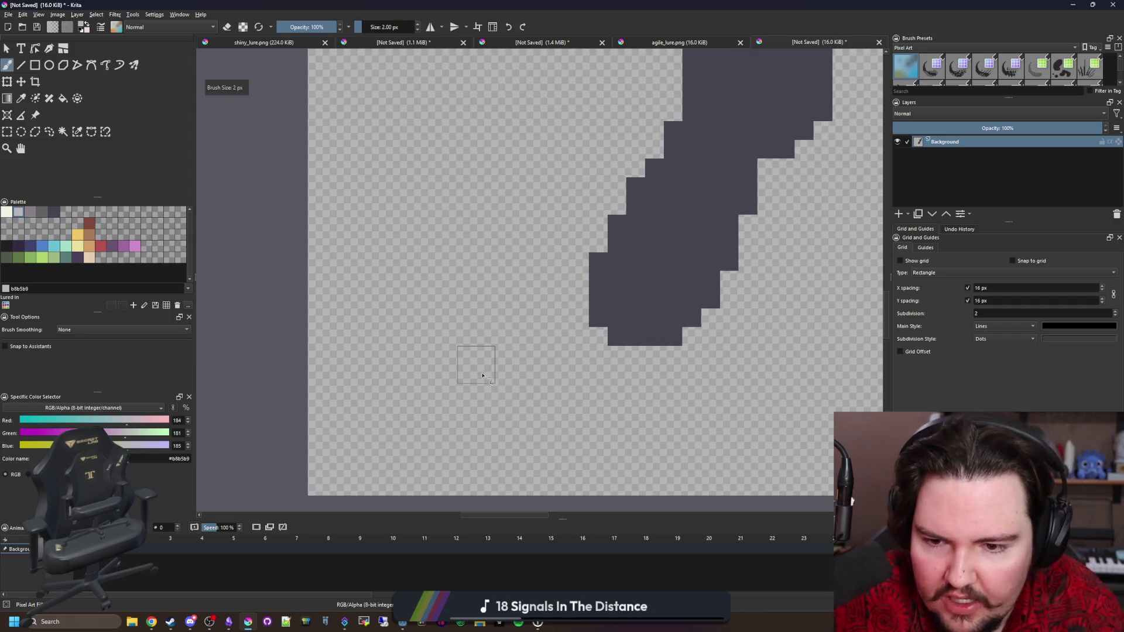
{"action": "scroll", "coordinate": [477, 364], "scroll_direction": "down", "scroll_amount": 2}
{"action": "key", "text": "bracketleft"}
{"action": "key", "text": "bracketleft"}
{"action": "key", "text": "bracketleft"}
{"action": "mouse_move", "coordinate": [566, 351]}
{"action": "left_mouse_down"}
{"action": "mouse_move", "coordinate": [531, 386]}
{"action": "mouse_move", "coordinate": [480, 404]}
{"action": "mouse_move", "coordinate": [417, 379]}
{"action": "mouse_move", "coordinate": [411, 294]}
{"action": "mouse_move", "coordinate": [431, 260]}
{"action": "mouse_move", "coordinate": [394, 352]}
{"action": "mouse_move", "coordinate": [422, 394]}
{"action": "mouse_move", "coordinate": [466, 423]}
{"action": "mouse_move", "coordinate": [525, 409]}
{"action": "mouse_move", "coordinate": [571, 366]}
{"action": "left_mouse_up"}
{"action": "key", "text": "bracketleft"}
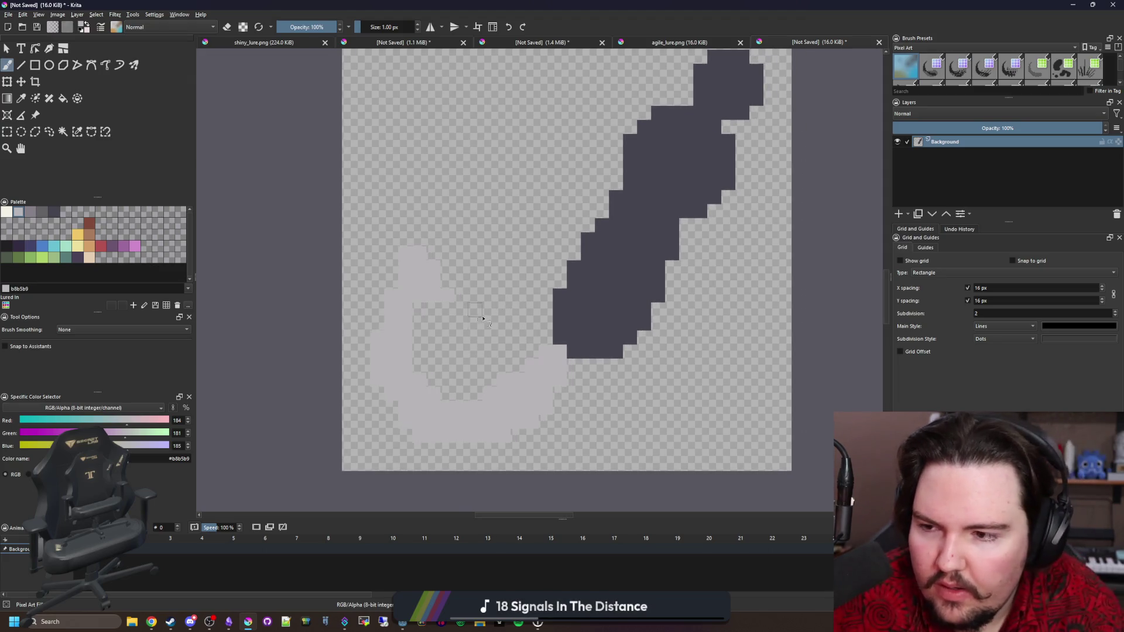
{"action": "left_click", "coordinate": [42, 246]}
{"action": "key", "text": "f"}
{"action": "left_click", "coordinate": [432, 416]}
Step: Erase and repaint the hook's left column in blue and trim pixels from the hook tip's edges
{"action": "scroll", "coordinate": [432, 430], "scroll_direction": "up", "scroll_amount": 1}
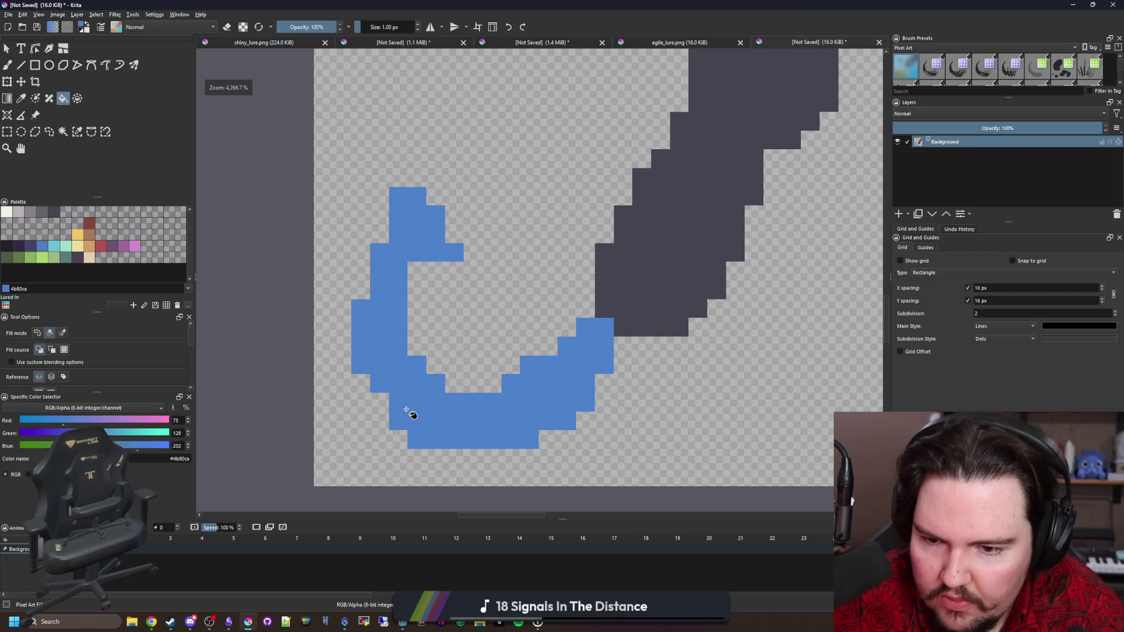
{"action": "key", "text": "b"}
{"action": "key", "text": "e"}
{"action": "left_click", "coordinate": [417, 440]}
{"action": "left_click", "coordinate": [398, 421]}
{"action": "mouse_move", "coordinate": [435, 438]}
{"action": "left_mouse_down"}
{"action": "mouse_move", "coordinate": [369, 363]}
{"action": "mouse_move", "coordinate": [359, 290]}
{"action": "left_mouse_up"}
{"action": "key", "text": "e"}
{"action": "left_click_drag", "start_coordinate": [360, 386], "coordinate": [382, 205]}
{"action": "key", "text": "e"}
{"action": "left_click", "coordinate": [455, 251]}
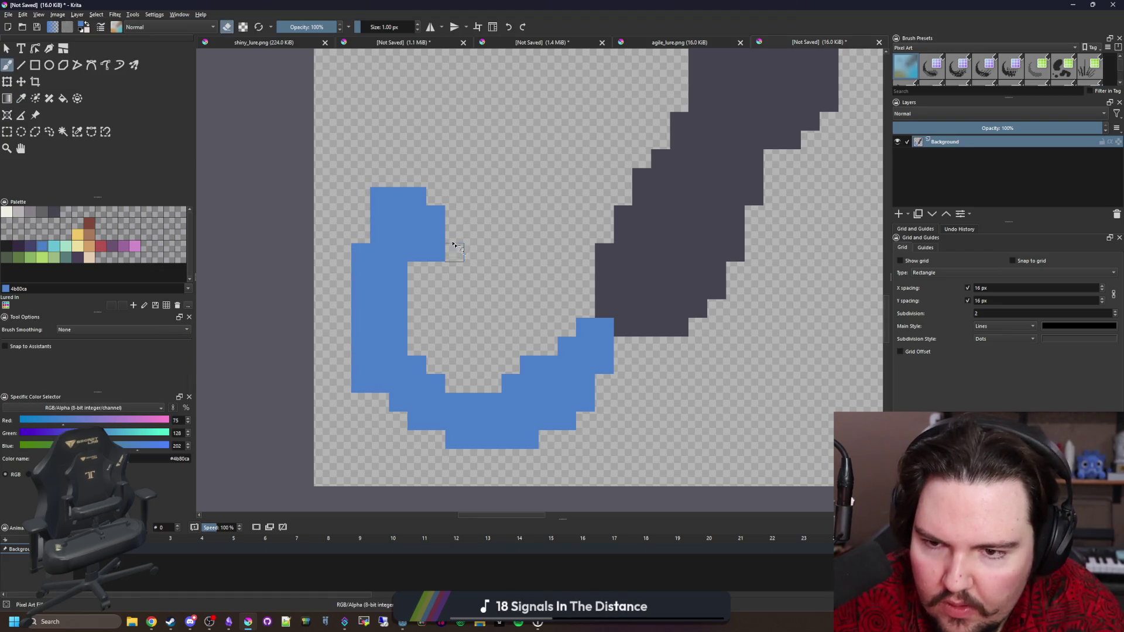
{"action": "left_click_drag", "start_coordinate": [436, 238], "coordinate": [417, 199]}
{"action": "left_click", "coordinate": [402, 201]}
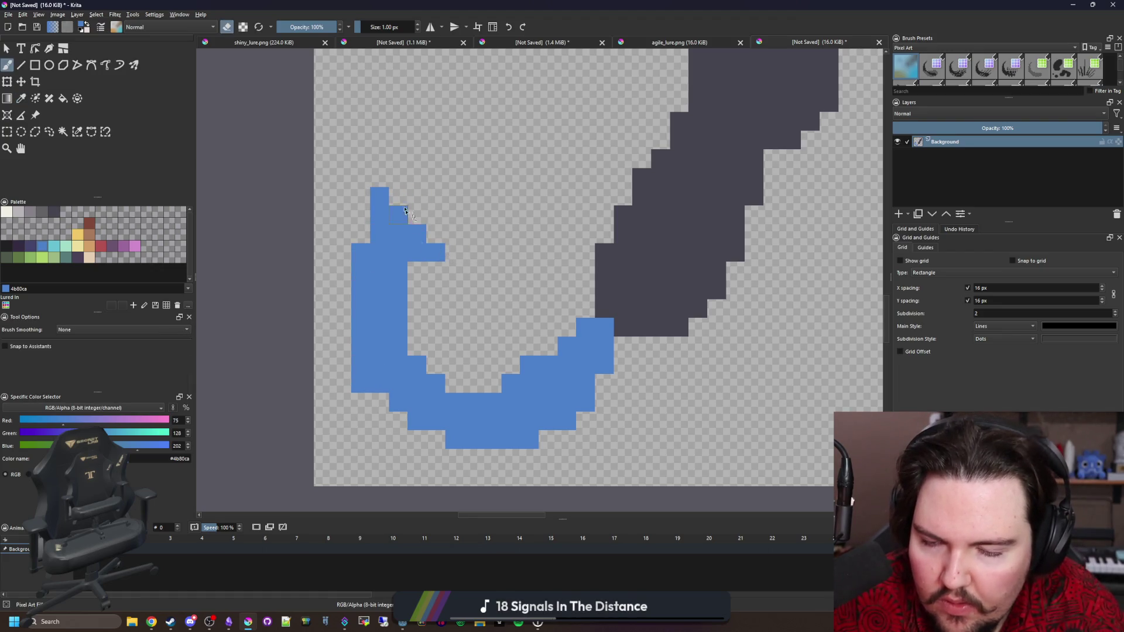
{"action": "mouse_move", "coordinate": [391, 291]}
{"action": "left_mouse_down"}
{"action": "mouse_move", "coordinate": [399, 344]}
{"action": "mouse_move", "coordinate": [423, 381]}
{"action": "mouse_move", "coordinate": [451, 391]}
{"action": "left_mouse_up"}
Step: Erase stray pixels on the curve's inner edge, patch gaps in blue, and thin the outer edge
{"action": "key", "text": "p"}
{"action": "key", "text": "b"}
{"action": "key", "text": "e"}
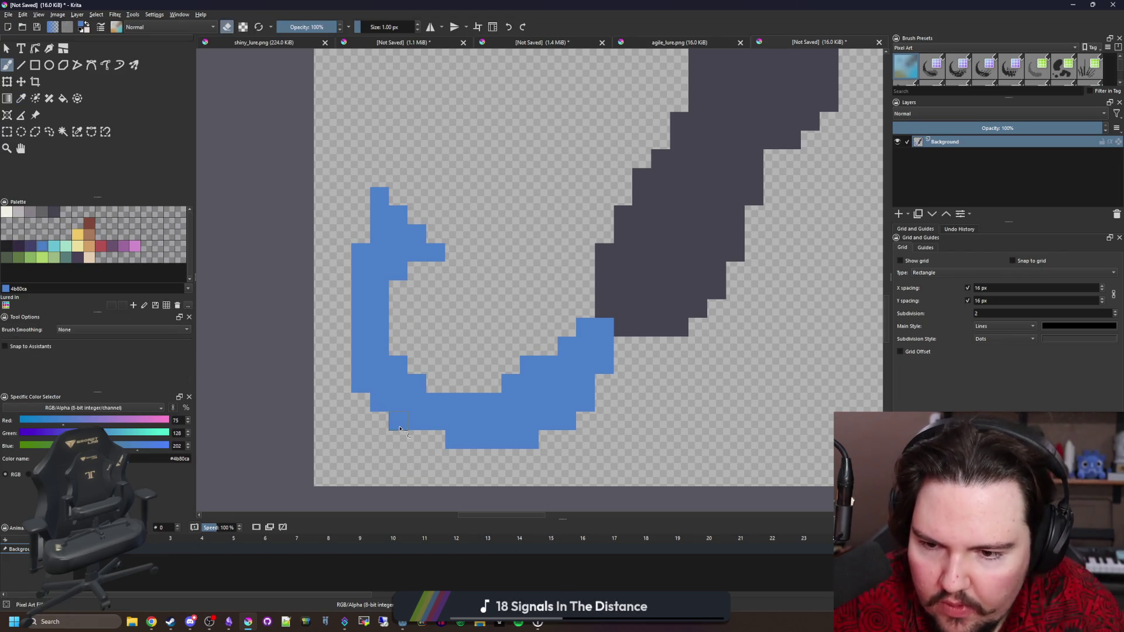
{"action": "left_click", "coordinate": [363, 384]}
{"action": "left_click", "coordinate": [363, 371]}
{"action": "left_click", "coordinate": [453, 442]}
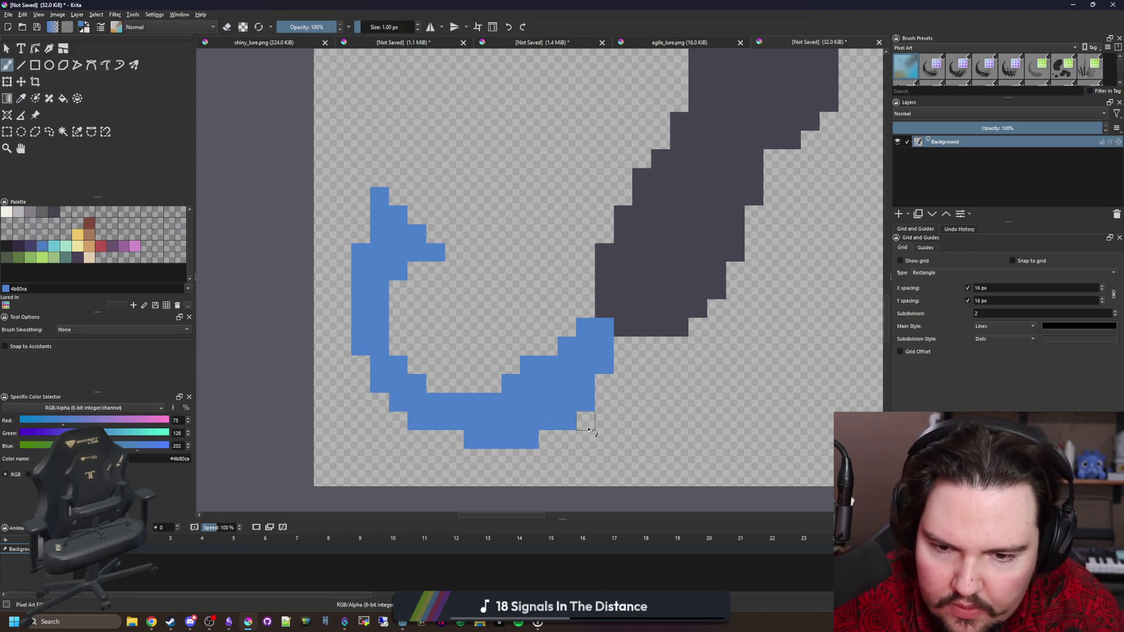
{"action": "mouse_move", "coordinate": [529, 366]}
{"action": "left_mouse_down"}
{"action": "mouse_move", "coordinate": [530, 388]}
{"action": "mouse_move", "coordinate": [457, 378]}
{"action": "left_mouse_up"}
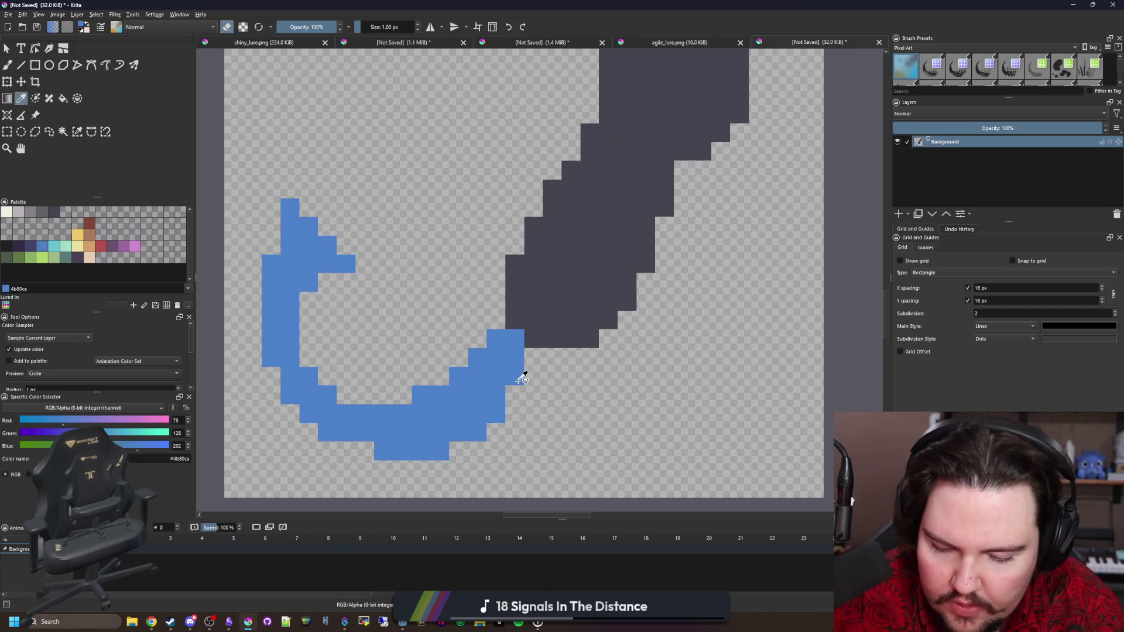
{"action": "key", "text": "e"}
{"action": "left_click_drag", "start_coordinate": [534, 358], "coordinate": [518, 393]}
{"action": "scroll", "coordinate": [518, 393], "scroll_direction": "down", "scroll_amount": 5}
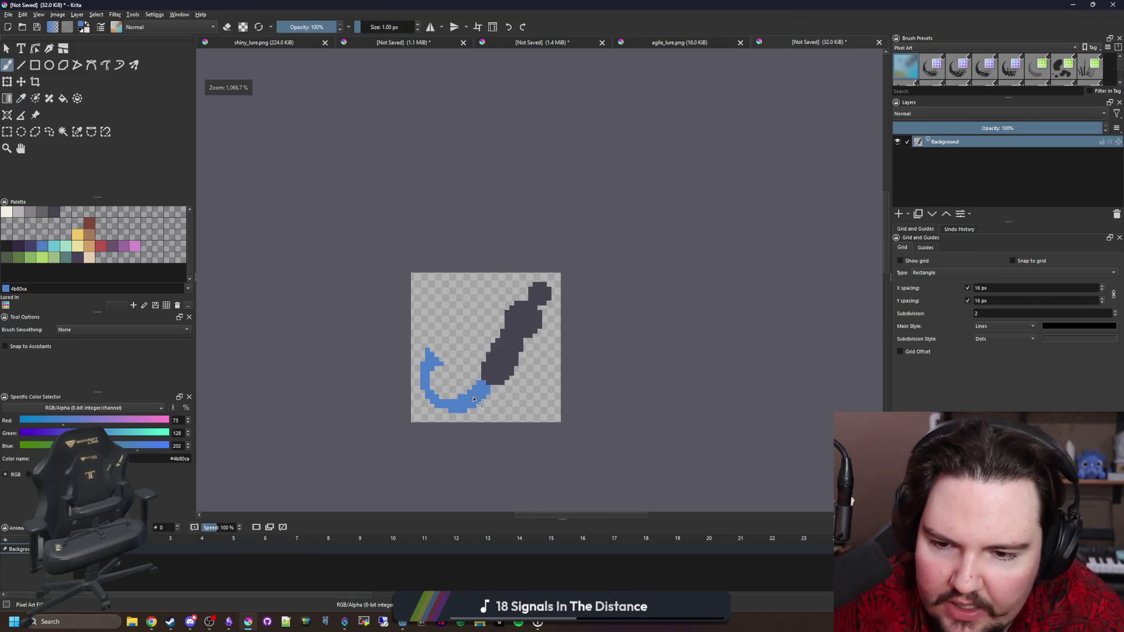
{"action": "scroll", "coordinate": [498, 351], "scroll_direction": "up", "scroll_amount": 7}
{"action": "key", "text": "e"}
{"action": "mouse_move", "coordinate": [499, 351]}
{"action": "left_mouse_down"}
{"action": "mouse_move", "coordinate": [553, 296]}
{"action": "mouse_move", "coordinate": [585, 328]}
{"action": "mouse_move", "coordinate": [547, 410]}
{"action": "mouse_move", "coordinate": [471, 468]}
{"action": "mouse_move", "coordinate": [369, 468]}
{"action": "left_mouse_up"}
{"action": "scroll", "coordinate": [363, 463], "scroll_direction": "down", "scroll_amount": 3}
{"action": "scroll", "coordinate": [355, 454], "scroll_direction": "up", "scroll_amount": 1}
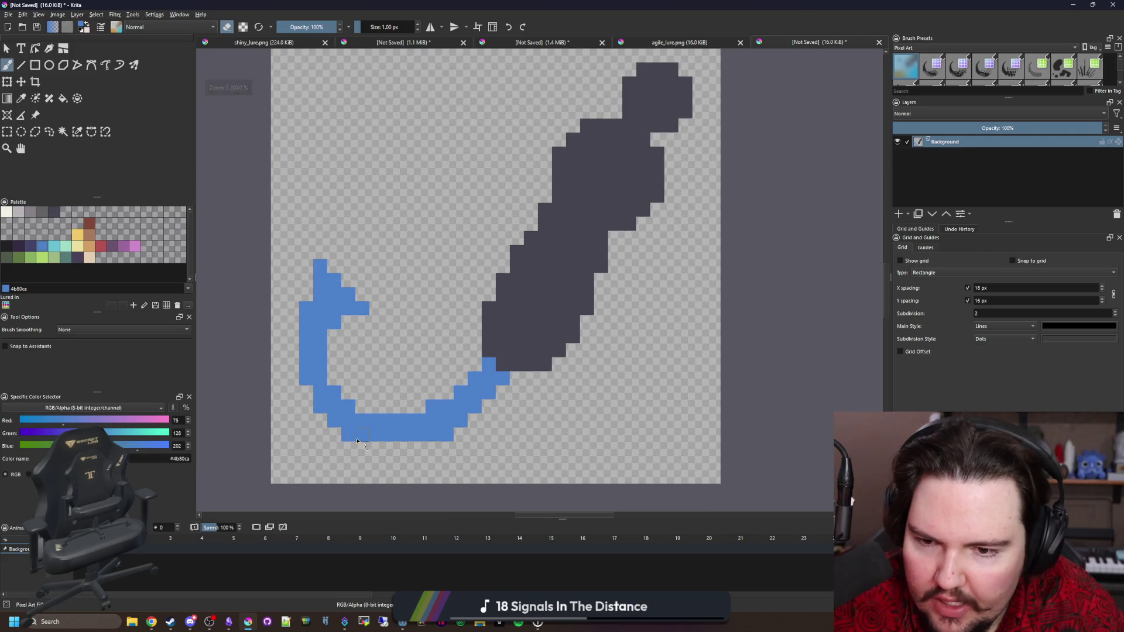
{"action": "scroll", "coordinate": [428, 359], "scroll_direction": "down", "scroll_amount": 1}
{"action": "scroll", "coordinate": [409, 377], "scroll_direction": "up", "scroll_amount": 3}
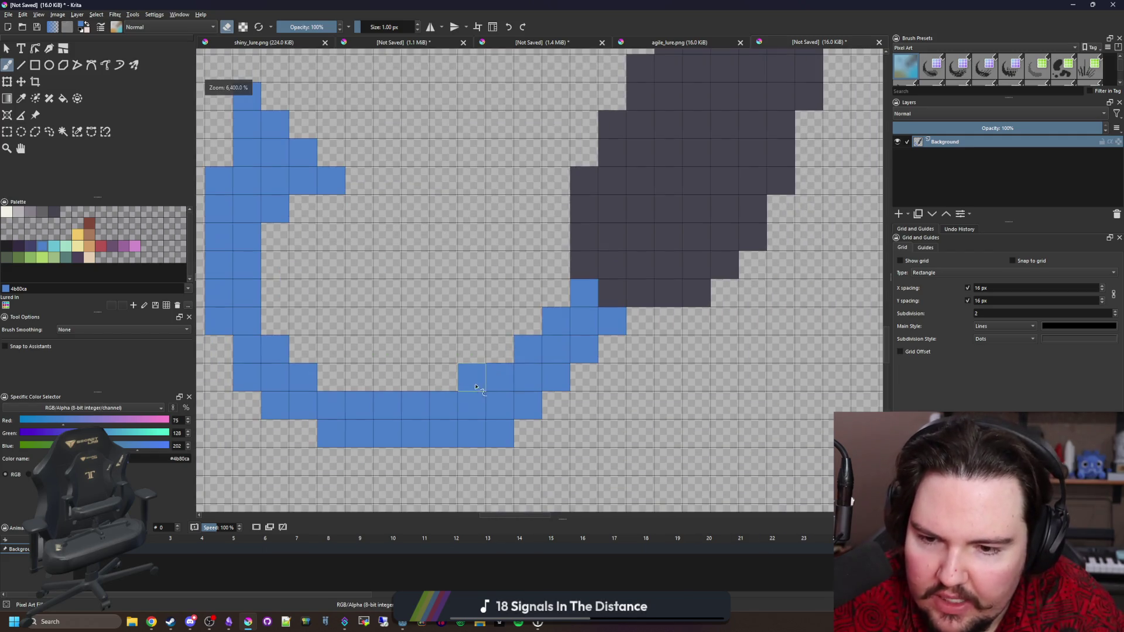
{"action": "scroll", "coordinate": [513, 388], "scroll_direction": "down", "scroll_amount": 4}
{"action": "scroll", "coordinate": [513, 388], "scroll_direction": "up", "scroll_amount": 4}
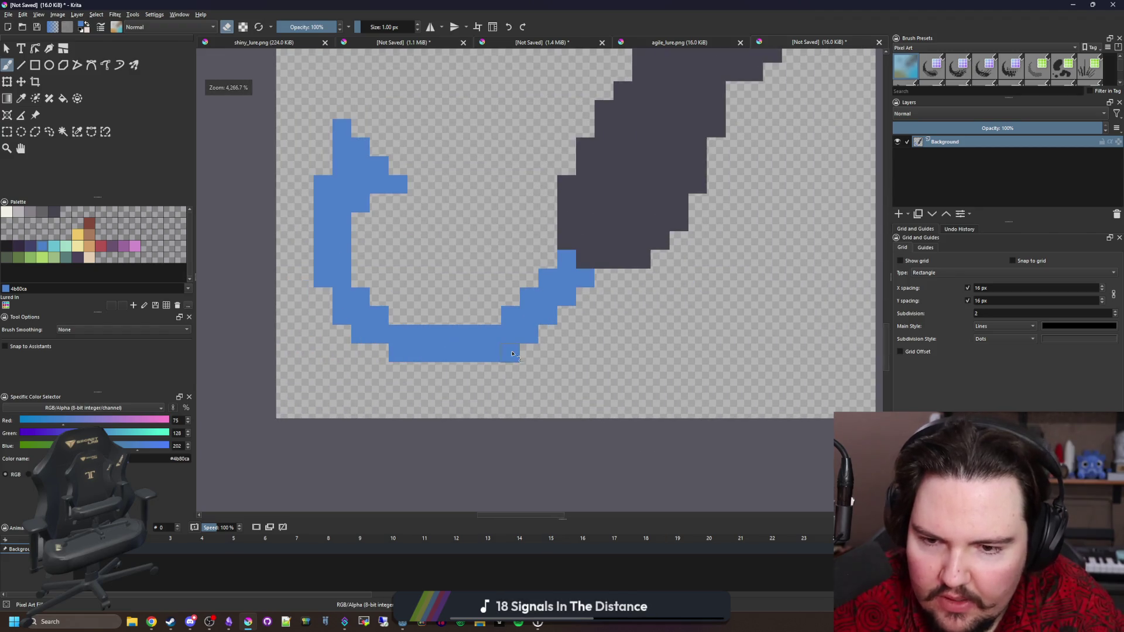
{"action": "scroll", "coordinate": [486, 374], "scroll_direction": "down", "scroll_amount": 5}
{"action": "scroll", "coordinate": [459, 364], "scroll_direction": "up", "scroll_amount": 2}
{"action": "scroll", "coordinate": [458, 364], "scroll_direction": "up", "scroll_amount": 3}
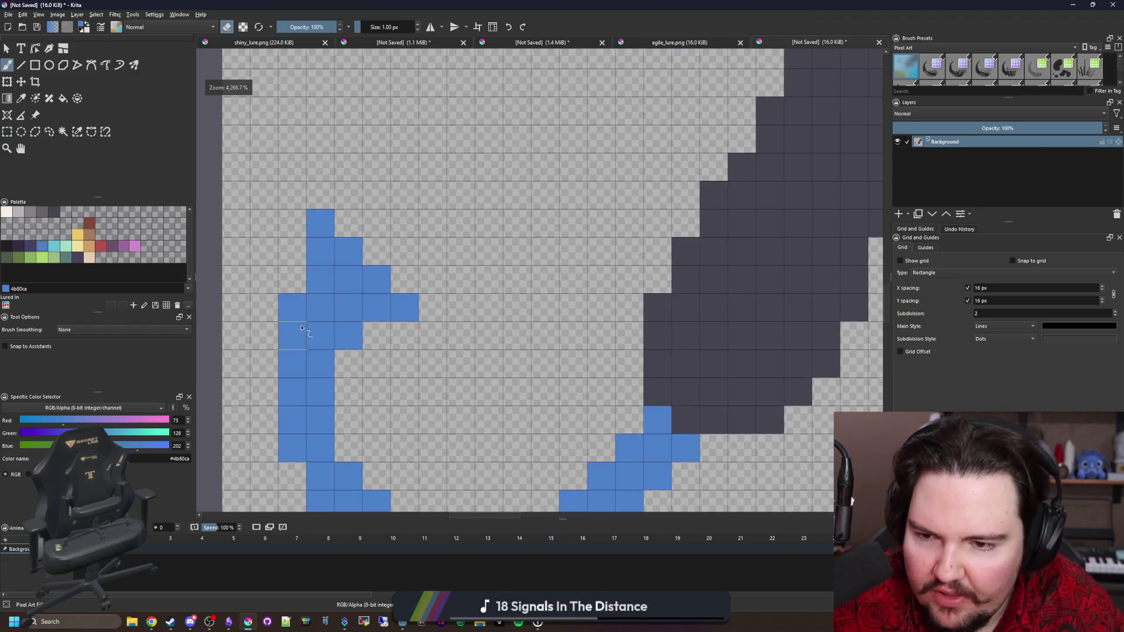
{"action": "scroll", "coordinate": [350, 338], "scroll_direction": "down", "scroll_amount": 4}
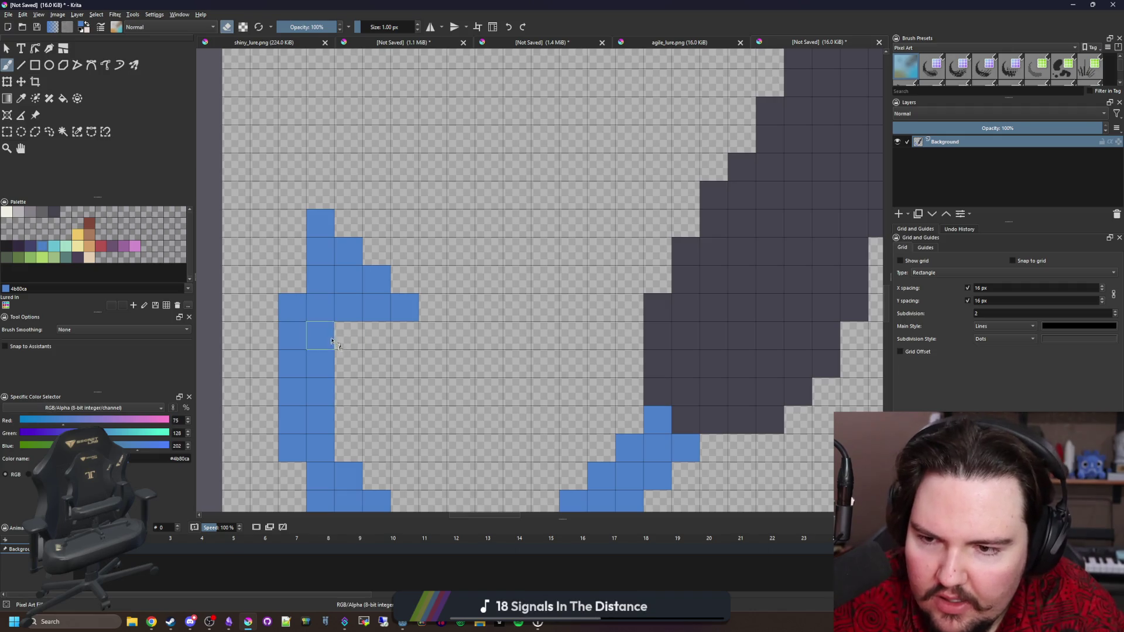
{"action": "scroll", "coordinate": [385, 317], "scroll_direction": "down", "scroll_amount": 2}
{"action": "scroll", "coordinate": [375, 315], "scroll_direction": "up", "scroll_amount": 4}
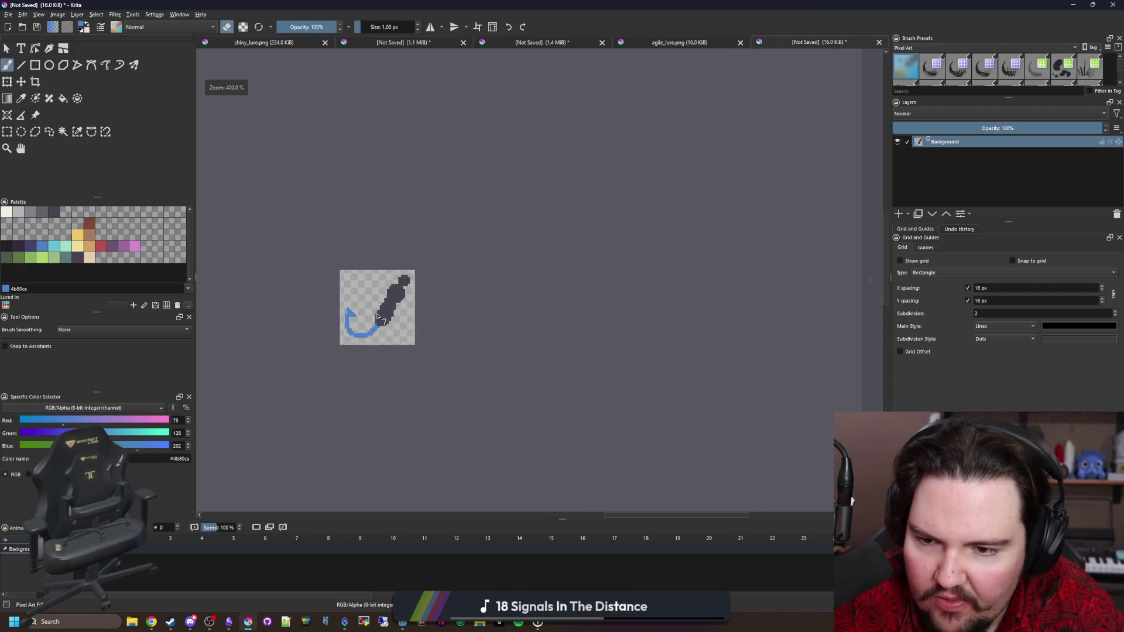
Step: Select the blue hook and shift it one pixel right and down
{"action": "left_click", "coordinate": [7, 132]}
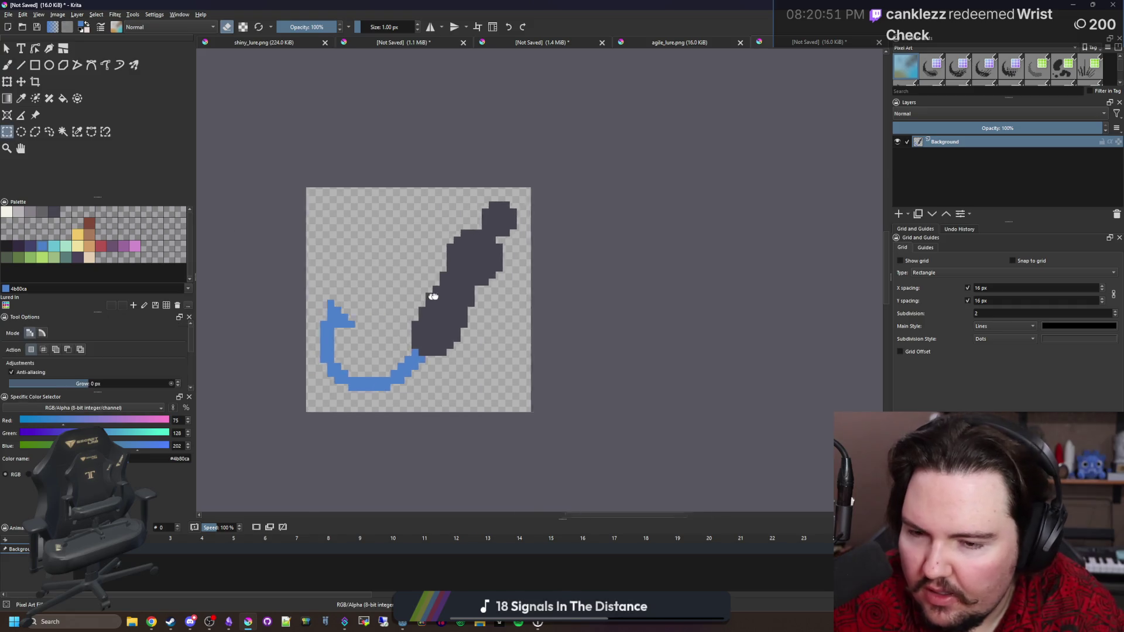
{"action": "scroll", "coordinate": [355, 345], "scroll_direction": "up", "scroll_amount": 1}
{"action": "left_click_drag", "start_coordinate": [410, 303], "coordinate": [456, 276]}
{"action": "key", "text": "t"}
{"action": "left_click_drag", "start_coordinate": [417, 368], "coordinate": [432, 381]}
{"action": "scroll", "coordinate": [463, 397], "scroll_direction": "up", "scroll_amount": 2}
Step: Erase stray blue pixels beside the dark body and add two blue pixels along the curve
{"action": "key", "text": "b"}
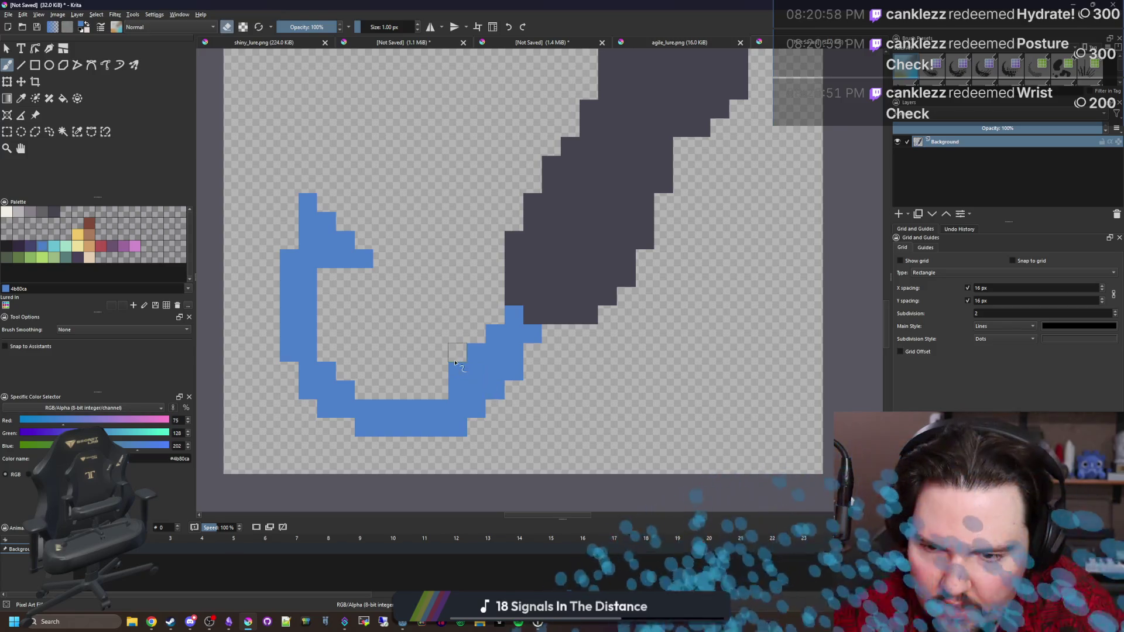
{"action": "key", "text": "e"}
{"action": "scroll", "coordinate": [483, 332], "scroll_direction": "down", "scroll_amount": 6}
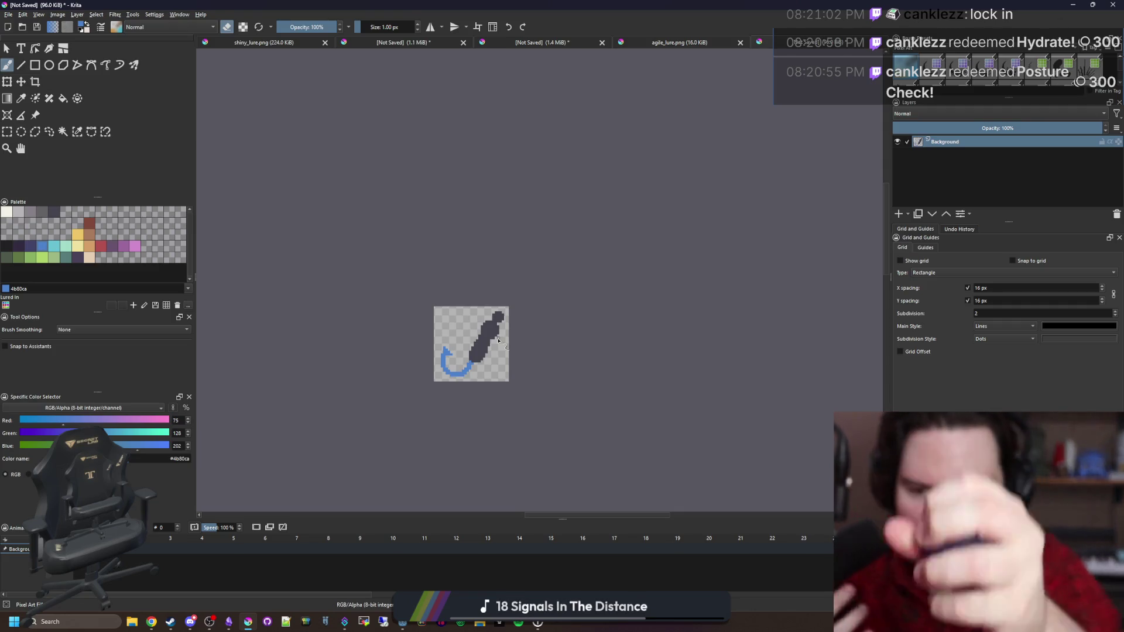
{"action": "scroll", "coordinate": [477, 360], "scroll_direction": "up", "scroll_amount": 5}
{"action": "scroll", "coordinate": [513, 335], "scroll_direction": "down", "scroll_amount": 2}
{"action": "scroll", "coordinate": [514, 334], "scroll_direction": "up", "scroll_amount": 2}
{"action": "left_click", "coordinate": [507, 331]}
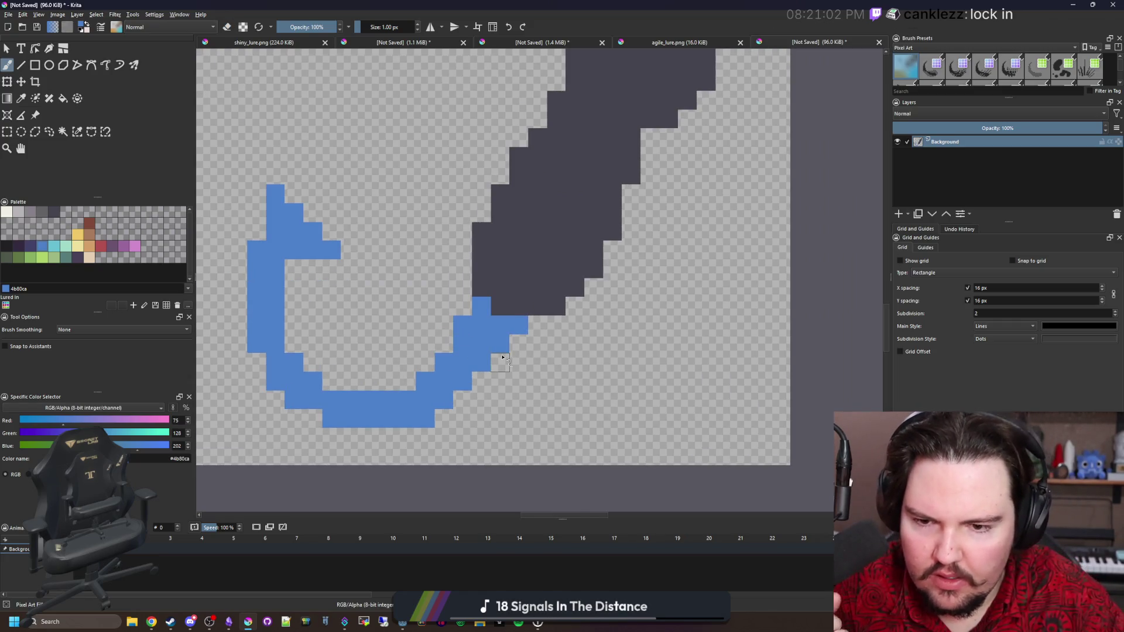
{"action": "left_click_drag", "start_coordinate": [503, 357], "coordinate": [469, 398]}
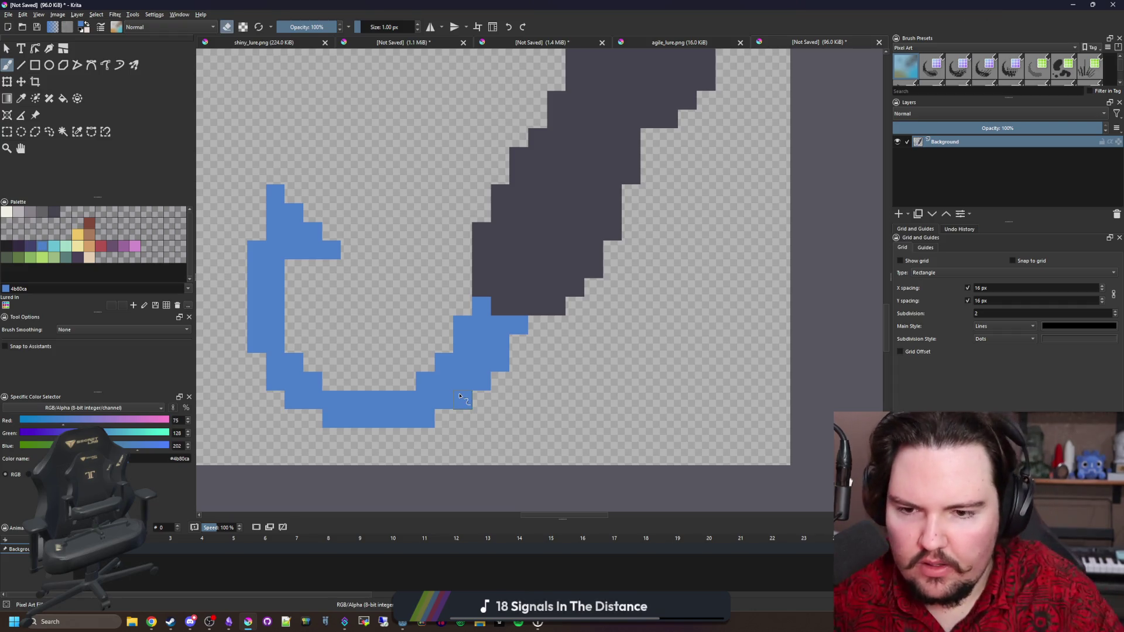
{"action": "left_click_drag", "start_coordinate": [466, 325], "coordinate": [481, 306]}
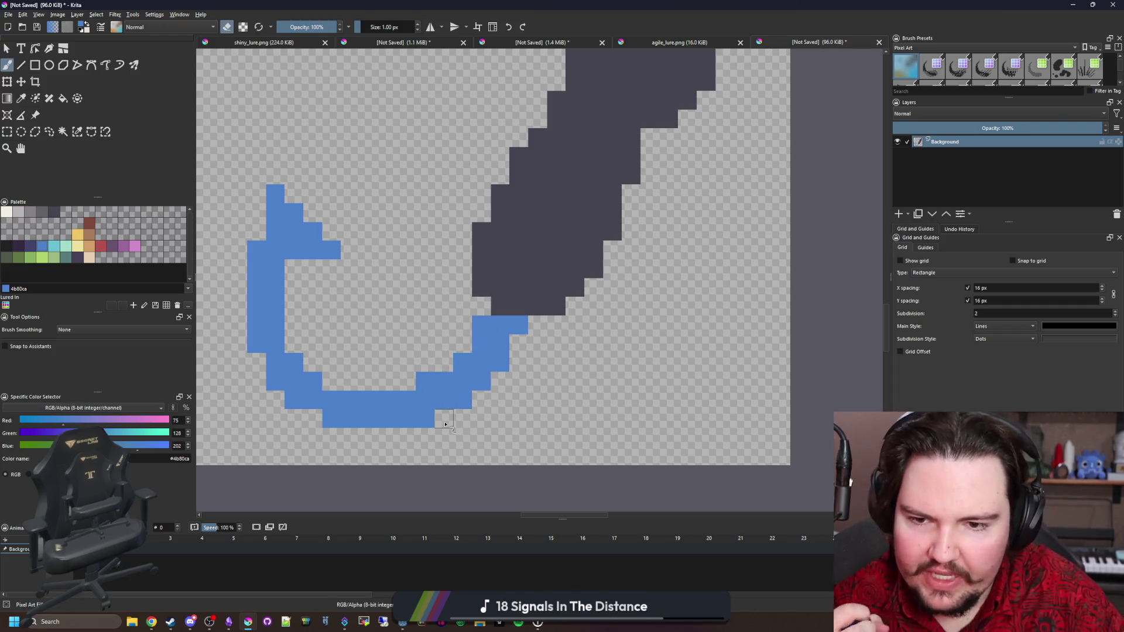
{"action": "scroll", "coordinate": [445, 419], "scroll_direction": "down", "scroll_amount": 5}
{"action": "scroll", "coordinate": [461, 390], "scroll_direction": "up", "scroll_amount": 6}
{"action": "left_click", "coordinate": [460, 389]}
{"action": "key", "text": "e"}
{"action": "scroll", "coordinate": [468, 345], "scroll_direction": "down", "scroll_amount": 5}
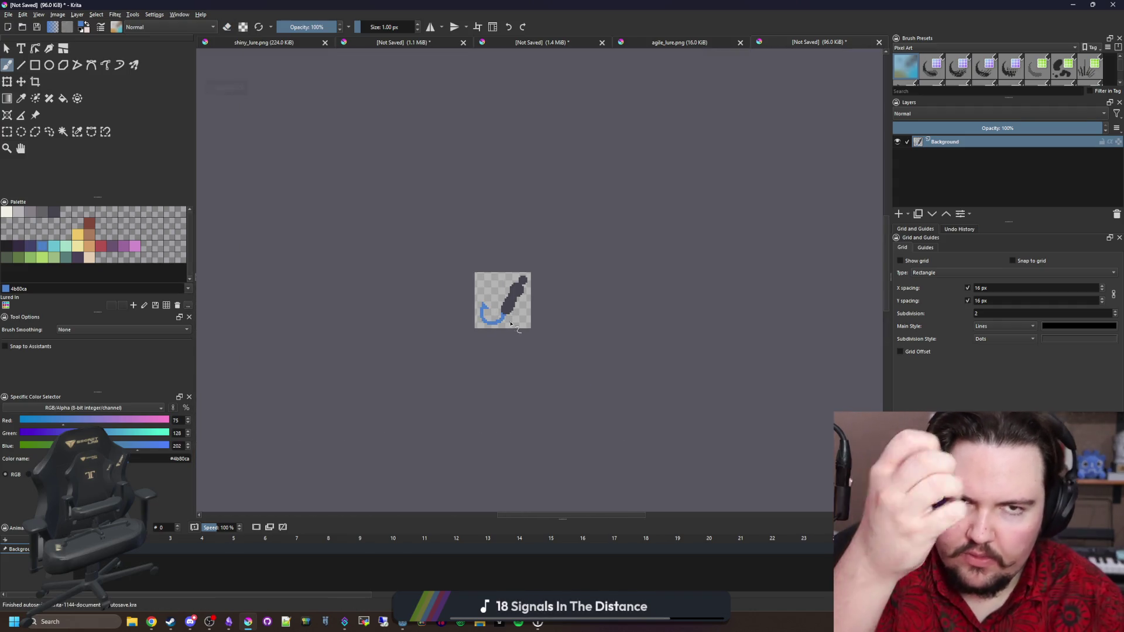
{"action": "scroll", "coordinate": [509, 300], "scroll_direction": "up", "scroll_amount": 4}
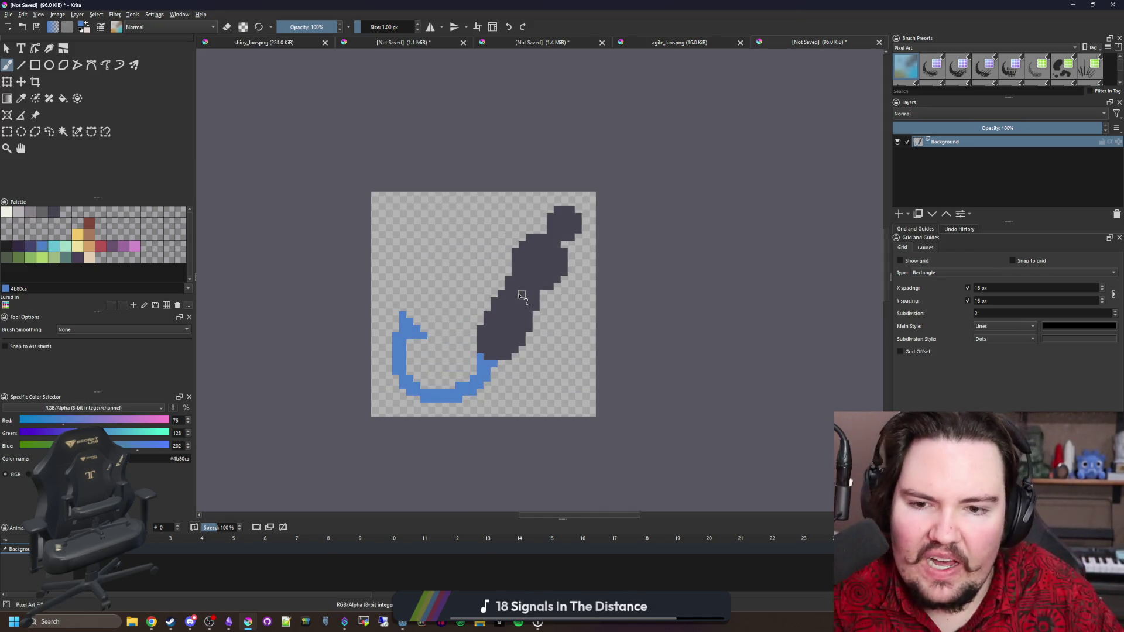
{"action": "scroll", "coordinate": [518, 295], "scroll_direction": "down", "scroll_amount": 1}
{"action": "scroll", "coordinate": [527, 252], "scroll_direction": "up", "scroll_amount": 4}
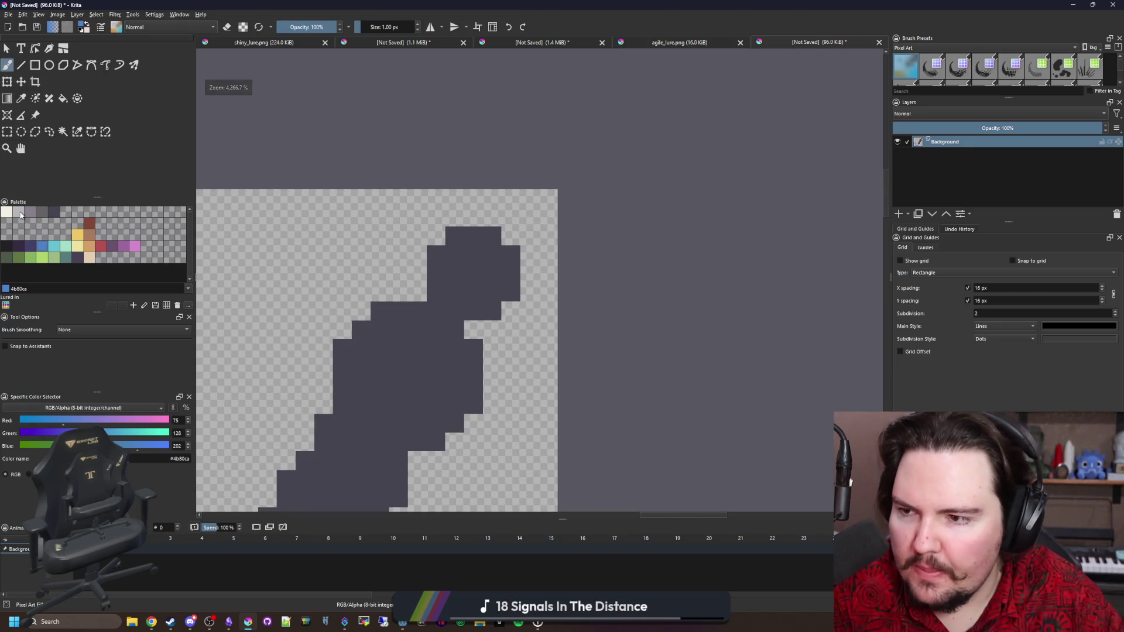
Step: Paint a near-black 212123 pupil pixel and fill the body shape with mid-grey
{"action": "left_click", "coordinate": [20, 216]}
{"action": "scroll", "coordinate": [491, 259], "scroll_direction": "up", "scroll_amount": 1}
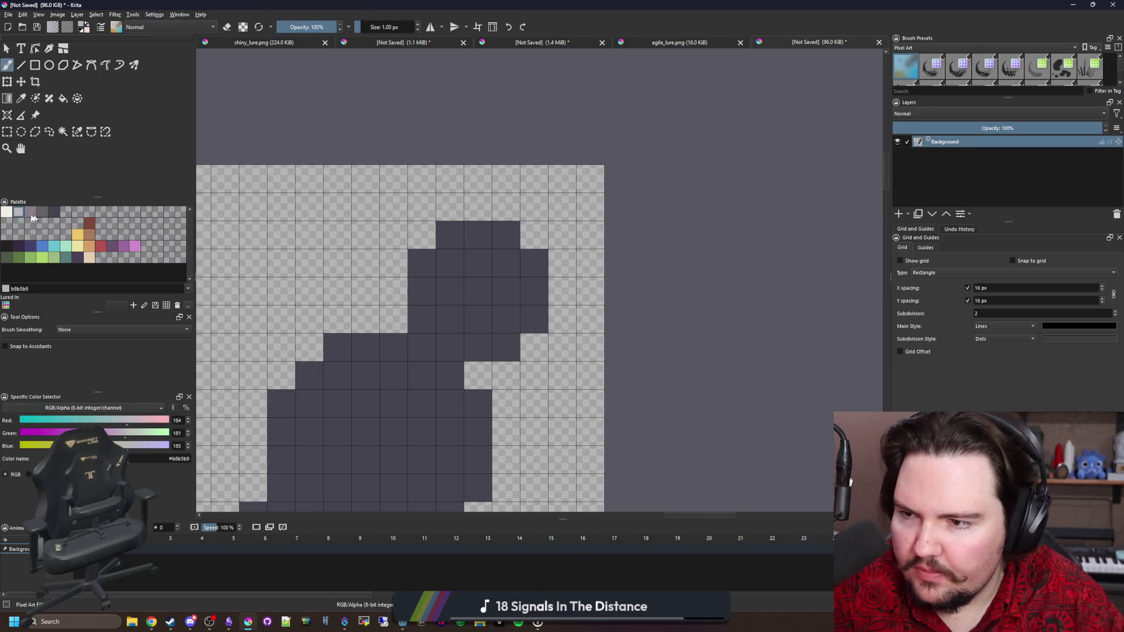
{"action": "left_click", "coordinate": [9, 239]}
{"action": "left_click", "coordinate": [593, 339]}
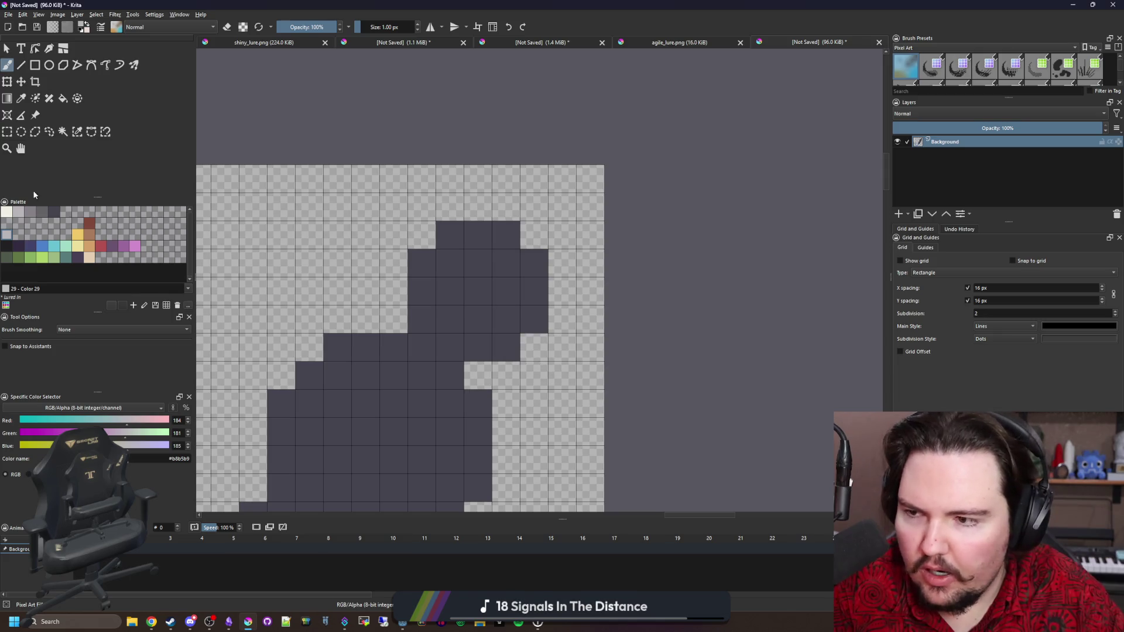
{"action": "left_click", "coordinate": [7, 246]}
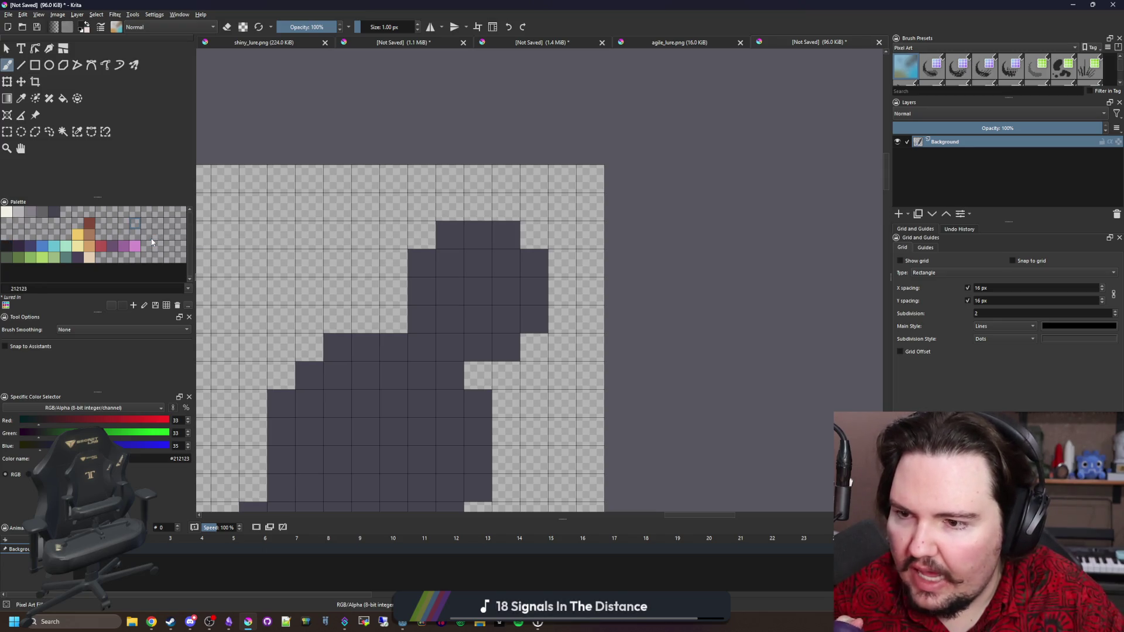
{"action": "left_click", "coordinate": [489, 304]}
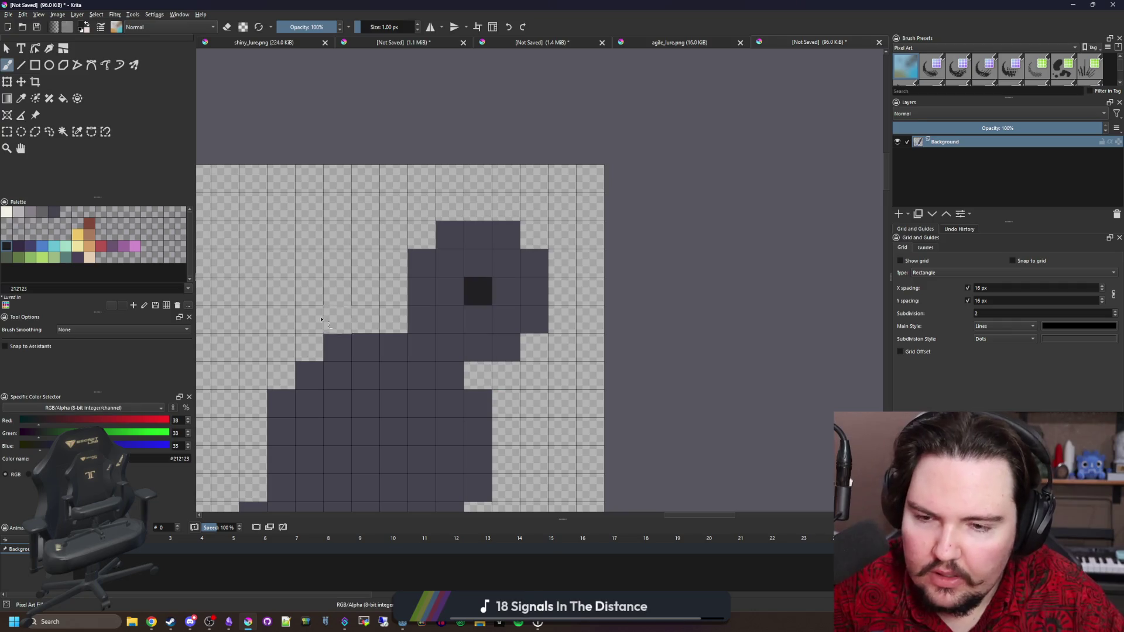
{"action": "left_click", "coordinate": [23, 215]}
{"action": "key", "text": "f"}
{"action": "left_click", "coordinate": [491, 403]}
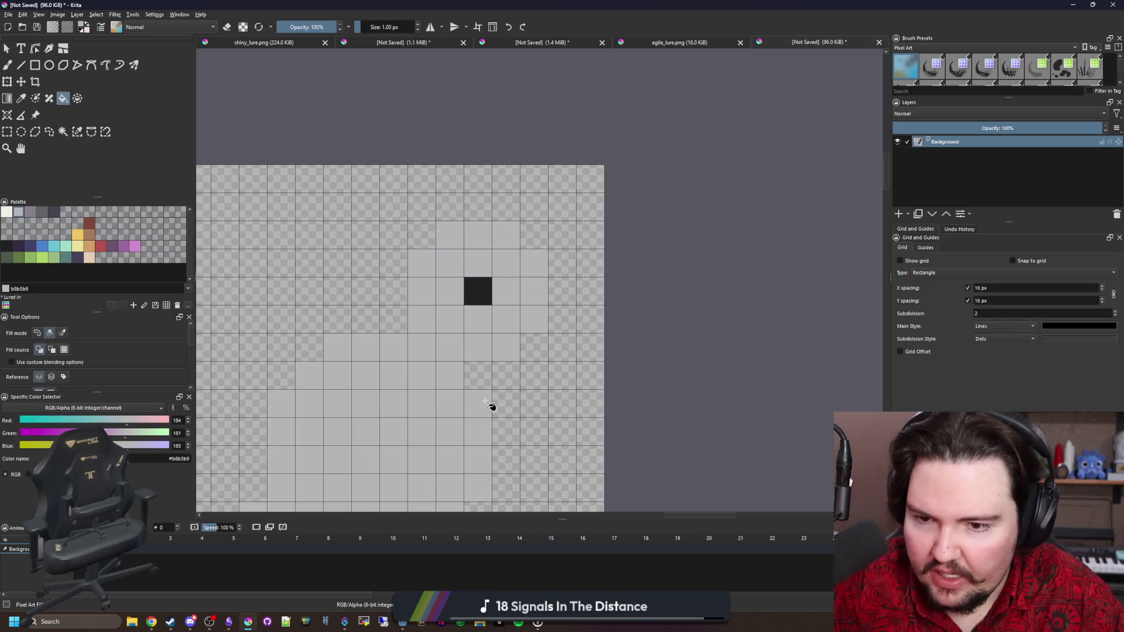
{"action": "scroll", "coordinate": [477, 348], "scroll_direction": "down", "scroll_amount": 3}
{"action": "scroll", "coordinate": [490, 346], "scroll_direction": "up", "scroll_amount": 4}
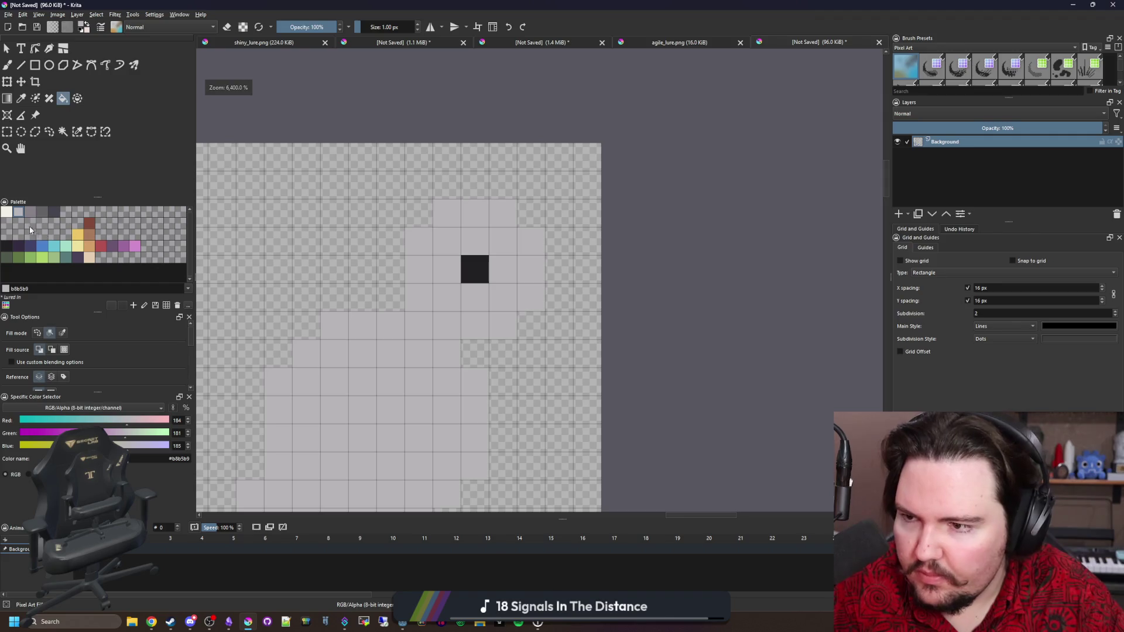
{"action": "left_click", "coordinate": [31, 212]}
{"action": "left_click", "coordinate": [293, 351]}
Step: Paint light grey pixels below and around the eyelet
{"action": "left_click", "coordinate": [24, 216]}
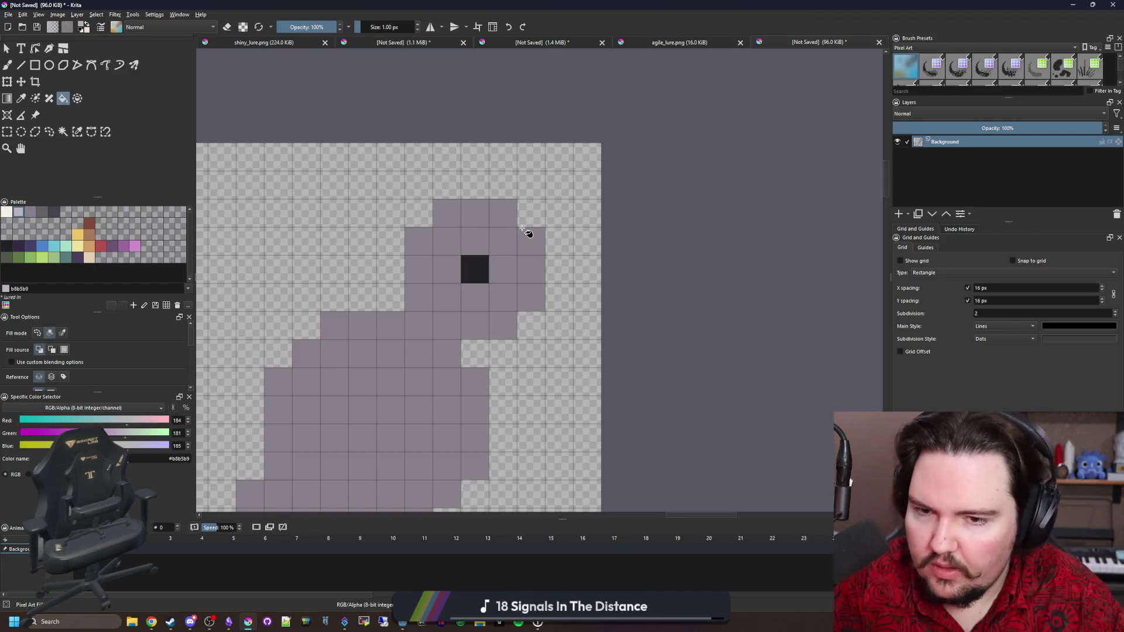
{"action": "key", "text": "b"}
{"action": "mouse_move", "coordinate": [528, 274]}
{"action": "left_mouse_down"}
{"action": "mouse_move", "coordinate": [503, 214]}
{"action": "mouse_move", "coordinate": [472, 235]}
{"action": "mouse_move", "coordinate": [509, 256]}
{"action": "mouse_move", "coordinate": [445, 229]}
{"action": "left_mouse_up"}
{"action": "key", "text": "ctrl+z"}
{"action": "left_click", "coordinate": [451, 235]}
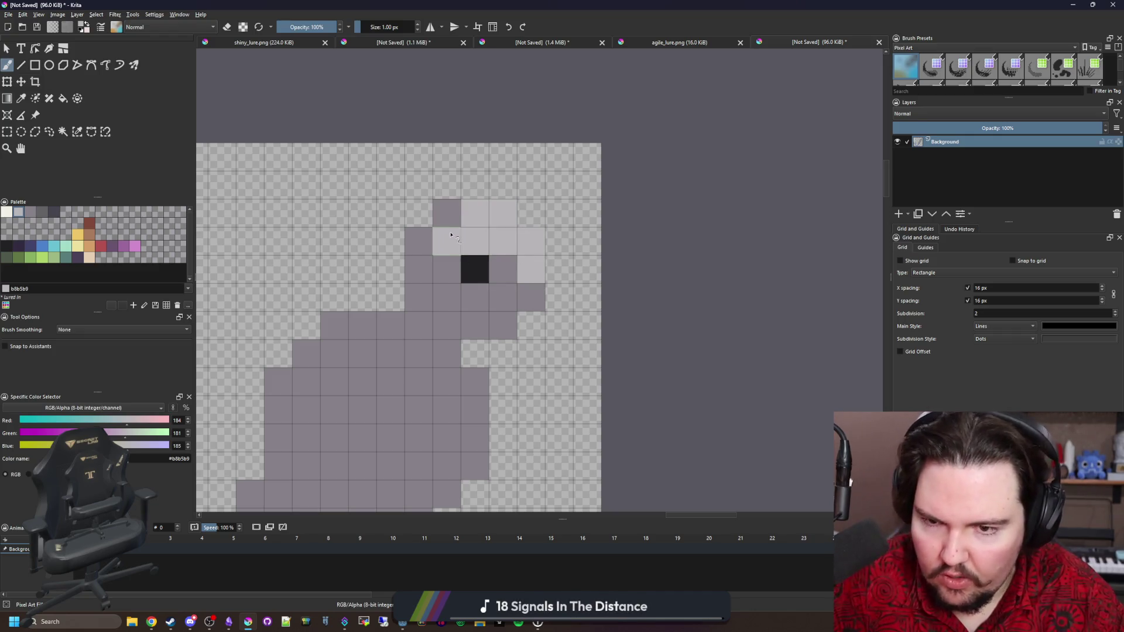
{"action": "mouse_move", "coordinate": [472, 303]}
{"action": "left_mouse_down"}
{"action": "mouse_move", "coordinate": [447, 298]}
{"action": "mouse_move", "coordinate": [477, 328]}
{"action": "mouse_move", "coordinate": [418, 302]}
{"action": "mouse_move", "coordinate": [419, 271]}
{"action": "left_mouse_up"}
Step: Shade the eyelet's rim with darker and mid greys around the black centre
{"action": "left_click", "coordinate": [53, 211]}
{"action": "left_click", "coordinate": [42, 212]}
{"action": "mouse_move", "coordinate": [477, 333]}
{"action": "left_mouse_down"}
{"action": "mouse_move", "coordinate": [419, 301]}
{"action": "mouse_move", "coordinate": [419, 271]}
{"action": "left_mouse_up"}
{"action": "left_click", "coordinate": [503, 270]}
{"action": "left_click_drag", "start_coordinate": [475, 245], "coordinate": [446, 243]}
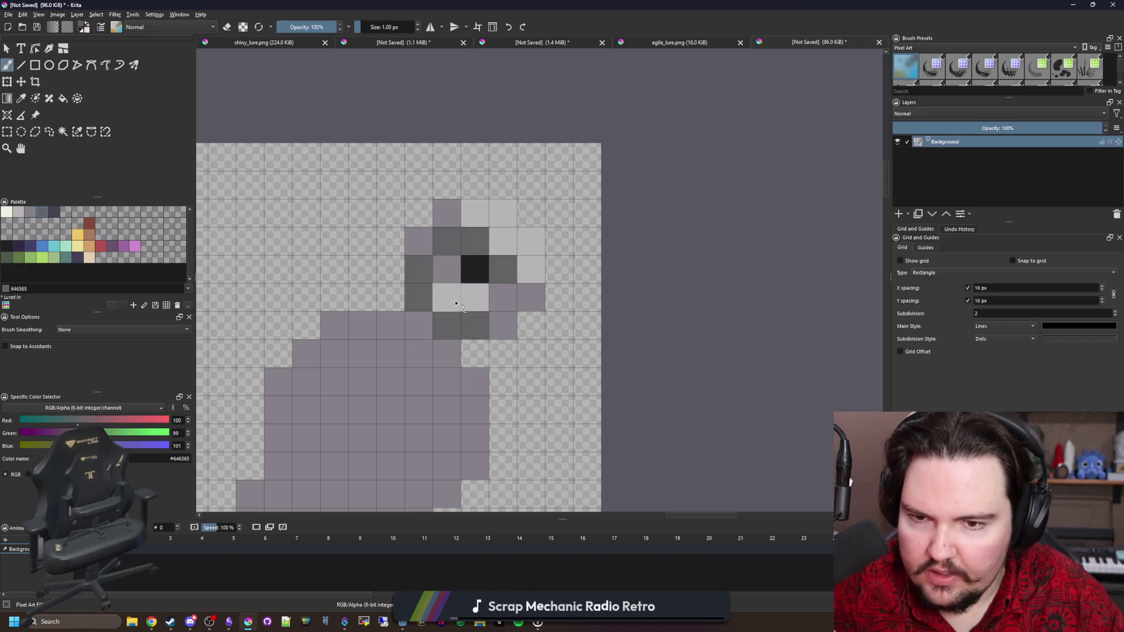
{"action": "scroll", "coordinate": [447, 246], "scroll_direction": "down", "scroll_amount": 4}
{"action": "scroll", "coordinate": [472, 258], "scroll_direction": "up", "scroll_amount": 4}
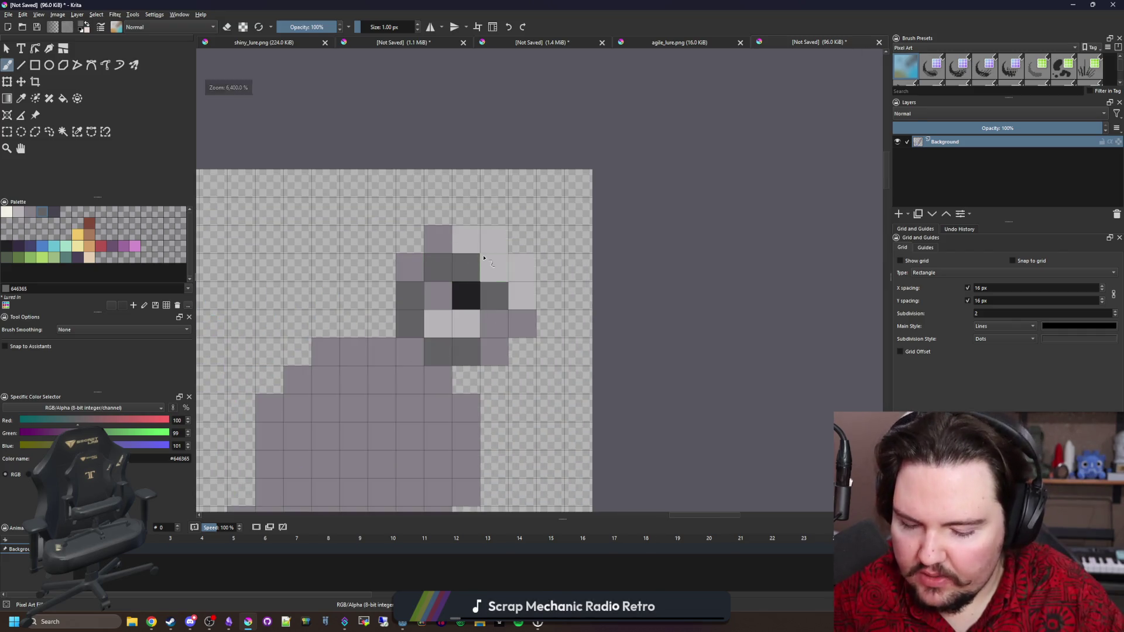
{"action": "left_click", "coordinate": [494, 322], "text": "ctrl"}
{"action": "left_click", "coordinate": [495, 267]}
{"action": "left_click", "coordinate": [438, 267]}
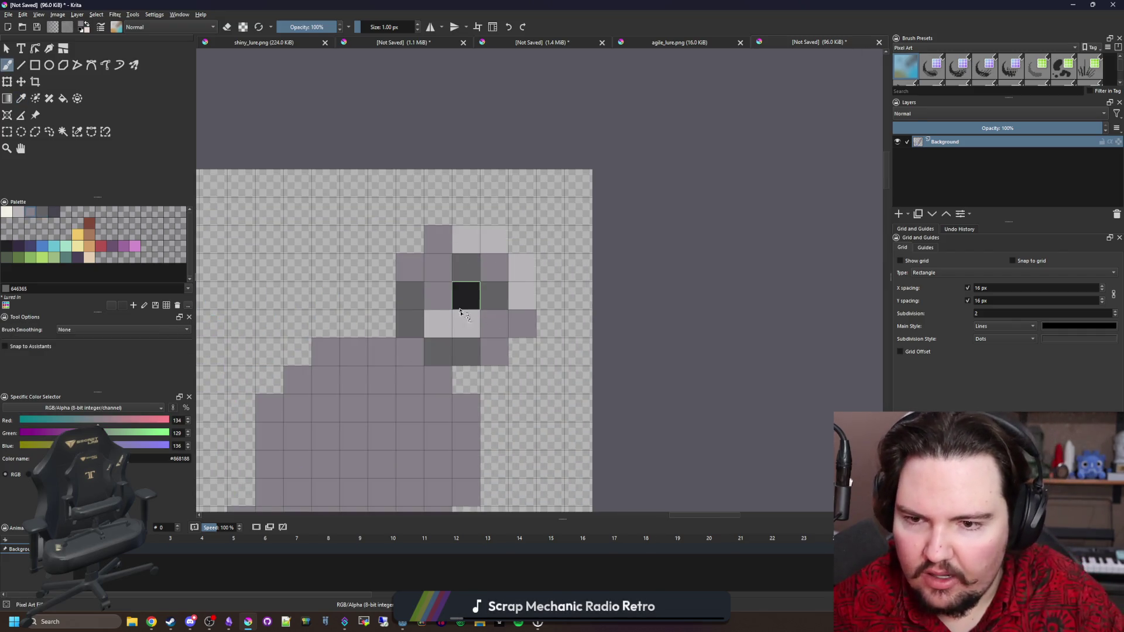
Step: Add three off-white highlight pixels around the eyelet
{"action": "left_click", "coordinate": [7, 212]}
{"action": "left_click", "coordinate": [494, 239]}
{"action": "left_click", "coordinate": [522, 268]}
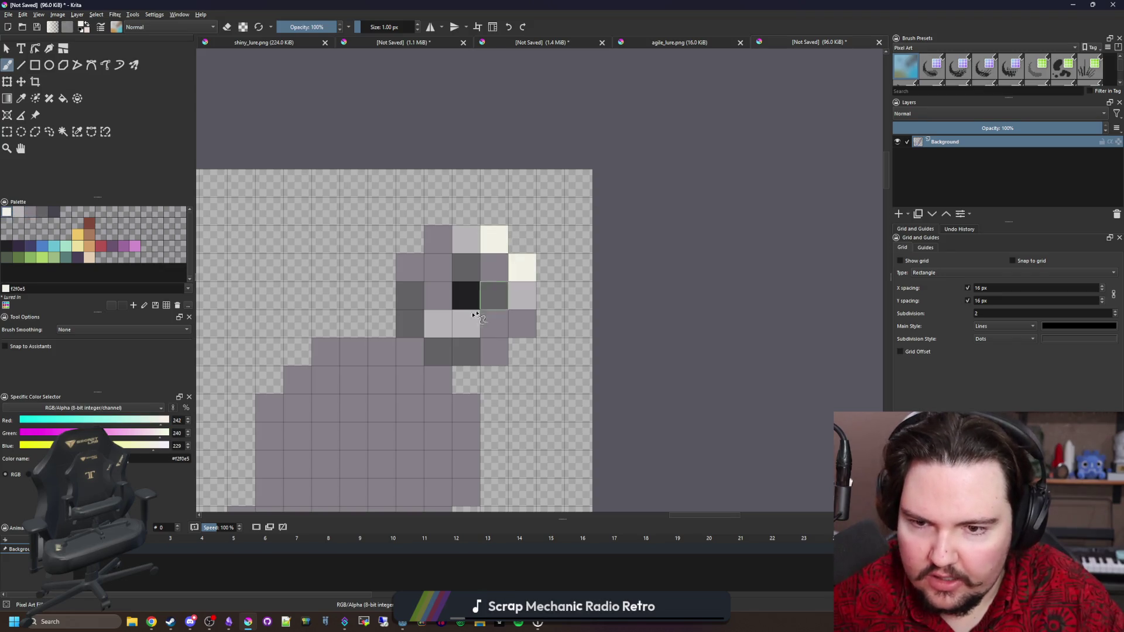
{"action": "left_click", "coordinate": [466, 323]}
{"action": "scroll", "coordinate": [440, 303], "scroll_direction": "down", "scroll_amount": 3}
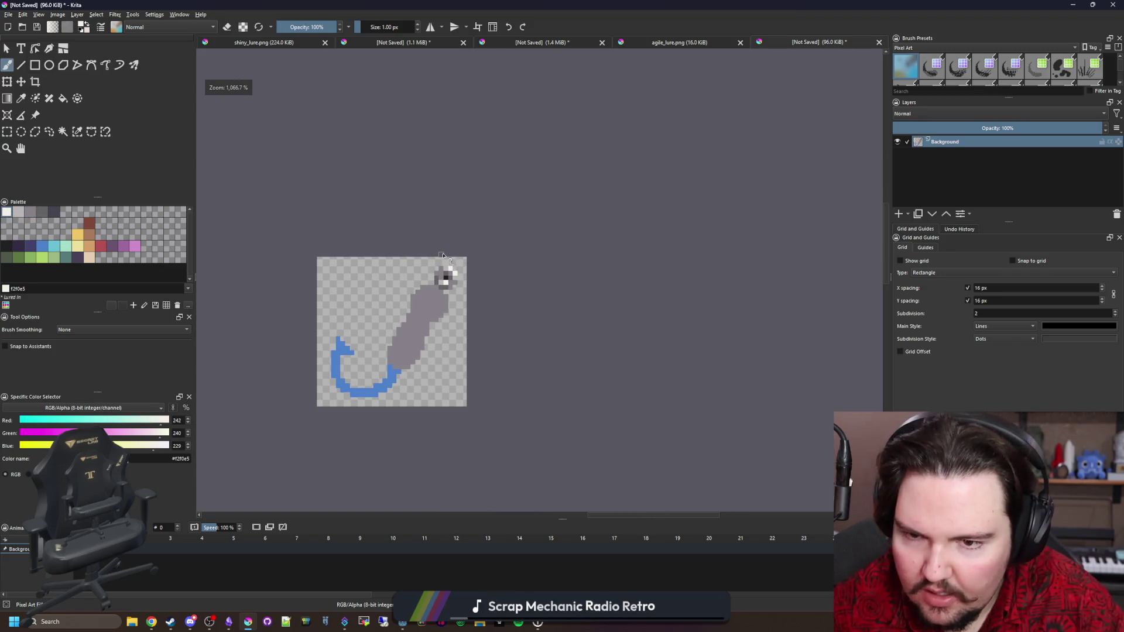
{"action": "scroll", "coordinate": [443, 256], "scroll_direction": "down", "scroll_amount": 1}
{"action": "scroll", "coordinate": [425, 270], "scroll_direction": "up", "scroll_amount": 1}
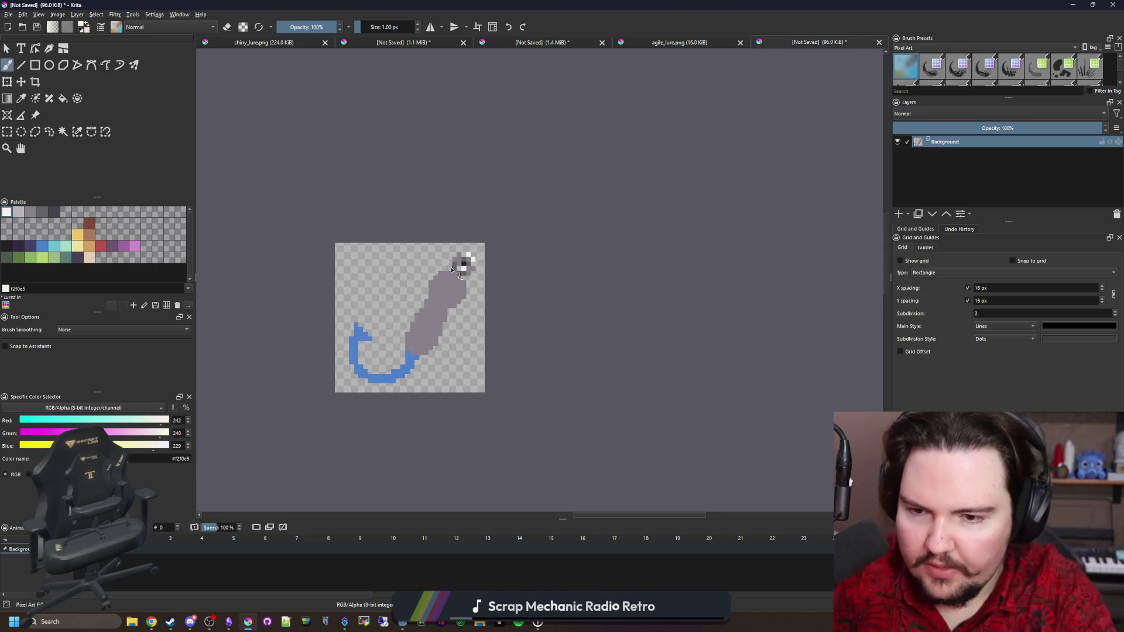
{"action": "scroll", "coordinate": [435, 312], "scroll_direction": "up", "scroll_amount": 5}
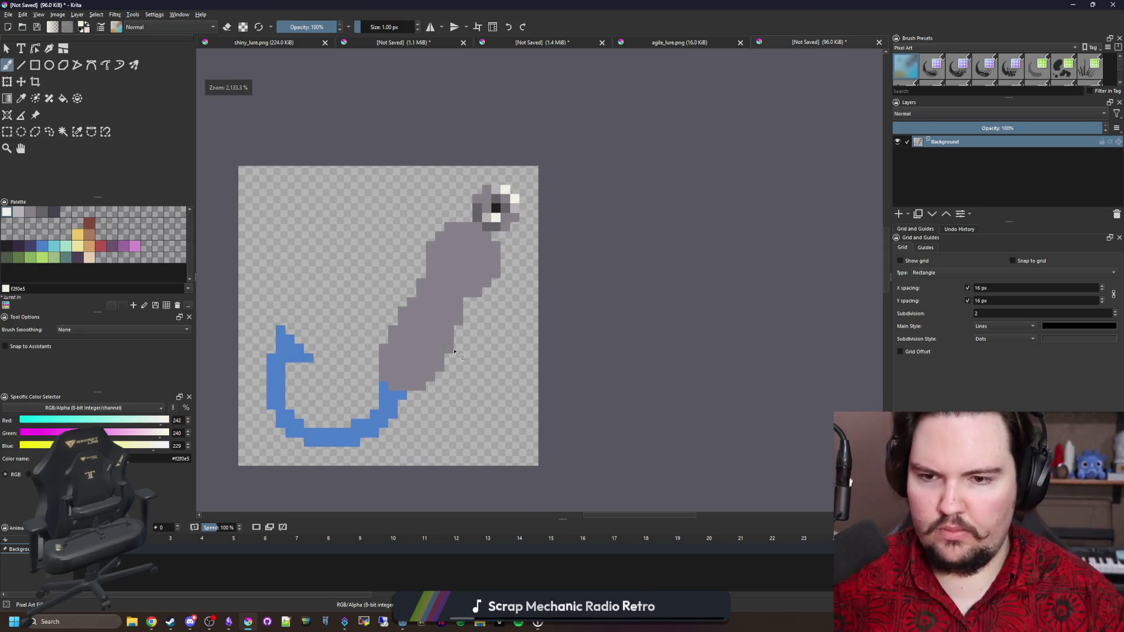
{"action": "left_click", "coordinate": [103, 247]}
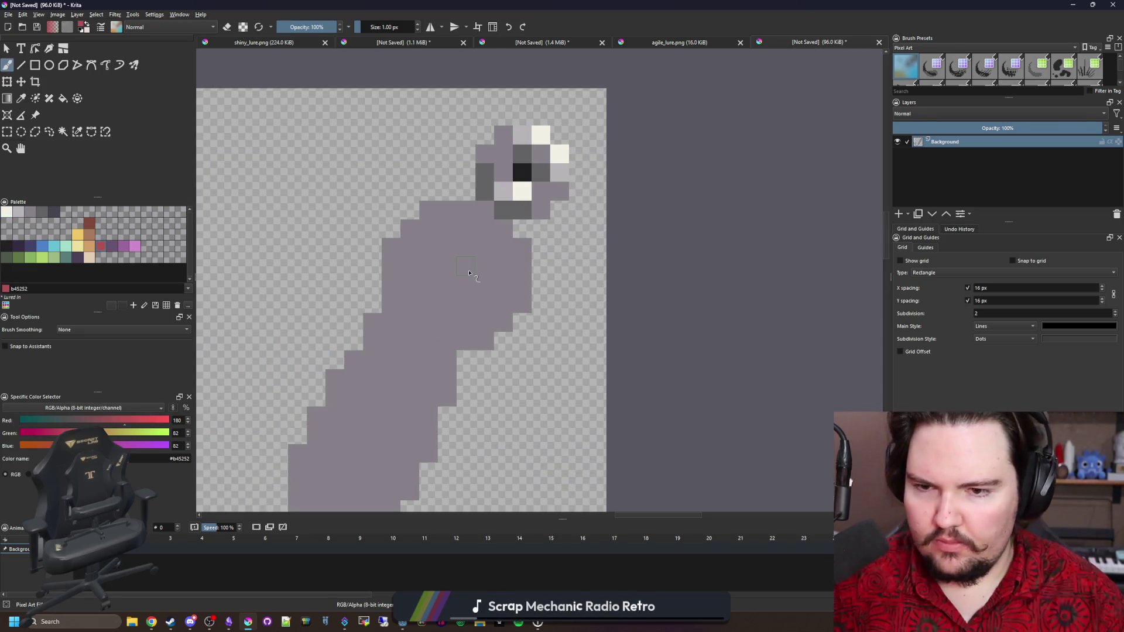
Step: Enlarge the brush and paint a round red bead below the eyelet
{"action": "key", "text": "bracketright"}
{"action": "key", "text": "bracketright"}
{"action": "key", "text": "bracketright"}
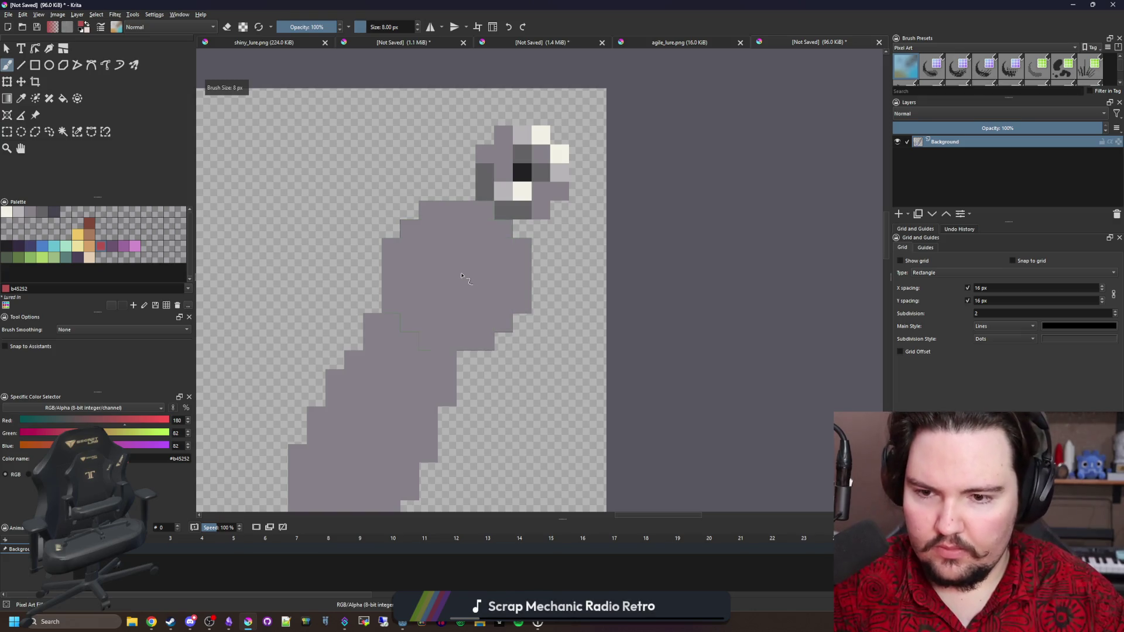
{"action": "left_click", "coordinate": [462, 276]}
{"action": "scroll", "coordinate": [460, 351], "scroll_direction": "down", "scroll_amount": 3}
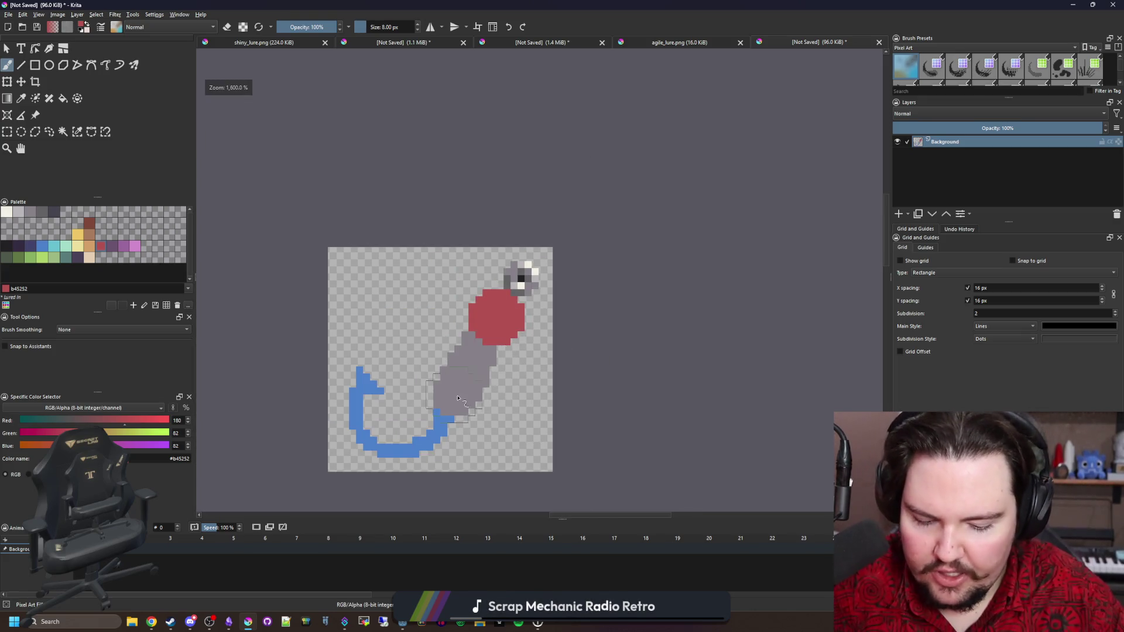
{"action": "scroll", "coordinate": [459, 398], "scroll_direction": "up", "scroll_amount": 2}
{"action": "key", "text": "bracketleft"}
{"action": "key", "text": "bracketleft"}
{"action": "key", "text": "bracketleft"}
Step: Flood-fill the grey lure body yellow
{"action": "key", "text": "p"}
{"action": "left_click", "coordinate": [494, 351]}
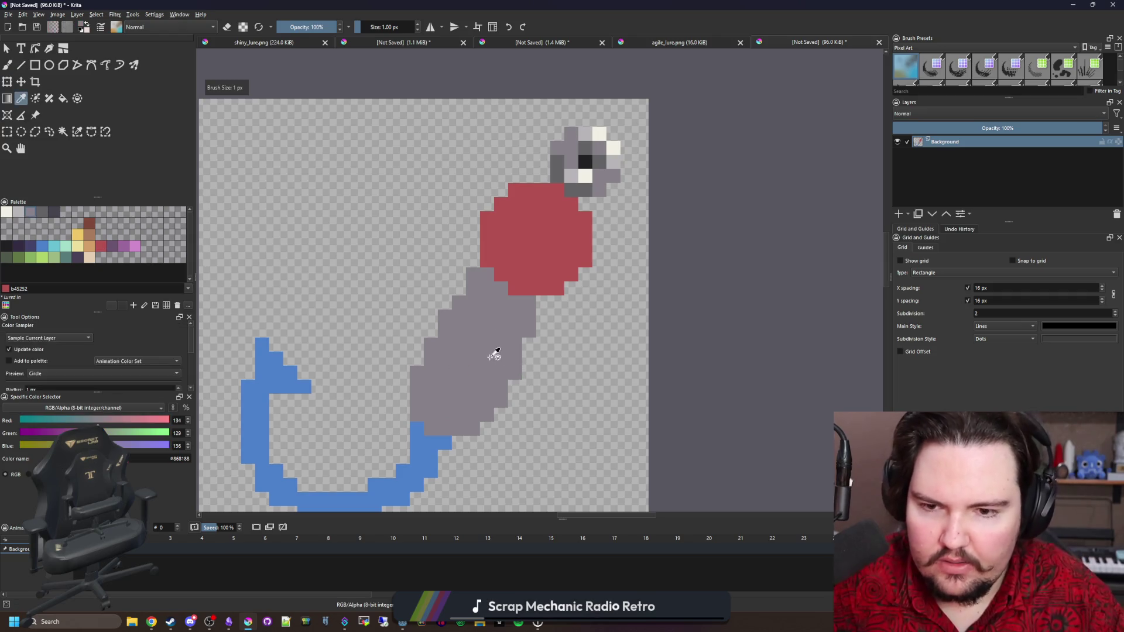
{"action": "scroll", "coordinate": [525, 251], "scroll_direction": "down", "scroll_amount": 5}
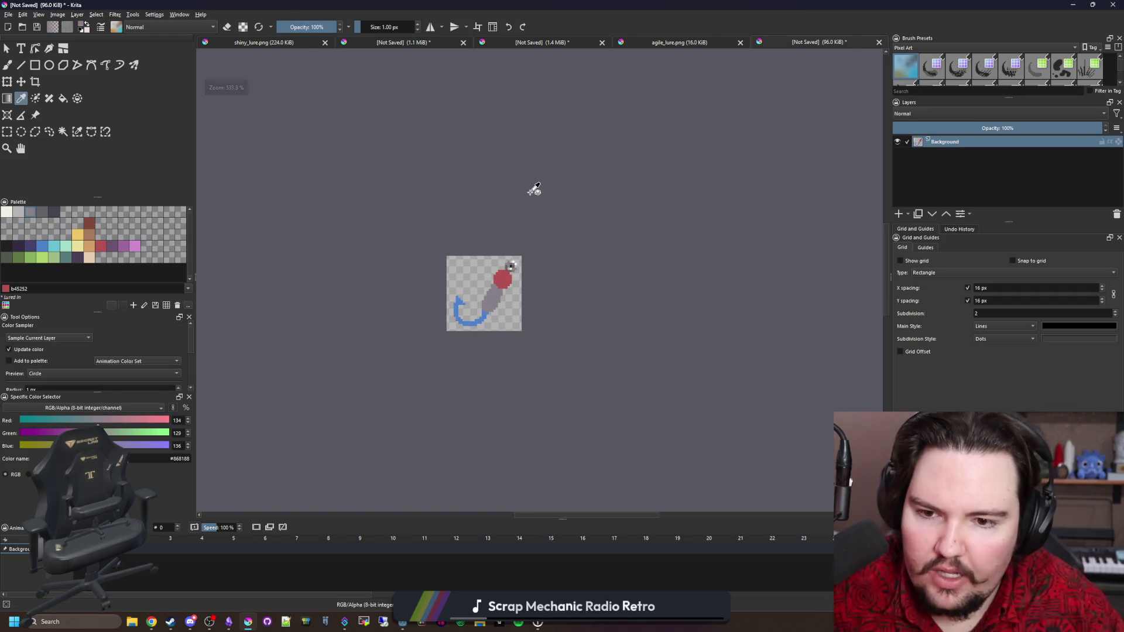
{"action": "scroll", "coordinate": [523, 220], "scroll_direction": "up", "scroll_amount": 4}
{"action": "left_click", "coordinate": [79, 235]}
{"action": "key", "text": "f"}
{"action": "left_click", "coordinate": [497, 310]}
{"action": "scroll", "coordinate": [504, 282], "scroll_direction": "down", "scroll_amount": 2}
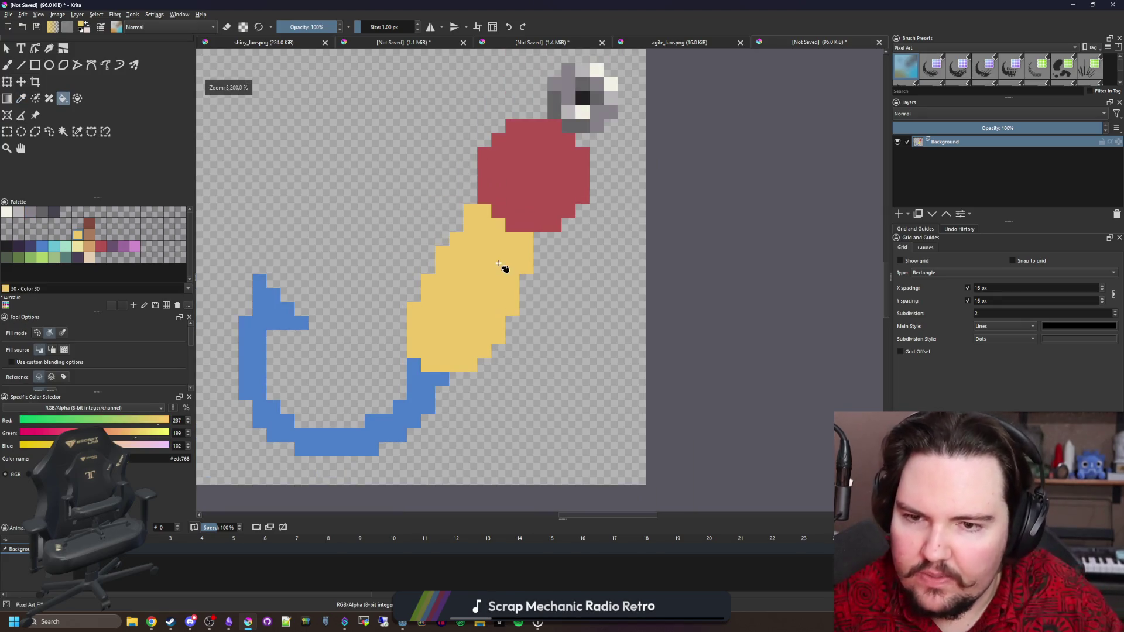
{"action": "scroll", "coordinate": [348, 393], "scroll_direction": "up", "scroll_amount": 3}
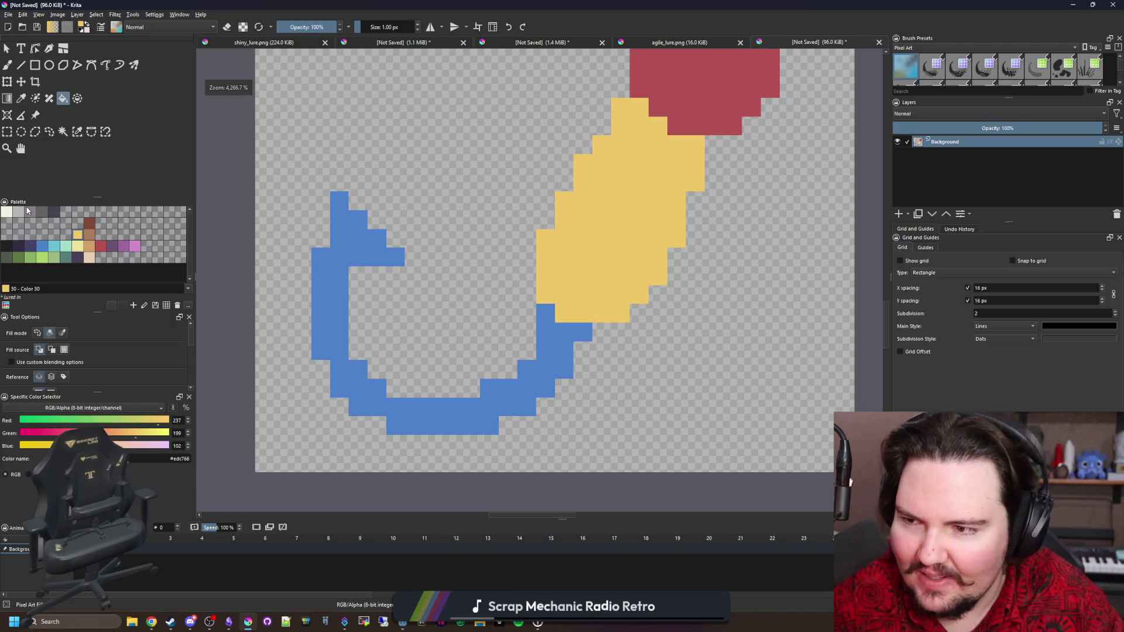
Step: Fill the blue hook grey
{"action": "left_click", "coordinate": [29, 212]}
{"action": "left_click", "coordinate": [477, 410]}
{"action": "scroll", "coordinate": [354, 306], "scroll_direction": "up", "scroll_amount": 2}
{"action": "scroll", "coordinate": [361, 306], "scroll_direction": "down", "scroll_amount": 2}
{"action": "scroll", "coordinate": [362, 307], "scroll_direction": "up", "scroll_amount": 2}
Step: Paint light grey highlights along the hook's bottom curve and outer top edge
{"action": "key", "text": "b"}
{"action": "left_click", "coordinate": [131, 251]}
{"action": "left_click_drag", "start_coordinate": [285, 310], "coordinate": [285, 247]}
{"action": "key", "text": "ctrl+z"}
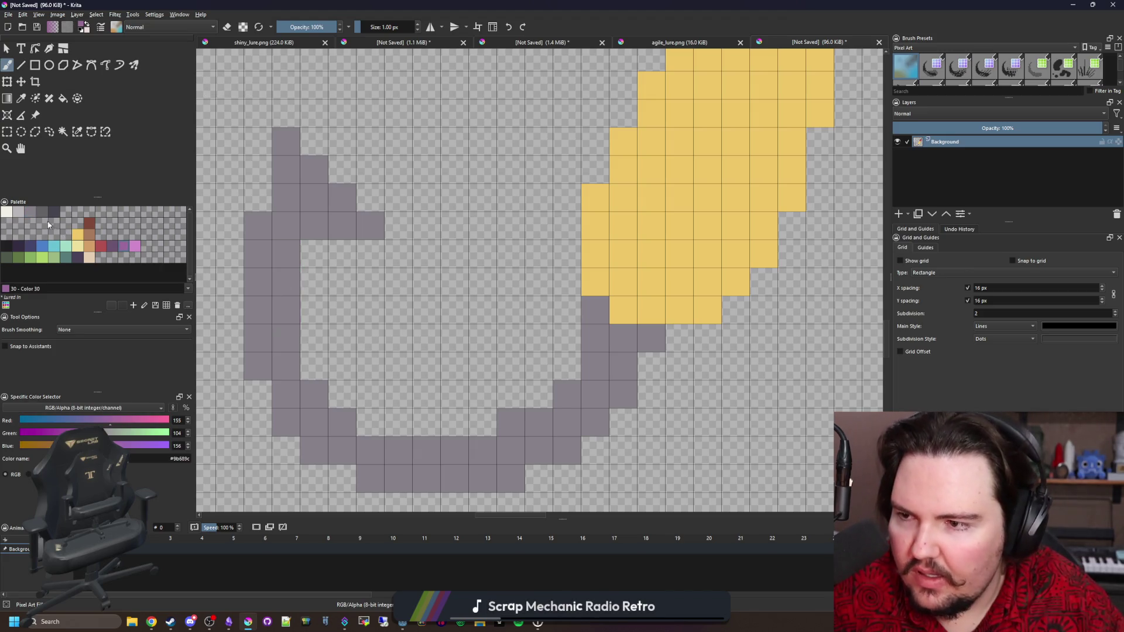
{"action": "left_click", "coordinate": [22, 215]}
{"action": "left_click_drag", "start_coordinate": [455, 451], "coordinate": [342, 421]}
{"action": "left_click", "coordinate": [311, 395]}
{"action": "left_click", "coordinate": [324, 225]}
{"action": "left_click", "coordinate": [371, 226]}
{"action": "left_click", "coordinate": [343, 197]}
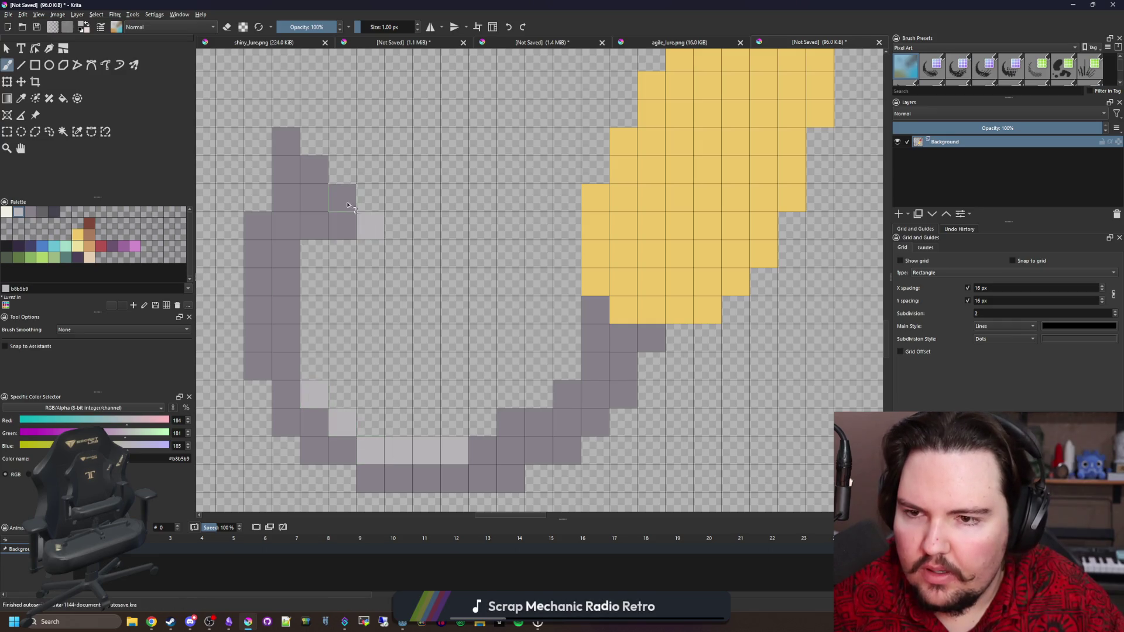
{"action": "left_click", "coordinate": [314, 169]}
{"action": "left_click", "coordinate": [287, 141]}
Step: Lighten hook cells near the barb and tip to light grey
{"action": "left_click", "coordinate": [310, 200]}
{"action": "left_click", "coordinate": [292, 176]}
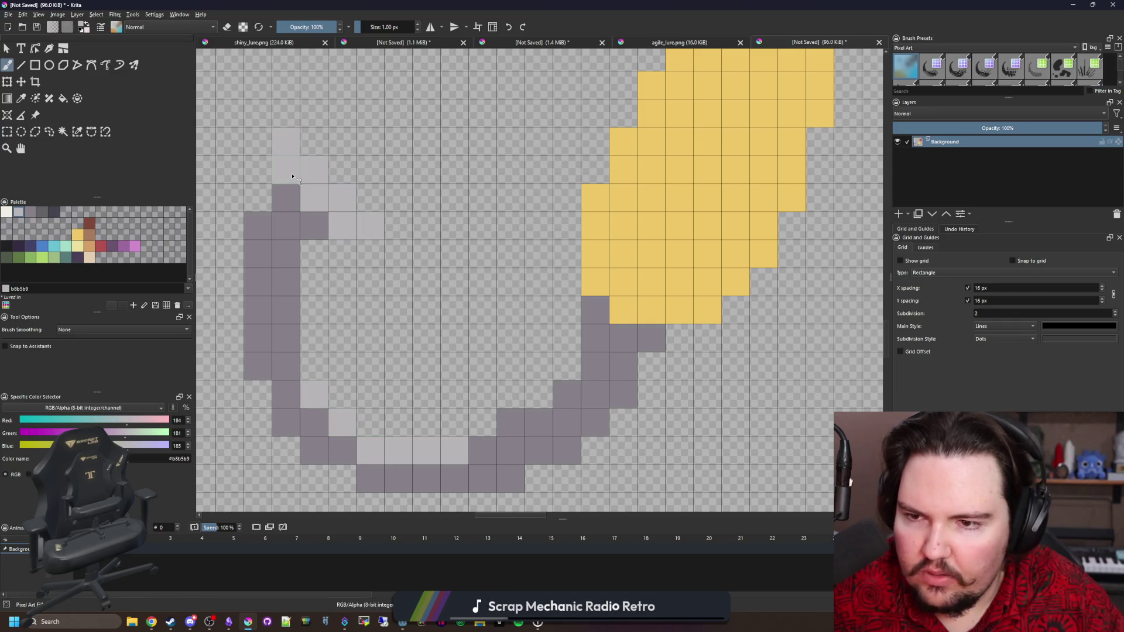
{"action": "left_click", "coordinate": [286, 198]}
{"action": "left_click", "coordinate": [315, 226]}
{"action": "left_click", "coordinate": [258, 225]}
{"action": "left_click", "coordinate": [287, 226]}
{"action": "key", "text": "ctrl+z"}
{"action": "scroll", "coordinate": [295, 276], "scroll_direction": "down", "scroll_amount": 3}
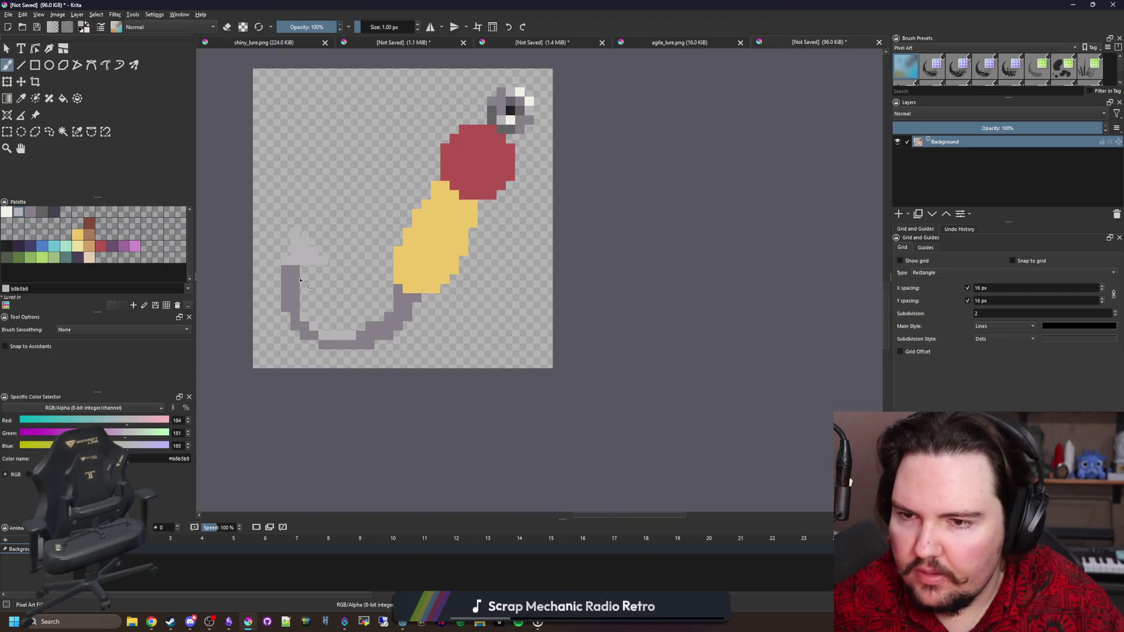
{"action": "scroll", "coordinate": [292, 254], "scroll_direction": "up", "scroll_amount": 1}
Step: Repaint some hook cells darker grey and add near-white glints on the barb
{"action": "left_click", "coordinate": [303, 274], "text": "ctrl"}
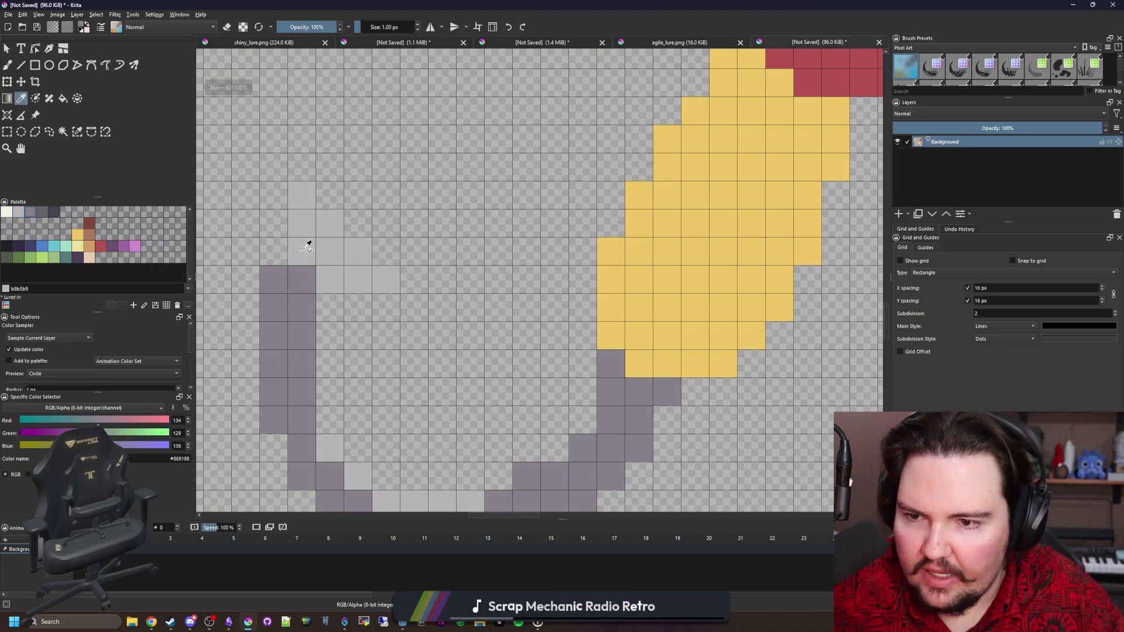
{"action": "left_click_drag", "start_coordinate": [308, 243], "coordinate": [324, 282]}
{"action": "left_click", "coordinate": [7, 213]}
{"action": "left_click", "coordinate": [359, 279]}
{"action": "left_click", "coordinate": [331, 251]}
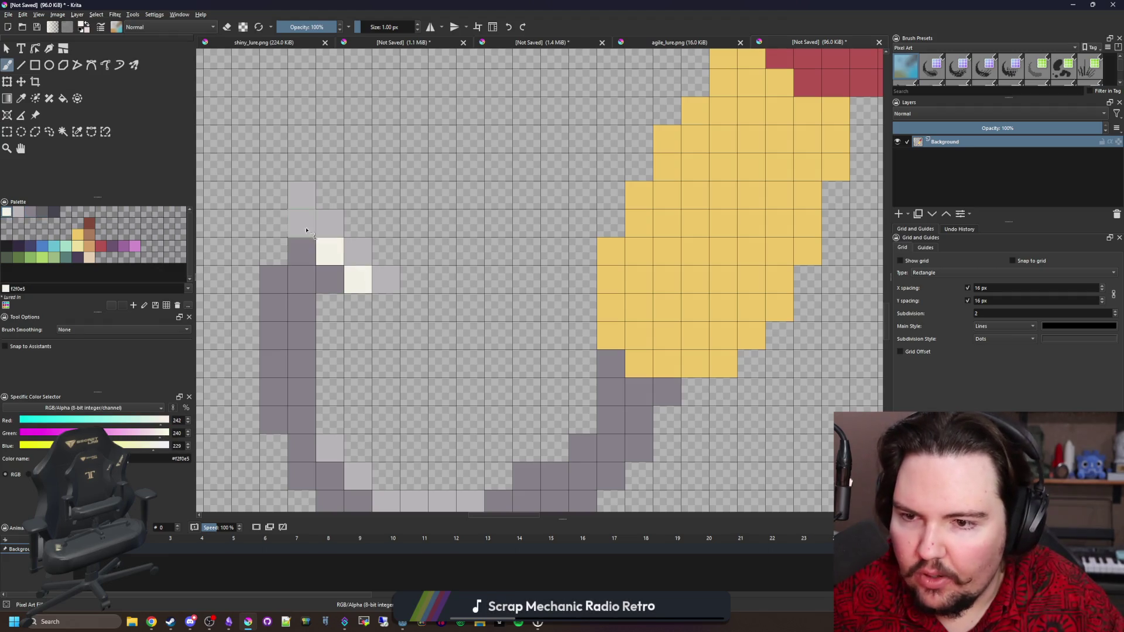
{"action": "scroll", "coordinate": [338, 230], "scroll_direction": "down", "scroll_amount": 5}
{"action": "scroll", "coordinate": [338, 230], "scroll_direction": "up", "scroll_amount": 5}
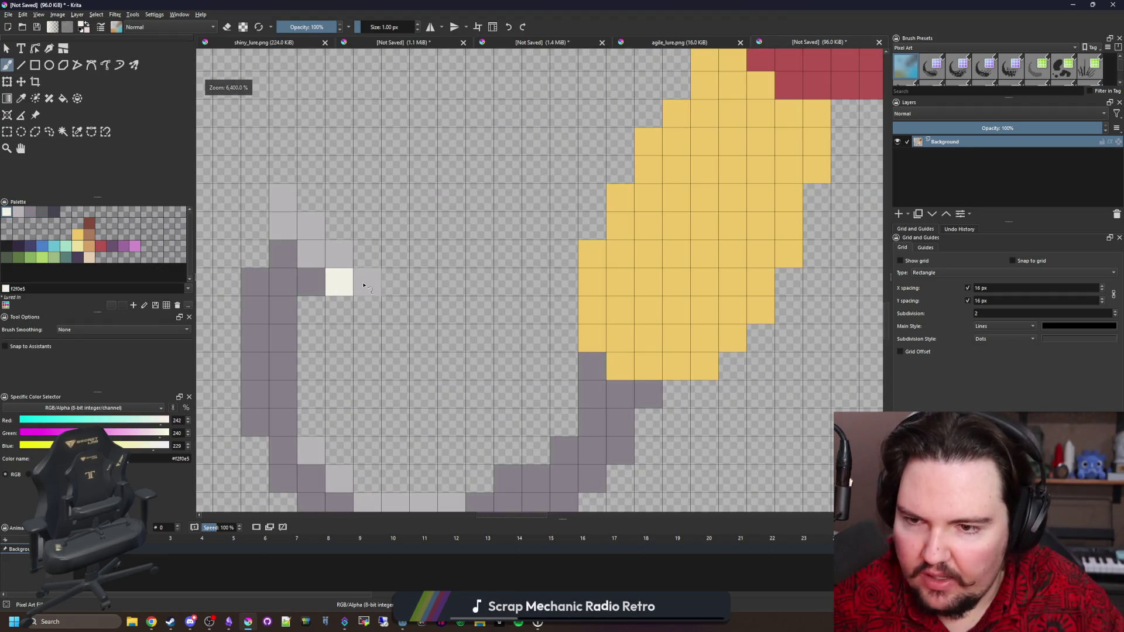
Step: Add near-white highlights on the barb and along the hook's bottom
{"action": "left_click", "coordinate": [317, 230]}
{"action": "scroll", "coordinate": [316, 230], "scroll_direction": "down", "scroll_amount": 5}
{"action": "scroll", "coordinate": [351, 328], "scroll_direction": "up", "scroll_amount": 5}
{"action": "left_click", "coordinate": [390, 346]}
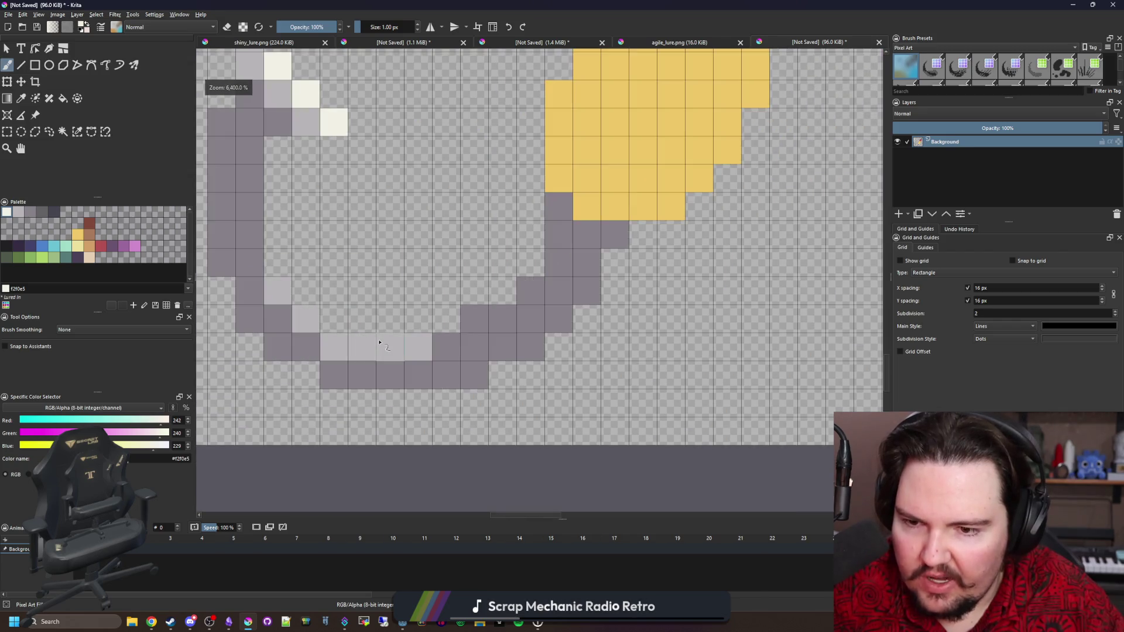
{"action": "left_click", "coordinate": [362, 347]}
{"action": "left_click", "coordinate": [334, 346]}
{"action": "left_click", "coordinate": [309, 323]}
{"action": "scroll", "coordinate": [309, 323], "scroll_direction": "down", "scroll_amount": 5}
Step: Sample the hook's light grey and repaint several dark hook cells with it
{"action": "left_click", "coordinate": [366, 342], "text": "ctrl"}
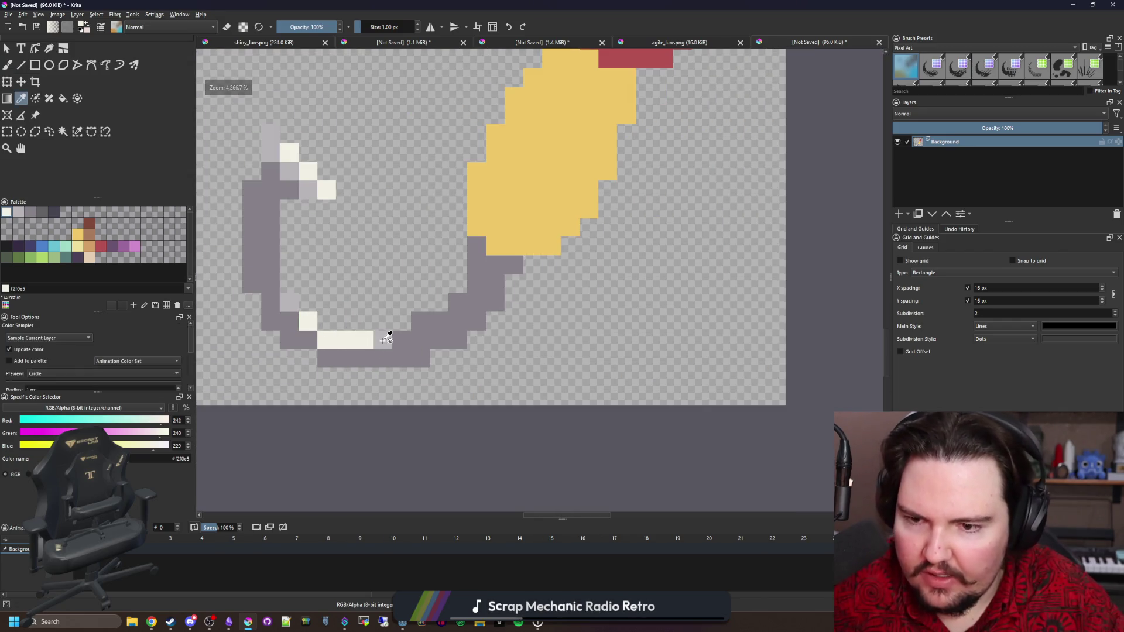
{"action": "scroll", "coordinate": [366, 343], "scroll_direction": "up", "scroll_amount": 5}
{"action": "left_click", "coordinate": [432, 319]}
{"action": "left_click", "coordinate": [460, 291]}
{"action": "left_click", "coordinate": [376, 347]}
{"action": "left_click", "coordinate": [404, 347]}
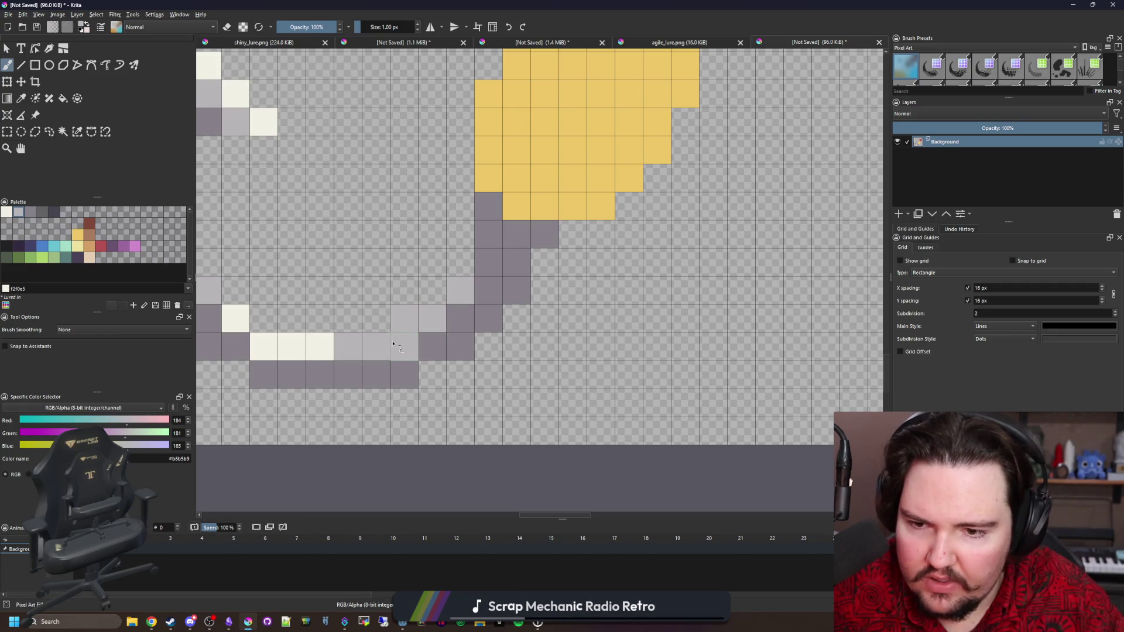
{"action": "scroll", "coordinate": [434, 352], "scroll_direction": "down", "scroll_amount": 4}
{"action": "scroll", "coordinate": [434, 352], "scroll_direction": "up", "scroll_amount": 3}
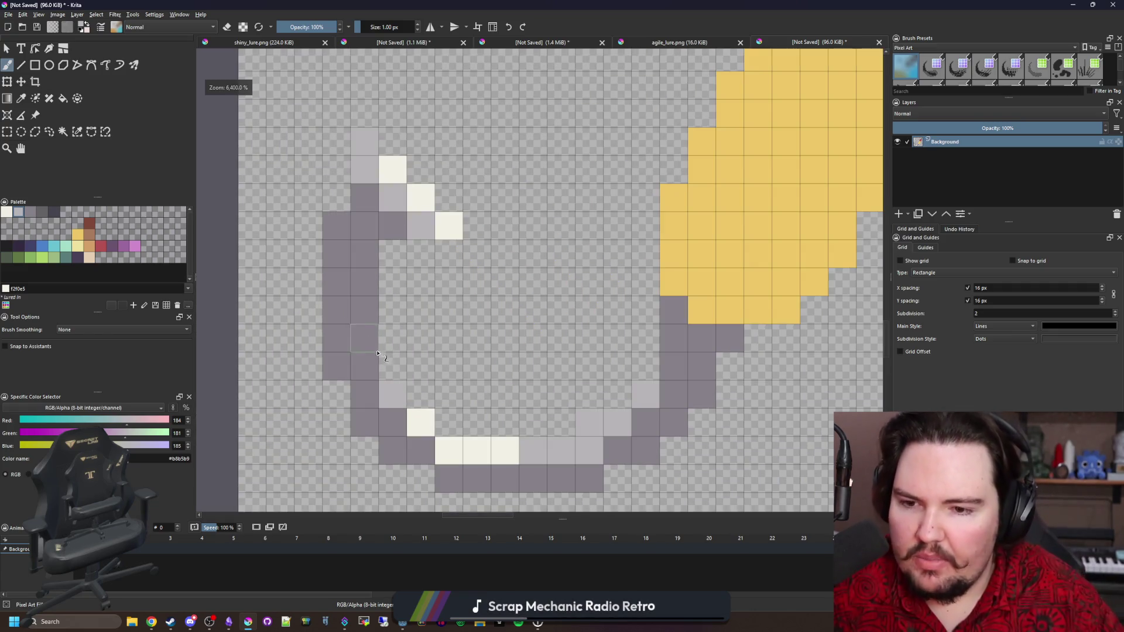
{"action": "left_click", "coordinate": [360, 339]}
{"action": "scroll", "coordinate": [357, 339], "scroll_direction": "down", "scroll_amount": 3}
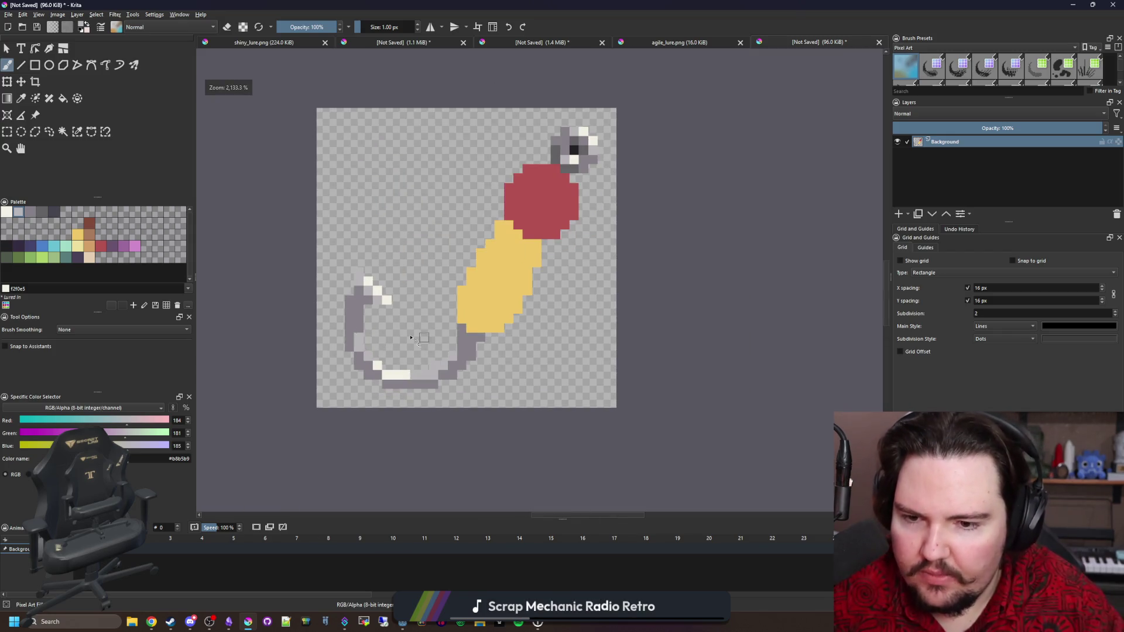
{"action": "scroll", "coordinate": [482, 343], "scroll_direction": "up", "scroll_amount": 4}
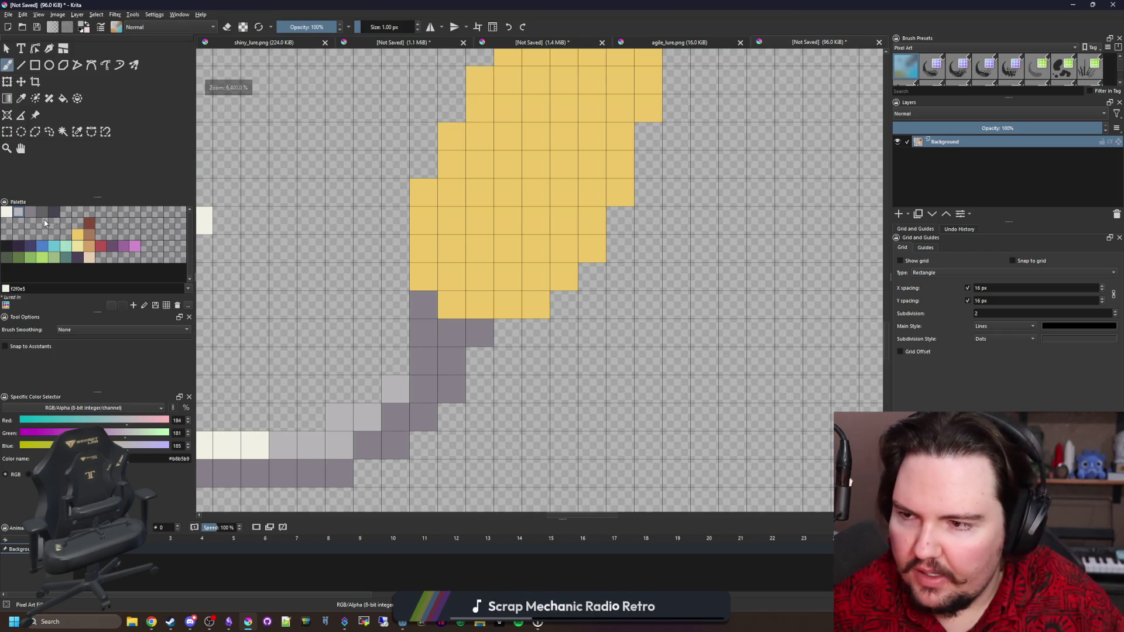
Step: Shade the hook joint dark grey and paint brown pixels along the red-yellow join
{"action": "left_click", "coordinate": [55, 212]}
{"action": "left_click_drag", "start_coordinate": [470, 335], "coordinate": [424, 304]}
{"action": "left_click_drag", "start_coordinate": [451, 360], "coordinate": [423, 360]}
{"action": "scroll", "coordinate": [356, 394], "scroll_direction": "down", "scroll_amount": 3}
{"action": "scroll", "coordinate": [452, 267], "scroll_direction": "up", "scroll_amount": 3}
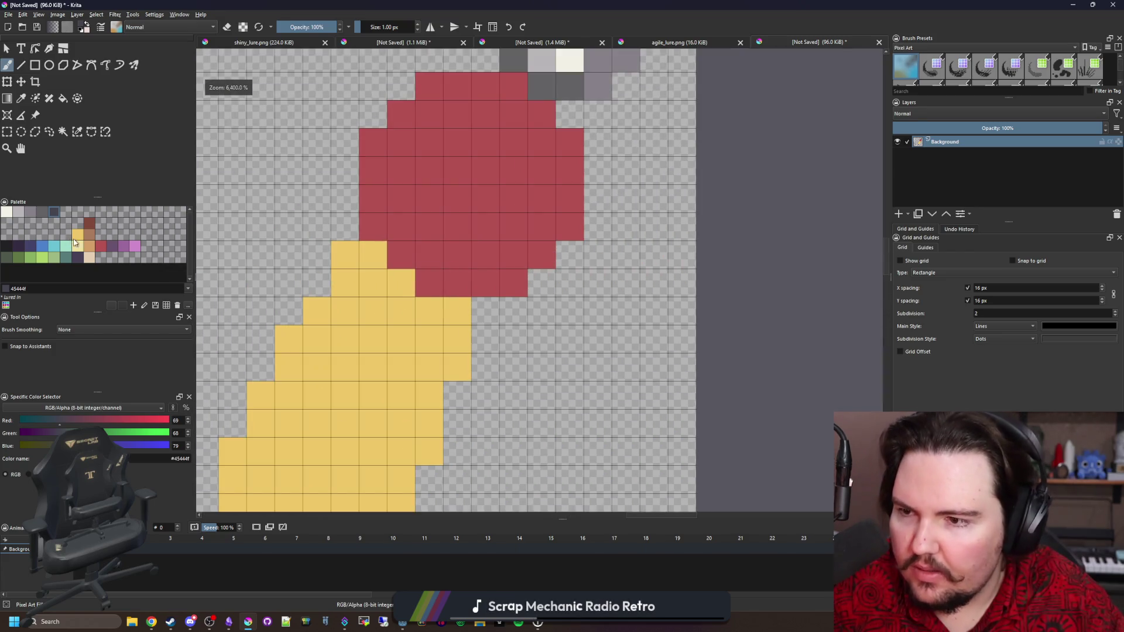
{"action": "mouse_move", "coordinate": [433, 315]}
{"action": "left_mouse_down"}
{"action": "mouse_move", "coordinate": [400, 310]}
{"action": "mouse_move", "coordinate": [369, 258]}
{"action": "mouse_move", "coordinate": [344, 258]}
{"action": "mouse_move", "coordinate": [351, 287]}
{"action": "left_mouse_up"}
{"action": "left_click", "coordinate": [379, 309]}
Step: Extend the brown band across the join and sample the body's yellow
{"action": "left_click_drag", "start_coordinate": [401, 340], "coordinate": [457, 340]}
{"action": "scroll", "coordinate": [419, 322], "scroll_direction": "down", "scroll_amount": 4}
{"action": "scroll", "coordinate": [411, 321], "scroll_direction": "up", "scroll_amount": 5}
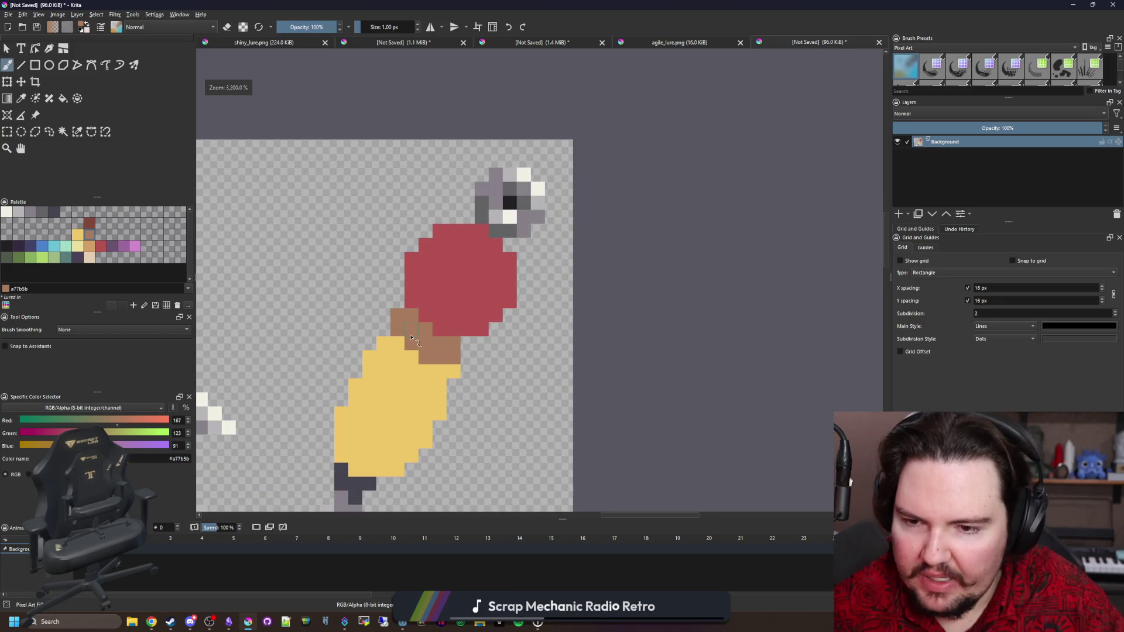
{"action": "key", "text": "p"}
{"action": "left_click", "coordinate": [404, 355]}
{"action": "scroll", "coordinate": [451, 306], "scroll_direction": "down", "scroll_amount": 1}
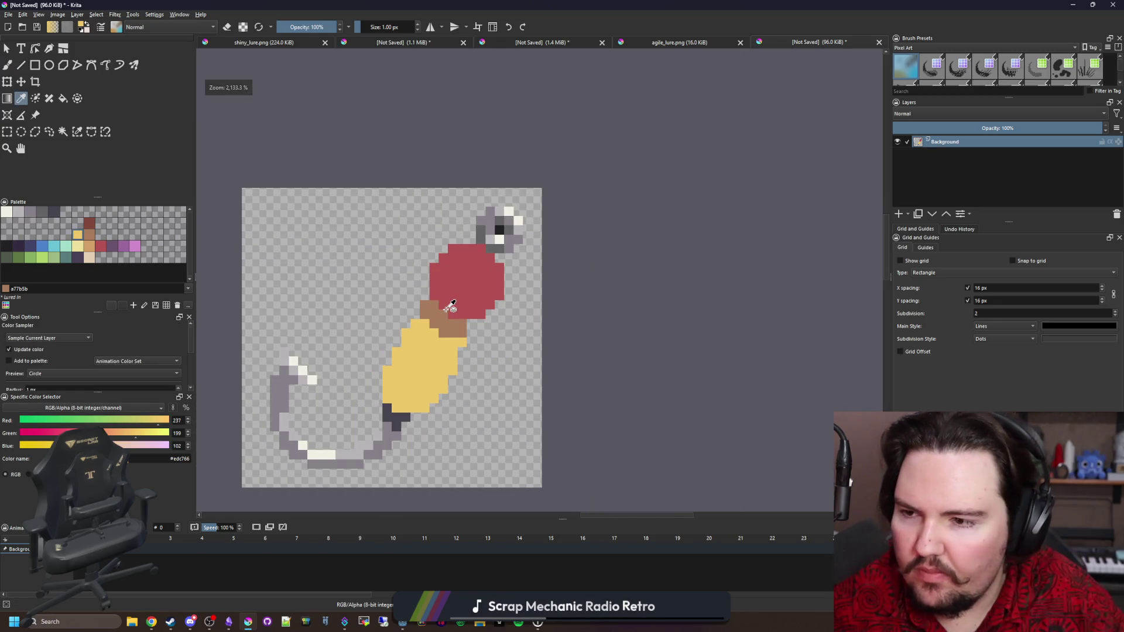
{"action": "scroll", "coordinate": [567, 254], "scroll_direction": "up", "scroll_amount": 2}
{"action": "scroll", "coordinate": [316, 271], "scroll_direction": "down", "scroll_amount": 3}
{"action": "scroll", "coordinate": [314, 275], "scroll_direction": "up", "scroll_amount": 2}
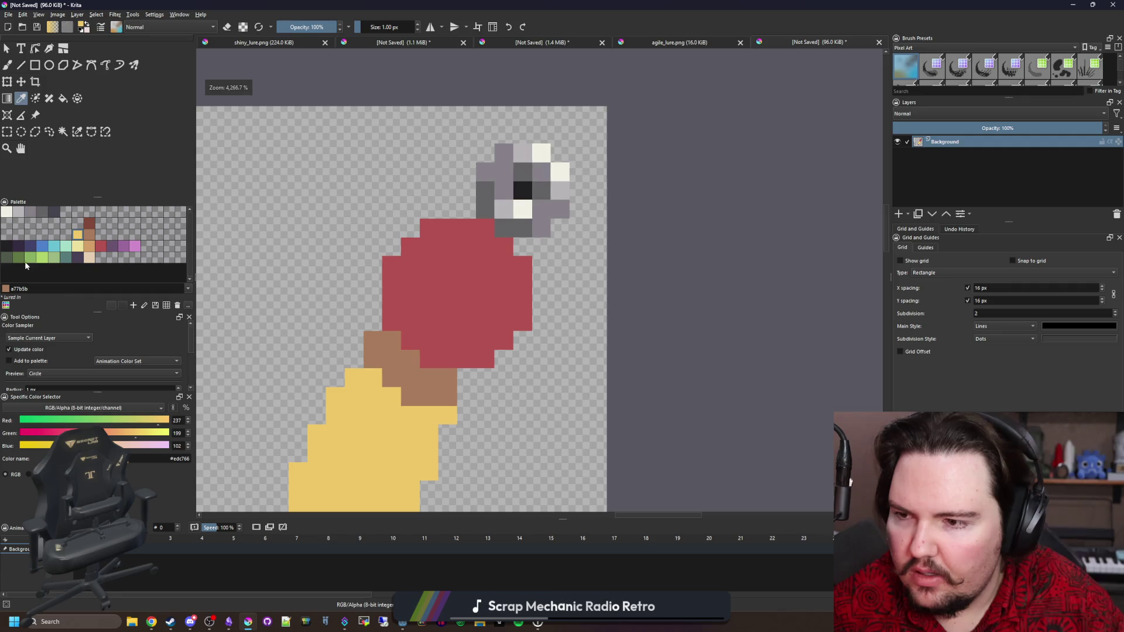
Step: Paint tan highlight pixels, a 2x2 block and a single pixel, on the bead
{"action": "left_click", "coordinate": [89, 246]}
{"action": "key", "text": "b"}
{"action": "scroll", "coordinate": [455, 291], "scroll_direction": "up", "scroll_amount": 1}
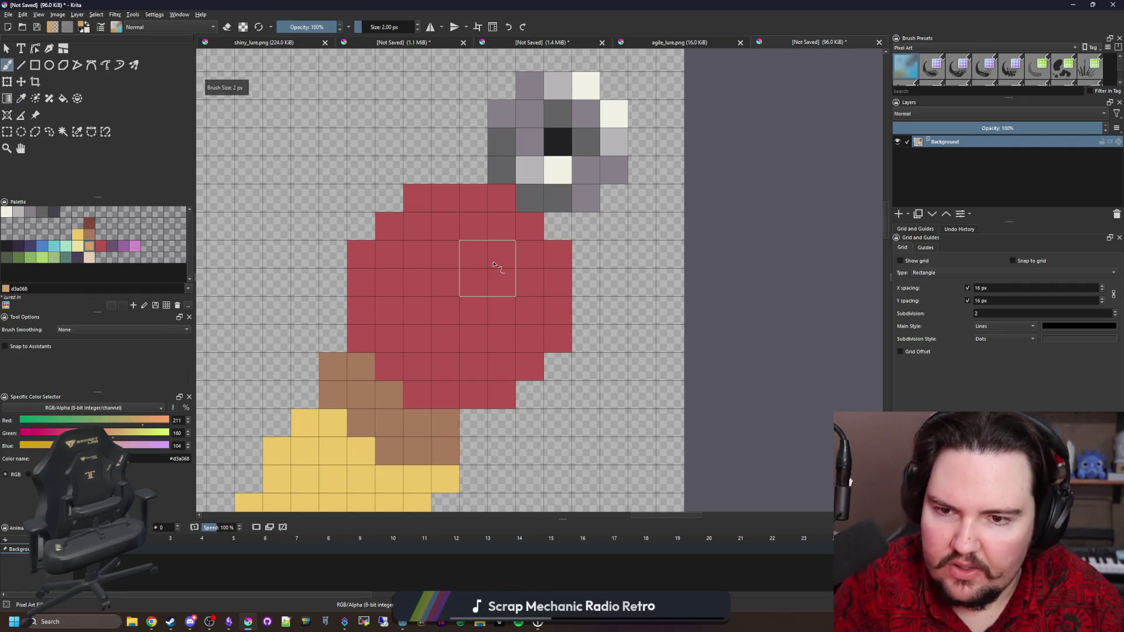
{"action": "left_click_drag", "start_coordinate": [497, 235], "coordinate": [475, 255]}
{"action": "left_click", "coordinate": [510, 308]}
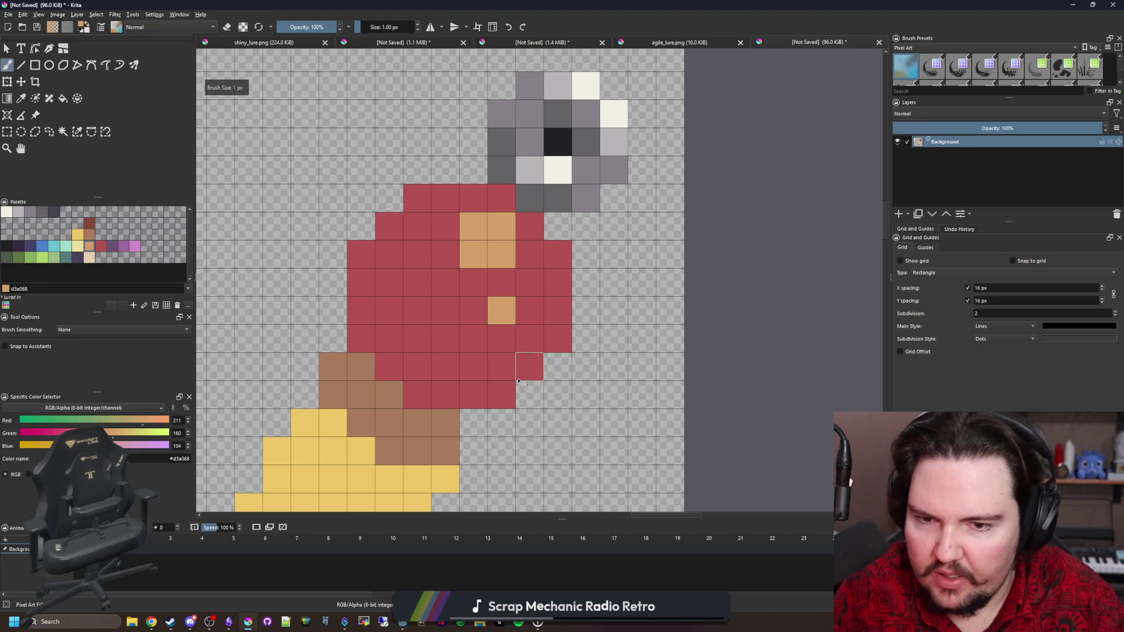
Step: Shade the bead's bottom and left edge dark purple
{"action": "left_click", "coordinate": [113, 246]}
{"action": "mouse_move", "coordinate": [487, 364]}
{"action": "left_mouse_down"}
{"action": "mouse_move", "coordinate": [417, 339]}
{"action": "mouse_move", "coordinate": [390, 287]}
{"action": "mouse_move", "coordinate": [389, 252]}
{"action": "left_mouse_up"}
{"action": "left_click", "coordinate": [412, 234]}
{"action": "left_click_drag", "start_coordinate": [440, 336], "coordinate": [473, 372]}
{"action": "scroll", "coordinate": [419, 349], "scroll_direction": "down", "scroll_amount": 10}
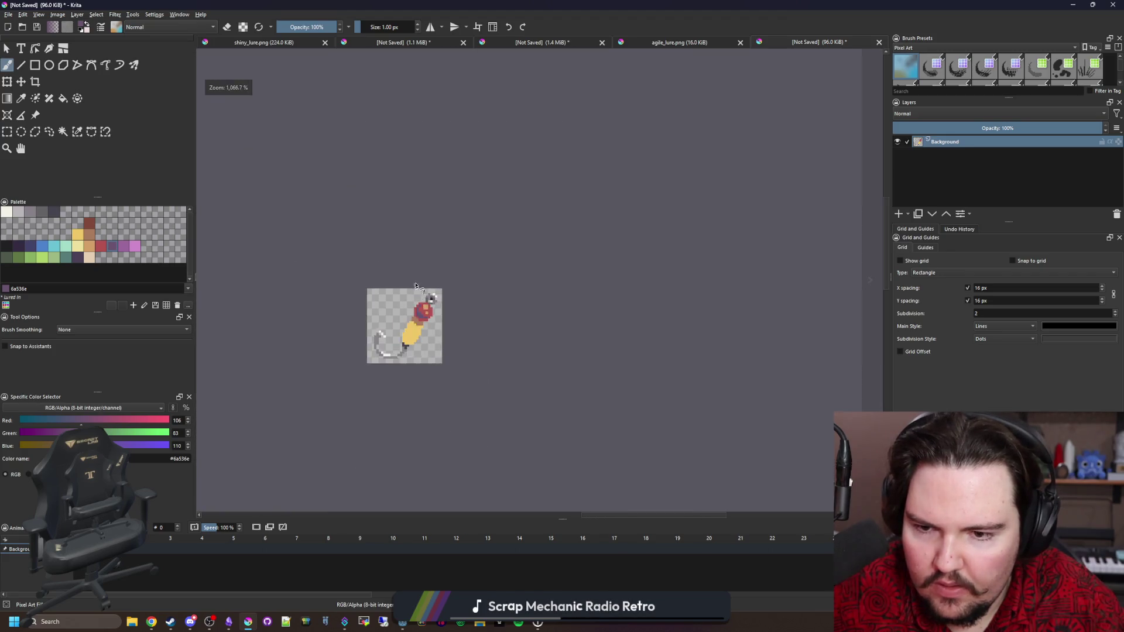
{"action": "scroll", "coordinate": [422, 299], "scroll_direction": "up", "scroll_amount": 10}
Step: Fill the bead's red region with a lighter purple
{"action": "key", "text": "f"}
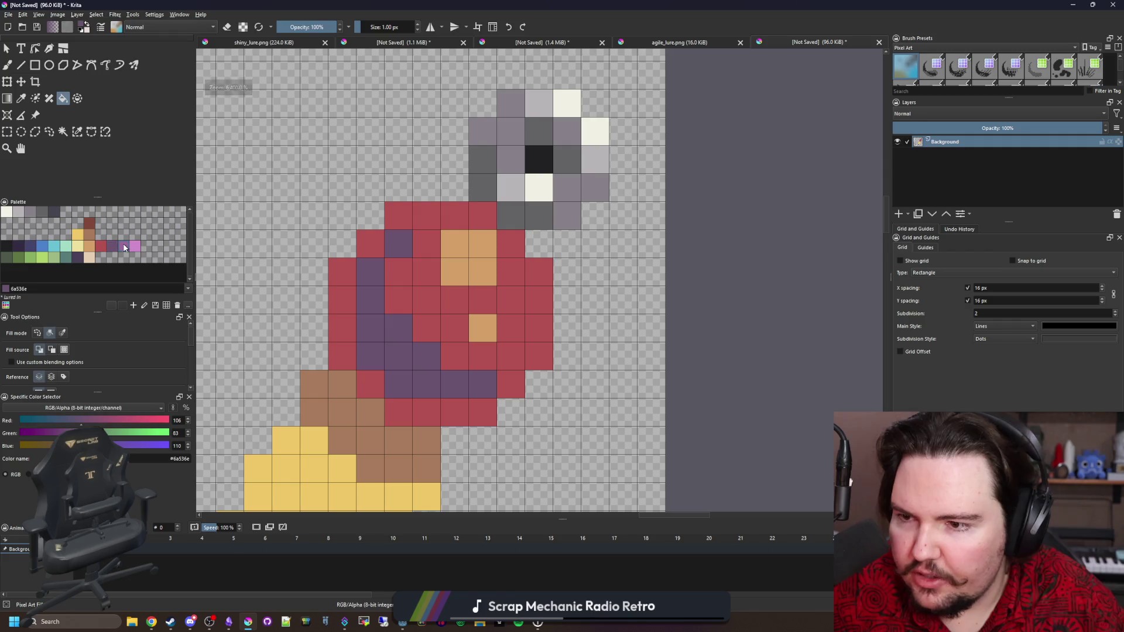
{"action": "left_click", "coordinate": [123, 246]}
{"action": "left_click", "coordinate": [427, 292]}
{"action": "key", "text": "ctrl+z"}
{"action": "key", "text": "ctrl+shift+z"}
{"action": "left_click", "coordinate": [346, 301]}
{"action": "key", "text": "ctrl+z"}
{"action": "key", "text": "ctrl+z"}
{"action": "left_click", "coordinate": [419, 315]}
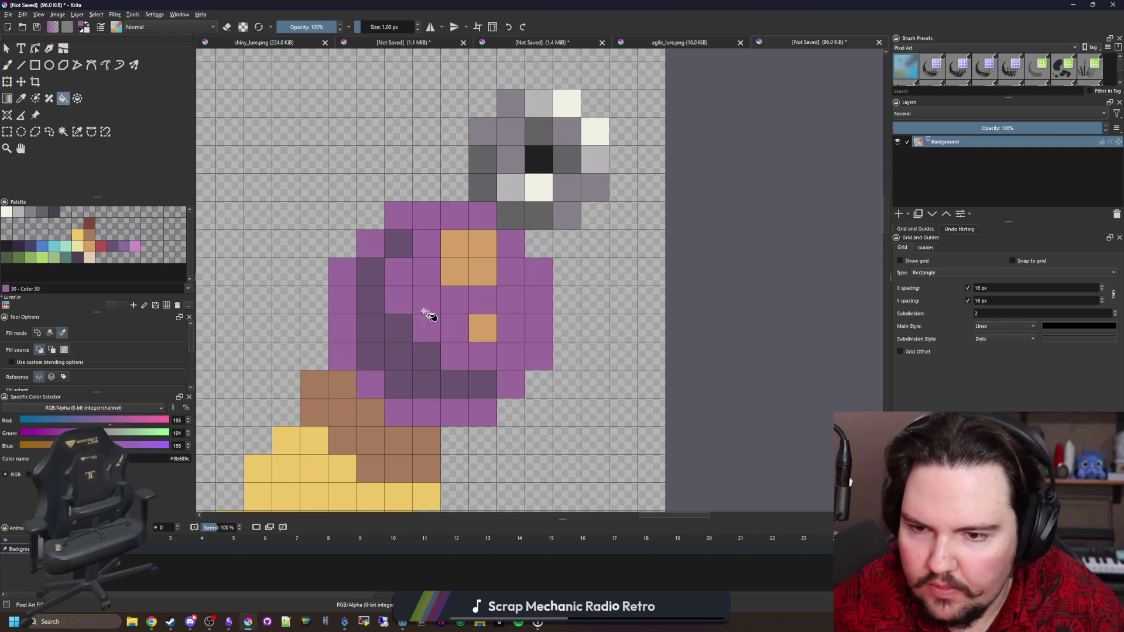
{"action": "scroll", "coordinate": [463, 301], "scroll_direction": "down", "scroll_amount": 8}
{"action": "scroll", "coordinate": [466, 304], "scroll_direction": "up", "scroll_amount": 4}
{"action": "key", "text": "b"}
{"action": "scroll", "coordinate": [389, 389], "scroll_direction": "up", "scroll_amount": 5}
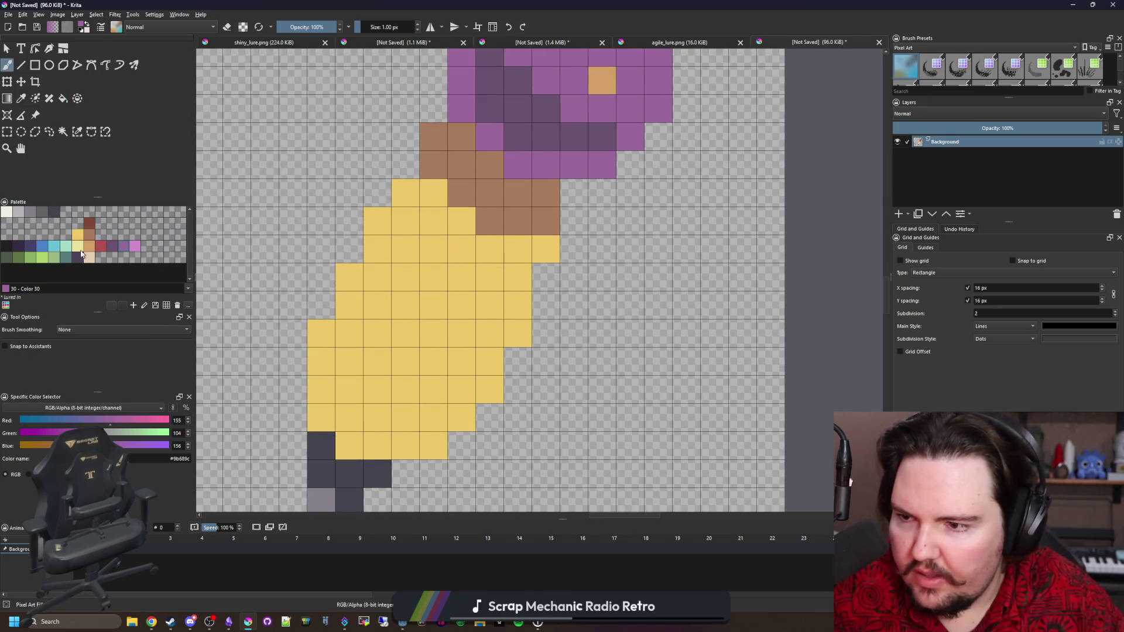
Step: Paint diagonal pale yellow (ede19e) highlights across the yellow body
{"action": "left_click", "coordinate": [80, 250]}
{"action": "mouse_move", "coordinate": [487, 308]}
{"action": "left_mouse_down"}
{"action": "mouse_move", "coordinate": [477, 269]}
{"action": "mouse_move", "coordinate": [432, 246]}
{"action": "mouse_move", "coordinate": [394, 259]}
{"action": "left_mouse_up"}
{"action": "key", "text": "ctrl+z"}
{"action": "key", "text": "ctrl+z"}
{"action": "left_click_drag", "start_coordinate": [490, 305], "coordinate": [406, 248]}
{"action": "left_click_drag", "start_coordinate": [464, 363], "coordinate": [383, 308]}
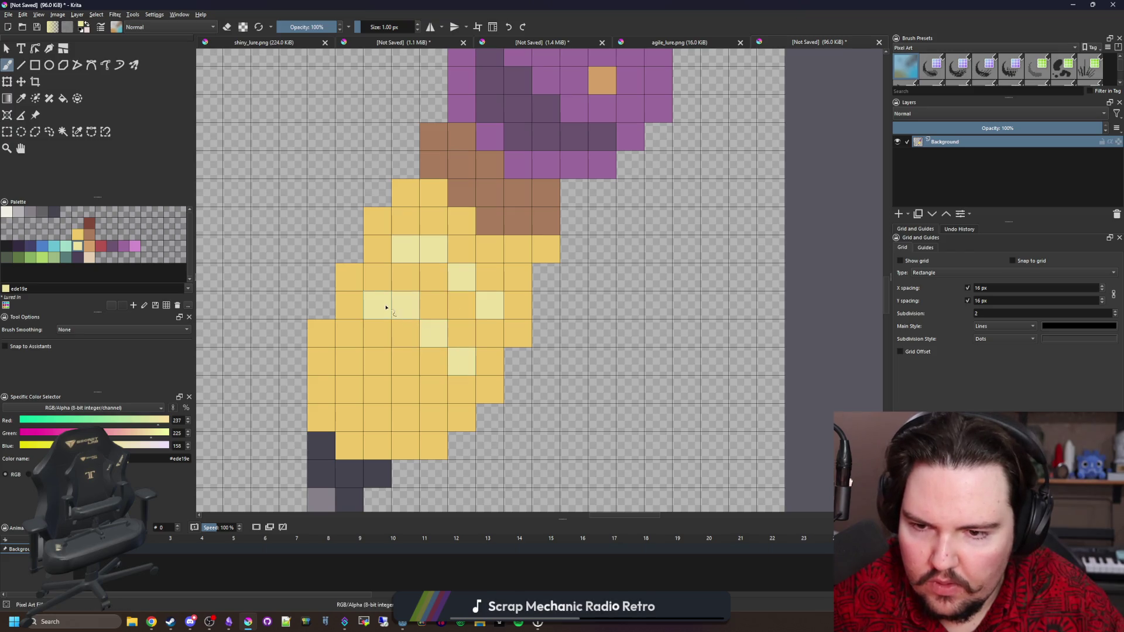
{"action": "left_click_drag", "start_coordinate": [429, 420], "coordinate": [350, 361]}
{"action": "scroll", "coordinate": [394, 280], "scroll_direction": "down", "scroll_amount": 5}
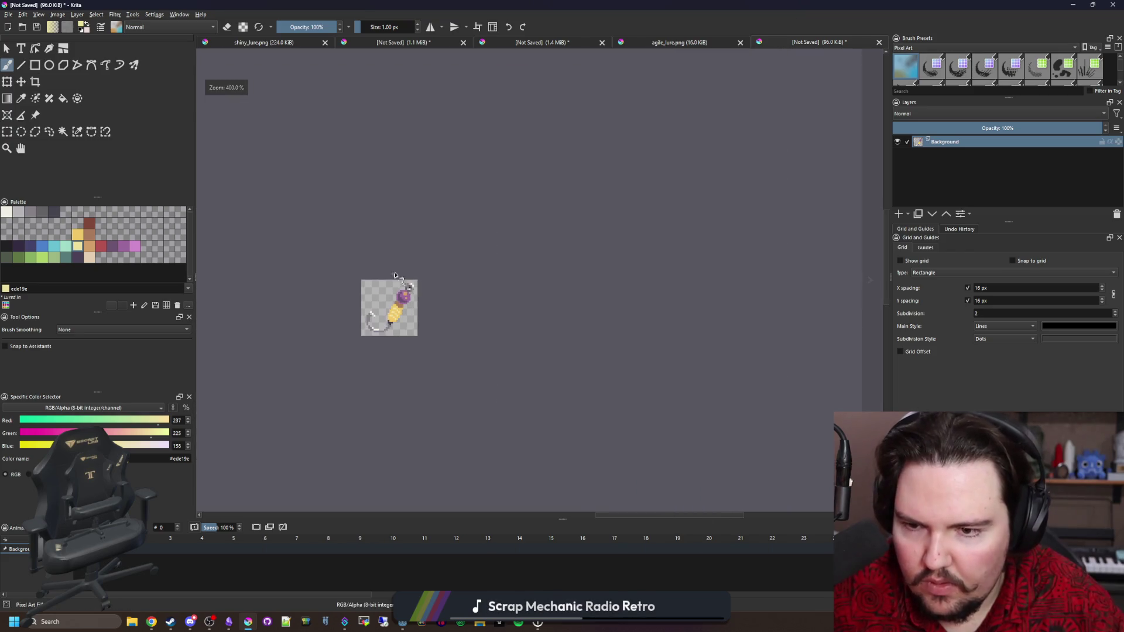
{"action": "scroll", "coordinate": [403, 312], "scroll_direction": "up", "scroll_amount": 5}
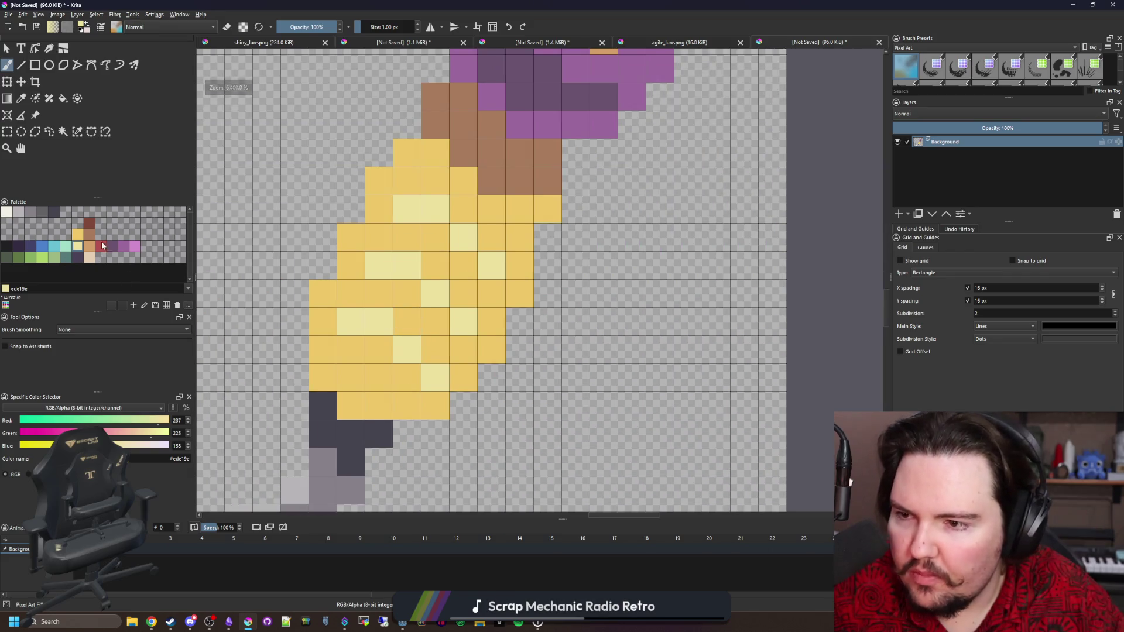
Step: Add brown (a77b5b) shading along the body's left edge and three diagonal stripes
{"action": "key", "text": "x"}
{"action": "left_click_drag", "start_coordinate": [322, 294], "coordinate": [345, 294]}
{"action": "left_click_drag", "start_coordinate": [357, 241], "coordinate": [381, 237]}
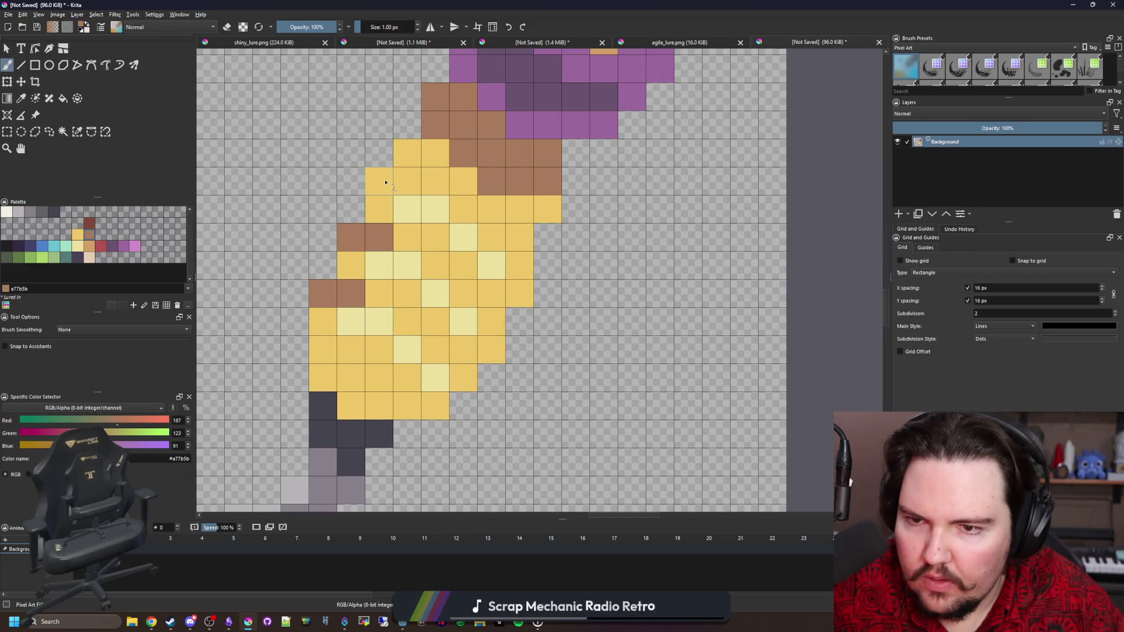
{"action": "left_click_drag", "start_coordinate": [377, 181], "coordinate": [410, 180]}
{"action": "left_click_drag", "start_coordinate": [494, 298], "coordinate": [475, 282]}
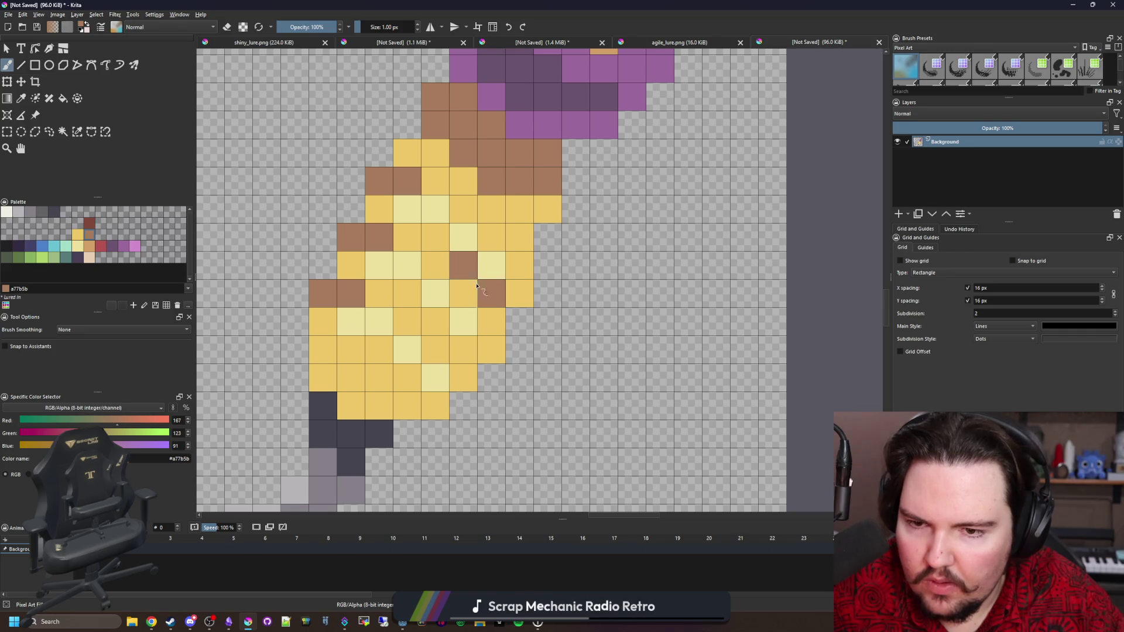
{"action": "left_click_drag", "start_coordinate": [466, 353], "coordinate": [436, 324]}
{"action": "left_click_drag", "start_coordinate": [436, 407], "coordinate": [379, 321]}
Step: Add off-white (f2f0e5) highlight pixels on the body and zoom out to check the lure
{"action": "left_click", "coordinate": [7, 212]}
{"action": "left_click_drag", "start_coordinate": [436, 293], "coordinate": [408, 265]}
{"action": "left_click", "coordinate": [463, 237]}
{"action": "left_click_drag", "start_coordinate": [466, 234], "coordinate": [436, 207]}
{"action": "scroll", "coordinate": [416, 328], "scroll_direction": "down", "scroll_amount": 8}
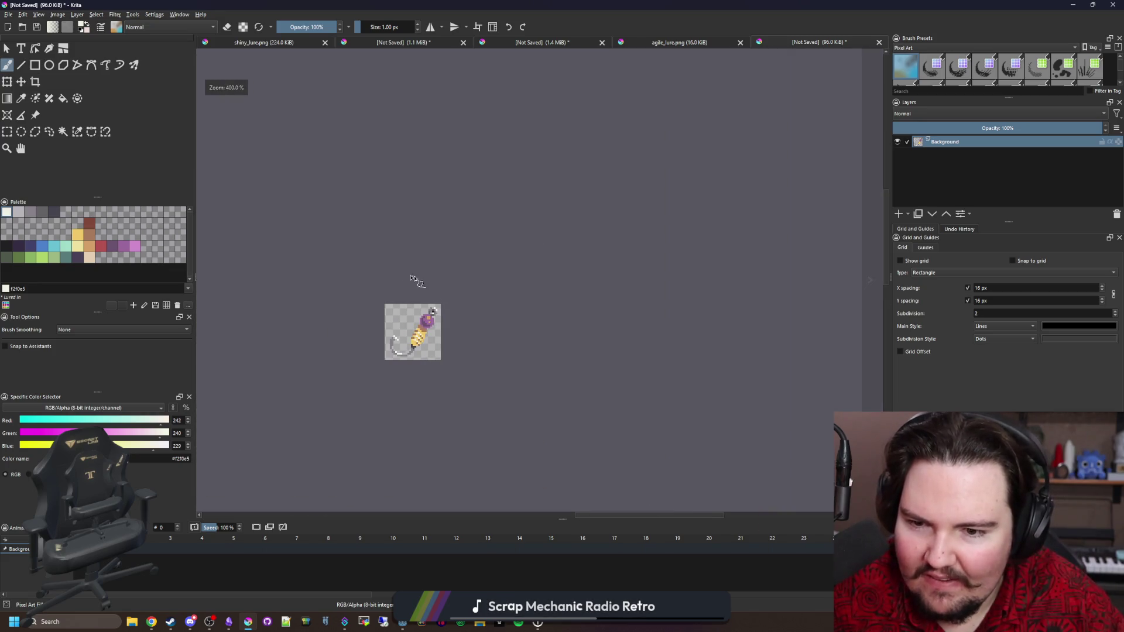
{"action": "scroll", "coordinate": [411, 348], "scroll_direction": "up", "scroll_amount": 3}
{"action": "scroll", "coordinate": [434, 340], "scroll_direction": "up", "scroll_amount": 2}
{"action": "scroll", "coordinate": [458, 335], "scroll_direction": "down", "scroll_amount": 4}
{"action": "scroll", "coordinate": [460, 337], "scroll_direction": "up", "scroll_amount": 3}
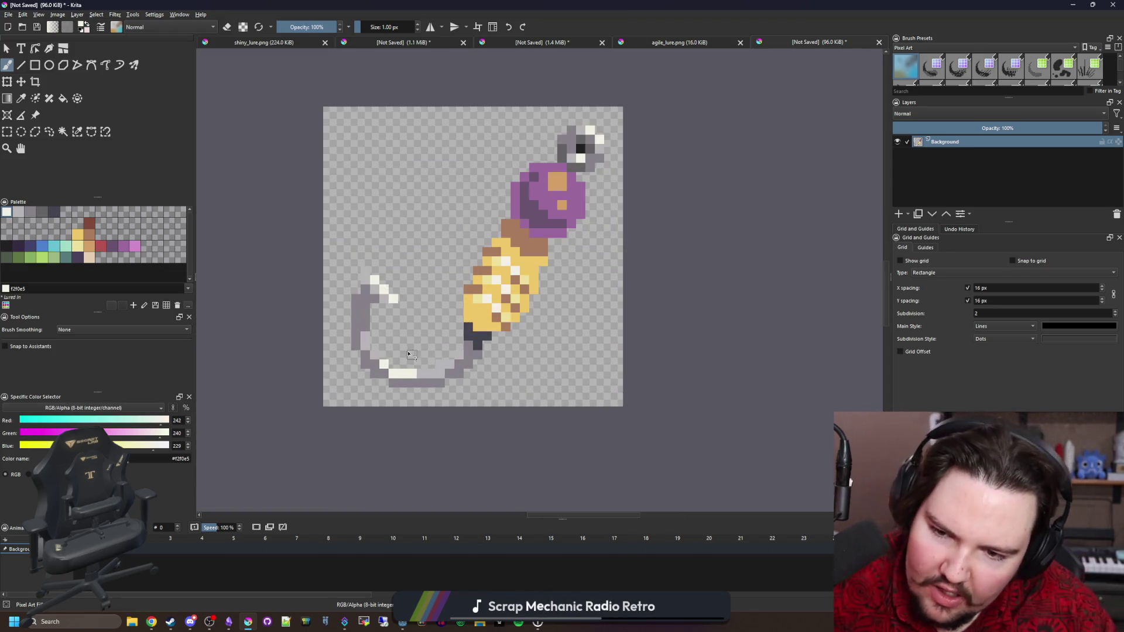
{"action": "scroll", "coordinate": [472, 339], "scroll_direction": "up", "scroll_amount": 1}
{"action": "scroll", "coordinate": [472, 339], "scroll_direction": "up", "scroll_amount": 1}
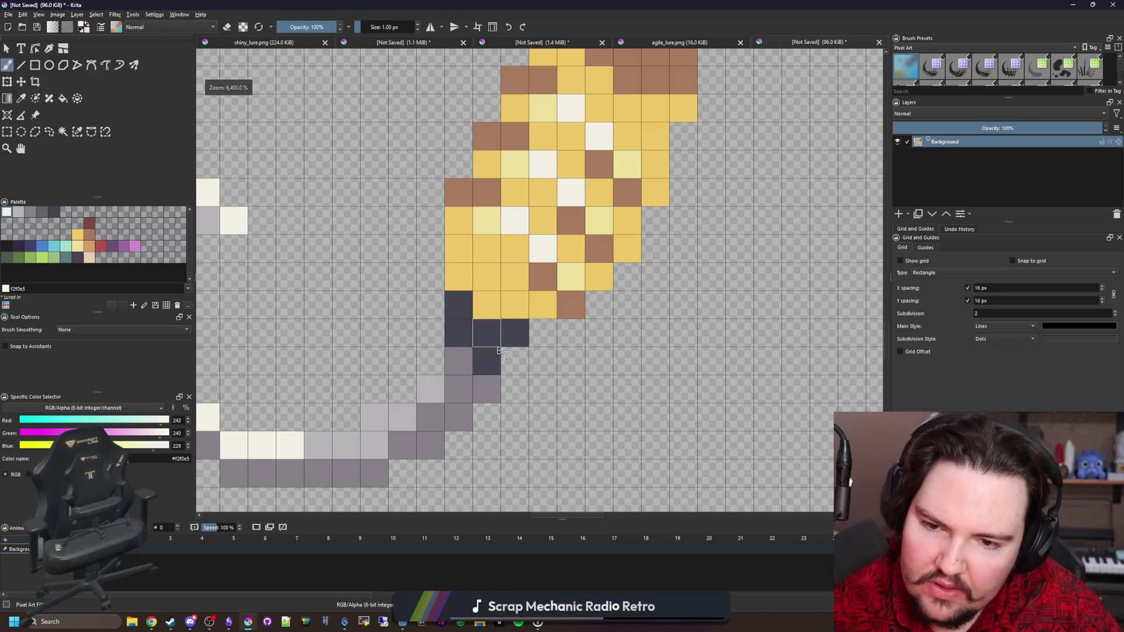
{"action": "scroll", "coordinate": [469, 363], "scroll_direction": "down", "scroll_amount": 3}
{"action": "scroll", "coordinate": [509, 346], "scroll_direction": "up", "scroll_amount": 2}
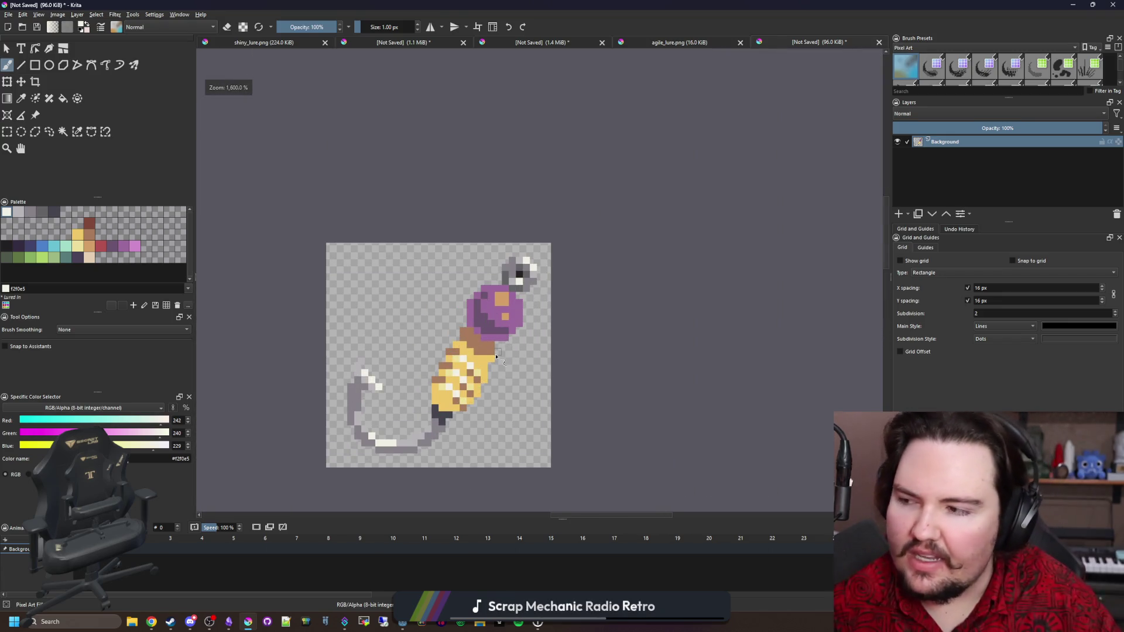
{"action": "scroll", "coordinate": [497, 356], "scroll_direction": "up", "scroll_amount": 1}
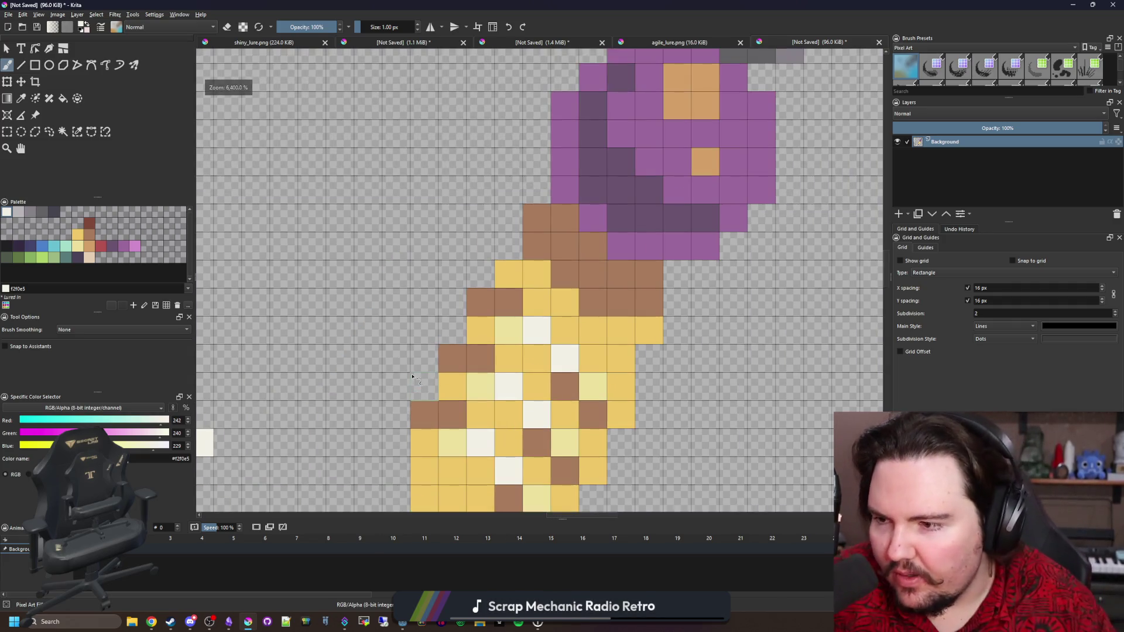
{"action": "scroll", "coordinate": [413, 378], "scroll_direction": "down", "scroll_amount": 4}
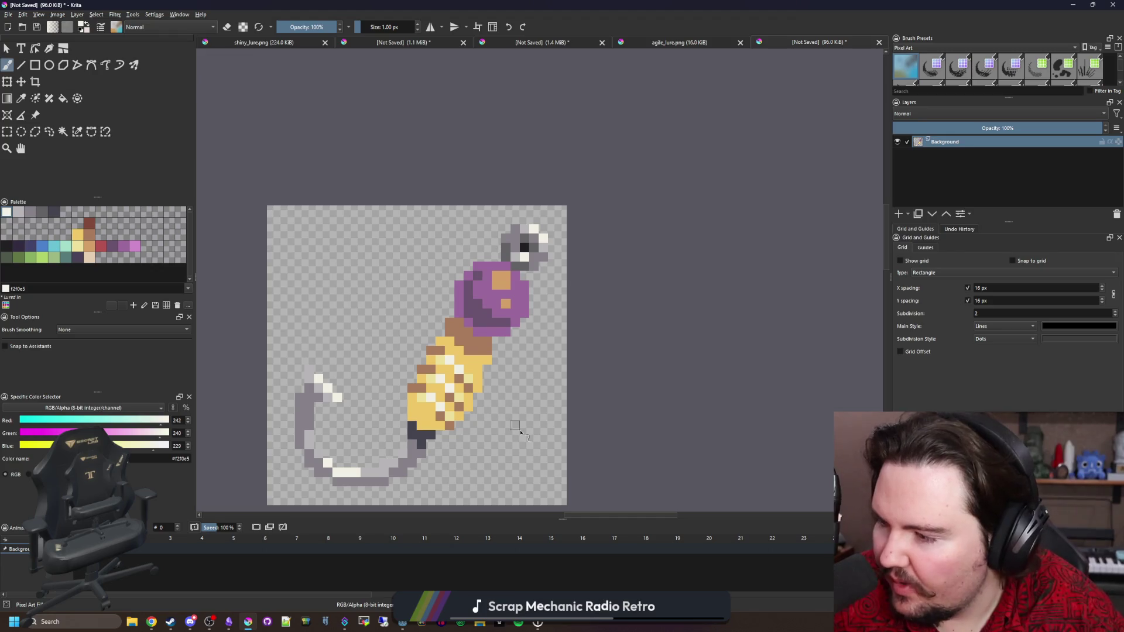
Step: Pick blue 4b80ca and paint stepped feather strands from the bead out left and down-left
{"action": "left_click", "coordinate": [42, 246]}
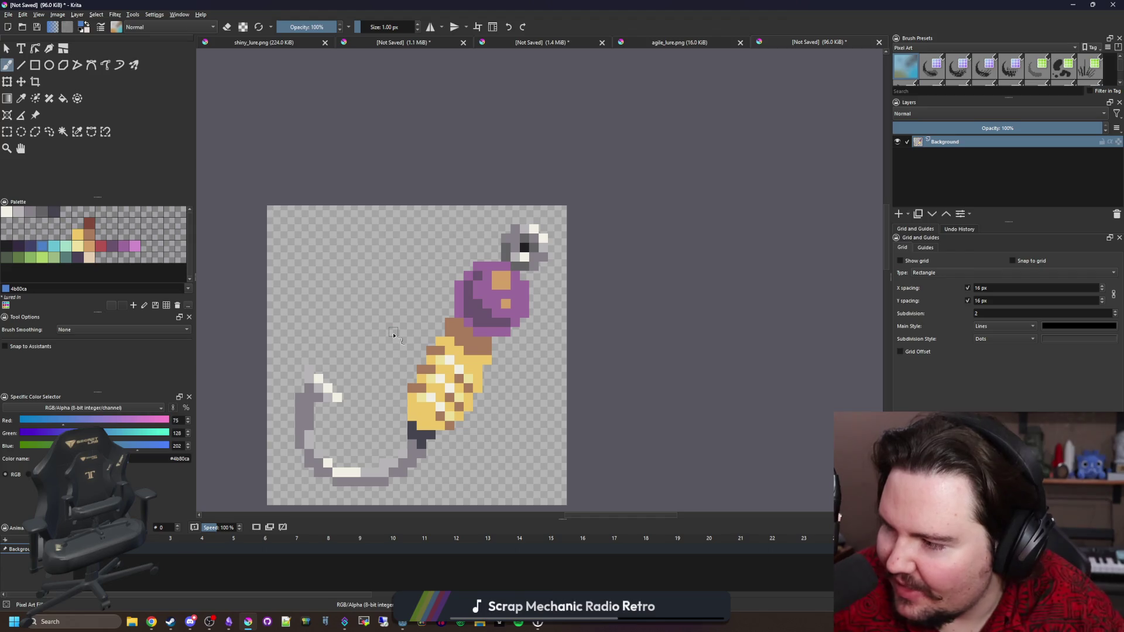
{"action": "scroll", "coordinate": [461, 386], "scroll_direction": "up", "scroll_amount": 1}
{"action": "scroll", "coordinate": [545, 217], "scroll_direction": "up", "scroll_amount": 1}
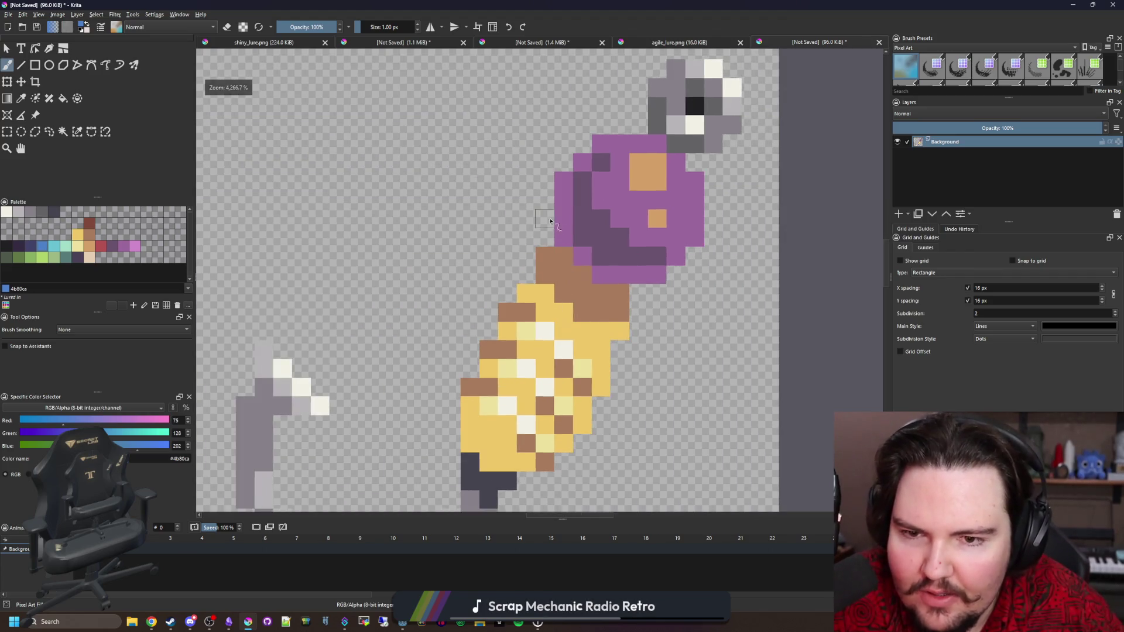
{"action": "mouse_move", "coordinate": [538, 216]}
{"action": "left_mouse_down"}
{"action": "mouse_move", "coordinate": [538, 229]}
{"action": "mouse_move", "coordinate": [448, 237]}
{"action": "left_mouse_up"}
{"action": "mouse_move", "coordinate": [526, 255]}
{"action": "left_mouse_down"}
{"action": "mouse_move", "coordinate": [507, 276]}
{"action": "mouse_move", "coordinate": [375, 294]}
{"action": "left_mouse_up"}
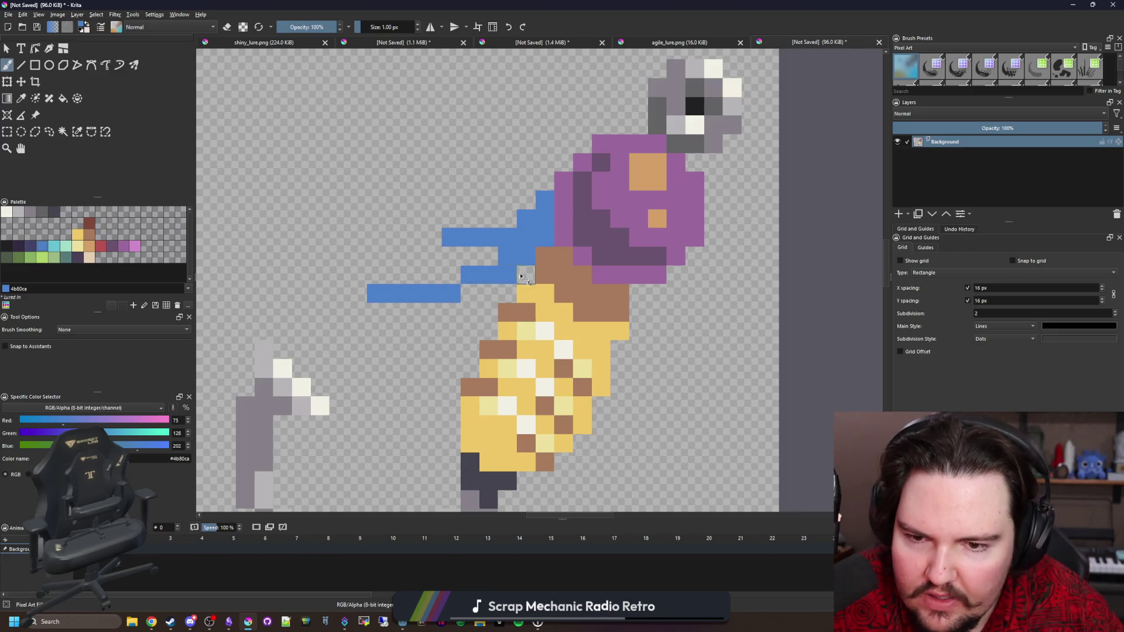
{"action": "left_click_drag", "start_coordinate": [501, 312], "coordinate": [351, 369]}
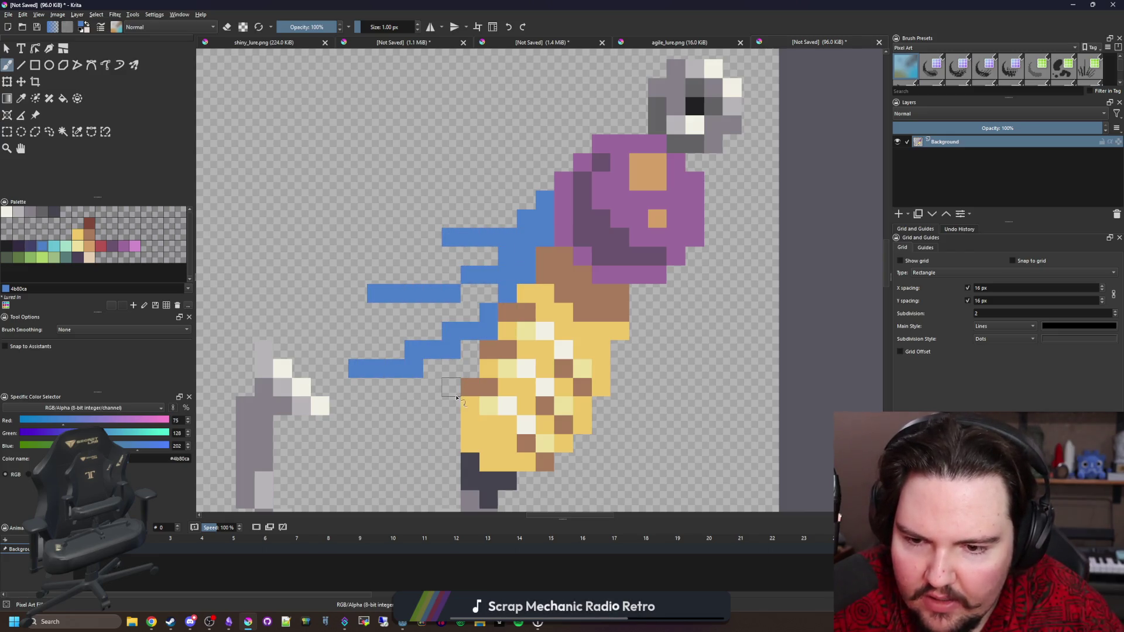
Step: Add blue feathers down-right, along the body's right side, under the bead and over its edge
{"action": "scroll", "coordinate": [457, 398], "scroll_direction": "down", "scroll_amount": 6}
{"action": "scroll", "coordinate": [464, 389], "scroll_direction": "up", "scroll_amount": 4}
{"action": "left_click_drag", "start_coordinate": [465, 358], "coordinate": [507, 434]}
{"action": "left_click_drag", "start_coordinate": [493, 267], "coordinate": [519, 360]}
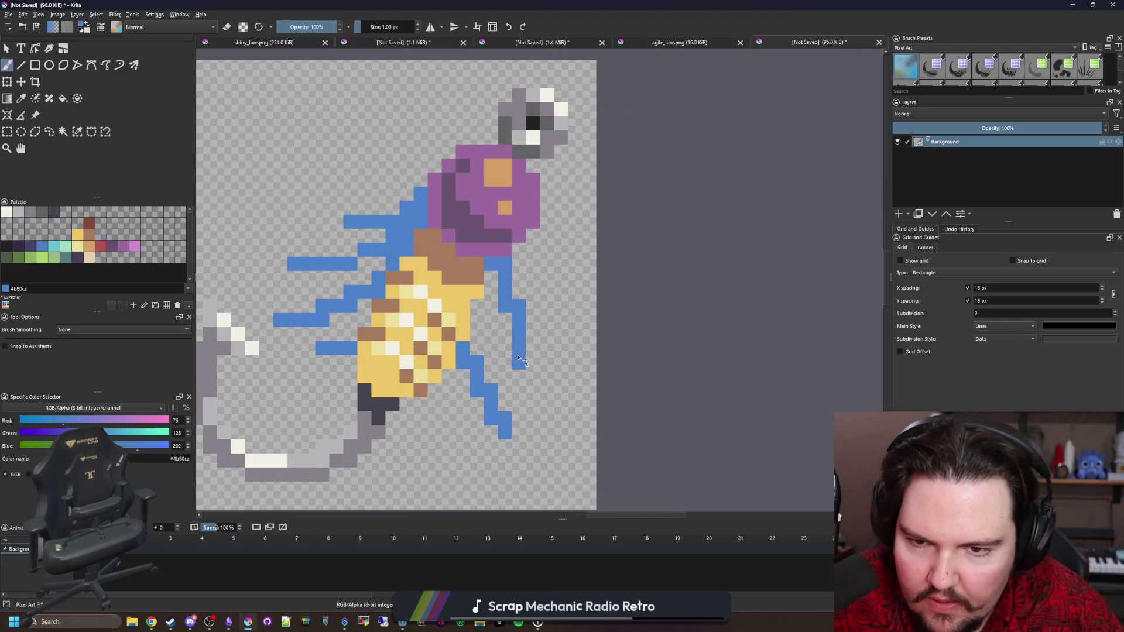
{"action": "mouse_move", "coordinate": [521, 255]}
{"action": "left_mouse_down"}
{"action": "mouse_move", "coordinate": [538, 298]}
{"action": "mouse_move", "coordinate": [486, 360]}
{"action": "mouse_move", "coordinate": [490, 297]}
{"action": "left_mouse_up"}
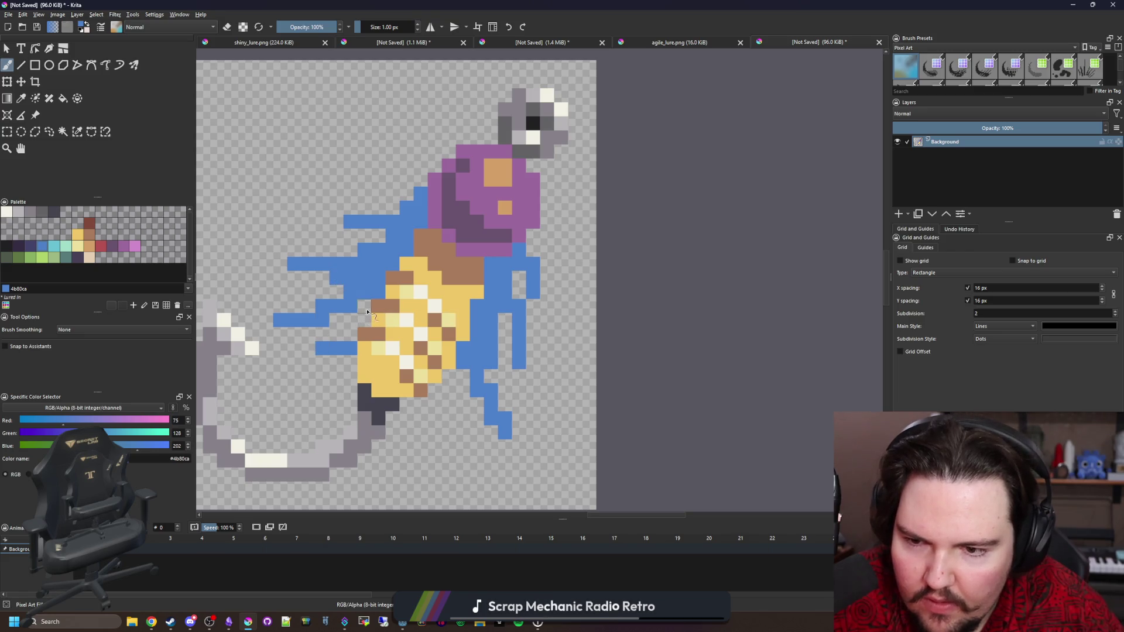
{"action": "left_click_drag", "start_coordinate": [367, 312], "coordinate": [353, 333]}
{"action": "scroll", "coordinate": [533, 344], "scroll_direction": "down", "scroll_amount": 5}
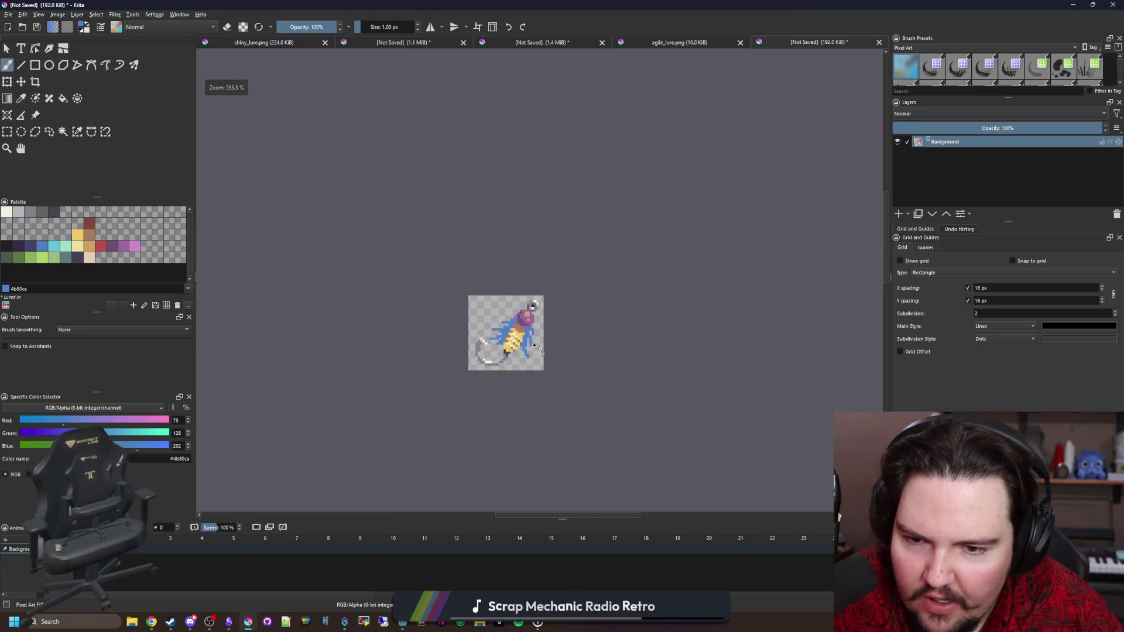
{"action": "scroll", "coordinate": [546, 358], "scroll_direction": "up", "scroll_amount": 6}
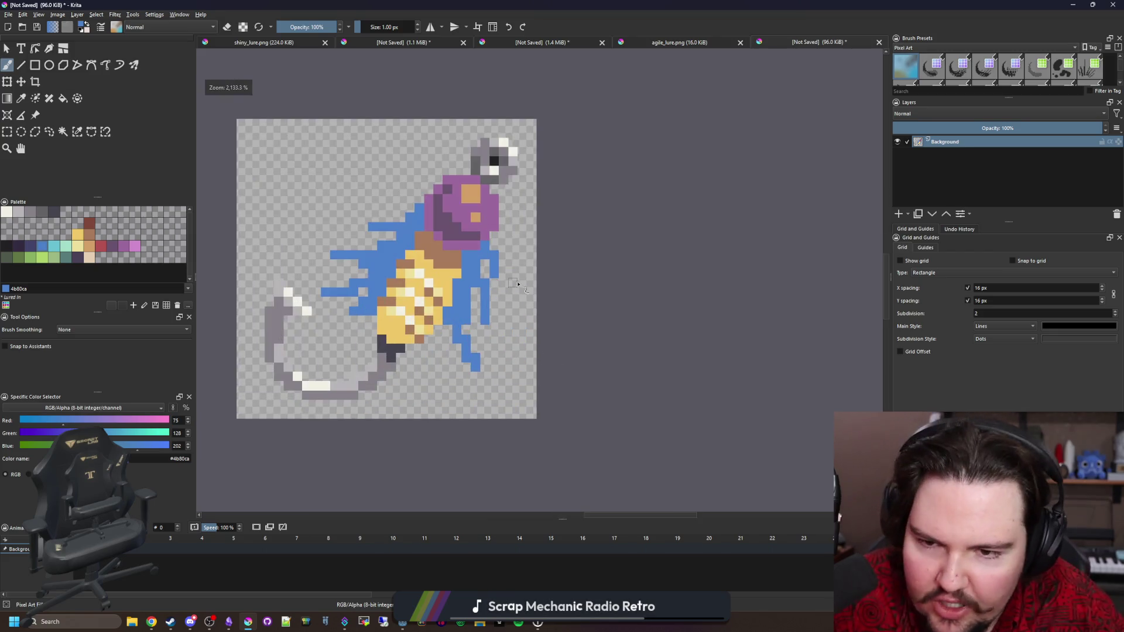
{"action": "mouse_move", "coordinate": [401, 210]}
{"action": "left_mouse_down"}
{"action": "mouse_move", "coordinate": [417, 223]}
{"action": "mouse_move", "coordinate": [405, 310]}
{"action": "left_mouse_up"}
Step: Recolour several yellow, brown and white body cells blue to extend the feathers
{"action": "left_click", "coordinate": [375, 328]}
{"action": "left_click", "coordinate": [489, 272]}
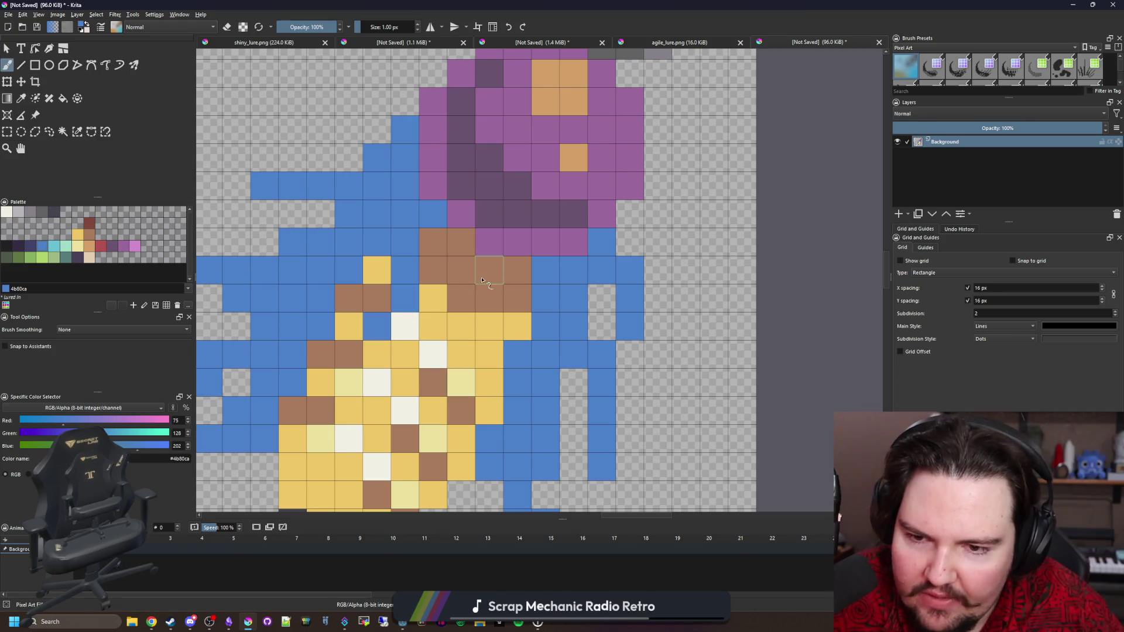
{"action": "left_click", "coordinate": [480, 326]}
{"action": "left_click", "coordinate": [484, 303]}
{"action": "left_click", "coordinate": [517, 275]}
{"action": "left_click", "coordinate": [523, 292]}
{"action": "left_click", "coordinate": [517, 326]}
{"action": "scroll", "coordinate": [480, 345], "scroll_direction": "down", "scroll_amount": 5}
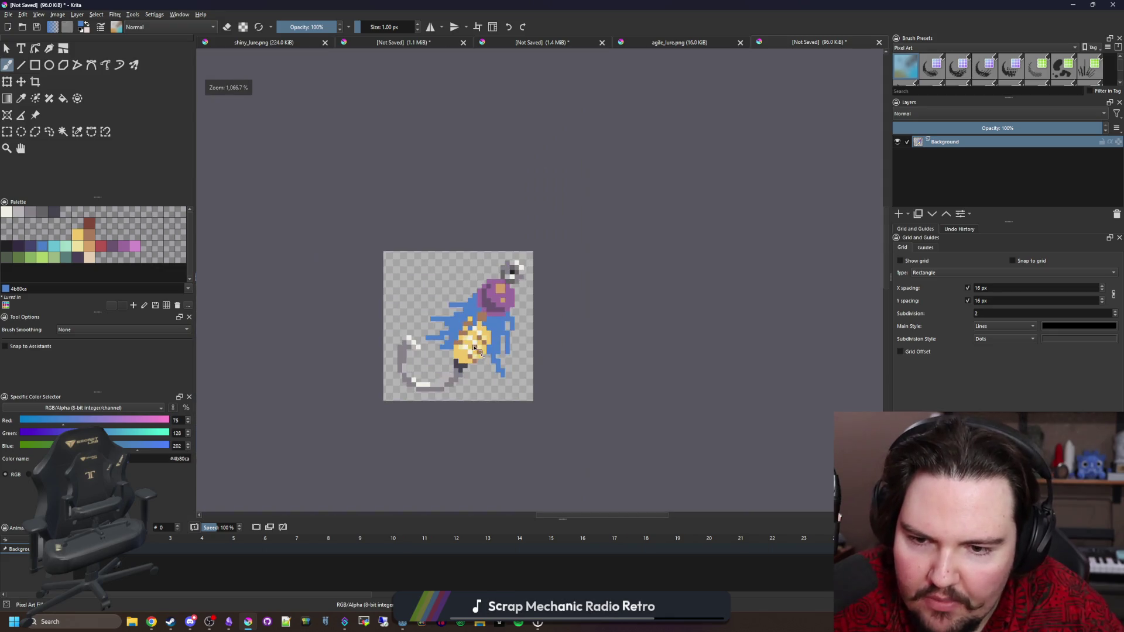
{"action": "scroll", "coordinate": [483, 346], "scroll_direction": "up", "scroll_amount": 5}
{"action": "left_click", "coordinate": [487, 346]}
{"action": "scroll", "coordinate": [440, 332], "scroll_direction": "down", "scroll_amount": 5}
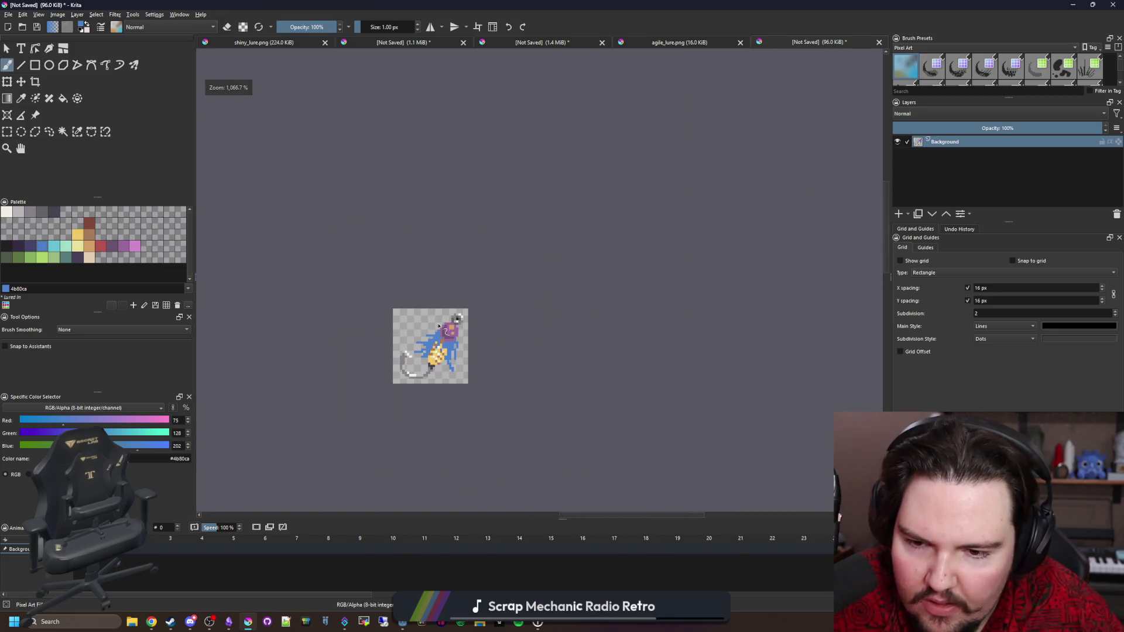
{"action": "scroll", "coordinate": [437, 345], "scroll_direction": "up", "scroll_amount": 2}
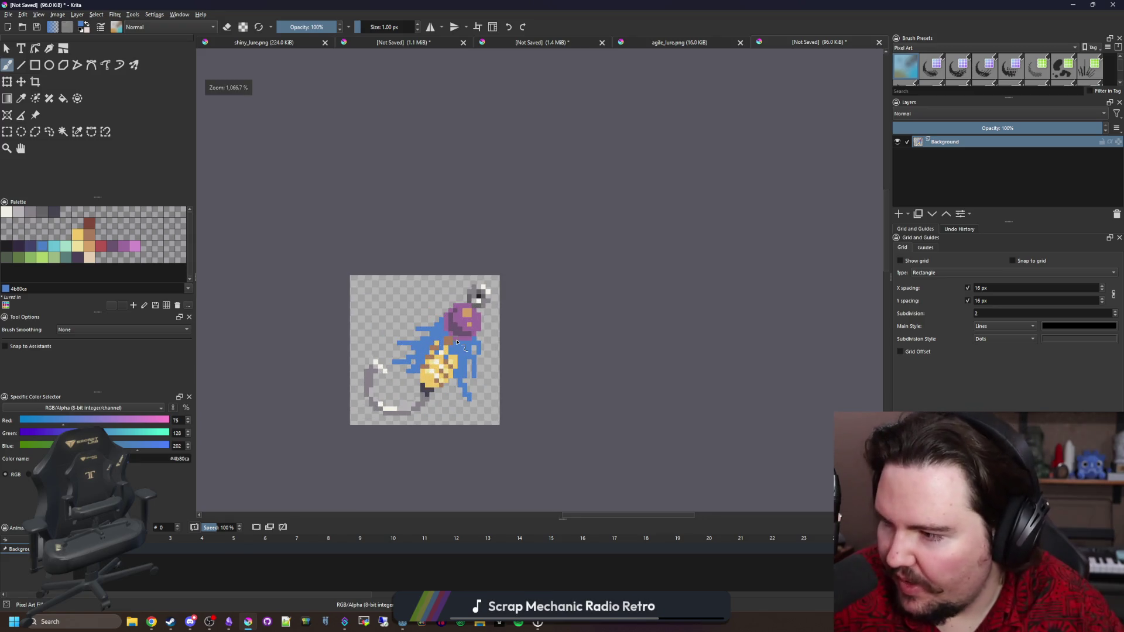
{"action": "scroll", "coordinate": [445, 343], "scroll_direction": "up", "scroll_amount": 5}
Step: Erase stray blue feather cells on the left of the lure
{"action": "key", "text": "e"}
{"action": "mouse_move", "coordinate": [402, 246]}
{"action": "left_mouse_down"}
{"action": "mouse_move", "coordinate": [402, 274]}
{"action": "mouse_move", "coordinate": [257, 303]}
{"action": "left_mouse_up"}
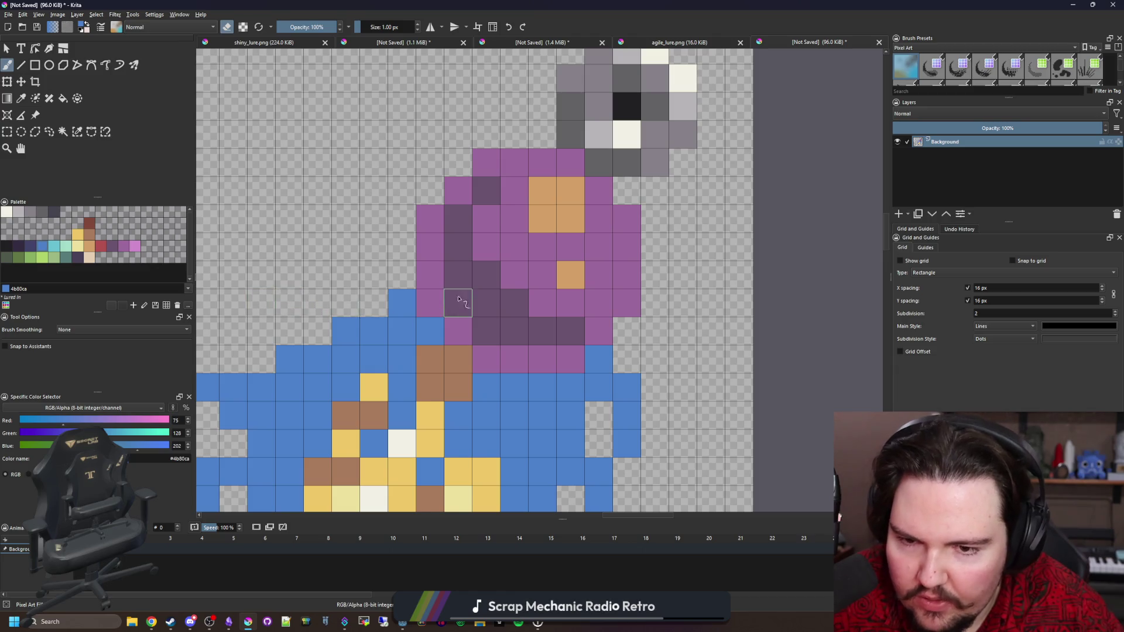
{"action": "scroll", "coordinate": [459, 299], "scroll_direction": "down", "scroll_amount": 1}
{"action": "scroll", "coordinate": [446, 332], "scroll_direction": "down", "scroll_amount": 3}
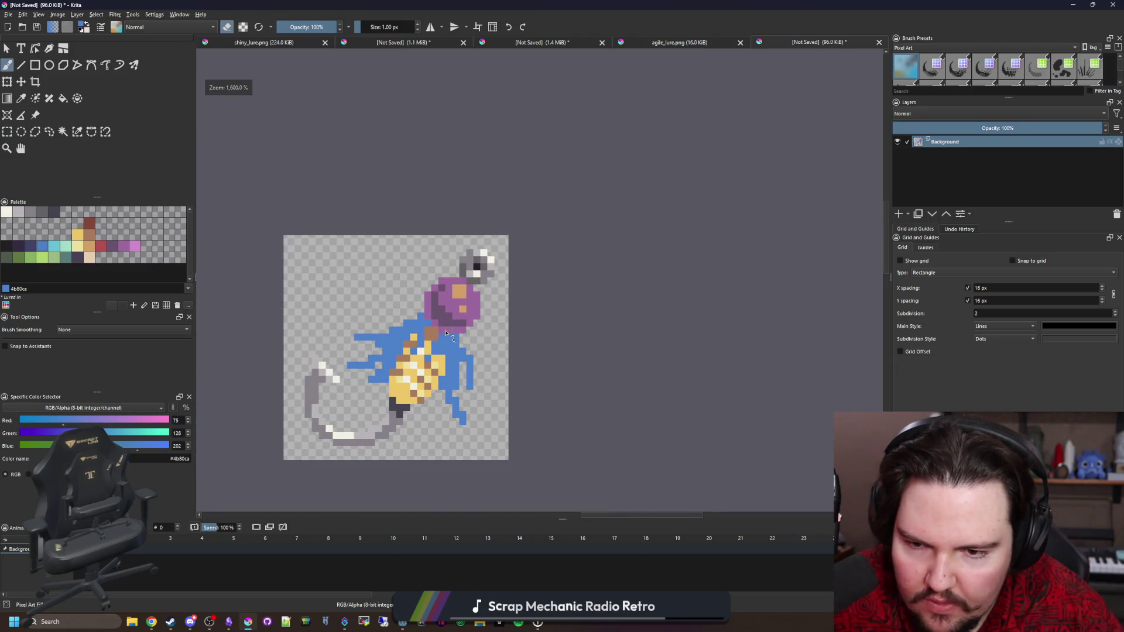
{"action": "scroll", "coordinate": [391, 390], "scroll_direction": "up", "scroll_amount": 1}
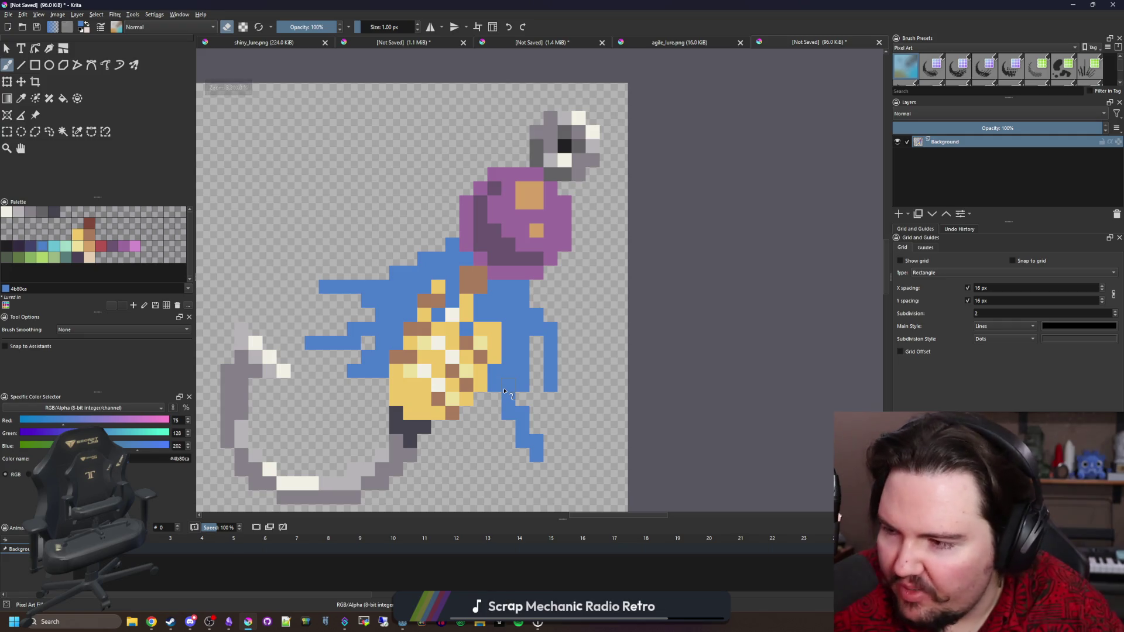
{"action": "scroll", "coordinate": [495, 391], "scroll_direction": "up", "scroll_amount": 1}
{"action": "scroll", "coordinate": [440, 308], "scroll_direction": "up", "scroll_amount": 1}
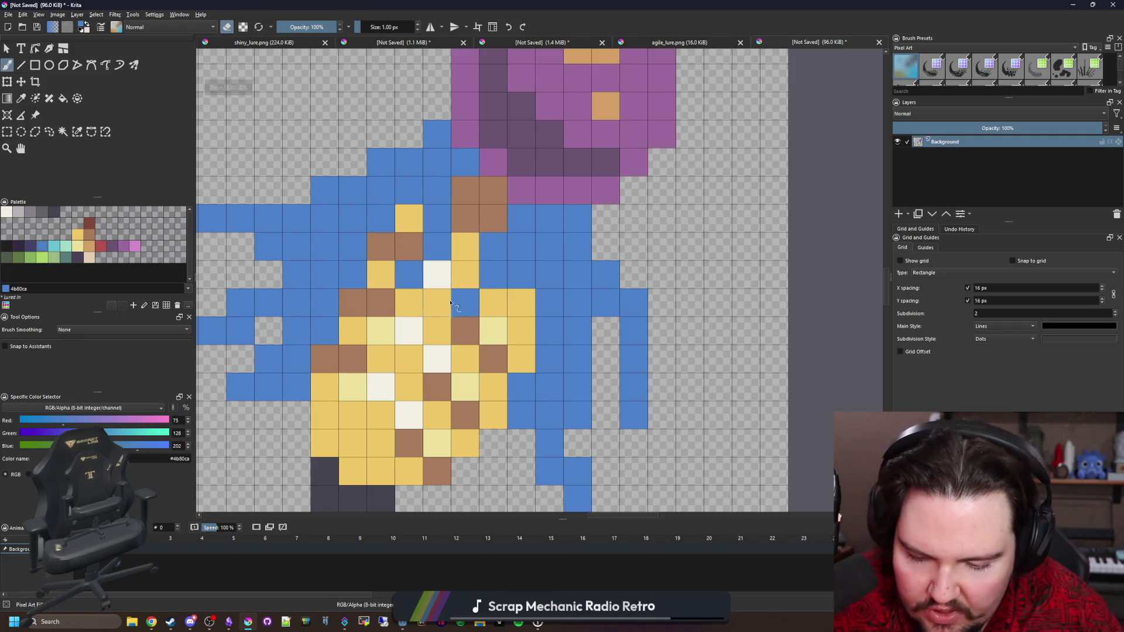
Step: Repaint the body with sampled yellow and brown, adding brown wrap lines across it
{"action": "left_click", "coordinate": [440, 308], "text": "ctrl"}
{"action": "left_click", "coordinate": [437, 275]}
{"action": "scroll", "coordinate": [513, 351], "scroll_direction": "down", "scroll_amount": 1}
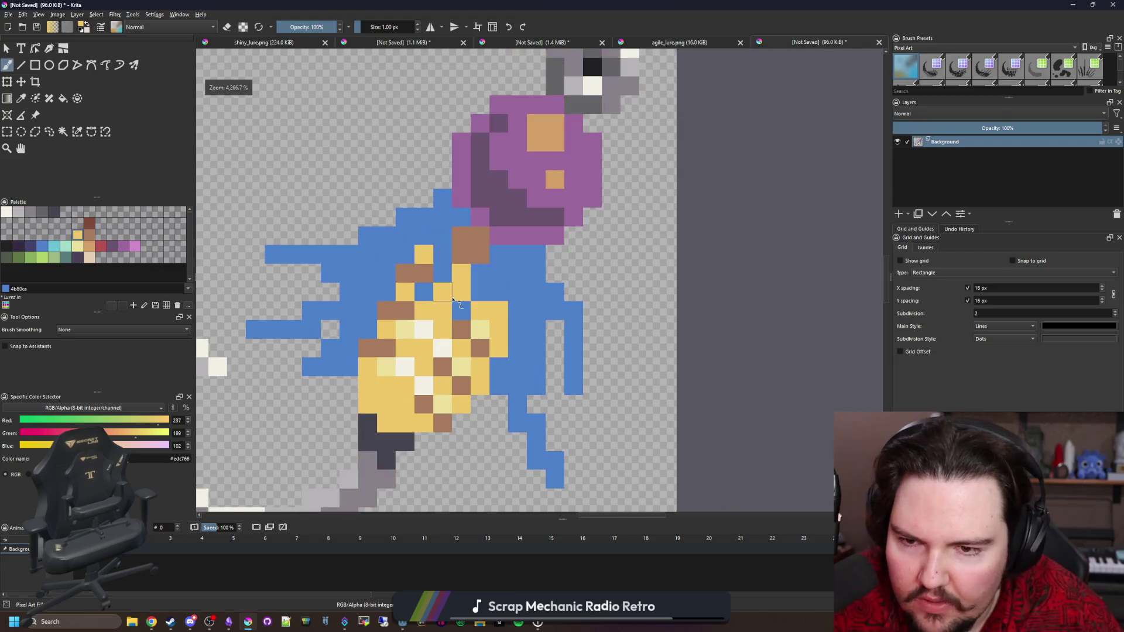
{"action": "scroll", "coordinate": [511, 337], "scroll_direction": "up", "scroll_amount": 1}
{"action": "left_click", "coordinate": [416, 258], "text": "ctrl"}
{"action": "left_click", "coordinate": [384, 289]}
{"action": "left_click", "coordinate": [412, 233]}
{"action": "mouse_move", "coordinate": [420, 254]}
{"action": "left_mouse_down"}
{"action": "mouse_move", "coordinate": [467, 276]}
{"action": "mouse_move", "coordinate": [514, 318]}
{"action": "mouse_move", "coordinate": [489, 318]}
{"action": "left_mouse_up"}
{"action": "scroll", "coordinate": [482, 328], "scroll_direction": "down", "scroll_amount": 2}
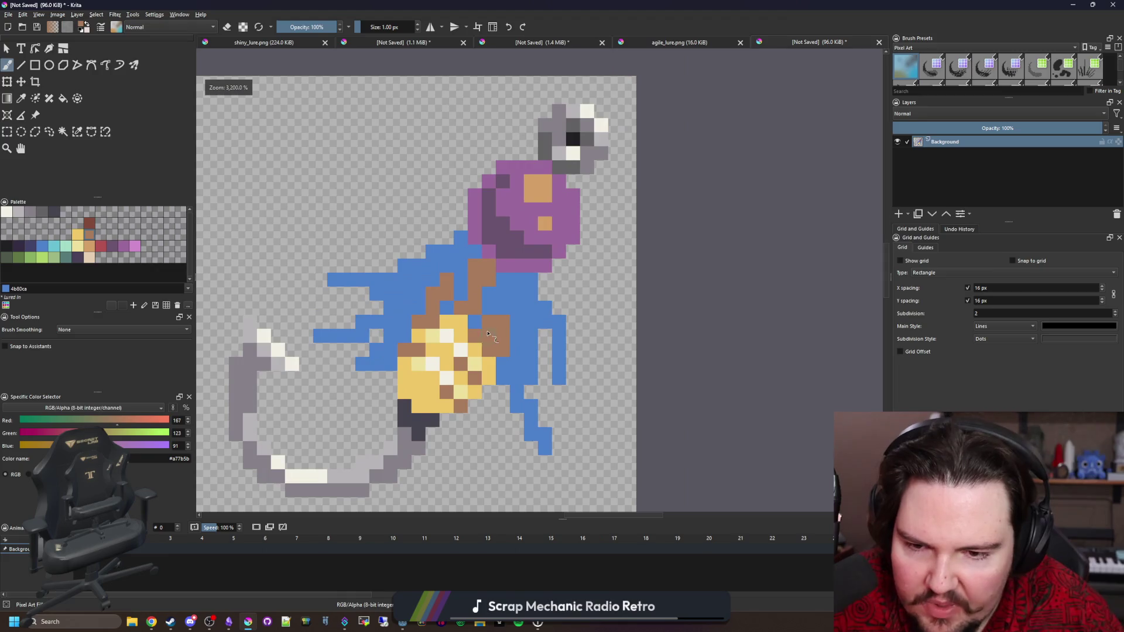
{"action": "scroll", "coordinate": [492, 351], "scroll_direction": "up", "scroll_amount": 1}
{"action": "left_click", "coordinate": [491, 363], "text": "ctrl"}
{"action": "left_click_drag", "start_coordinate": [491, 353], "coordinate": [466, 345]}
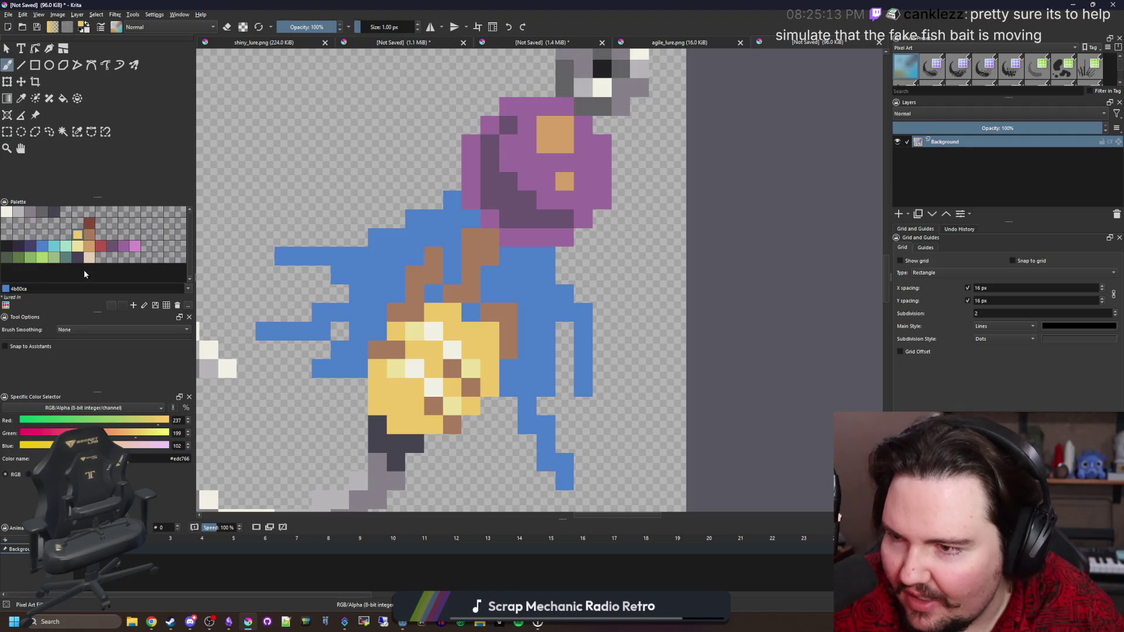
Step: Turn the brown wrap lines in the yellow body tan using the palette's tan
{"action": "left_click", "coordinate": [90, 240]}
{"action": "key", "text": "f"}
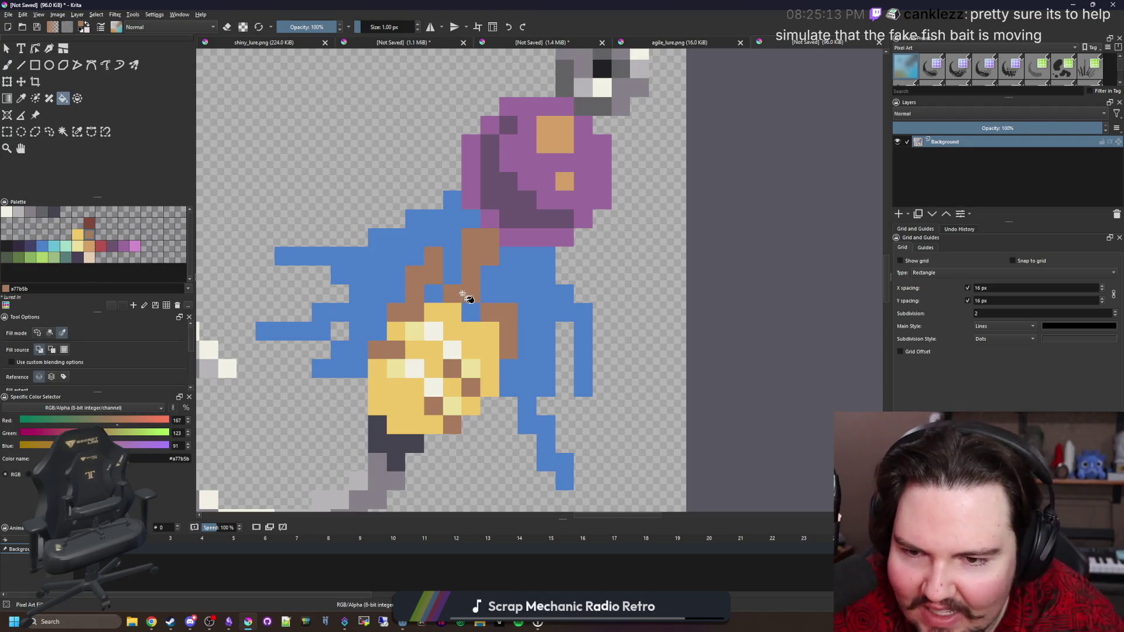
{"action": "key", "text": "b"}
{"action": "left_click", "coordinate": [89, 245]}
{"action": "mouse_move", "coordinate": [491, 313]}
{"action": "left_mouse_down"}
{"action": "mouse_move", "coordinate": [509, 314]}
{"action": "mouse_move", "coordinate": [505, 345]}
{"action": "left_mouse_up"}
{"action": "mouse_move", "coordinate": [457, 296]}
{"action": "left_mouse_down"}
{"action": "mouse_move", "coordinate": [491, 237]}
{"action": "mouse_move", "coordinate": [431, 279]}
{"action": "mouse_move", "coordinate": [382, 352]}
{"action": "left_mouse_up"}
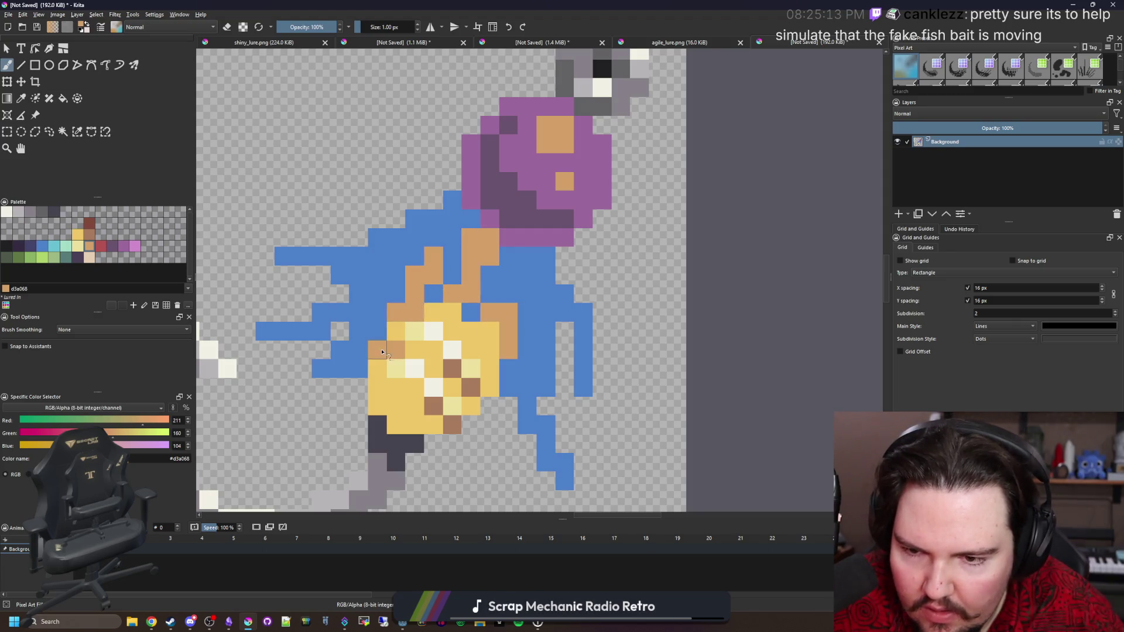
{"action": "left_click_drag", "start_coordinate": [451, 370], "coordinate": [439, 409]}
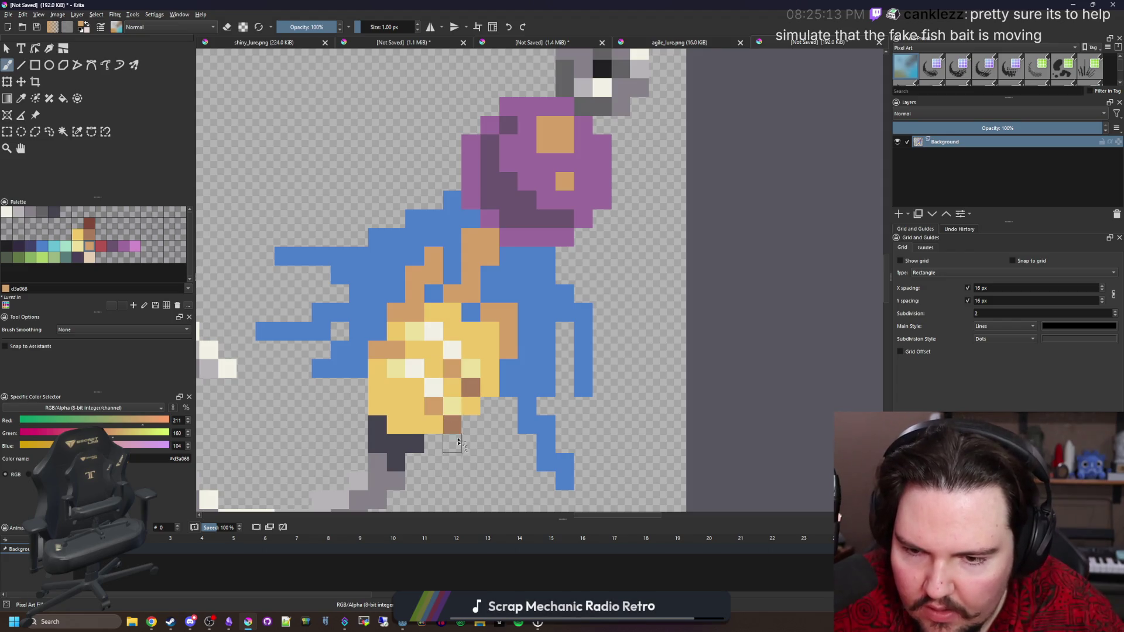
Step: Paint brown pixels at the top, remove a stray left blue pixel, and restore two blue cells
{"action": "left_click", "coordinate": [467, 381], "text": "ctrl"}
{"action": "left_click_drag", "start_coordinate": [490, 256], "coordinate": [472, 235]}
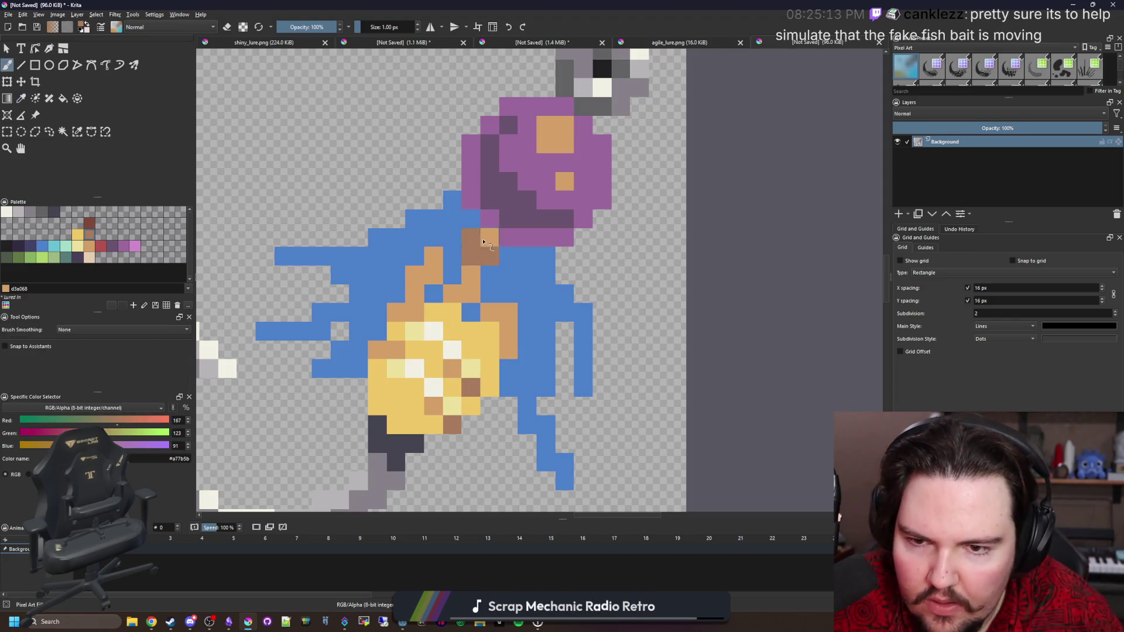
{"action": "scroll", "coordinate": [445, 428], "scroll_direction": "up", "scroll_amount": 1}
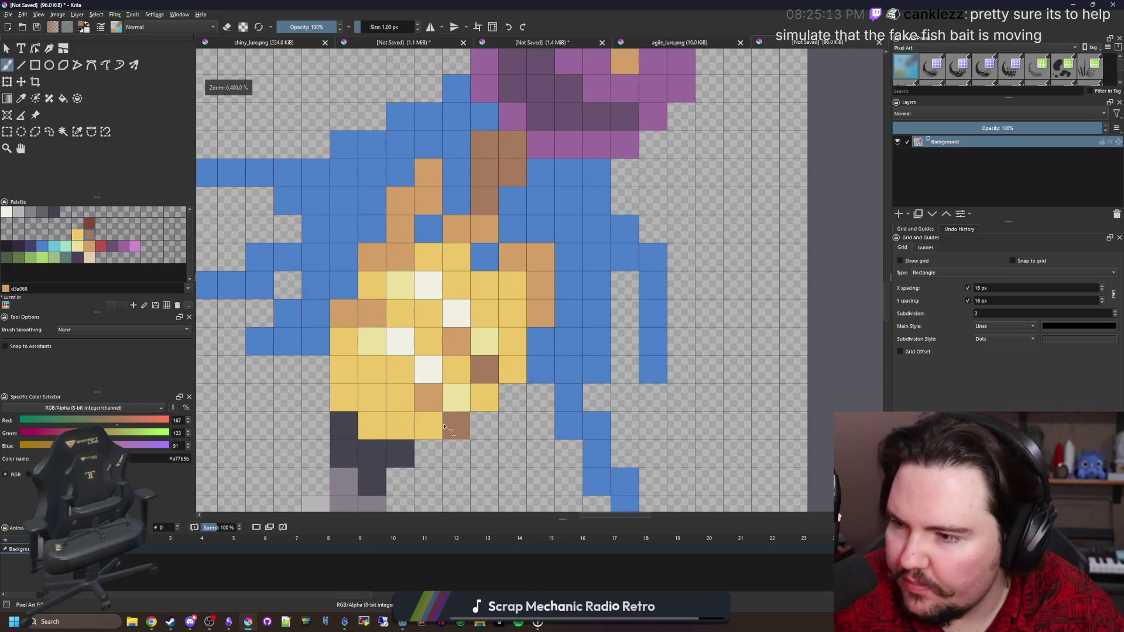
{"action": "left_click", "coordinate": [256, 292]}
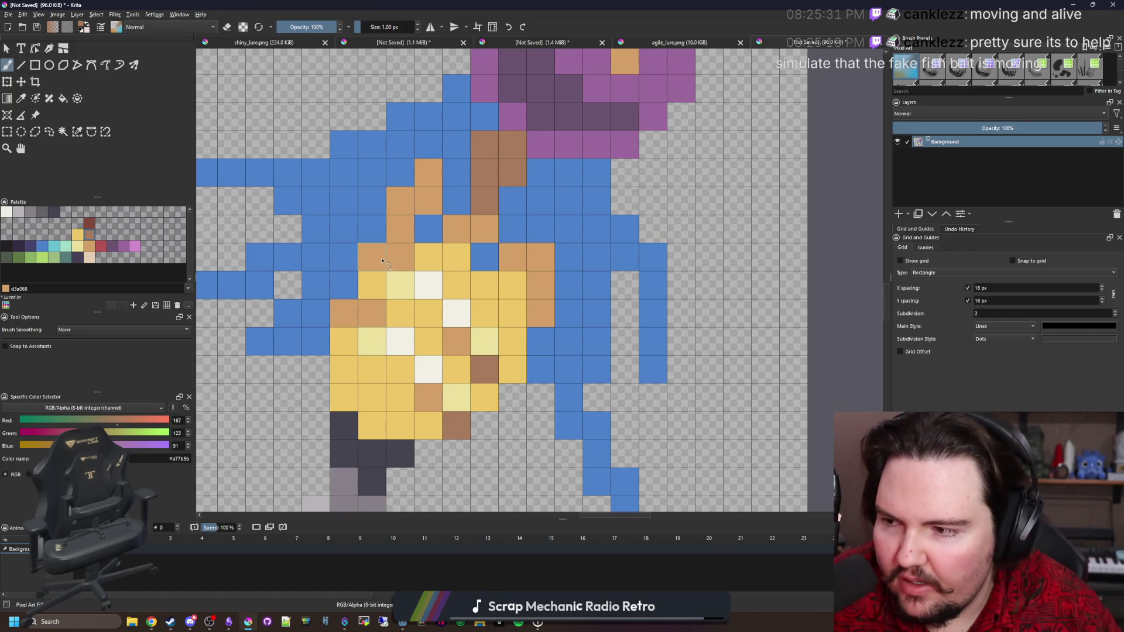
{"action": "scroll", "coordinate": [381, 261], "scroll_direction": "down", "scroll_amount": 4}
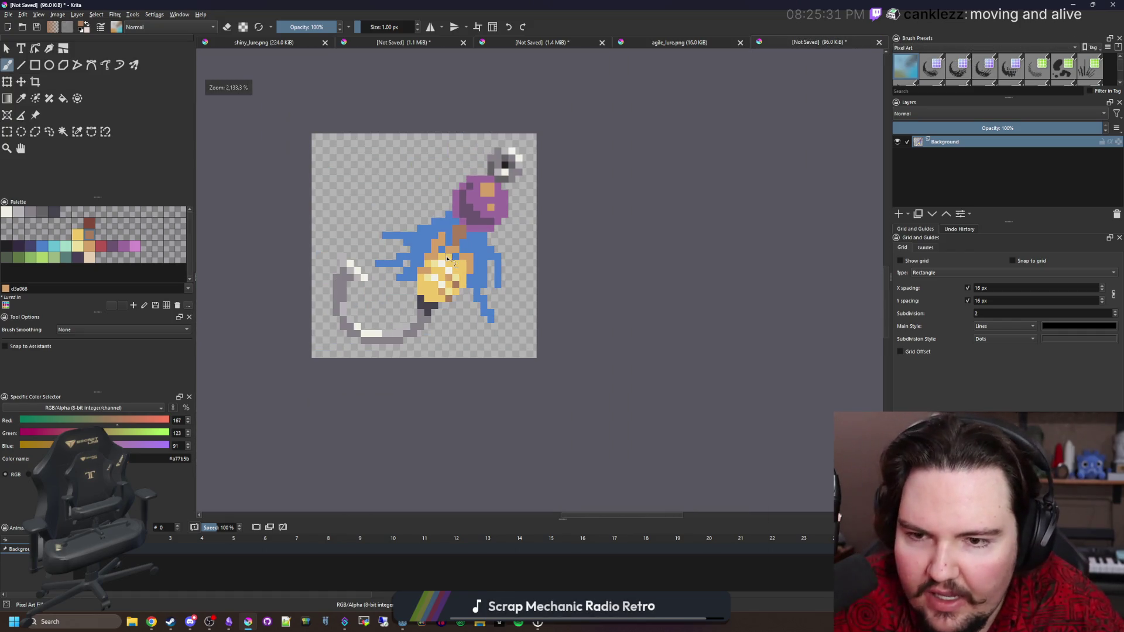
{"action": "scroll", "coordinate": [485, 243], "scroll_direction": "up", "scroll_amount": 4}
{"action": "left_click", "coordinate": [510, 281], "text": "ctrl"}
{"action": "left_click", "coordinate": [461, 241]}
Step: Recolour a brown cell tan and dot brown accent cells across the tan lines
{"action": "left_click", "coordinate": [443, 319], "text": "ctrl"}
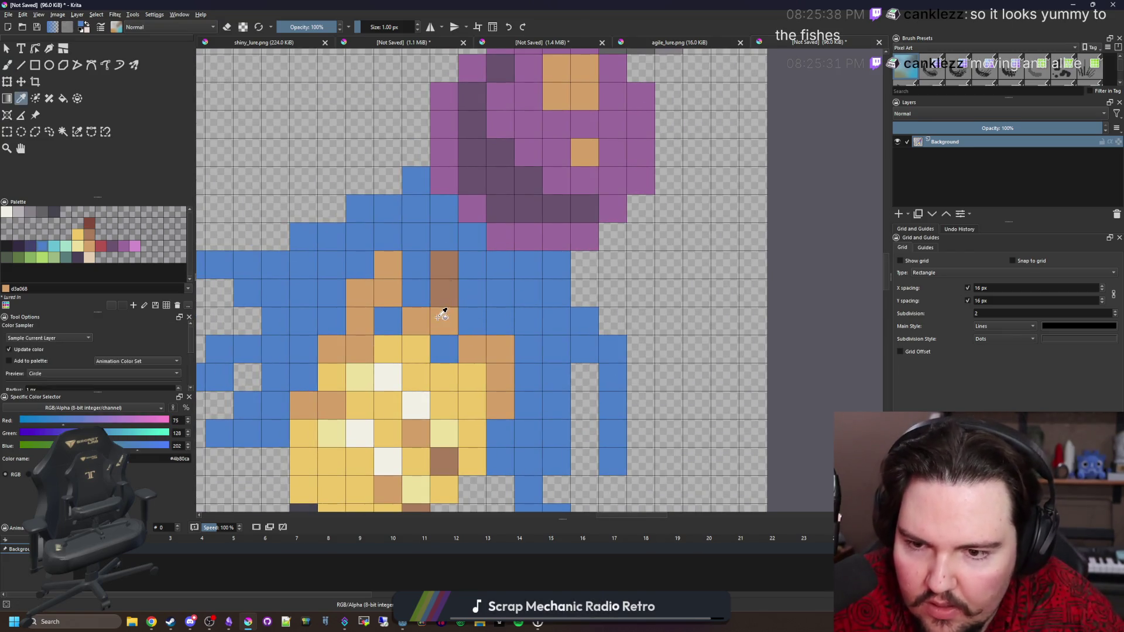
{"action": "left_click", "coordinate": [444, 293]}
{"action": "left_click", "coordinate": [445, 258], "text": "ctrl"}
{"action": "left_click", "coordinate": [387, 265]}
{"action": "left_click", "coordinate": [359, 292]}
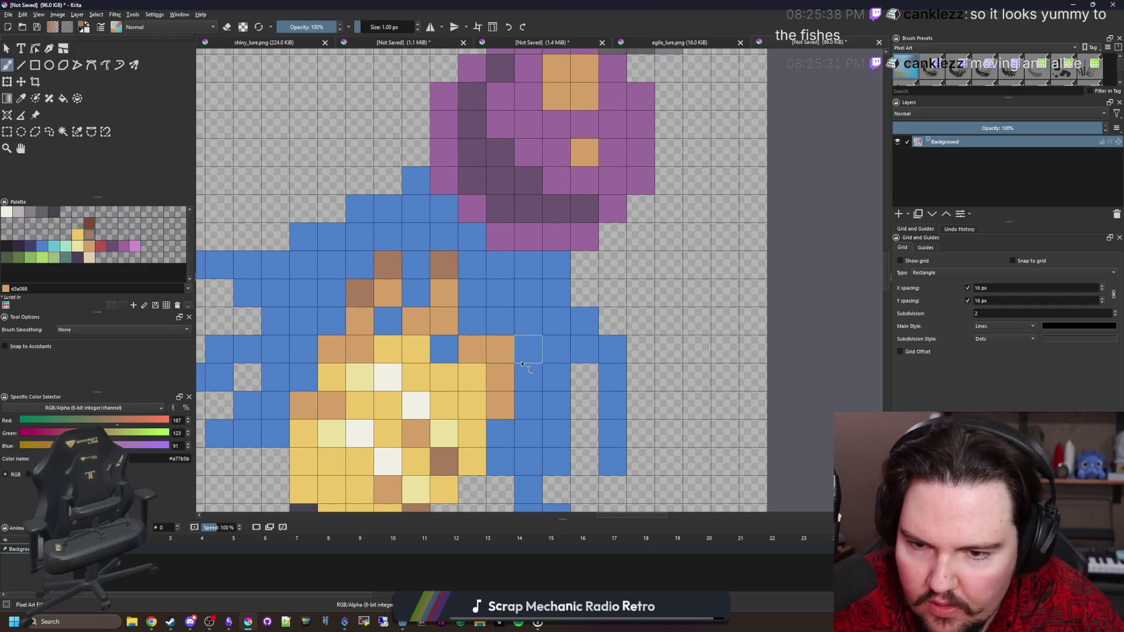
{"action": "left_click", "coordinate": [500, 349]}
{"action": "left_click", "coordinate": [500, 377]}
{"action": "scroll", "coordinate": [413, 310], "scroll_direction": "down", "scroll_amount": 4}
{"action": "scroll", "coordinate": [417, 281], "scroll_direction": "down", "scroll_amount": 3}
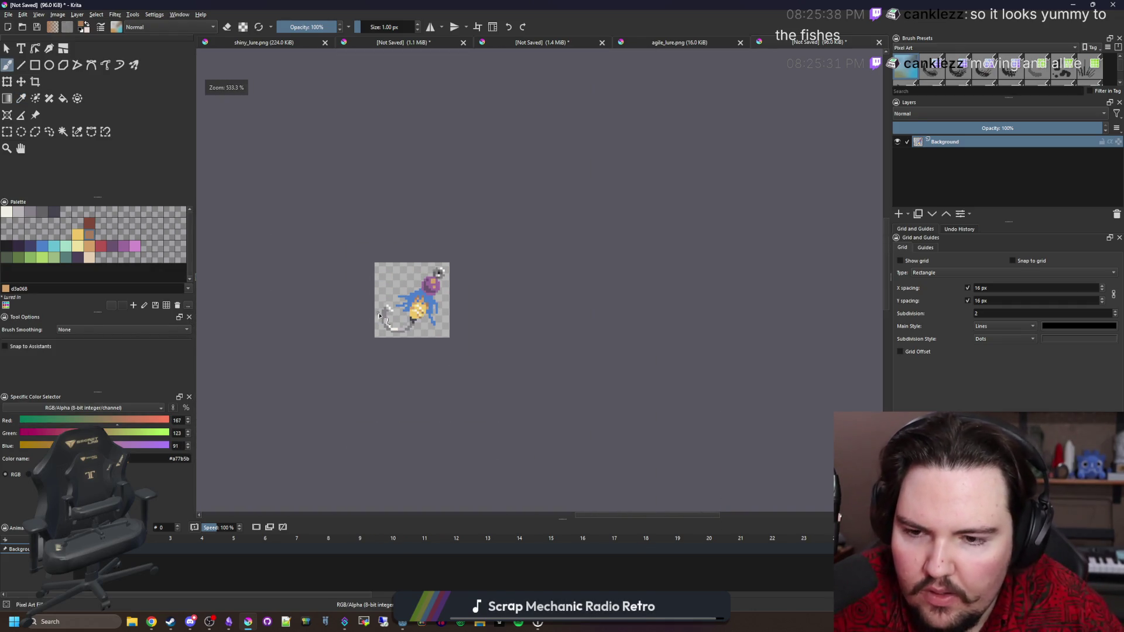
{"action": "scroll", "coordinate": [379, 316], "scroll_direction": "up", "scroll_amount": 10}
{"action": "left_click", "coordinate": [54, 246]}
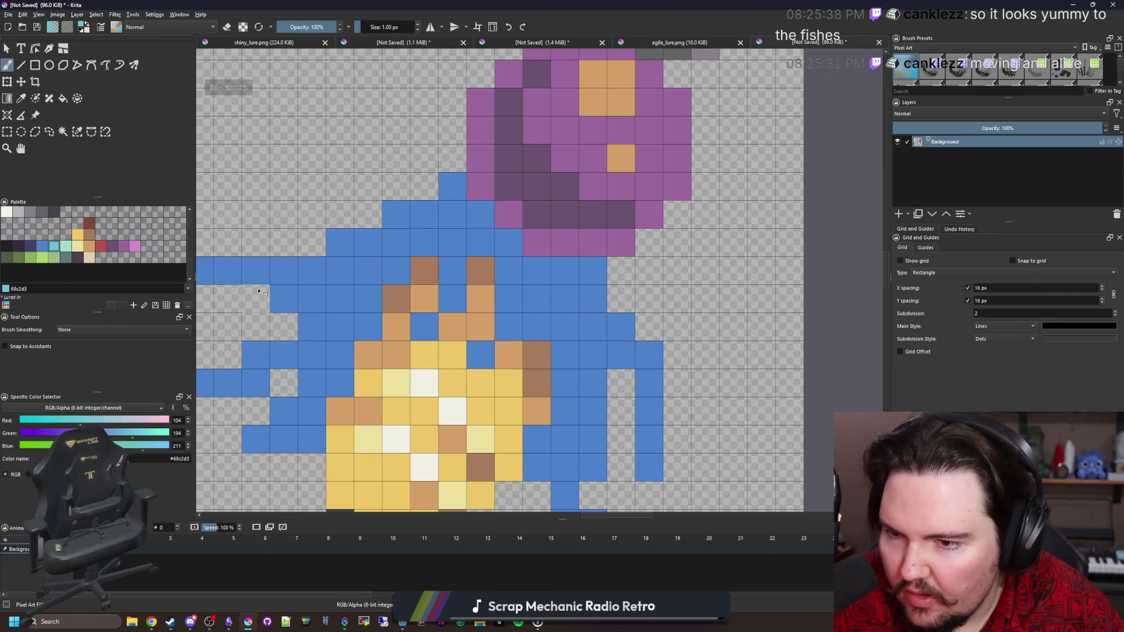
{"action": "left_click_drag", "start_coordinate": [235, 274], "coordinate": [381, 274]}
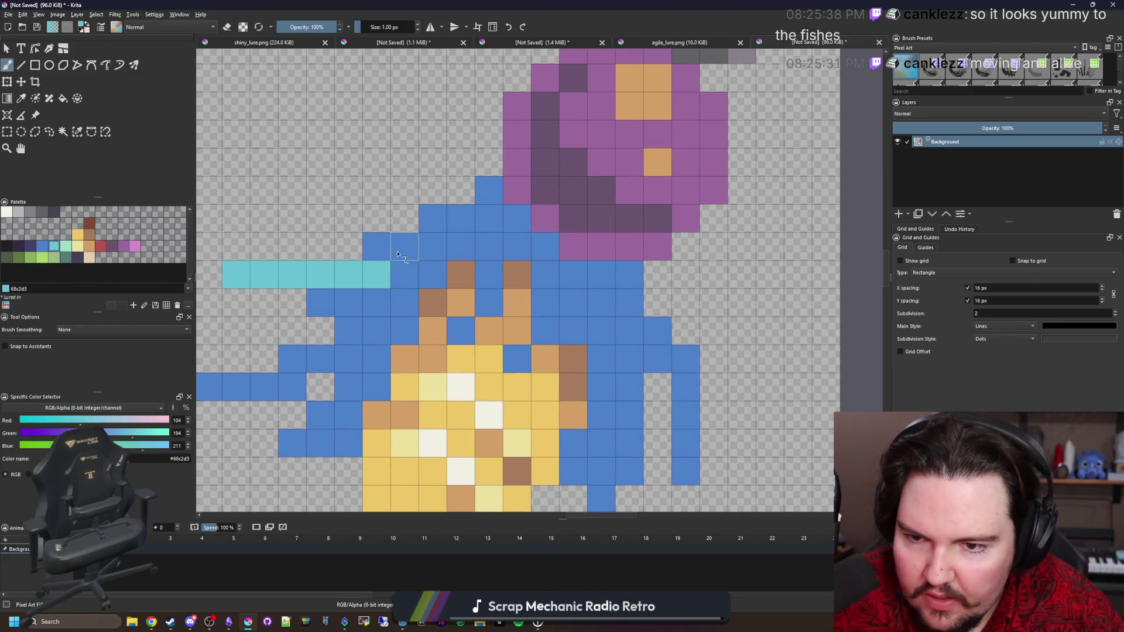
{"action": "left_click", "coordinate": [398, 254]}
{"action": "left_click", "coordinate": [388, 310]}
{"action": "left_click_drag", "start_coordinate": [417, 310], "coordinate": [425, 298]}
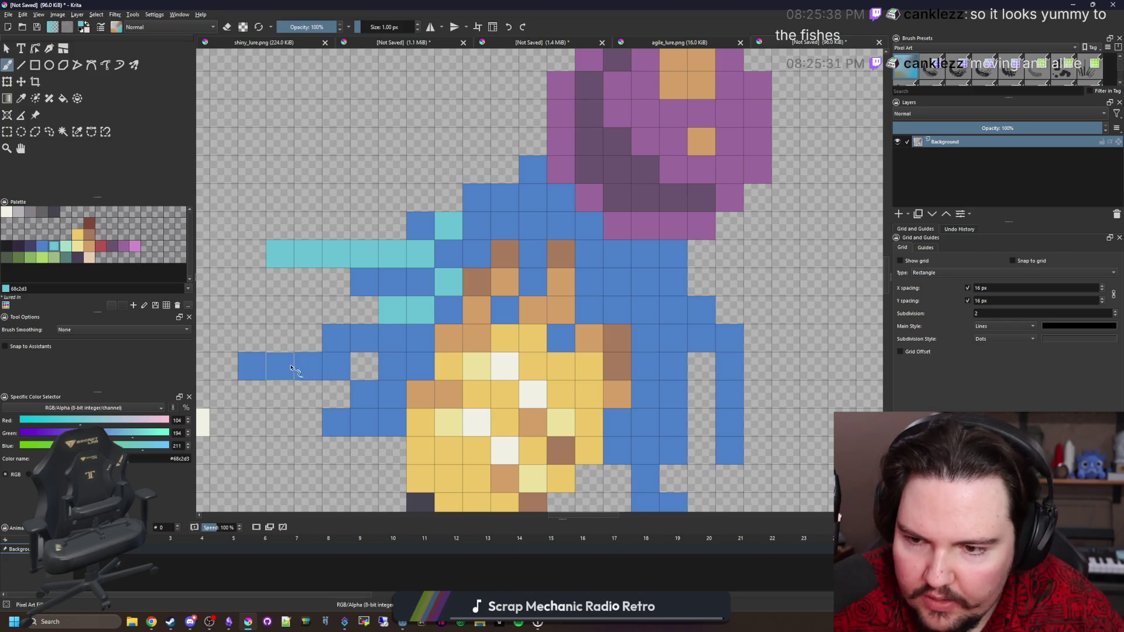
{"action": "left_click_drag", "start_coordinate": [263, 363], "coordinate": [337, 366]}
{"action": "left_click_drag", "start_coordinate": [364, 423], "coordinate": [335, 423]}
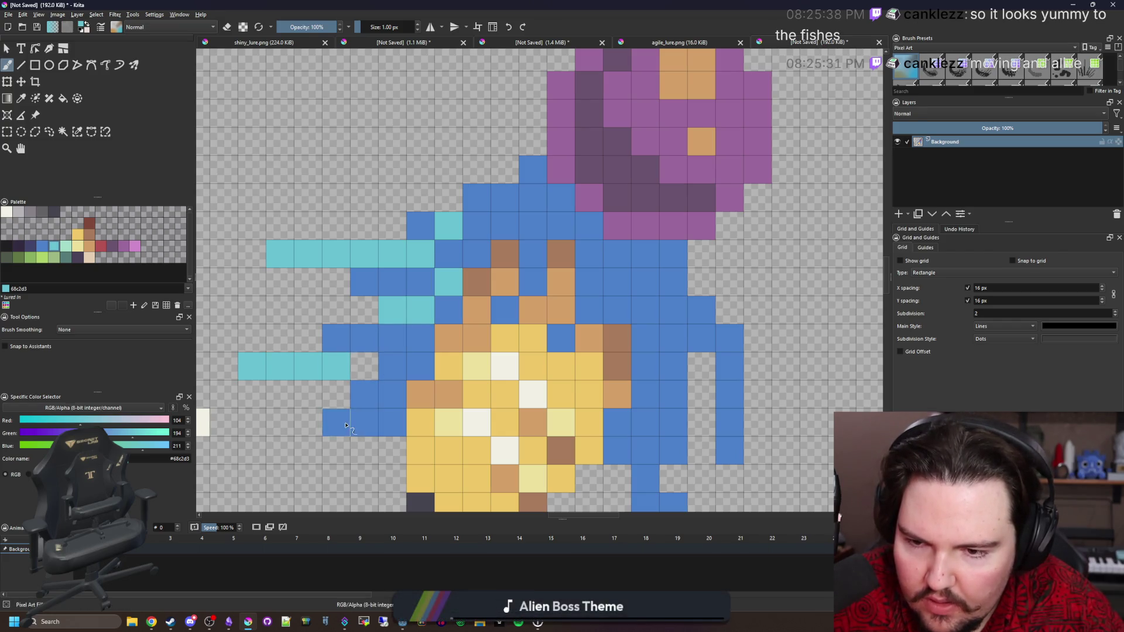
{"action": "left_click", "coordinate": [389, 398]}
{"action": "left_click_drag", "start_coordinate": [599, 436], "coordinate": [428, 327]}
{"action": "mouse_move", "coordinate": [530, 481]}
{"action": "left_mouse_down"}
{"action": "mouse_move", "coordinate": [503, 399]}
{"action": "mouse_move", "coordinate": [475, 398]}
{"action": "mouse_move", "coordinate": [474, 313]}
{"action": "left_mouse_up"}
{"action": "mouse_move", "coordinate": [552, 348]}
{"action": "left_mouse_down"}
{"action": "mouse_move", "coordinate": [559, 252]}
{"action": "mouse_move", "coordinate": [484, 184]}
{"action": "left_mouse_up"}
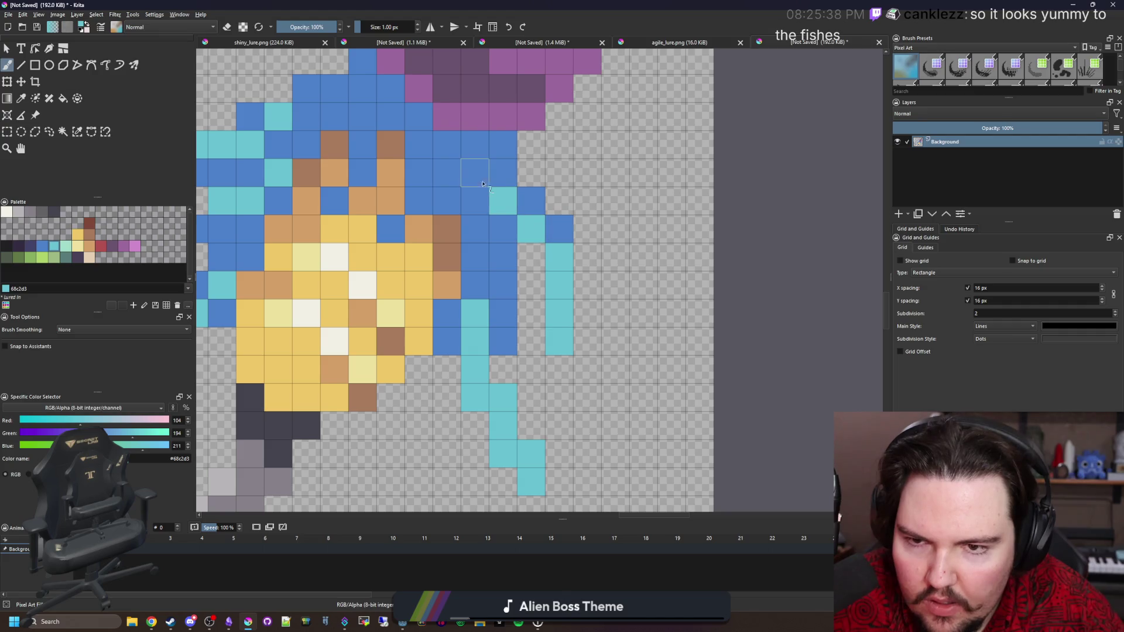
{"action": "scroll", "coordinate": [483, 185], "scroll_direction": "down", "scroll_amount": 6}
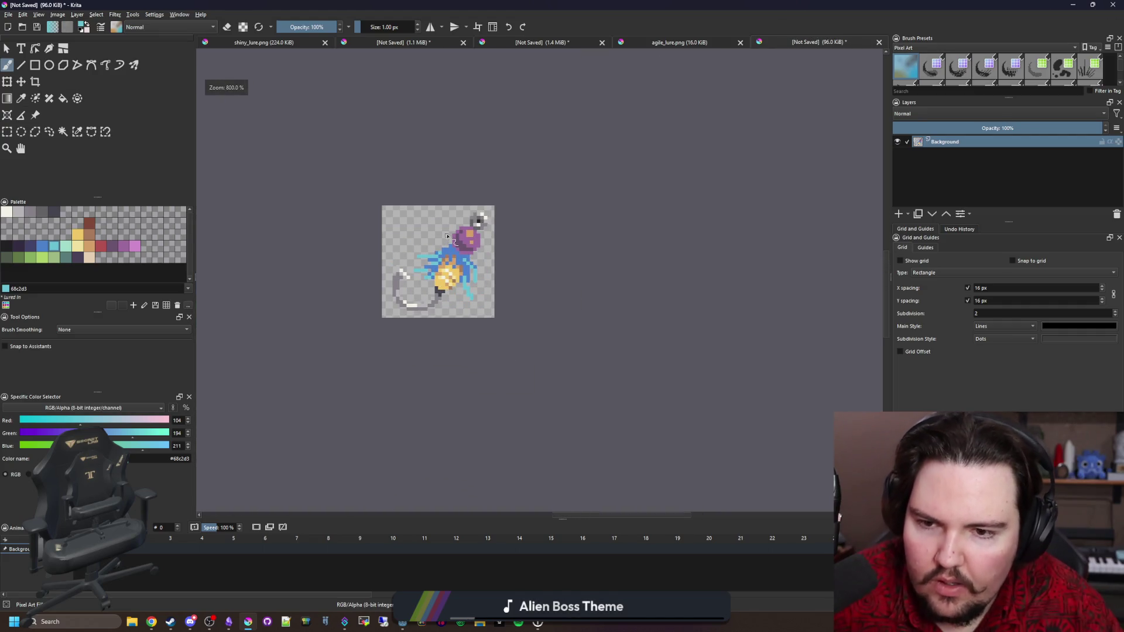
{"action": "scroll", "coordinate": [449, 235], "scroll_direction": "up", "scroll_amount": 3}
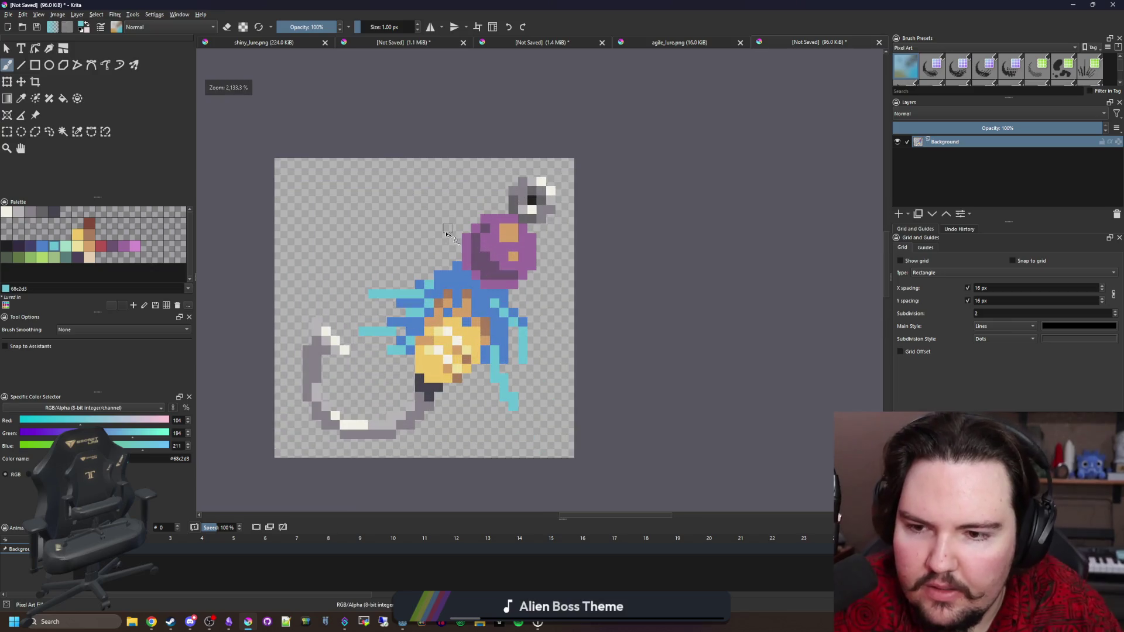
{"action": "scroll", "coordinate": [472, 356], "scroll_direction": "up", "scroll_amount": 2}
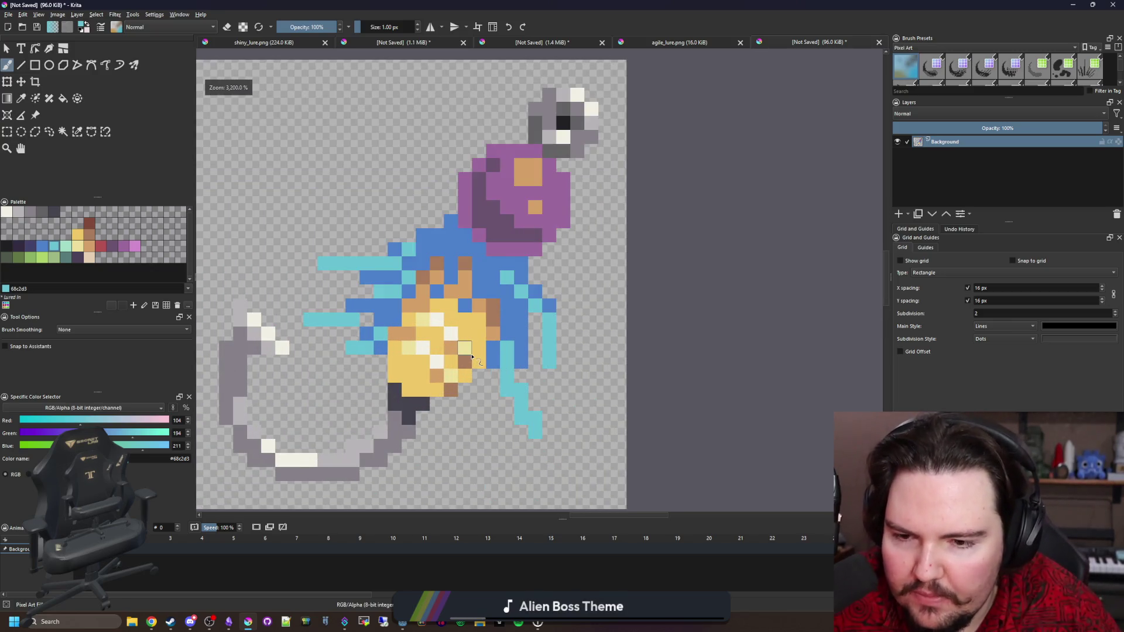
{"action": "scroll", "coordinate": [472, 357], "scroll_direction": "up", "scroll_amount": 2}
{"action": "scroll", "coordinate": [472, 356], "scroll_direction": "down", "scroll_amount": 7}
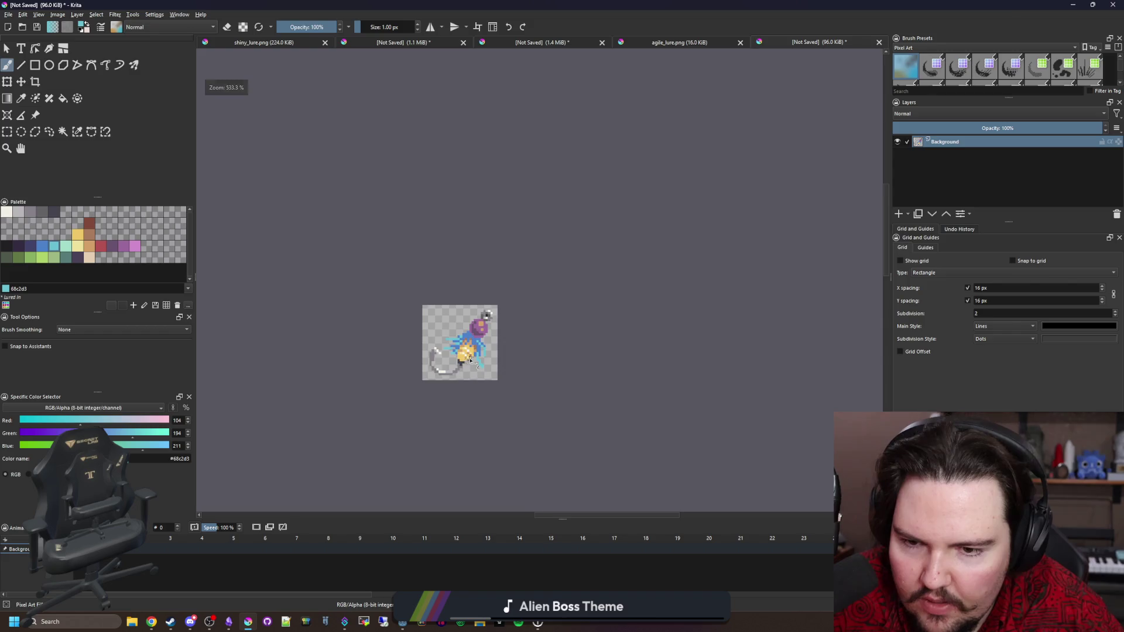
{"action": "scroll", "coordinate": [469, 360], "scroll_direction": "up", "scroll_amount": 2}
{"action": "scroll", "coordinate": [490, 359], "scroll_direction": "up", "scroll_amount": 1}
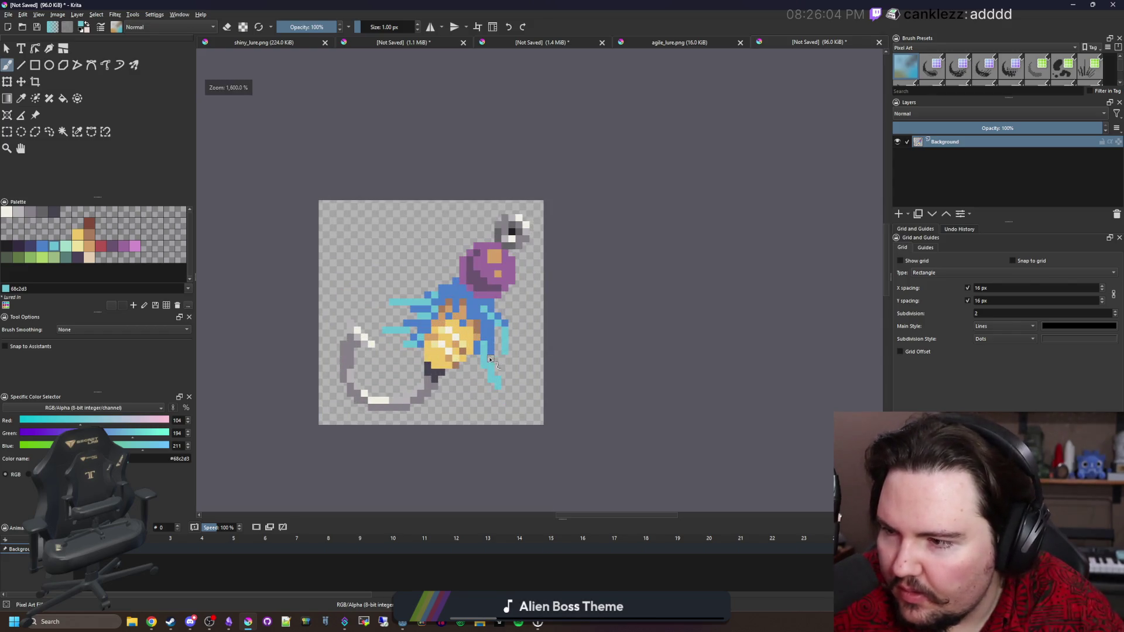
{"action": "scroll", "coordinate": [452, 325], "scroll_direction": "up", "scroll_amount": 1}
{"action": "left_click_drag", "start_coordinate": [426, 363], "coordinate": [466, 346]}
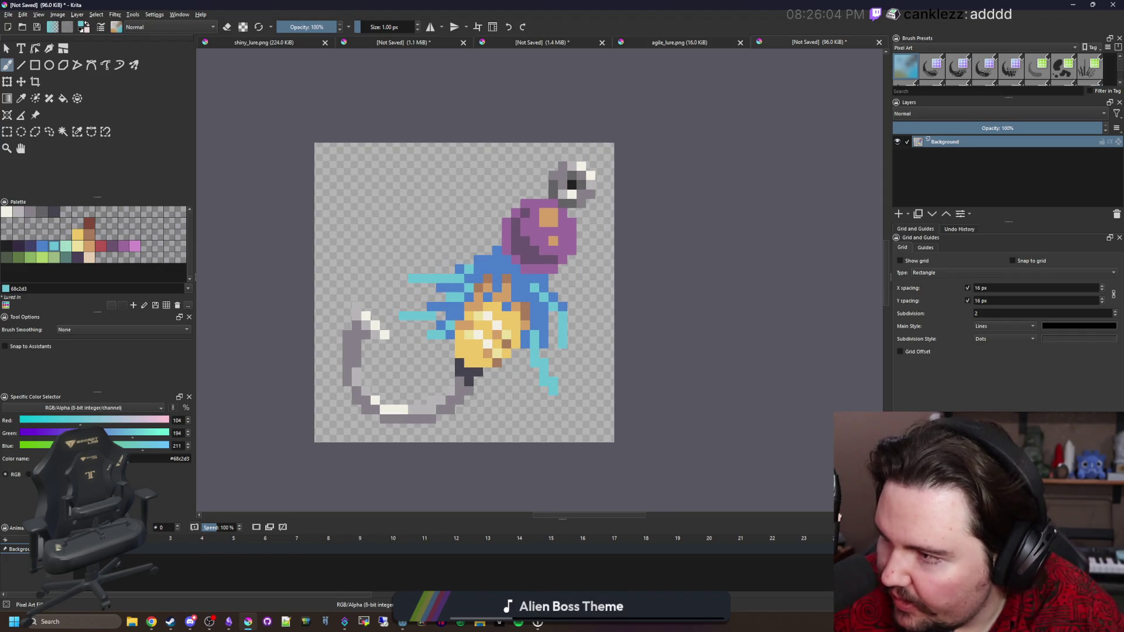
{"action": "key", "text": "alt+Tab"}
{"action": "scroll", "coordinate": [301, 296], "scroll_direction": "down", "scroll_amount": 1, "text": "ctrl"}
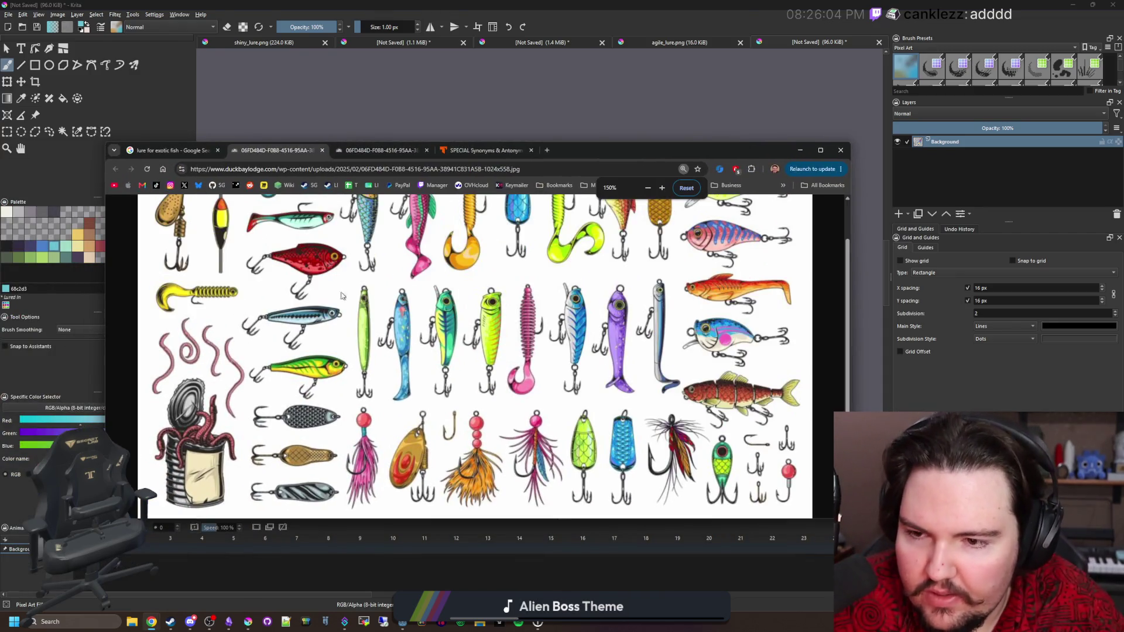
{"action": "scroll", "coordinate": [433, 322], "scroll_direction": "up", "scroll_amount": 1}
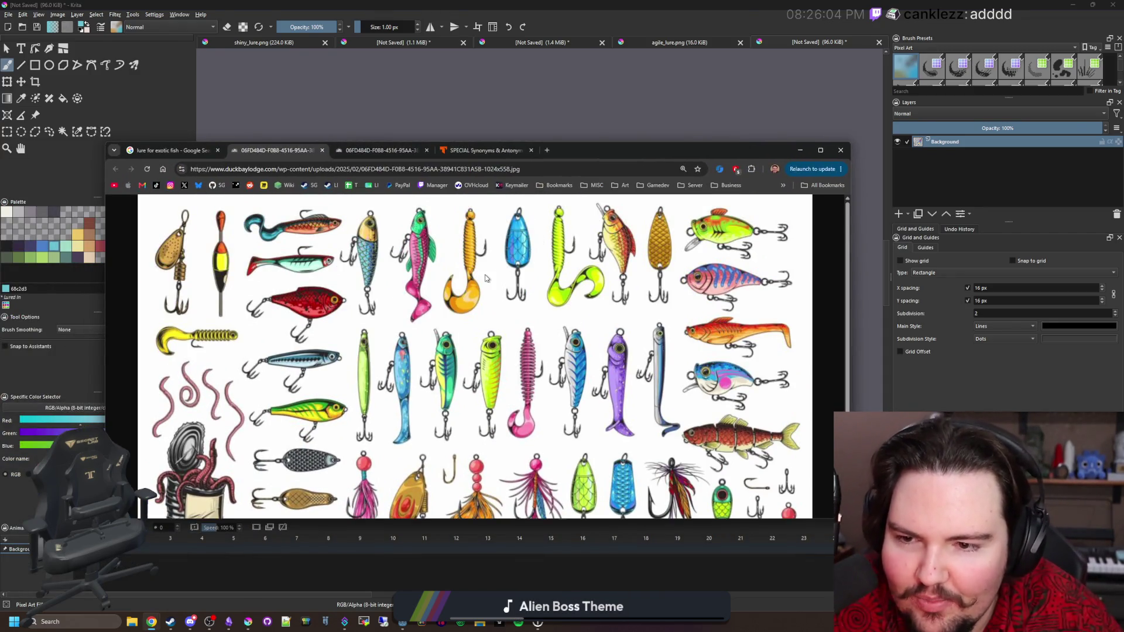
{"action": "scroll", "coordinate": [571, 304], "scroll_direction": "down", "scroll_amount": 1}
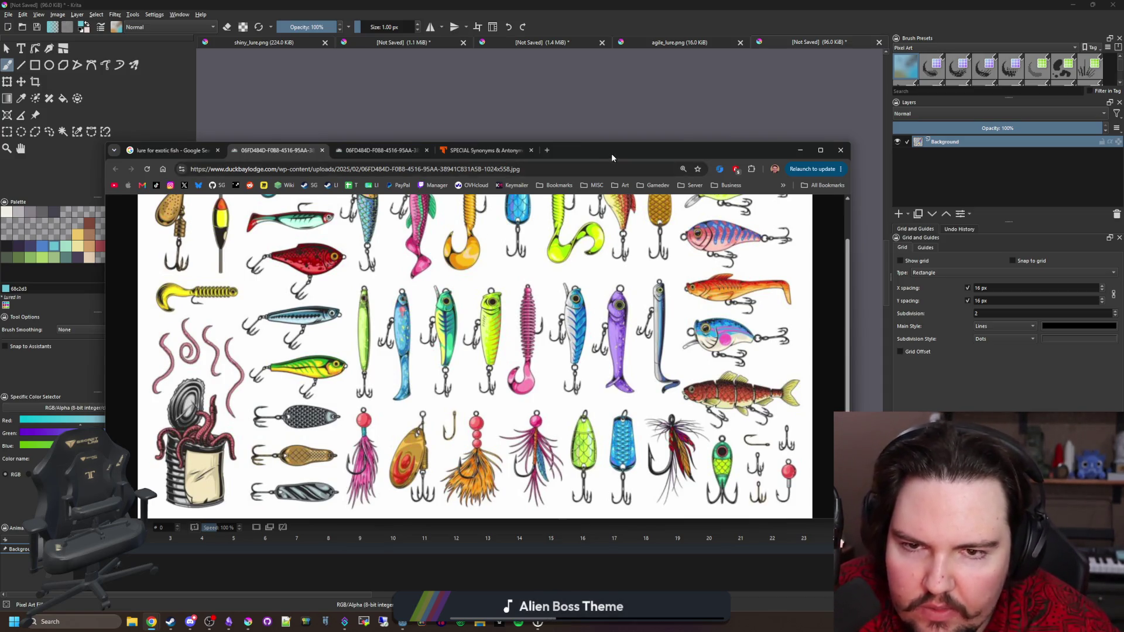
{"action": "left_click", "coordinate": [800, 150]}
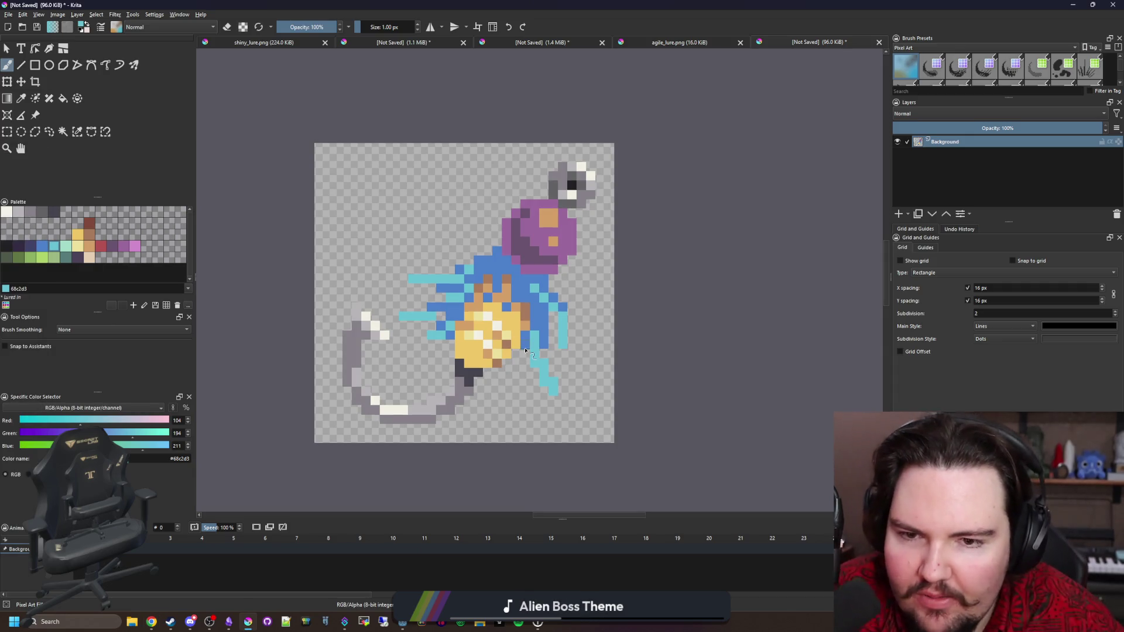
Step: Try a dark purple 352b42 shading line across the bead, then undo it
{"action": "scroll", "coordinate": [596, 164], "scroll_direction": "up", "scroll_amount": 5}
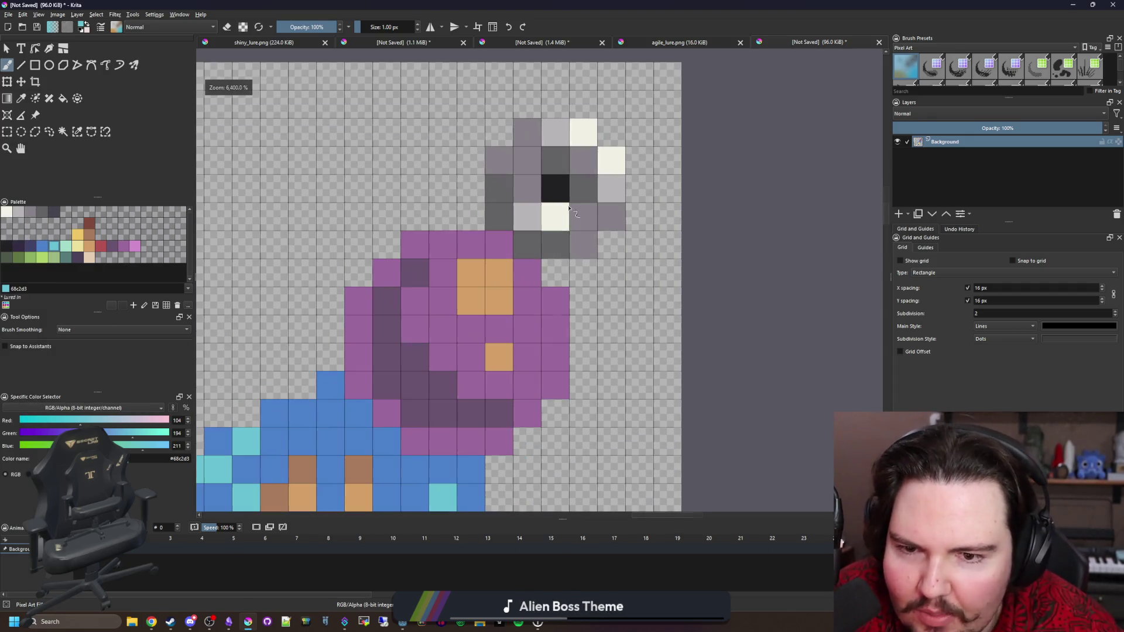
{"action": "left_click_drag", "start_coordinate": [424, 228], "coordinate": [414, 227]}
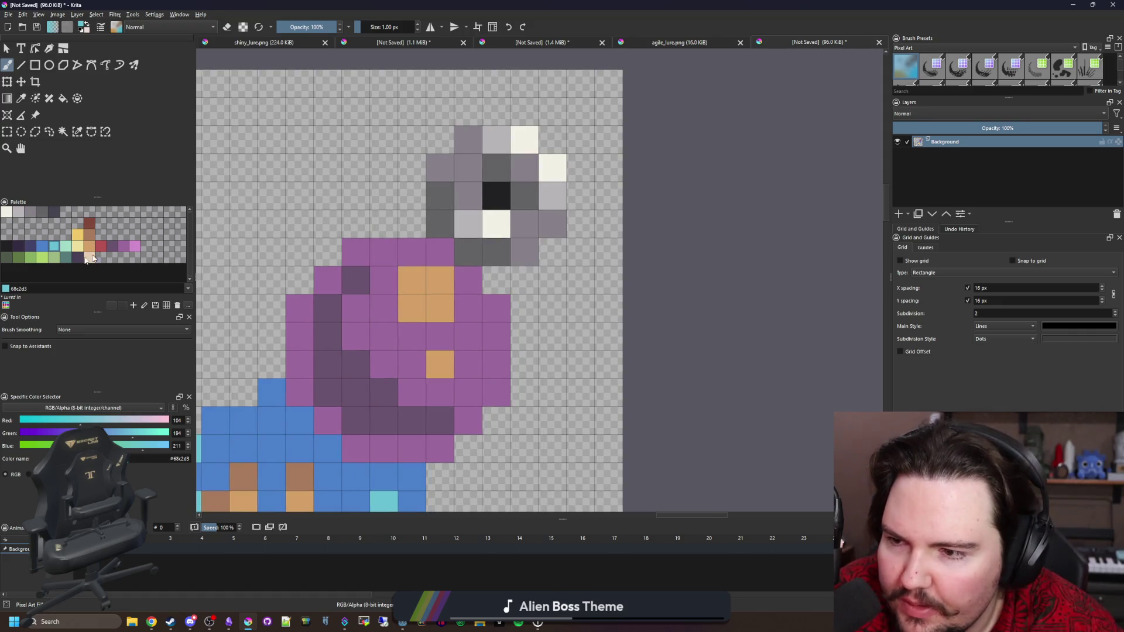
{"action": "left_click", "coordinate": [32, 249]}
{"action": "mouse_move", "coordinate": [390, 418]}
{"action": "left_mouse_down"}
{"action": "mouse_move", "coordinate": [357, 419]}
{"action": "mouse_move", "coordinate": [381, 419]}
{"action": "mouse_move", "coordinate": [327, 364]}
{"action": "mouse_move", "coordinate": [328, 336]}
{"action": "left_mouse_up"}
{"action": "key", "text": "ctrl+z"}
{"action": "scroll", "coordinate": [435, 343], "scroll_direction": "down", "scroll_amount": 2}
{"action": "scroll", "coordinate": [409, 264], "scroll_direction": "down", "scroll_amount": 4}
{"action": "scroll", "coordinate": [413, 292], "scroll_direction": "up", "scroll_amount": 1}
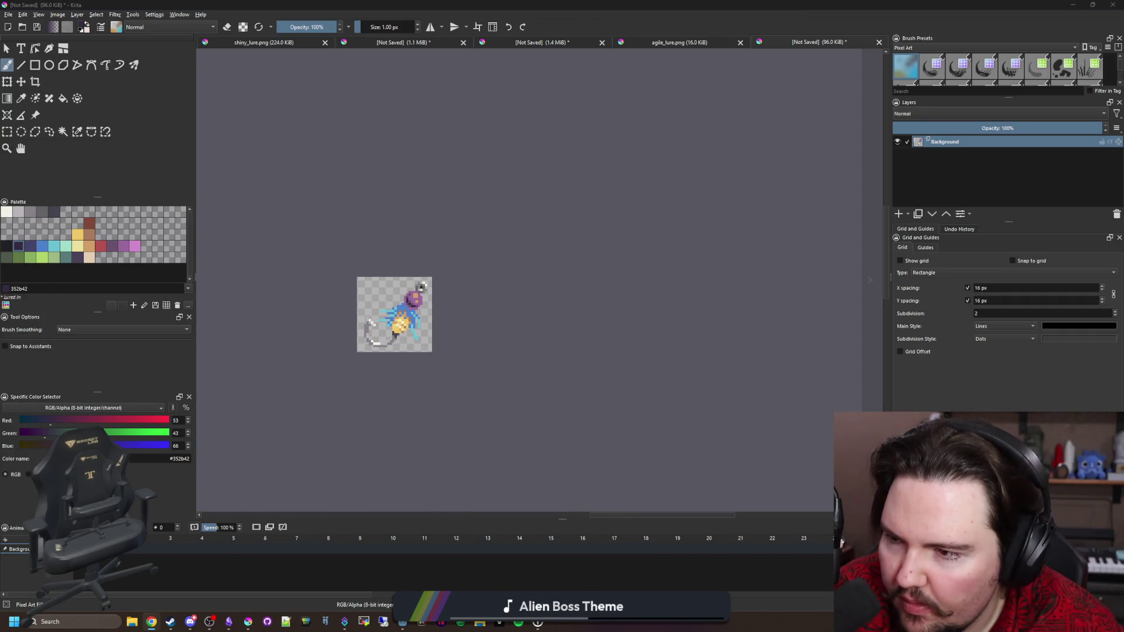
Step: Add an off-white f2f0e5 highlight pixel to the bead's orange spot
{"action": "left_click", "coordinate": [421, 286], "text": "ctrl"}
{"action": "scroll", "coordinate": [416, 293], "scroll_direction": "up", "scroll_amount": 5}
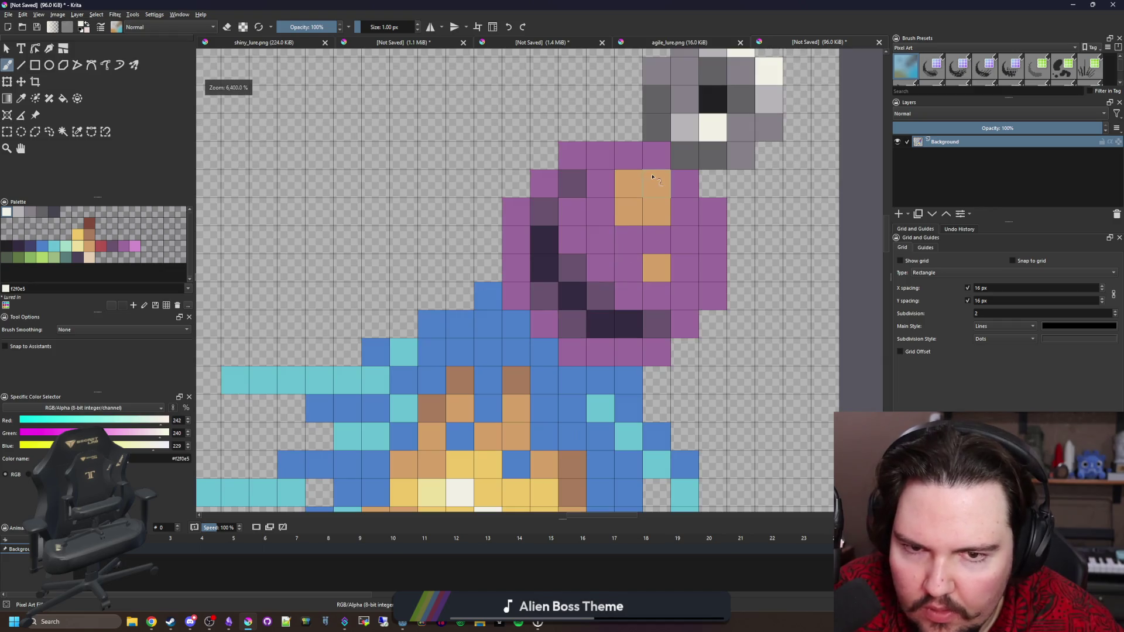
{"action": "left_click", "coordinate": [655, 208]}
{"action": "scroll", "coordinate": [410, 322], "scroll_direction": "down", "scroll_amount": 6}
{"action": "scroll", "coordinate": [410, 328], "scroll_direction": "up", "scroll_amount": 5}
{"action": "scroll", "coordinate": [408, 341], "scroll_direction": "down", "scroll_amount": 1}
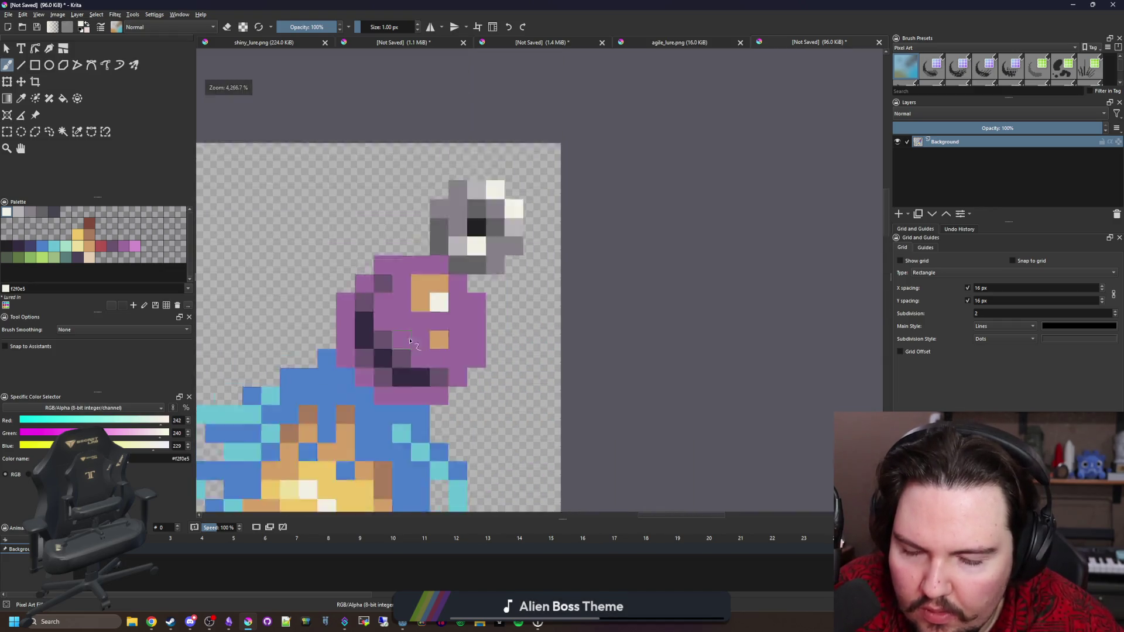
{"action": "scroll", "coordinate": [408, 341], "scroll_direction": "down", "scroll_amount": 6}
{"action": "scroll", "coordinate": [396, 382], "scroll_direction": "up", "scroll_amount": 7}
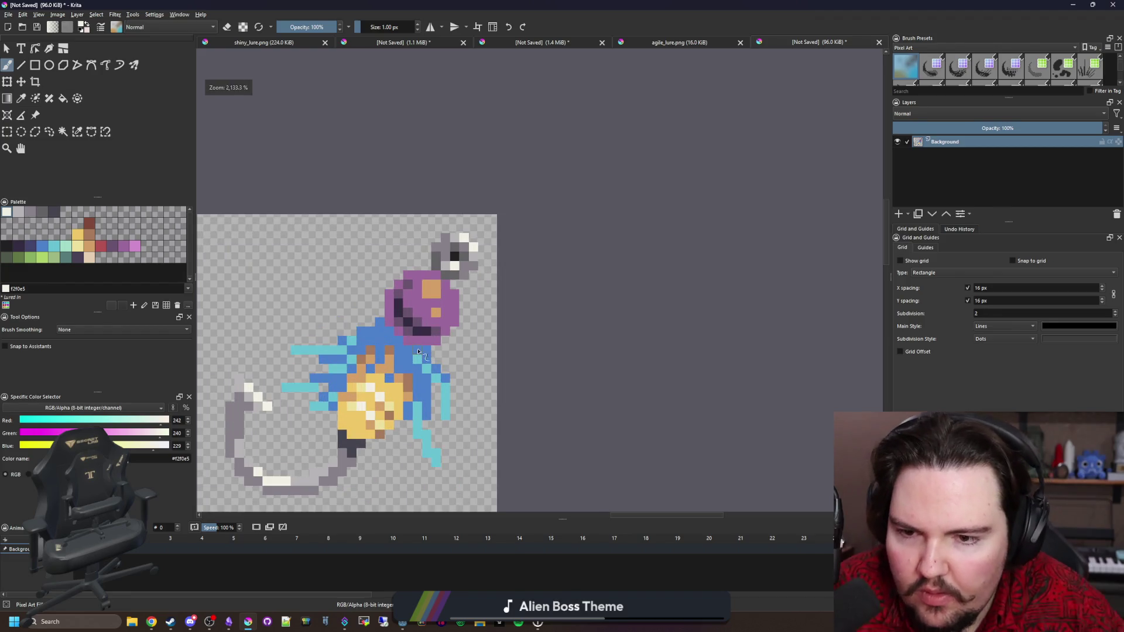
{"action": "scroll", "coordinate": [442, 302], "scroll_direction": "down", "scroll_amount": 5}
{"action": "scroll", "coordinate": [442, 303], "scroll_direction": "up", "scroll_amount": 3}
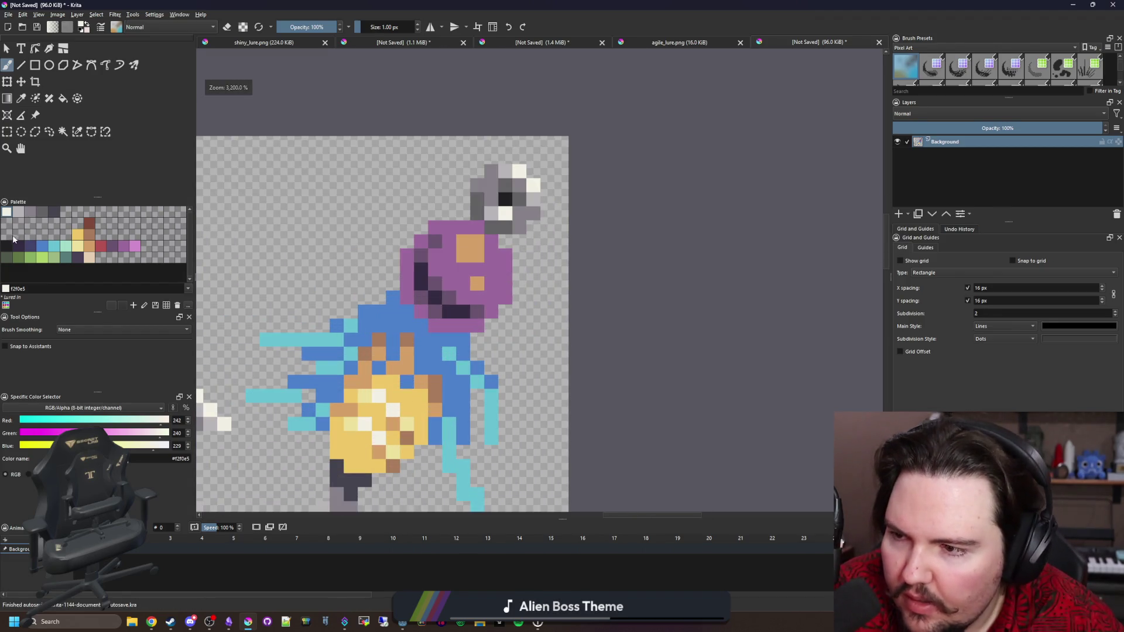
Step: Outline the hook's left side, barb and bottom curve in near-black 212123
{"action": "left_click", "coordinate": [6, 246]}
{"action": "scroll", "coordinate": [451, 374], "scroll_direction": "up", "scroll_amount": 2}
{"action": "mouse_move", "coordinate": [308, 347]}
{"action": "left_mouse_down"}
{"action": "mouse_move", "coordinate": [365, 347]}
{"action": "mouse_move", "coordinate": [360, 287]}
{"action": "mouse_move", "coordinate": [252, 208]}
{"action": "mouse_move", "coordinate": [251, 291]}
{"action": "left_mouse_up"}
{"action": "left_click_drag", "start_coordinate": [305, 353], "coordinate": [400, 248]}
{"action": "mouse_move", "coordinate": [288, 187]}
{"action": "left_mouse_down"}
{"action": "mouse_move", "coordinate": [289, 244]}
{"action": "mouse_move", "coordinate": [331, 417]}
{"action": "mouse_move", "coordinate": [374, 440]}
{"action": "left_mouse_up"}
{"action": "mouse_move", "coordinate": [374, 440]}
{"action": "left_mouse_down"}
{"action": "mouse_move", "coordinate": [297, 386]}
{"action": "mouse_move", "coordinate": [416, 436]}
{"action": "mouse_move", "coordinate": [464, 434]}
{"action": "left_mouse_up"}
Step: Outline the grey eyelet and the purple bead's lower-left side in black
{"action": "scroll", "coordinate": [428, 424], "scroll_direction": "down", "scroll_amount": 4}
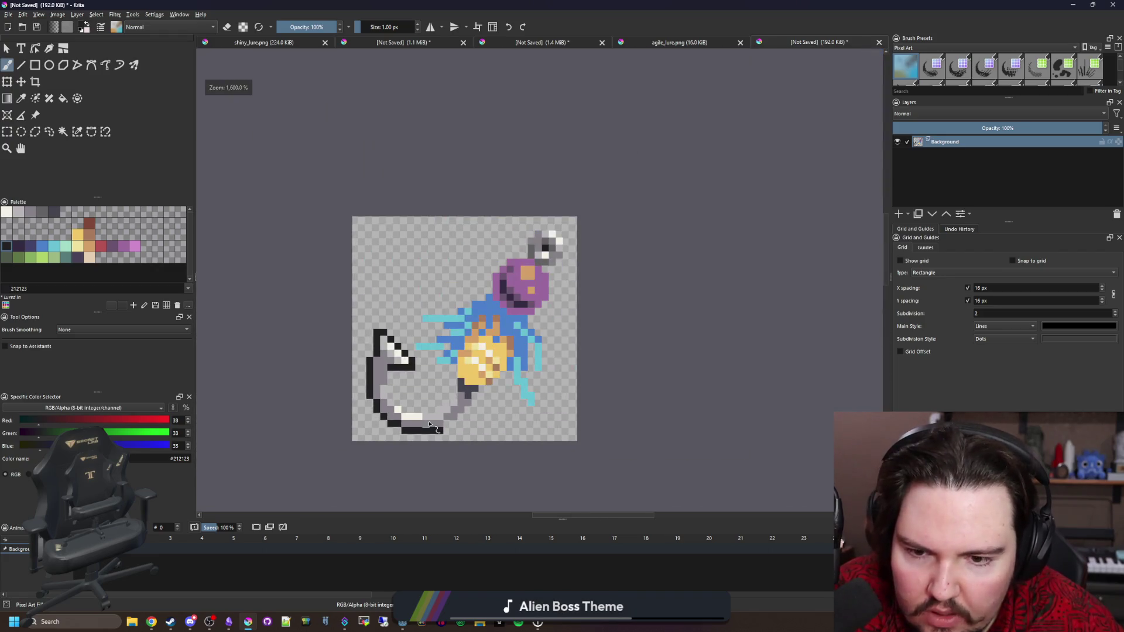
{"action": "scroll", "coordinate": [562, 298], "scroll_direction": "up", "scroll_amount": 3}
{"action": "mouse_move", "coordinate": [509, 237]}
{"action": "left_mouse_down"}
{"action": "mouse_move", "coordinate": [542, 239]}
{"action": "mouse_move", "coordinate": [598, 182]}
{"action": "mouse_move", "coordinate": [580, 106]}
{"action": "mouse_move", "coordinate": [514, 69]}
{"action": "mouse_move", "coordinate": [460, 111]}
{"action": "mouse_move", "coordinate": [431, 182]}
{"action": "mouse_move", "coordinate": [369, 182]}
{"action": "left_mouse_up"}
{"action": "scroll", "coordinate": [369, 182], "scroll_direction": "down", "scroll_amount": 2}
{"action": "scroll", "coordinate": [480, 251], "scroll_direction": "up", "scroll_amount": 2}
{"action": "mouse_move", "coordinate": [477, 259]}
{"action": "left_mouse_down"}
{"action": "mouse_move", "coordinate": [427, 315]}
{"action": "mouse_move", "coordinate": [420, 348]}
{"action": "mouse_move", "coordinate": [369, 394]}
{"action": "left_mouse_up"}
{"action": "mouse_move", "coordinate": [472, 304]}
{"action": "left_mouse_down"}
{"action": "mouse_move", "coordinate": [268, 364]}
{"action": "mouse_move", "coordinate": [358, 390]}
{"action": "left_mouse_up"}
Step: Outline the cyan feathers, the lure's side and the grey shank in black
{"action": "mouse_move", "coordinate": [388, 435]}
{"action": "left_mouse_down"}
{"action": "mouse_move", "coordinate": [468, 347]}
{"action": "mouse_move", "coordinate": [438, 329]}
{"action": "mouse_move", "coordinate": [344, 354]}
{"action": "mouse_move", "coordinate": [326, 384]}
{"action": "mouse_move", "coordinate": [426, 417]}
{"action": "mouse_move", "coordinate": [466, 387]}
{"action": "left_mouse_up"}
{"action": "mouse_move", "coordinate": [445, 450]}
{"action": "left_mouse_down"}
{"action": "mouse_move", "coordinate": [404, 366]}
{"action": "mouse_move", "coordinate": [375, 390]}
{"action": "mouse_move", "coordinate": [457, 389]}
{"action": "left_mouse_up"}
{"action": "left_click_drag", "start_coordinate": [458, 406], "coordinate": [455, 303]}
{"action": "left_click_drag", "start_coordinate": [451, 311], "coordinate": [450, 395]}
{"action": "left_click_drag", "start_coordinate": [451, 398], "coordinate": [641, 341]}
{"action": "mouse_move", "coordinate": [612, 366]}
{"action": "left_mouse_down"}
{"action": "mouse_move", "coordinate": [586, 366]}
{"action": "mouse_move", "coordinate": [543, 396]}
{"action": "mouse_move", "coordinate": [439, 394]}
{"action": "mouse_move", "coordinate": [384, 326]}
{"action": "mouse_move", "coordinate": [383, 244]}
{"action": "left_mouse_up"}
{"action": "mouse_move", "coordinate": [623, 441]}
{"action": "left_mouse_down"}
{"action": "mouse_move", "coordinate": [378, 448]}
{"action": "mouse_move", "coordinate": [401, 448]}
{"action": "mouse_move", "coordinate": [515, 320]}
{"action": "mouse_move", "coordinate": [548, 311]}
{"action": "mouse_move", "coordinate": [589, 262]}
{"action": "mouse_move", "coordinate": [622, 284]}
{"action": "mouse_move", "coordinate": [682, 389]}
{"action": "mouse_move", "coordinate": [732, 401]}
{"action": "mouse_move", "coordinate": [709, 319]}
{"action": "mouse_move", "coordinate": [679, 275]}
{"action": "mouse_move", "coordinate": [707, 214]}
{"action": "mouse_move", "coordinate": [451, 312]}
{"action": "left_mouse_up"}
Step: Finish the black outline up the lure's right side and the bead's right edge
{"action": "mouse_move", "coordinate": [476, 360]}
{"action": "left_mouse_down"}
{"action": "mouse_move", "coordinate": [507, 328]}
{"action": "mouse_move", "coordinate": [505, 230]}
{"action": "mouse_move", "coordinate": [462, 169]}
{"action": "mouse_move", "coordinate": [389, 430]}
{"action": "left_mouse_up"}
{"action": "left_click", "coordinate": [404, 368]}
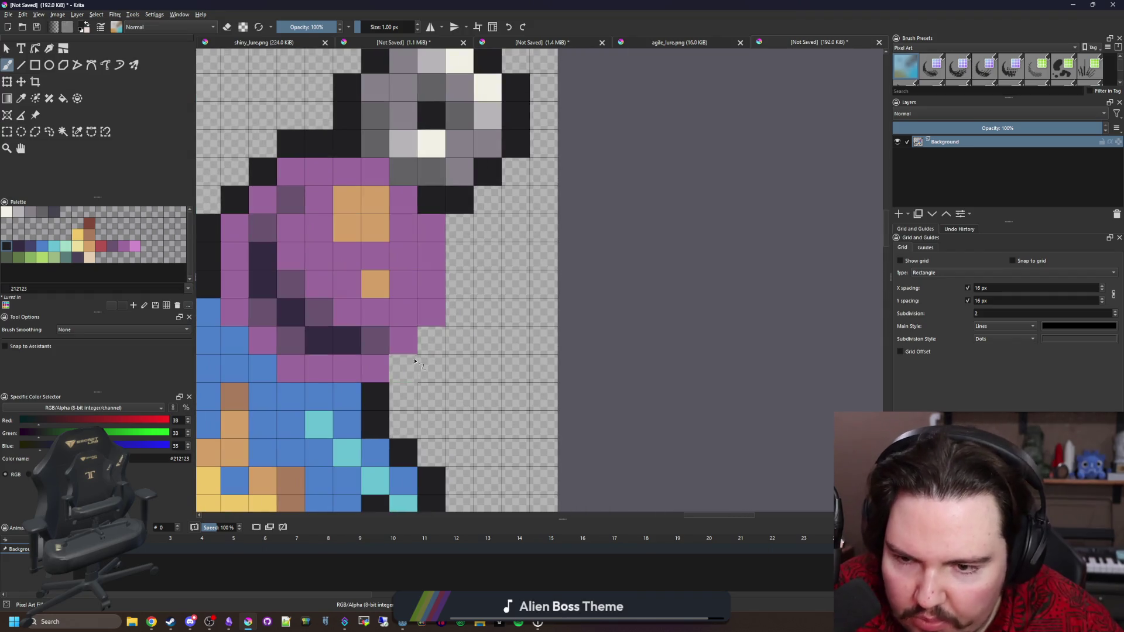
{"action": "left_click_drag", "start_coordinate": [446, 332], "coordinate": [460, 219]}
{"action": "scroll", "coordinate": [488, 290], "scroll_direction": "down", "scroll_amount": 5}
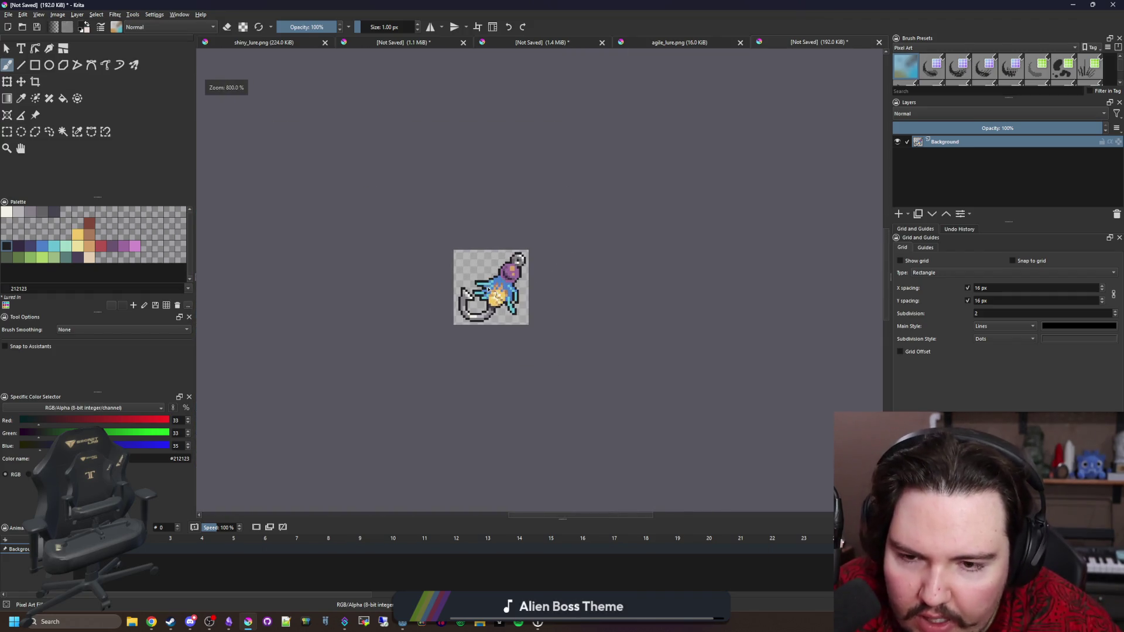
{"action": "scroll", "coordinate": [512, 271], "scroll_direction": "up", "scroll_amount": 6}
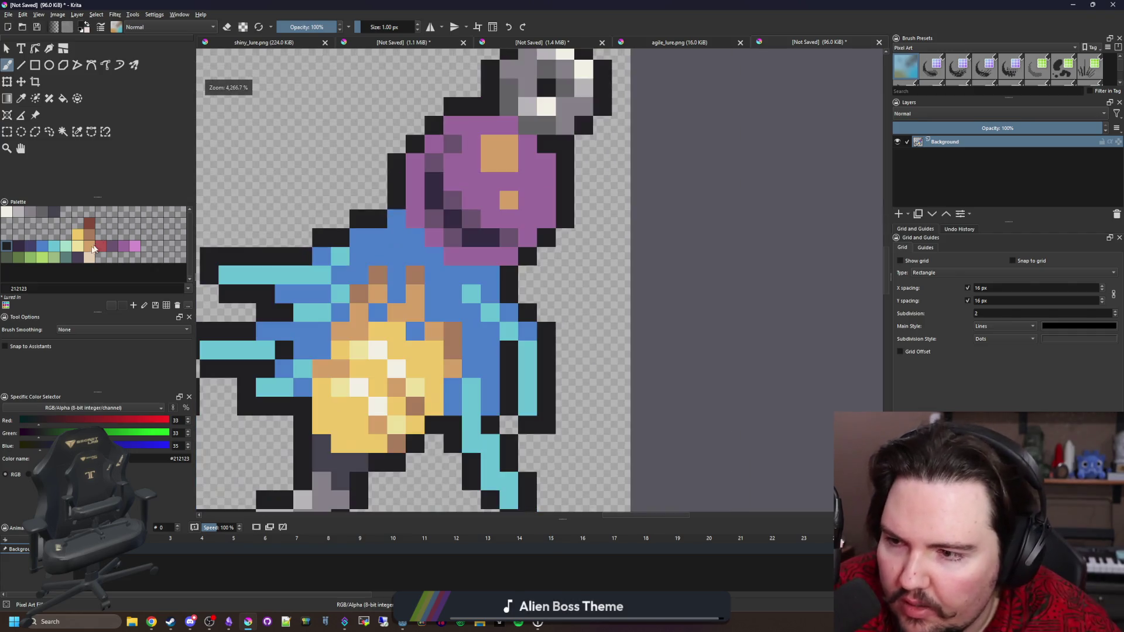
Step: Paint dark blue 43436a shading into the body beneath the purple bead
{"action": "left_click", "coordinate": [31, 247]}
{"action": "scroll", "coordinate": [434, 269], "scroll_direction": "up", "scroll_amount": 1}
{"action": "mouse_move", "coordinate": [519, 278]}
{"action": "left_mouse_down"}
{"action": "mouse_move", "coordinate": [434, 273]}
{"action": "mouse_move", "coordinate": [402, 223]}
{"action": "left_mouse_up"}
{"action": "scroll", "coordinate": [401, 222], "scroll_direction": "down", "scroll_amount": 8}
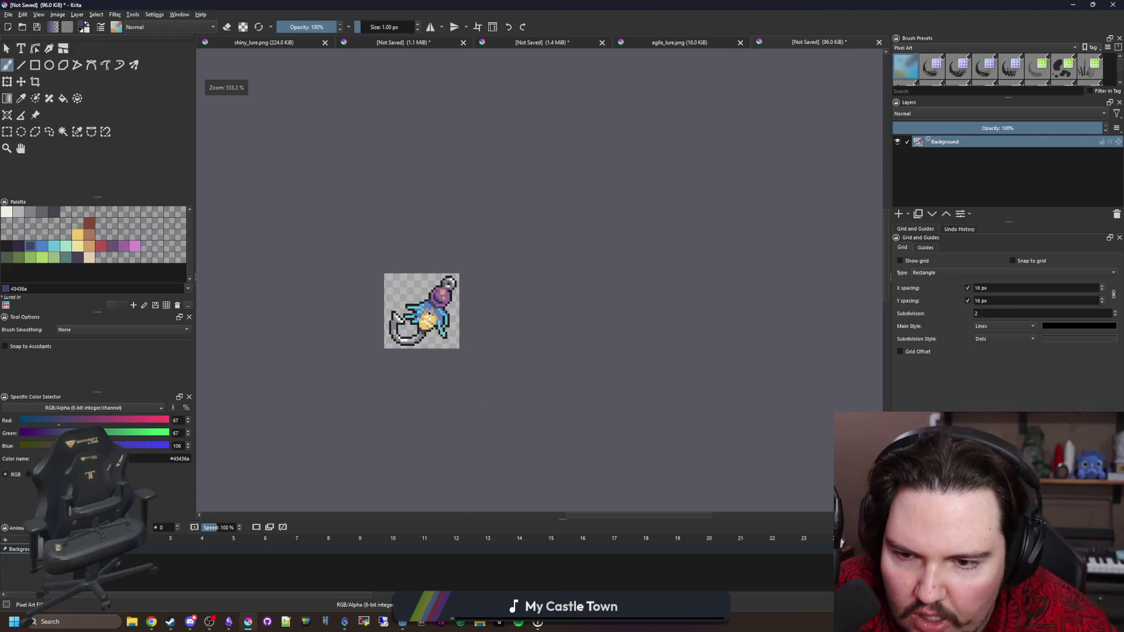
{"action": "scroll", "coordinate": [457, 367], "scroll_direction": "up", "scroll_amount": 7}
Step: Sample the bead's muted purple and dark 352b42 shades with the Color Sampler
{"action": "key", "text": "p"}
{"action": "scroll", "coordinate": [474, 386], "scroll_direction": "up", "scroll_amount": 1}
{"action": "scroll", "coordinate": [468, 365], "scroll_direction": "down", "scroll_amount": 8}
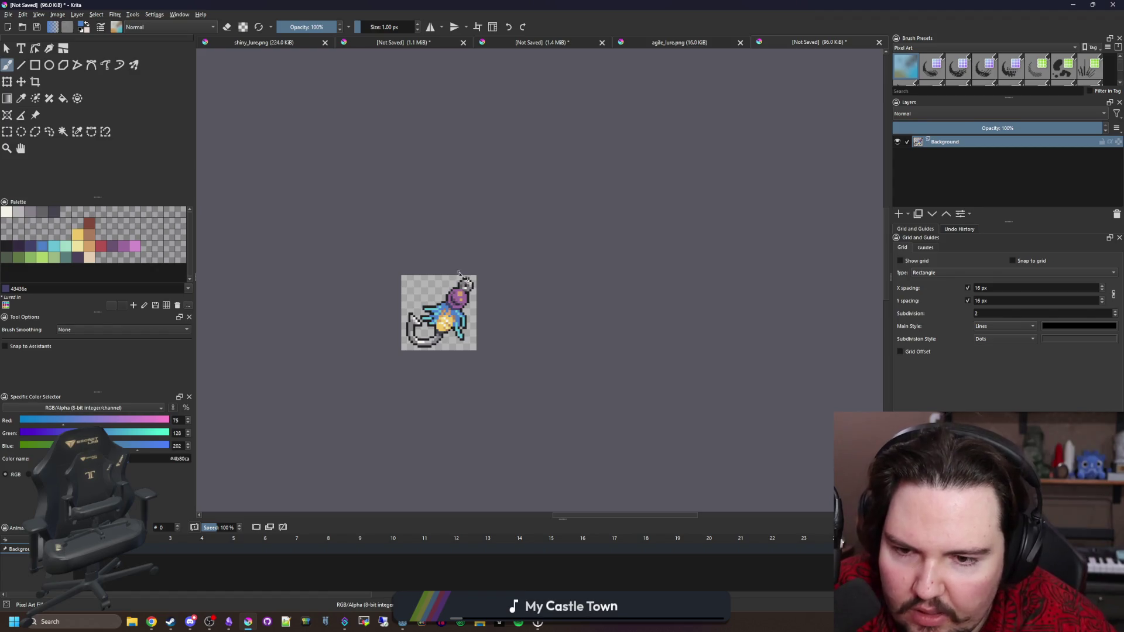
{"action": "scroll", "coordinate": [454, 275], "scroll_direction": "up", "scroll_amount": 3}
{"action": "scroll", "coordinate": [459, 326], "scroll_direction": "up", "scroll_amount": 3}
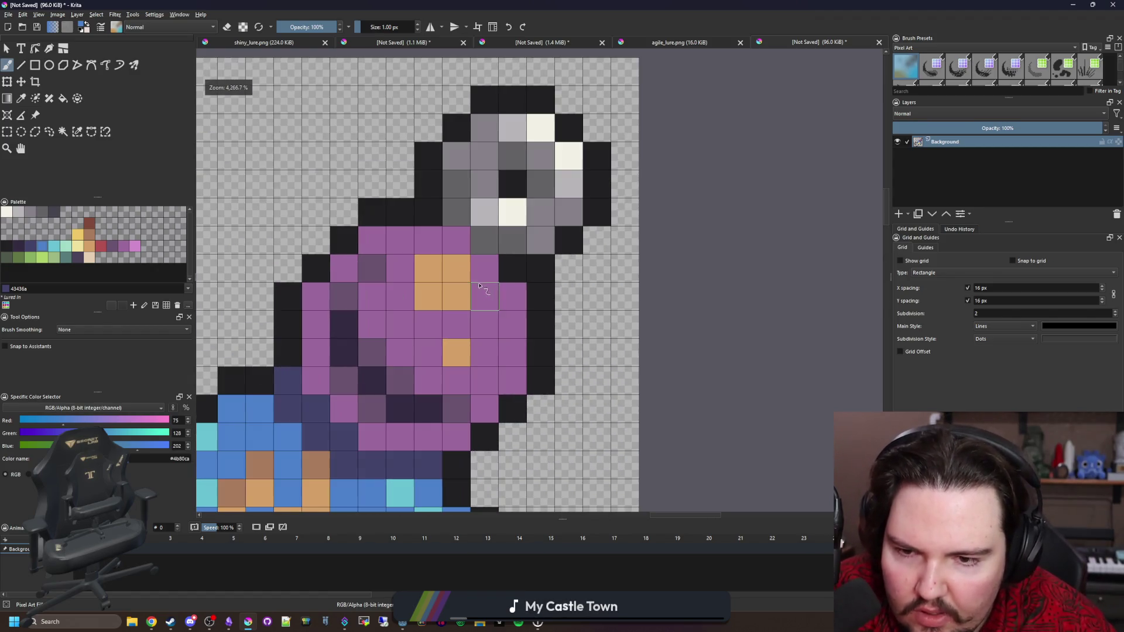
{"action": "left_click", "coordinate": [466, 402], "text": "ctrl"}
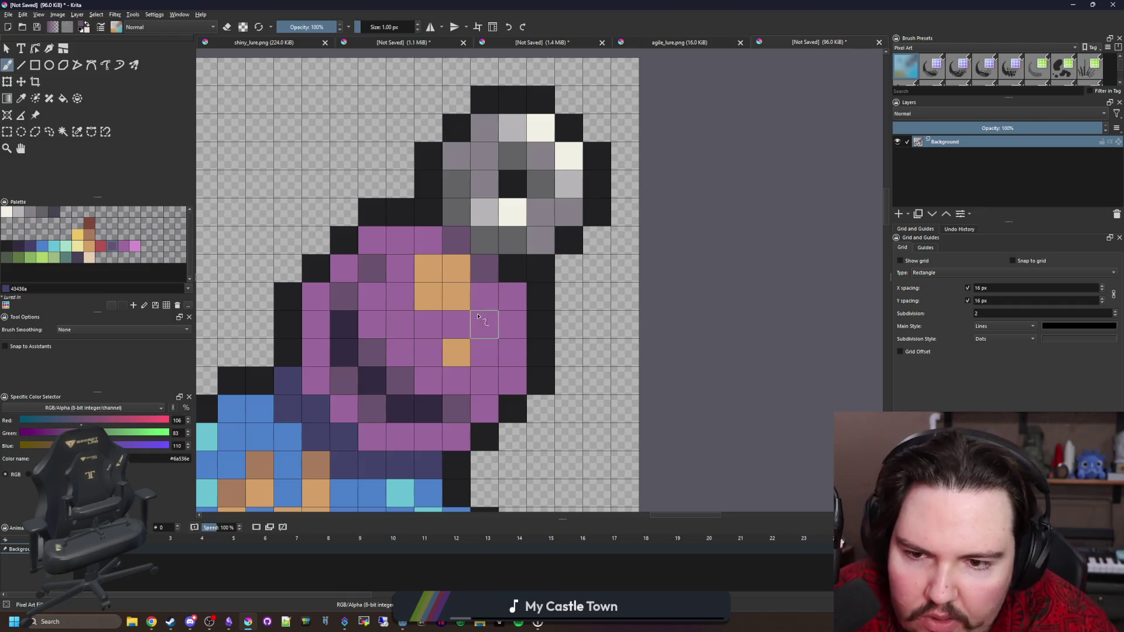
{"action": "left_click", "coordinate": [423, 404], "text": "ctrl"}
{"action": "scroll", "coordinate": [444, 274], "scroll_direction": "down", "scroll_amount": 6}
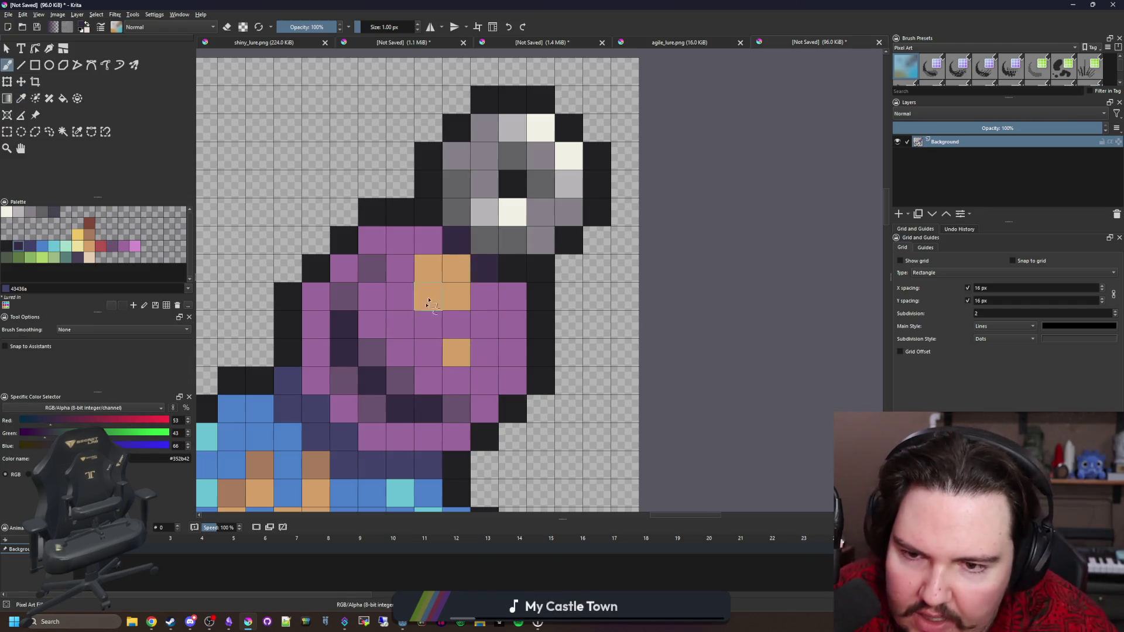
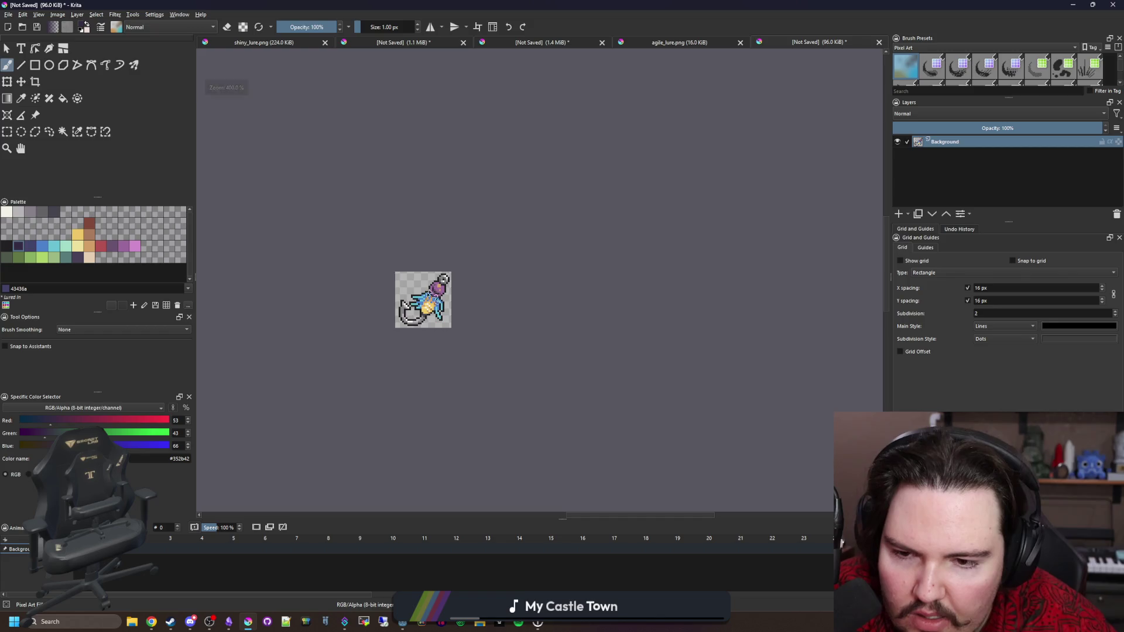
Step: Recolour three pixels at the hook's joint with the body grey
{"action": "scroll", "coordinate": [420, 305], "scroll_direction": "up", "scroll_amount": 5}
{"action": "scroll", "coordinate": [479, 357], "scroll_direction": "up", "scroll_amount": 2}
{"action": "scroll", "coordinate": [479, 358], "scroll_direction": "down", "scroll_amount": 4}
{"action": "scroll", "coordinate": [465, 353], "scroll_direction": "up", "scroll_amount": 7}
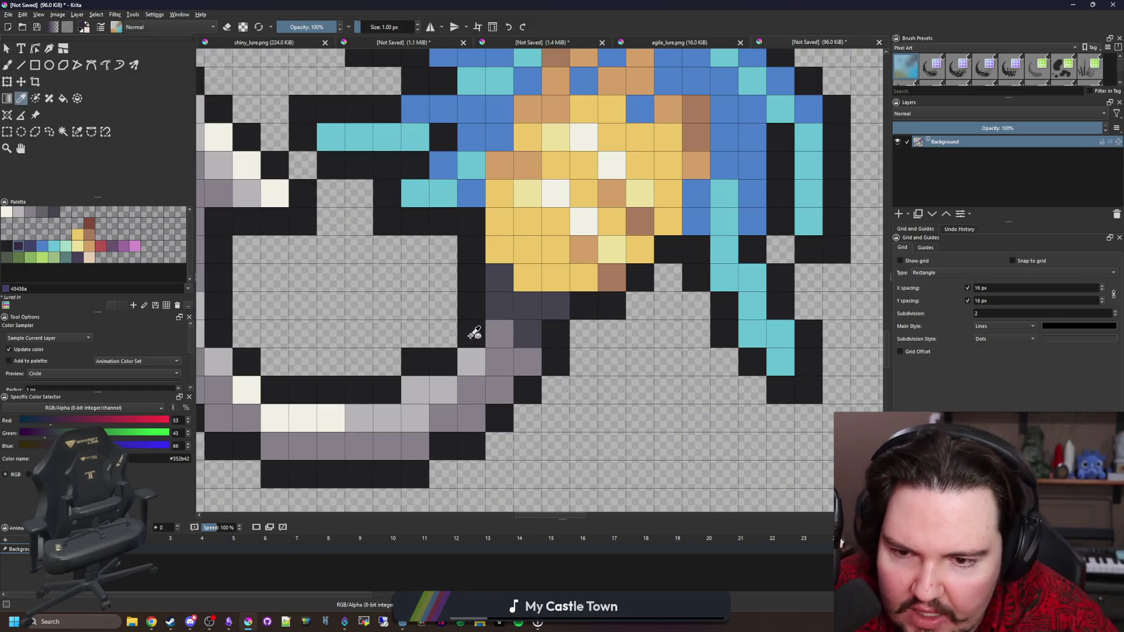
{"action": "left_click", "coordinate": [444, 334]}
{"action": "left_click", "coordinate": [519, 359], "text": "ctrl"}
{"action": "left_click", "coordinate": [472, 334]}
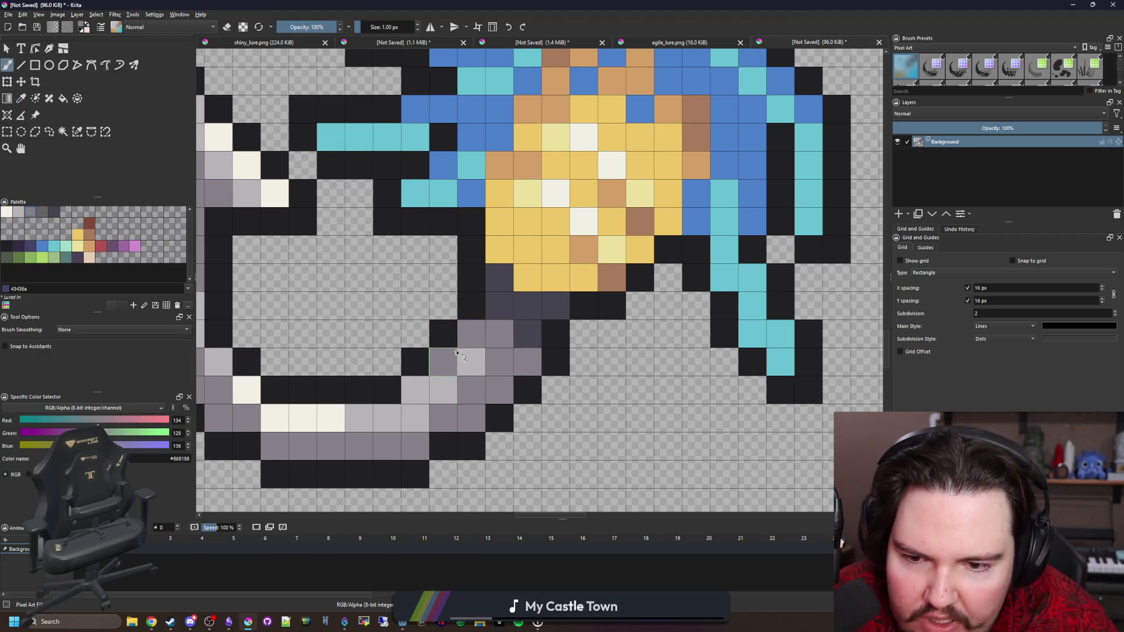
{"action": "scroll", "coordinate": [456, 352], "scroll_direction": "down", "scroll_amount": 10}
{"action": "scroll", "coordinate": [472, 335], "scroll_direction": "up", "scroll_amount": 10}
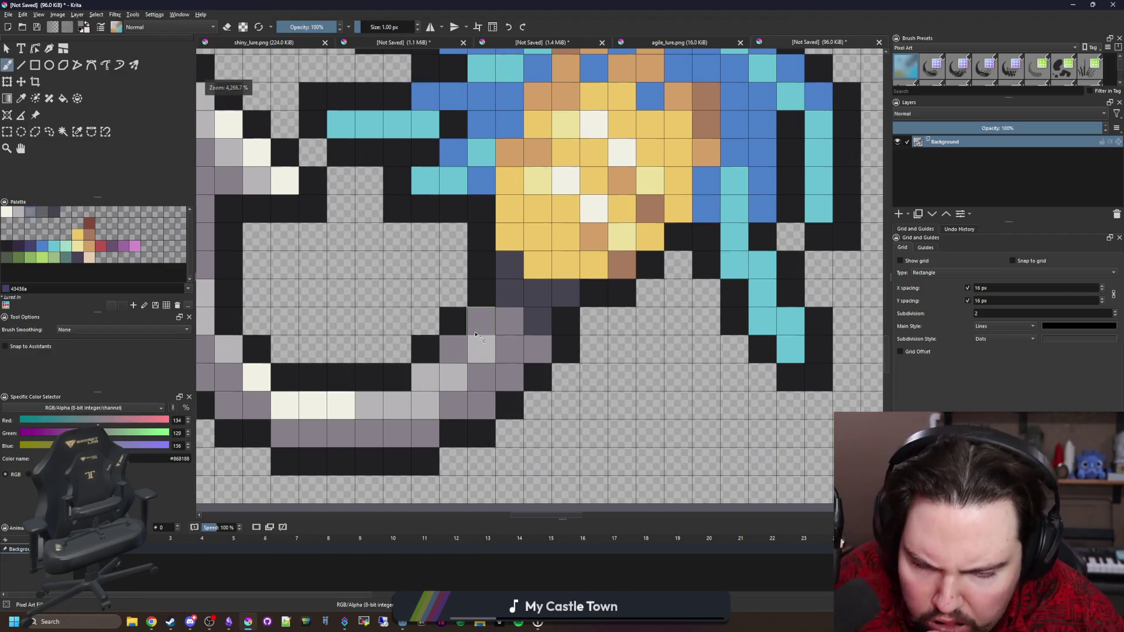
Step: Add a dark outline pixel near the hook joint and erase a stray dark pixel
{"action": "left_click", "coordinate": [534, 371], "text": "ctrl"}
{"action": "scroll", "coordinate": [542, 369], "scroll_direction": "down", "scroll_amount": 4}
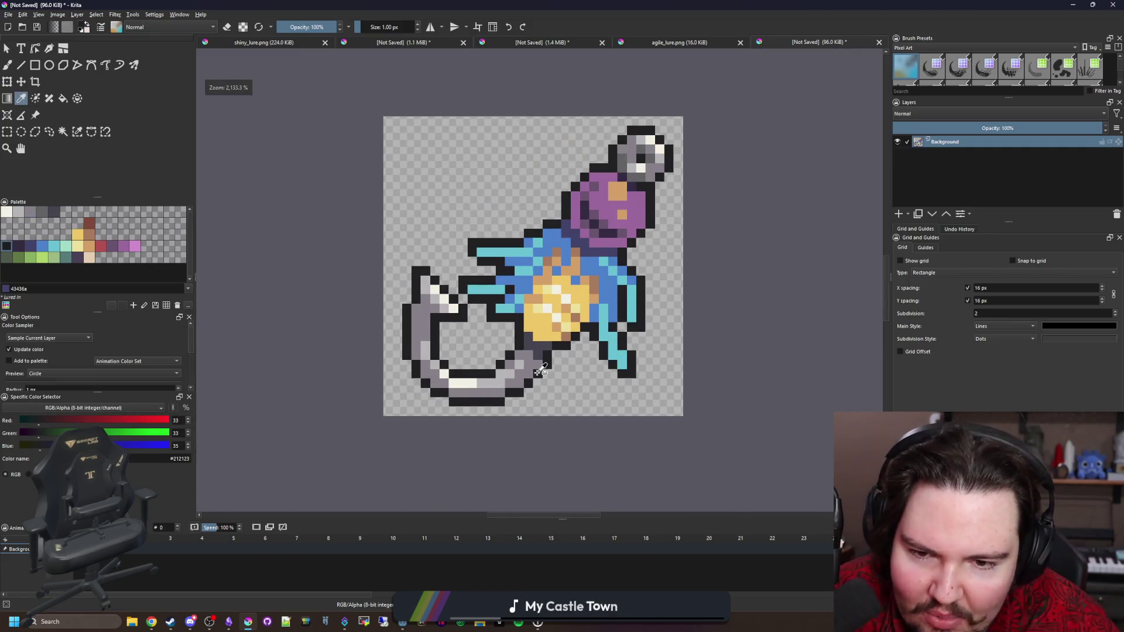
{"action": "scroll", "coordinate": [540, 370], "scroll_direction": "up", "scroll_amount": 3}
{"action": "left_click", "coordinate": [538, 348]}
{"action": "key", "text": "e"}
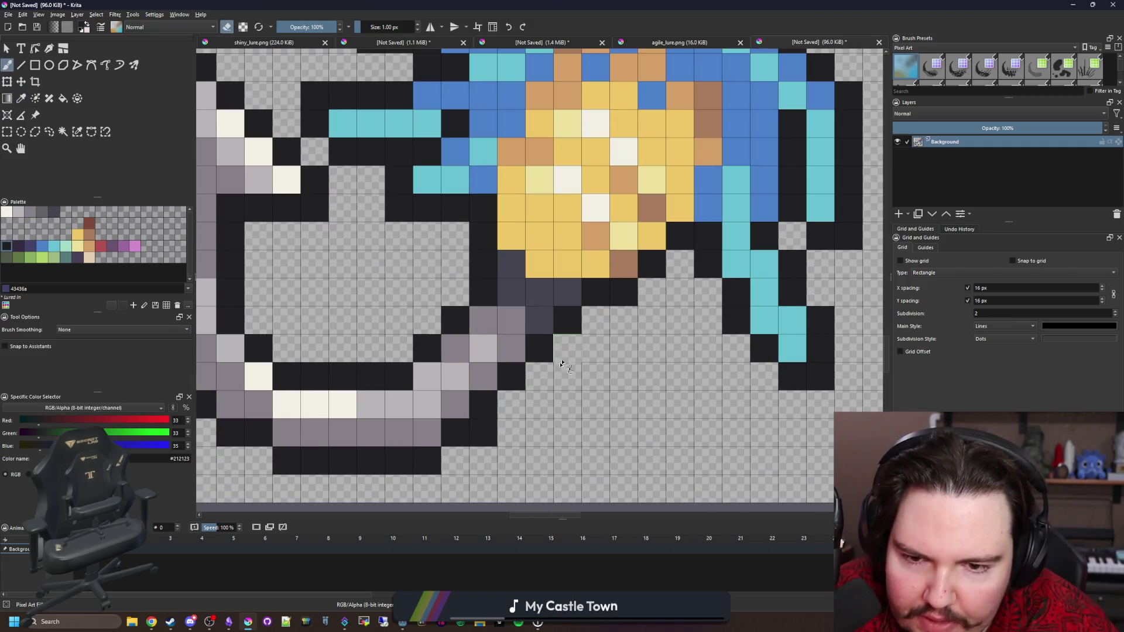
{"action": "scroll", "coordinate": [433, 405], "scroll_direction": "down", "scroll_amount": 10}
{"action": "scroll", "coordinate": [459, 399], "scroll_direction": "up", "scroll_amount": 10}
{"action": "left_click", "coordinate": [410, 405]}
{"action": "scroll", "coordinate": [410, 405], "scroll_direction": "down", "scroll_amount": 1}
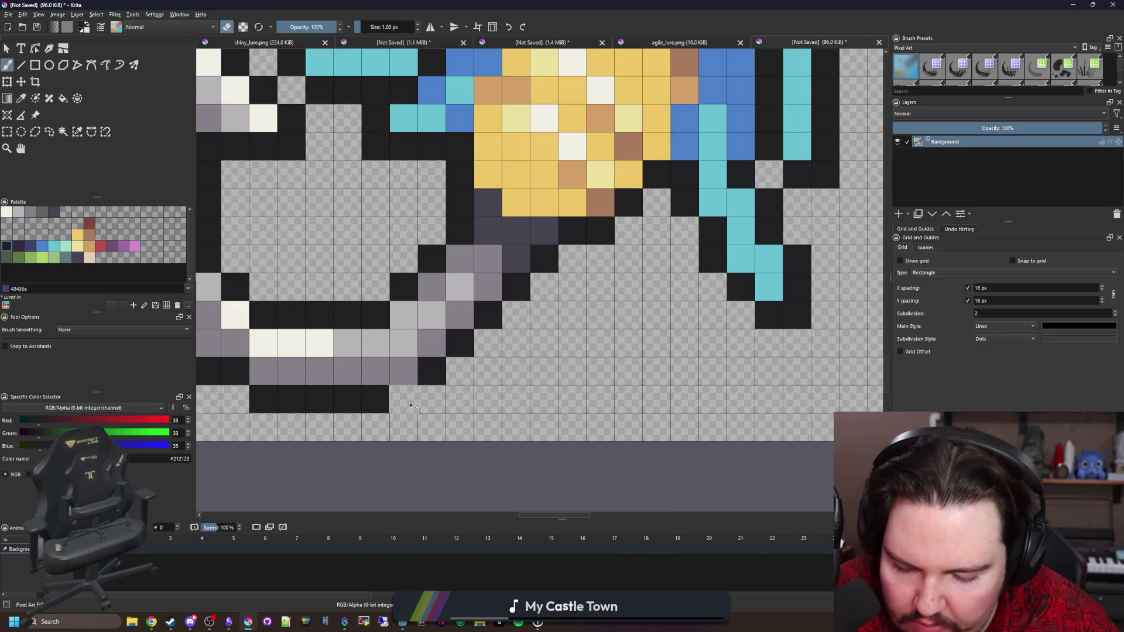
{"action": "key", "text": "e"}
Step: Paint a stray dark pixel by the hook with the body's yellow
{"action": "scroll", "coordinate": [427, 372], "scroll_direction": "down", "scroll_amount": 3}
{"action": "scroll", "coordinate": [500, 407], "scroll_direction": "down", "scroll_amount": 4}
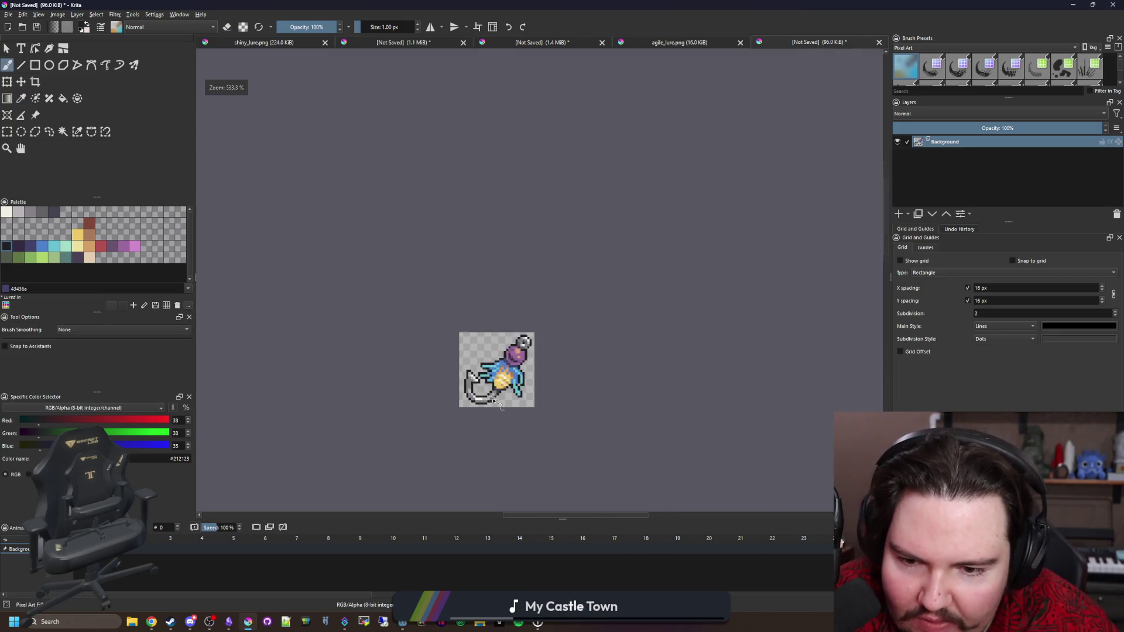
{"action": "scroll", "coordinate": [486, 404], "scroll_direction": "up", "scroll_amount": 6}
{"action": "scroll", "coordinate": [477, 400], "scroll_direction": "up", "scroll_amount": 2}
{"action": "scroll", "coordinate": [478, 401], "scroll_direction": "down", "scroll_amount": 5}
{"action": "scroll", "coordinate": [479, 402], "scroll_direction": "up", "scroll_amount": 5}
{"action": "left_click", "coordinate": [478, 377], "text": "ctrl"}
{"action": "left_click", "coordinate": [480, 404]}
{"action": "scroll", "coordinate": [479, 403], "scroll_direction": "down", "scroll_amount": 5}
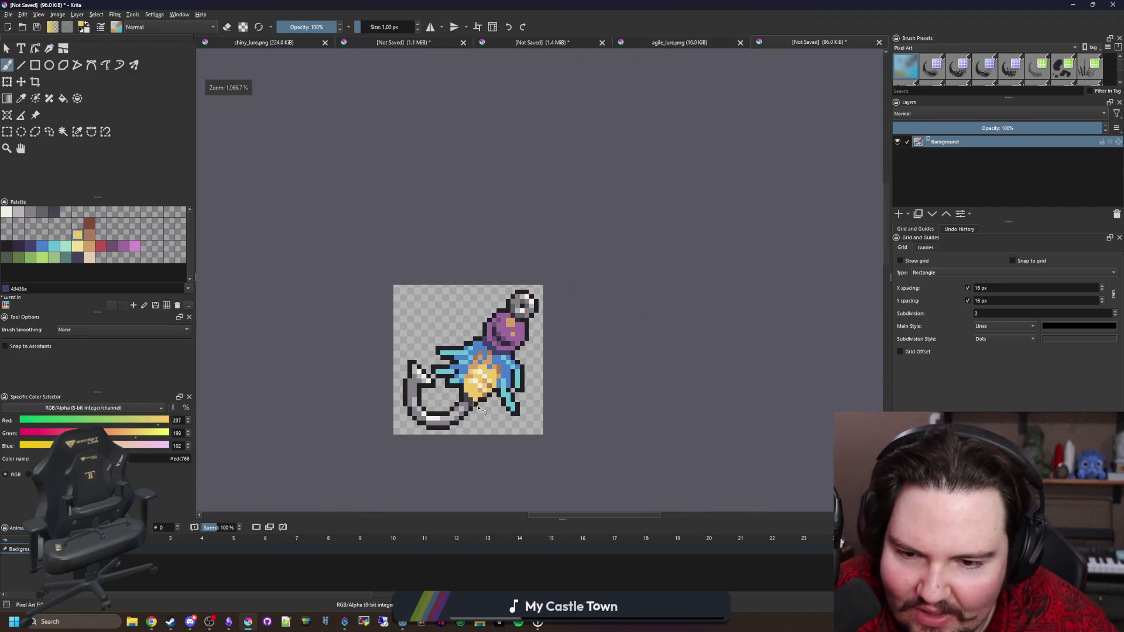
{"action": "scroll", "coordinate": [475, 390], "scroll_direction": "down", "scroll_amount": 2}
{"action": "scroll", "coordinate": [445, 395], "scroll_direction": "up", "scroll_amount": 6}
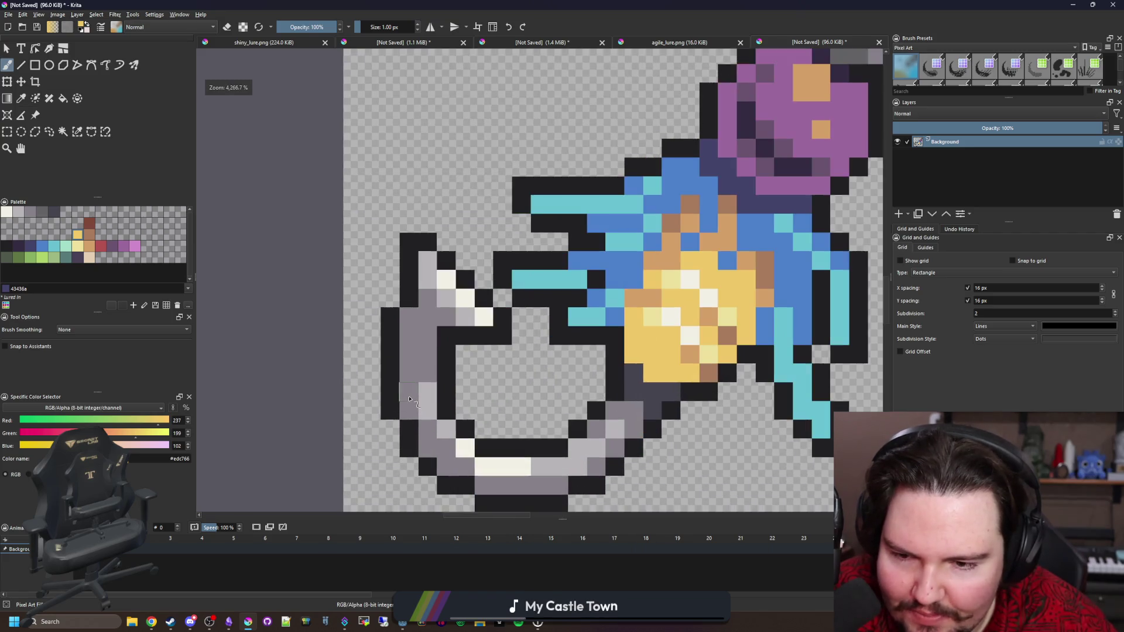
Step: Try a dark outline column along the hook's left edge, then undo it
{"action": "left_click", "coordinate": [446, 378], "text": "ctrl"}
{"action": "left_click_drag", "start_coordinate": [409, 313], "coordinate": [405, 415]}
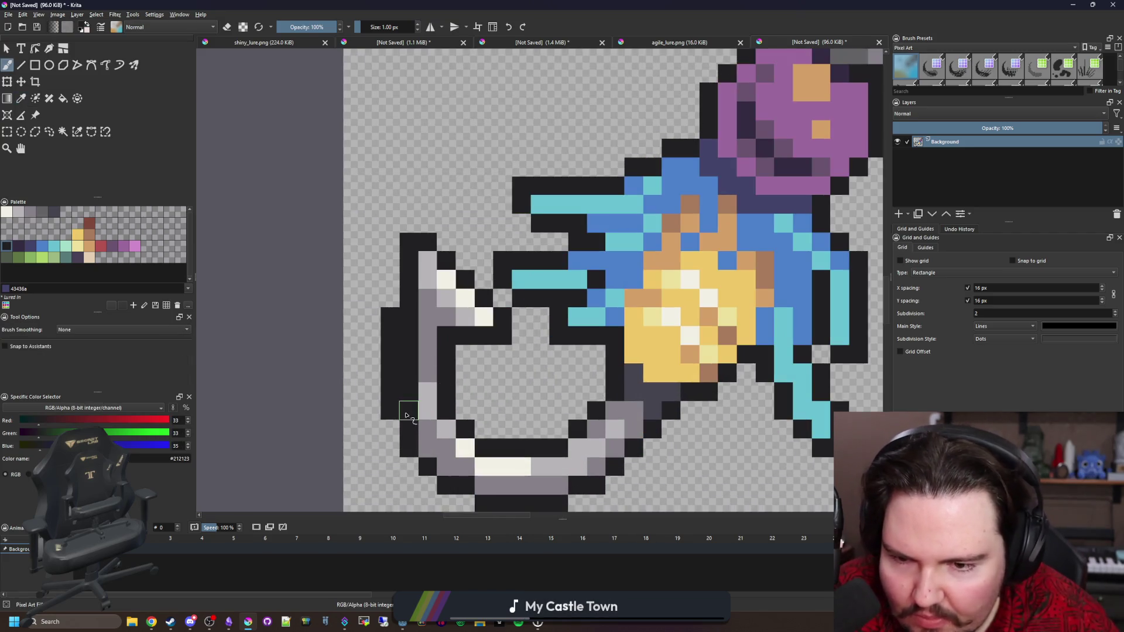
{"action": "key", "text": "ctrl+z"}
{"action": "scroll", "coordinate": [378, 393], "scroll_direction": "down", "scroll_amount": 2}
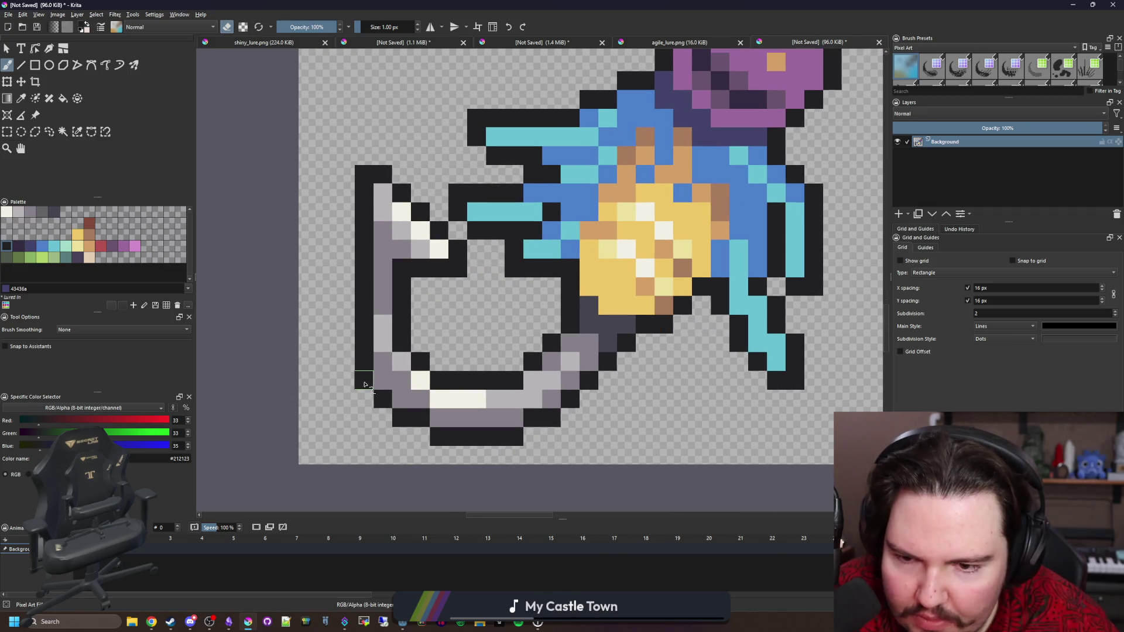
{"action": "scroll", "coordinate": [364, 384], "scroll_direction": "down", "scroll_amount": 1}
{"action": "key", "text": "ctrl+r"}
{"action": "scroll", "coordinate": [354, 316], "scroll_direction": "down", "scroll_amount": 1}
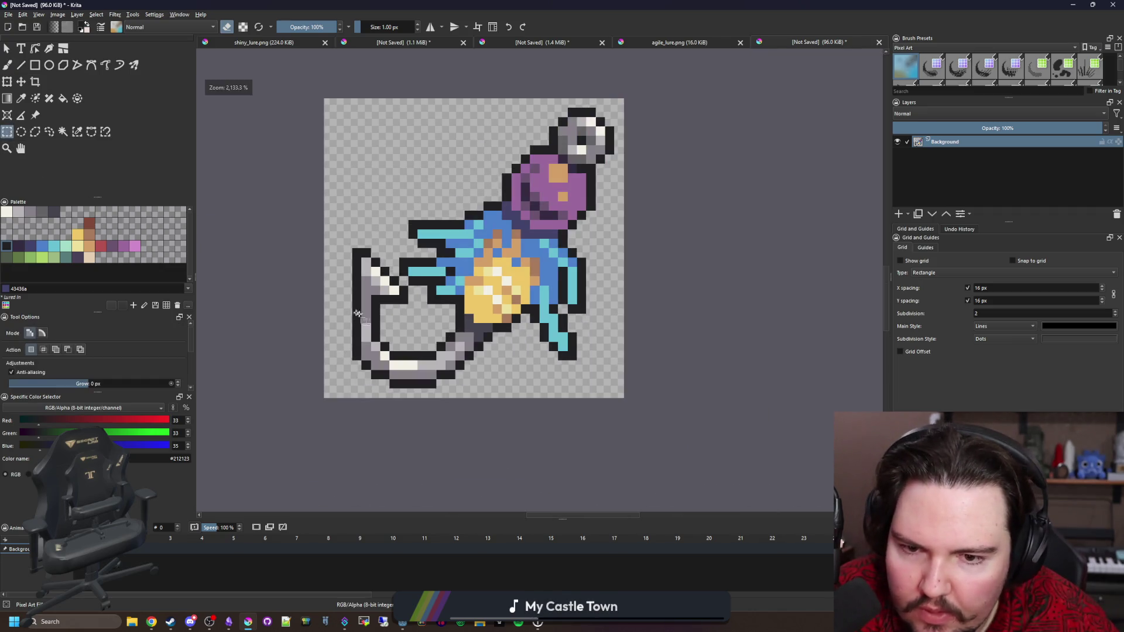
Step: Shift the whole lure sprite slightly left with the Move tool
{"action": "left_click", "coordinate": [21, 81]}
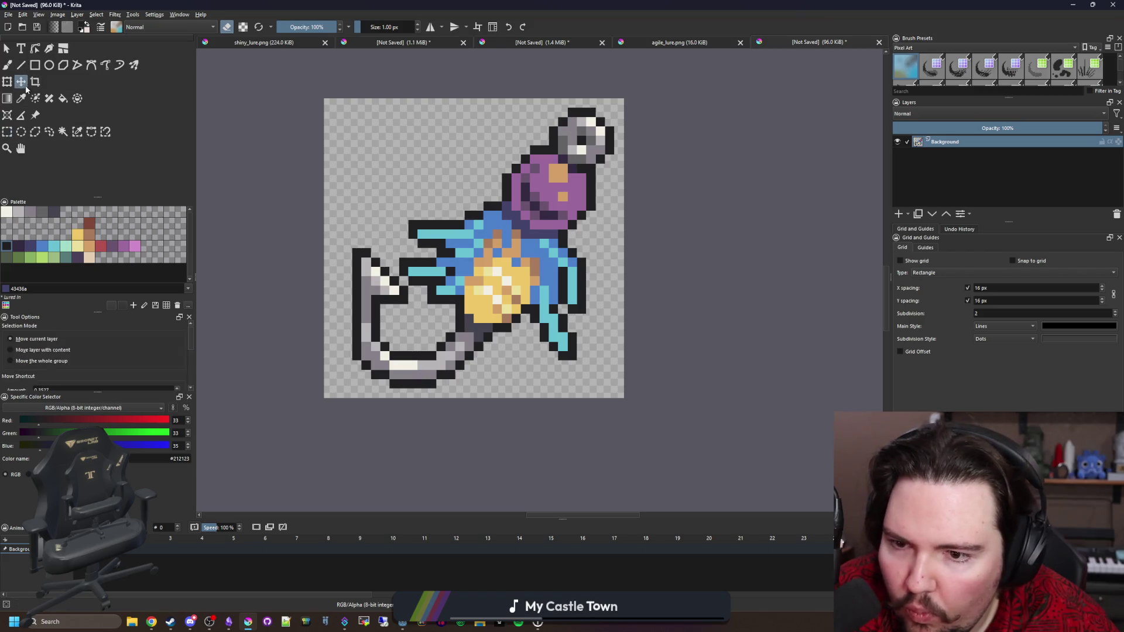
{"action": "left_click_drag", "start_coordinate": [484, 282], "coordinate": [473, 282]}
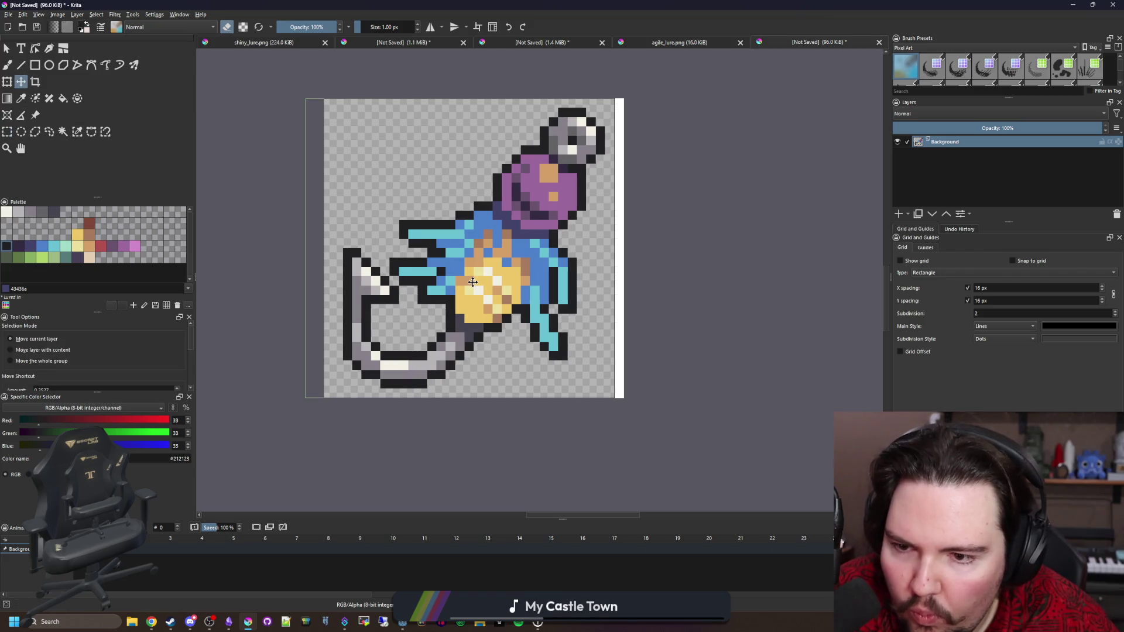
{"action": "left_click", "coordinate": [63, 131]}
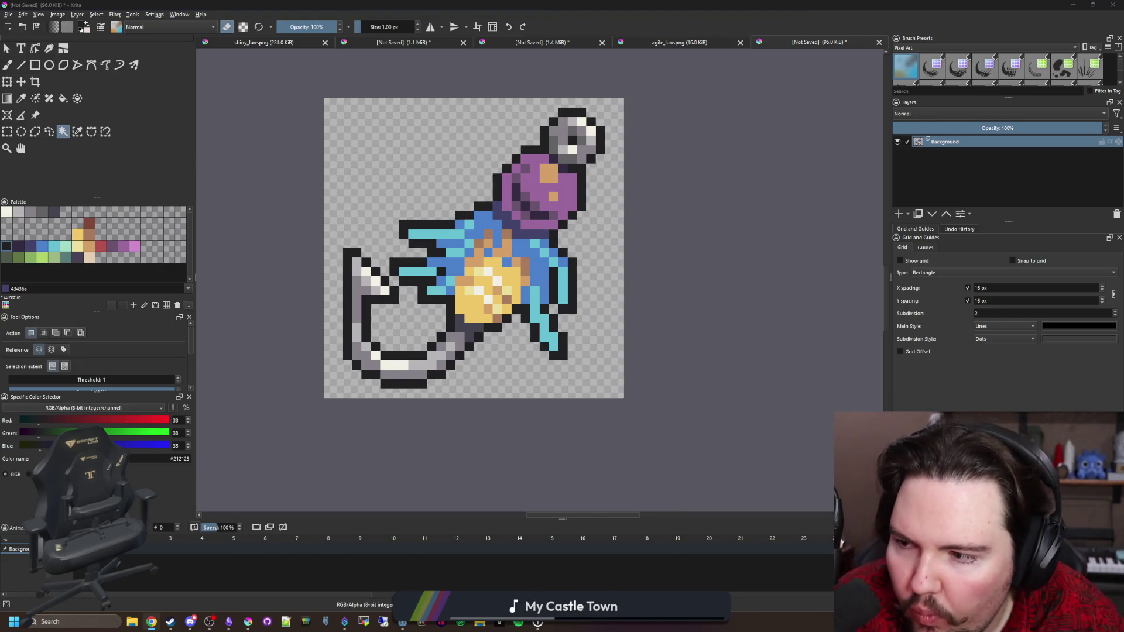
{"action": "left_click_drag", "start_coordinate": [564, 360], "coordinate": [579, 364]}
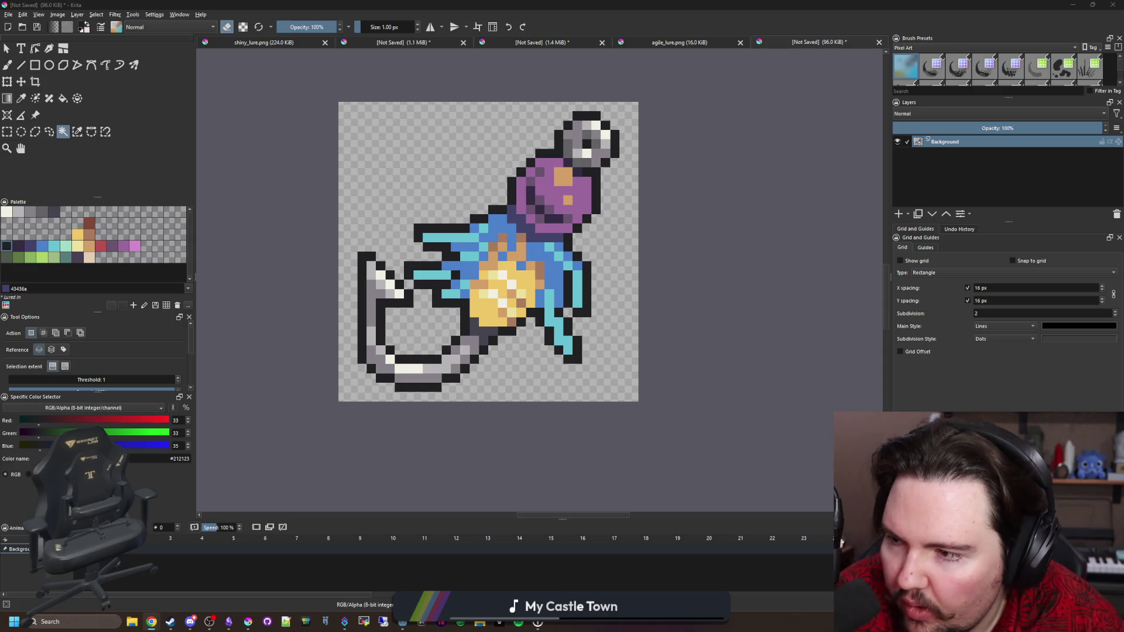
{"action": "left_click_drag", "start_coordinate": [387, 284], "coordinate": [391, 290]}
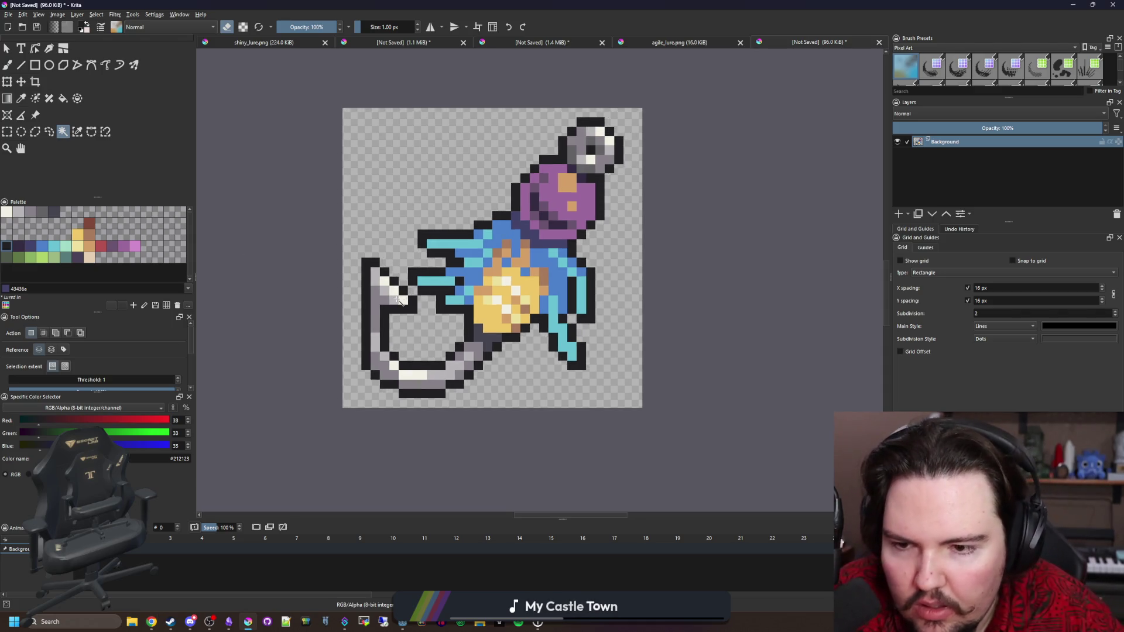
{"action": "scroll", "coordinate": [405, 302], "scroll_direction": "up", "scroll_amount": 4}
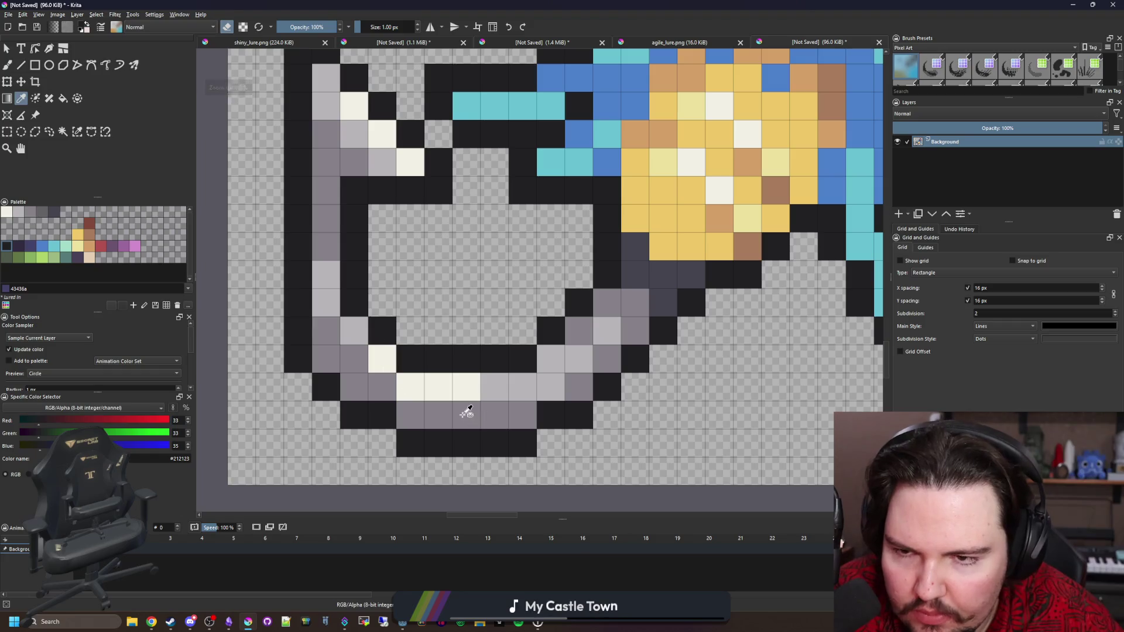
Step: Darken a lower-left hook pixel to palette grey 646365, then undo the grey changes
{"action": "left_click", "coordinate": [467, 412]}
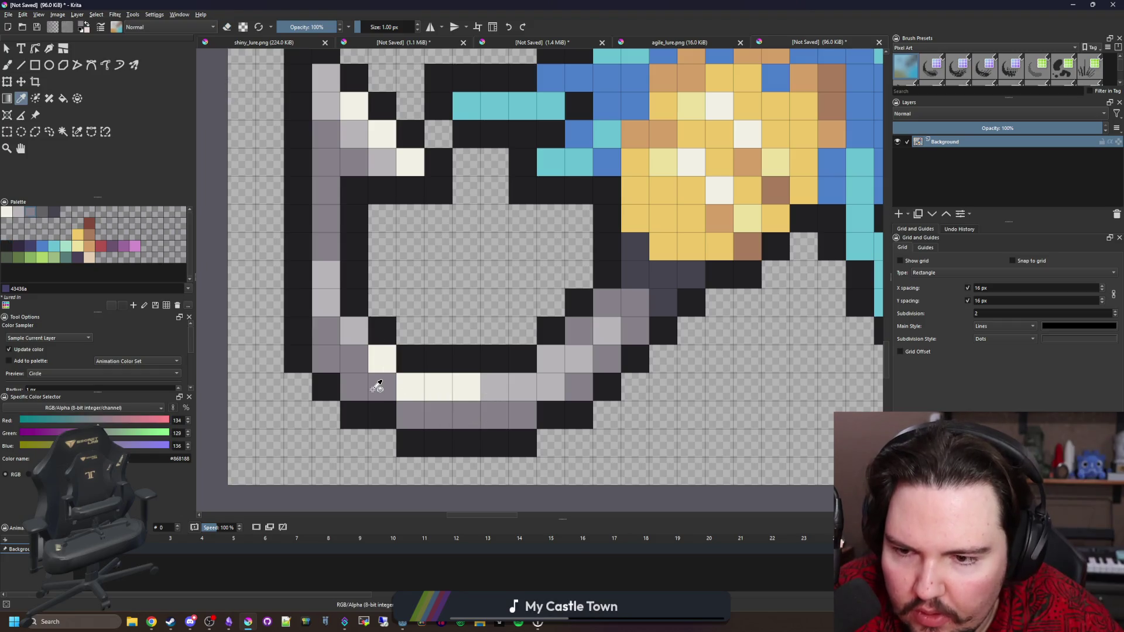
{"action": "left_click", "coordinate": [37, 211]}
{"action": "key", "text": "b"}
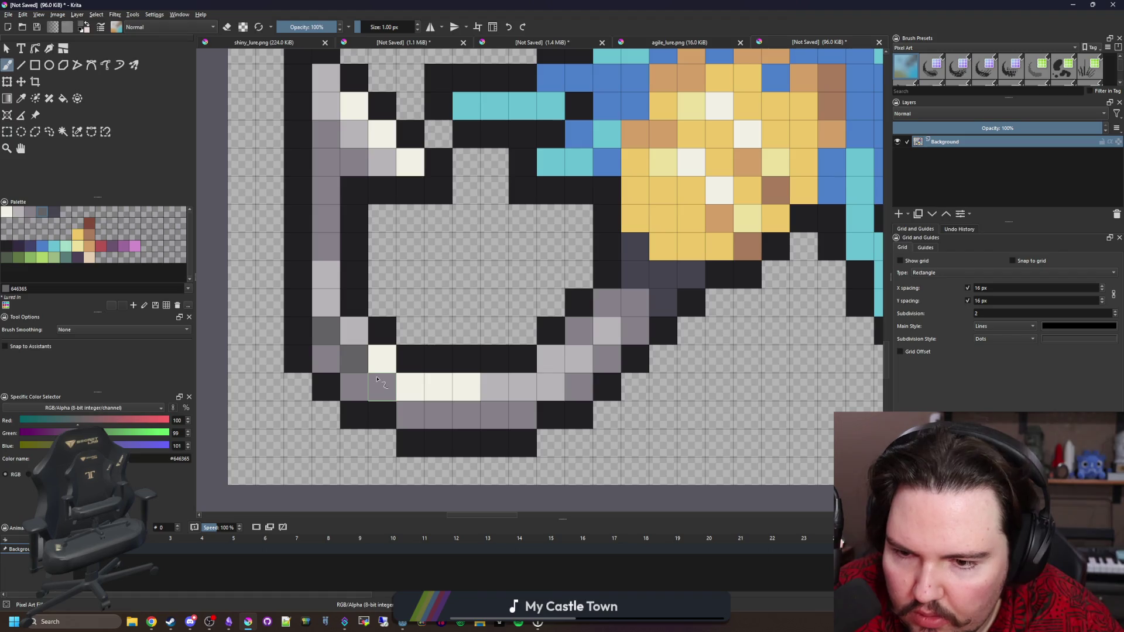
{"action": "left_click", "coordinate": [423, 419]}
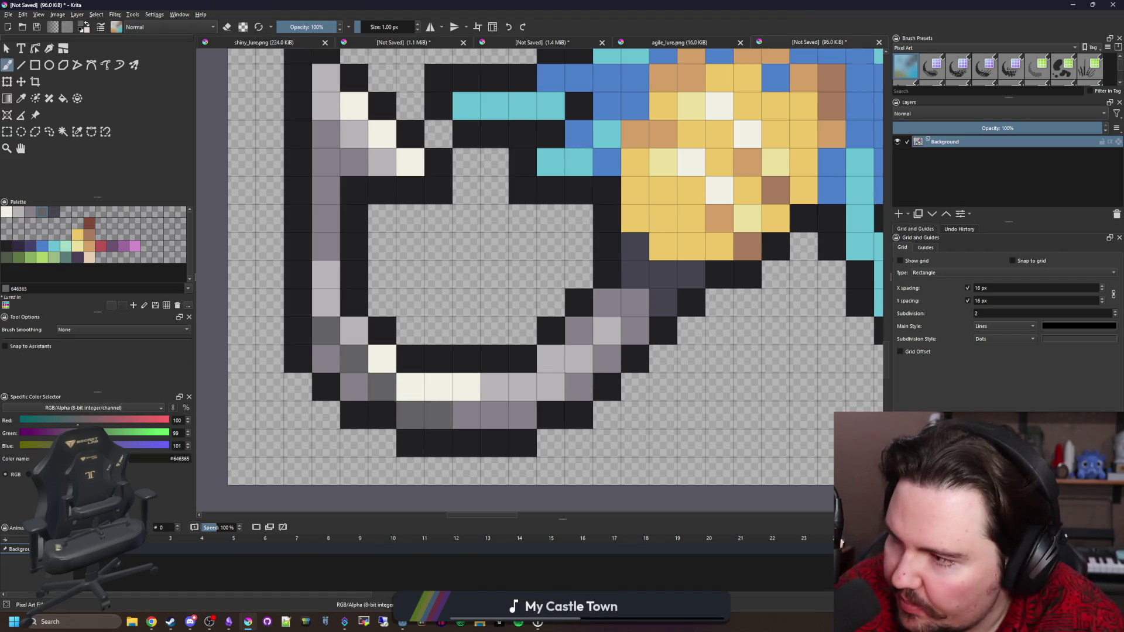
{"action": "scroll", "coordinate": [585, 339], "scroll_direction": "down", "scroll_amount": 5}
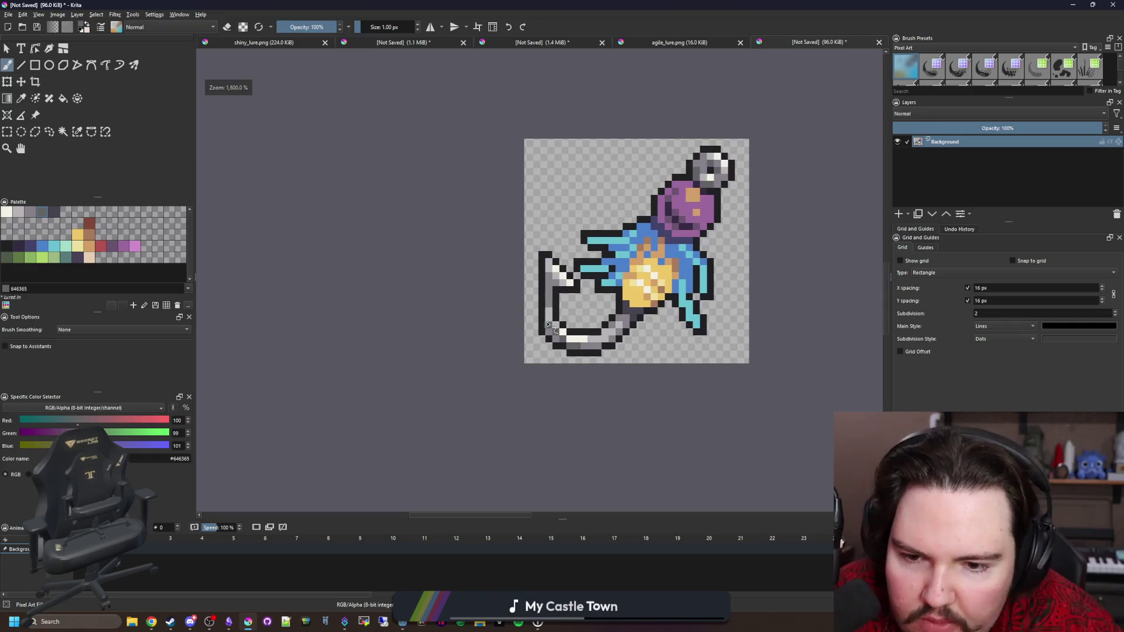
{"action": "scroll", "coordinate": [562, 306], "scroll_direction": "up", "scroll_amount": 5}
{"action": "key", "text": "ctrl+z"}
{"action": "key", "text": "ctrl+z"}
{"action": "key", "text": "ctrl+z"}
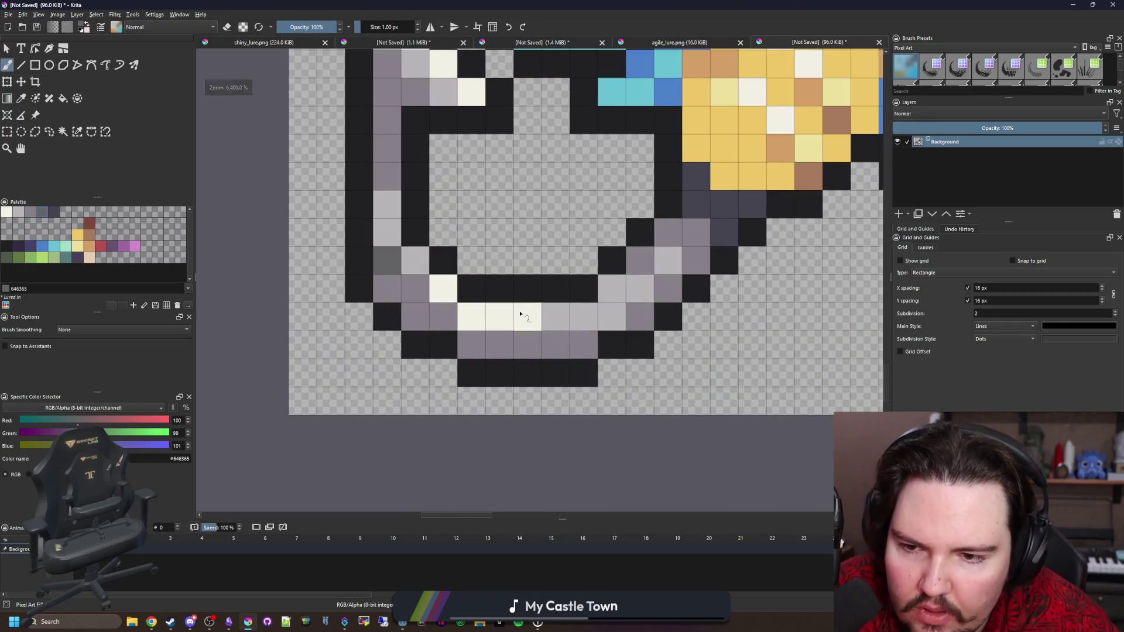
{"action": "scroll", "coordinate": [459, 366], "scroll_direction": "down", "scroll_amount": 3}
{"action": "key", "text": "f"}
Step: Paint dark grey cells along the hook's bottom row
{"action": "scroll", "coordinate": [437, 350], "scroll_direction": "down", "scroll_amount": 2}
{"action": "scroll", "coordinate": [438, 350], "scroll_direction": "up", "scroll_amount": 3}
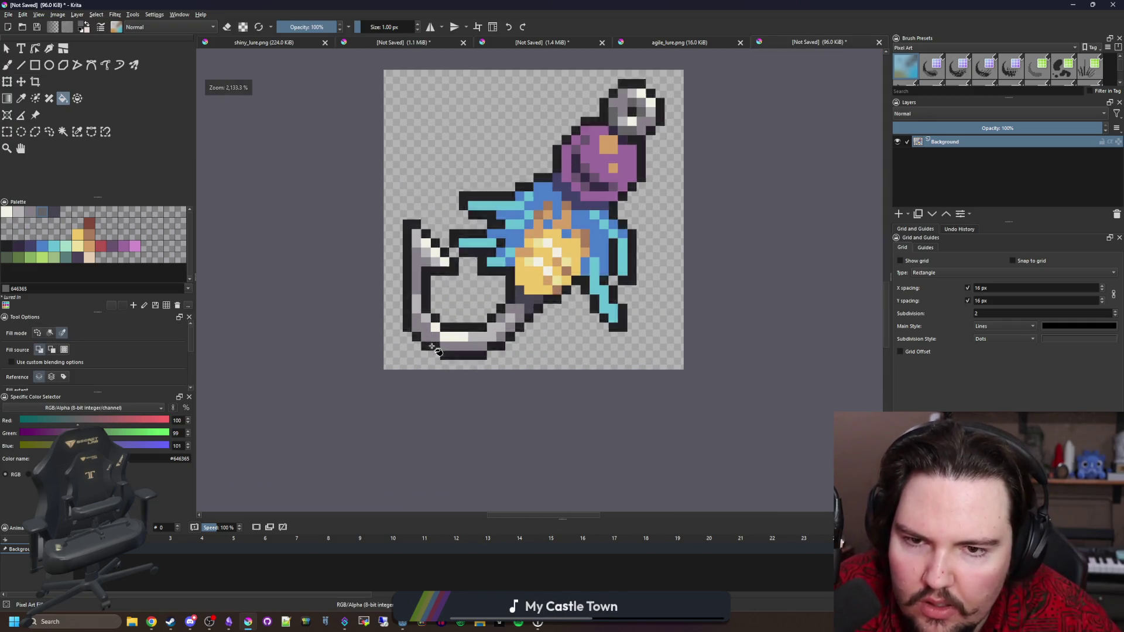
{"action": "key", "text": "b"}
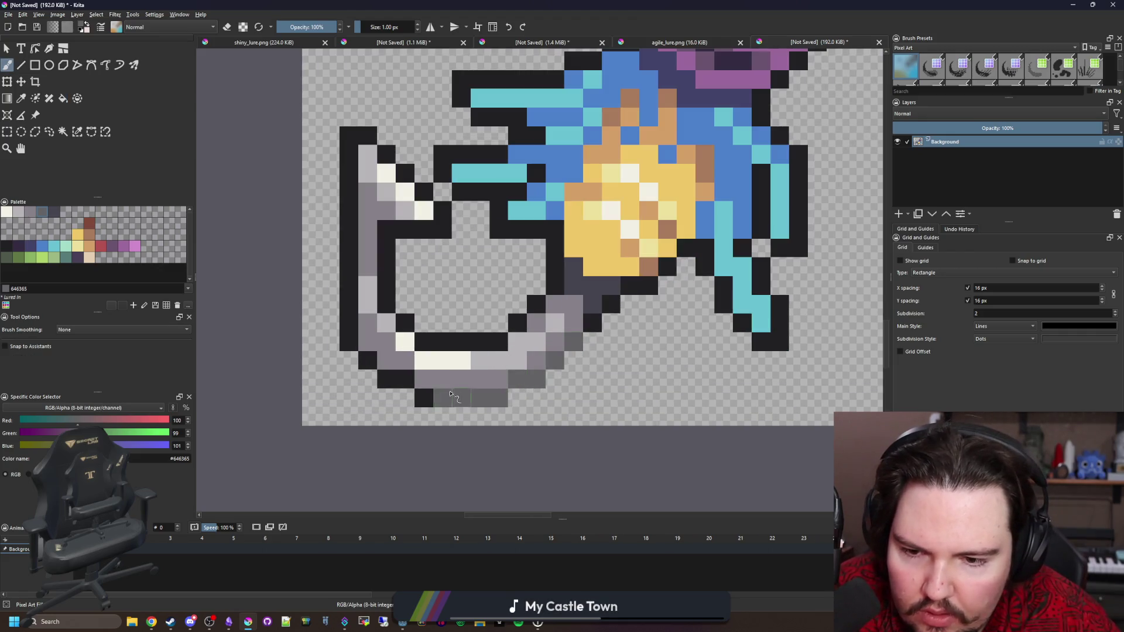
{"action": "left_click_drag", "start_coordinate": [436, 398], "coordinate": [503, 398]}
{"action": "left_click", "coordinate": [77, 132]}
{"action": "left_click", "coordinate": [468, 398]}
{"action": "key", "text": "b"}
{"action": "mouse_move", "coordinate": [457, 342]}
{"action": "left_mouse_down"}
{"action": "mouse_move", "coordinate": [503, 338]}
{"action": "mouse_move", "coordinate": [536, 303]}
{"action": "left_mouse_up"}
{"action": "left_click_drag", "start_coordinate": [421, 341], "coordinate": [477, 334]}
{"action": "mouse_move", "coordinate": [404, 322]}
{"action": "left_mouse_down"}
{"action": "mouse_move", "coordinate": [387, 263]}
{"action": "mouse_move", "coordinate": [448, 230]}
{"action": "mouse_move", "coordinate": [386, 154]}
{"action": "mouse_move", "coordinate": [349, 234]}
{"action": "mouse_move", "coordinate": [357, 351]}
{"action": "mouse_move", "coordinate": [413, 385]}
{"action": "left_mouse_up"}
{"action": "key", "text": "ctrl+shift+a"}
{"action": "left_click", "coordinate": [492, 378], "text": "ctrl"}
{"action": "scroll", "coordinate": [404, 166], "scroll_direction": "up", "scroll_amount": 1}
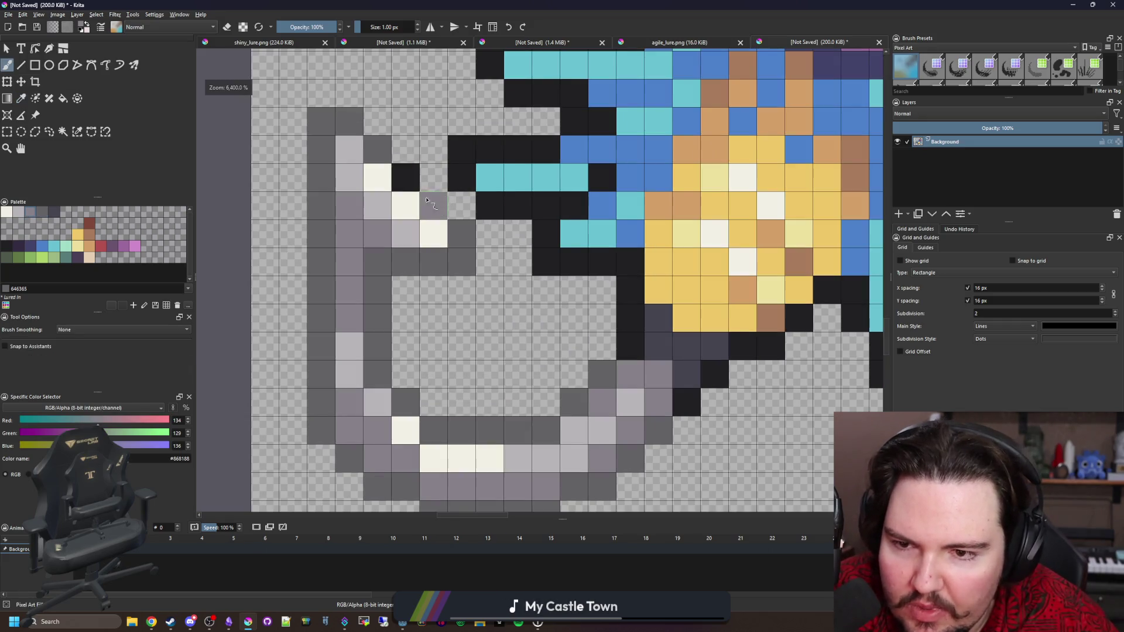
{"action": "left_click_drag", "start_coordinate": [429, 203], "coordinate": [376, 148]}
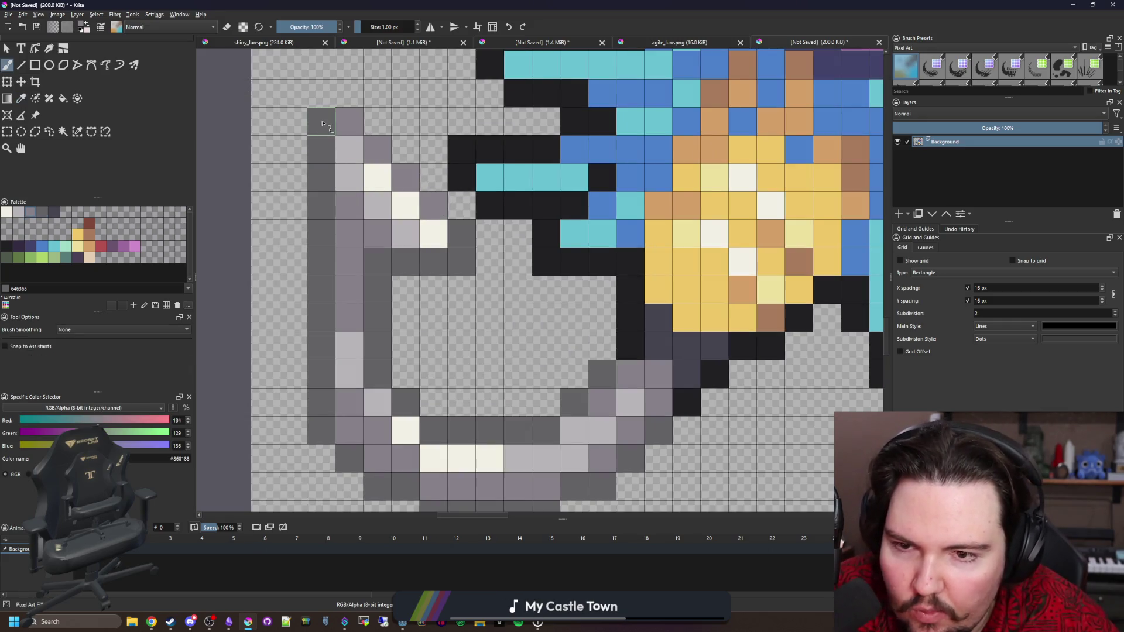
{"action": "mouse_move", "coordinate": [464, 249]}
{"action": "left_mouse_down"}
{"action": "mouse_move", "coordinate": [403, 261]}
{"action": "mouse_move", "coordinate": [409, 292]}
{"action": "left_mouse_up"}
{"action": "scroll", "coordinate": [415, 301], "scroll_direction": "down", "scroll_amount": 3}
{"action": "scroll", "coordinate": [418, 301], "scroll_direction": "up", "scroll_amount": 2}
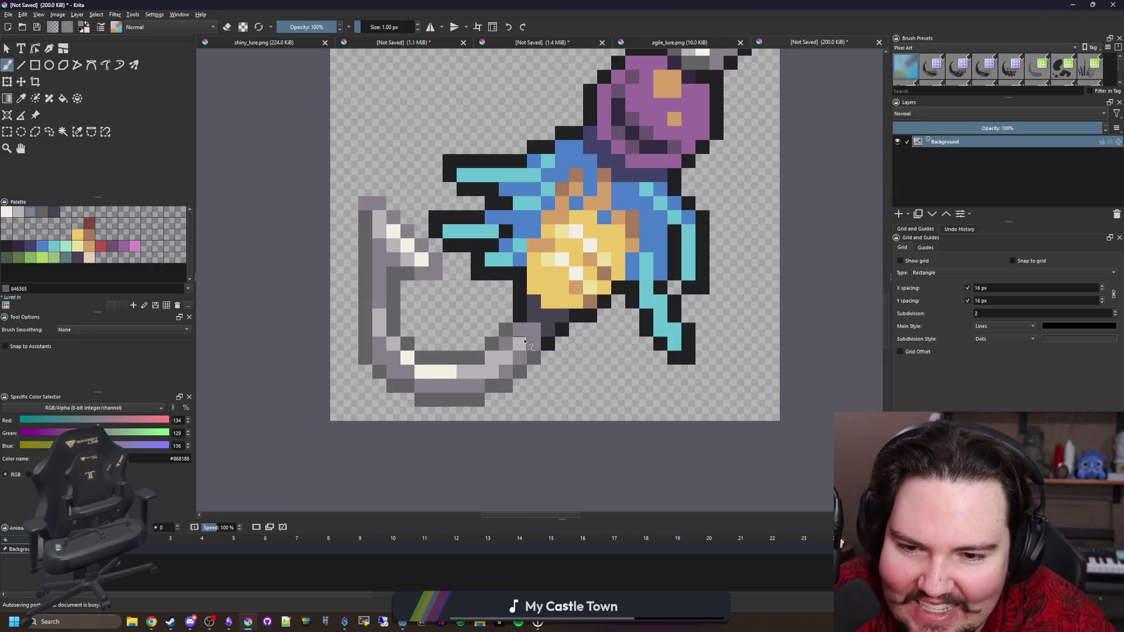
{"action": "scroll", "coordinate": [525, 343], "scroll_direction": "up", "scroll_amount": 3}
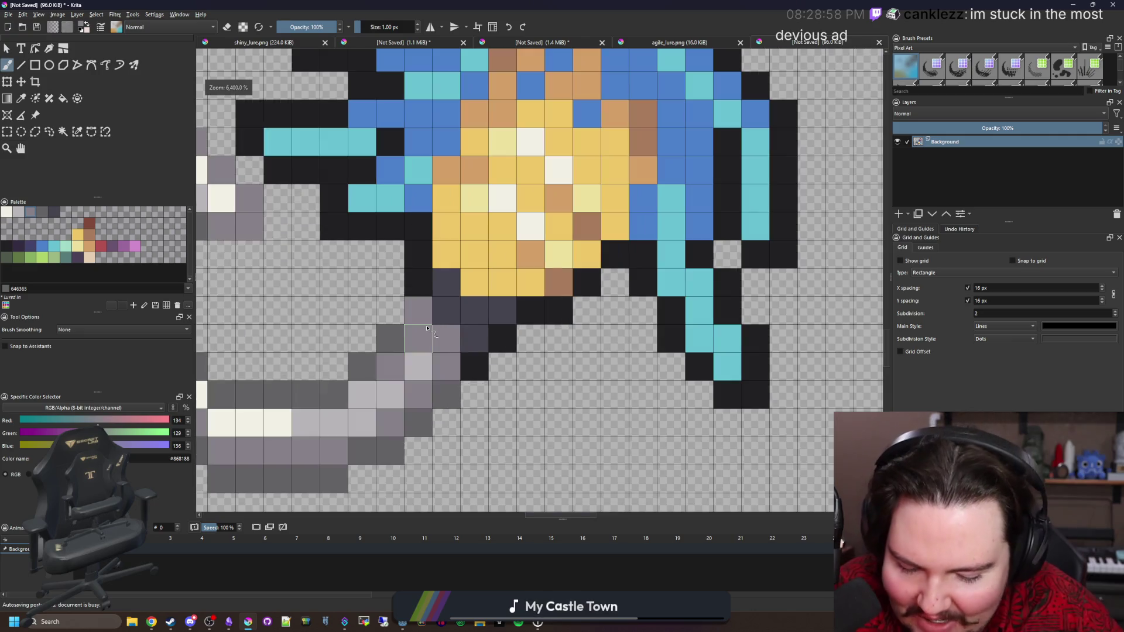
{"action": "key", "text": "p"}
{"action": "left_click", "coordinate": [472, 315]}
{"action": "key", "text": "b"}
{"action": "left_click", "coordinate": [410, 320]}
{"action": "left_click", "coordinate": [427, 311], "text": "ctrl"}
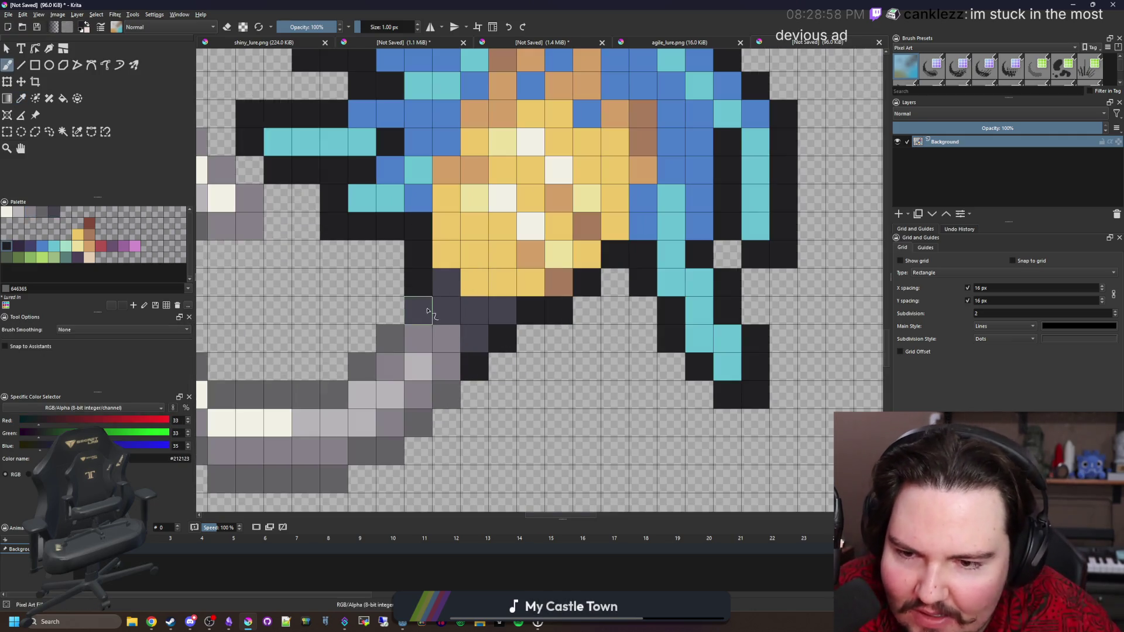
{"action": "left_click", "coordinate": [427, 284]}
{"action": "left_click", "coordinate": [460, 317], "text": "ctrl"}
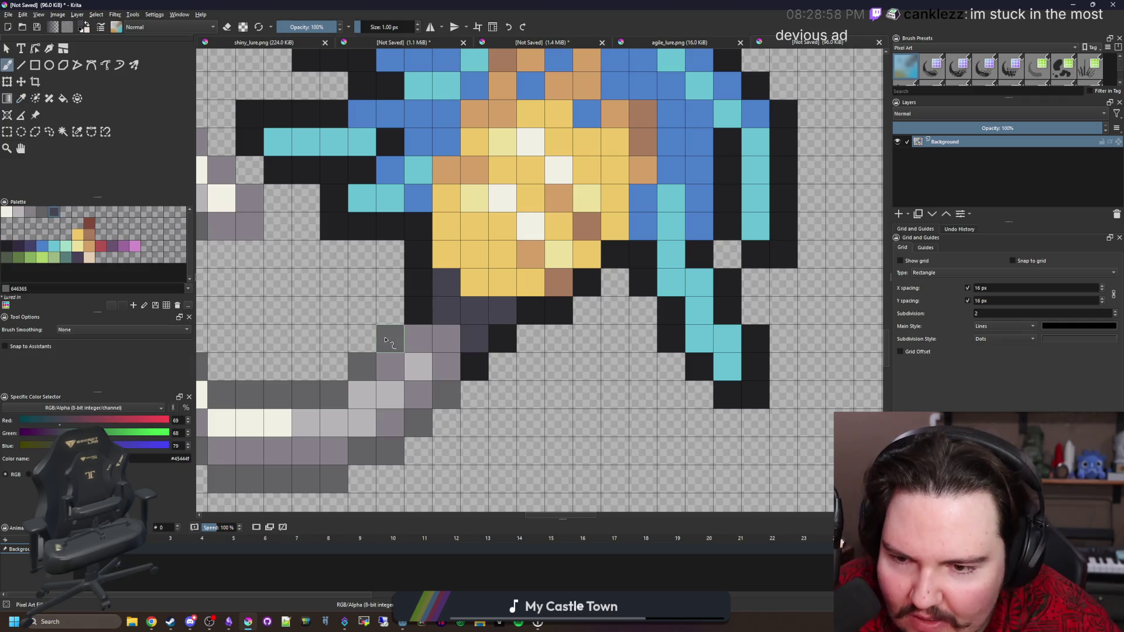
{"action": "left_click", "coordinate": [424, 411]}
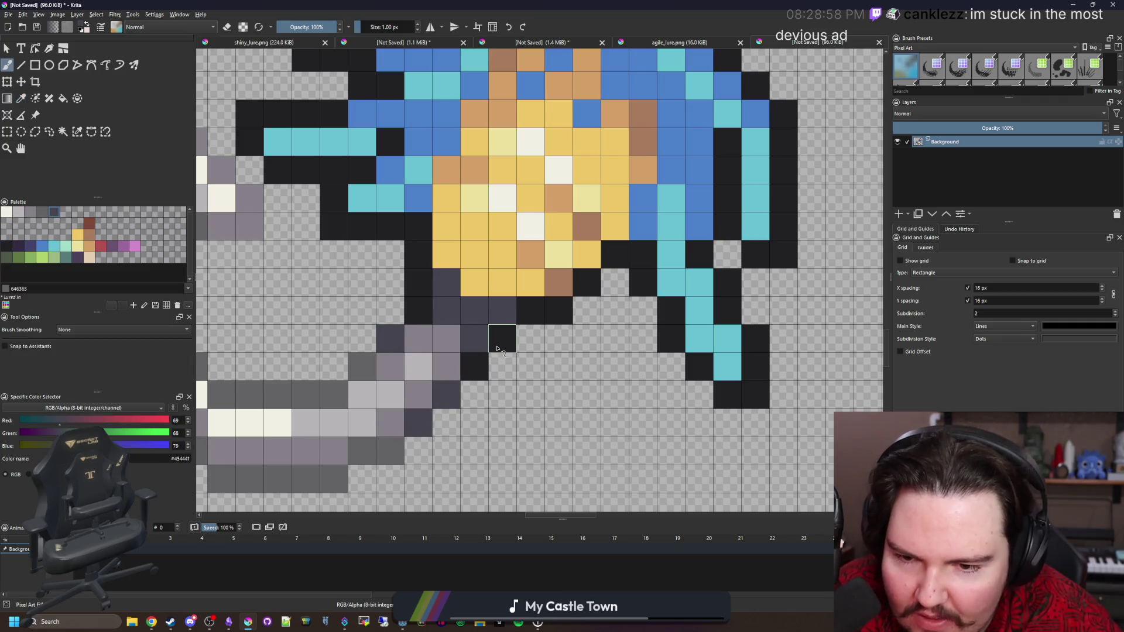
{"action": "left_click", "coordinate": [467, 372], "text": "ctrl"}
{"action": "scroll", "coordinate": [471, 404], "scroll_direction": "down", "scroll_amount": 5}
{"action": "scroll", "coordinate": [475, 421], "scroll_direction": "up", "scroll_amount": 5}
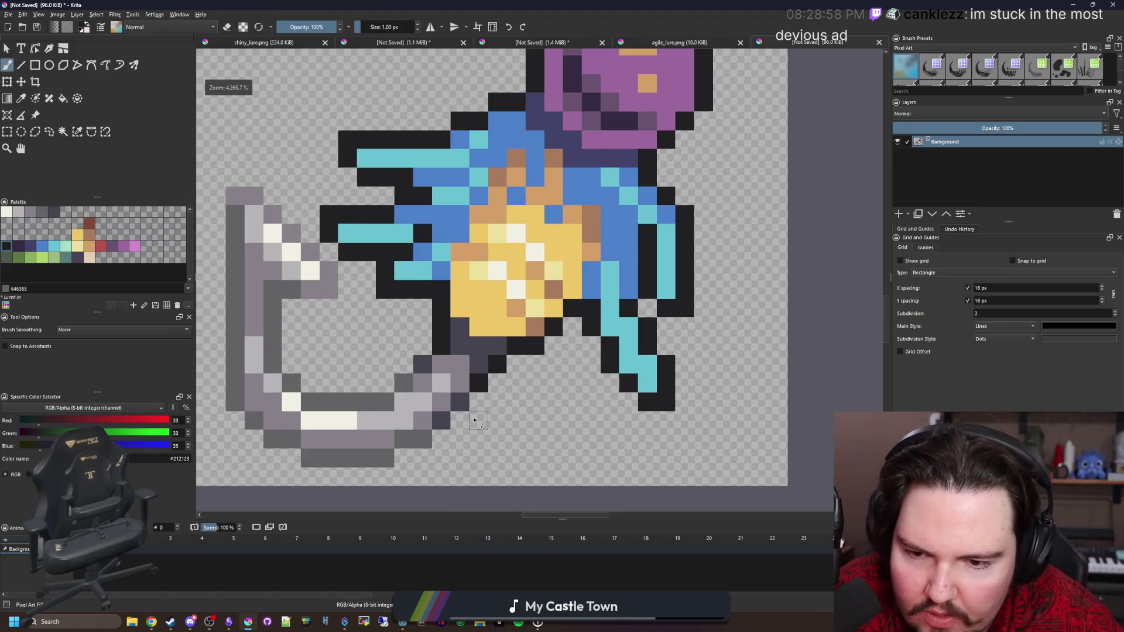
{"action": "scroll", "coordinate": [476, 420], "scroll_direction": "down", "scroll_amount": 4}
{"action": "scroll", "coordinate": [453, 401], "scroll_direction": "up", "scroll_amount": 1}
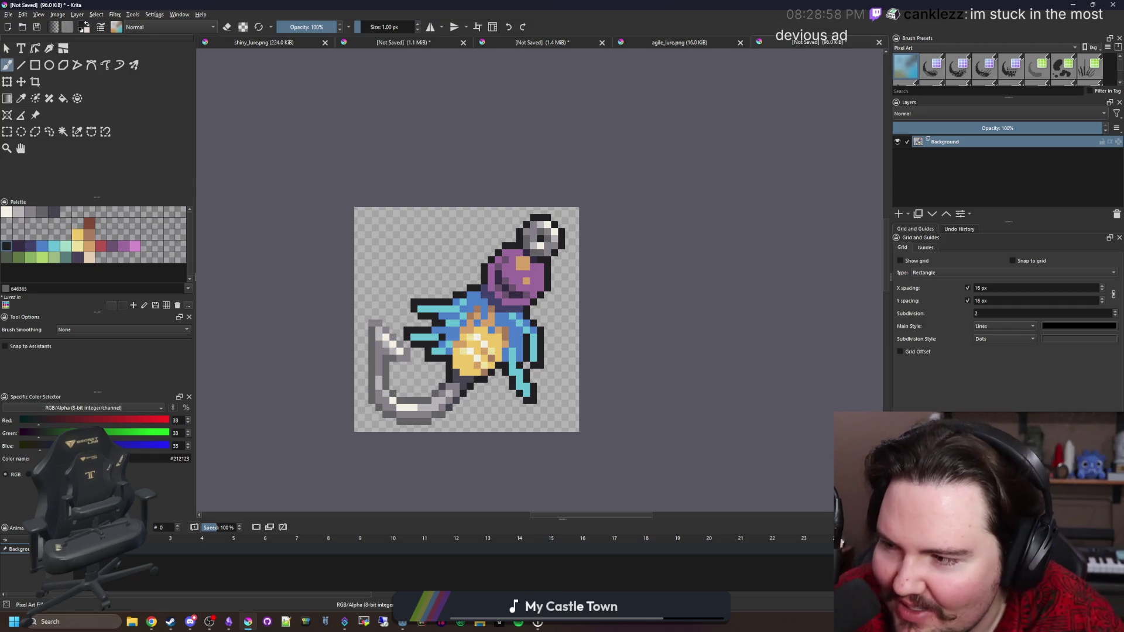
{"action": "scroll", "coordinate": [526, 372], "scroll_direction": "up", "scroll_amount": 1}
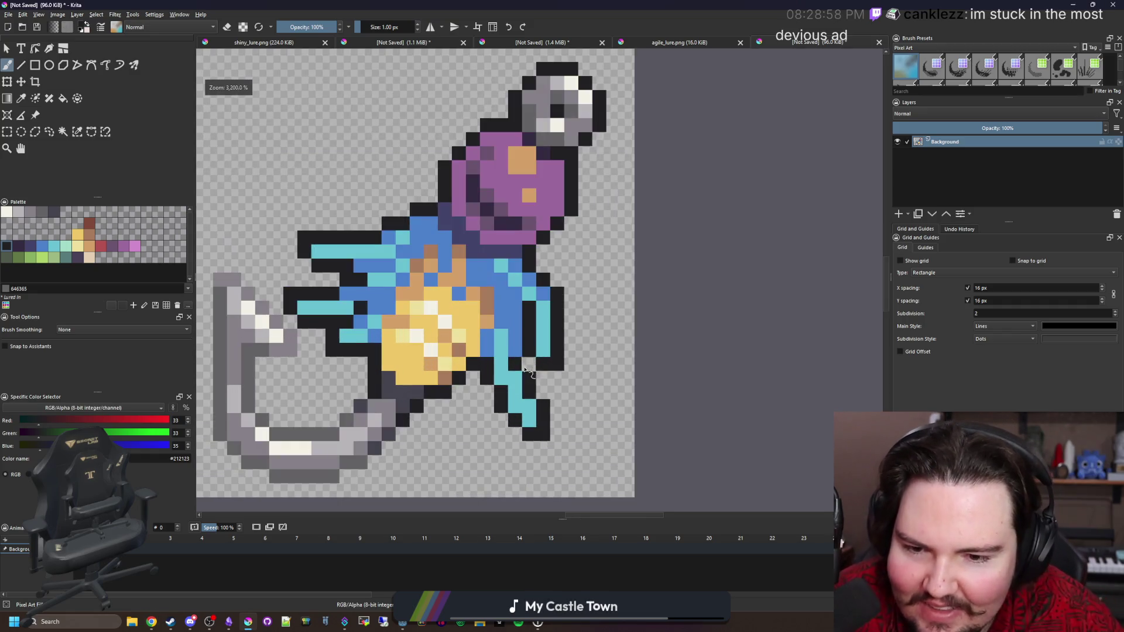
{"action": "scroll", "coordinate": [523, 350], "scroll_direction": "down", "scroll_amount": 6}
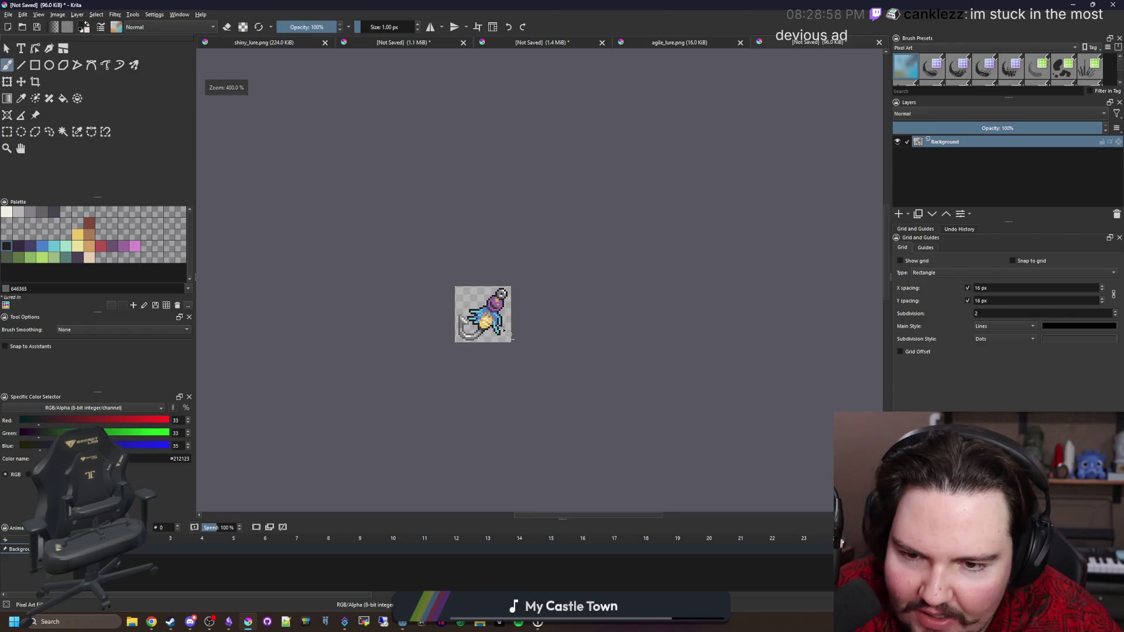
{"action": "scroll", "coordinate": [501, 321], "scroll_direction": "down", "scroll_amount": 2}
{"action": "scroll", "coordinate": [502, 326], "scroll_direction": "up", "scroll_amount": 9}
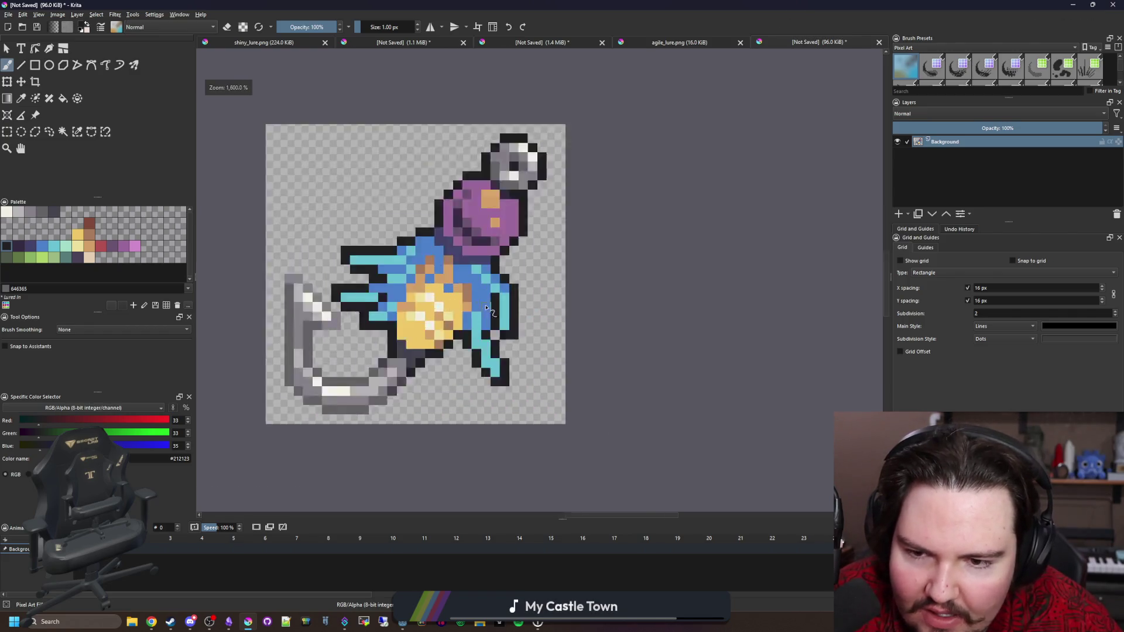
{"action": "key", "text": "p"}
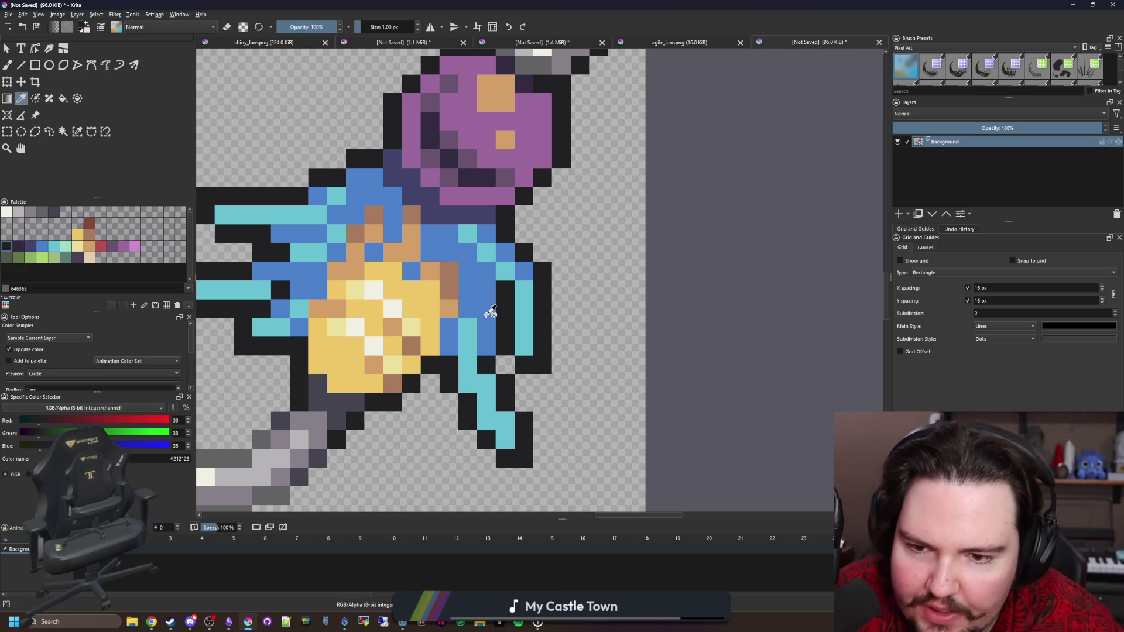
Step: Select the black outline by colour and repaint it dark navy #43436a, then deselect
{"action": "left_click_drag", "start_coordinate": [239, 240], "coordinate": [344, 267]}
{"action": "left_click", "coordinate": [33, 248]}
{"action": "left_click", "coordinate": [82, 134]}
{"action": "left_click", "coordinate": [347, 354]}
{"action": "key", "text": "b"}
{"action": "mouse_move", "coordinate": [404, 372]}
{"action": "left_mouse_down"}
{"action": "mouse_move", "coordinate": [354, 369]}
{"action": "mouse_move", "coordinate": [403, 433]}
{"action": "left_mouse_up"}
{"action": "mouse_move", "coordinate": [529, 409]}
{"action": "left_mouse_down"}
{"action": "mouse_move", "coordinate": [554, 404]}
{"action": "mouse_move", "coordinate": [572, 445]}
{"action": "mouse_move", "coordinate": [614, 483]}
{"action": "mouse_move", "coordinate": [638, 388]}
{"action": "mouse_move", "coordinate": [645, 275]}
{"action": "mouse_move", "coordinate": [609, 363]}
{"action": "left_mouse_up"}
{"action": "mouse_move", "coordinate": [431, 205]}
{"action": "left_mouse_down"}
{"action": "mouse_move", "coordinate": [466, 181]}
{"action": "mouse_move", "coordinate": [310, 234]}
{"action": "mouse_move", "coordinate": [375, 291]}
{"action": "mouse_move", "coordinate": [293, 317]}
{"action": "mouse_move", "coordinate": [347, 355]}
{"action": "mouse_move", "coordinate": [389, 318]}
{"action": "left_mouse_up"}
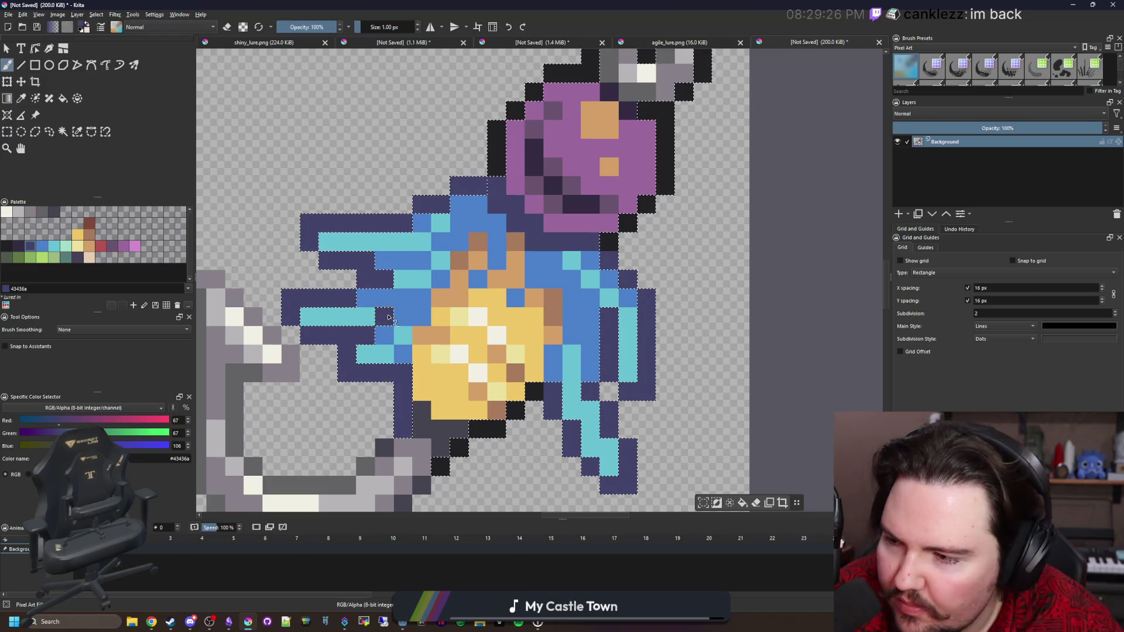
{"action": "key", "text": "ctrl+shift+a"}
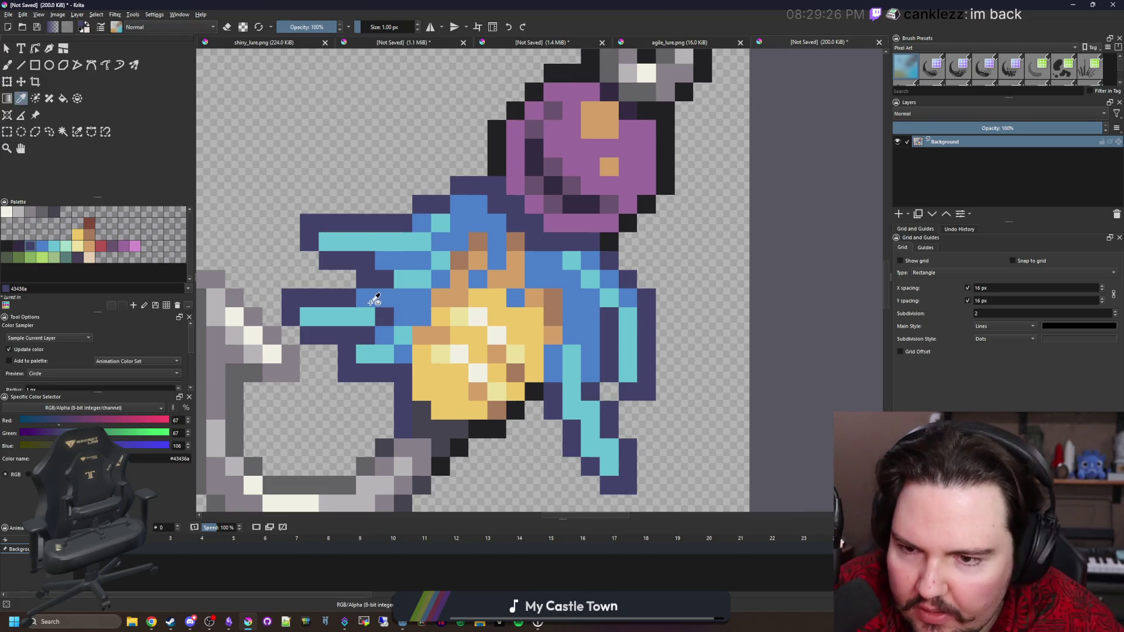
Step: Turn the left-arm and right-edge outline pixels mid blue #4b80ca
{"action": "scroll", "coordinate": [374, 298], "scroll_direction": "up", "scroll_amount": 2}
{"action": "left_click", "coordinate": [368, 298], "text": "ctrl"}
{"action": "left_click_drag", "start_coordinate": [252, 322], "coordinate": [283, 301]}
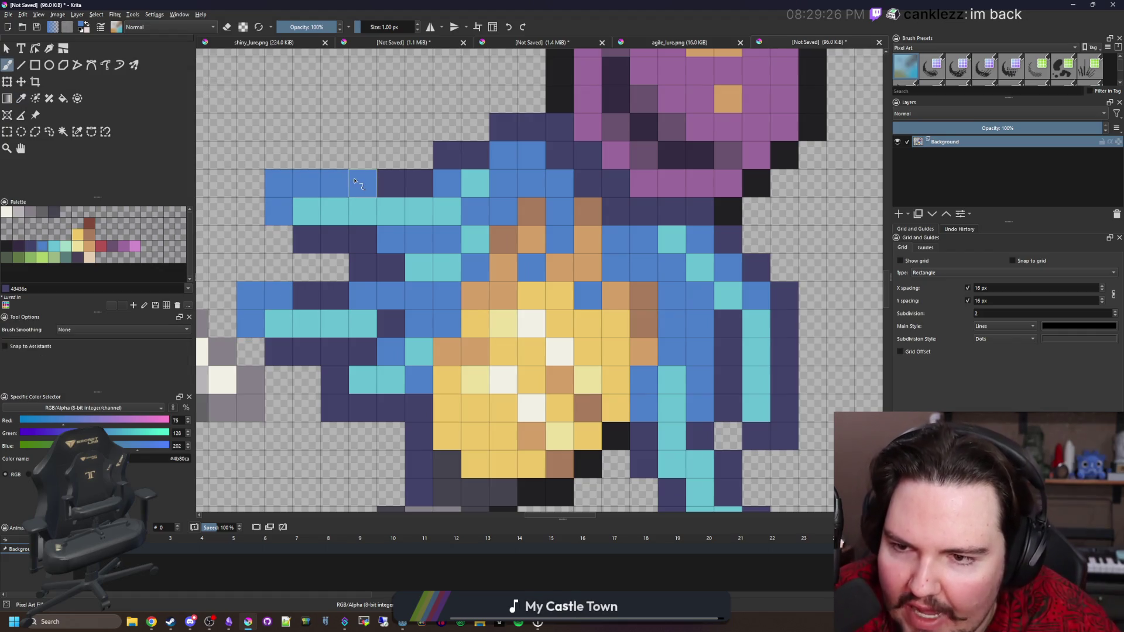
{"action": "scroll", "coordinate": [354, 182], "scroll_direction": "down", "scroll_amount": 4}
{"action": "scroll", "coordinate": [379, 333], "scroll_direction": "up", "scroll_amount": 4}
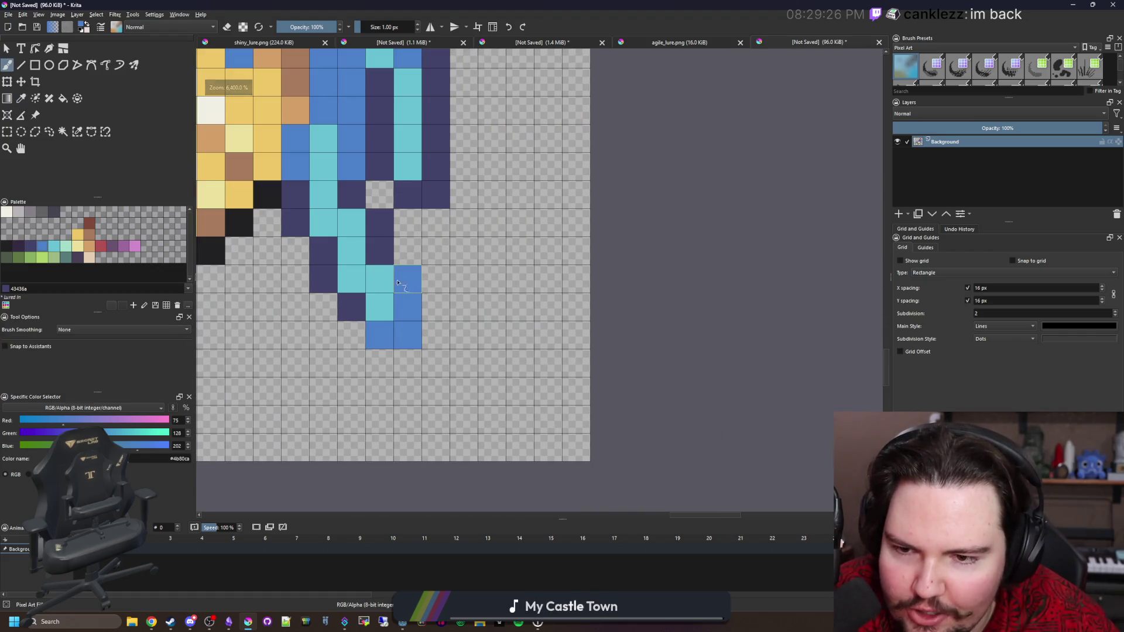
{"action": "scroll", "coordinate": [383, 225], "scroll_direction": "down", "scroll_amount": 2}
{"action": "scroll", "coordinate": [436, 322], "scroll_direction": "up", "scroll_amount": 2}
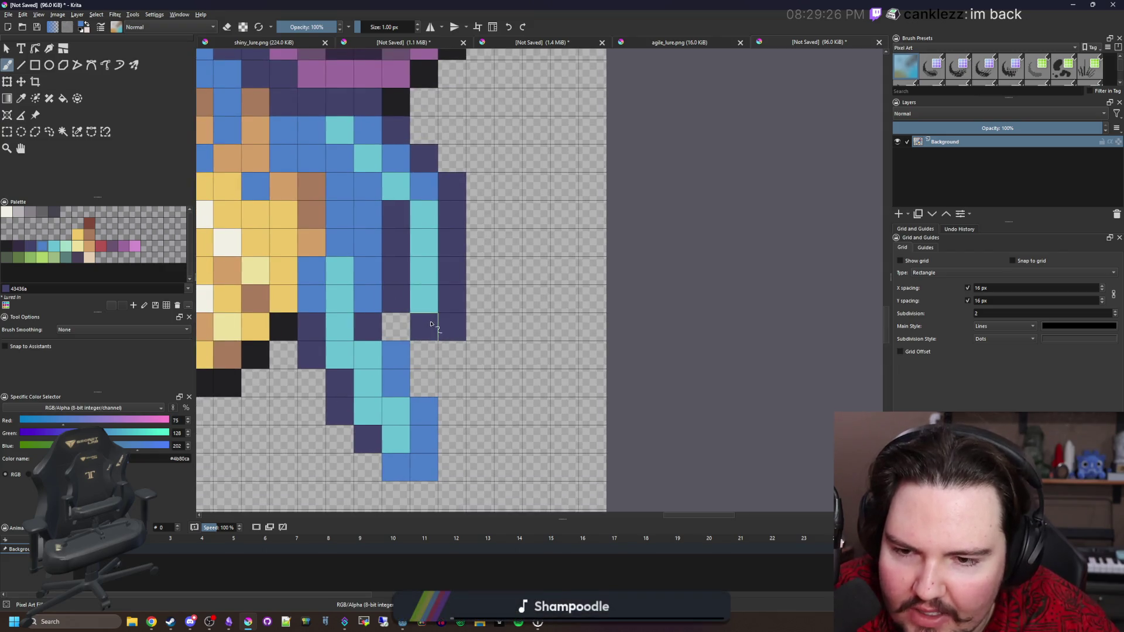
{"action": "left_click_drag", "start_coordinate": [424, 327], "coordinate": [452, 277]}
Step: Darken one lower blue pixel back to the dark navy outline colour
{"action": "left_click", "coordinate": [388, 296], "text": "ctrl"}
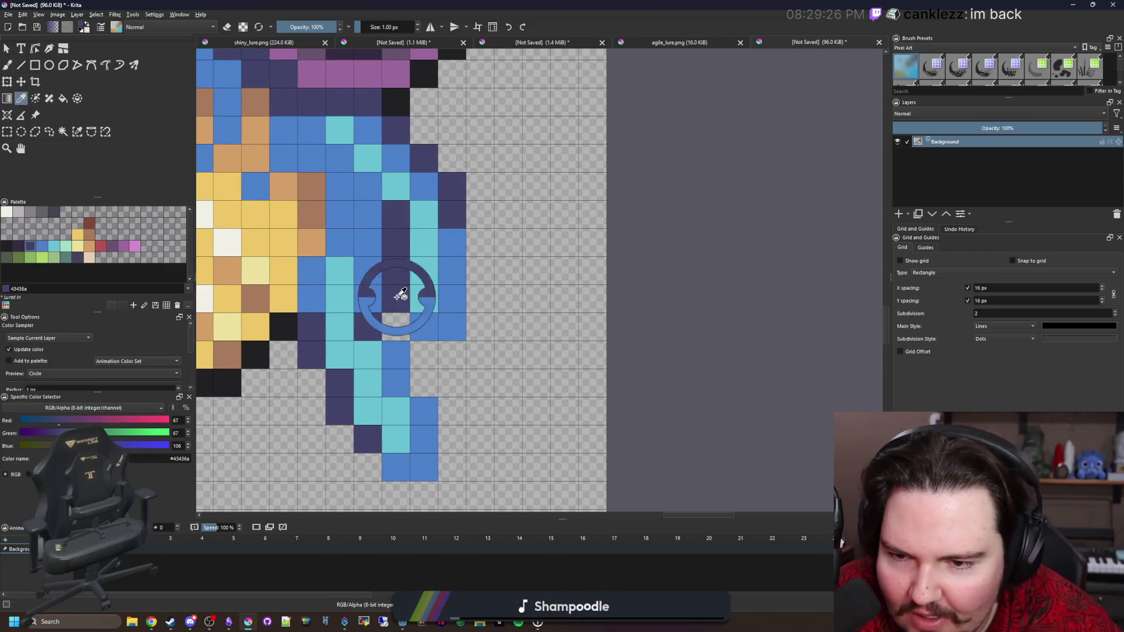
{"action": "left_click", "coordinate": [396, 354]}
{"action": "scroll", "coordinate": [482, 341], "scroll_direction": "down", "scroll_amount": 4}
{"action": "scroll", "coordinate": [482, 342], "scroll_direction": "down", "scroll_amount": 1}
{"action": "scroll", "coordinate": [451, 369], "scroll_direction": "up", "scroll_amount": 3}
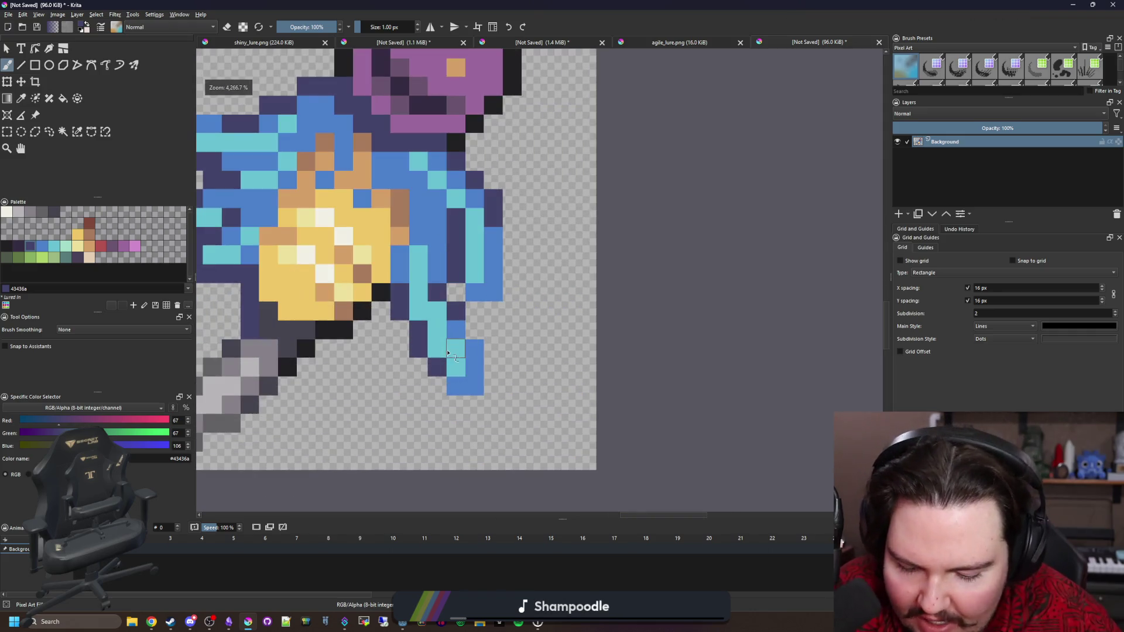
Step: Re-sample the mid blue from the tail and arm for further edge touch-ups
{"action": "left_click", "coordinate": [457, 380], "text": "ctrl"}
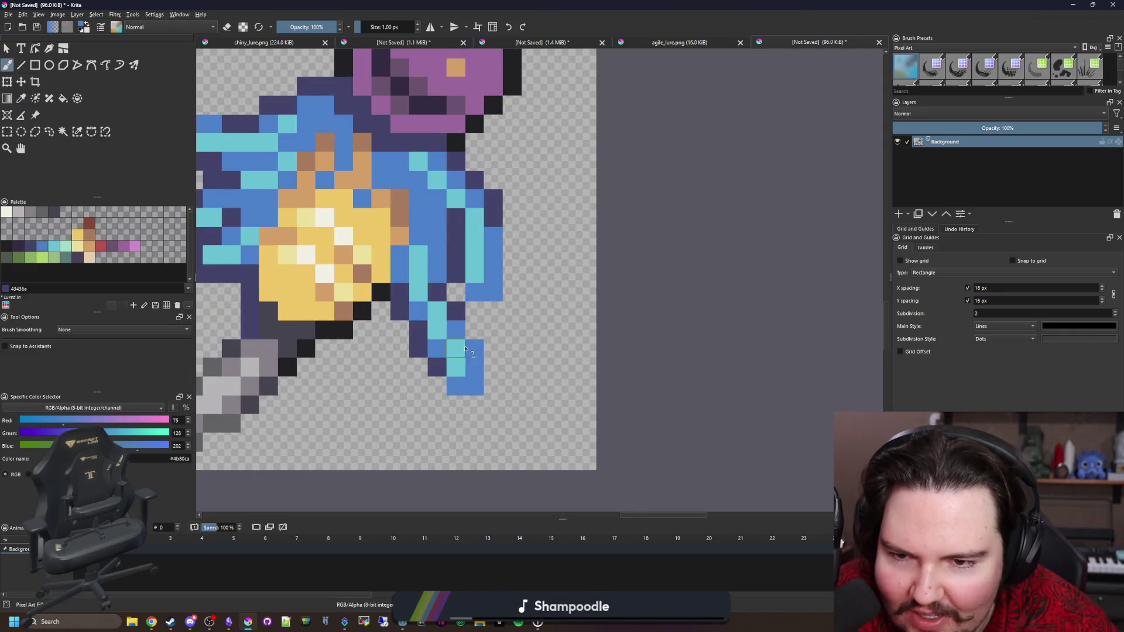
{"action": "scroll", "coordinate": [460, 353], "scroll_direction": "down", "scroll_amount": 4}
{"action": "scroll", "coordinate": [445, 340], "scroll_direction": "up", "scroll_amount": 4}
{"action": "scroll", "coordinate": [434, 322], "scroll_direction": "down", "scroll_amount": 4}
{"action": "scroll", "coordinate": [426, 306], "scroll_direction": "up", "scroll_amount": 4}
{"action": "scroll", "coordinate": [426, 307], "scroll_direction": "down", "scroll_amount": 7}
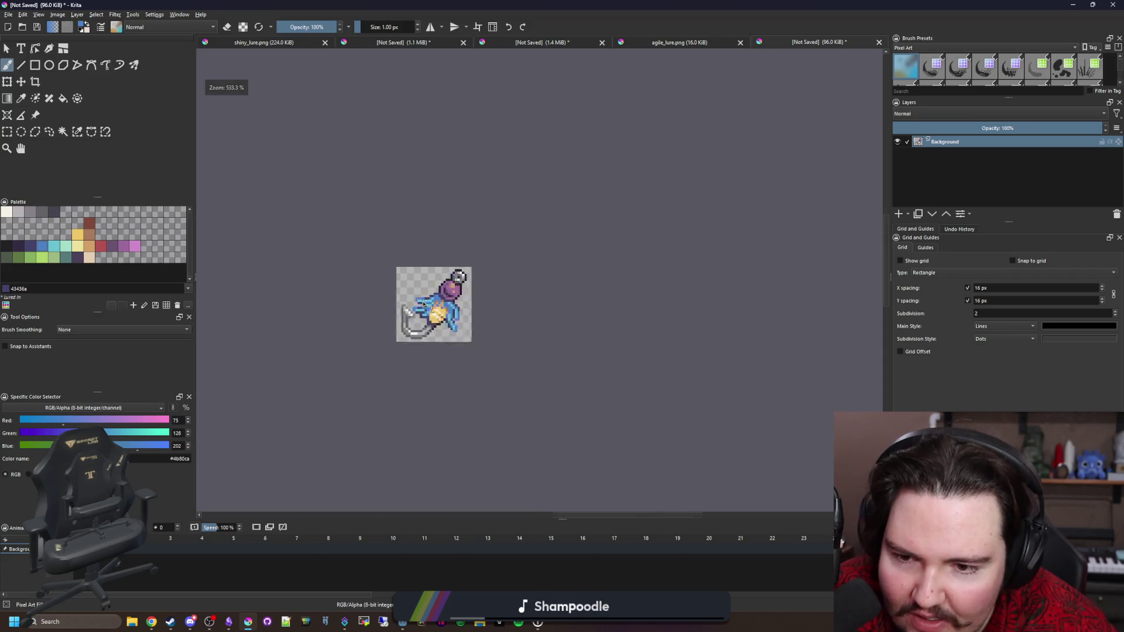
{"action": "scroll", "coordinate": [425, 306], "scroll_direction": "up", "scroll_amount": 9}
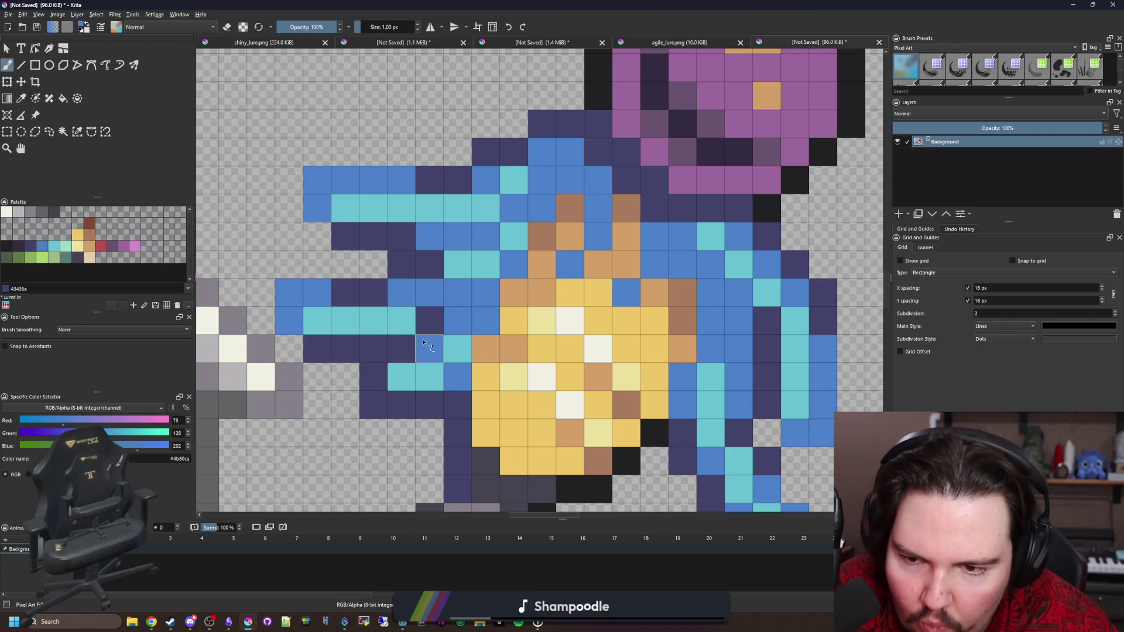
{"action": "key", "text": "p"}
{"action": "left_click", "coordinate": [406, 312]}
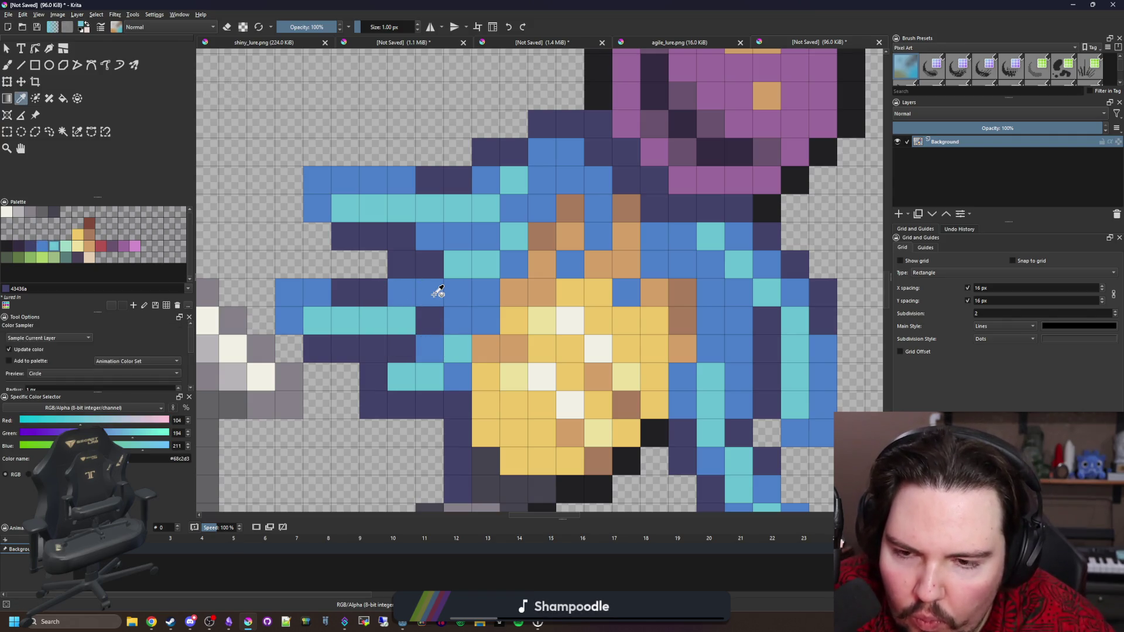
{"action": "scroll", "coordinate": [438, 293], "scroll_direction": "down", "scroll_amount": 2}
{"action": "left_click", "coordinate": [425, 302]}
{"action": "key", "text": "b"}
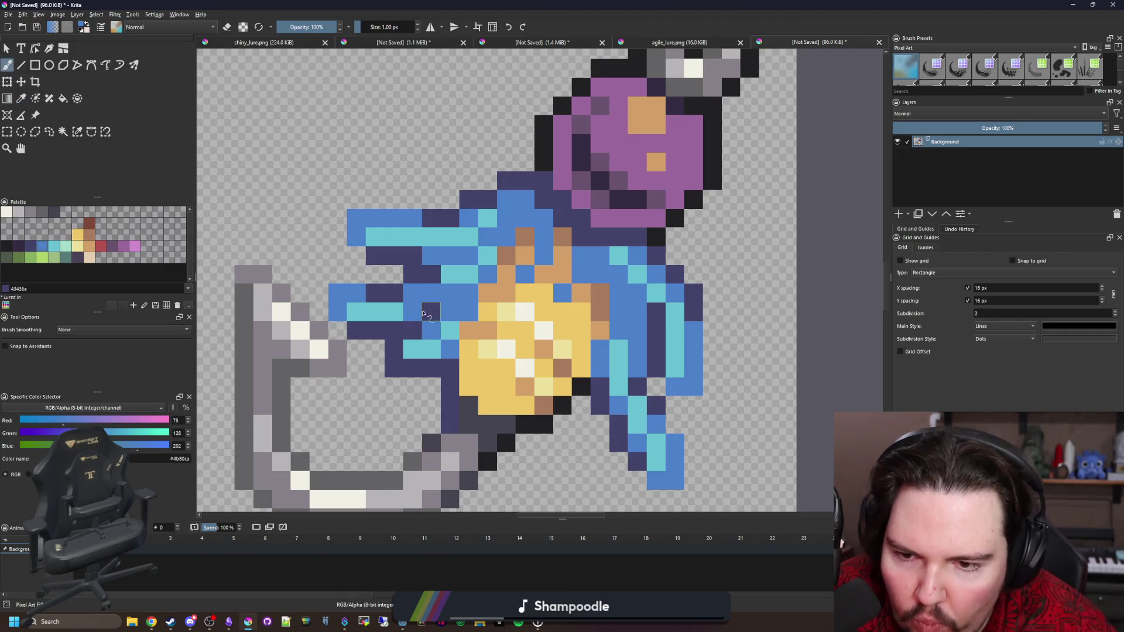
{"action": "scroll", "coordinate": [433, 316], "scroll_direction": "down", "scroll_amount": 8}
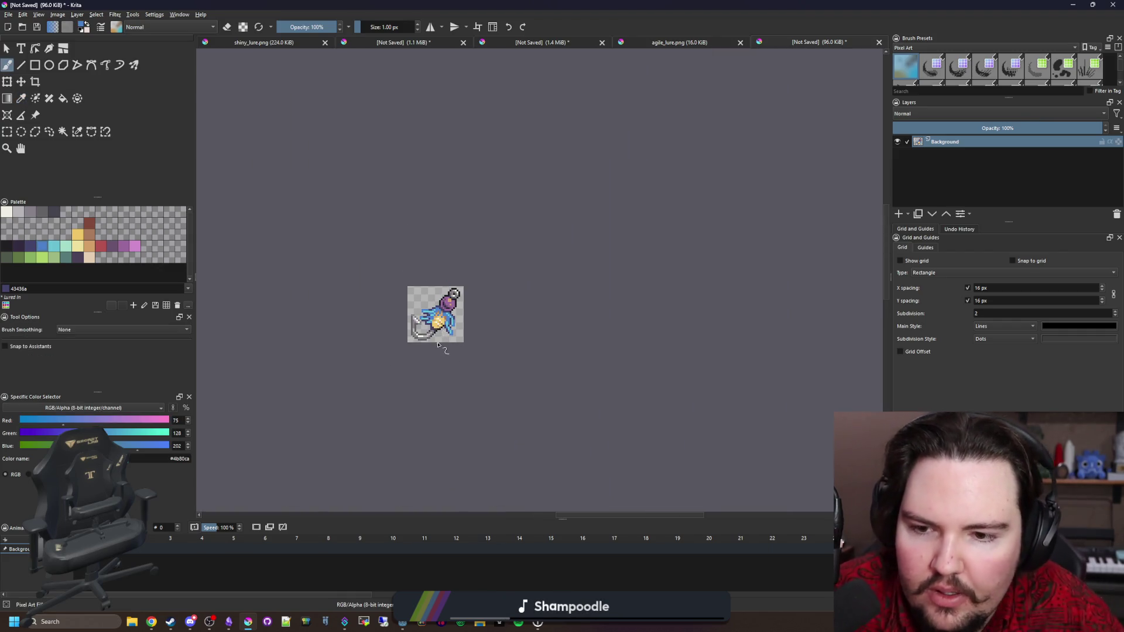
{"action": "scroll", "coordinate": [440, 340], "scroll_direction": "down", "scroll_amount": 1}
{"action": "scroll", "coordinate": [492, 252], "scroll_direction": "up", "scroll_amount": 6}
{"action": "scroll", "coordinate": [509, 240], "scroll_direction": "up", "scroll_amount": 3}
Step: Repaint the purple sphere's black outline dark purple #352b42
{"action": "left_click", "coordinate": [532, 317], "text": "ctrl"}
{"action": "left_click_drag", "start_coordinate": [501, 371], "coordinate": [452, 404]}
{"action": "scroll", "coordinate": [427, 396], "scroll_direction": "down", "scroll_amount": 2}
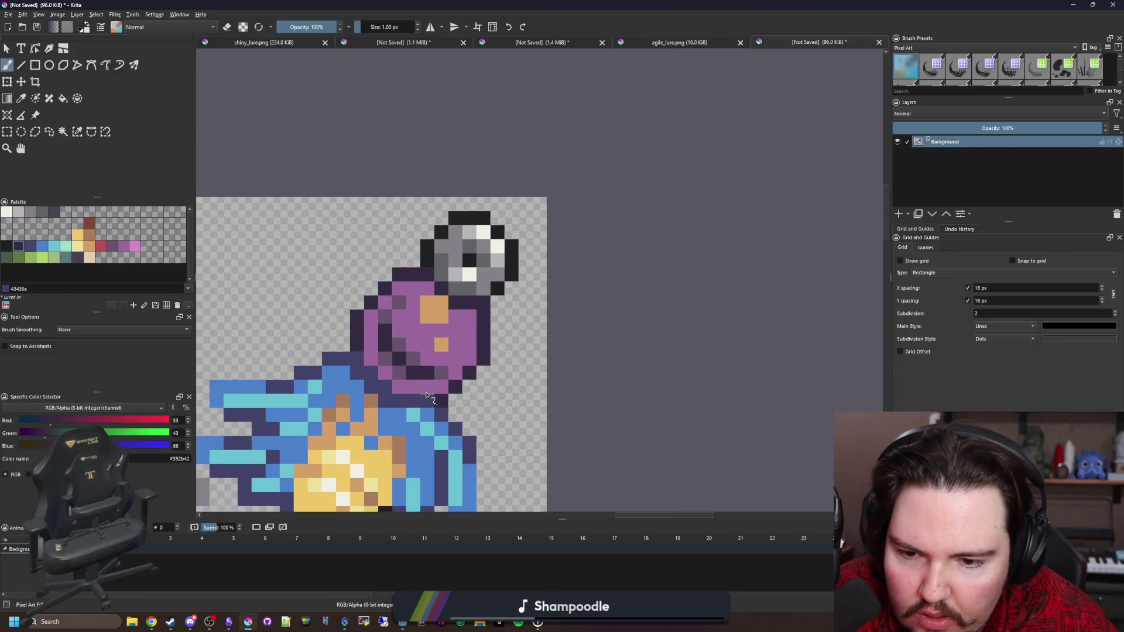
{"action": "scroll", "coordinate": [467, 241], "scroll_direction": "up", "scroll_amount": 1}
Step: Paint the outline pixels beside the cap grey #646365, then darken them to #45444f
{"action": "left_click", "coordinate": [42, 211]}
{"action": "left_click", "coordinate": [390, 282]}
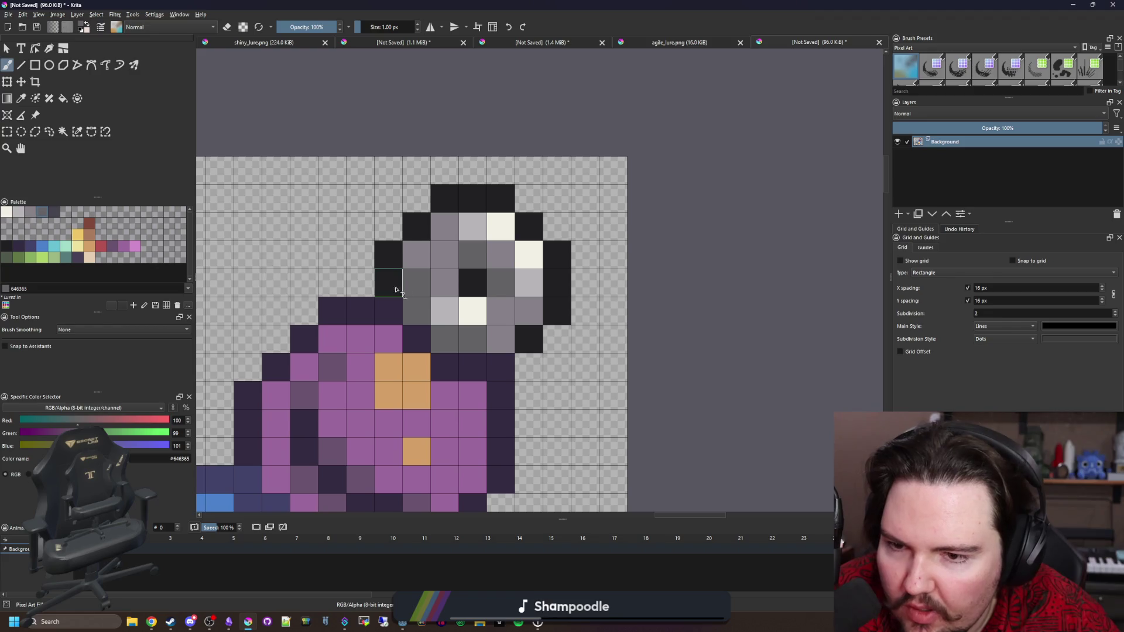
{"action": "left_click", "coordinate": [394, 267]}
{"action": "left_click", "coordinate": [54, 212]}
{"action": "left_click_drag", "start_coordinate": [388, 255], "coordinate": [388, 282]}
{"action": "left_click", "coordinate": [389, 256]}
Step: Paint the cap's top-right outline grey #646365
{"action": "left_click", "coordinate": [42, 211]}
{"action": "mouse_move", "coordinate": [417, 226]}
{"action": "left_mouse_down"}
{"action": "mouse_move", "coordinate": [459, 196]}
{"action": "mouse_move", "coordinate": [527, 226]}
{"action": "mouse_move", "coordinate": [557, 283]}
{"action": "left_mouse_up"}
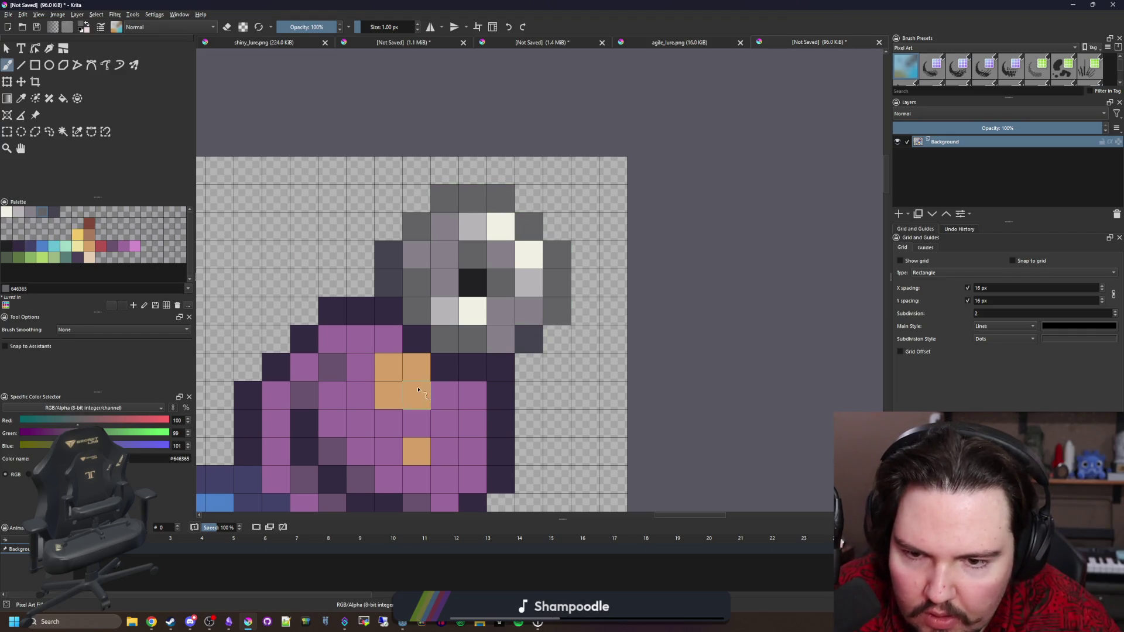
{"action": "scroll", "coordinate": [431, 390], "scroll_direction": "down", "scroll_amount": 5}
{"action": "scroll", "coordinate": [406, 364], "scroll_direction": "up", "scroll_amount": 2}
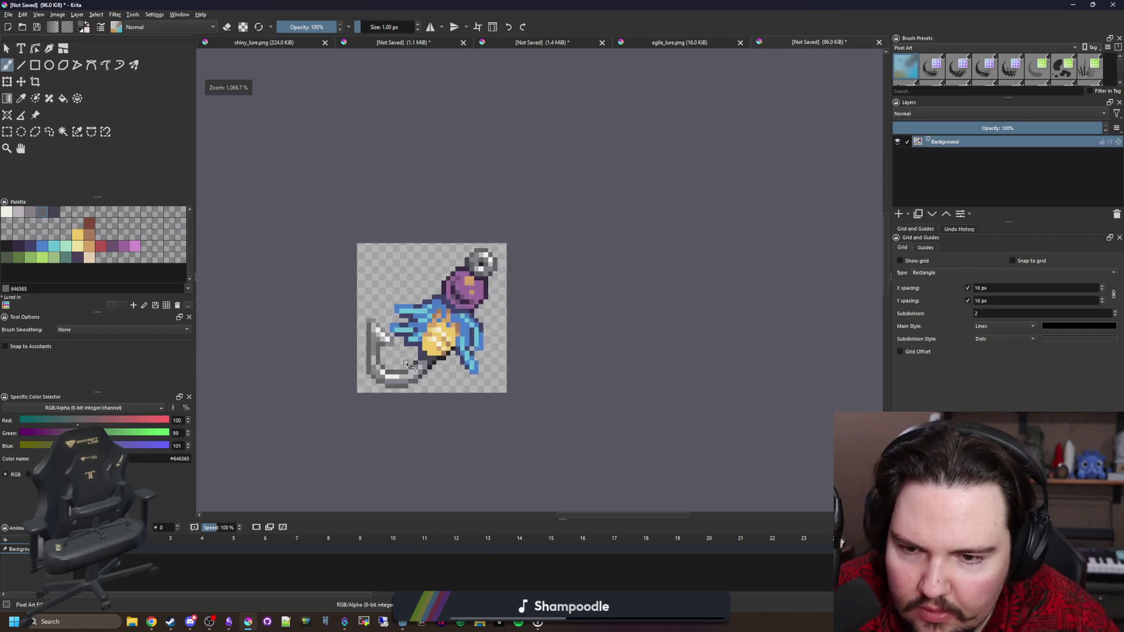
{"action": "scroll", "coordinate": [406, 364], "scroll_direction": "up", "scroll_amount": 3}
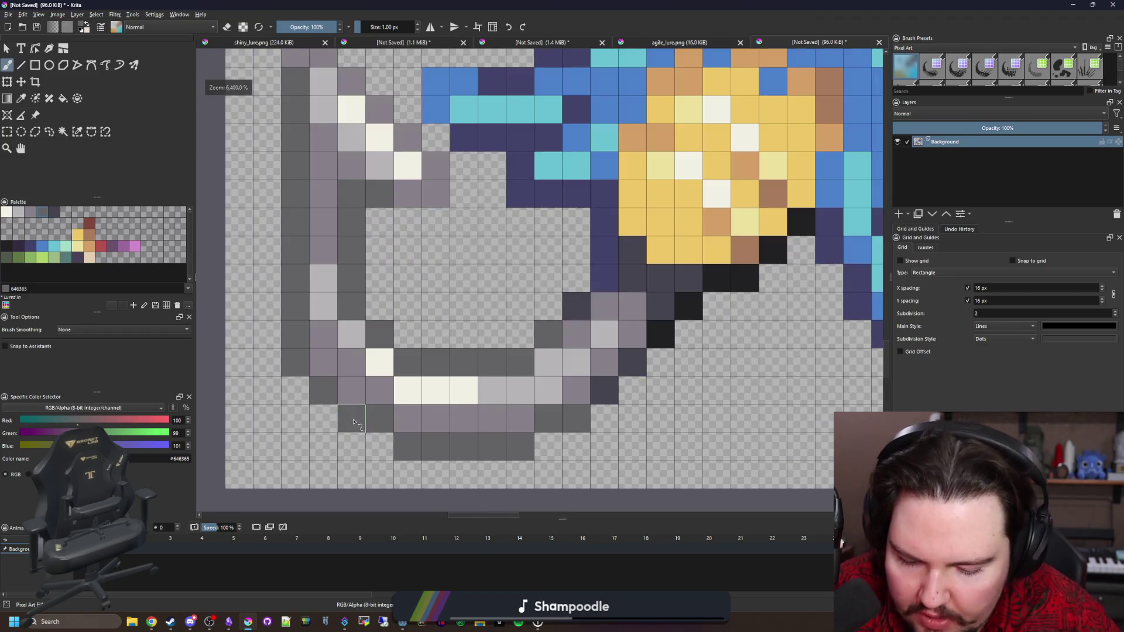
{"action": "scroll", "coordinate": [362, 398], "scroll_direction": "up", "scroll_amount": 1}
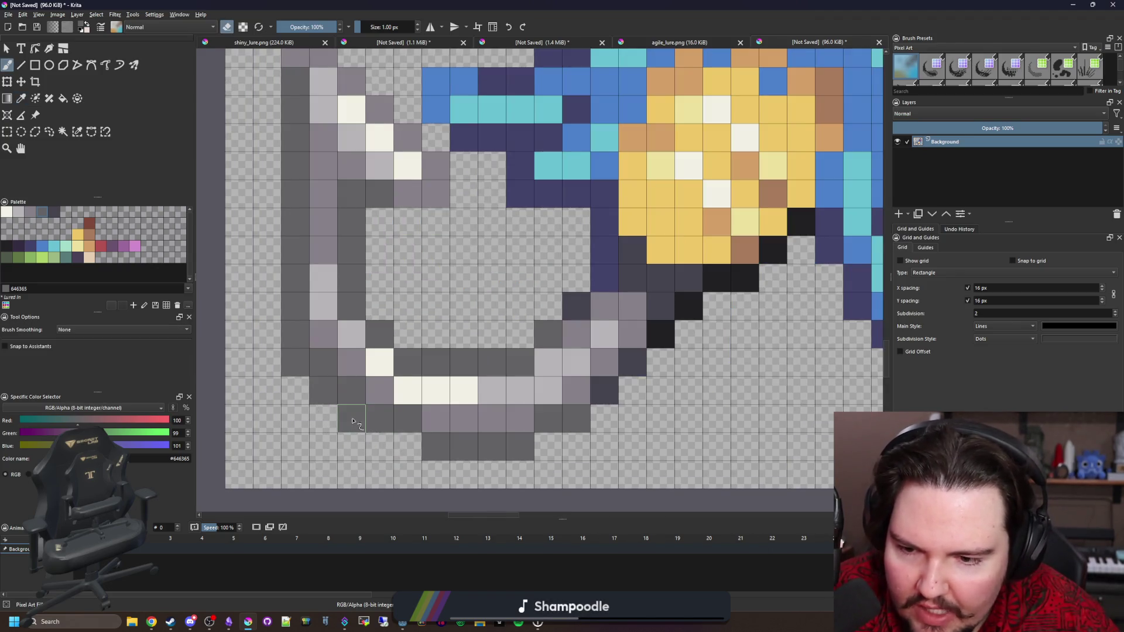
{"action": "scroll", "coordinate": [296, 370], "scroll_direction": "down", "scroll_amount": 4}
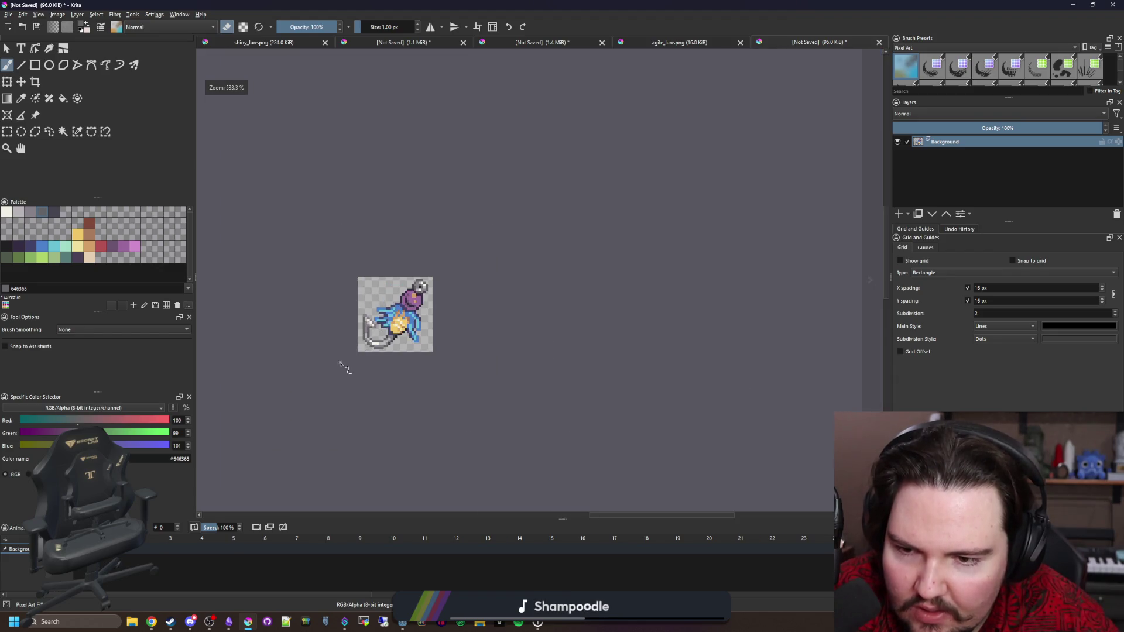
{"action": "scroll", "coordinate": [341, 365], "scroll_direction": "up", "scroll_amount": 5}
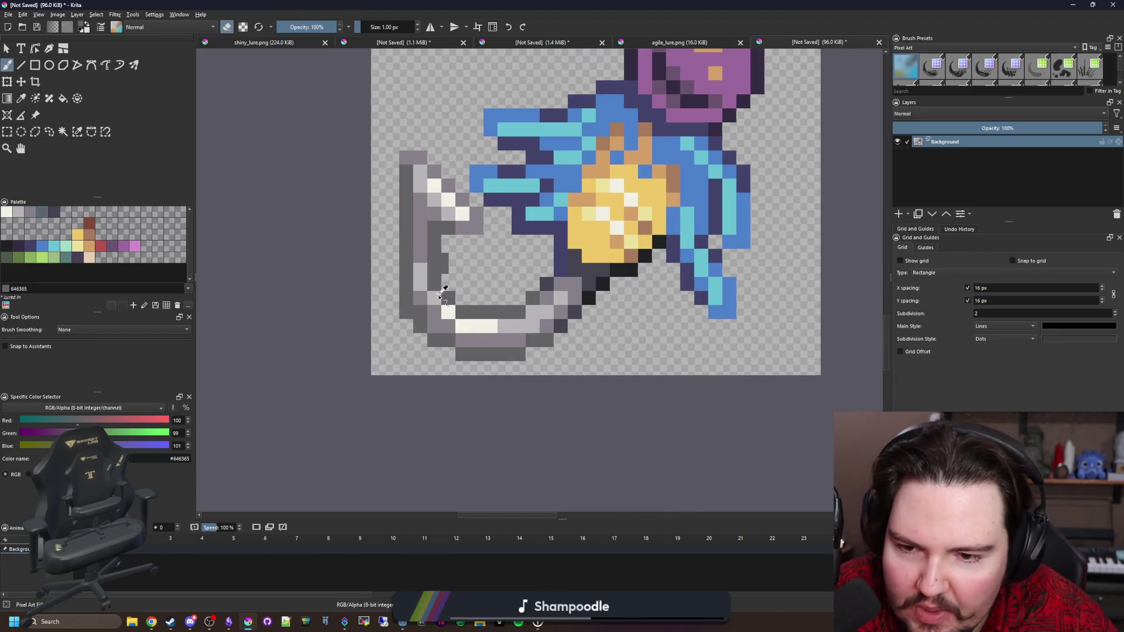
{"action": "scroll", "coordinate": [443, 289], "scroll_direction": "down", "scroll_amount": 4}
{"action": "scroll", "coordinate": [429, 335], "scroll_direction": "up", "scroll_amount": 8}
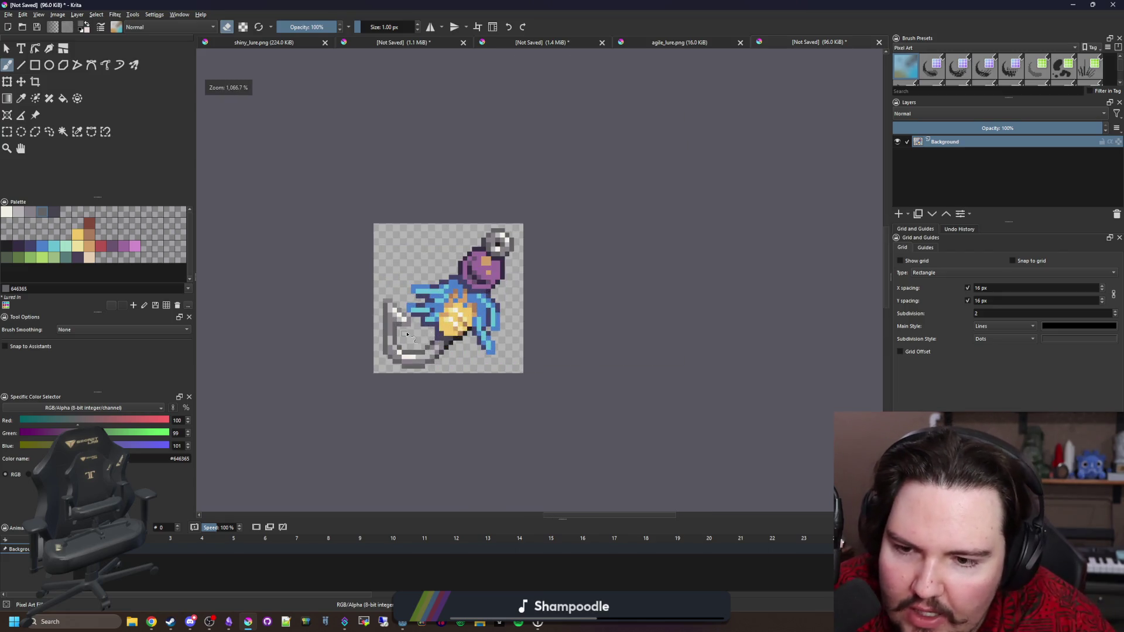
{"action": "key", "text": "p"}
{"action": "key", "text": "b"}
{"action": "scroll", "coordinate": [351, 299], "scroll_direction": "down", "scroll_amount": 8}
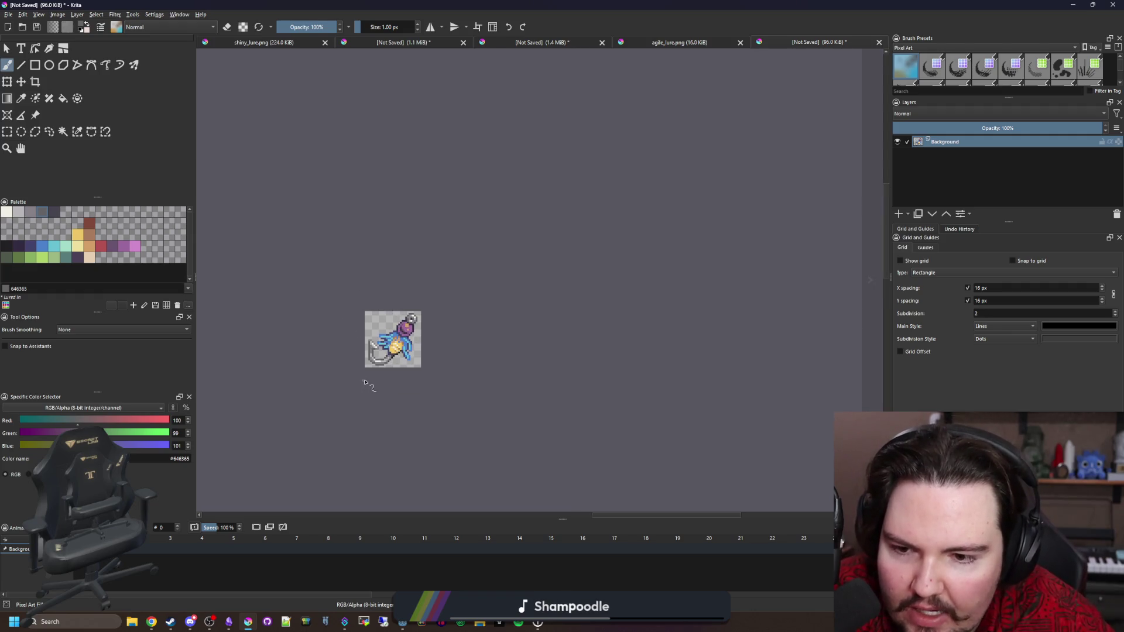
{"action": "scroll", "coordinate": [369, 378], "scroll_direction": "up", "scroll_amount": 2}
{"action": "scroll", "coordinate": [433, 357], "scroll_direction": "down", "scroll_amount": 4}
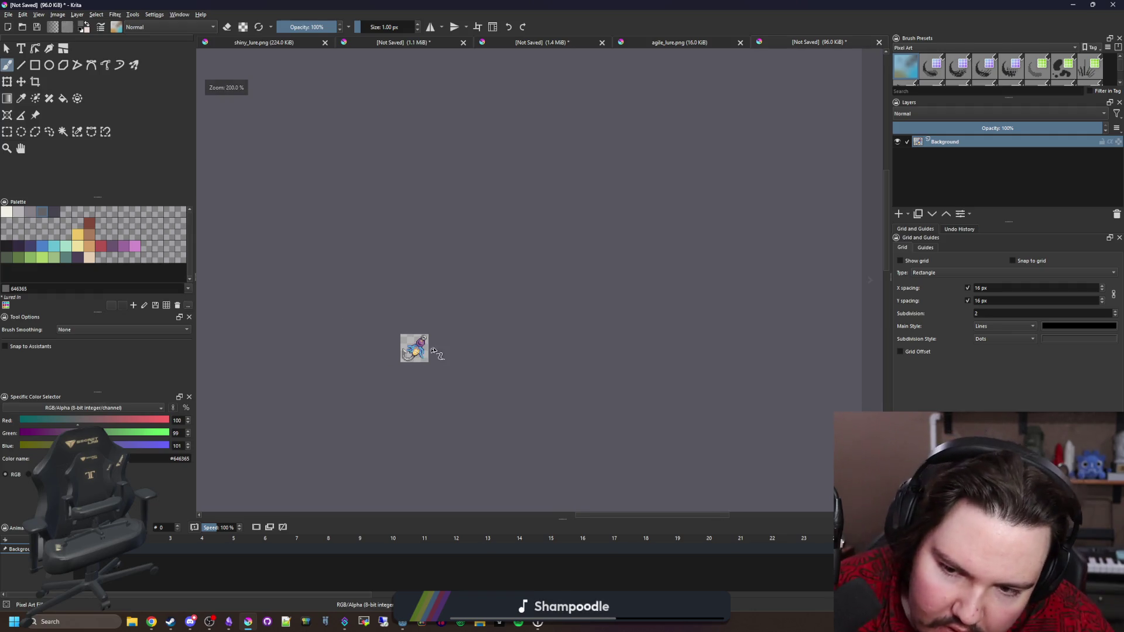
{"action": "scroll", "coordinate": [407, 352], "scroll_direction": "up", "scroll_amount": 6}
Step: Save the sprite as special_lure.png in PNG format with the default export options
{"action": "left_click", "coordinate": [8, 14]}
{"action": "left_click", "coordinate": [100, 78]}
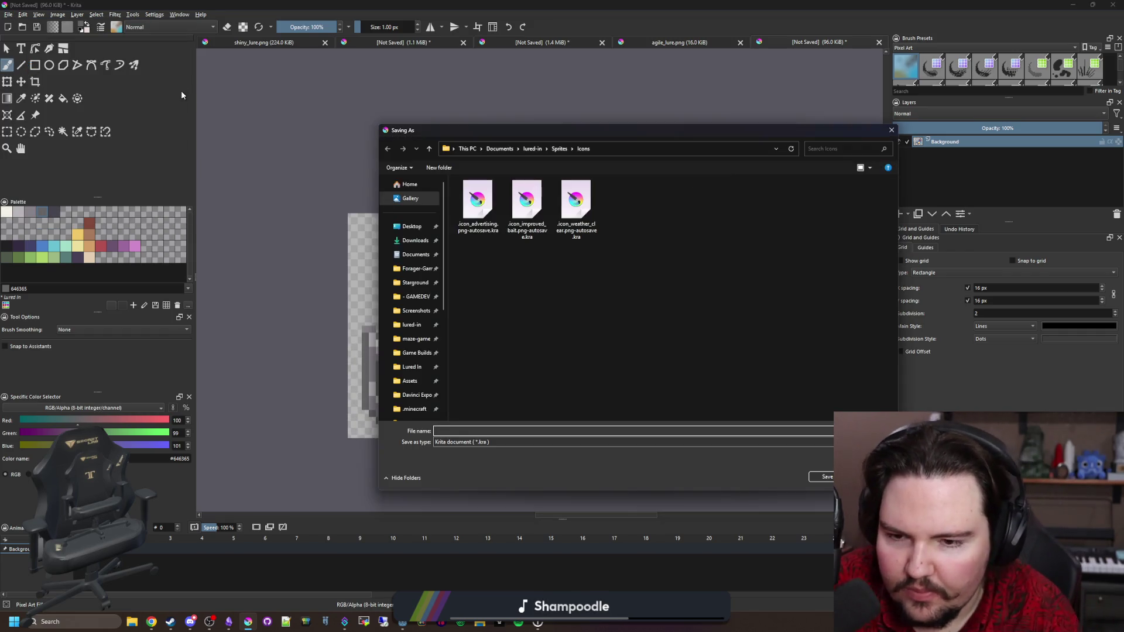
{"action": "type", "text": "special_lure"}
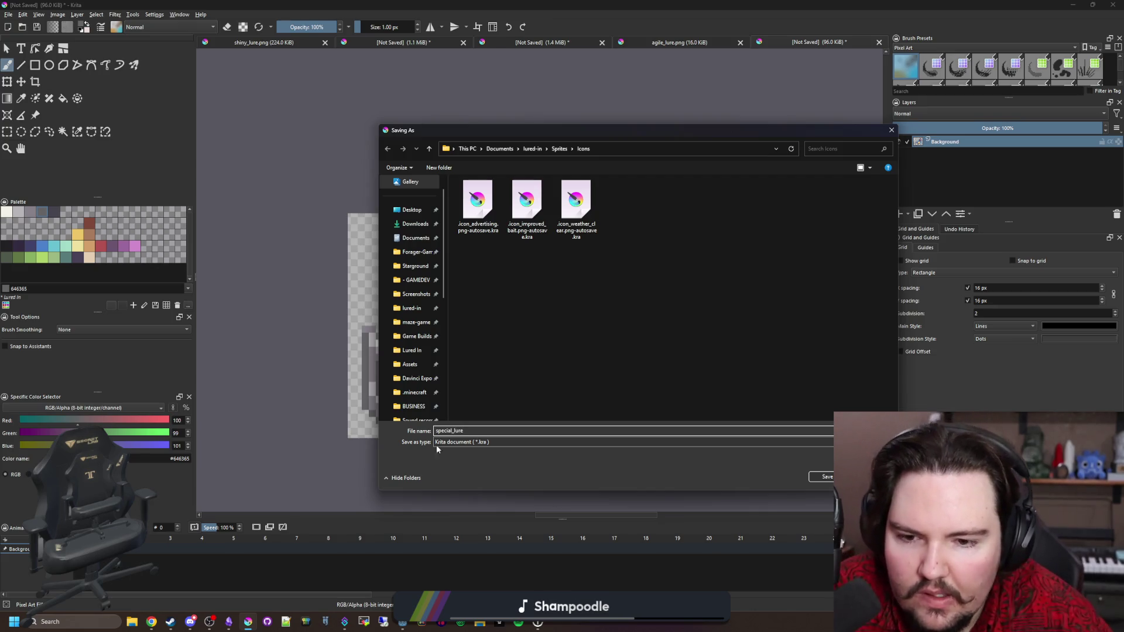
{"action": "left_click", "coordinate": [494, 441]}
{"action": "left_click", "coordinate": [462, 347]}
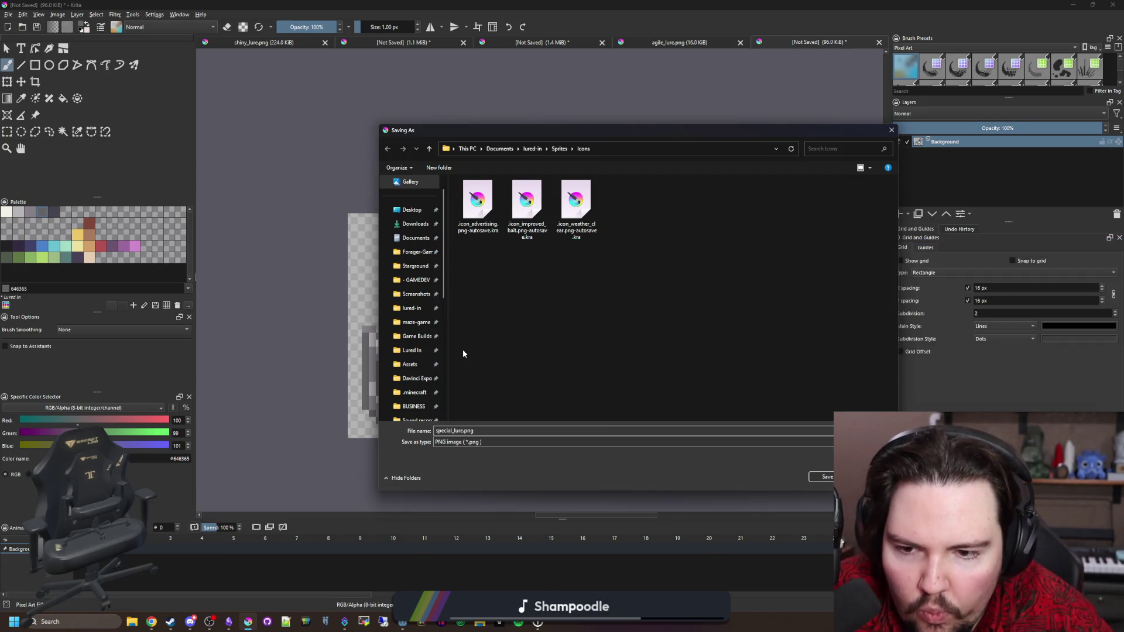
{"action": "left_click", "coordinate": [825, 477]}
{"action": "left_click", "coordinate": [598, 390]}
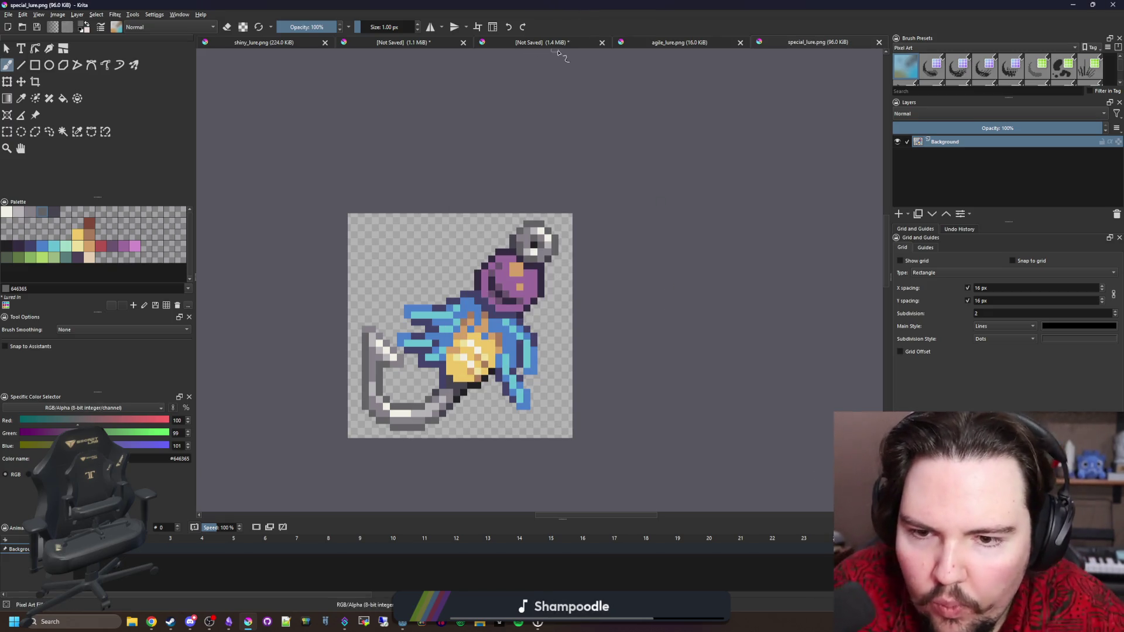
{"action": "key", "text": "alt+Tab"}
{"action": "scroll", "coordinate": [494, 463], "scroll_direction": "down", "scroll_amount": 3}
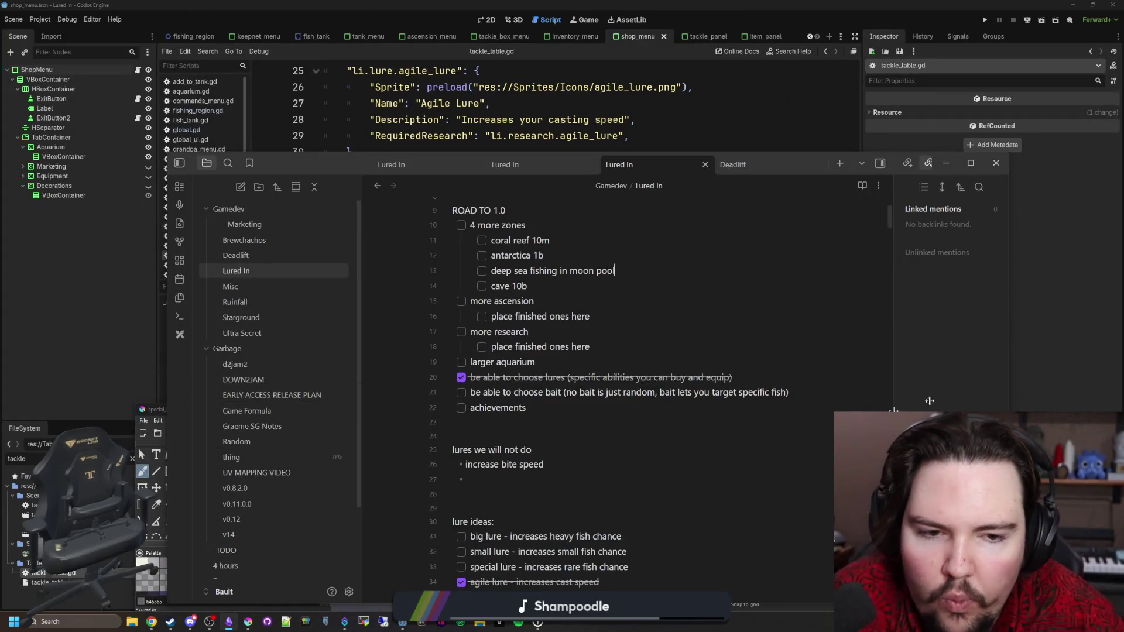
Step: Tick special lure in the notes, change line 38's shiny_lure to special_lure, and save tackle_table.gd
{"action": "left_click", "coordinate": [462, 508]}
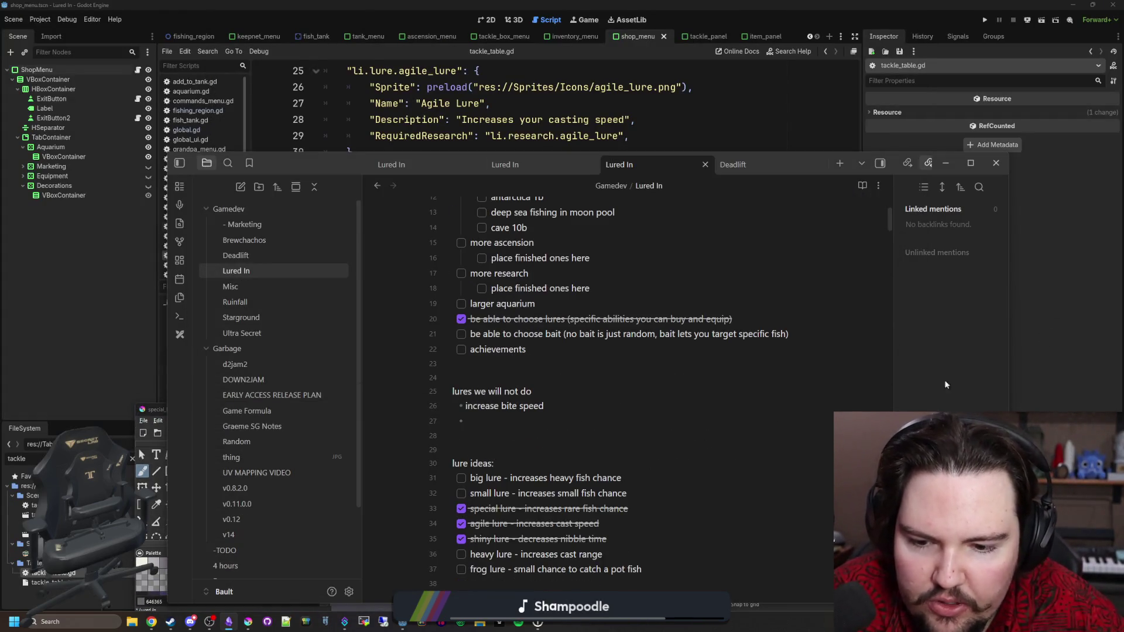
{"action": "key", "text": "alt+Tab"}
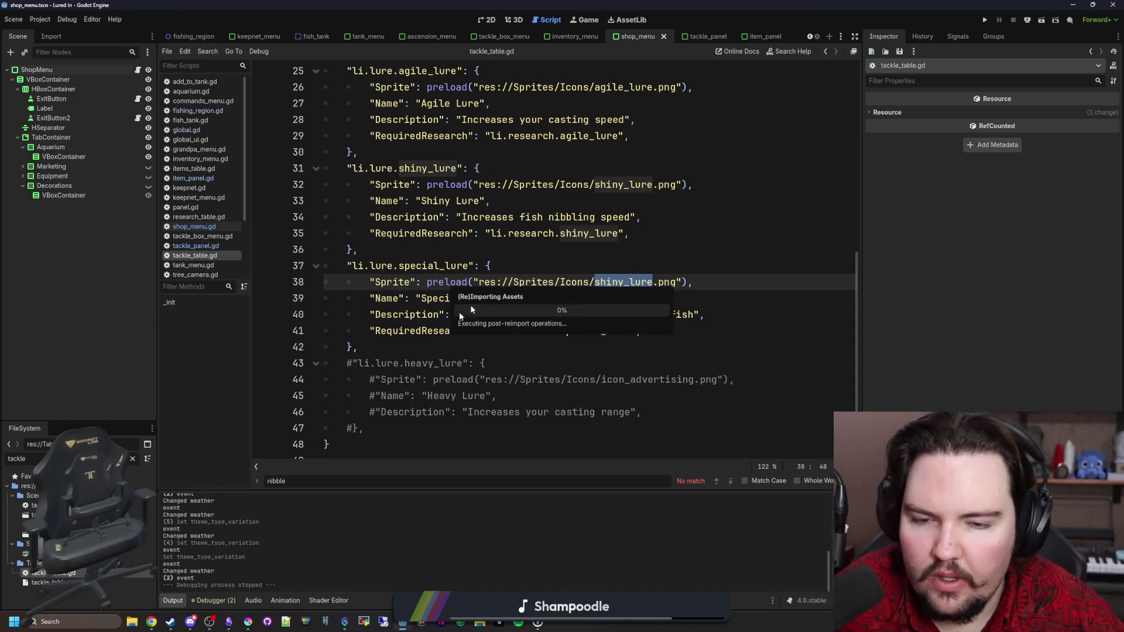
{"action": "left_click", "coordinate": [375, 250]}
{"action": "double_click", "coordinate": [623, 282]}
{"action": "type", "text": "sp"}
{"action": "key", "text": "Return"}
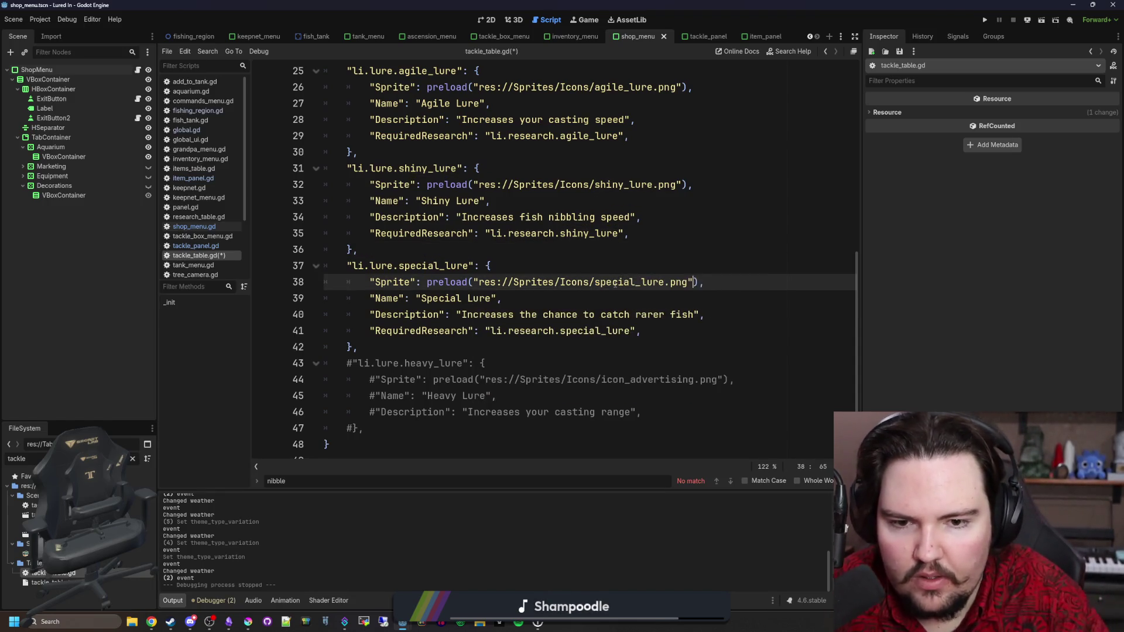
{"action": "double_click", "coordinate": [615, 284]}
{"action": "left_click", "coordinate": [619, 282]}
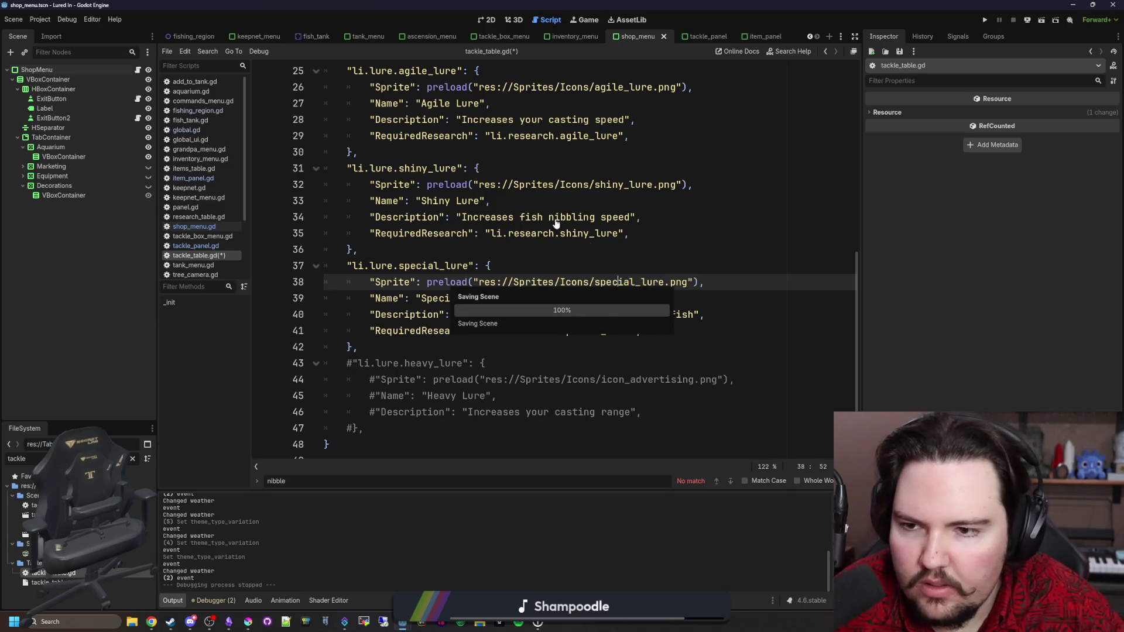
{"action": "key", "text": "ctrl+s"}
{"action": "double_click", "coordinate": [17, 459]}
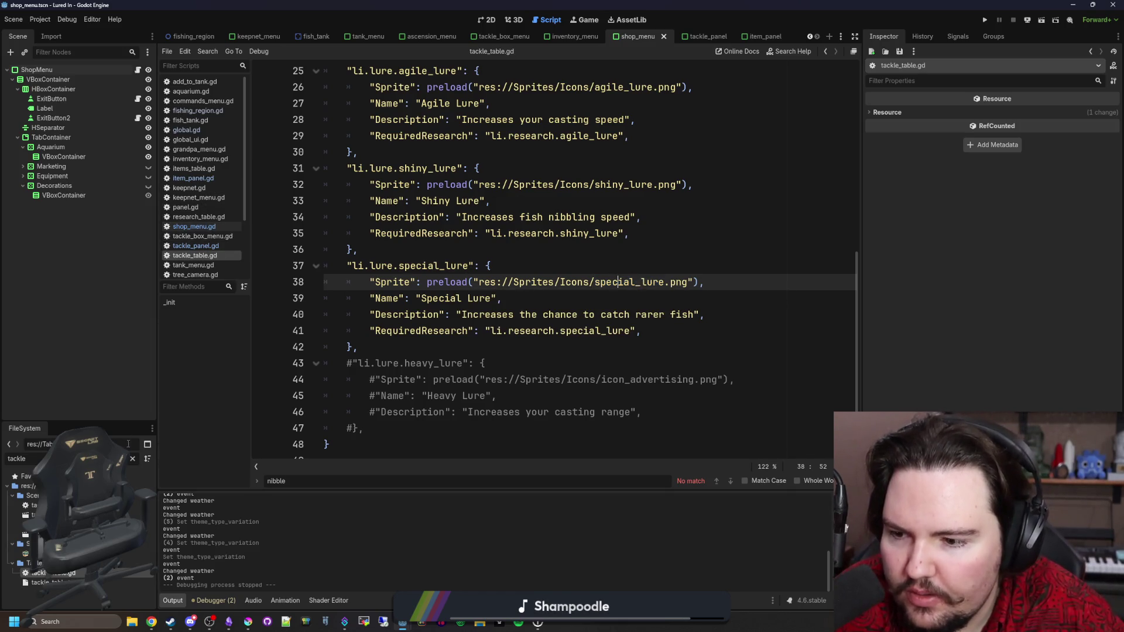
Step: Open research_table.gd and paste a duplicate of the agile_lure research entry below it
{"action": "type", "text": "researc"}
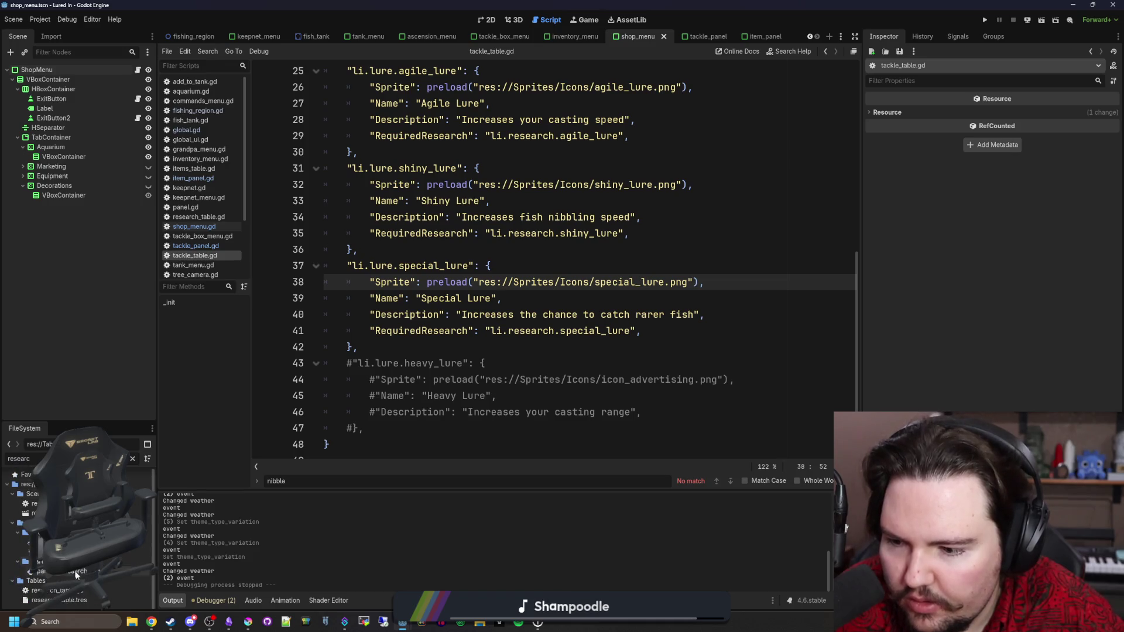
{"action": "double_click", "coordinate": [70, 591]}
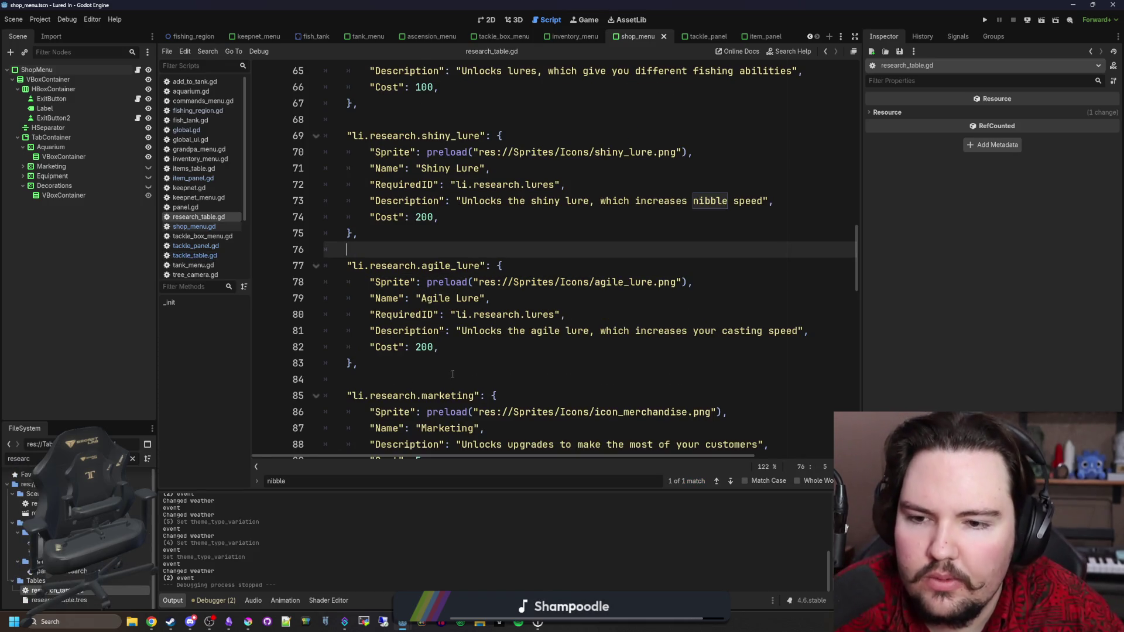
{"action": "left_click", "coordinate": [445, 364]}
{"action": "key", "text": "shift+Up"}
{"action": "key", "text": "shift+Up"}
{"action": "key", "text": "shift+Up"}
{"action": "key", "text": "shift+Home"}
{"action": "key", "text": "ctrl+c"}
{"action": "key", "text": "Up"}
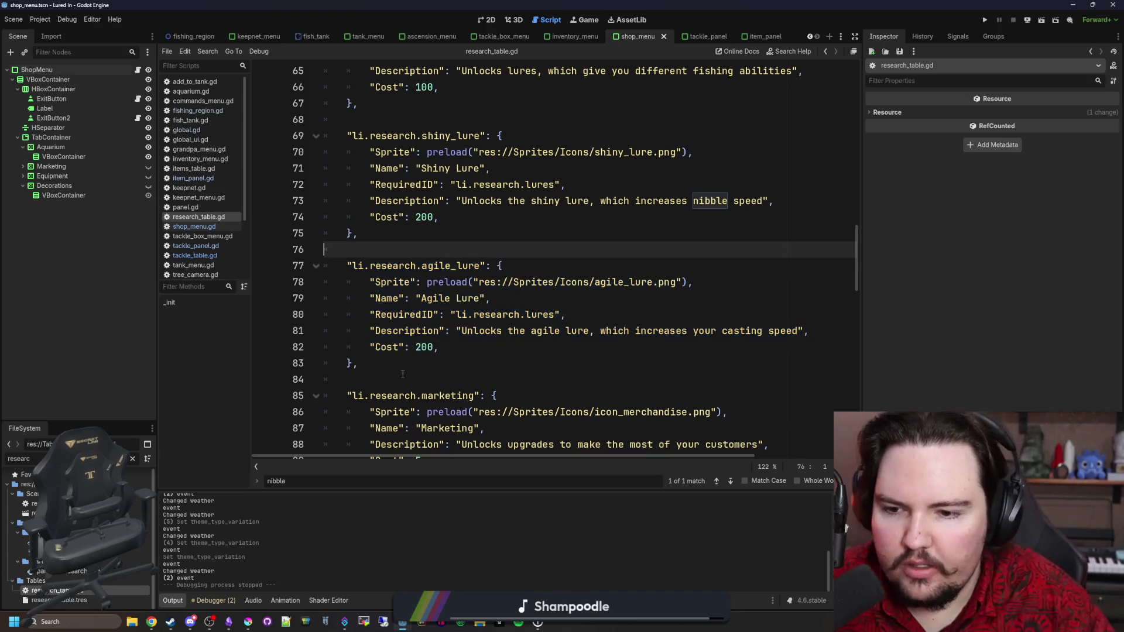
{"action": "left_click", "coordinate": [426, 373]}
{"action": "key", "text": "Return"}
{"action": "key", "text": "Return"}
{"action": "key", "text": "ctrl+v"}
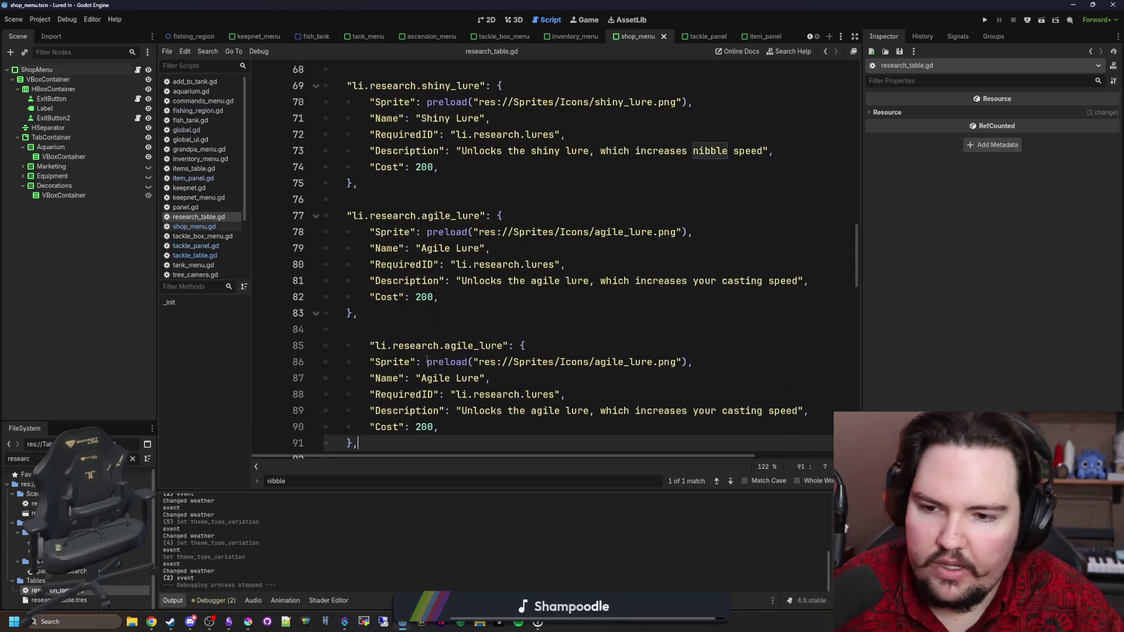
Step: Edit the copied entry's cost and remove agile_lure from its key
{"action": "left_click", "coordinate": [361, 346]}
{"action": "double_click", "coordinate": [426, 428]}
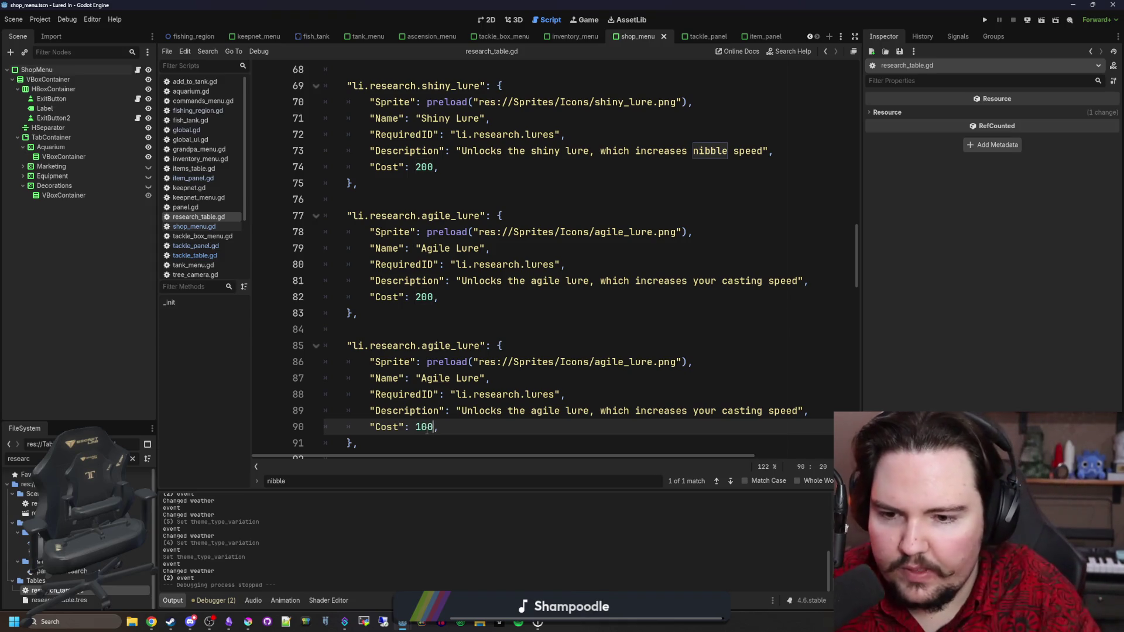
{"action": "type", "text": "0"}
{"action": "scroll", "coordinate": [426, 430], "scroll_direction": "down", "scroll_amount": 1}
{"action": "key", "text": "Up"}
{"action": "key", "text": "Up"}
{"action": "key", "text": "Up"}
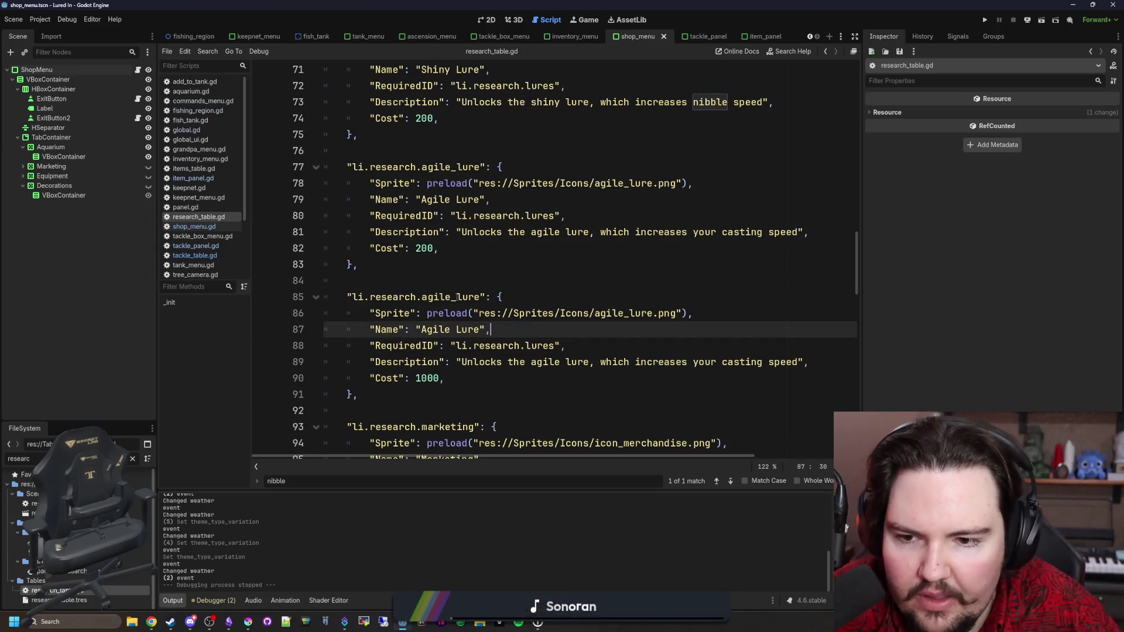
{"action": "left_click", "coordinate": [458, 298]}
{"action": "double_click", "coordinate": [470, 298]}
{"action": "key", "text": "BackSpace"}
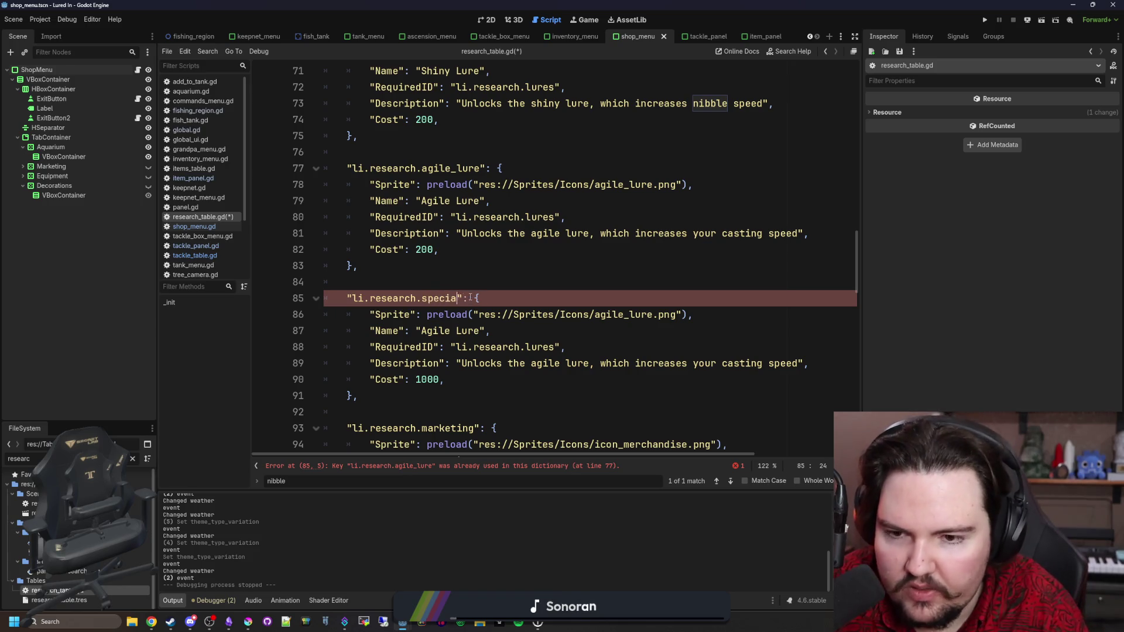
{"action": "type", "text": "l_lure"}
Step: Point the copied entry's sprite path to special_lure.png
{"action": "left_click", "coordinate": [620, 331]}
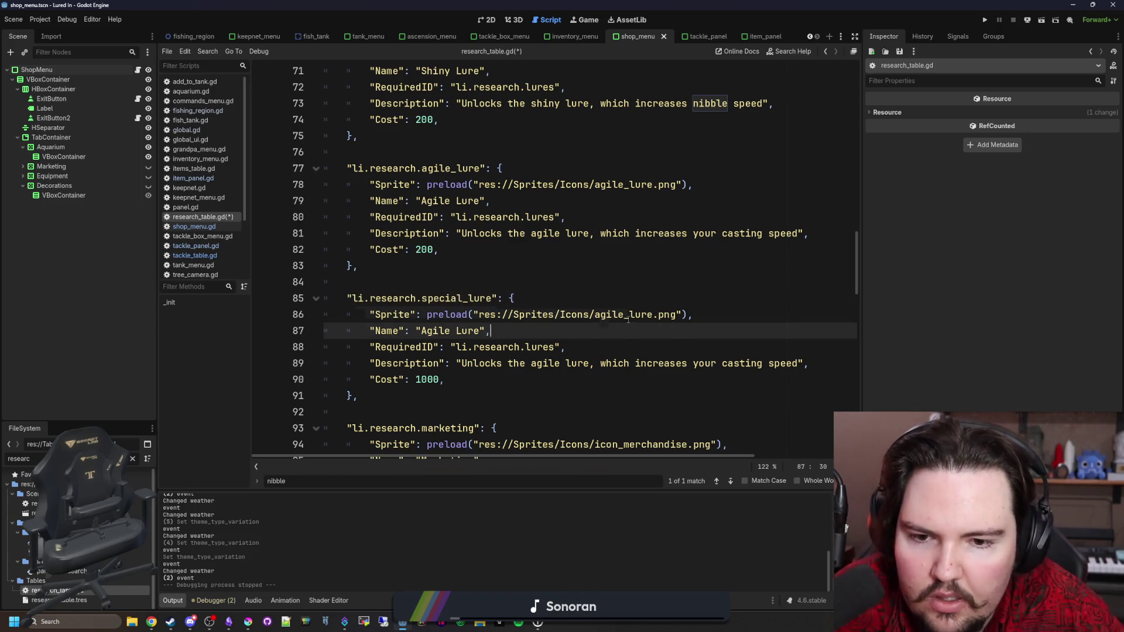
{"action": "double_click", "coordinate": [623, 314]}
{"action": "type", "text": "special"}
{"action": "key", "text": "Return"}
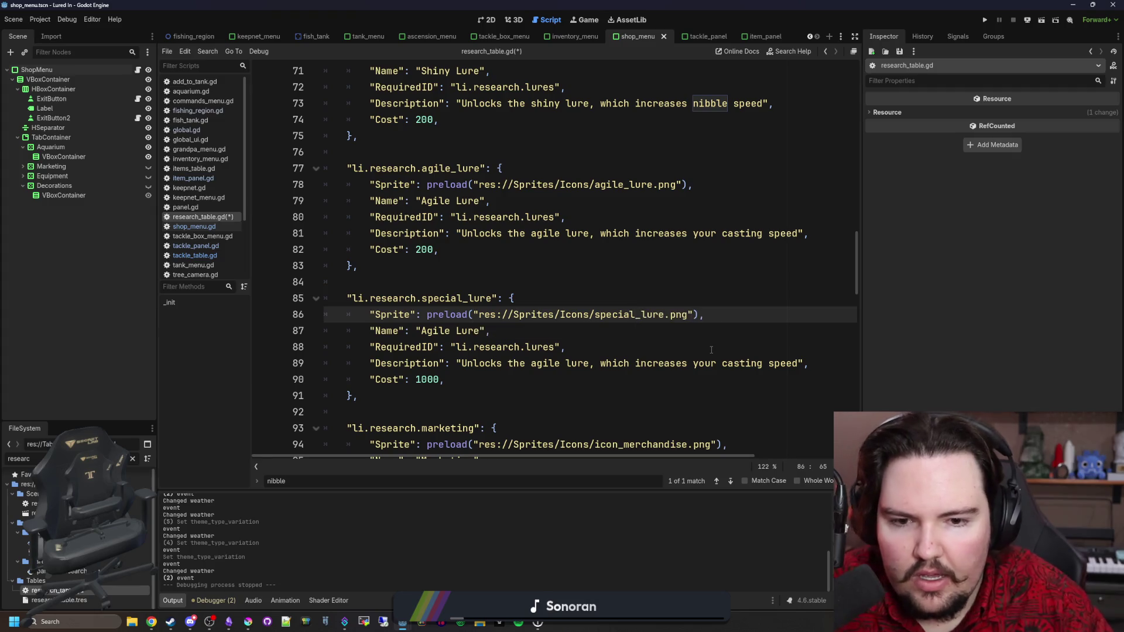
{"action": "left_click_drag", "start_coordinate": [422, 298], "coordinate": [496, 298]}
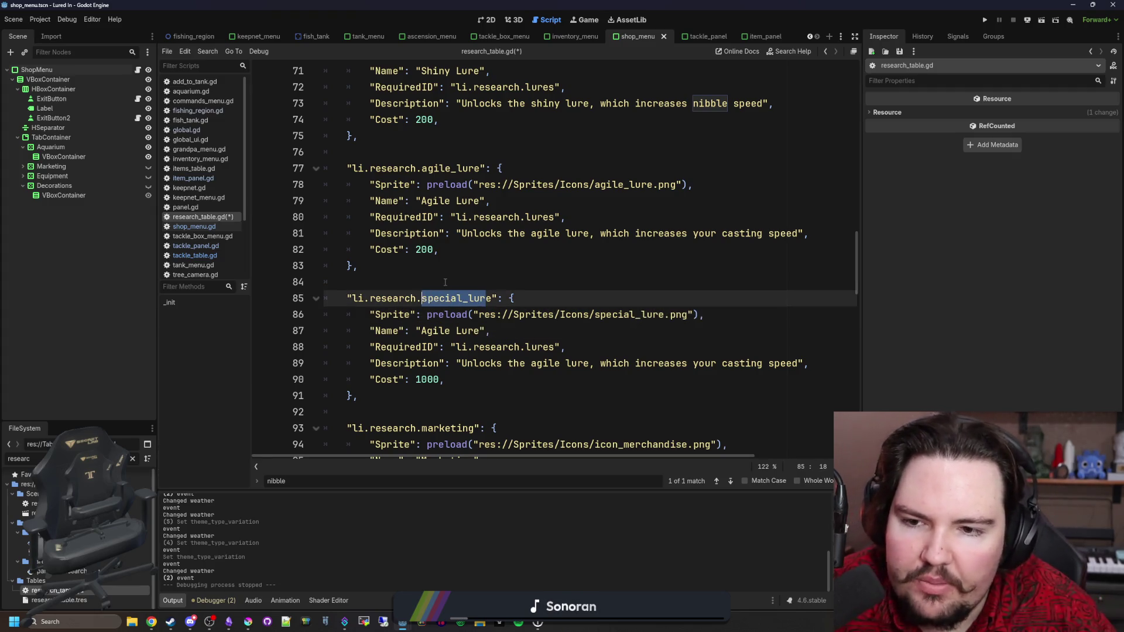
Step: Compare the existing Lures, Shiny Lure and Agile Lure costs (100, 200, 200)
{"action": "left_click", "coordinate": [456, 282]}
{"action": "scroll", "coordinate": [454, 270], "scroll_direction": "up", "scroll_amount": 4}
{"action": "scroll", "coordinate": [454, 266], "scroll_direction": "down", "scroll_amount": 4}
{"action": "left_click", "coordinate": [453, 266]}
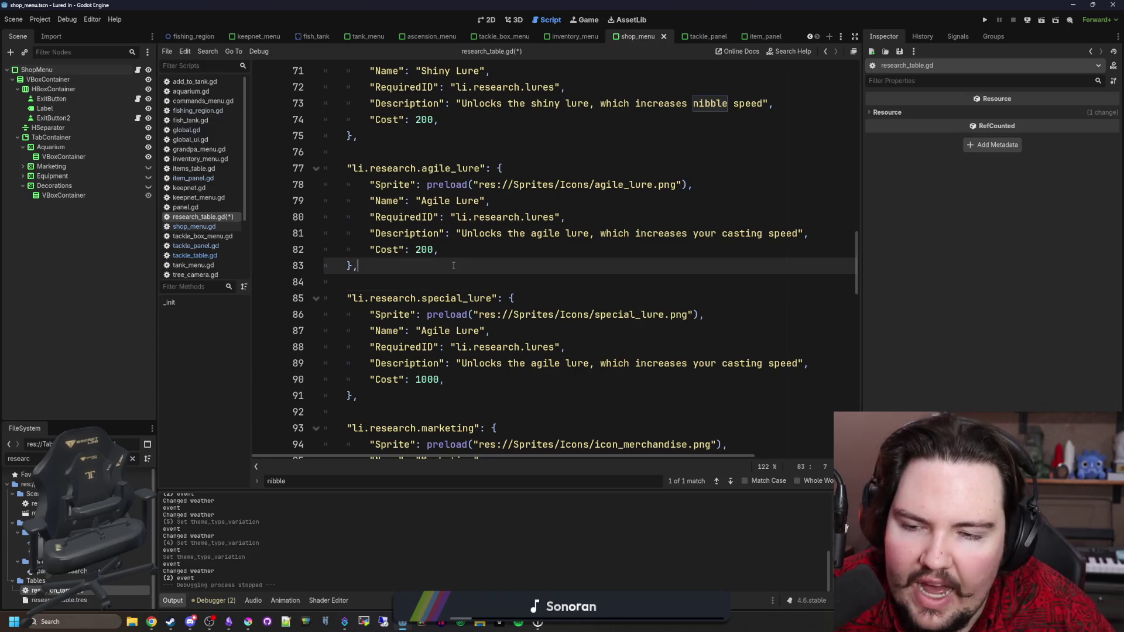
{"action": "scroll", "coordinate": [466, 268], "scroll_direction": "up", "scroll_amount": 5}
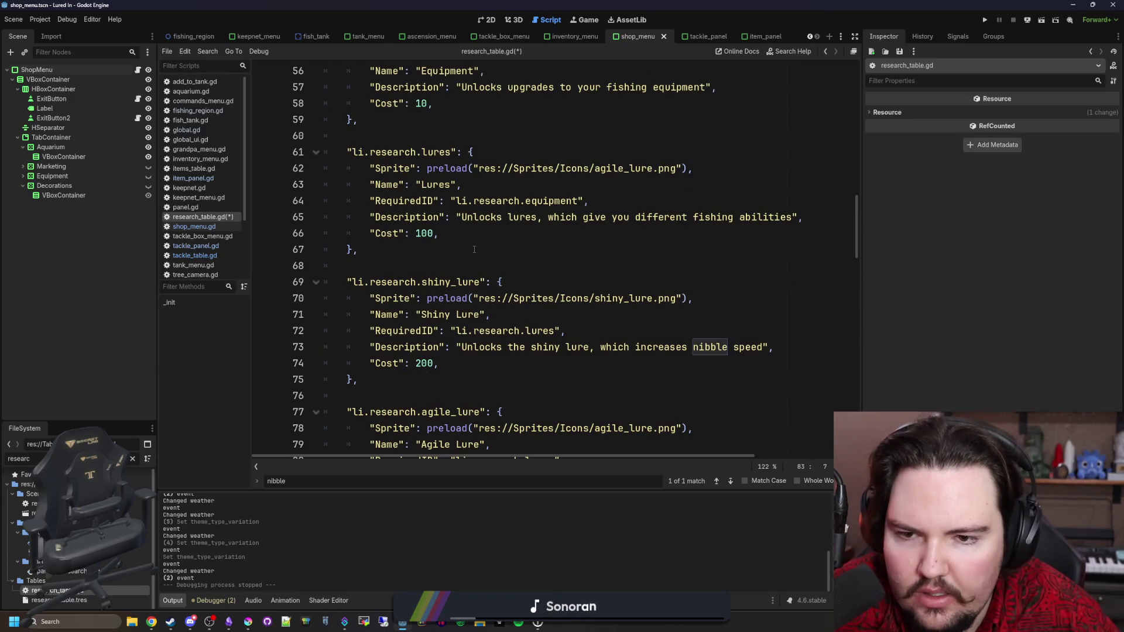
{"action": "left_click", "coordinate": [400, 265]}
{"action": "scroll", "coordinate": [404, 258], "scroll_direction": "up", "scroll_amount": 6}
{"action": "scroll", "coordinate": [422, 236], "scroll_direction": "down", "scroll_amount": 6}
{"action": "double_click", "coordinate": [423, 233]}
{"action": "scroll", "coordinate": [423, 235], "scroll_direction": "up", "scroll_amount": 4}
{"action": "scroll", "coordinate": [474, 266], "scroll_direction": "down", "scroll_amount": 3}
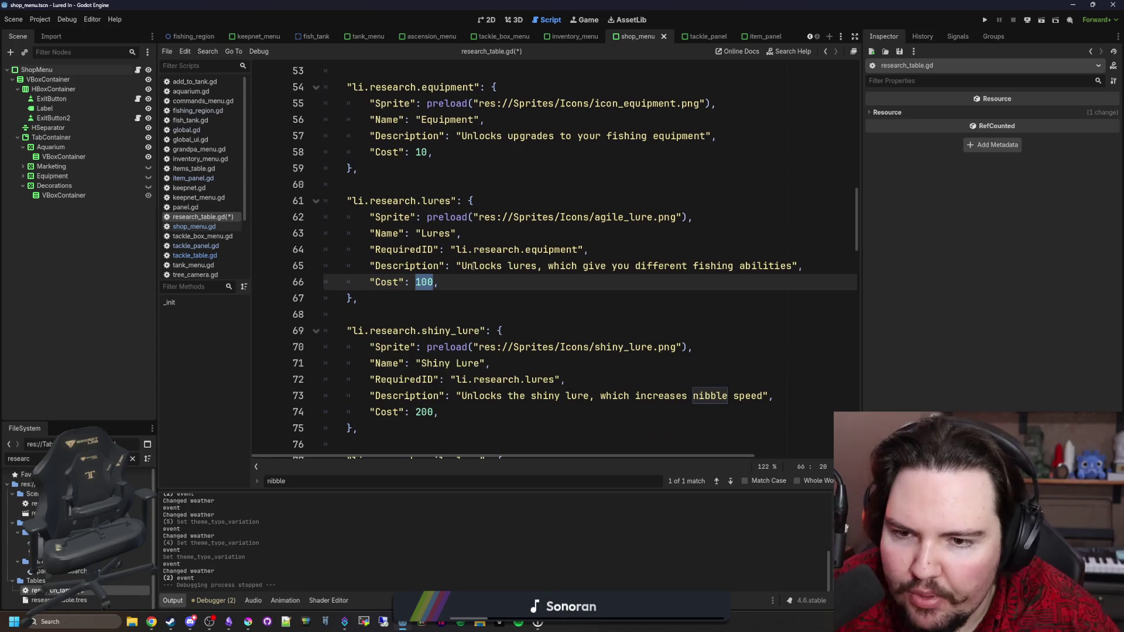
{"action": "scroll", "coordinate": [472, 267], "scroll_direction": "down", "scroll_amount": 3}
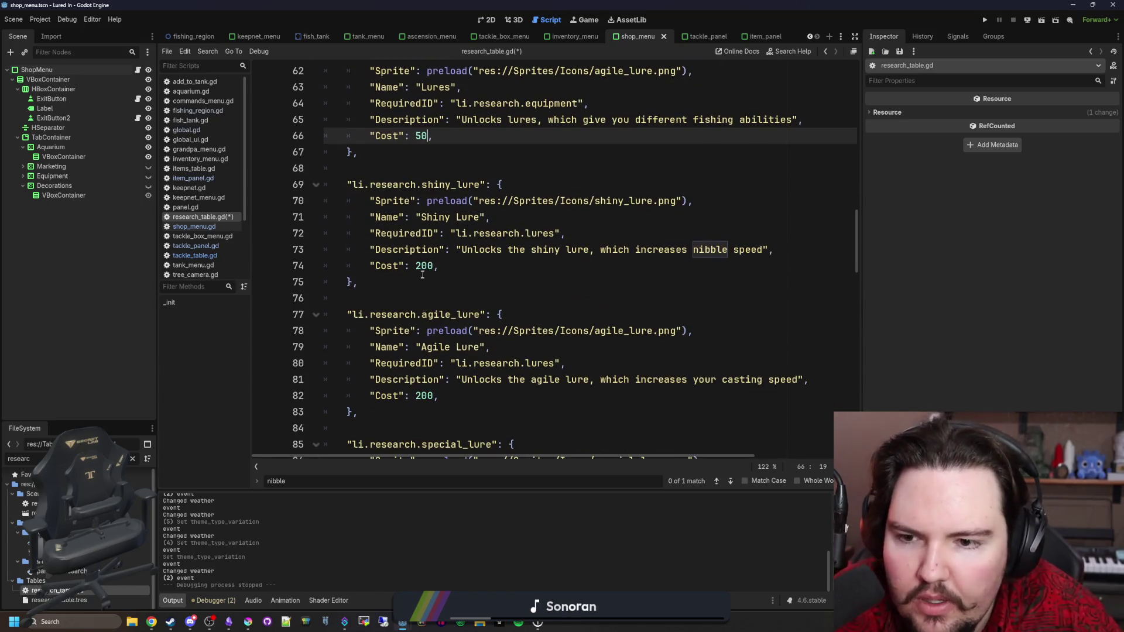
{"action": "double_click", "coordinate": [424, 265]}
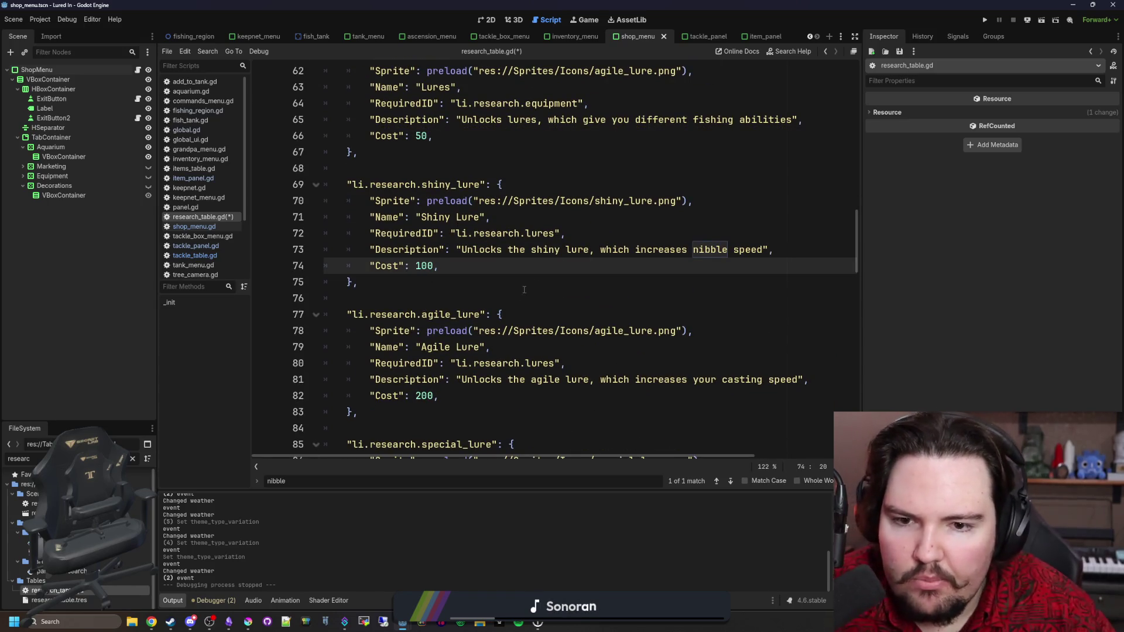
{"action": "scroll", "coordinate": [454, 301], "scroll_direction": "down", "scroll_amount": 1}
{"action": "double_click", "coordinate": [424, 346]}
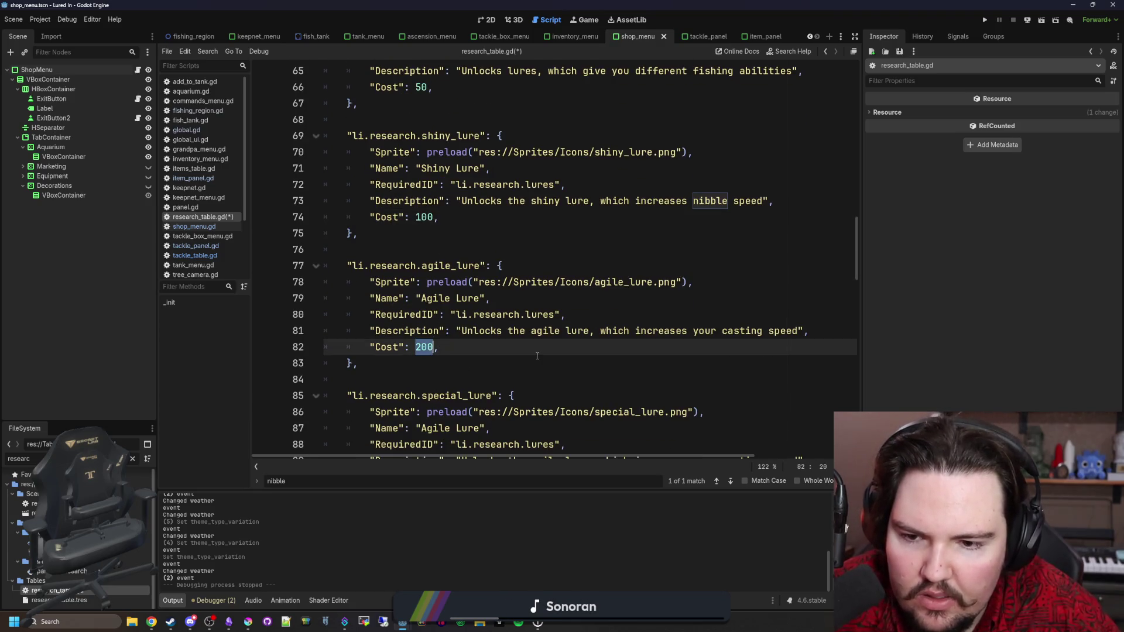
{"action": "scroll", "coordinate": [537, 355], "scroll_direction": "down", "scroll_amount": 3}
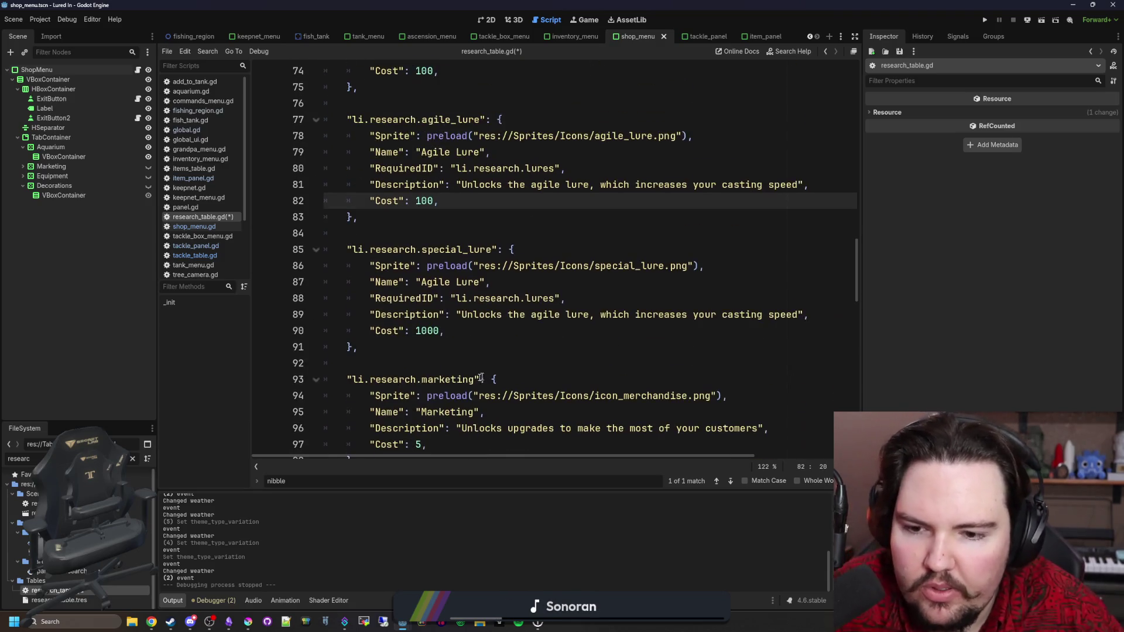
Step: Rename the new entry's display name from Agile Lure to Special Lure
{"action": "left_click", "coordinate": [441, 331]}
{"action": "mouse_move", "coordinate": [346, 250]}
{"action": "left_mouse_down"}
{"action": "mouse_move", "coordinate": [719, 331]}
{"action": "mouse_move", "coordinate": [719, 347]}
{"action": "left_mouse_up"}
{"action": "key", "text": "Down"}
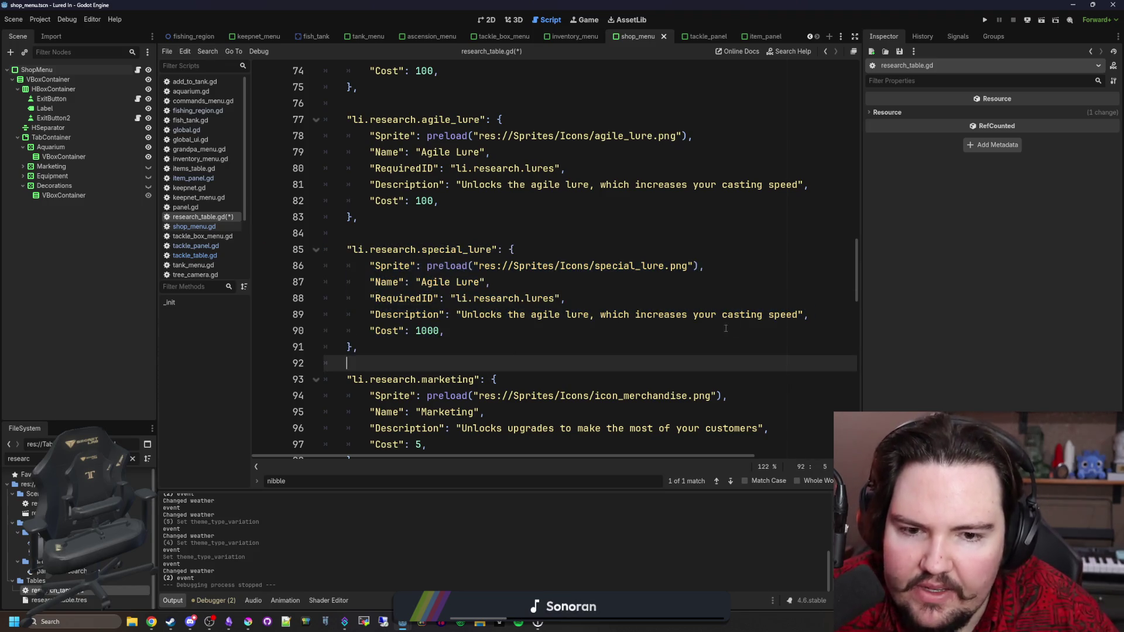
{"action": "left_click", "coordinate": [794, 302]}
{"action": "left_click", "coordinate": [796, 315]}
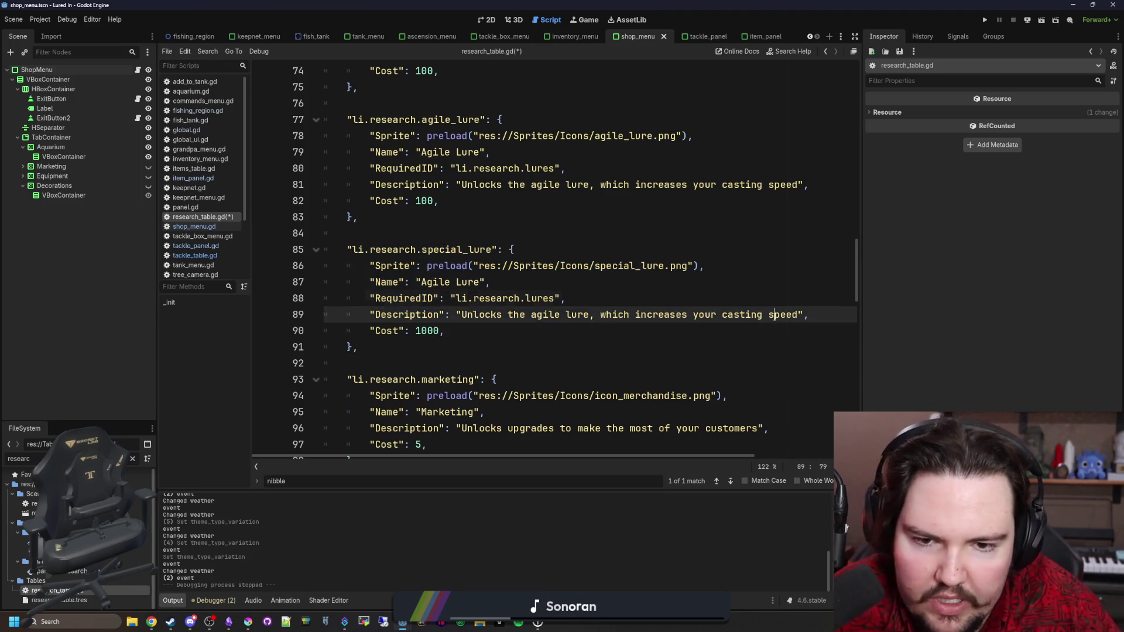
{"action": "left_click", "coordinate": [582, 280]}
{"action": "left_click", "coordinate": [589, 292]}
{"action": "double_click", "coordinate": [445, 282]}
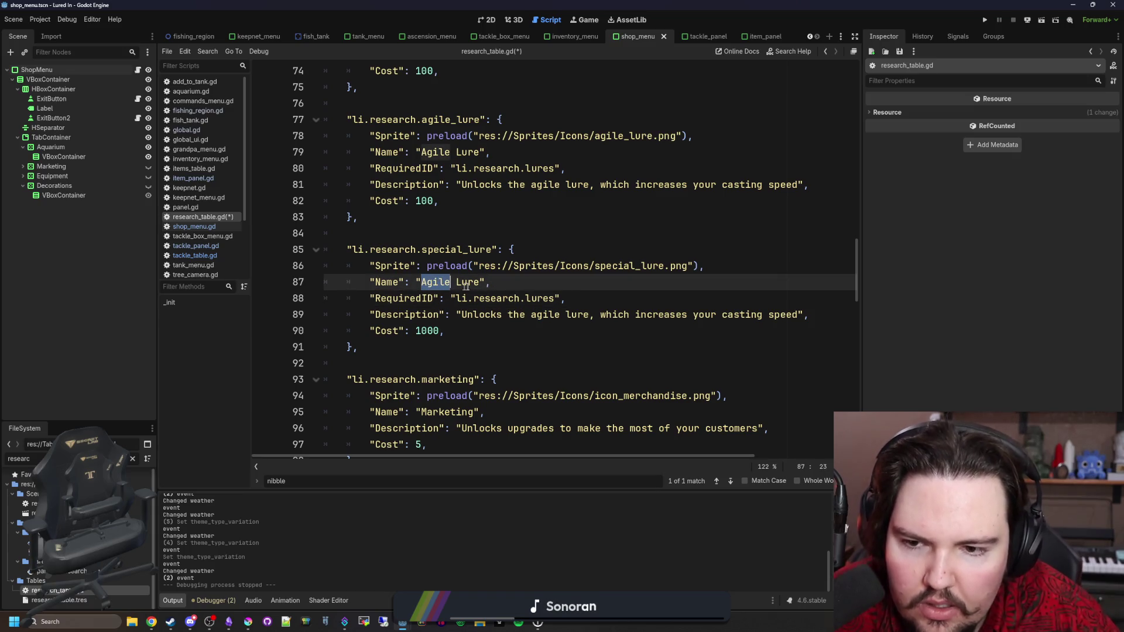
{"action": "type", "text": "Specia"}
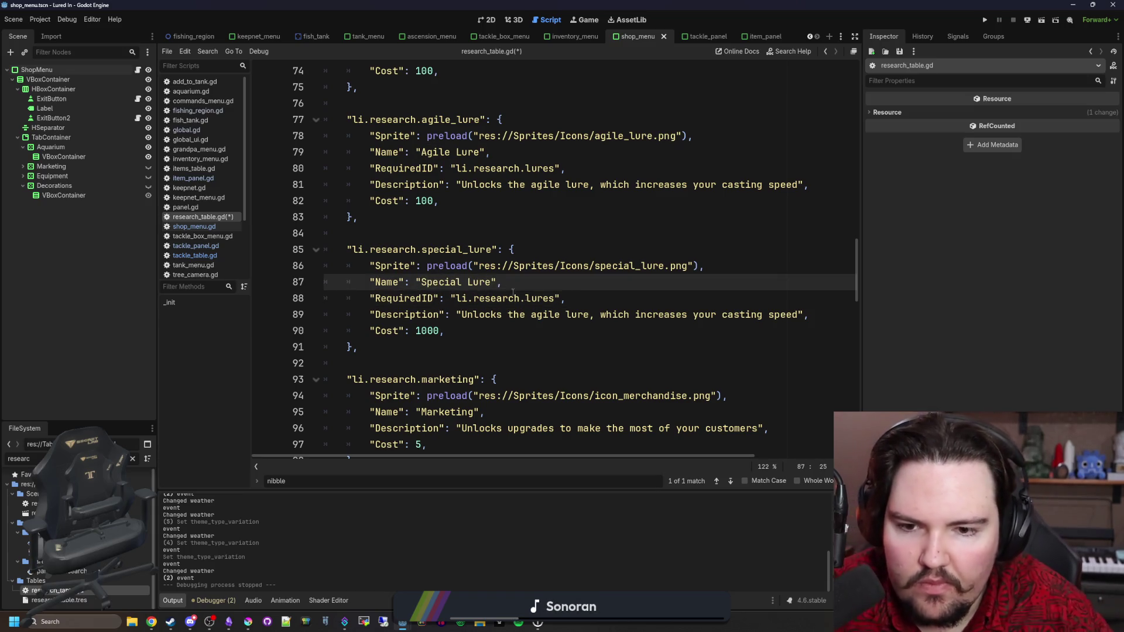
{"action": "left_click", "coordinate": [563, 301]}
Step: Reword its description to increase the chance to catch rarer fish, then save
{"action": "key", "text": "Down"}
{"action": "key", "text": "Down"}
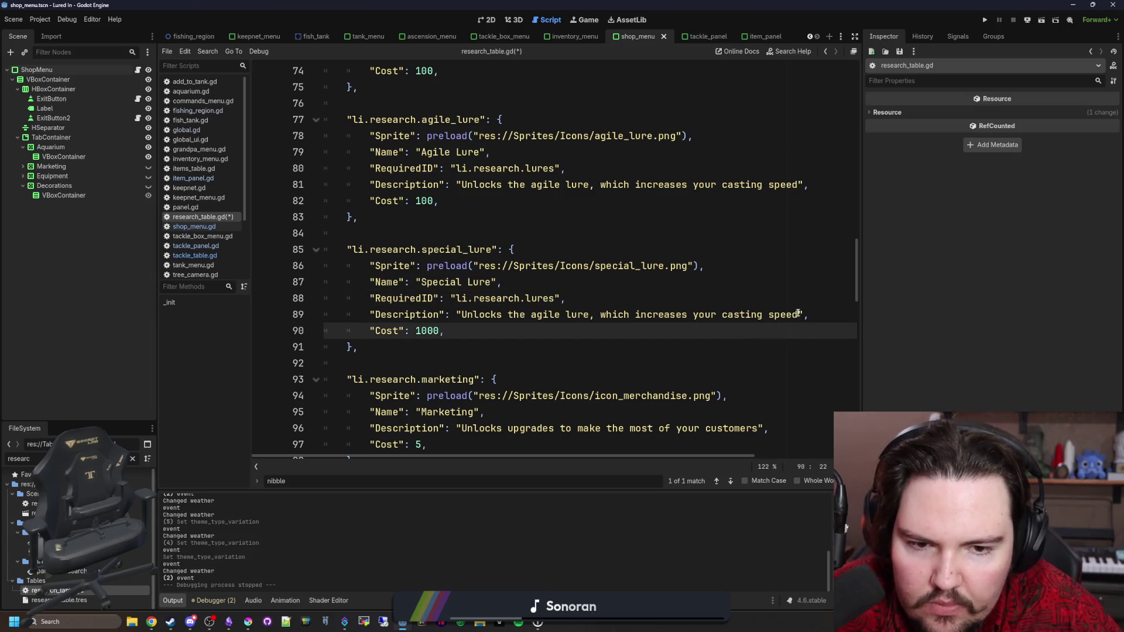
{"action": "left_click", "coordinate": [798, 314]}
{"action": "double_click", "coordinate": [545, 314]}
{"action": "type", "text": "special"}
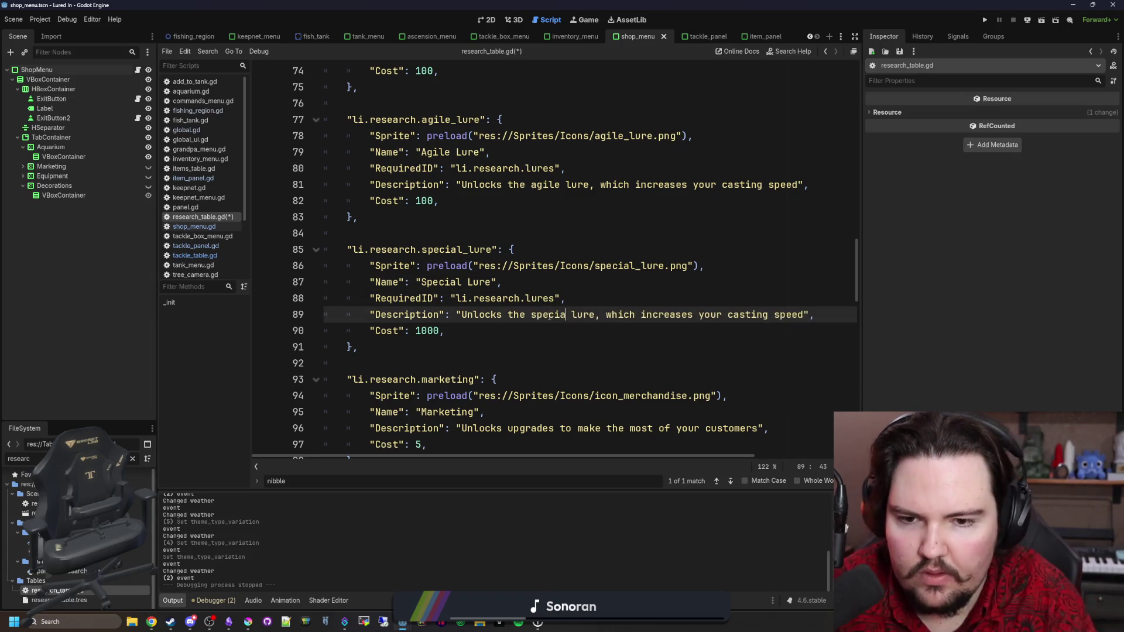
{"action": "left_click_drag", "start_coordinate": [811, 314], "coordinate": [704, 315]}
{"action": "type", "text": "tch "}
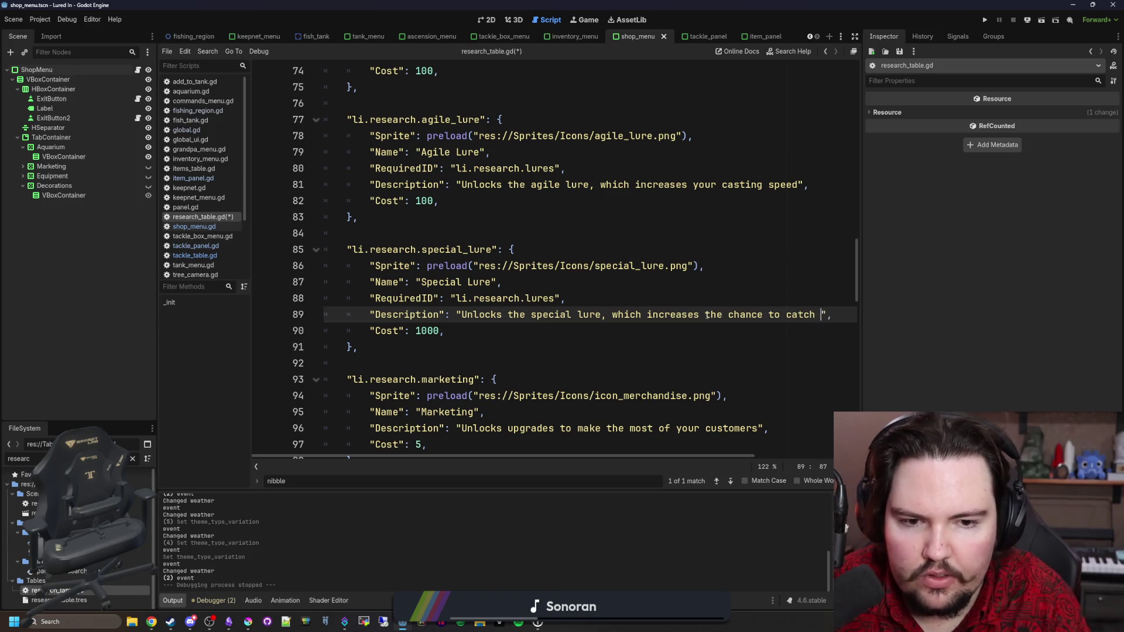
{"action": "type", "text": "rarer fish"}
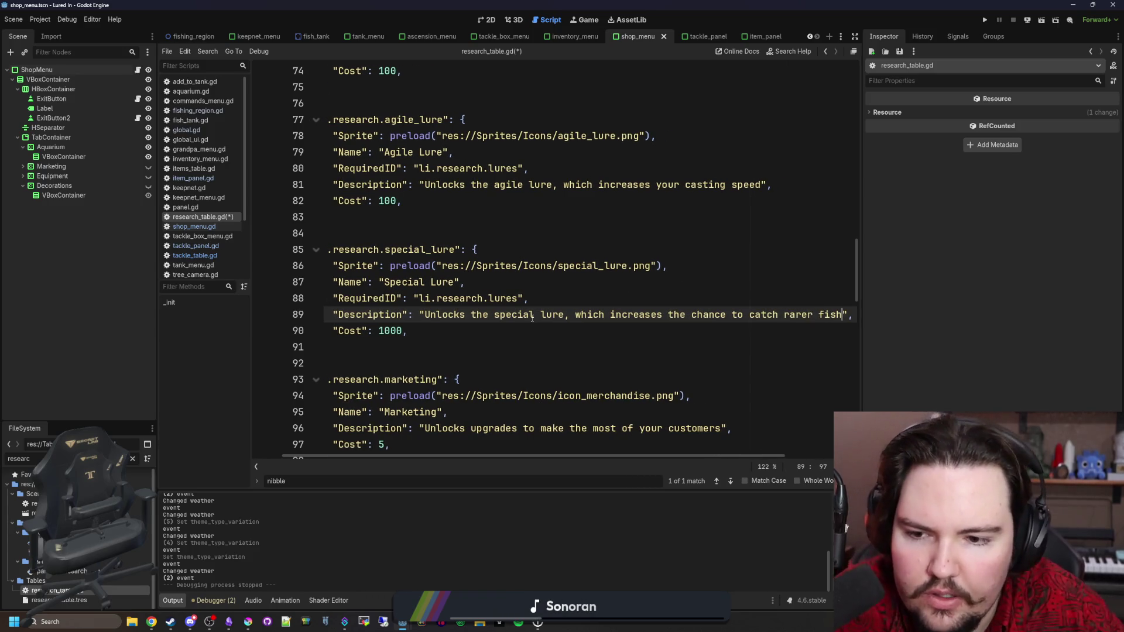
{"action": "left_click", "coordinate": [436, 347]}
{"action": "left_click", "coordinate": [473, 248]}
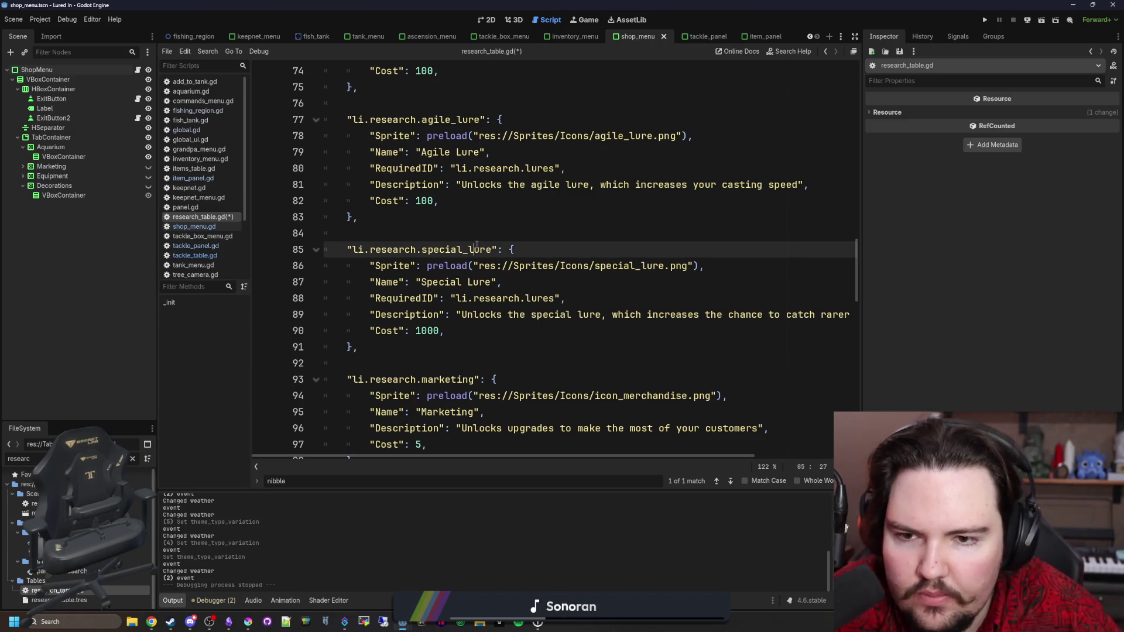
{"action": "left_click", "coordinate": [492, 236]}
{"action": "key", "text": "ctrl+s"}
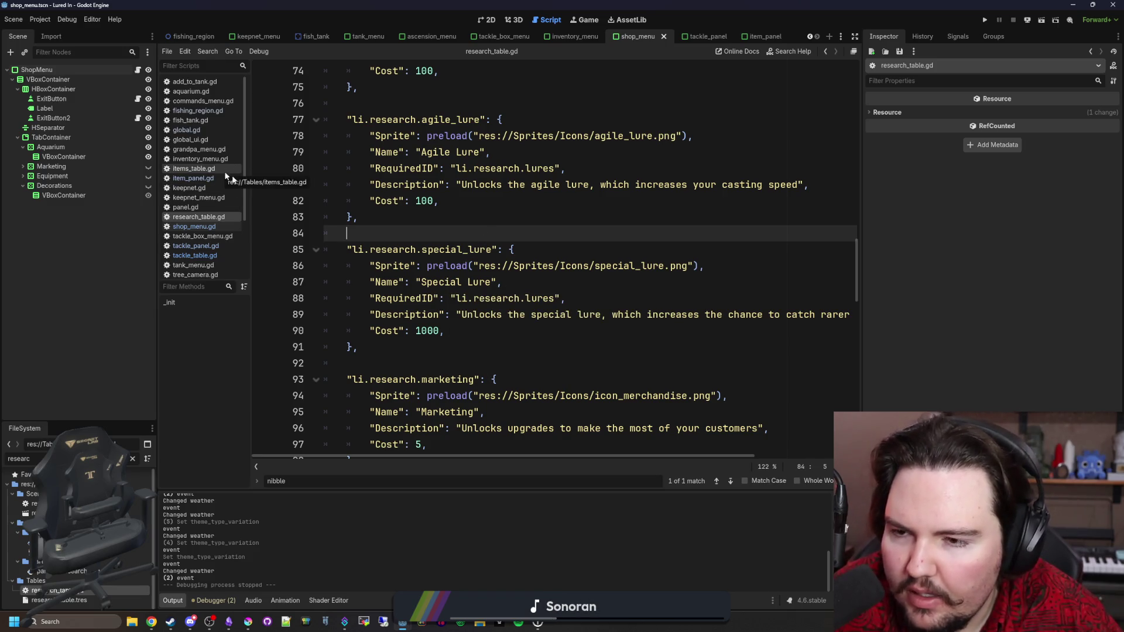
Step: Cut the li.research.lures block and paste it after the Pots entry
{"action": "scroll", "coordinate": [489, 281], "scroll_direction": "up", "scroll_amount": 10}
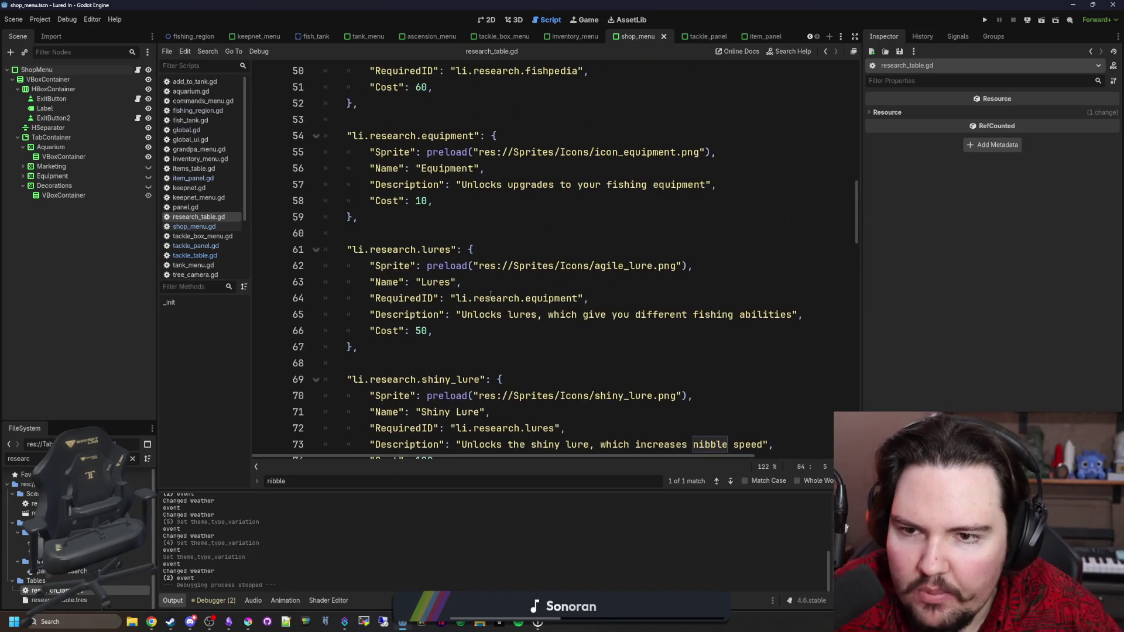
{"action": "scroll", "coordinate": [427, 375], "scroll_direction": "down", "scroll_amount": 3}
{"action": "mouse_move", "coordinate": [388, 349]}
{"action": "left_mouse_down"}
{"action": "mouse_move", "coordinate": [331, 250]}
{"action": "mouse_move", "coordinate": [252, 243]}
{"action": "left_mouse_up"}
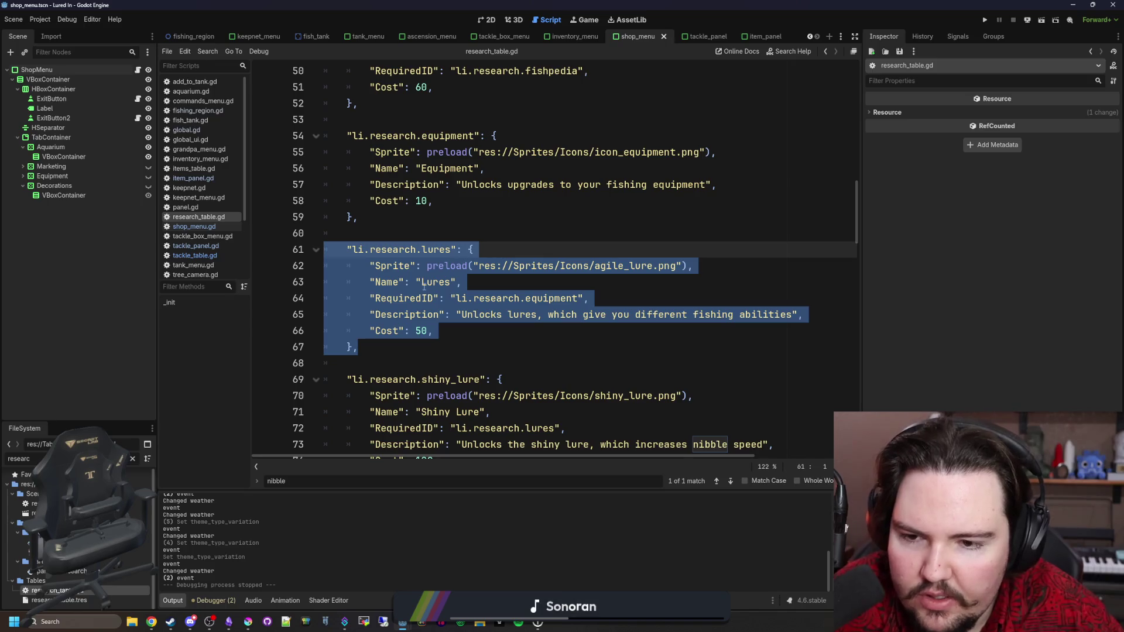
{"action": "key", "text": "ctrl+x"}
{"action": "key", "text": "BackSpace"}
{"action": "key", "text": "BackSpace"}
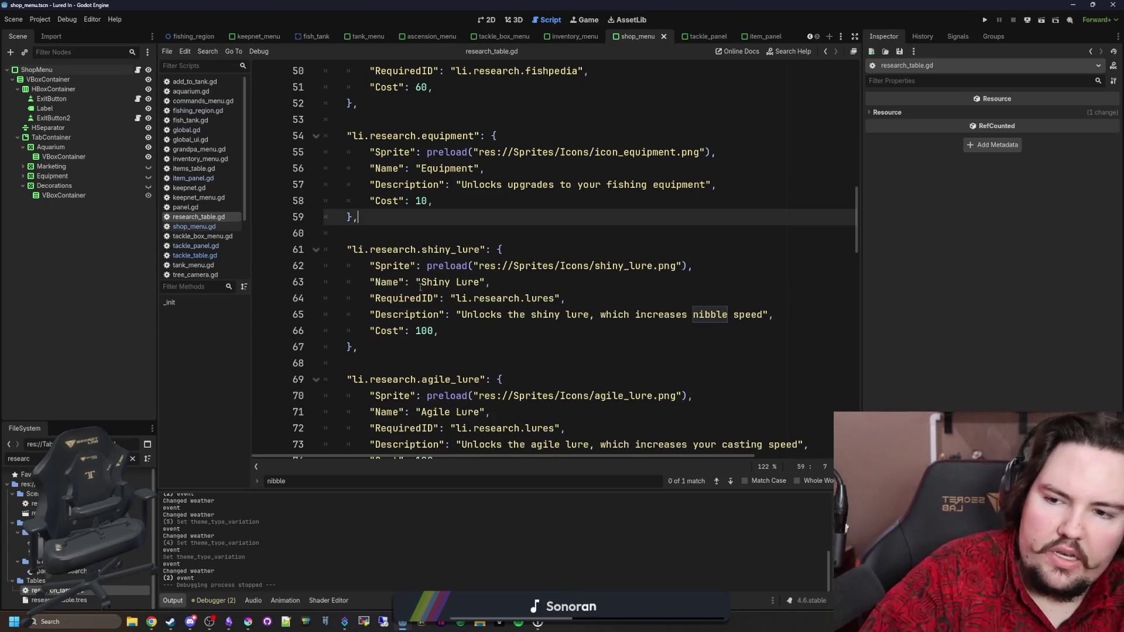
{"action": "scroll", "coordinate": [427, 289], "scroll_direction": "down", "scroll_amount": 6}
{"action": "scroll", "coordinate": [426, 289], "scroll_direction": "down", "scroll_amount": 2}
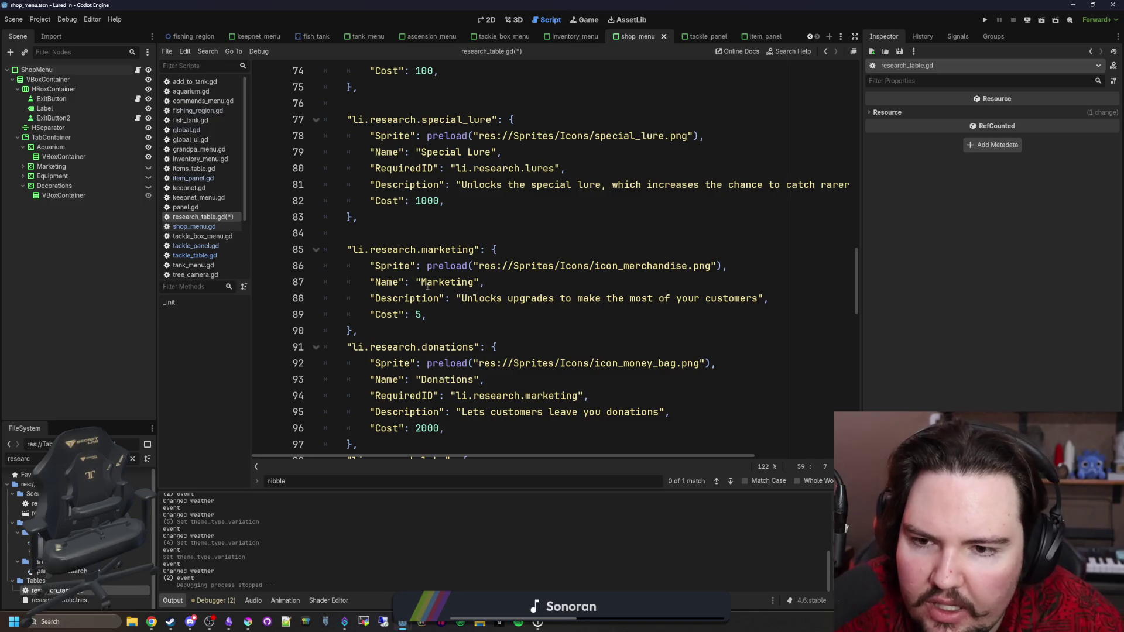
{"action": "scroll", "coordinate": [427, 286], "scroll_direction": "down", "scroll_amount": 3}
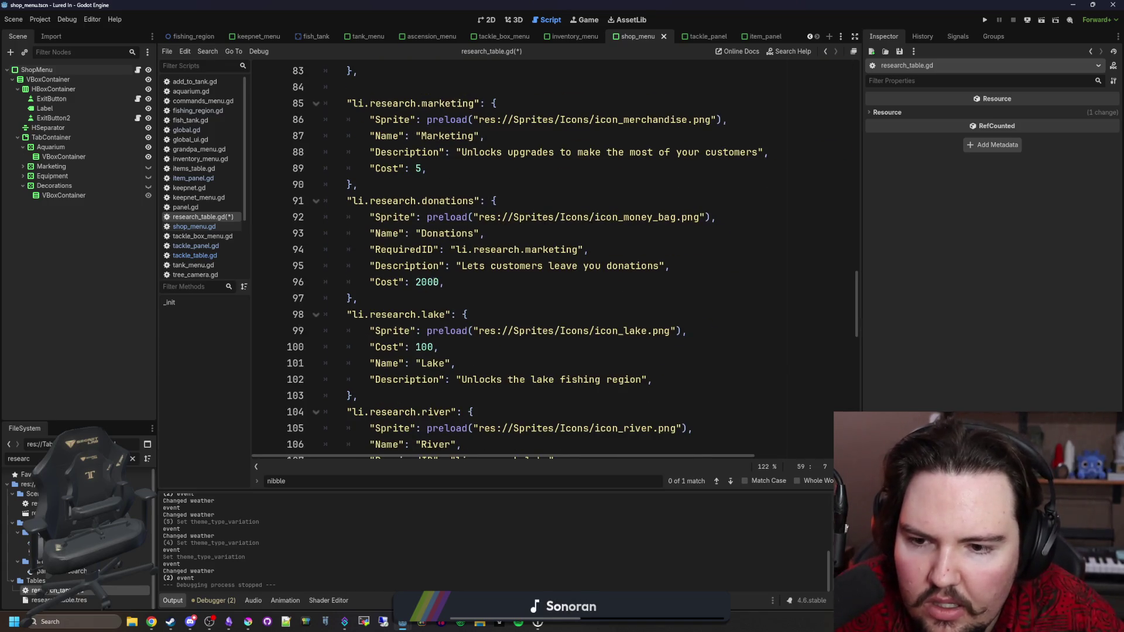
{"action": "scroll", "coordinate": [434, 281], "scroll_direction": "down", "scroll_amount": 6}
{"action": "scroll", "coordinate": [434, 282], "scroll_direction": "down", "scroll_amount": 7}
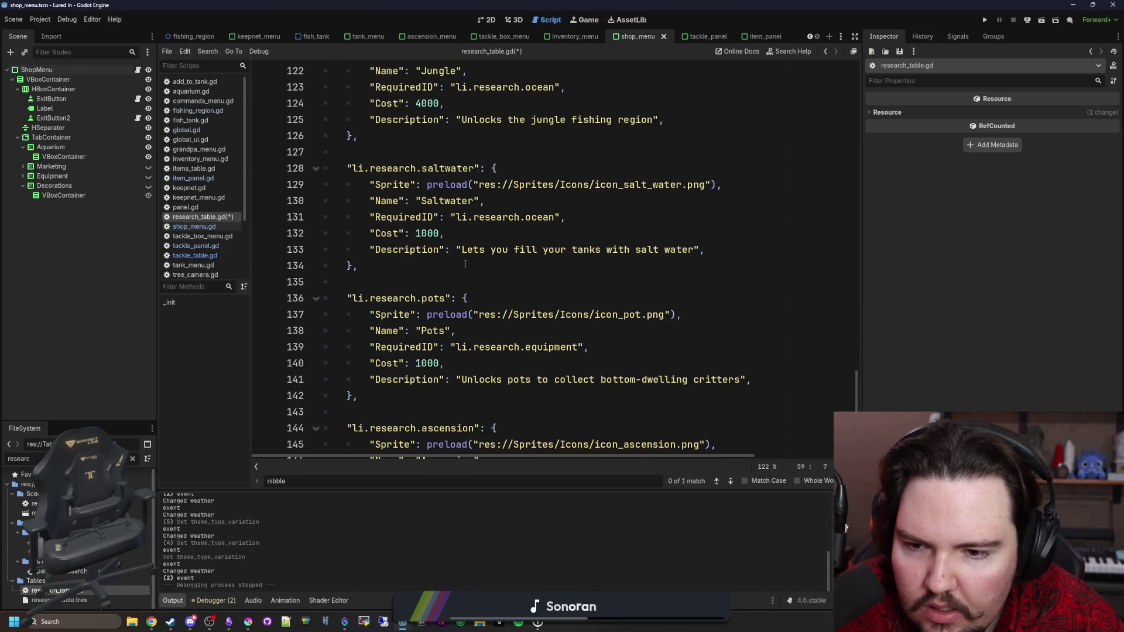
{"action": "scroll", "coordinate": [466, 264], "scroll_direction": "down", "scroll_amount": 2}
{"action": "left_click", "coordinate": [410, 282]}
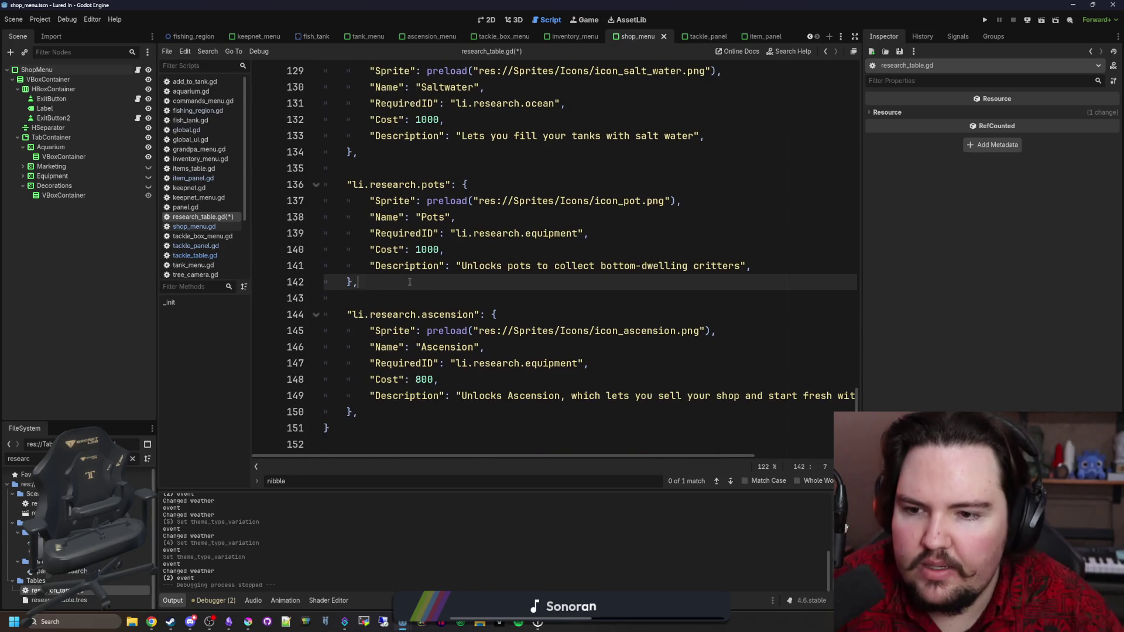
{"action": "key", "text": "ctrl+v"}
Step: Move the Shiny, Agile and Special Lure entries to just after the relocated Lures entry
{"action": "left_click", "coordinate": [369, 321]}
{"action": "scroll", "coordinate": [461, 337], "scroll_direction": "up", "scroll_amount": 20}
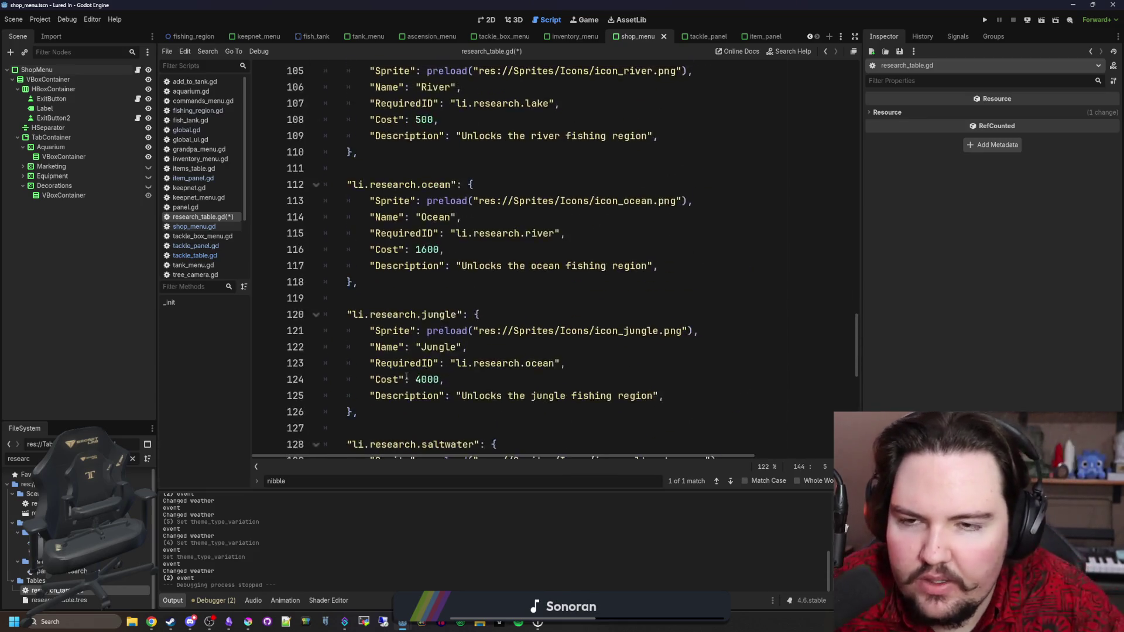
{"action": "scroll", "coordinate": [461, 338], "scroll_direction": "up", "scroll_amount": 3}
{"action": "scroll", "coordinate": [461, 338], "scroll_direction": "down", "scroll_amount": 3}
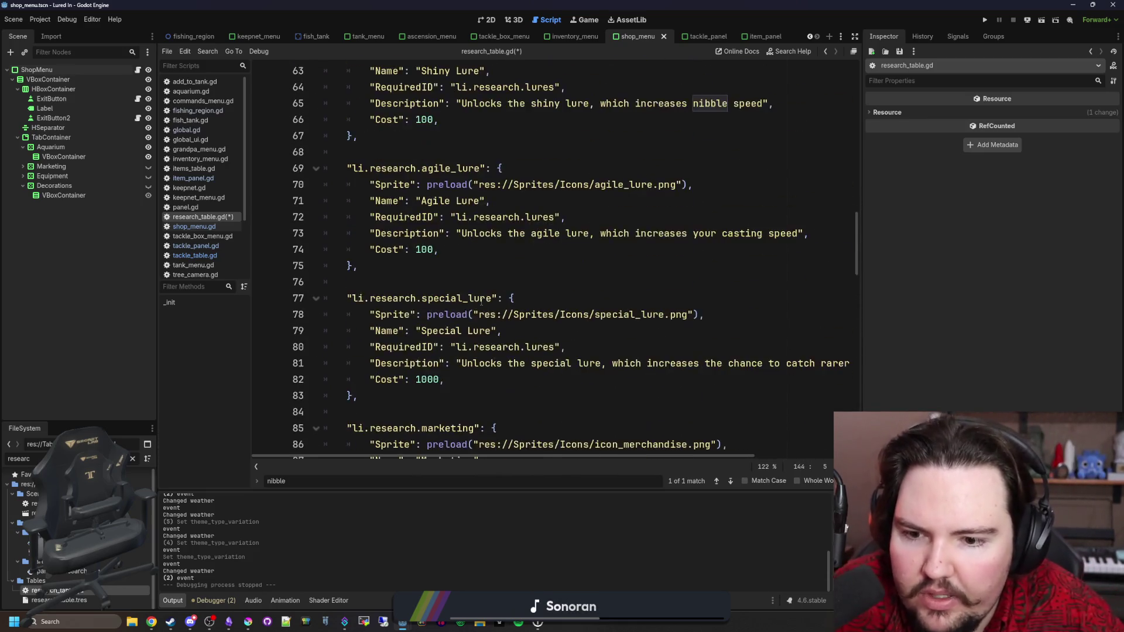
{"action": "mouse_move", "coordinate": [375, 298]}
{"action": "left_mouse_down"}
{"action": "mouse_move", "coordinate": [384, 282]}
{"action": "mouse_move", "coordinate": [363, 296]}
{"action": "mouse_move", "coordinate": [376, 250]}
{"action": "mouse_move", "coordinate": [304, 233]}
{"action": "left_mouse_up"}
{"action": "key", "text": "BackSpace"}
{"action": "key", "text": "BackSpace"}
{"action": "key", "text": "BackSpace"}
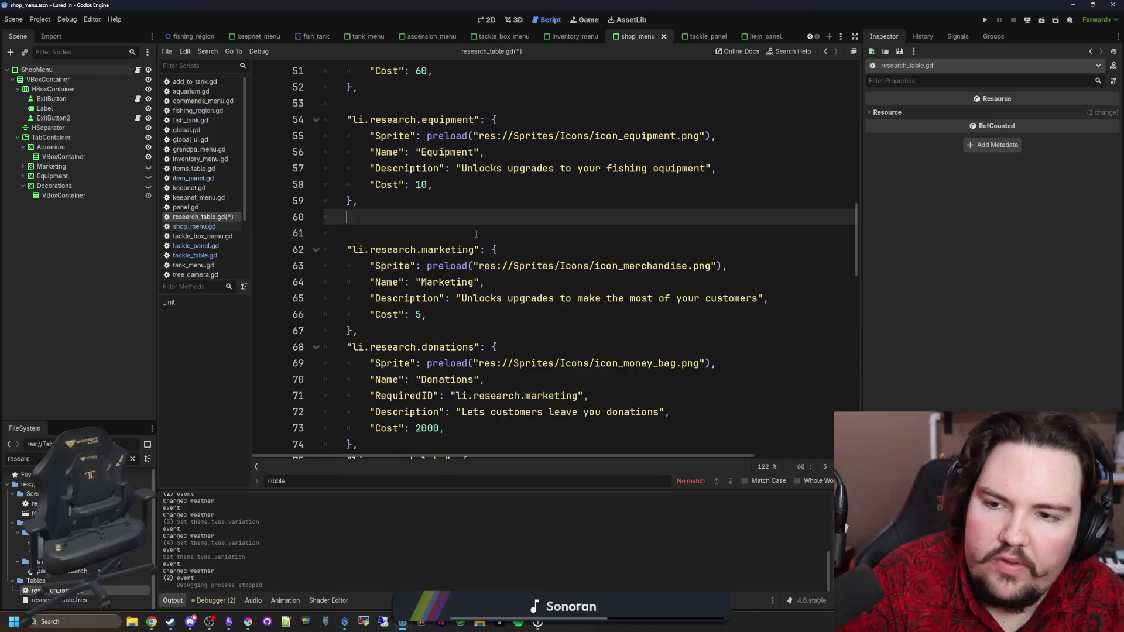
{"action": "scroll", "coordinate": [390, 275], "scroll_direction": "down", "scroll_amount": 12}
{"action": "scroll", "coordinate": [390, 275], "scroll_direction": "down", "scroll_amount": 8}
{"action": "left_click", "coordinate": [395, 275]}
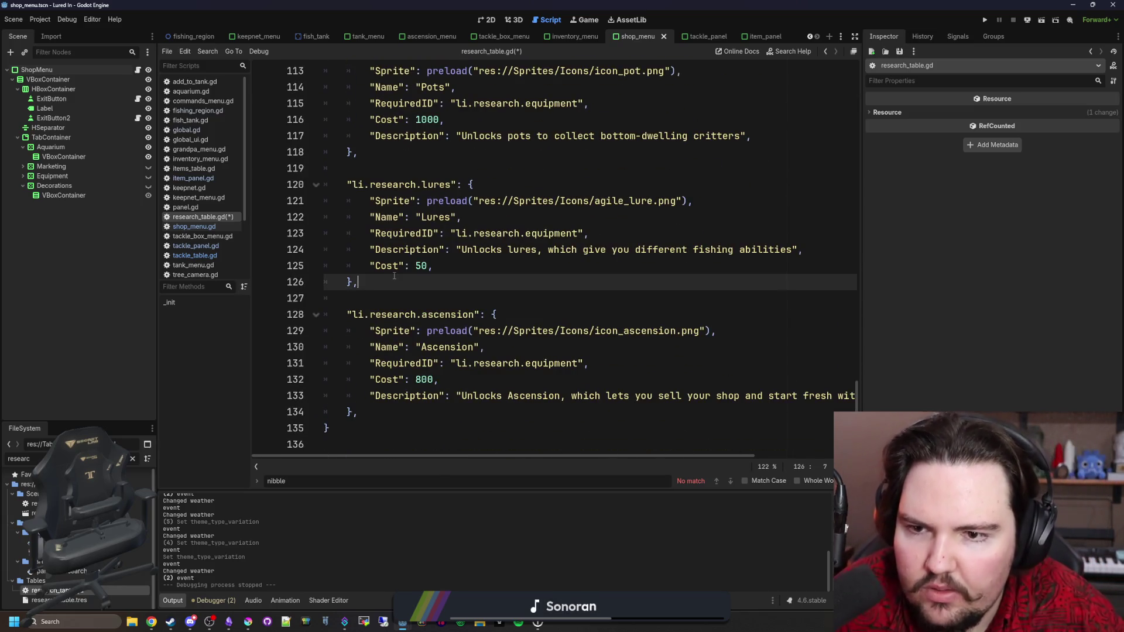
{"action": "key", "text": "ctrl+v"}
Step: Check the spacing before Shiny Lure and save research_table.gd
{"action": "scroll", "coordinate": [394, 276], "scroll_direction": "up", "scroll_amount": 5}
{"action": "left_click", "coordinate": [349, 280]}
{"action": "key", "text": "Up"}
{"action": "scroll", "coordinate": [452, 277], "scroll_direction": "down", "scroll_amount": 7}
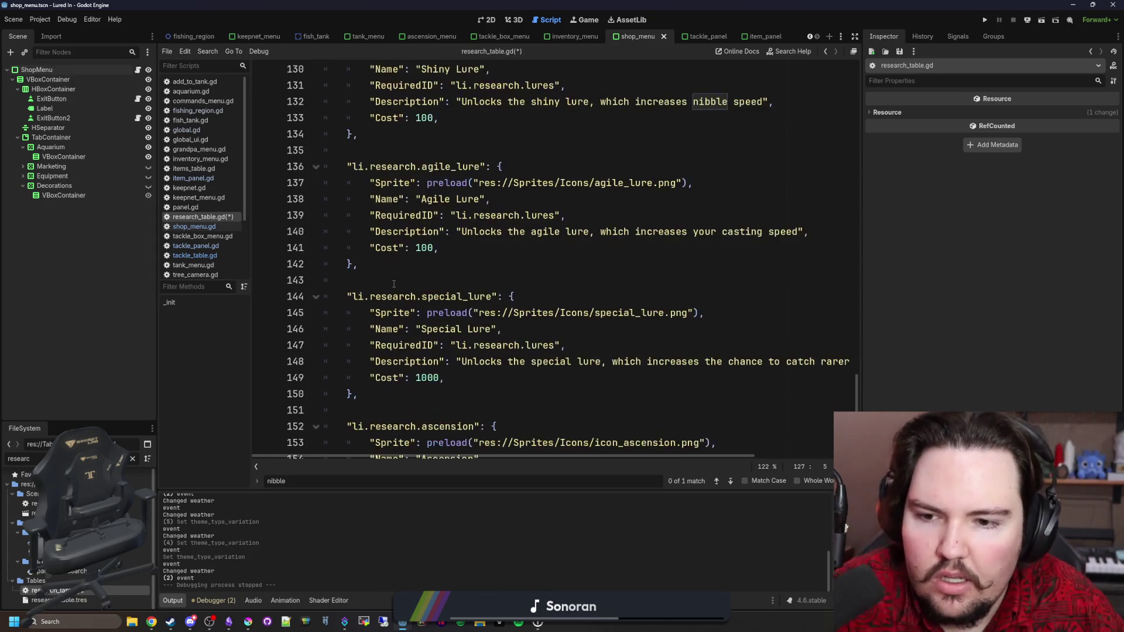
{"action": "left_click", "coordinate": [441, 286]}
{"action": "key", "text": "ctrl+s"}
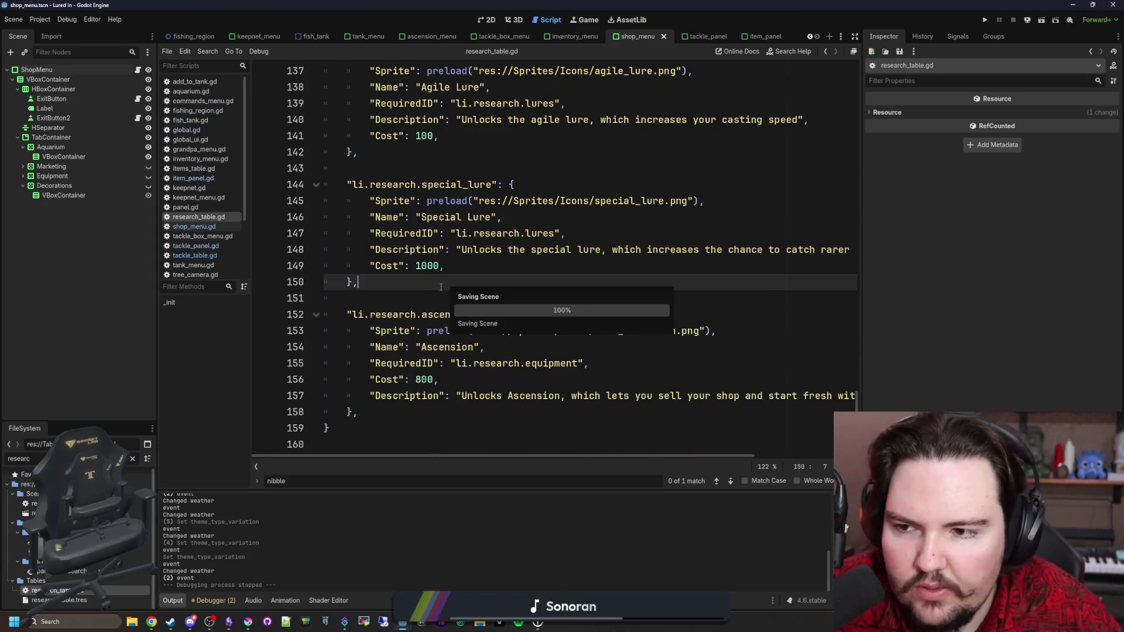
Step: Run the project, start a game past the feedback and Welcome Back popups, and open Research
{"action": "left_click", "coordinate": [987, 21]}
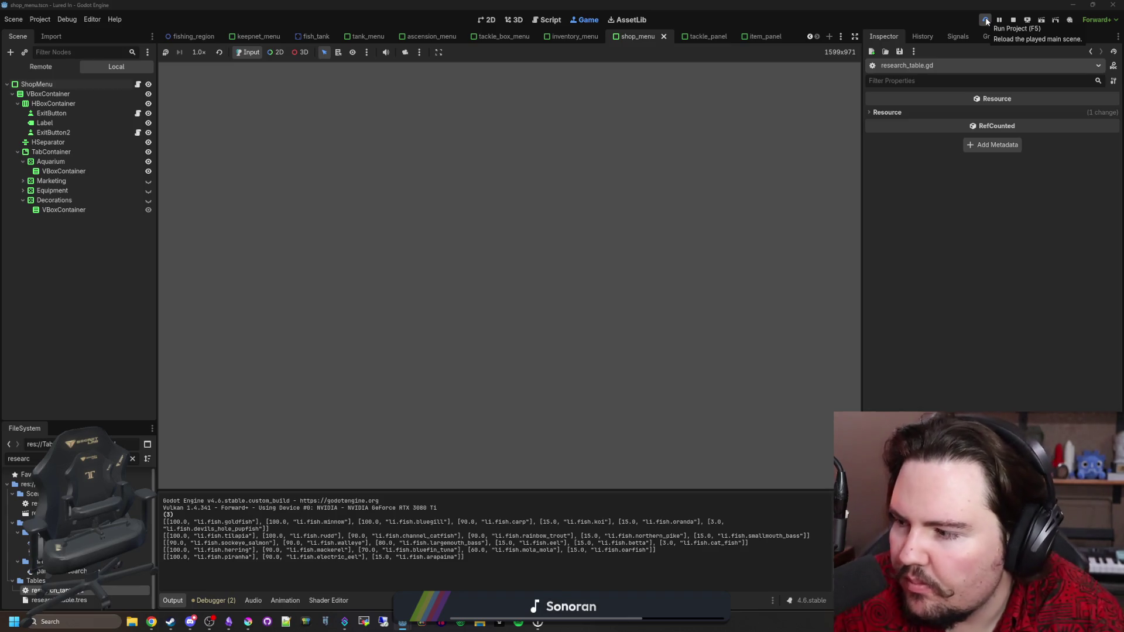
{"action": "left_click", "coordinate": [413, 222]}
{"action": "left_click", "coordinate": [281, 263]}
{"action": "left_click", "coordinate": [557, 319]}
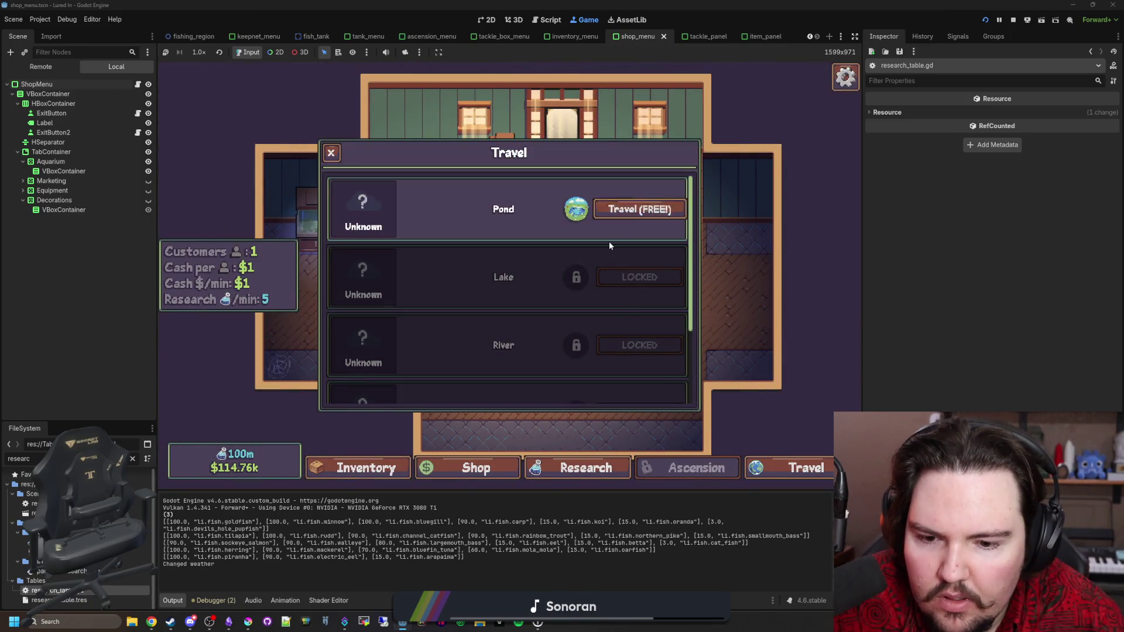
{"action": "left_click", "coordinate": [586, 468]}
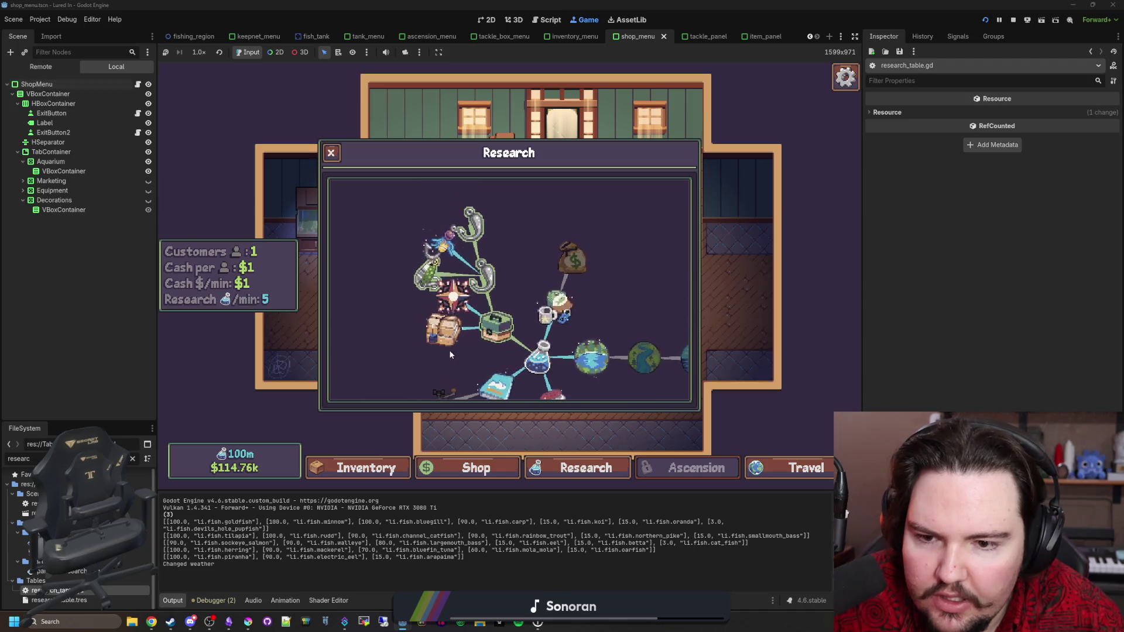
Step: Zoom and pan the research tree and inspect the Agile Lure node's details
{"action": "scroll", "coordinate": [411, 367], "scroll_direction": "down", "scroll_amount": 2}
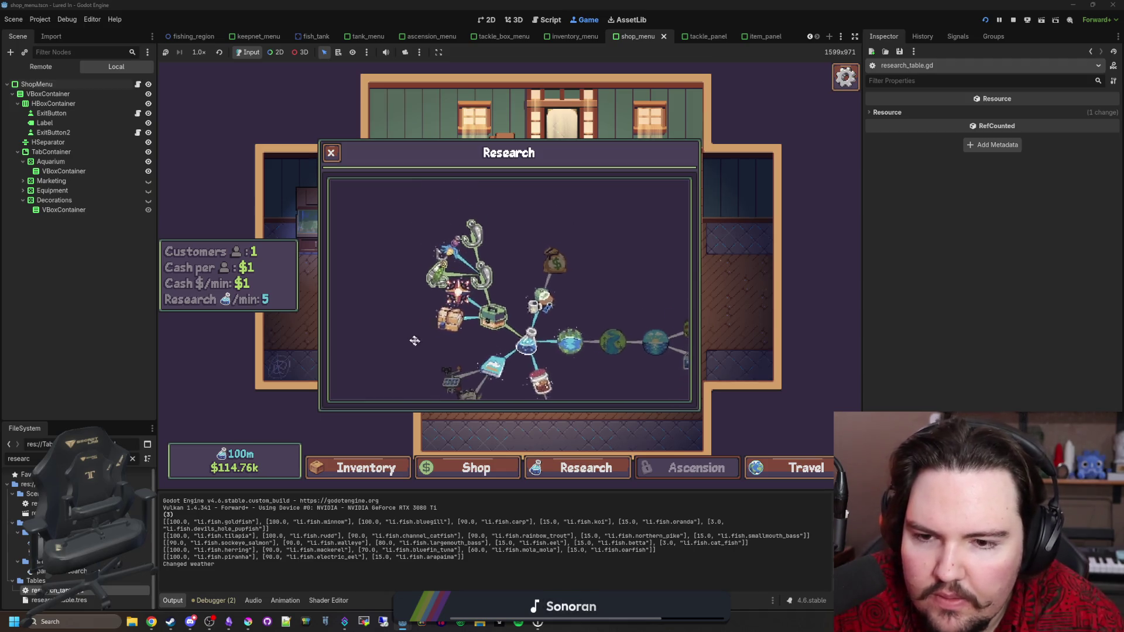
{"action": "left_click_drag", "start_coordinate": [416, 342], "coordinate": [403, 335]}
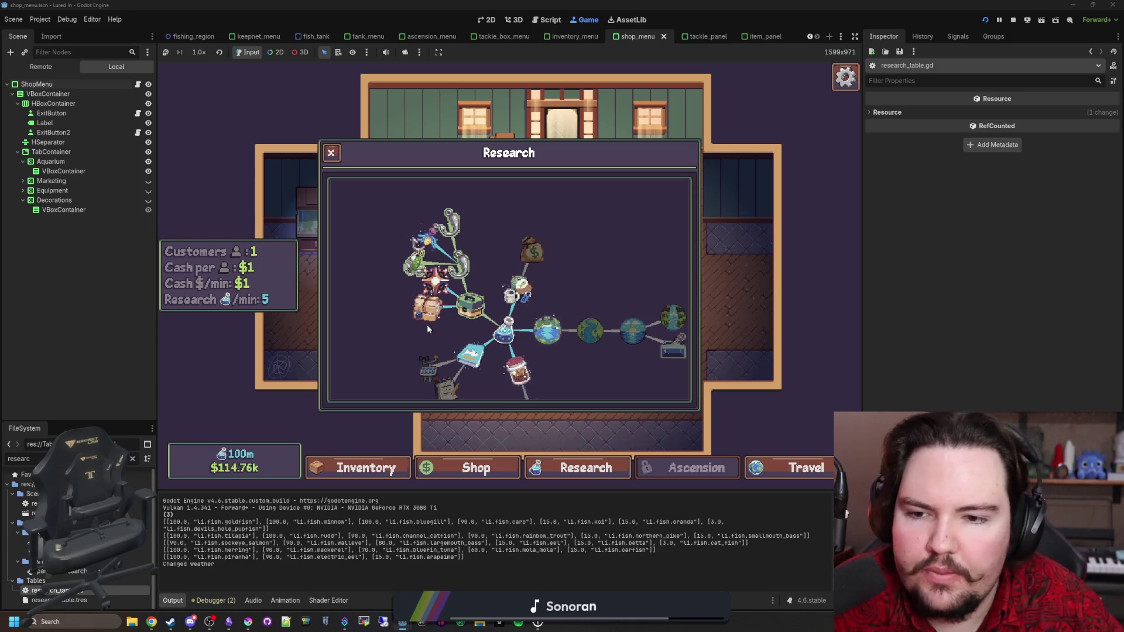
{"action": "scroll", "coordinate": [553, 264], "scroll_direction": "down", "scroll_amount": 2}
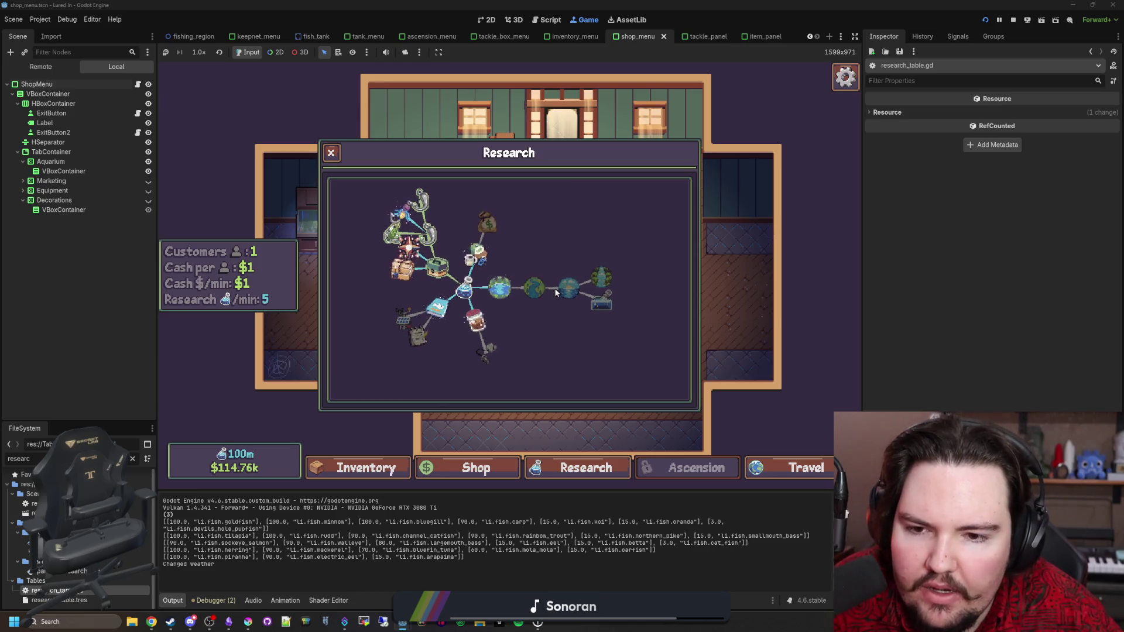
{"action": "left_click_drag", "start_coordinate": [431, 352], "coordinate": [453, 373]}
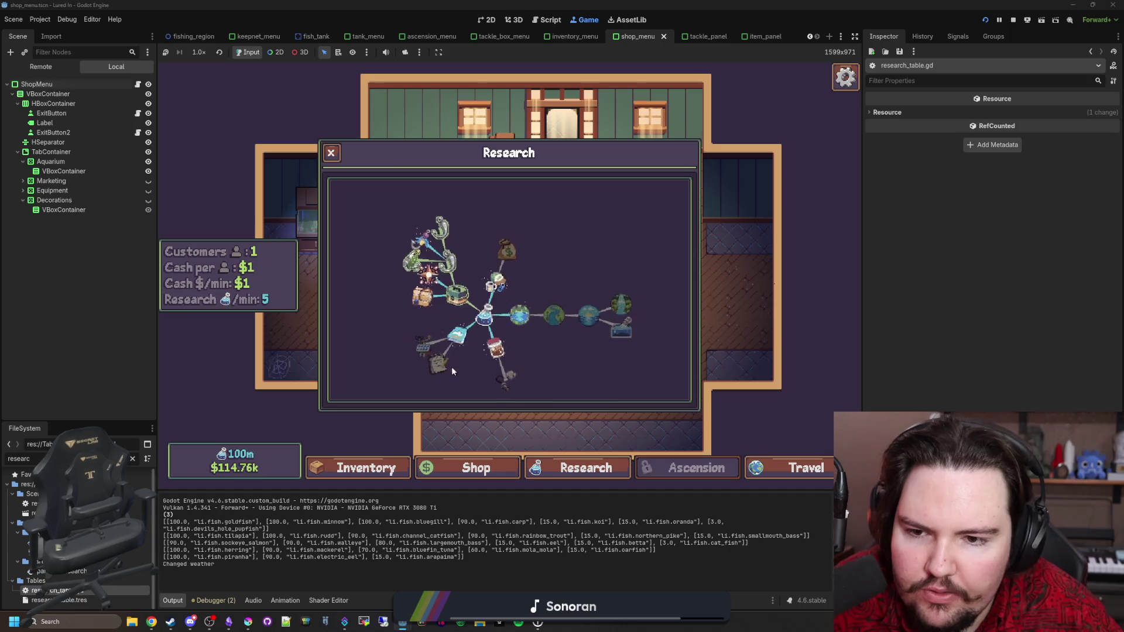
{"action": "left_click_drag", "start_coordinate": [444, 322], "coordinate": [464, 340]}
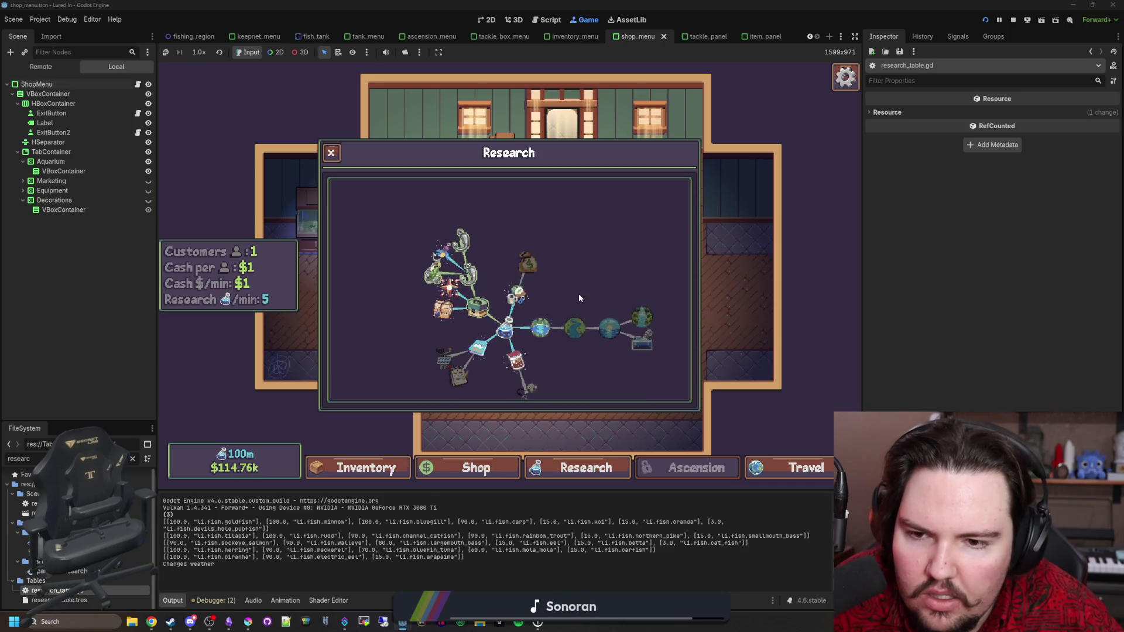
{"action": "scroll", "coordinate": [341, 290], "scroll_direction": "up", "scroll_amount": 3}
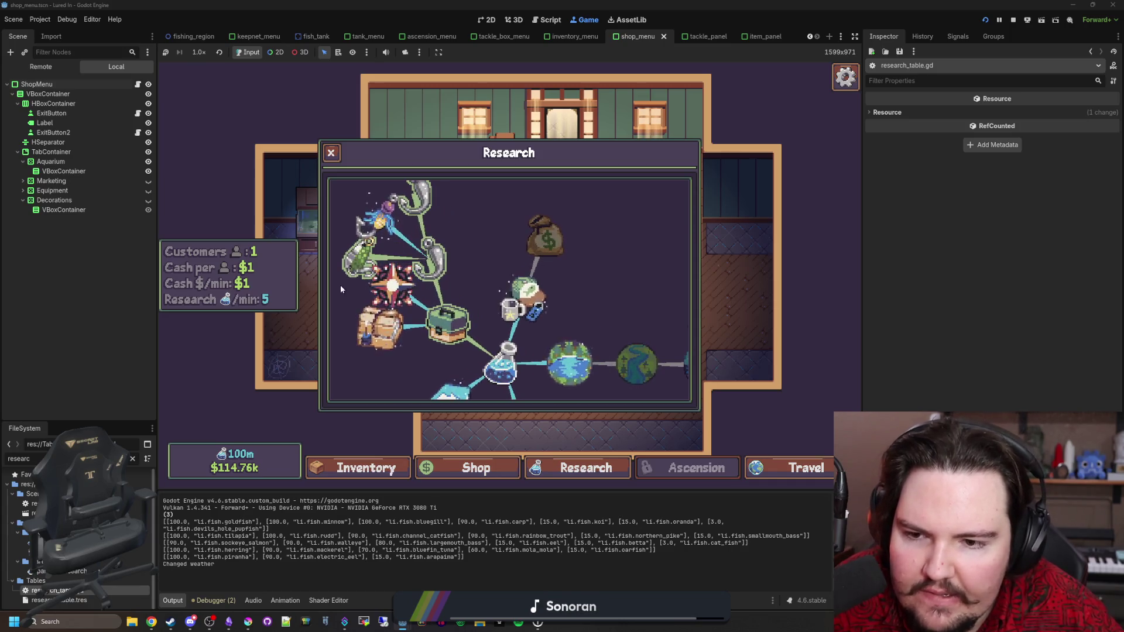
{"action": "scroll", "coordinate": [341, 289], "scroll_direction": "down", "scroll_amount": 2}
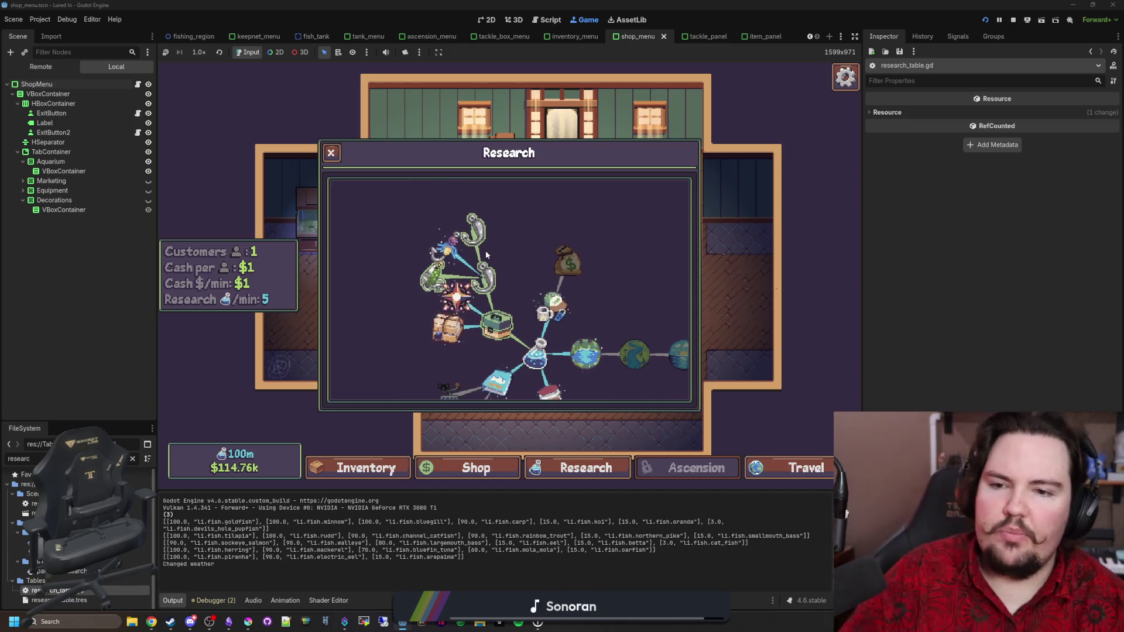
{"action": "left_click", "coordinate": [485, 235]}
{"action": "left_click", "coordinate": [486, 235]}
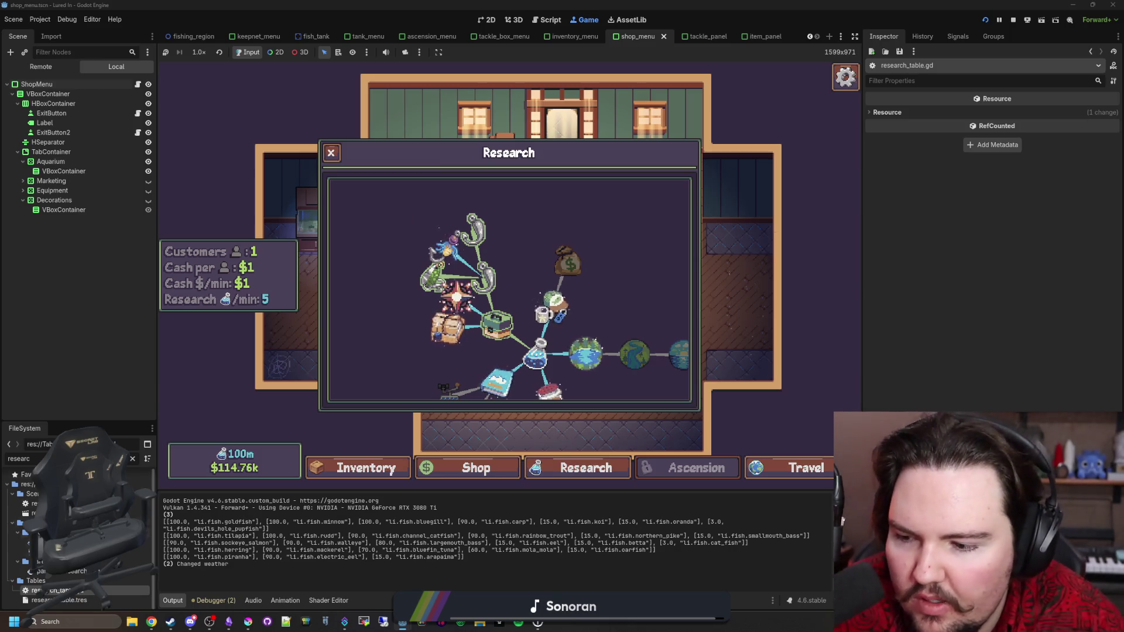
Step: Change the Lures entry's sprite path to icon_hook.png and save research_table.gd
{"action": "key", "text": "ctrl+F3"}
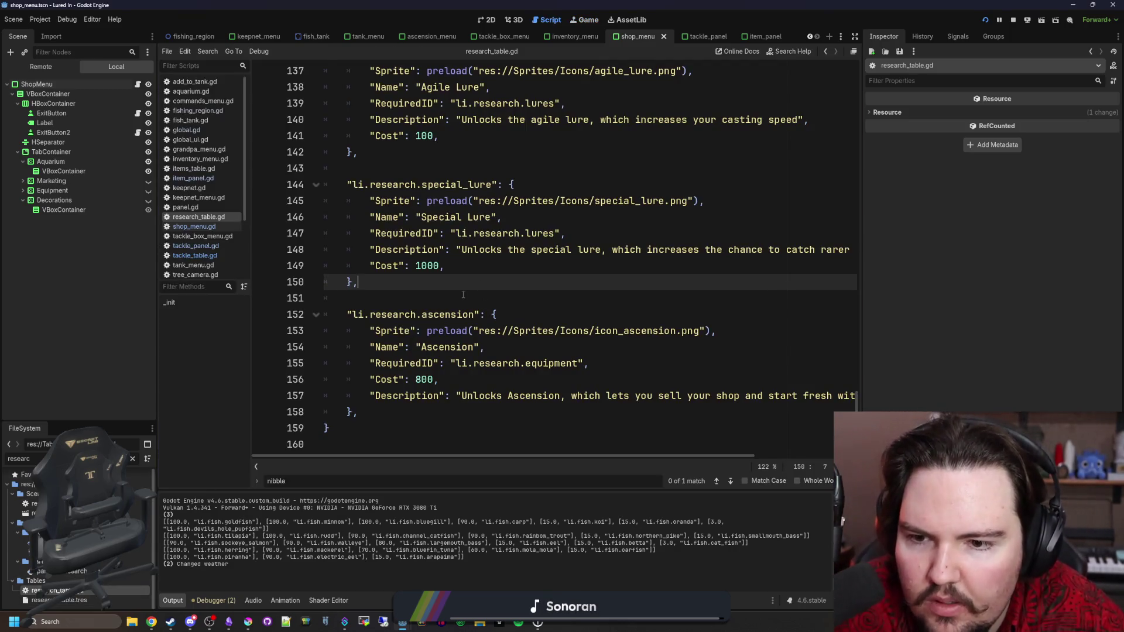
{"action": "scroll", "coordinate": [463, 295], "scroll_direction": "up", "scroll_amount": 8}
{"action": "double_click", "coordinate": [615, 200]}
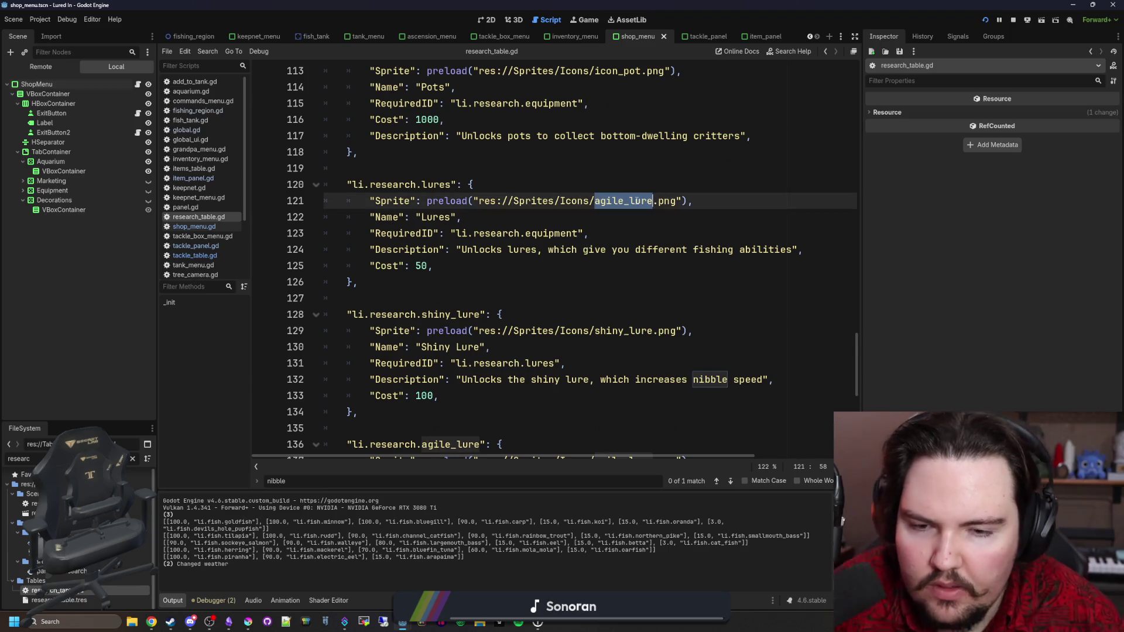
{"action": "type", "text": "normal"}
{"action": "key", "text": "BackSpace"}
{"action": "key", "text": "BackSpace"}
{"action": "key", "text": "BackSpace"}
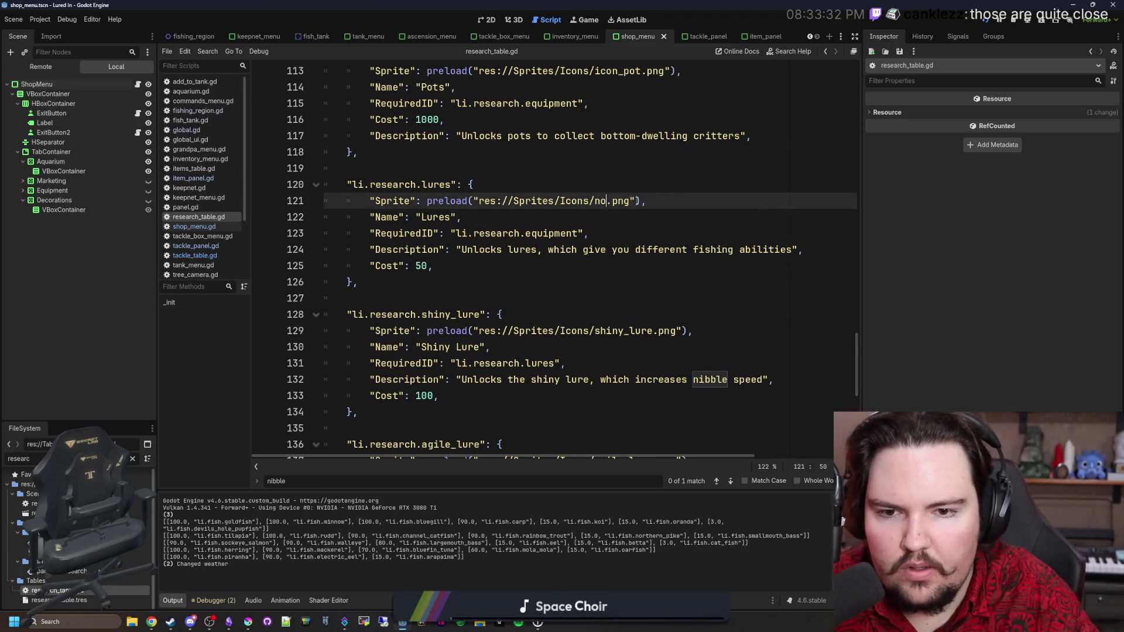
{"action": "type", "text": "ook"}
{"action": "key", "text": "Return"}
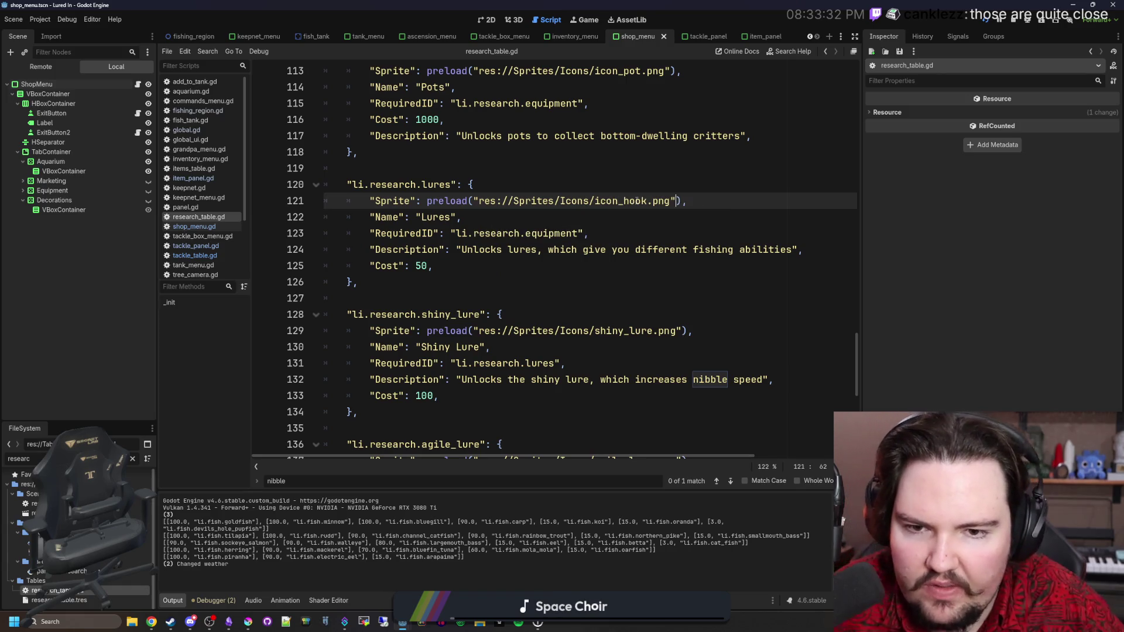
{"action": "left_click", "coordinate": [651, 183]}
{"action": "key", "text": "ctrl+s"}
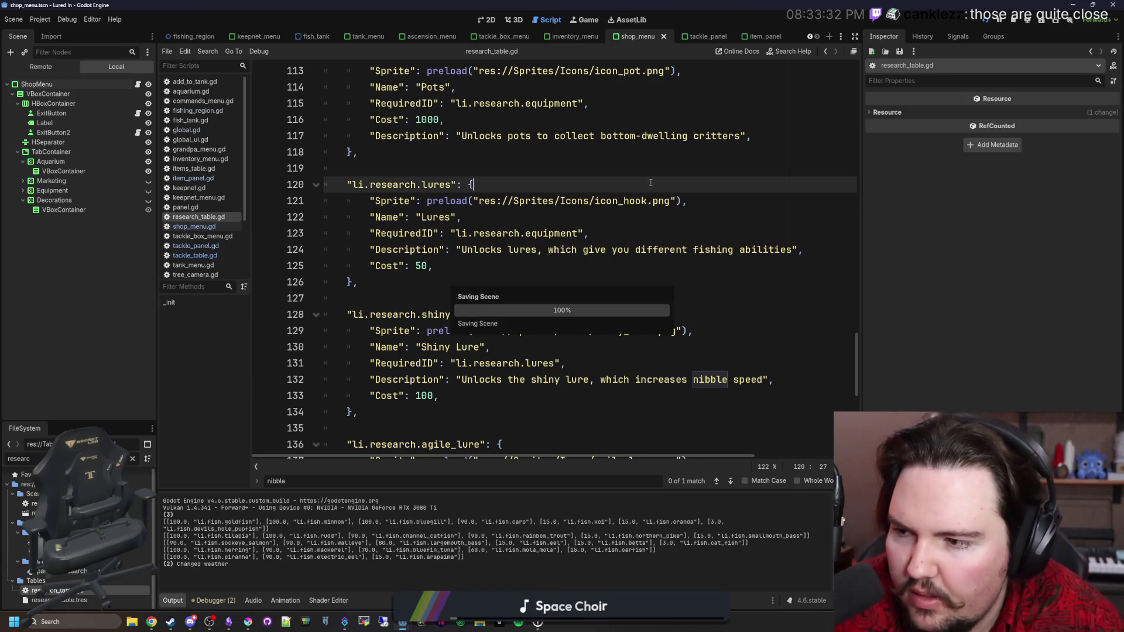
Step: Scroll through the research entries and start selecting the Pots entry from its end
{"action": "left_click", "coordinate": [499, 261]}
{"action": "scroll", "coordinate": [499, 261], "scroll_direction": "down", "scroll_amount": 7}
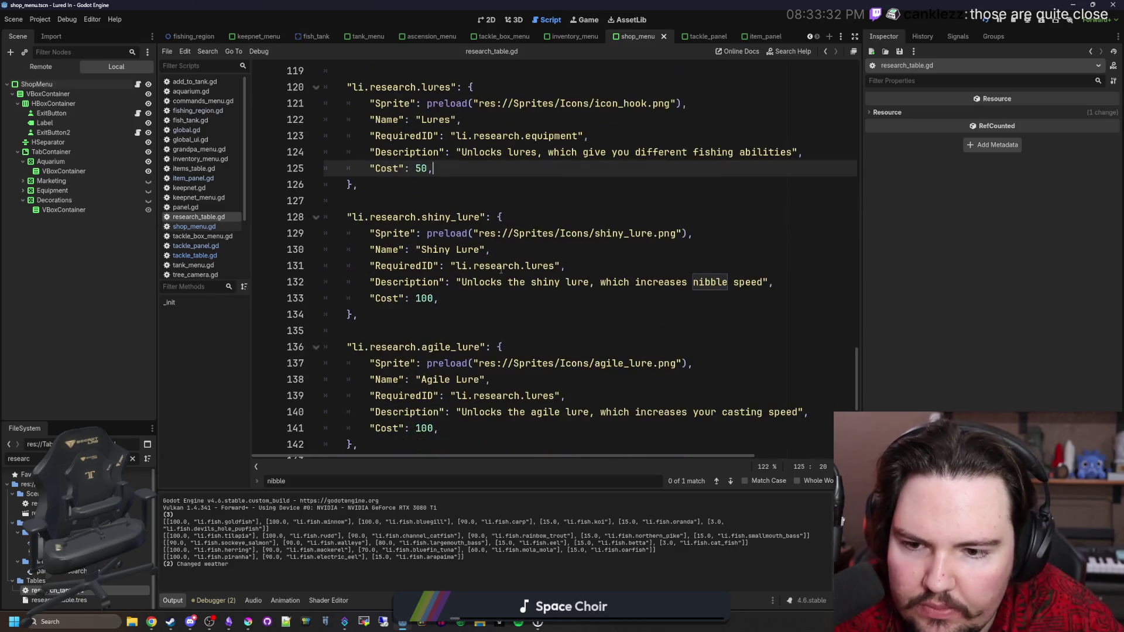
{"action": "scroll", "coordinate": [486, 268], "scroll_direction": "down", "scroll_amount": 1}
{"action": "left_click", "coordinate": [486, 268]}
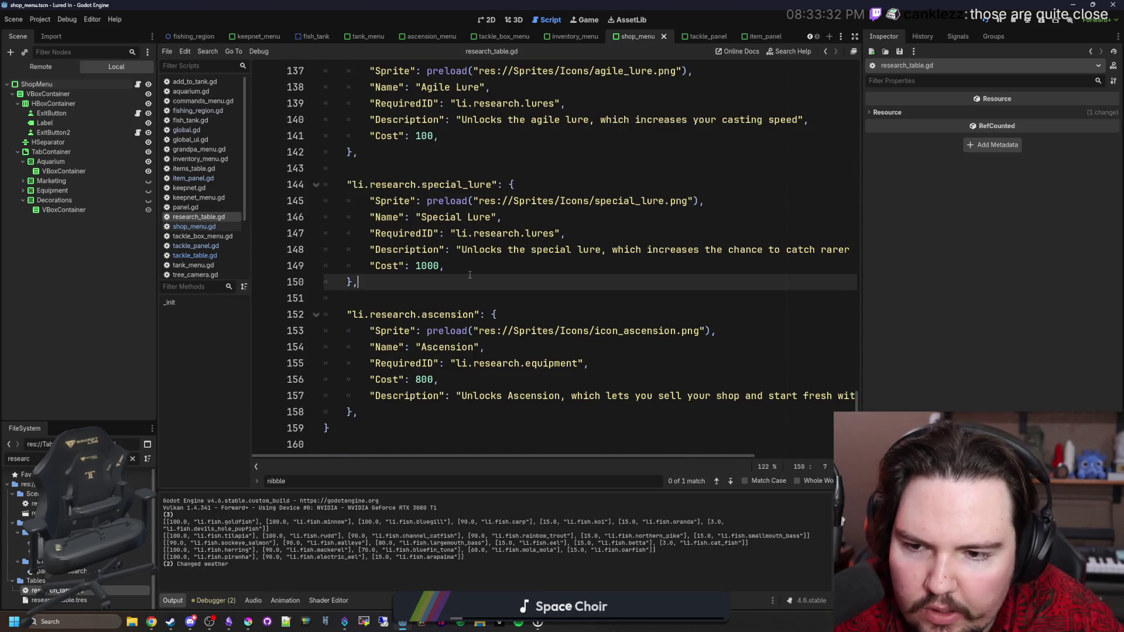
{"action": "scroll", "coordinate": [475, 273], "scroll_direction": "up", "scroll_amount": 9}
{"action": "scroll", "coordinate": [470, 275], "scroll_direction": "up", "scroll_amount": 2}
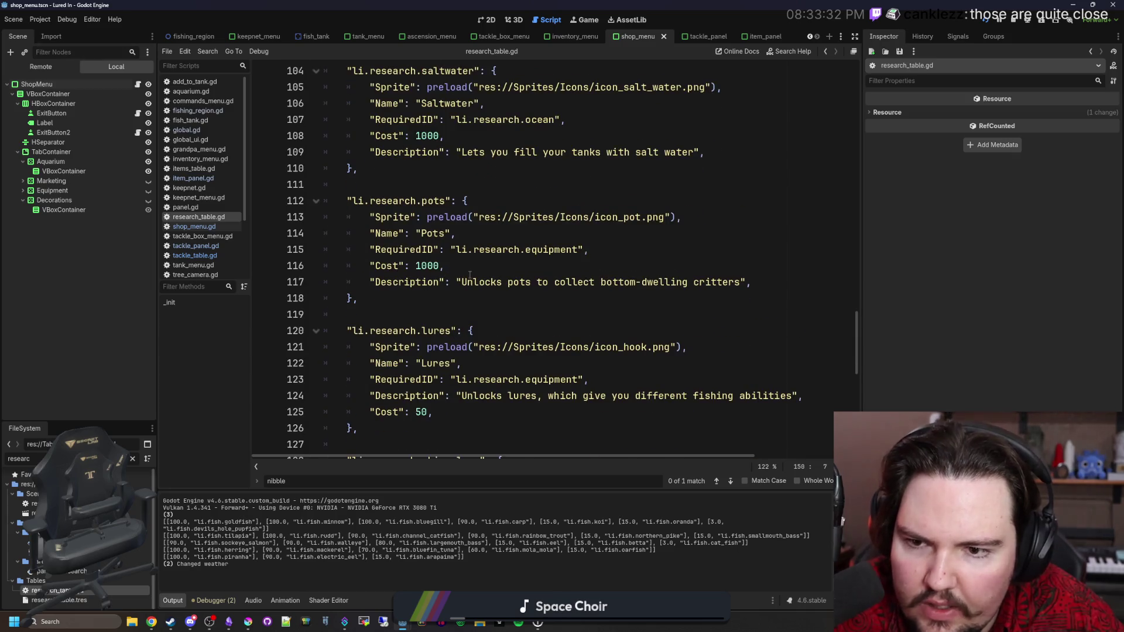
{"action": "scroll", "coordinate": [471, 275], "scroll_direction": "up", "scroll_amount": 3}
{"action": "scroll", "coordinate": [445, 312], "scroll_direction": "down", "scroll_amount": 3}
{"action": "left_click", "coordinate": [447, 297]}
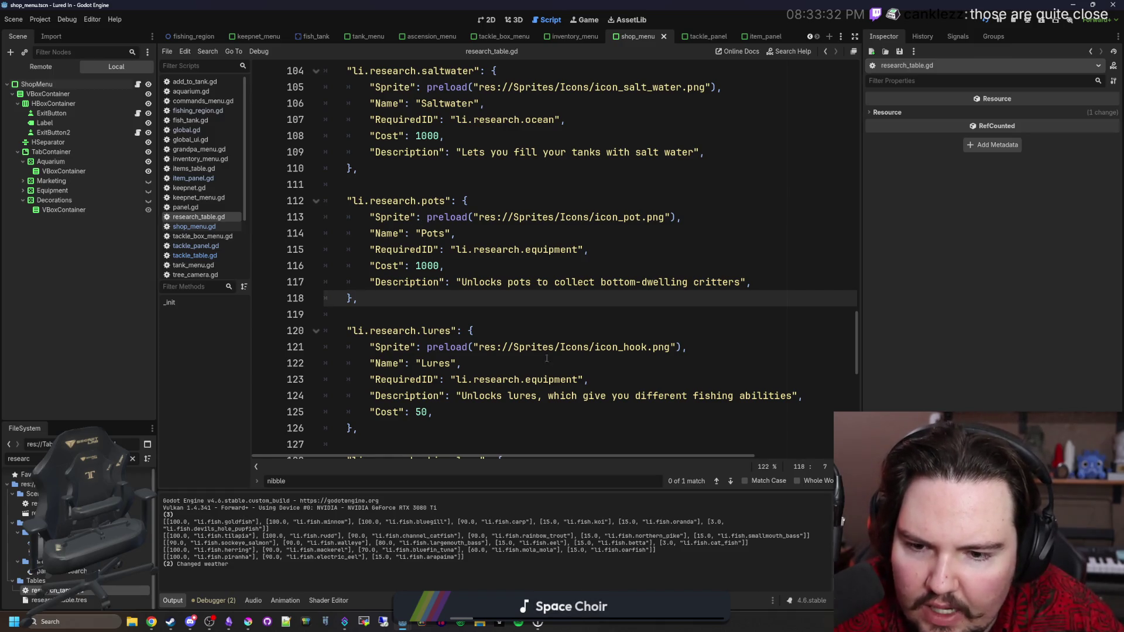
{"action": "scroll", "coordinate": [580, 365], "scroll_direction": "down", "scroll_amount": 5}
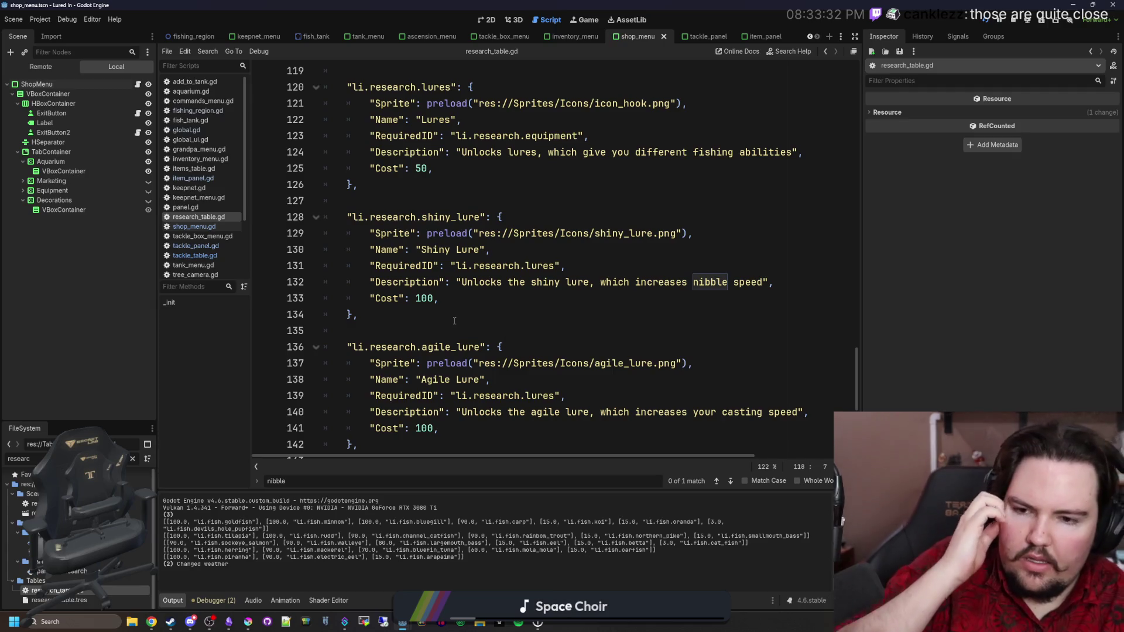
{"action": "scroll", "coordinate": [455, 319], "scroll_direction": "up", "scroll_amount": 5}
{"action": "key", "text": "shift+Up"}
{"action": "key", "text": "shift+Up"}
{"action": "key", "text": "shift+Up"}
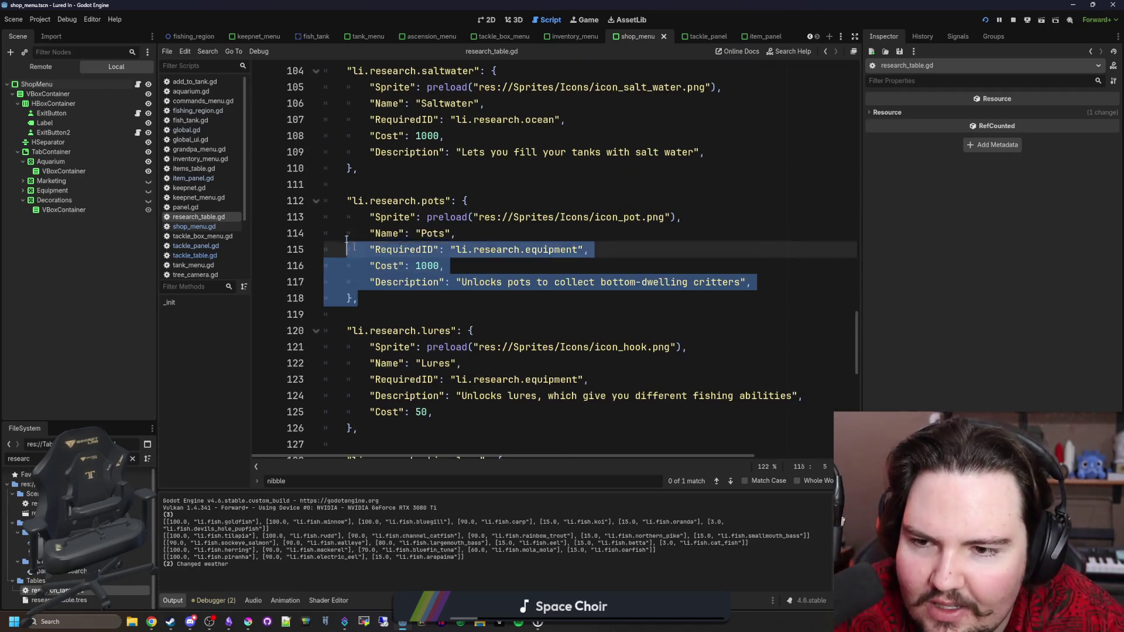
Step: Move the Pots entry below Special Lure, fix its indentation, and save
{"action": "key", "text": "BackSpace"}
{"action": "key", "text": "BackSpace"}
{"action": "key", "text": "BackSpace"}
{"action": "scroll", "coordinate": [404, 264], "scroll_direction": "down", "scroll_amount": 8}
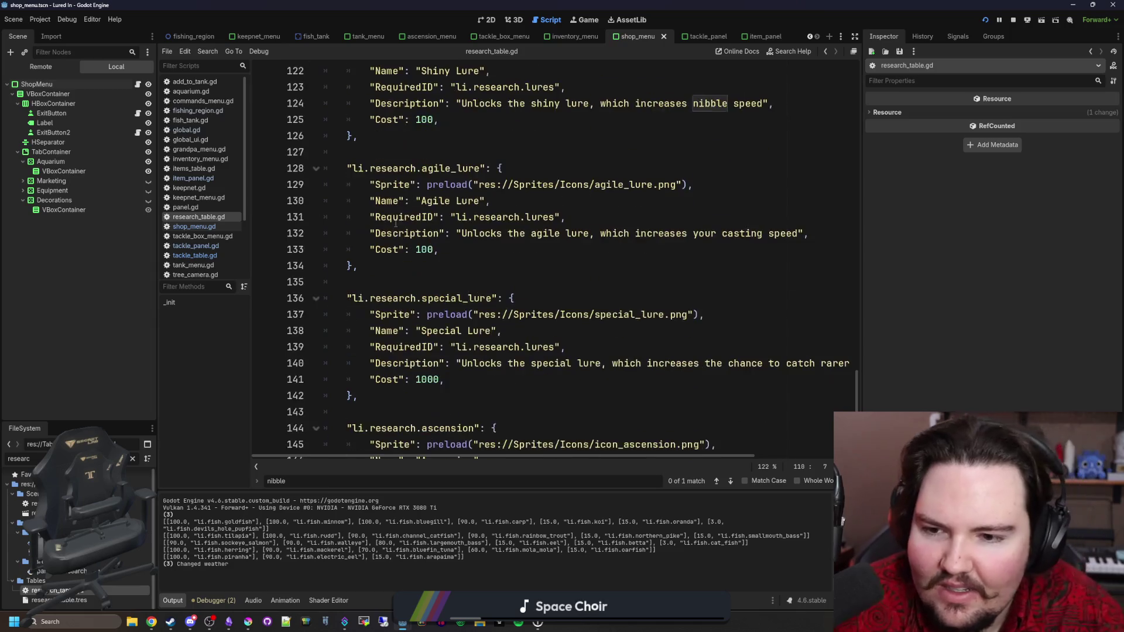
{"action": "left_click", "coordinate": [399, 299]}
{"action": "key", "text": "ctrl+v"}
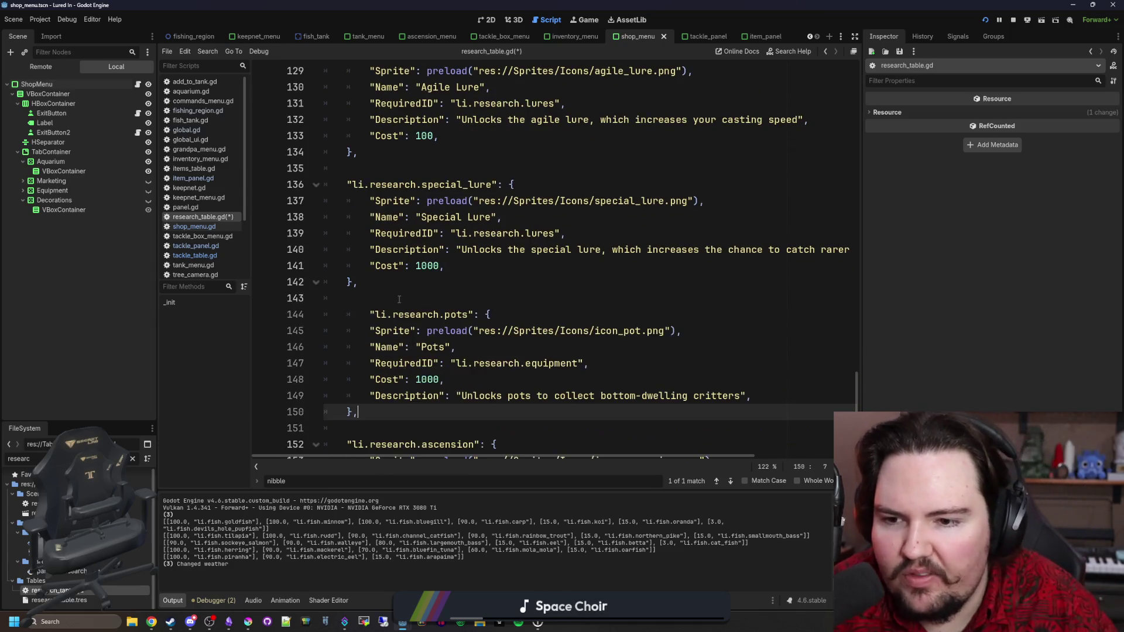
{"action": "left_click", "coordinate": [384, 311]}
{"action": "key", "text": "shift+Tab"}
{"action": "key", "text": "Up"}
{"action": "key", "text": "ctrl+s"}
Step: Switch to the running game view and relaunch the game with F5
{"action": "left_click", "coordinate": [584, 20]}
{"action": "key", "text": "Escape"}
{"action": "key", "text": "F5"}
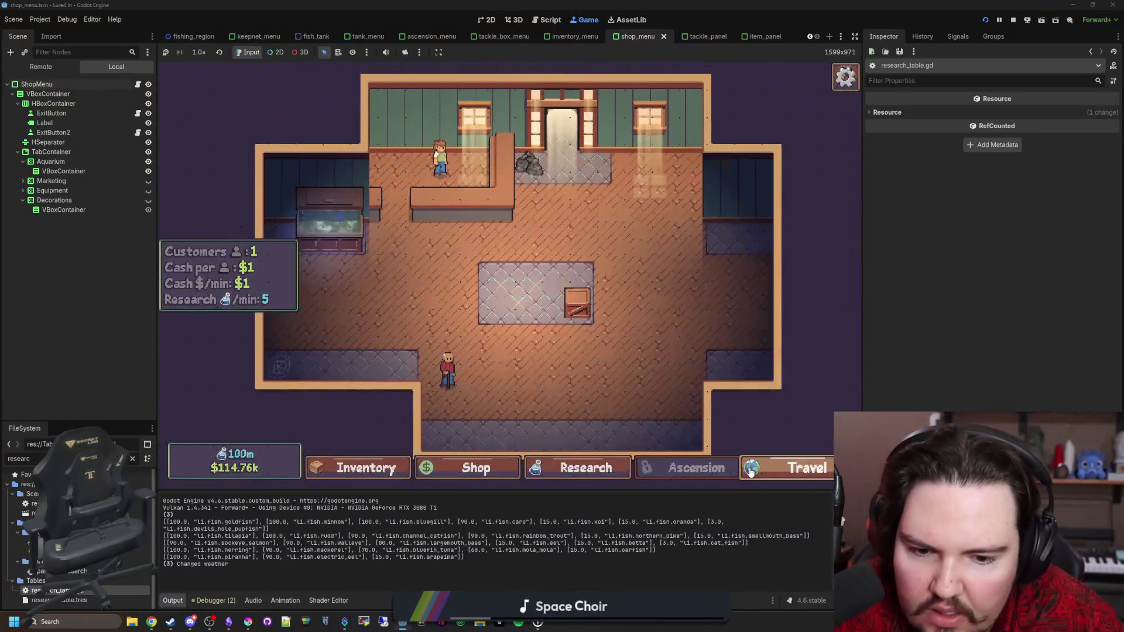
Step: Open and pan the Research tree, then leave it and stop the running game
{"action": "left_click", "coordinate": [584, 475]}
{"action": "left_click_drag", "start_coordinate": [572, 303], "coordinate": [593, 375]}
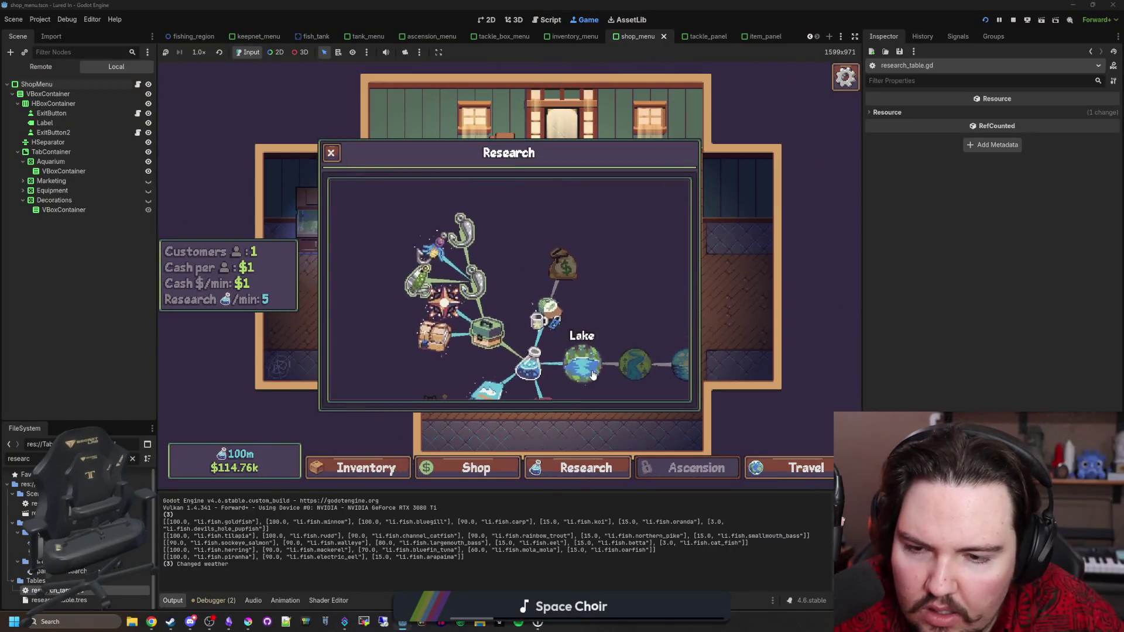
{"action": "key", "text": "Escape"}
{"action": "key", "text": "Escape"}
{"action": "key", "text": "F5"}
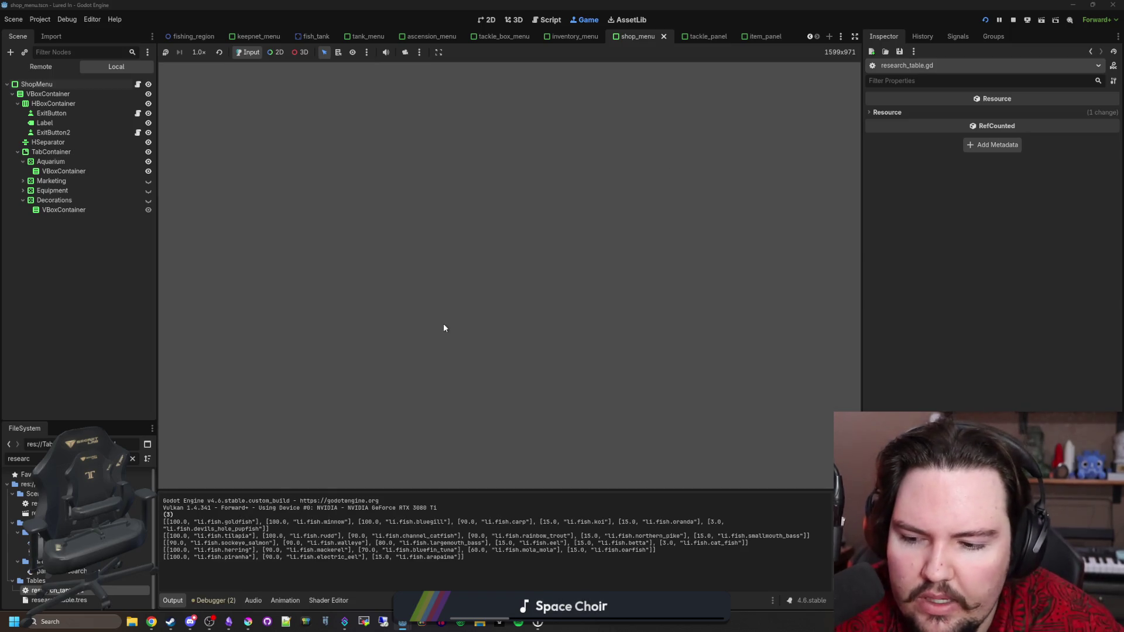
Step: In the relaunched game, close the Feedback popup, click Play and open the Research tree
{"action": "left_click", "coordinate": [413, 212]}
{"action": "left_click", "coordinate": [238, 264]}
{"action": "left_click", "coordinate": [588, 463]}
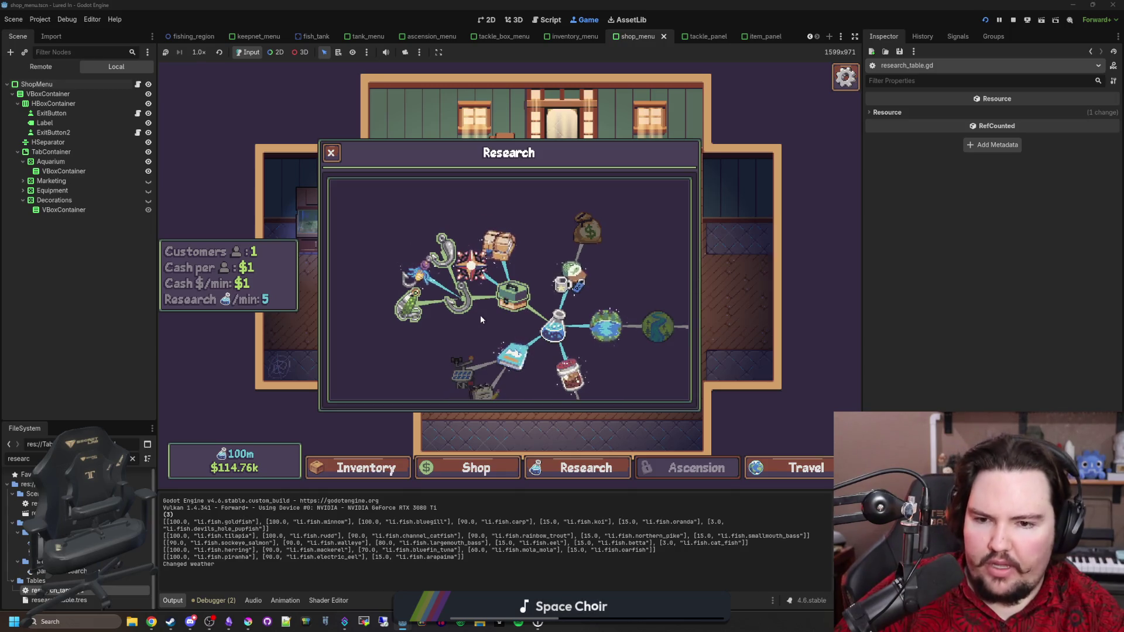
{"action": "left_click_drag", "start_coordinate": [481, 319], "coordinate": [478, 296]}
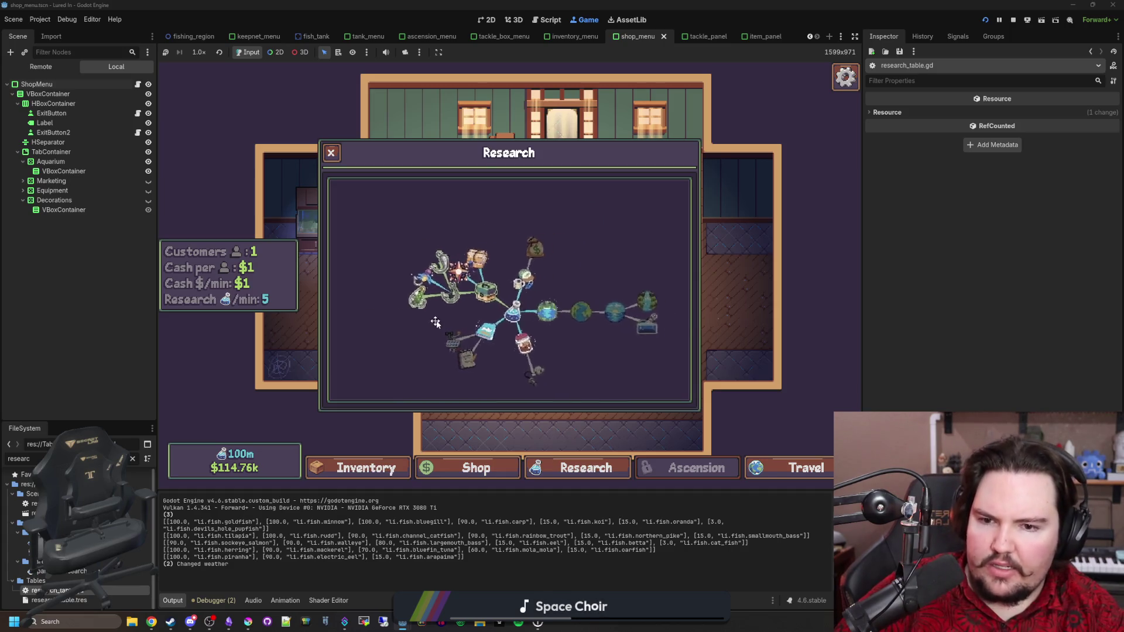
Step: Zoom and pan the research tree to inspect how the Lures branch fans out
{"action": "scroll", "coordinate": [463, 317], "scroll_direction": "up", "scroll_amount": 2}
{"action": "left_click_drag", "start_coordinate": [462, 317], "coordinate": [494, 344]}
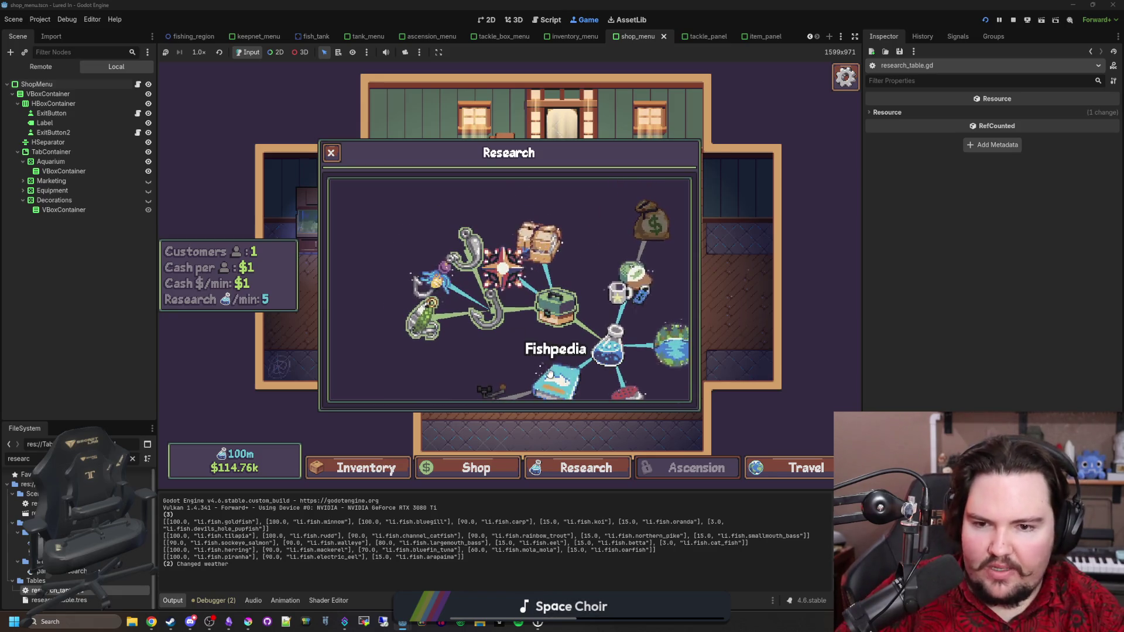
{"action": "left_click_drag", "start_coordinate": [555, 375], "coordinate": [460, 322]}
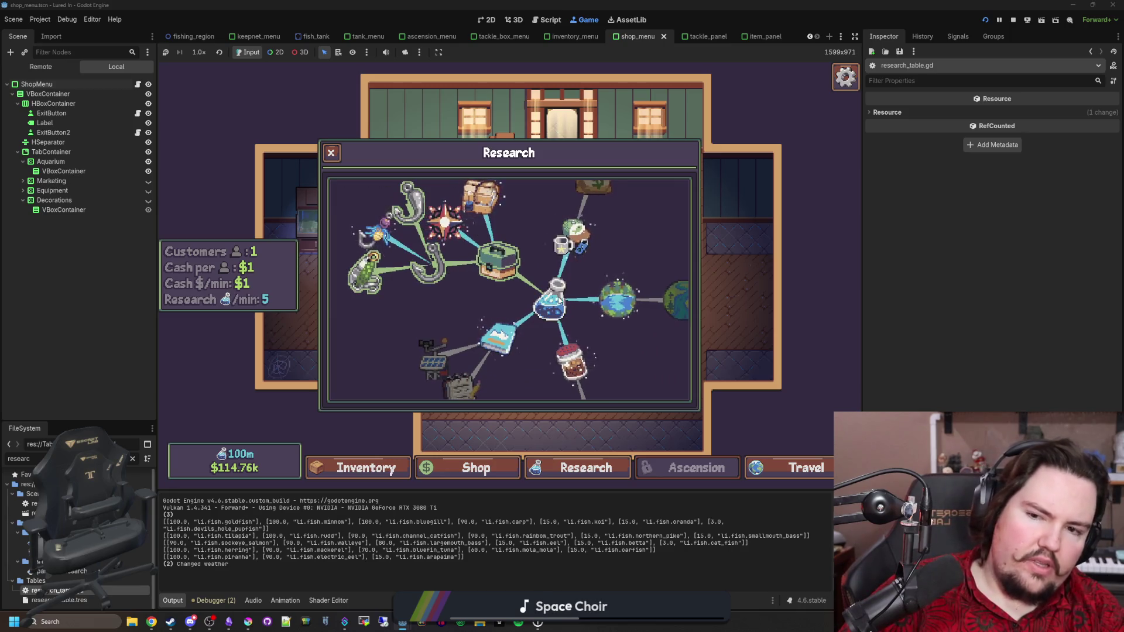
{"action": "left_click_drag", "start_coordinate": [417, 312], "coordinate": [422, 315]}
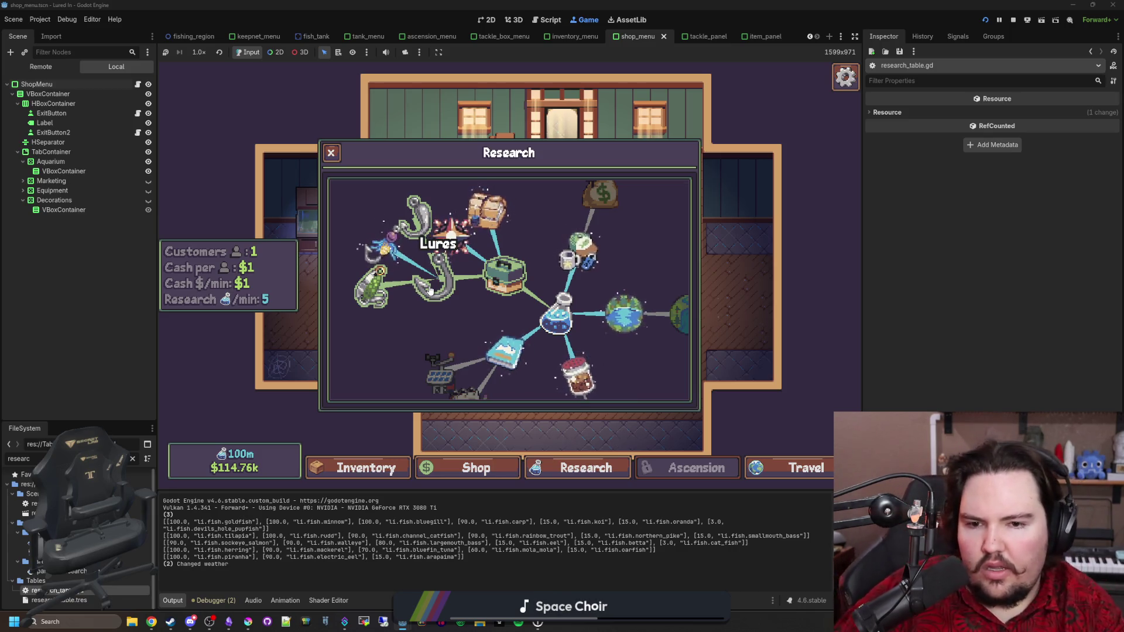
{"action": "scroll", "coordinate": [430, 290], "scroll_direction": "down", "scroll_amount": 1}
{"action": "scroll", "coordinate": [644, 304], "scroll_direction": "down", "scroll_amount": 1}
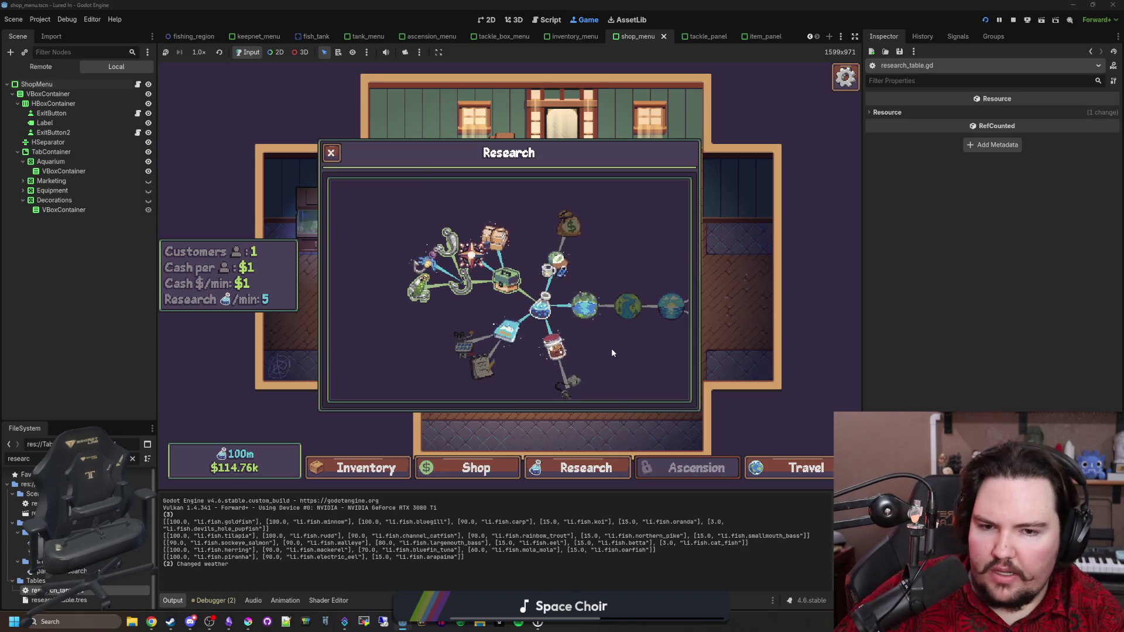
{"action": "scroll", "coordinate": [462, 302], "scroll_direction": "up", "scroll_amount": 2}
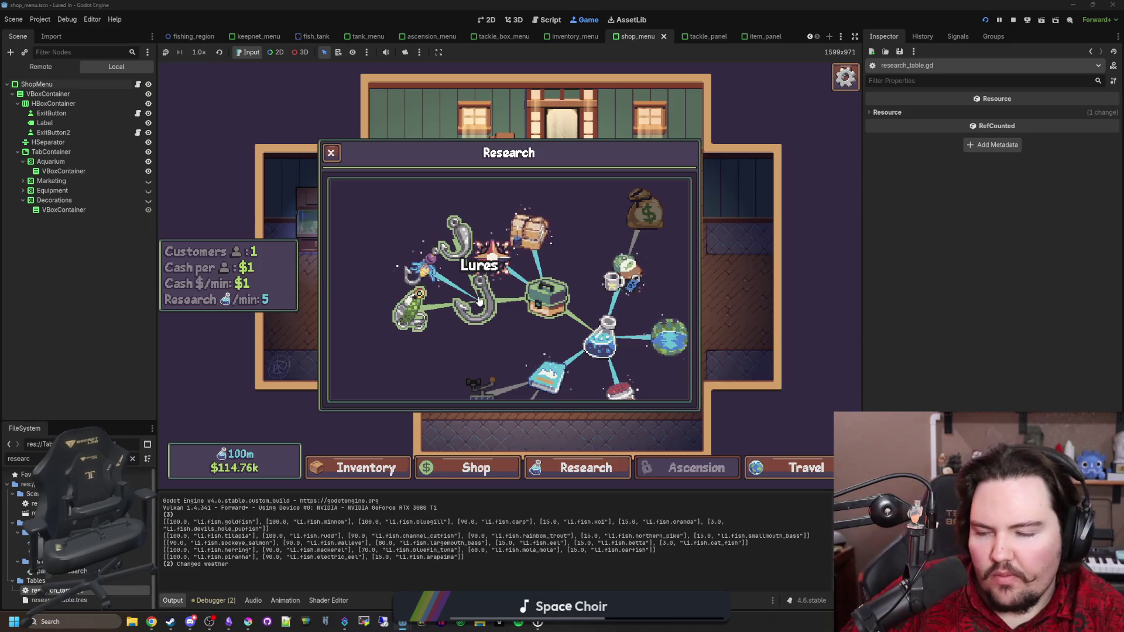
Step: Toggle the Lures node details on and off, then return to the script editor
{"action": "left_click", "coordinate": [480, 301]}
{"action": "left_click", "coordinate": [480, 302]}
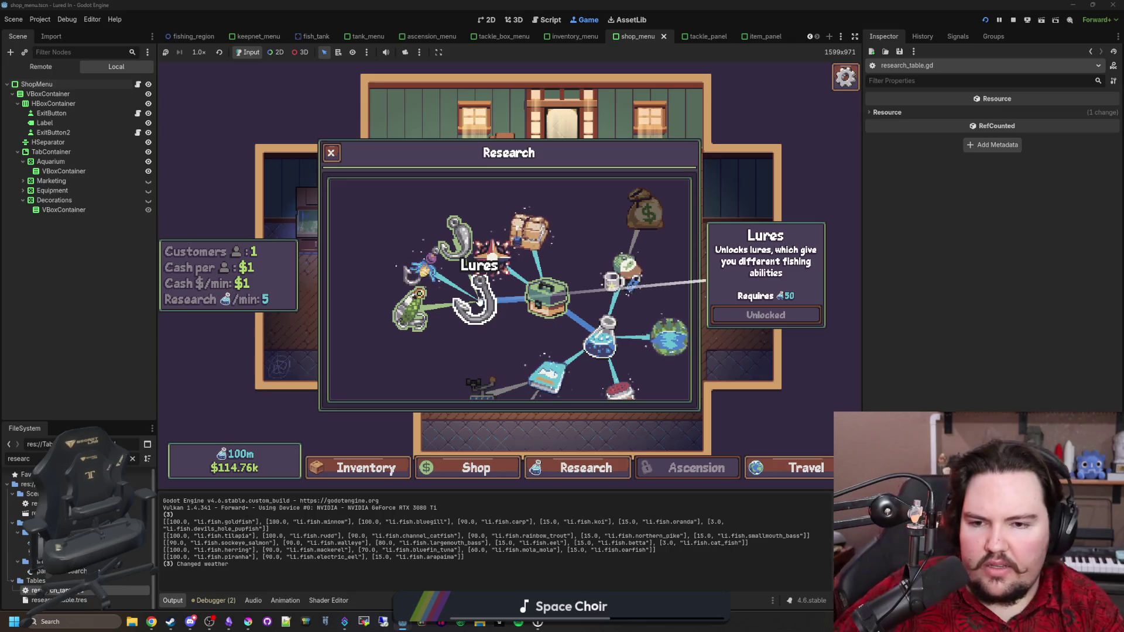
{"action": "left_click", "coordinate": [480, 302]}
{"action": "left_click", "coordinate": [480, 301]}
{"action": "left_click", "coordinate": [480, 302]}
{"action": "key", "text": "ctrl+F3"}
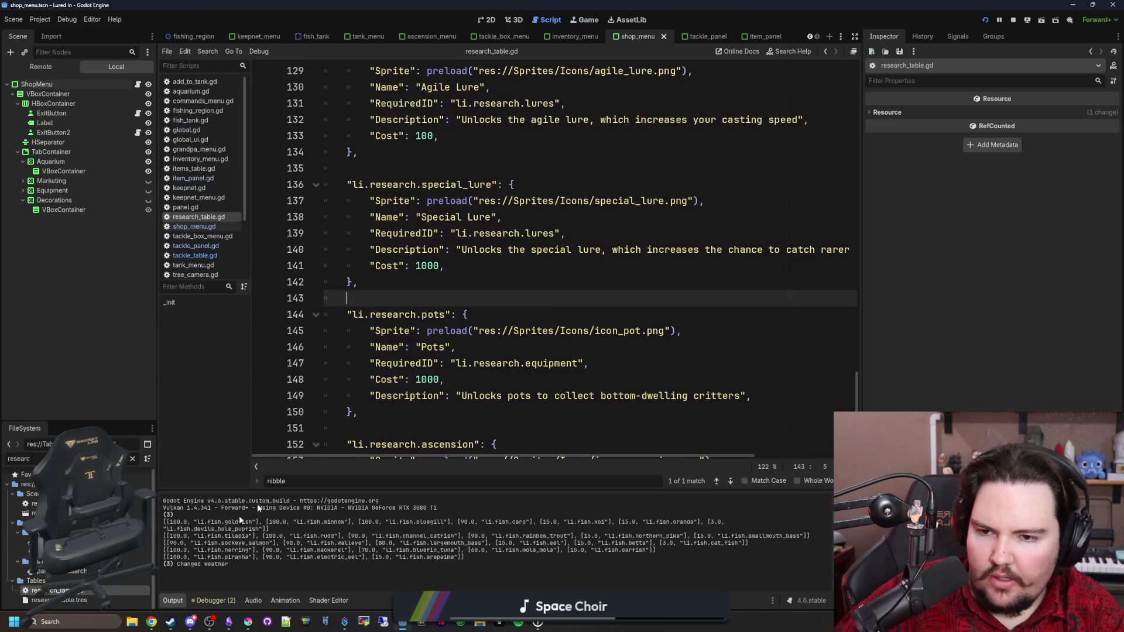
Step: Cut the Ascension entry out of research_table.gd
{"action": "scroll", "coordinate": [421, 338], "scroll_direction": "down", "scroll_amount": 3}
{"action": "left_click", "coordinate": [438, 314]}
{"action": "scroll", "coordinate": [434, 289], "scroll_direction": "up", "scroll_amount": 3}
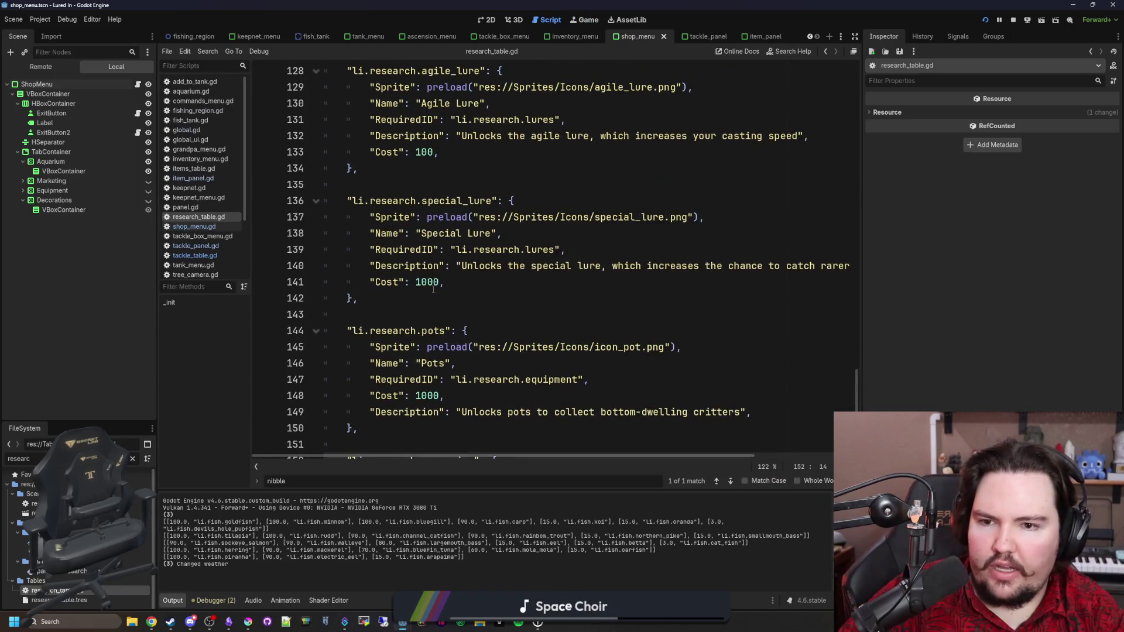
{"action": "scroll", "coordinate": [434, 289], "scroll_direction": "down", "scroll_amount": 1}
{"action": "scroll", "coordinate": [419, 329], "scroll_direction": "down", "scroll_amount": 2}
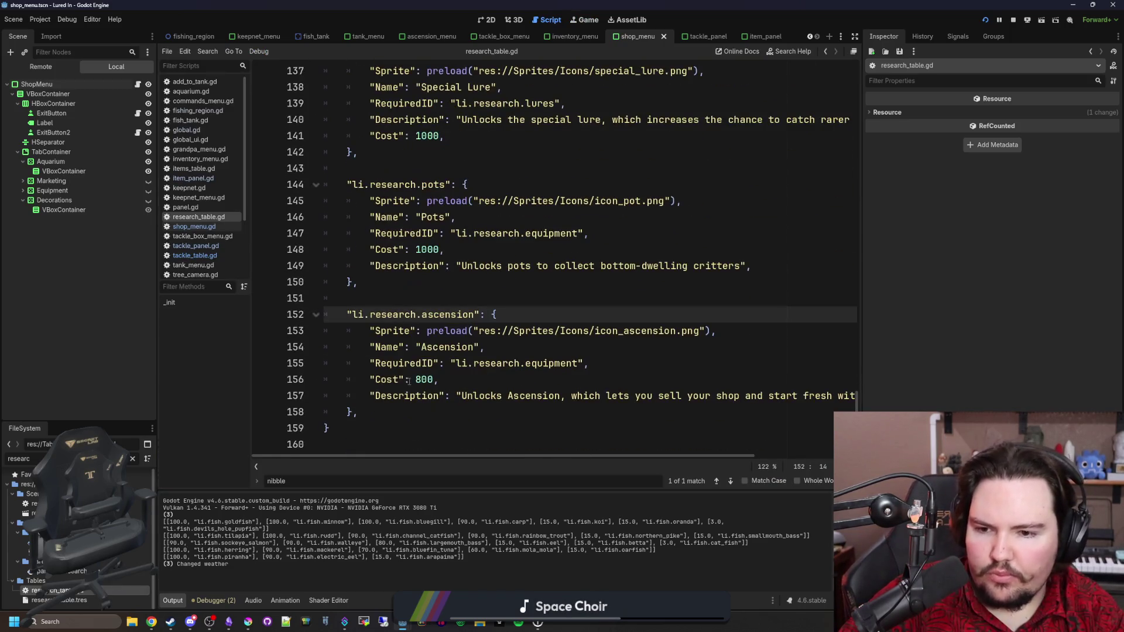
{"action": "left_click_drag", "start_coordinate": [359, 409], "coordinate": [262, 313]}
{"action": "key", "text": "ctrl+c"}
{"action": "key", "text": "BackSpace"}
{"action": "key", "text": "BackSpace"}
{"action": "key", "text": "BackSpace"}
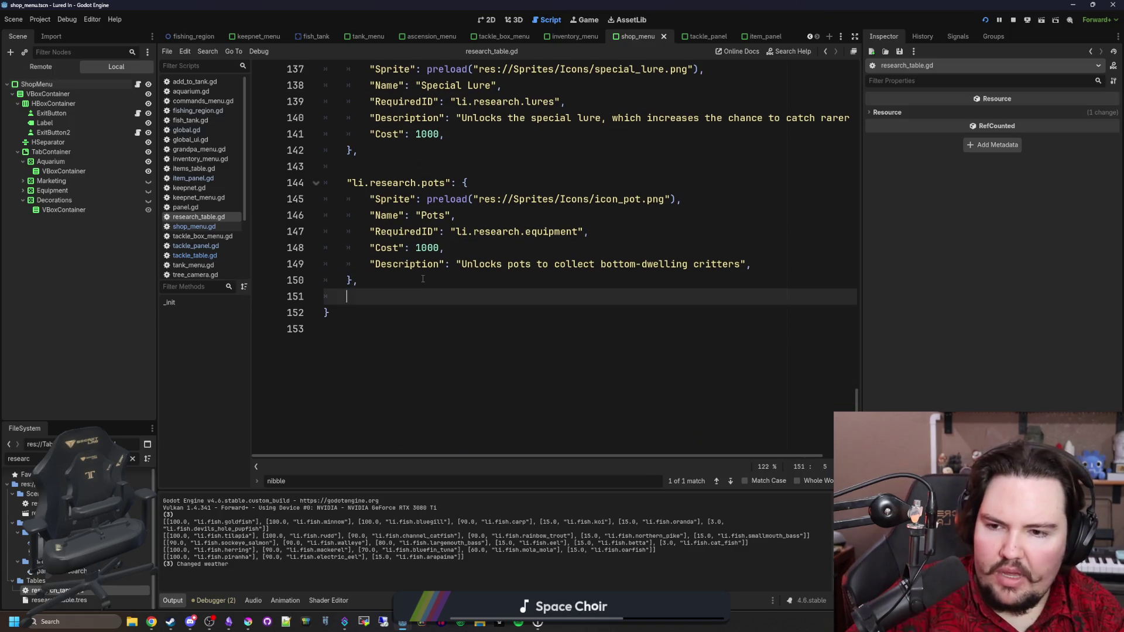
Step: Paste Ascension after Saltwater, remove its stray indent, save, and view the game
{"action": "scroll", "coordinate": [425, 281], "scroll_direction": "up", "scroll_amount": 13}
{"action": "left_click", "coordinate": [405, 303]}
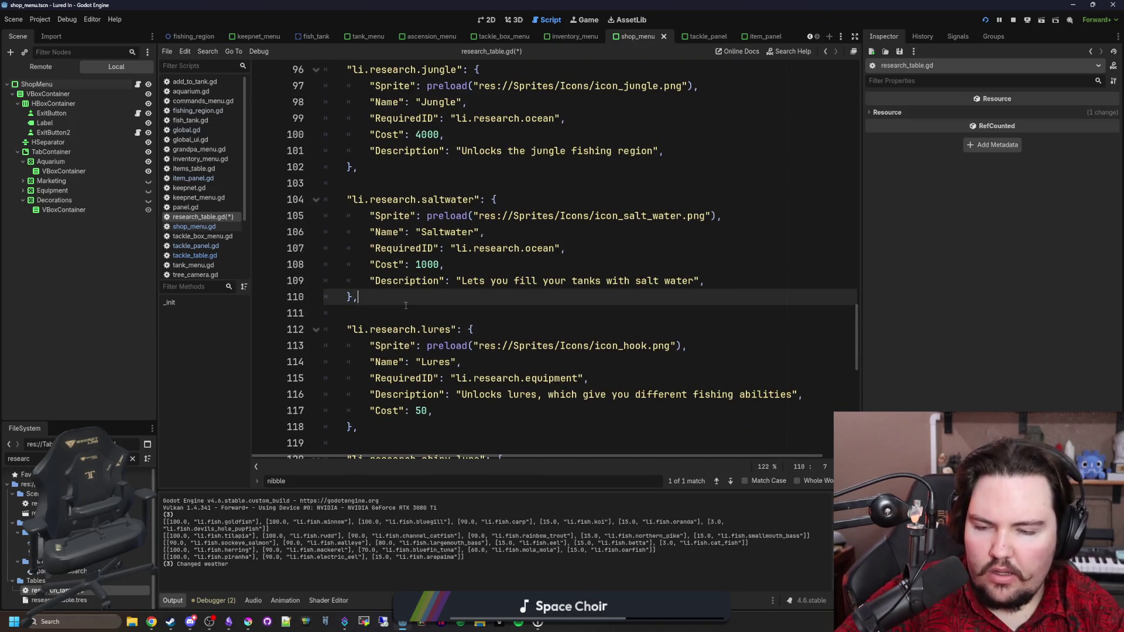
{"action": "key", "text": "Return"}
{"action": "key", "text": "ctrl+v"}
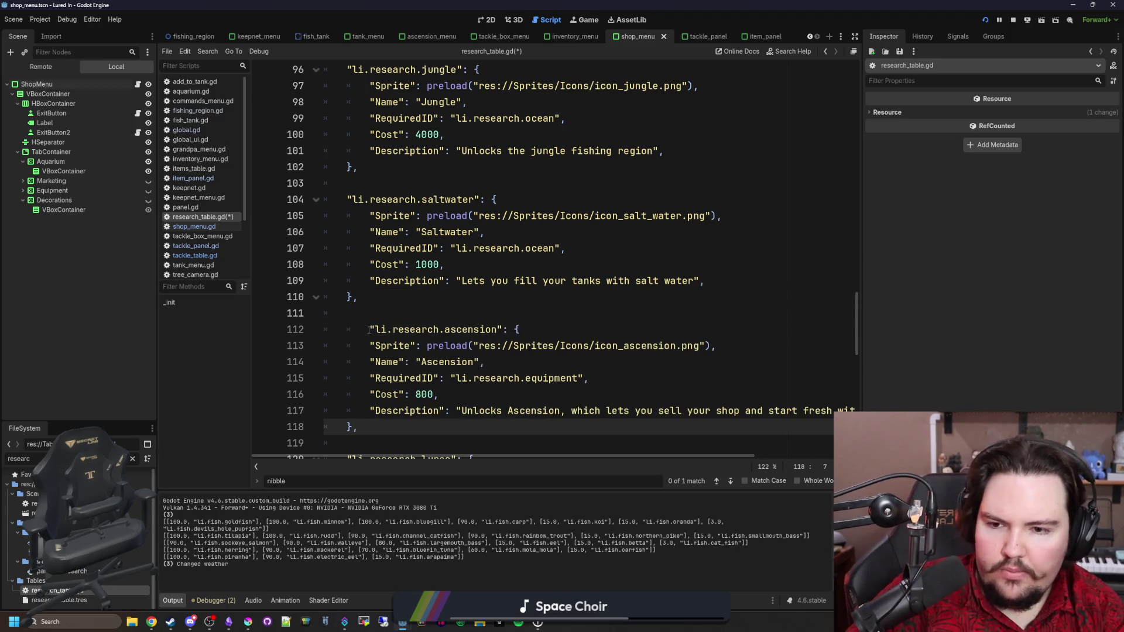
{"action": "left_click", "coordinate": [368, 330]}
{"action": "key", "text": "BackSpace"}
{"action": "scroll", "coordinate": [410, 310], "scroll_direction": "down", "scroll_amount": 2}
{"action": "key", "text": "ctrl+s"}
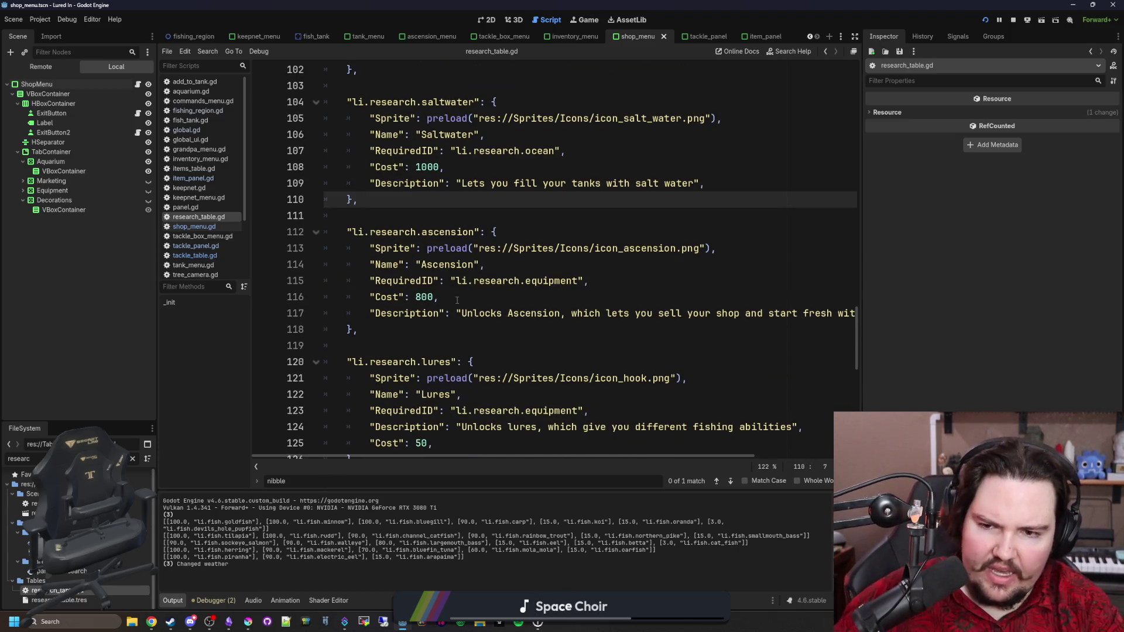
{"action": "left_click", "coordinate": [588, 21]}
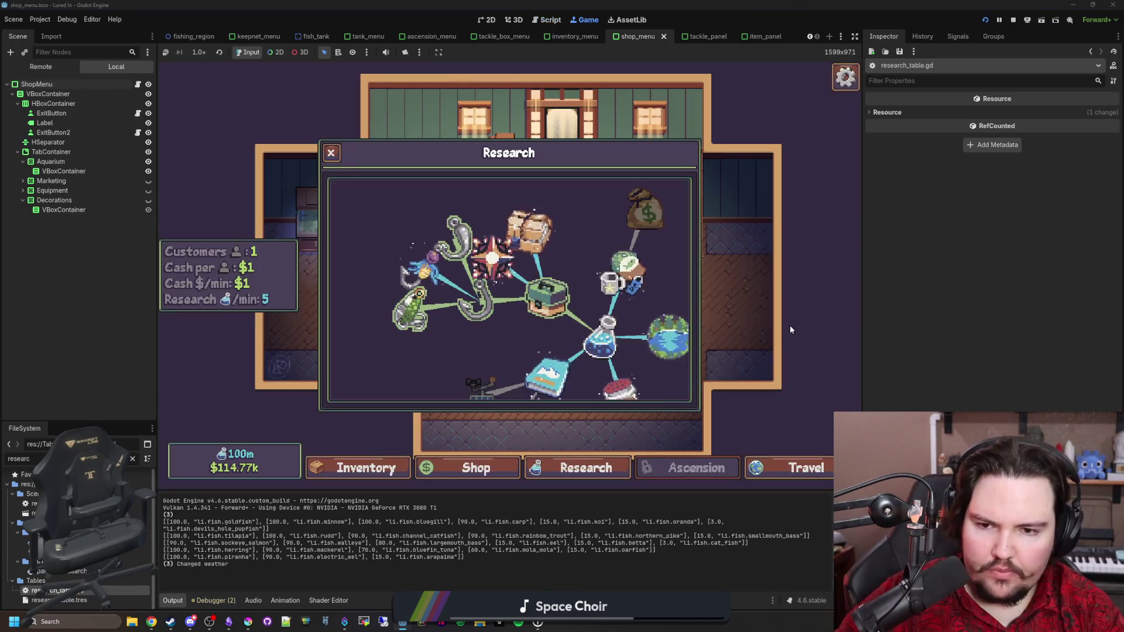
Step: Restart the game, open Research to view the reordered tree, then stop the run
{"action": "key", "text": "Escape"}
{"action": "key", "text": "Escape"}
{"action": "left_click", "coordinate": [1018, 20]}
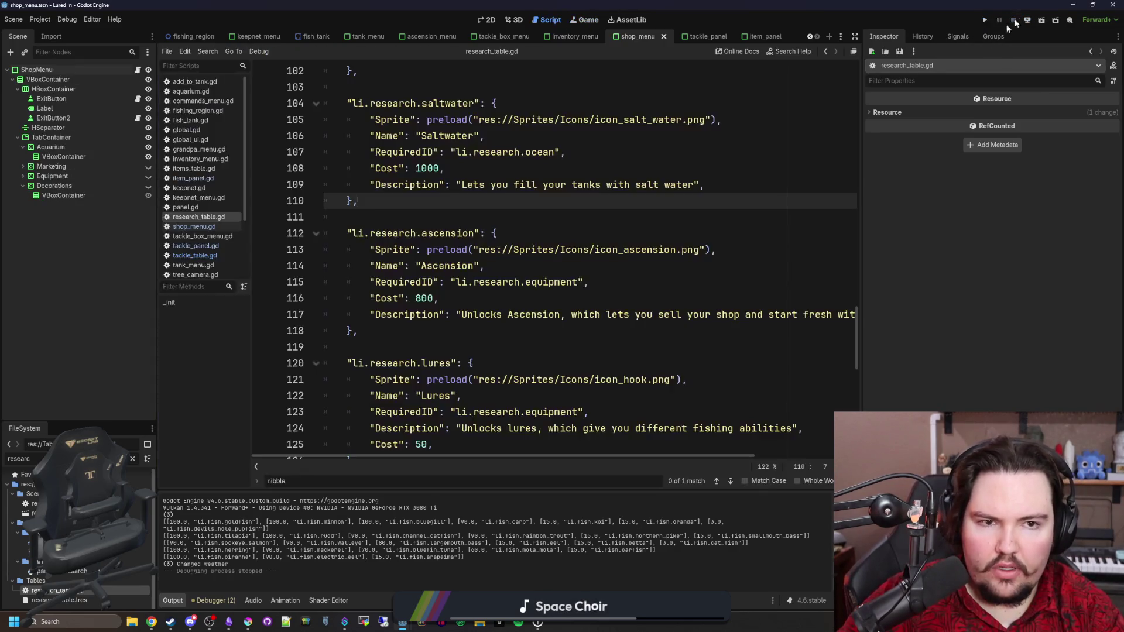
{"action": "left_click", "coordinate": [987, 18]}
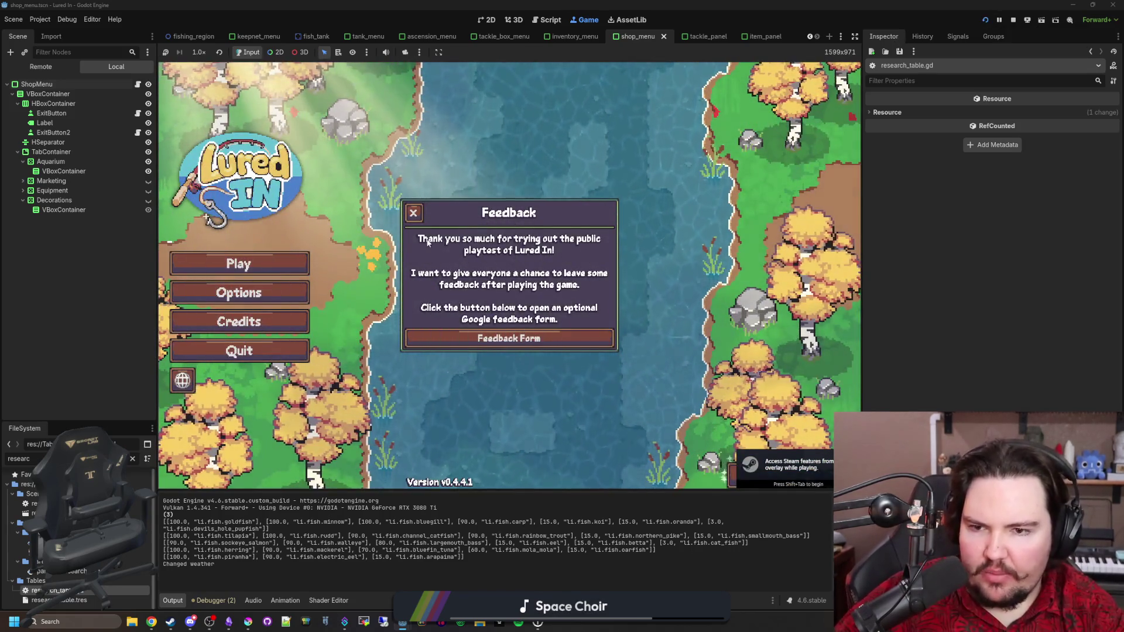
{"action": "left_click", "coordinate": [261, 269]}
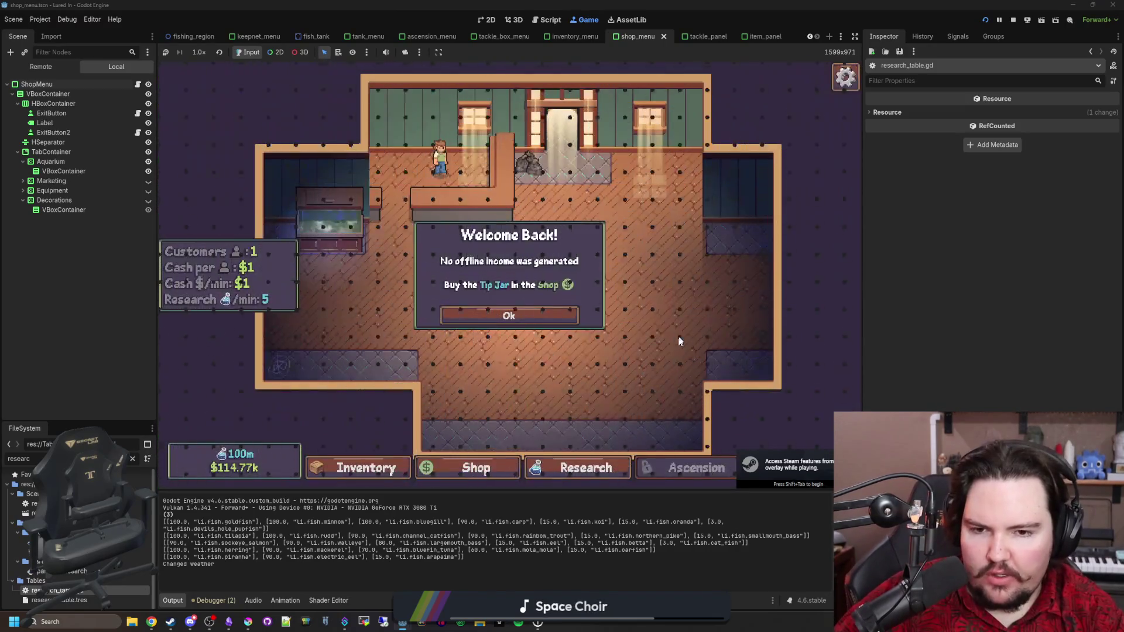
{"action": "left_click", "coordinate": [582, 472]}
{"action": "left_click_drag", "start_coordinate": [444, 311], "coordinate": [459, 338]}
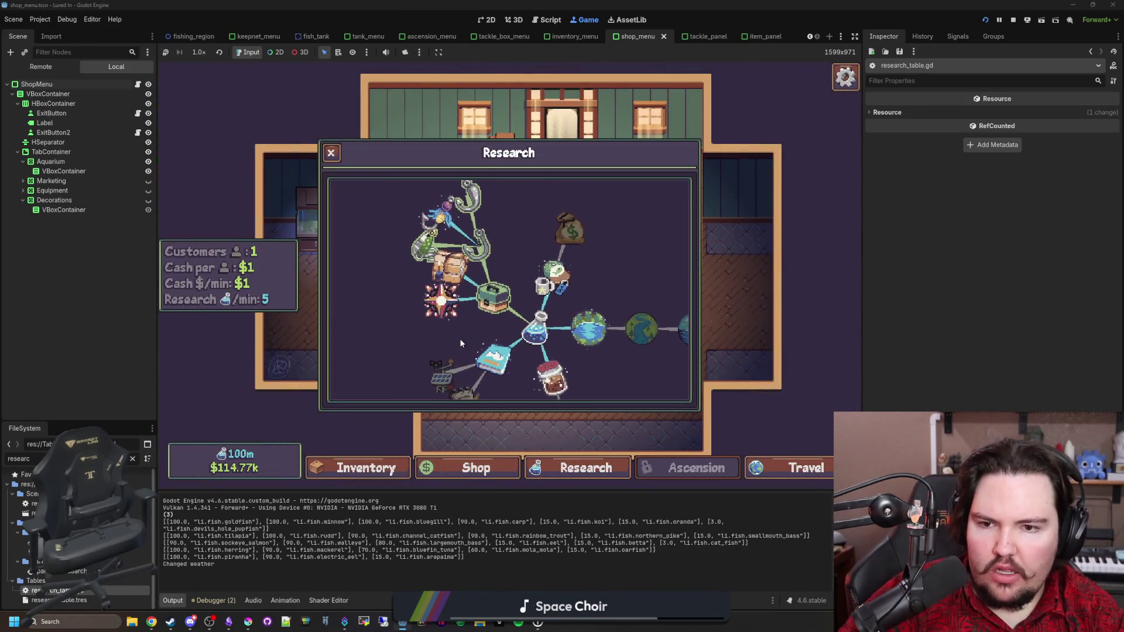
{"action": "left_click", "coordinate": [1013, 22]}
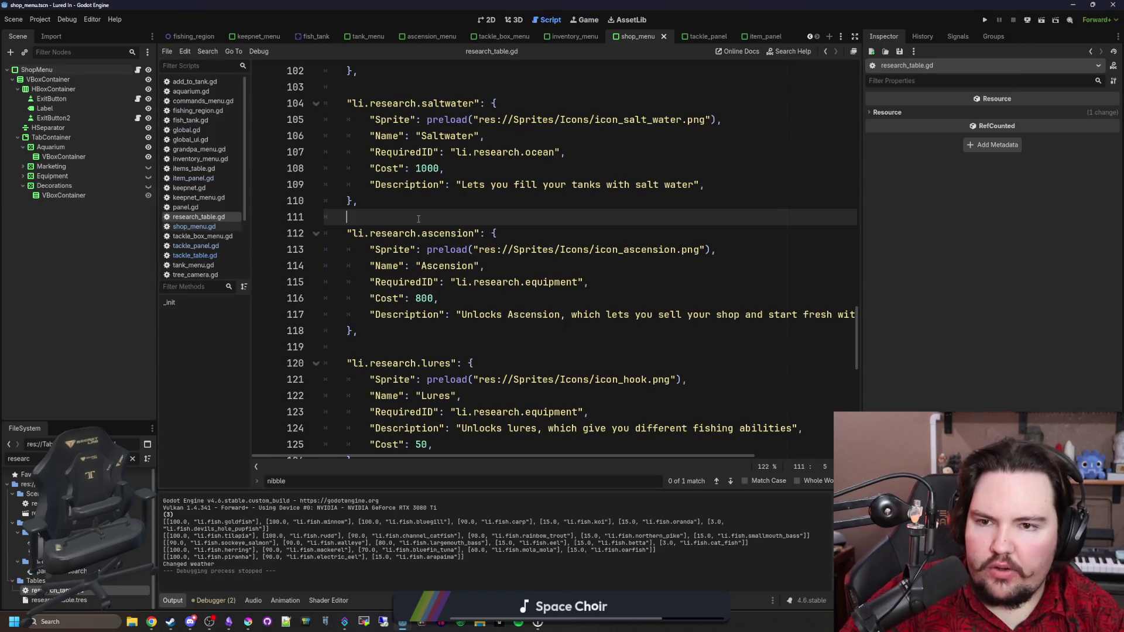
Step: Cut the Pots entry from the end of research_table.gd
{"action": "scroll", "coordinate": [419, 218], "scroll_direction": "down", "scroll_amount": 10}
{"action": "mouse_move", "coordinate": [385, 409]}
{"action": "left_mouse_down"}
{"action": "mouse_move", "coordinate": [305, 184]}
{"action": "mouse_move", "coordinate": [276, 331]}
{"action": "mouse_move", "coordinate": [239, 314]}
{"action": "left_mouse_up"}
{"action": "key", "text": "ctrl+c"}
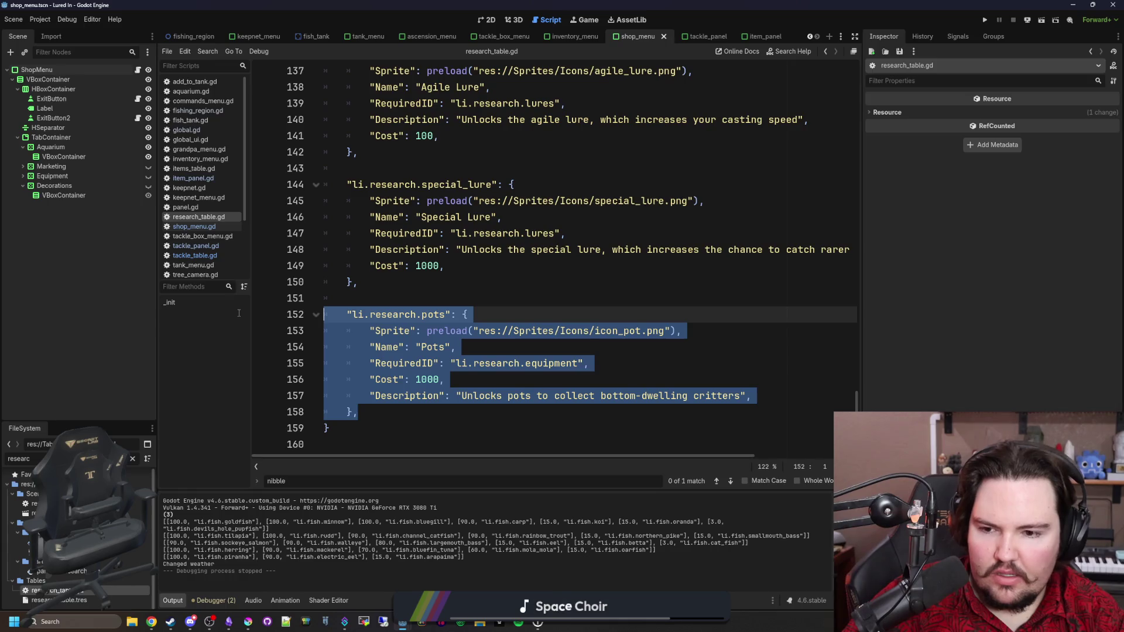
{"action": "key", "text": "BackSpace"}
{"action": "key", "text": "BackSpace"}
{"action": "key", "text": "BackSpace"}
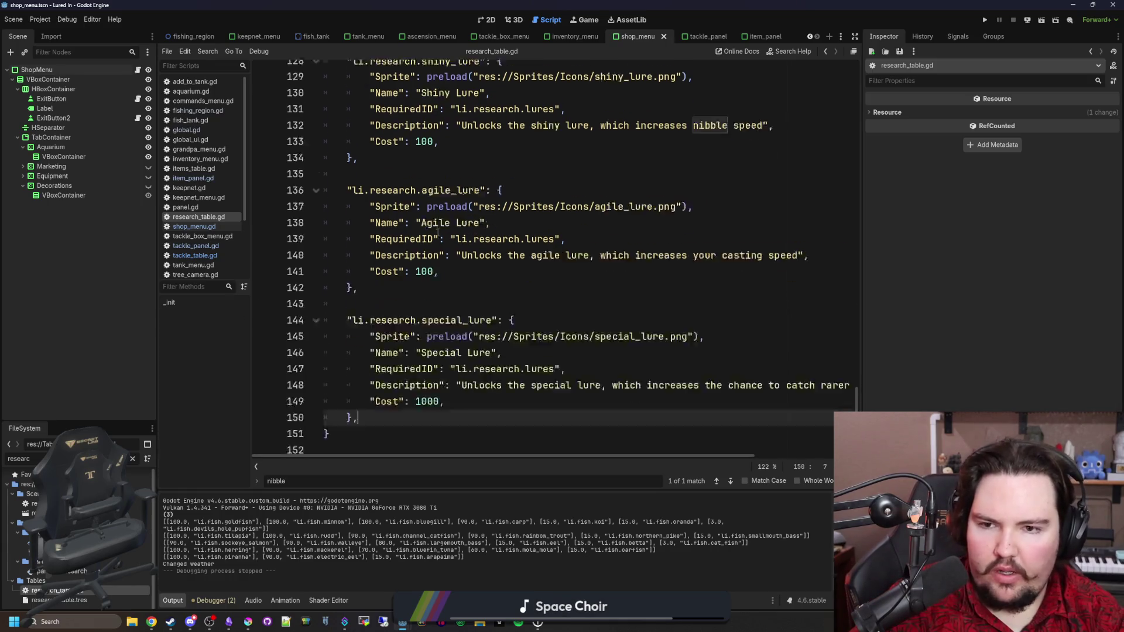
Step: Paste Pots after Ascension above Lures, fix its indent, save, and run the project
{"action": "scroll", "coordinate": [439, 232], "scroll_direction": "up", "scroll_amount": 3}
{"action": "left_click", "coordinate": [427, 287]}
{"action": "key", "text": "Return"}
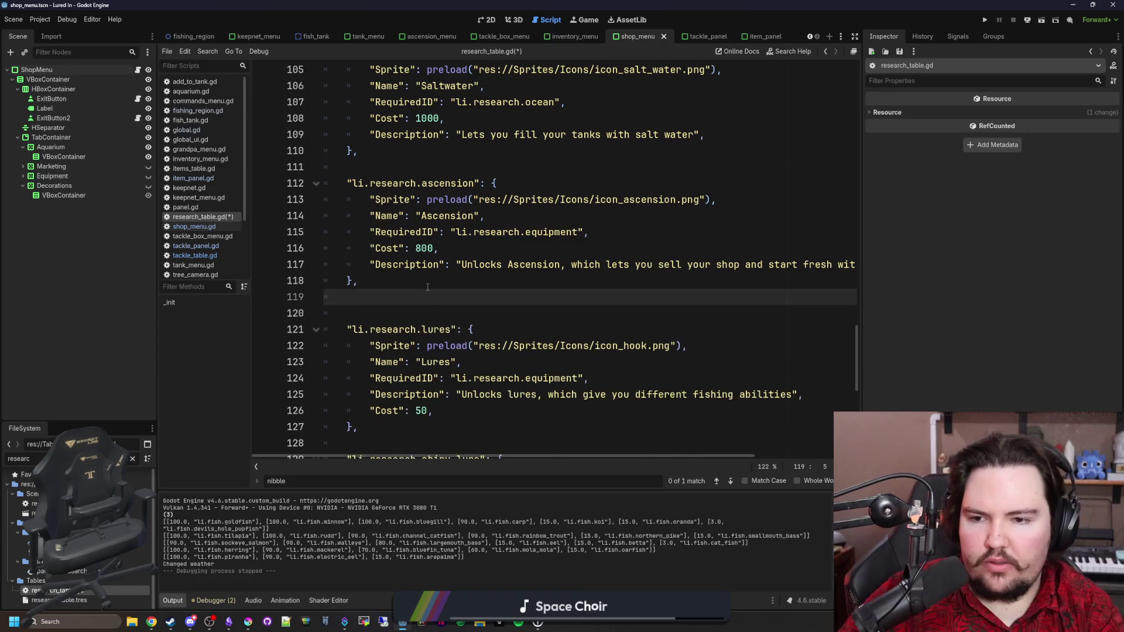
{"action": "key", "text": "ctrl+v"}
{"action": "left_click", "coordinate": [363, 316]}
{"action": "key", "text": "BackSpace"}
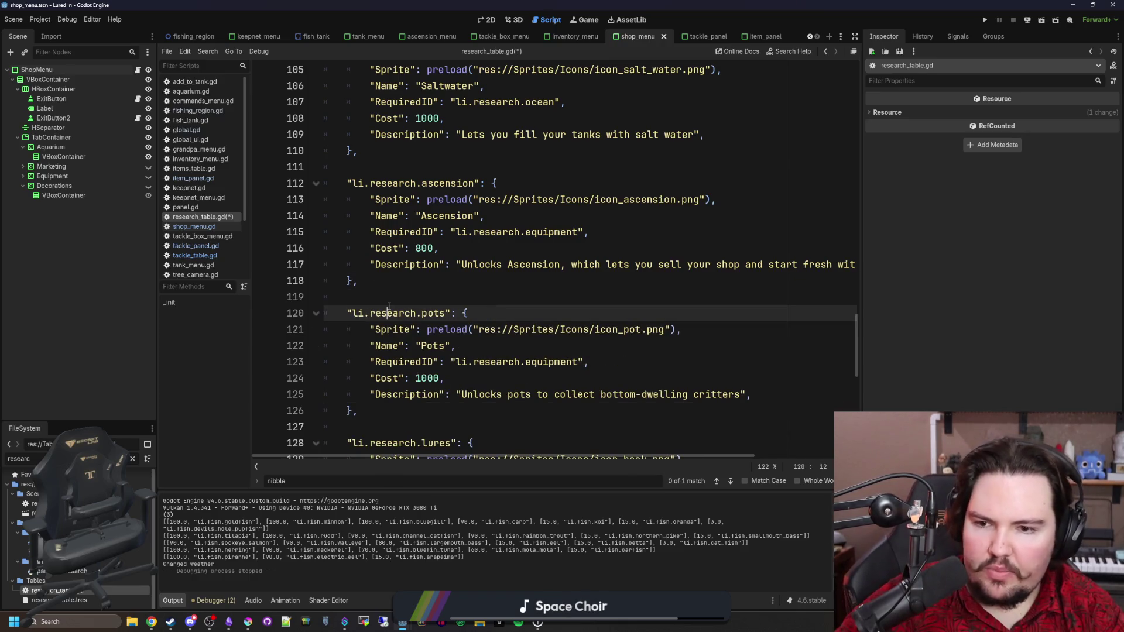
{"action": "key", "text": "Up"}
{"action": "key", "text": "ctrl+s"}
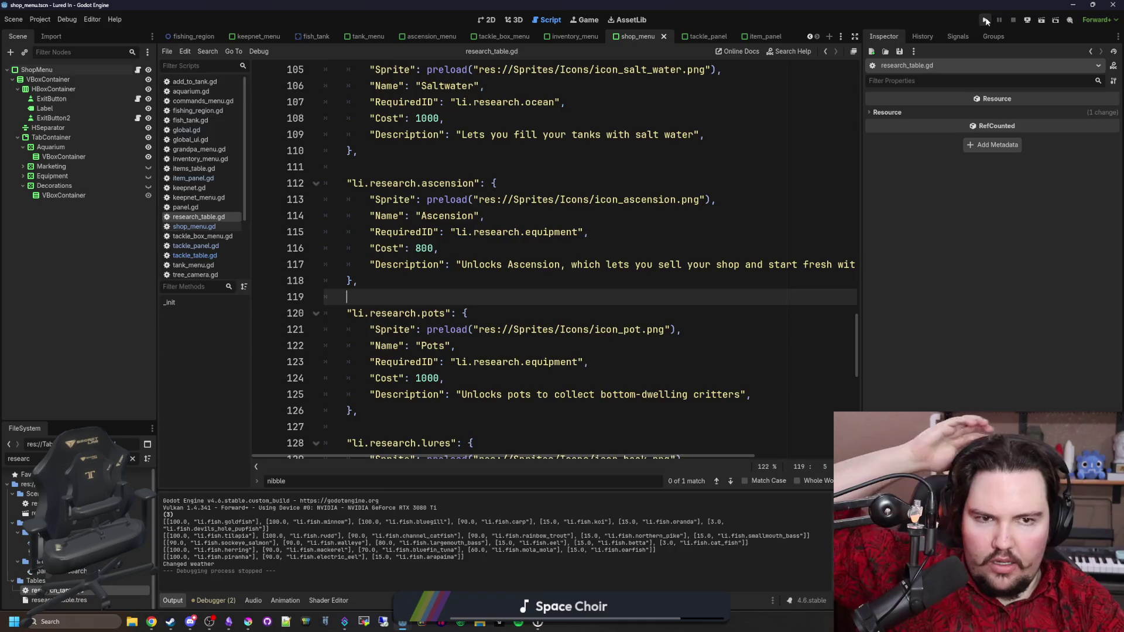
{"action": "left_click", "coordinate": [986, 20]}
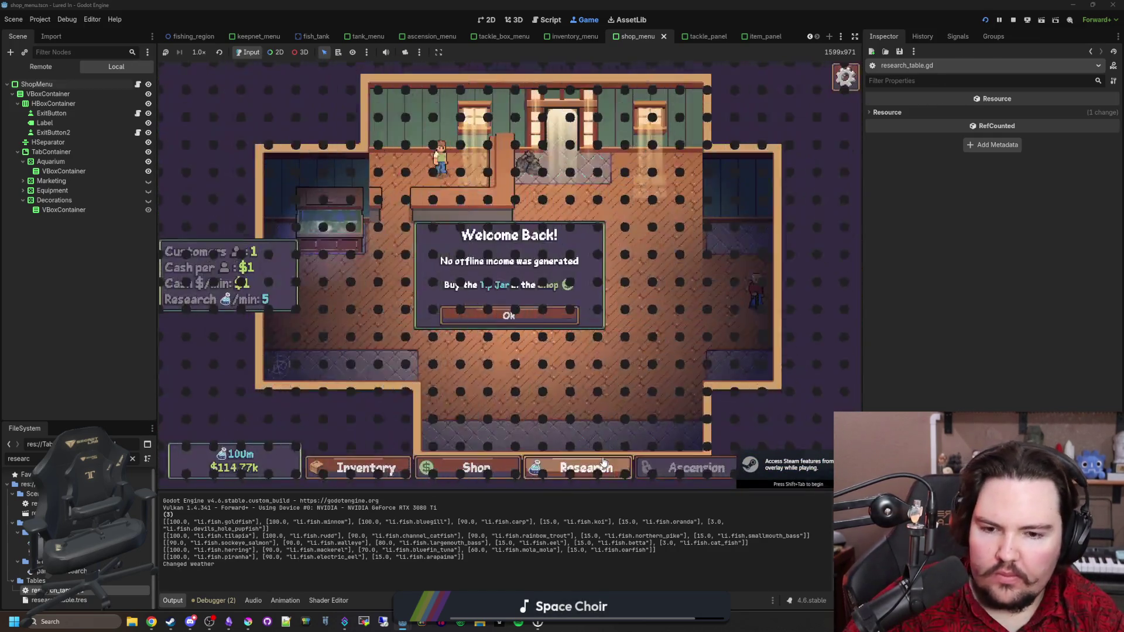
{"action": "left_click", "coordinate": [603, 463]}
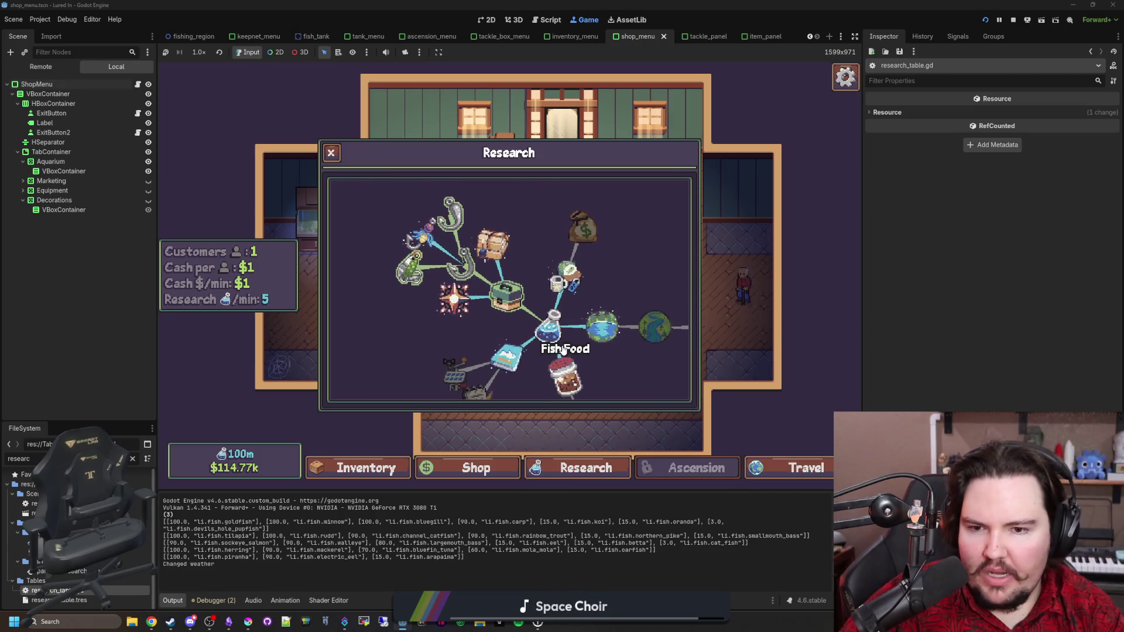
{"action": "scroll", "coordinate": [563, 350], "scroll_direction": "down", "scroll_amount": 3}
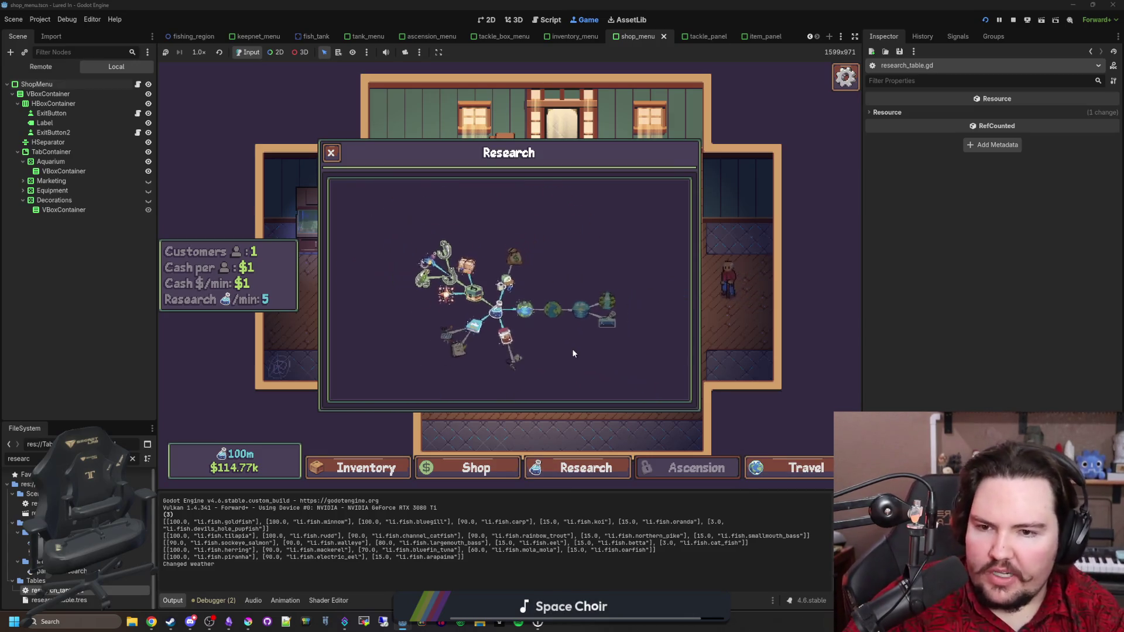
{"action": "scroll", "coordinate": [571, 349], "scroll_direction": "up", "scroll_amount": 3}
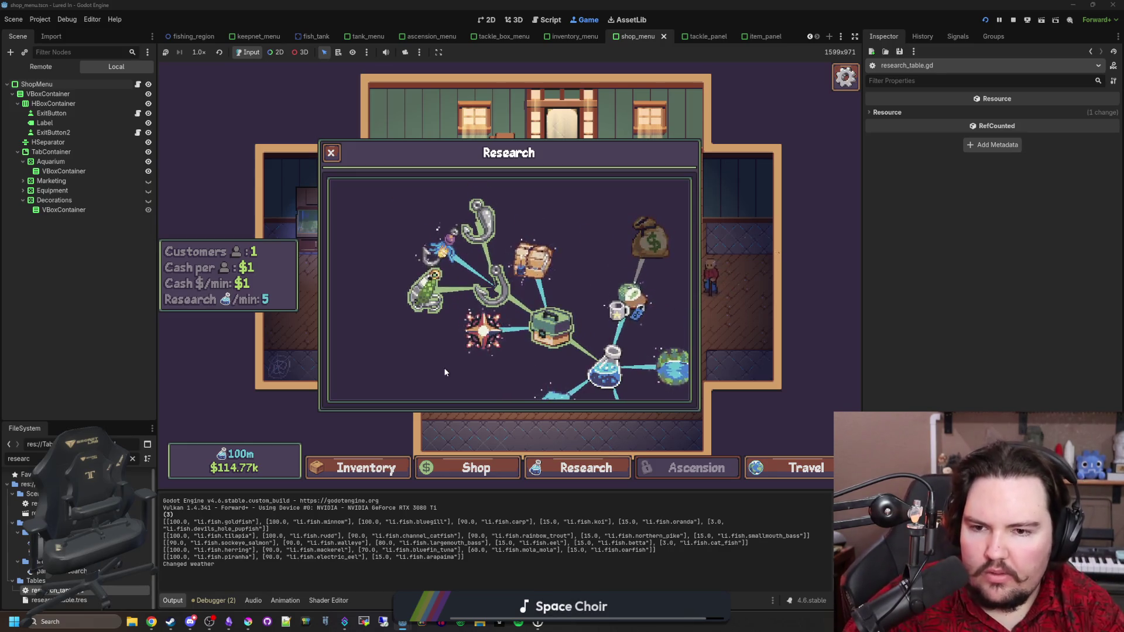
{"action": "scroll", "coordinate": [481, 306], "scroll_direction": "down", "scroll_amount": 2}
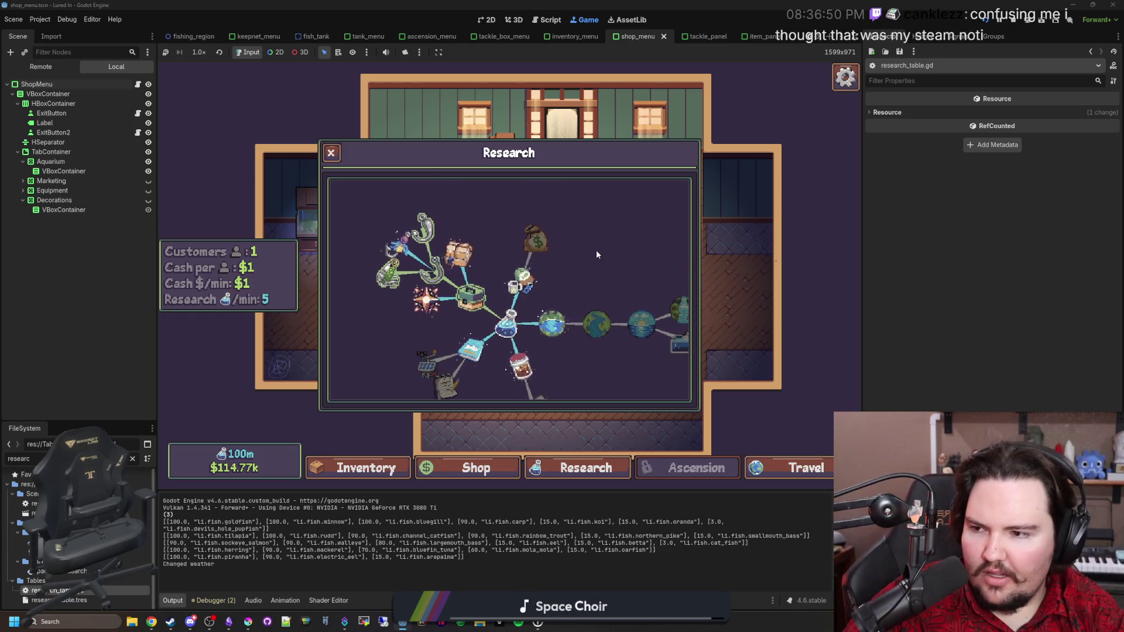
{"action": "scroll", "coordinate": [596, 251], "scroll_direction": "down", "scroll_amount": 1}
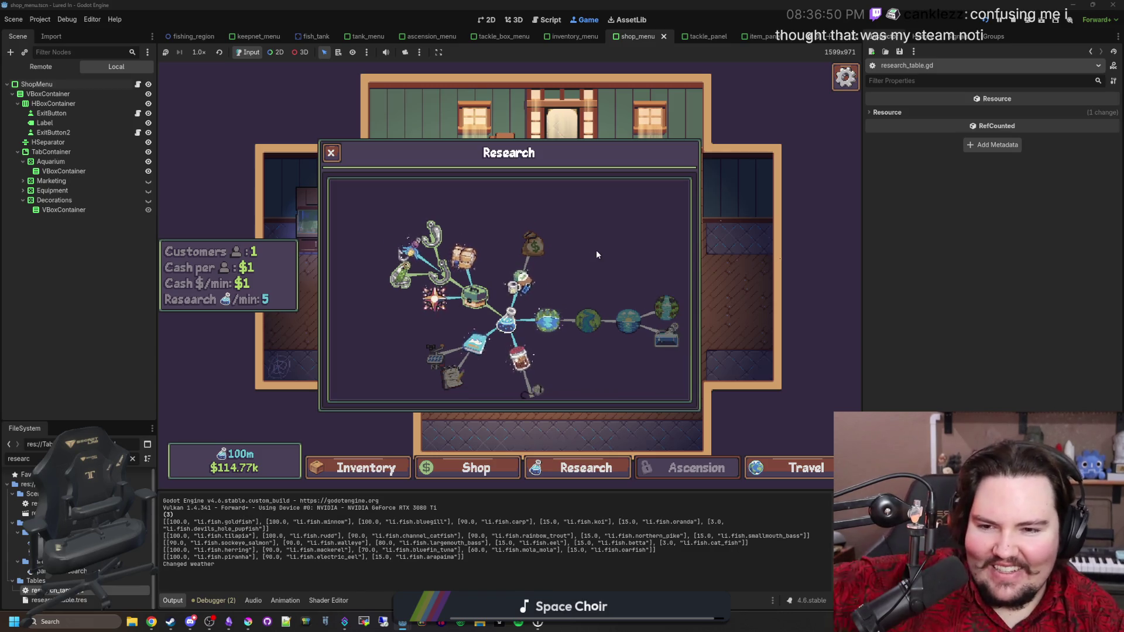
{"action": "left_click", "coordinate": [408, 250]}
{"action": "scroll", "coordinate": [497, 257], "scroll_direction": "up", "scroll_amount": 2}
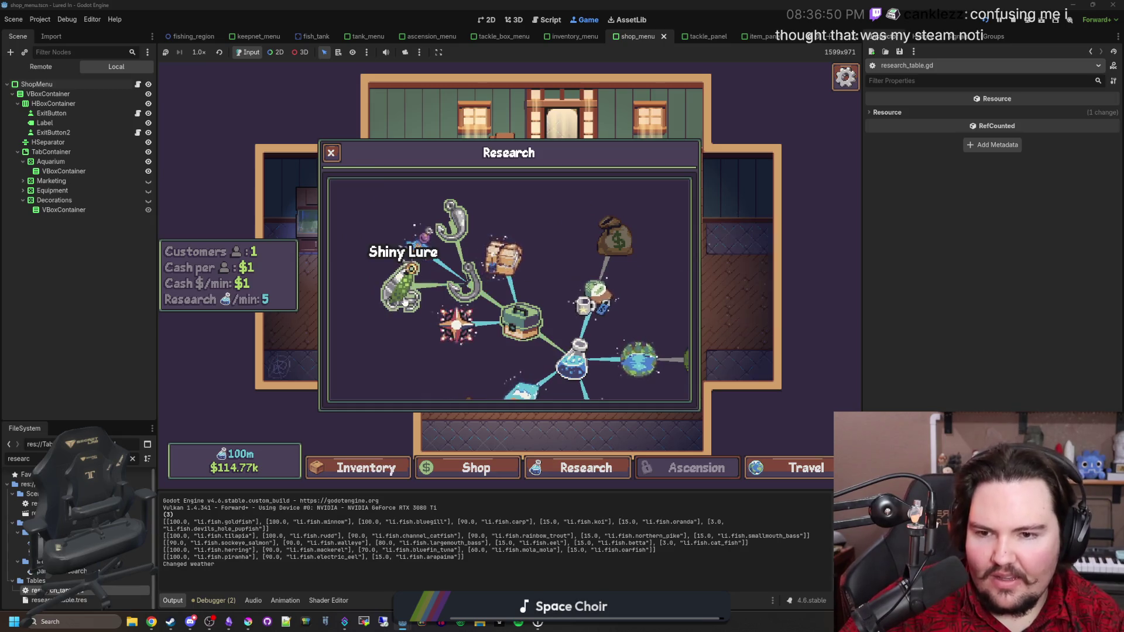
{"action": "left_click", "coordinate": [404, 302]}
{"action": "scroll", "coordinate": [506, 230], "scroll_direction": "down", "scroll_amount": 3}
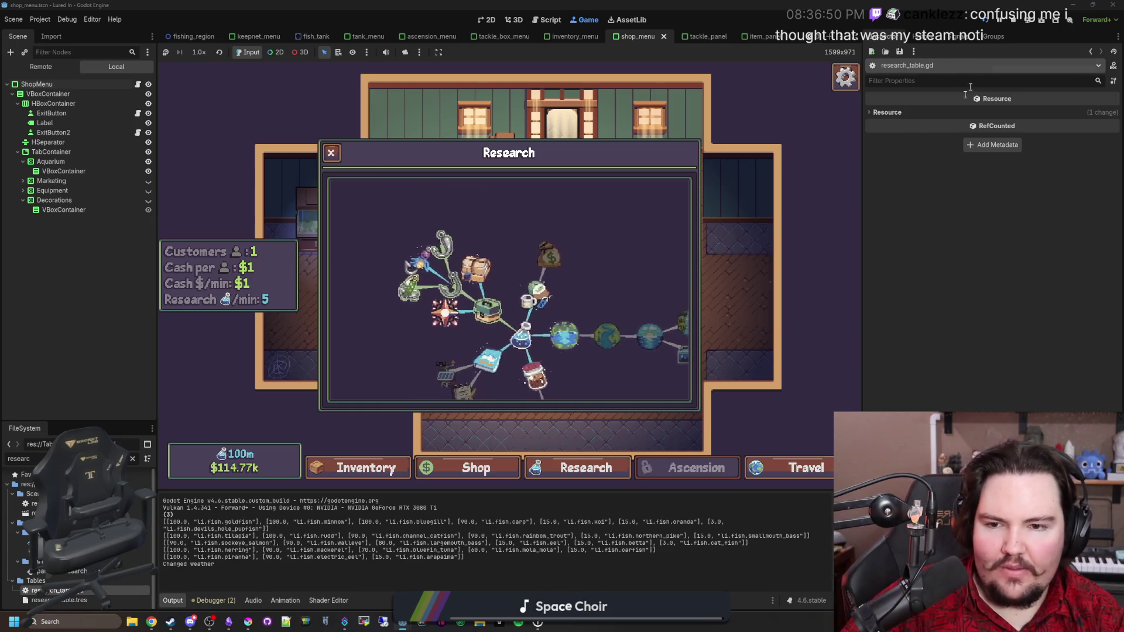
{"action": "left_click", "coordinate": [1014, 24]}
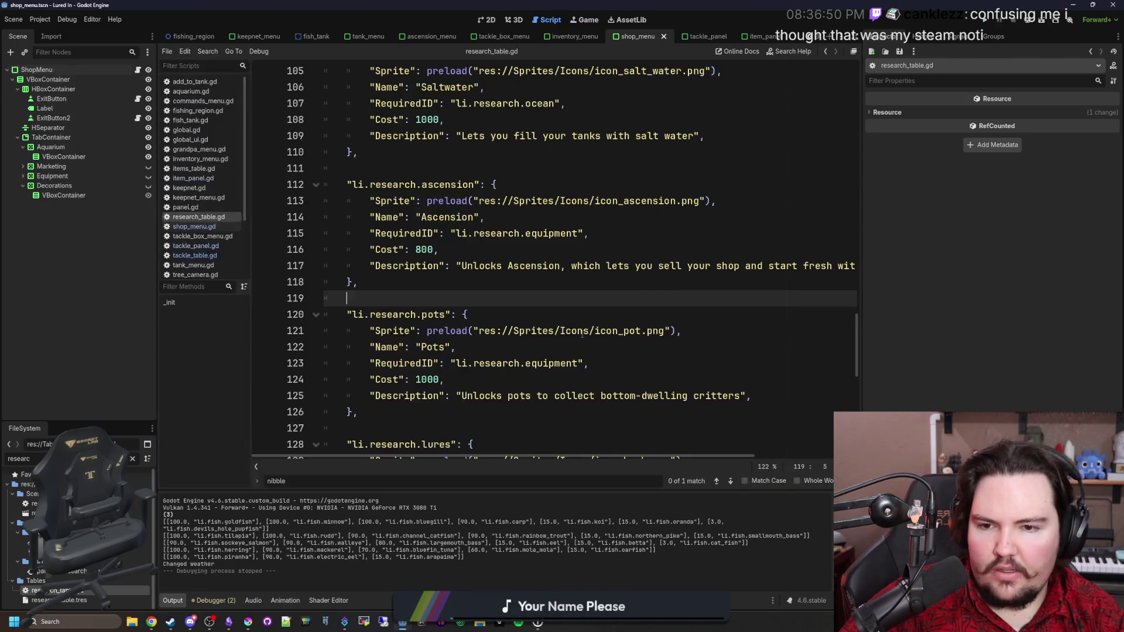
Step: Add "DistanceMult": 1.5 after the Lures cost, save research_table.gd, and open world.gd
{"action": "left_click", "coordinate": [501, 280]}
{"action": "scroll", "coordinate": [450, 282], "scroll_direction": "down", "scroll_amount": 4}
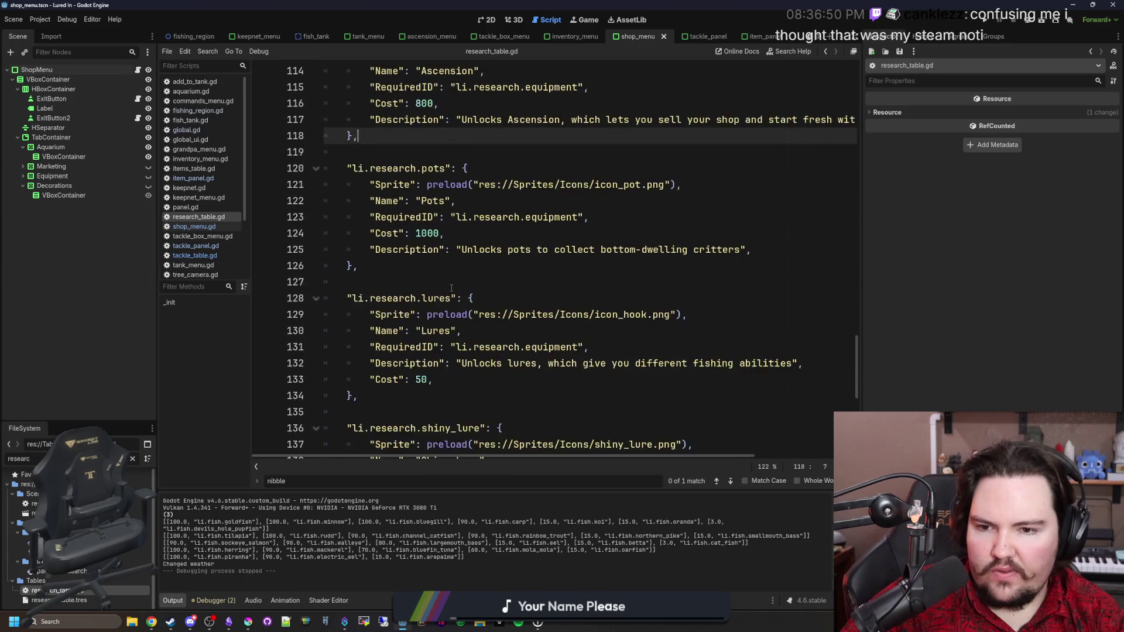
{"action": "left_click", "coordinate": [447, 331]}
{"action": "key", "text": "Return"}
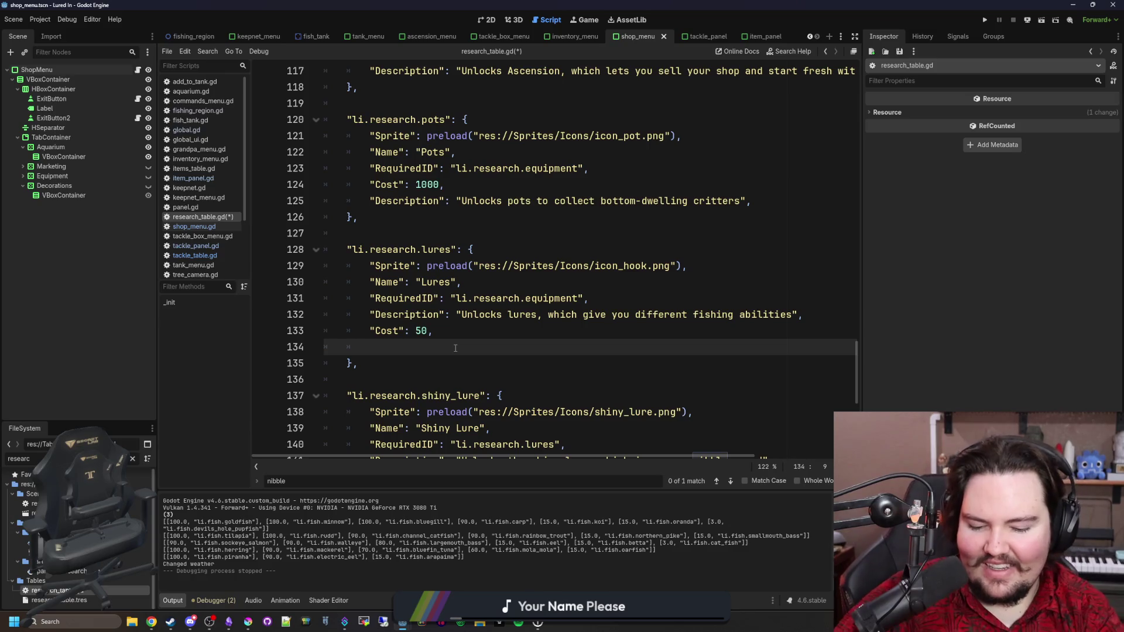
{"action": "type", "text": "\"DistanceMult\": 1.5,"}
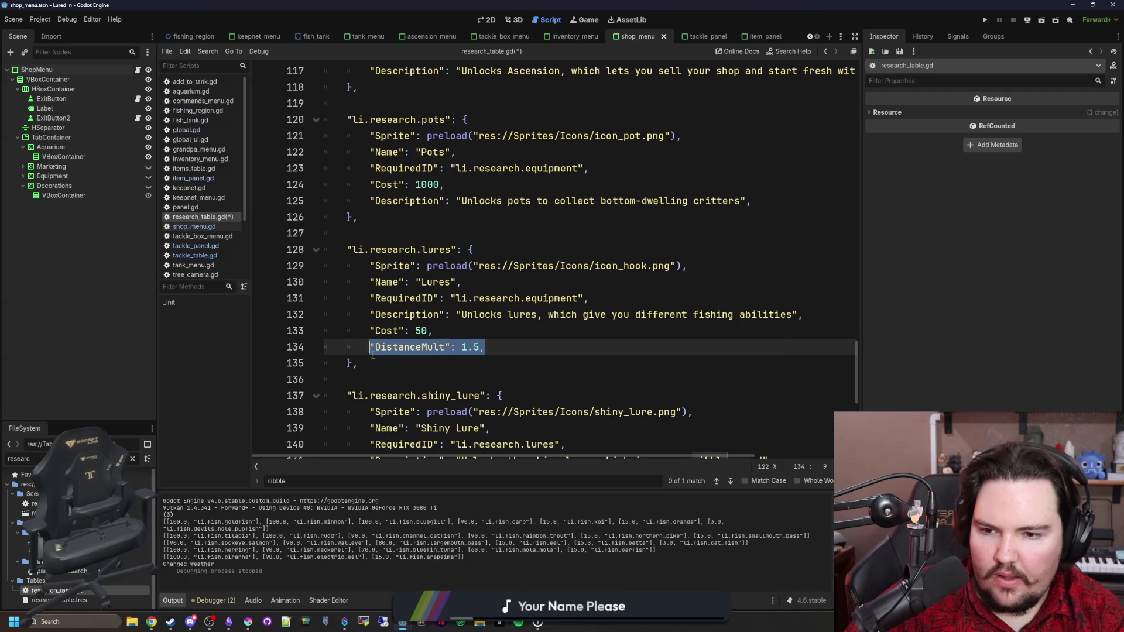
{"action": "left_click", "coordinate": [468, 335]}
{"action": "key", "text": "ctrl+s"}
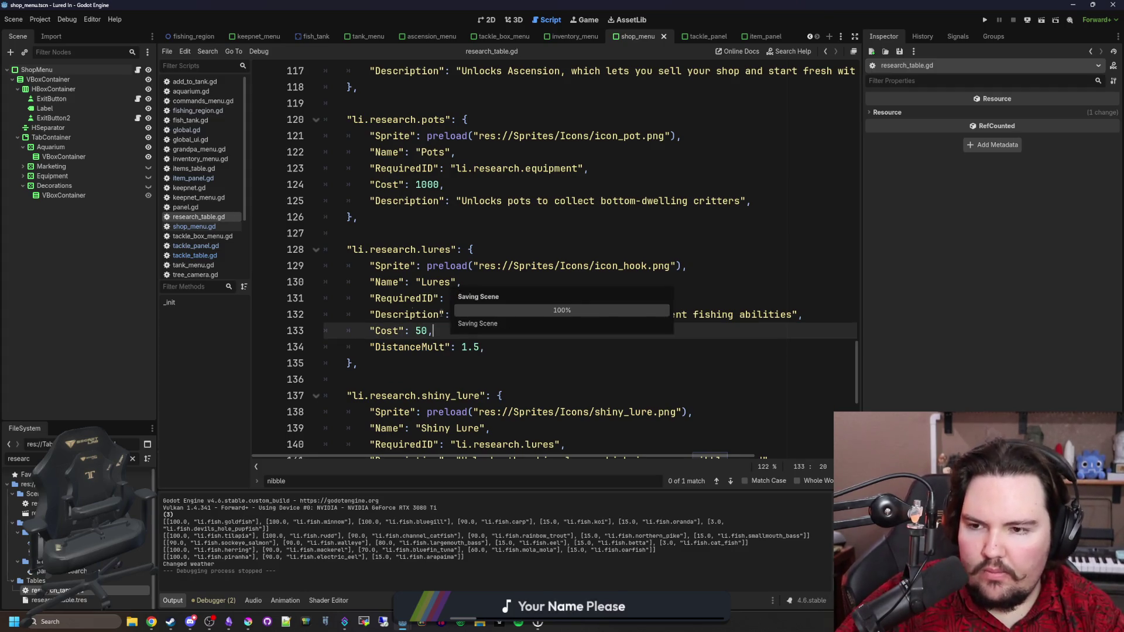
{"action": "left_click", "coordinate": [133, 460]}
{"action": "type", "text": "world"}
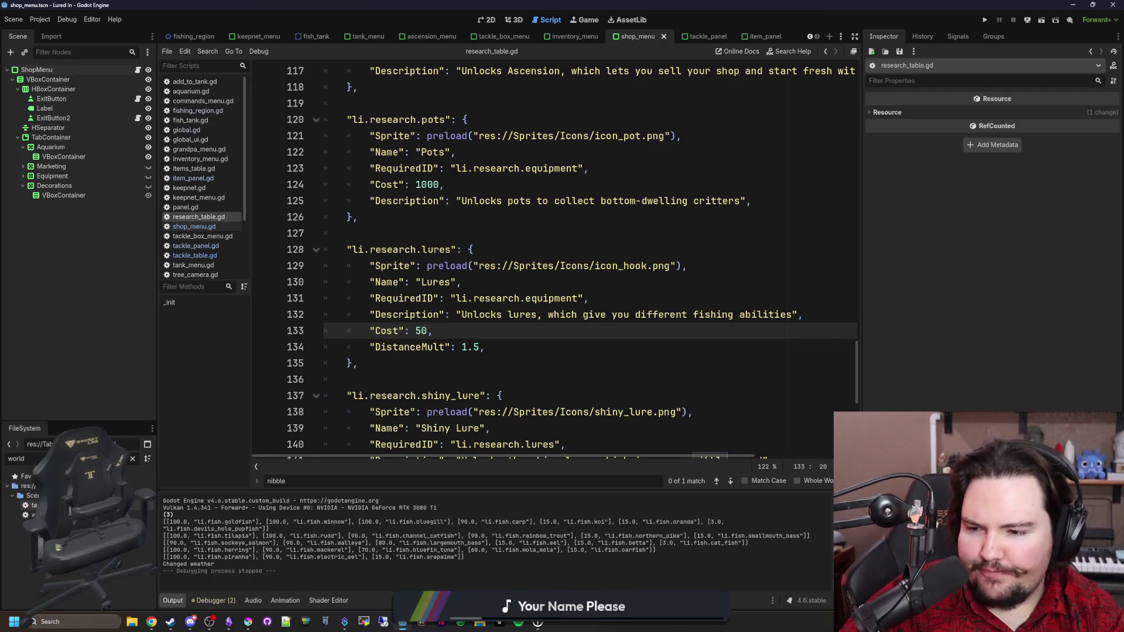
{"action": "double_click", "coordinate": [34, 515]}
Step: Widen the world.gd code area and jump to where dist is declared
{"action": "scroll", "coordinate": [385, 335], "scroll_direction": "up", "scroll_amount": 4}
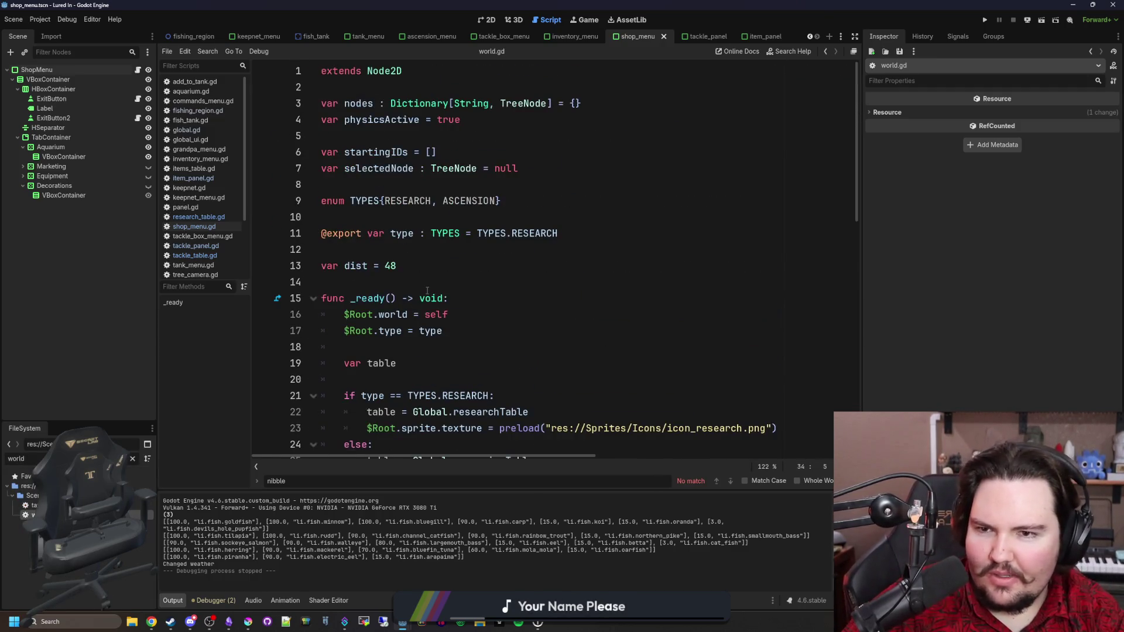
{"action": "scroll", "coordinate": [428, 291], "scroll_direction": "down", "scroll_amount": 4}
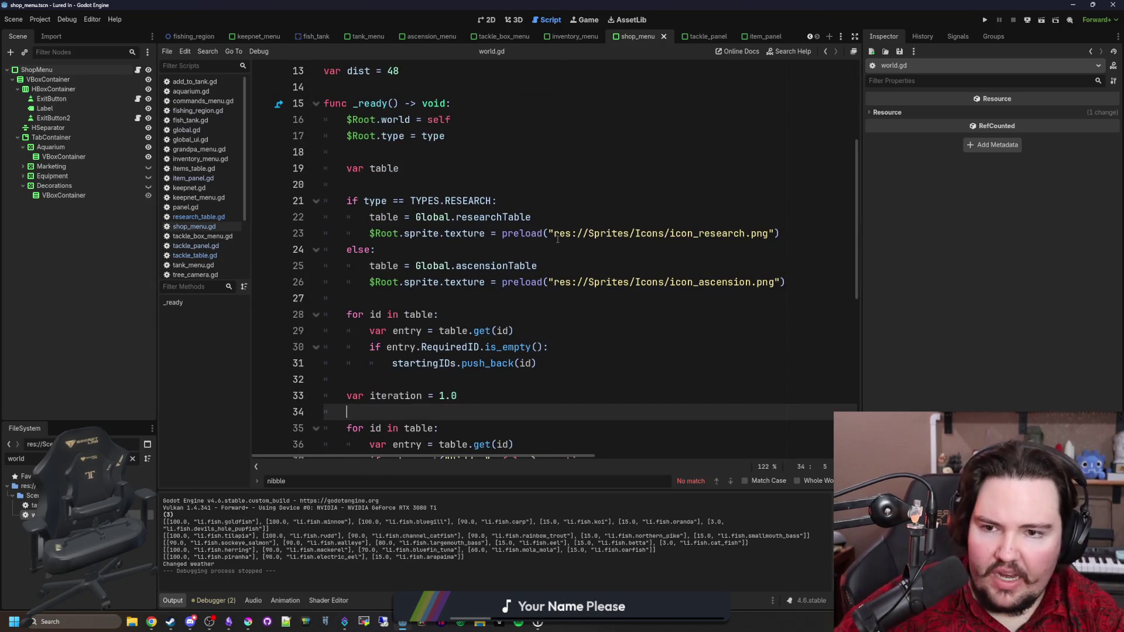
{"action": "scroll", "coordinate": [558, 238], "scroll_direction": "down", "scroll_amount": 8}
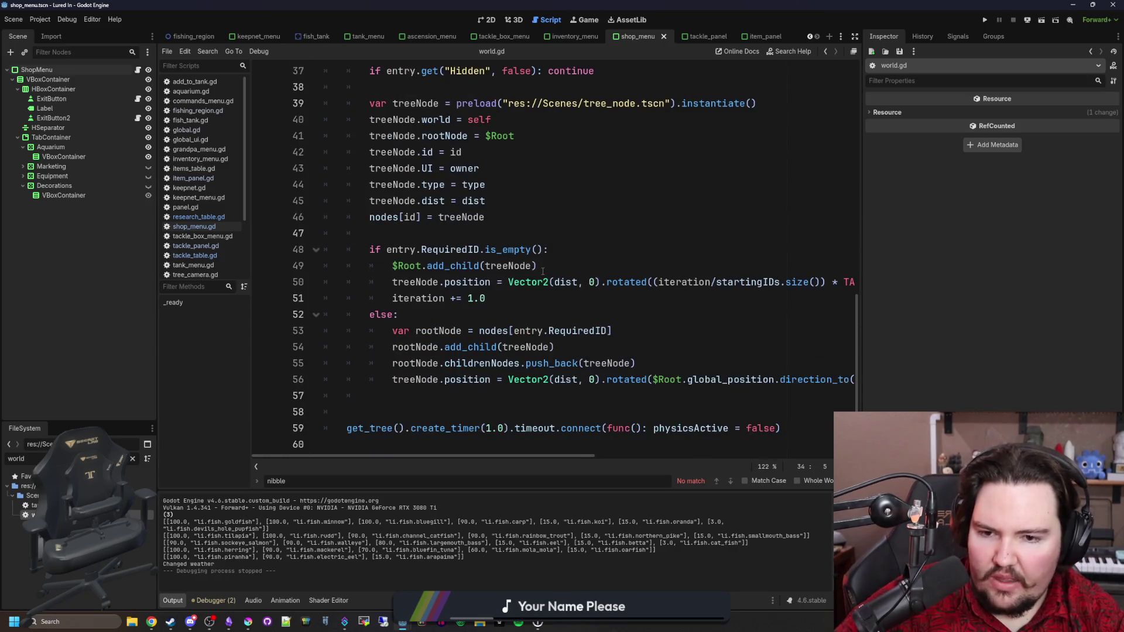
{"action": "scroll", "coordinate": [543, 271], "scroll_direction": "up", "scroll_amount": 1}
{"action": "left_click_drag", "start_coordinate": [862, 262], "coordinate": [1025, 272]}
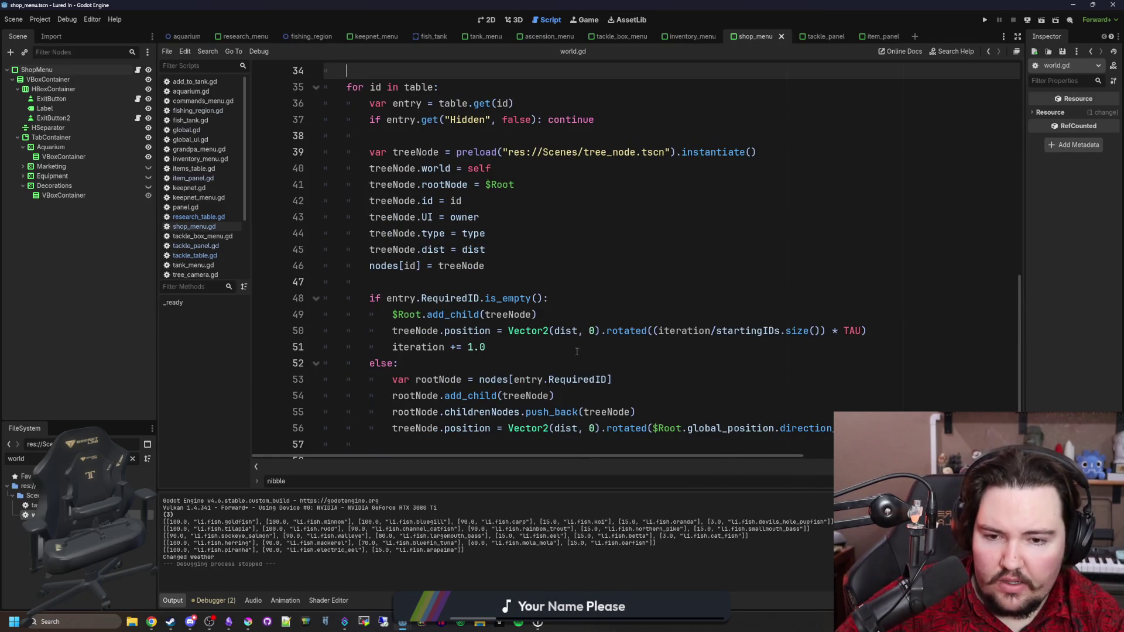
{"action": "left_click", "coordinate": [566, 331], "text": "ctrl"}
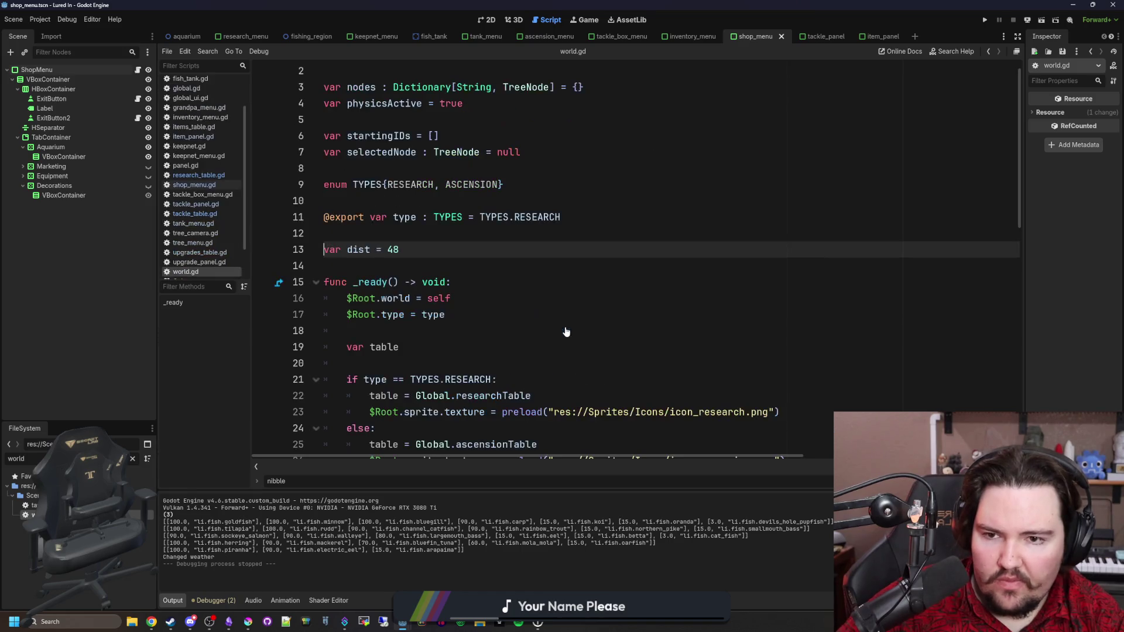
Step: Delete the top-level var dist = 48 declaration
{"action": "scroll", "coordinate": [413, 253], "scroll_direction": "down", "scroll_amount": 8}
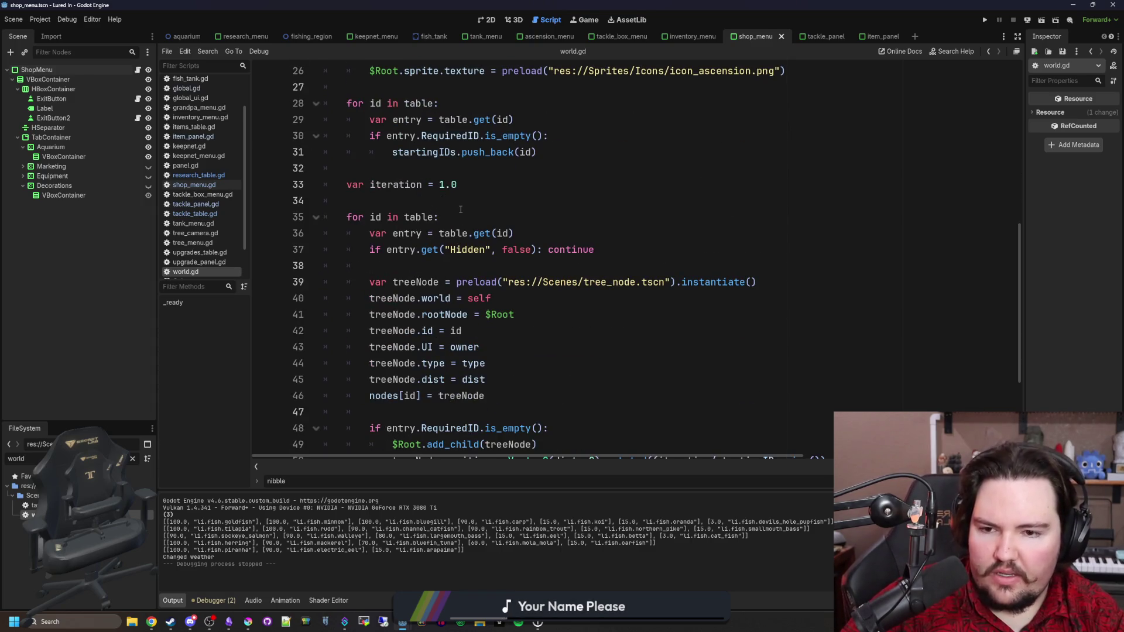
{"action": "scroll", "coordinate": [461, 209], "scroll_direction": "up", "scroll_amount": 5}
{"action": "key", "text": "shift+Home"}
{"action": "key", "text": "BackSpace"}
{"action": "key", "text": "BackSpace"}
{"action": "key", "text": "BackSpace"}
{"action": "scroll", "coordinate": [537, 229], "scroll_direction": "down", "scroll_amount": 1}
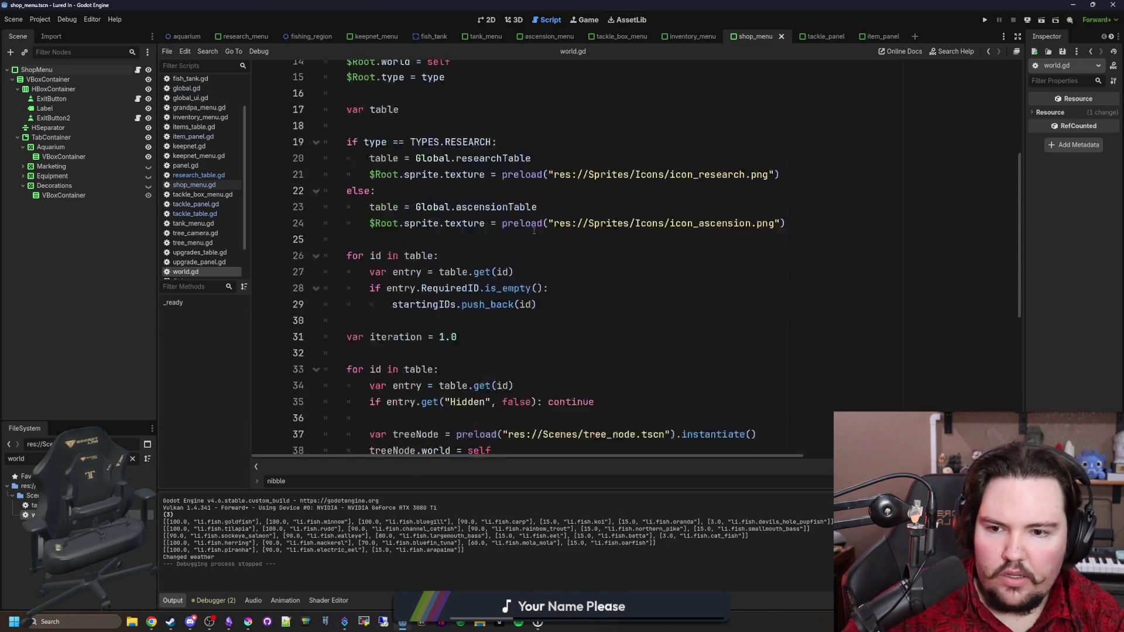
{"action": "scroll", "coordinate": [536, 229], "scroll_direction": "down", "scroll_amount": 4}
{"action": "scroll", "coordinate": [488, 250], "scroll_direction": "down", "scroll_amount": 3}
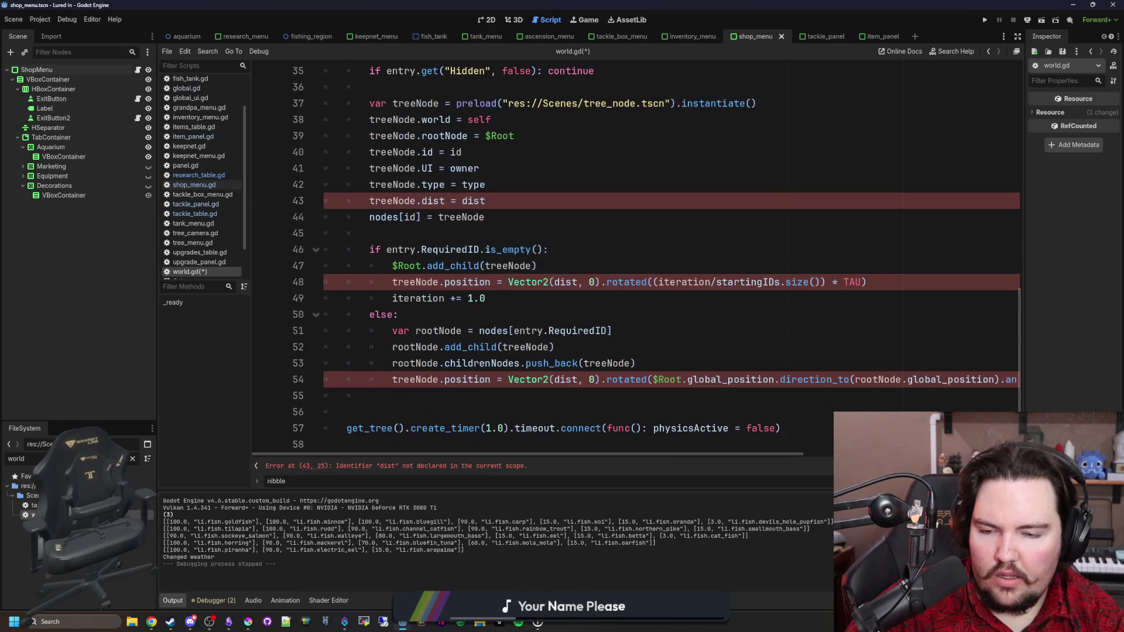
{"action": "scroll", "coordinate": [472, 263], "scroll_direction": "up", "scroll_amount": 1}
{"action": "scroll", "coordinate": [472, 264], "scroll_direction": "up", "scroll_amount": 2}
Step: Add a local dist of 48 times entry.get("DistanceMult", 1.0) inside the loop and save
{"action": "left_click", "coordinate": [458, 233]}
{"action": "type", "text": "\\"}
{"action": "key", "text": "Return"}
{"action": "key", "text": "BackSpace"}
{"action": "key", "text": "BackSpace"}
{"action": "key", "text": "Return"}
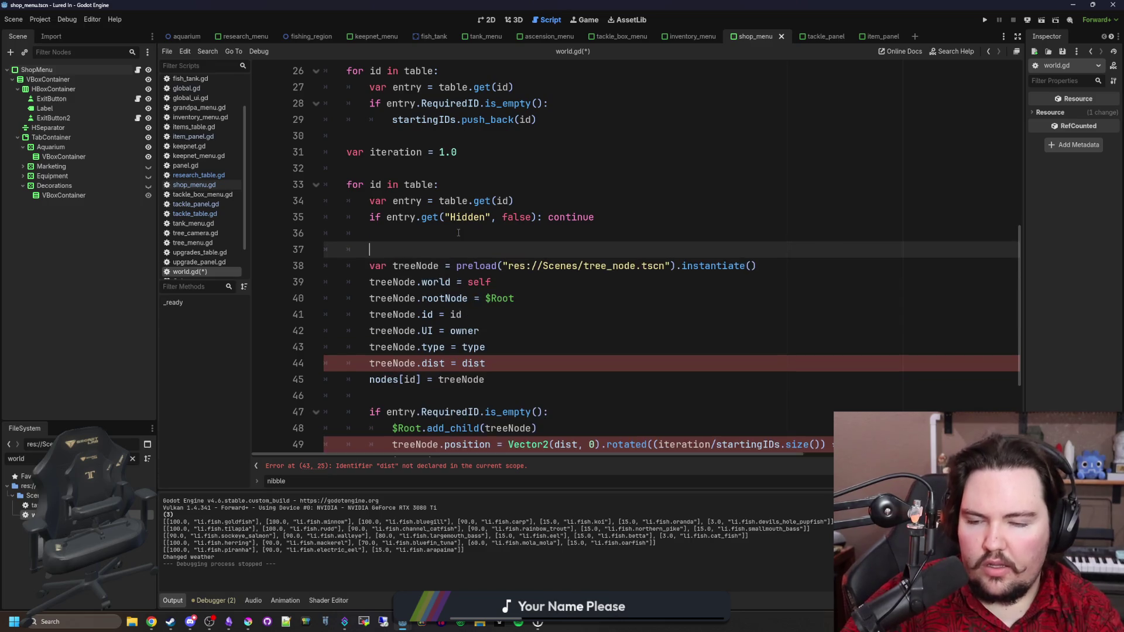
{"action": "key", "text": "Return"}
{"action": "key", "text": "Up"}
{"action": "type", "text": "v"}
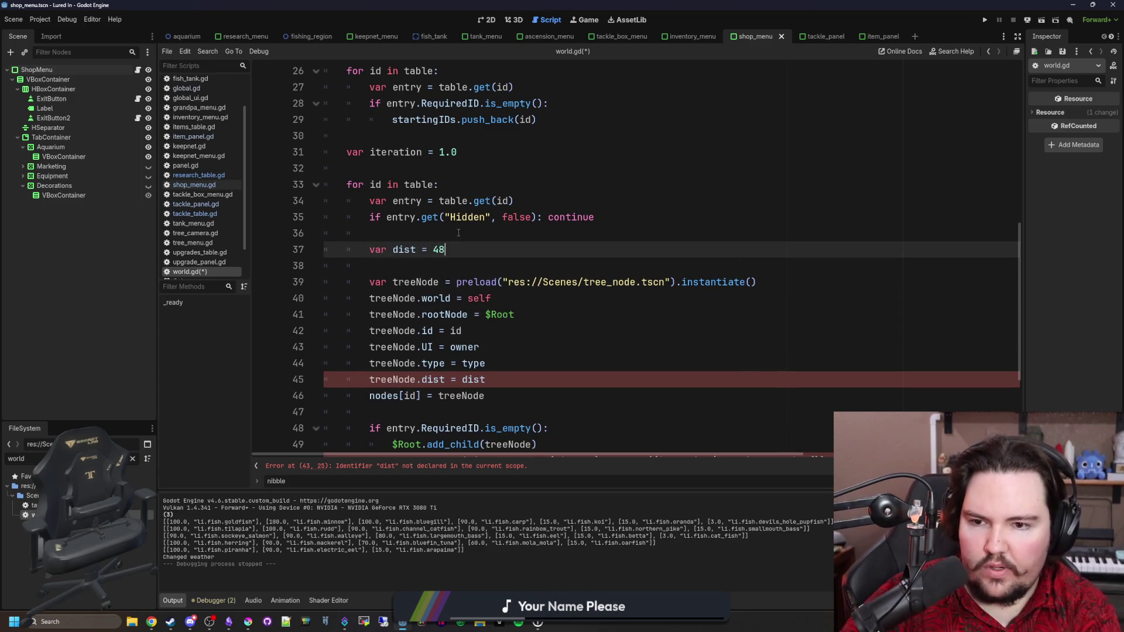
{"action": "key", "text": "Return"}
{"action": "type", "text": "if"}
{"action": "key", "text": "Escape"}
{"action": "key", "text": "BackSpace"}
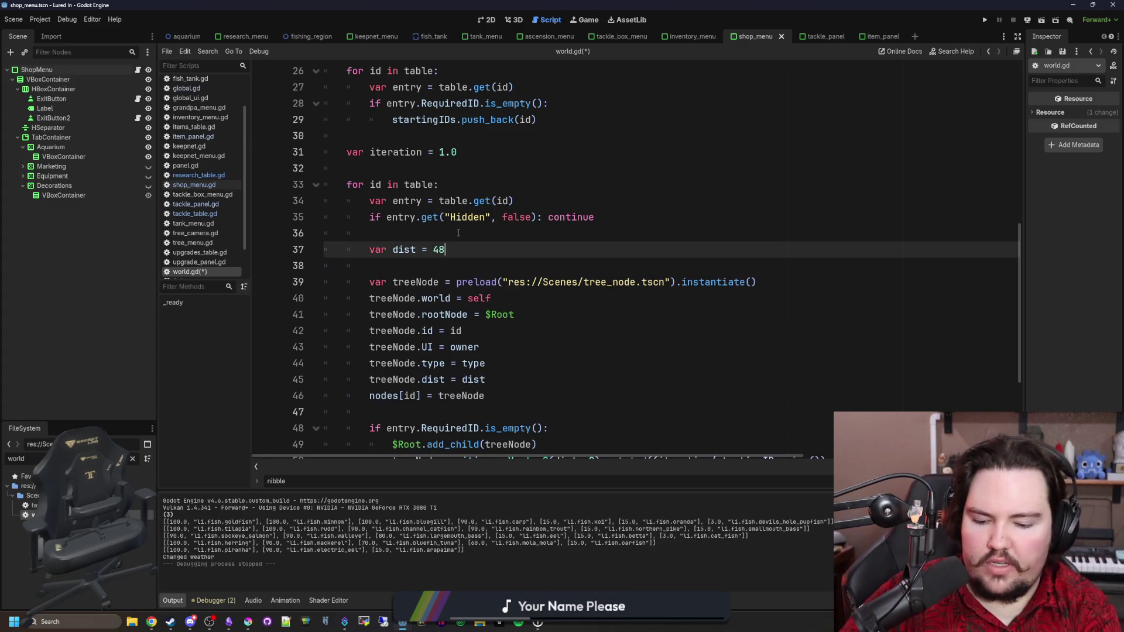
{"action": "type", "text": " * entry"}
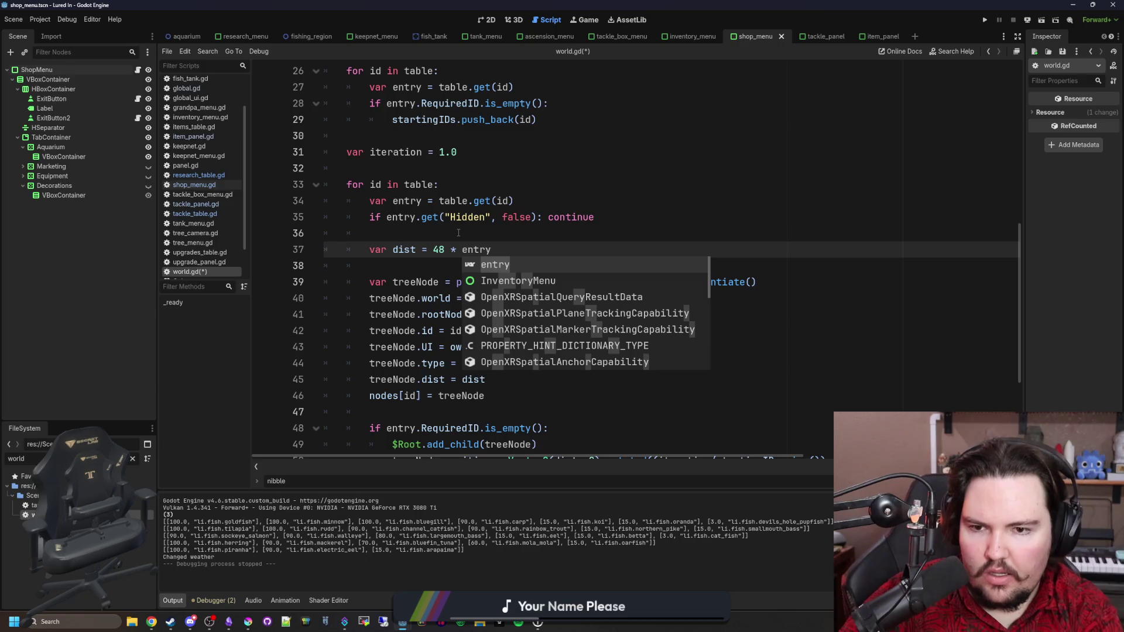
{"action": "type", "text": ".get(\"DistanceMult\", 1.0"}
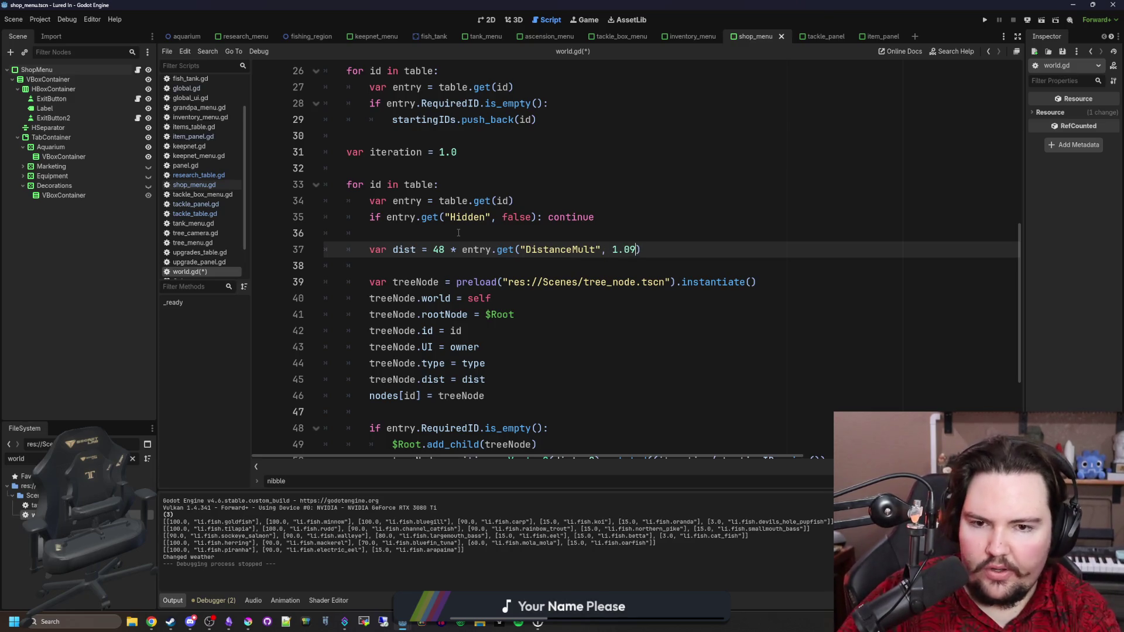
{"action": "left_click", "coordinate": [459, 232]}
{"action": "key", "text": "ctrl+s"}
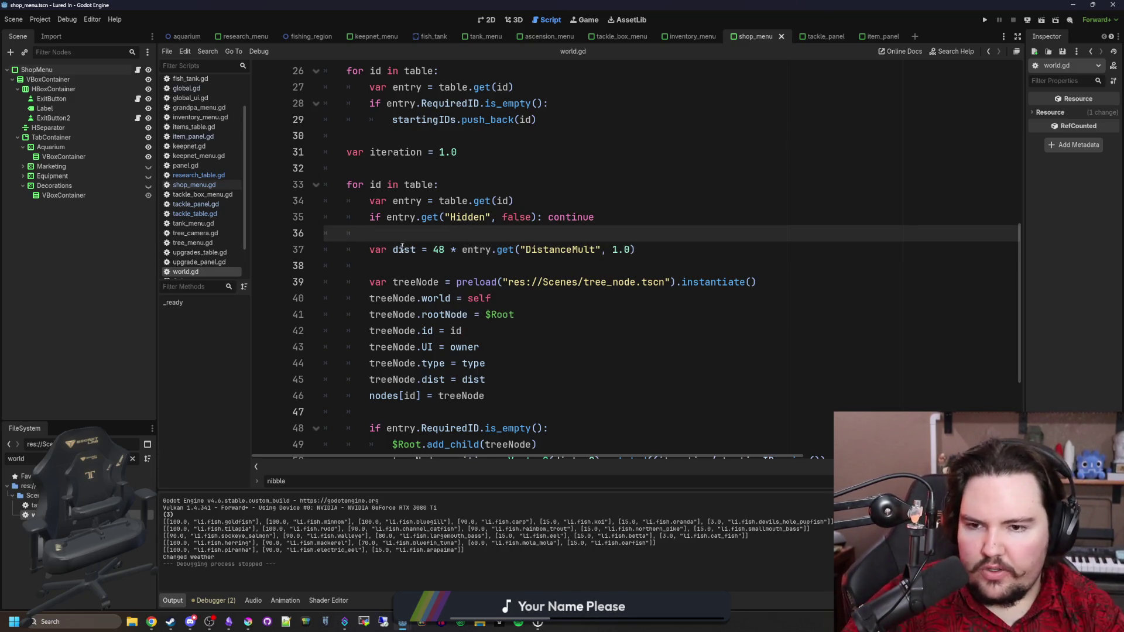
Step: Make it var dist : float = 48.0, save world.gd, and run the game
{"action": "left_click", "coordinate": [448, 249]}
{"action": "type", "text": ".0"}
{"action": "type", "text": ": float"}
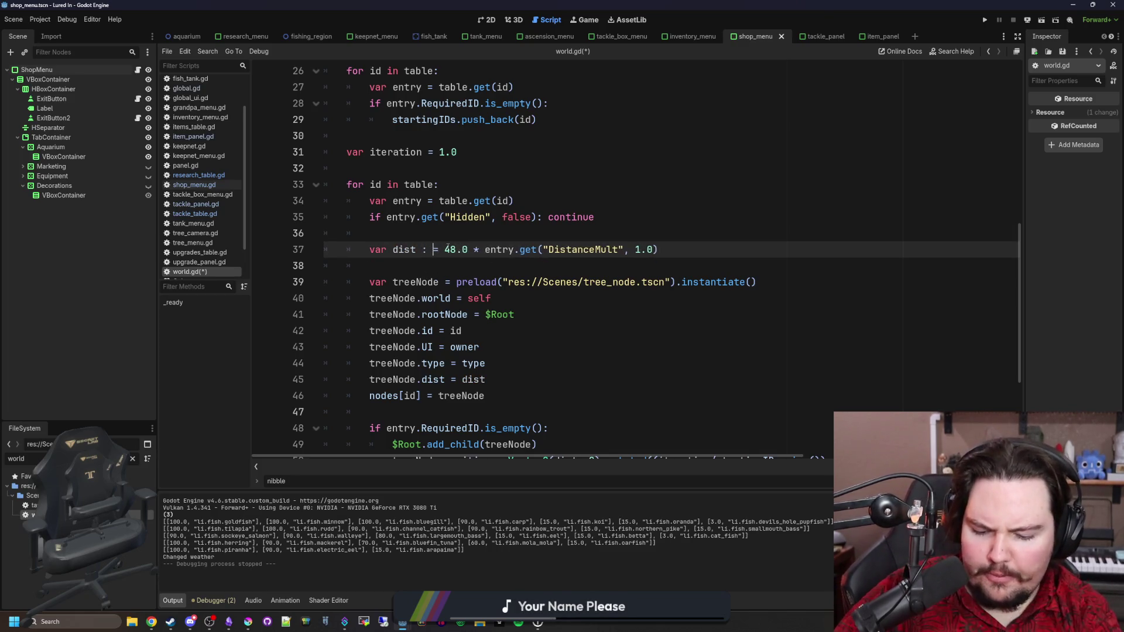
{"action": "left_click", "coordinate": [488, 229]}
{"action": "key", "text": "ctrl+s"}
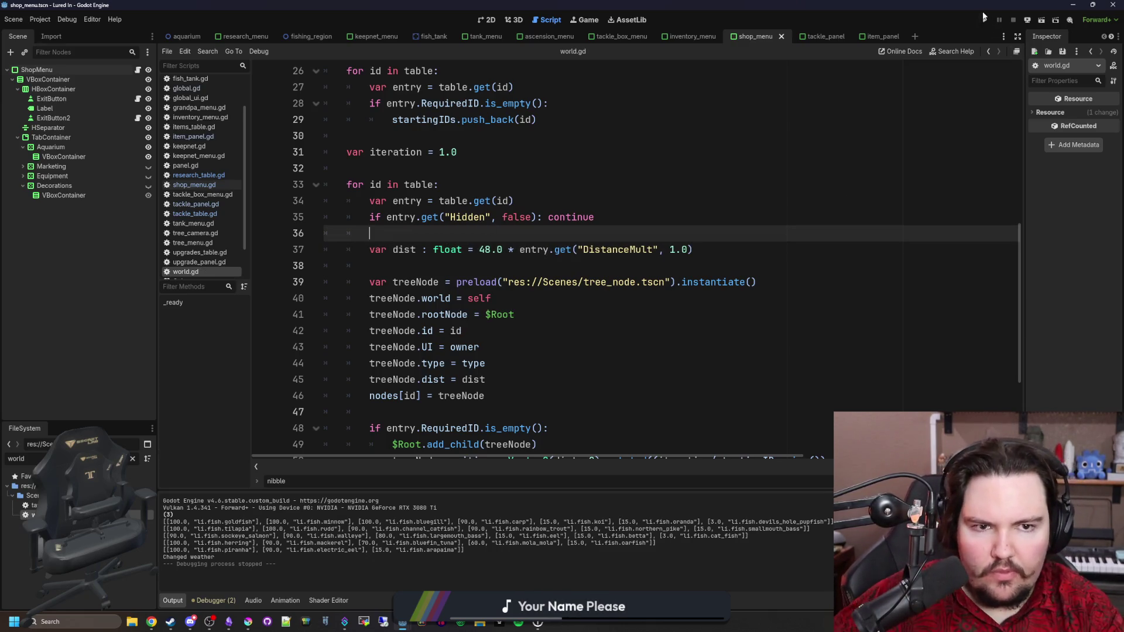
{"action": "left_click", "coordinate": [985, 19]}
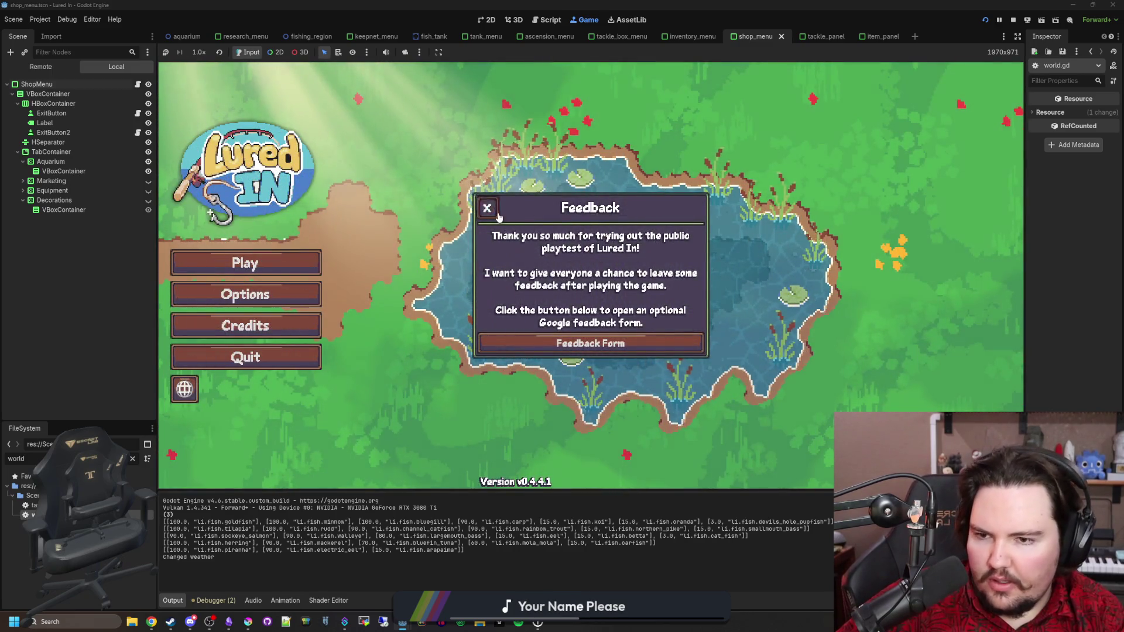
Step: Dismiss the feedback notice, start the game, and pan and zoom the Research tree
{"action": "left_click", "coordinate": [498, 215]}
{"action": "left_click", "coordinate": [245, 262]}
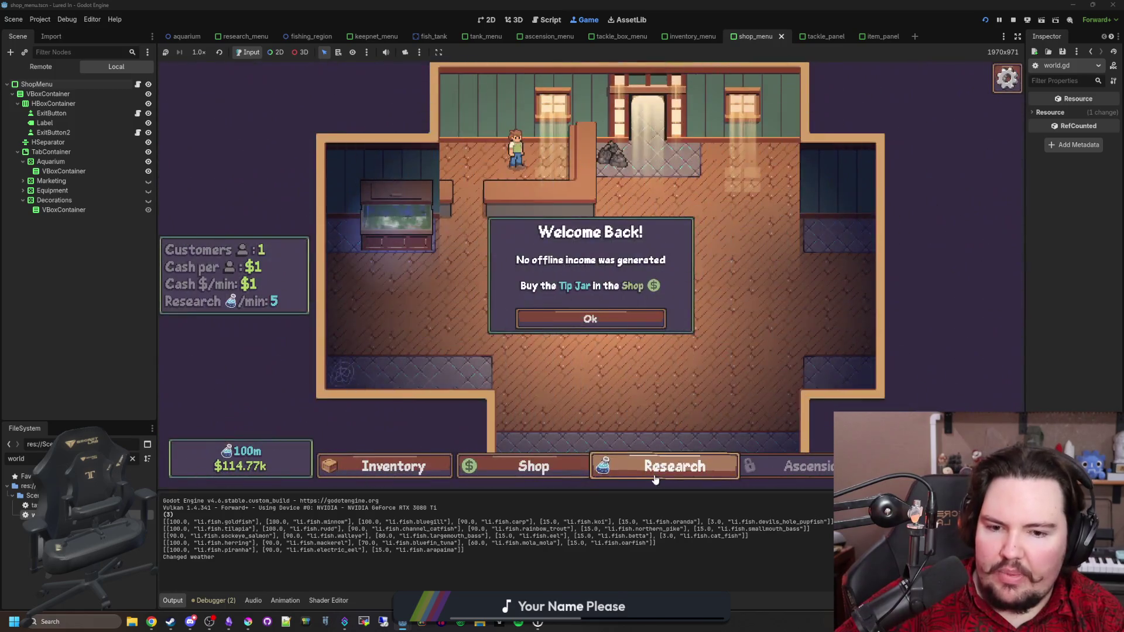
{"action": "left_click", "coordinate": [656, 480]}
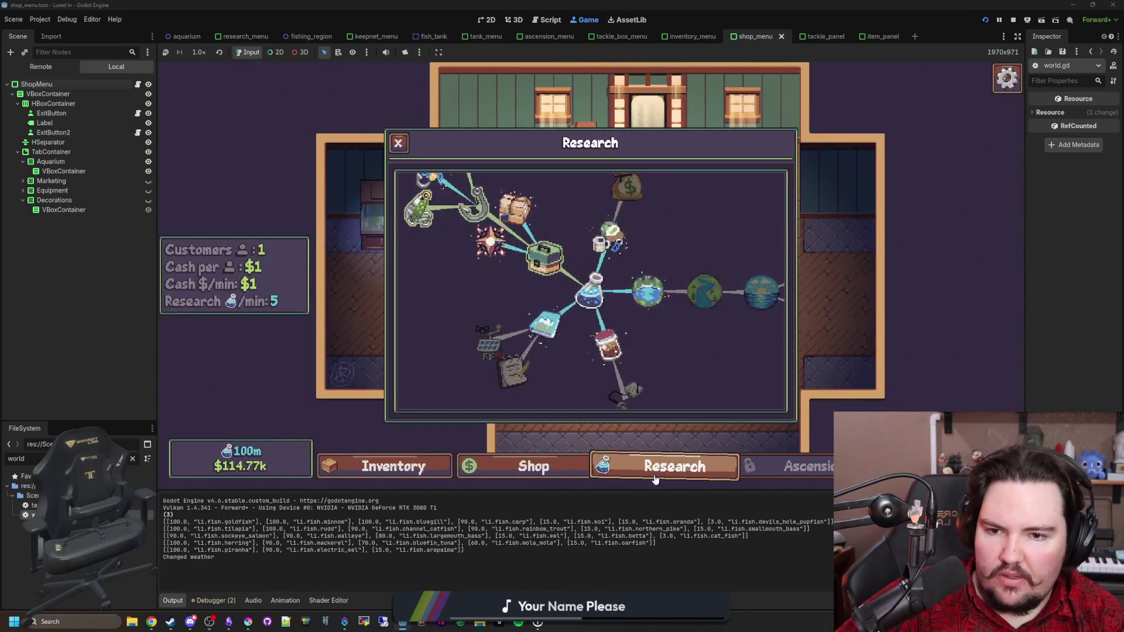
{"action": "left_click_drag", "start_coordinate": [454, 289], "coordinate": [484, 361]}
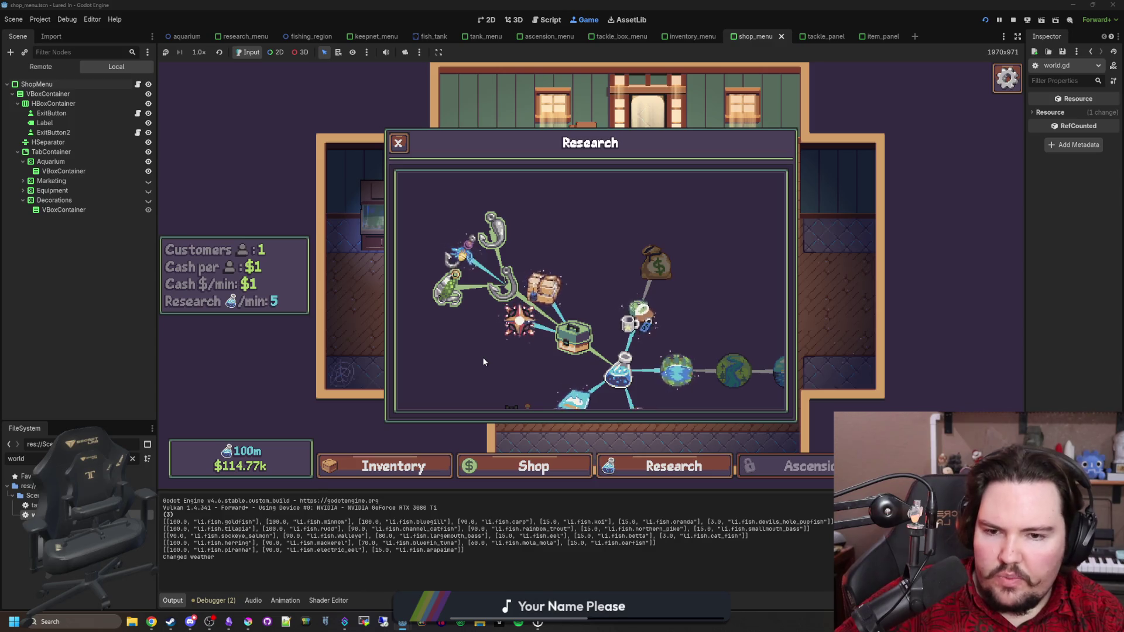
{"action": "scroll", "coordinate": [483, 361], "scroll_direction": "up", "scroll_amount": 2}
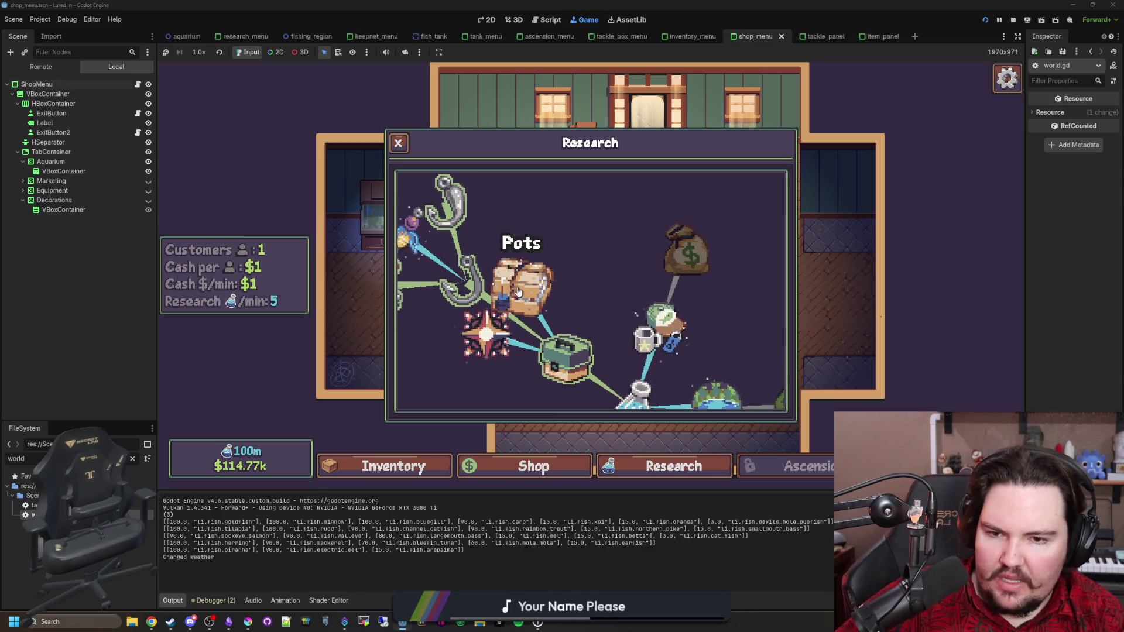
{"action": "scroll", "coordinate": [518, 291], "scroll_direction": "down", "scroll_amount": 2}
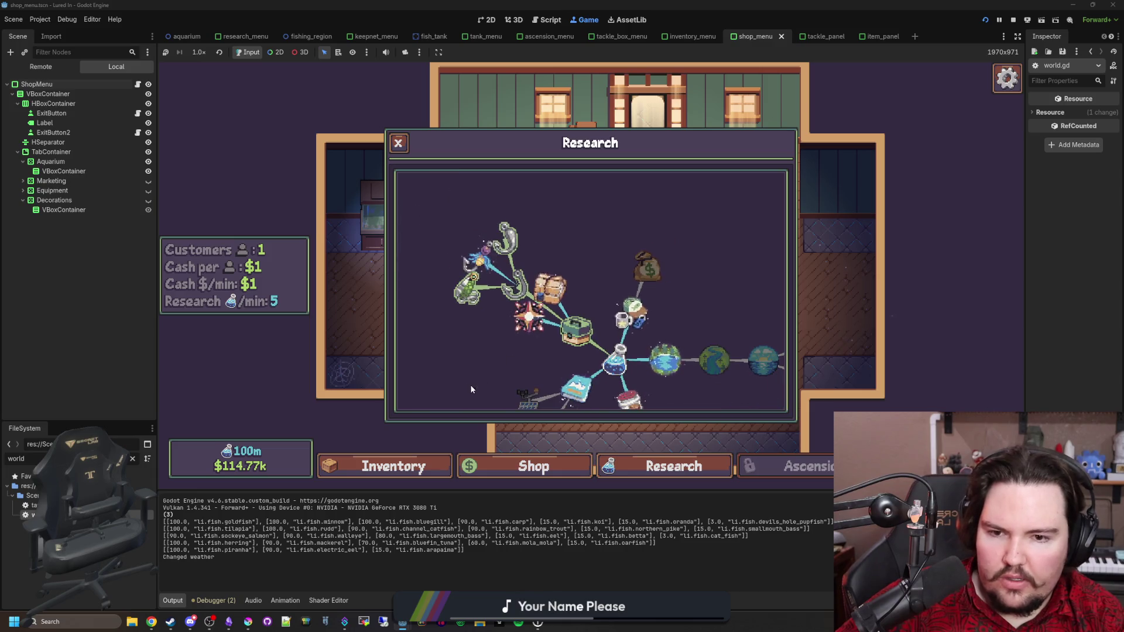
{"action": "left_click_drag", "start_coordinate": [473, 363], "coordinate": [477, 314]}
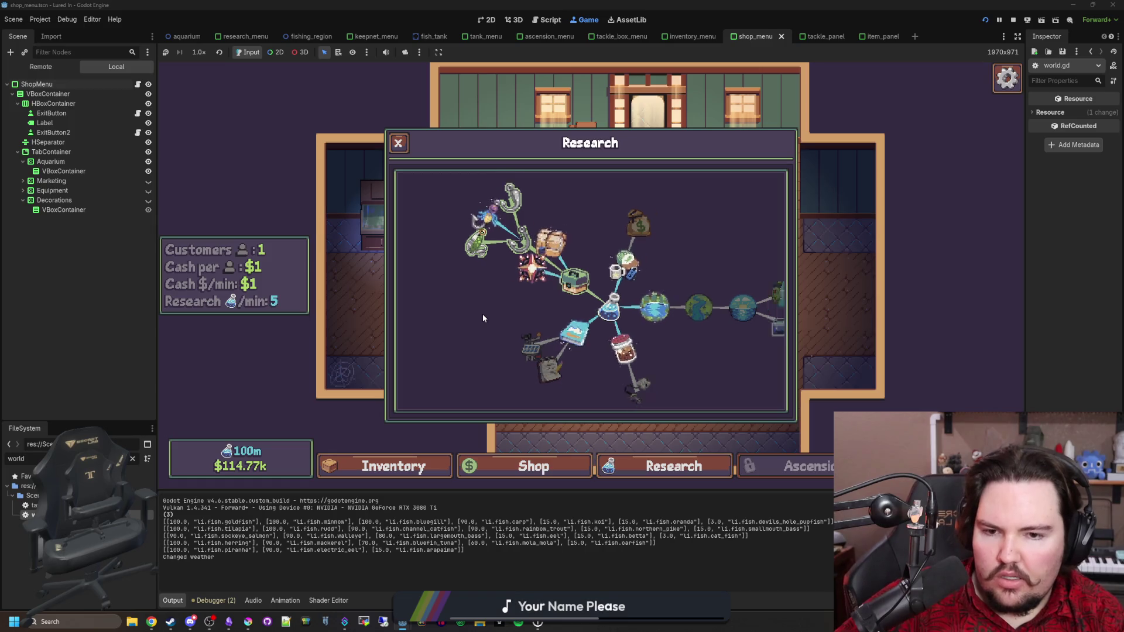
{"action": "scroll", "coordinate": [483, 318], "scroll_direction": "down", "scroll_amount": 1}
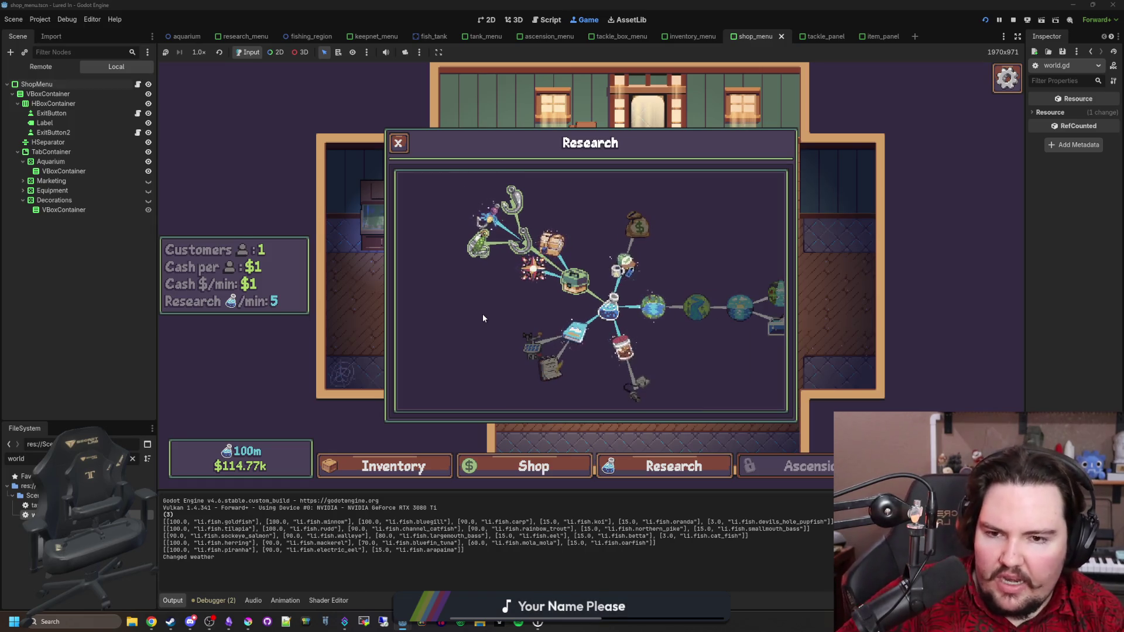
{"action": "scroll", "coordinate": [482, 314], "scroll_direction": "up", "scroll_amount": 1}
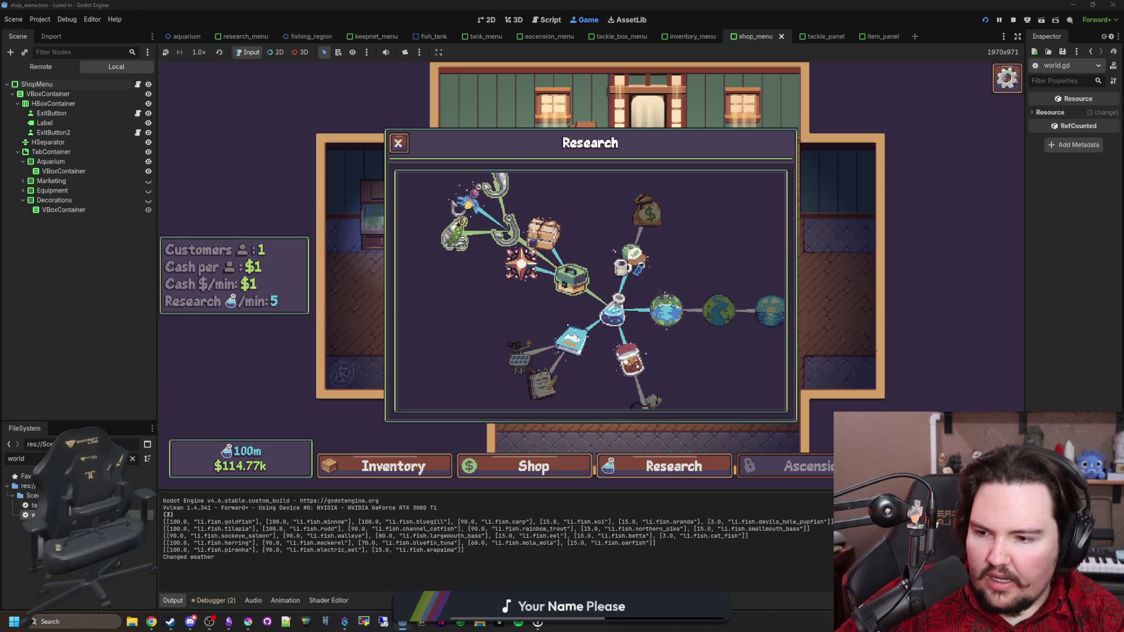
Step: Return to world.gd in the script editor
{"action": "key", "text": "ctrl+F3"}
{"action": "left_click", "coordinate": [468, 346]}
{"action": "scroll", "coordinate": [469, 347], "scroll_direction": "down", "scroll_amount": 2}
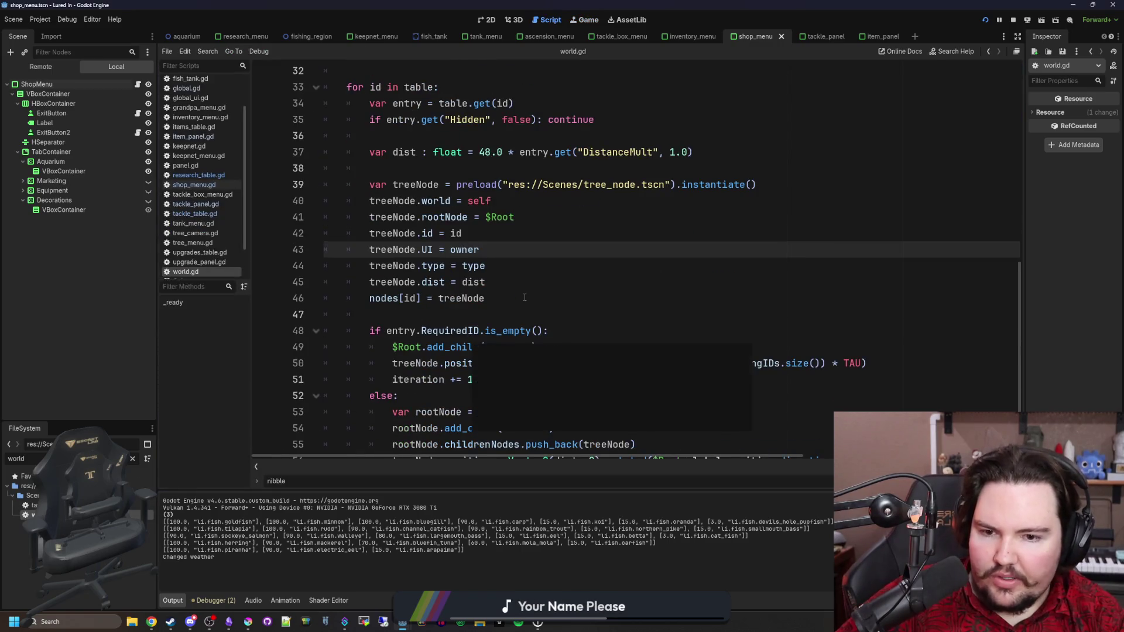
Step: Change the per-child angle offset on line 56 from 0.01 to 0.02, then view the game
{"action": "left_click", "coordinate": [551, 268]}
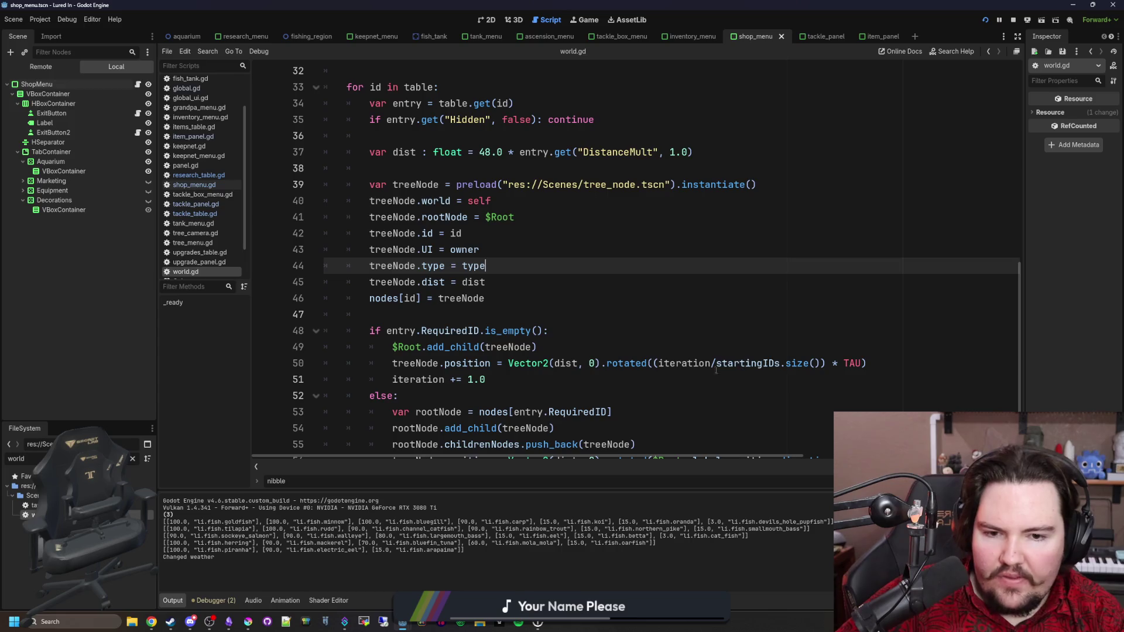
{"action": "left_click", "coordinate": [544, 301]}
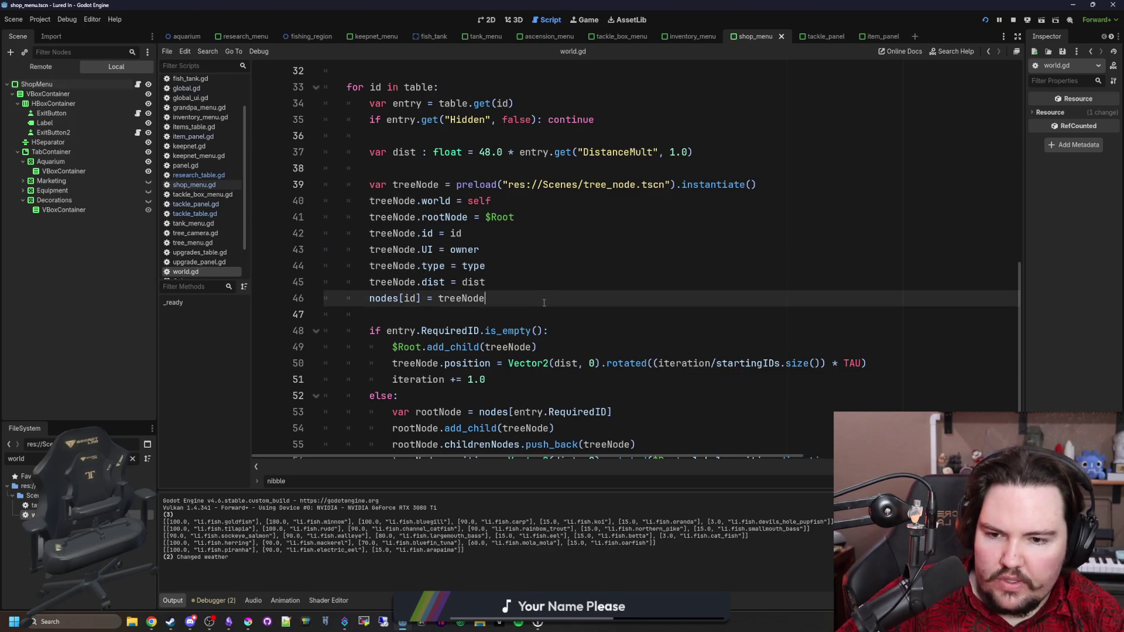
{"action": "scroll", "coordinate": [544, 303], "scroll_direction": "down", "scroll_amount": 2}
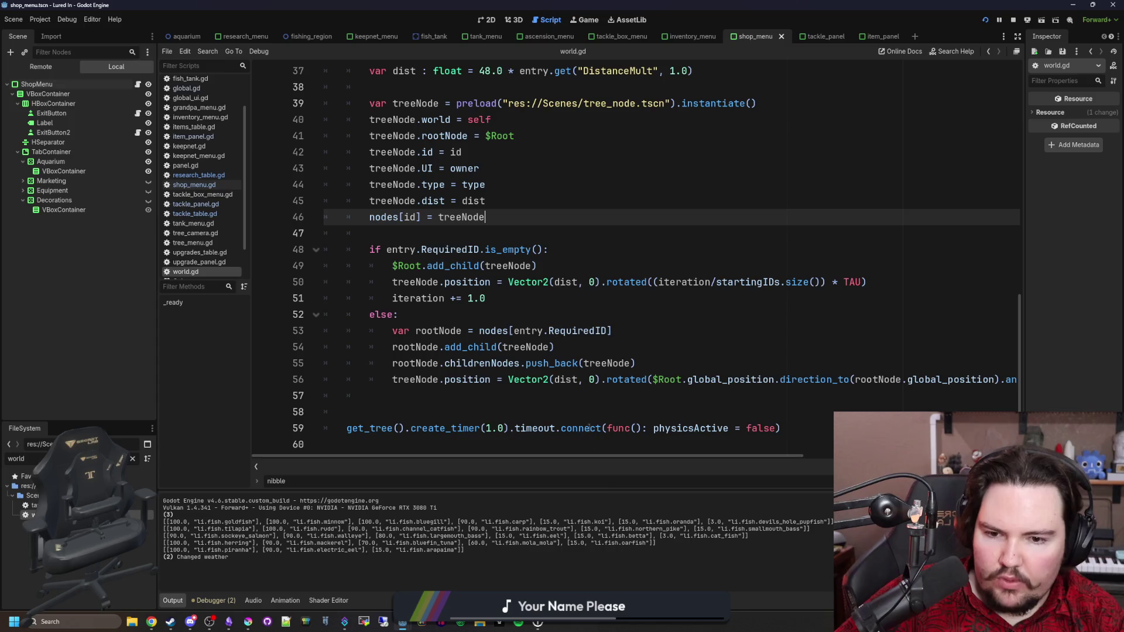
{"action": "left_click_drag", "start_coordinate": [658, 455], "coordinate": [871, 455]}
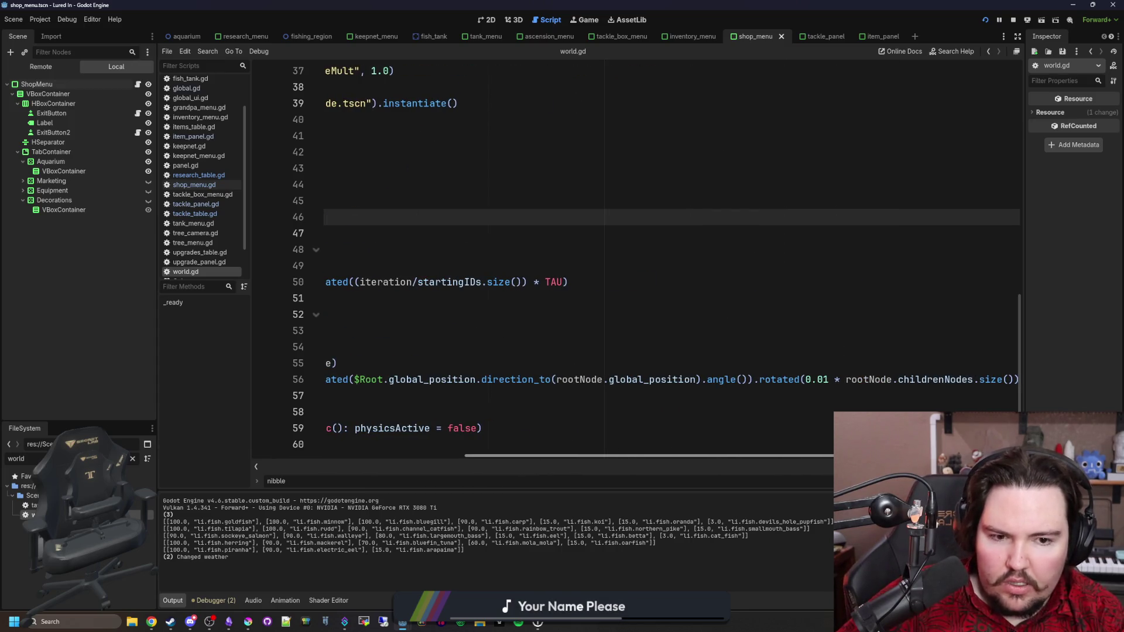
{"action": "left_click", "coordinate": [830, 380]}
{"action": "mouse_move", "coordinate": [739, 456]}
{"action": "left_mouse_down"}
{"action": "mouse_move", "coordinate": [489, 455]}
{"action": "mouse_move", "coordinate": [620, 444]}
{"action": "mouse_move", "coordinate": [553, 442]}
{"action": "mouse_move", "coordinate": [541, 455]}
{"action": "mouse_move", "coordinate": [738, 443]}
{"action": "mouse_move", "coordinate": [822, 398]}
{"action": "left_mouse_up"}
{"action": "key", "text": "BackSpace"}
{"action": "type", "text": "2"}
{"action": "left_click", "coordinate": [380, 331]}
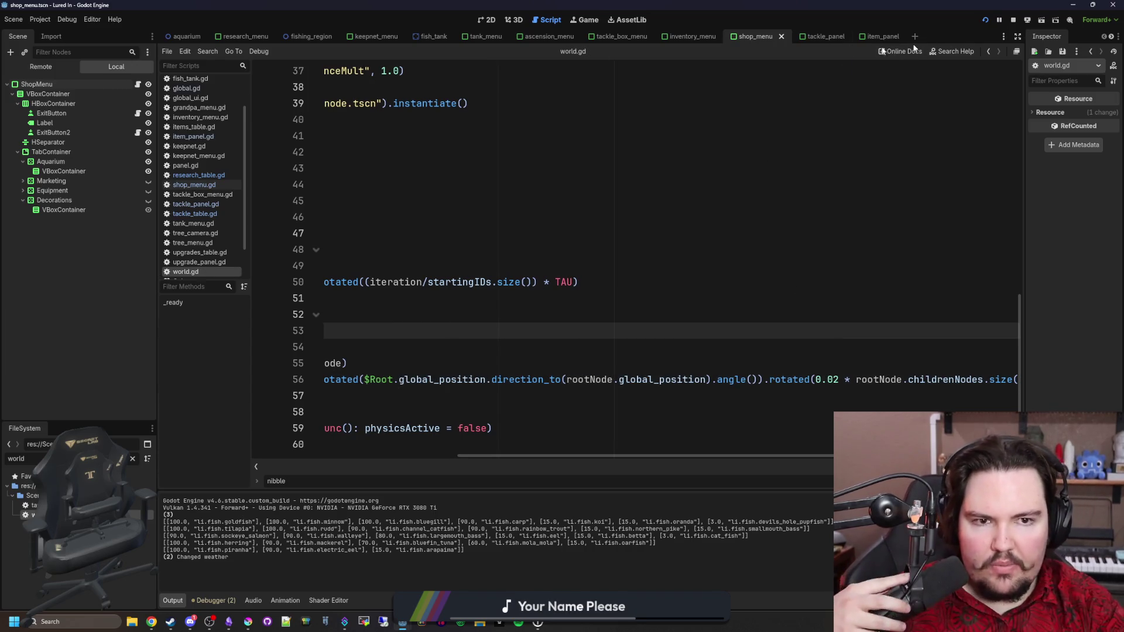
{"action": "left_click", "coordinate": [587, 19]}
{"action": "key", "text": "Escape"}
{"action": "key", "text": "Escape"}
{"action": "key", "text": "Escape"}
{"action": "left_click", "coordinate": [655, 313]}
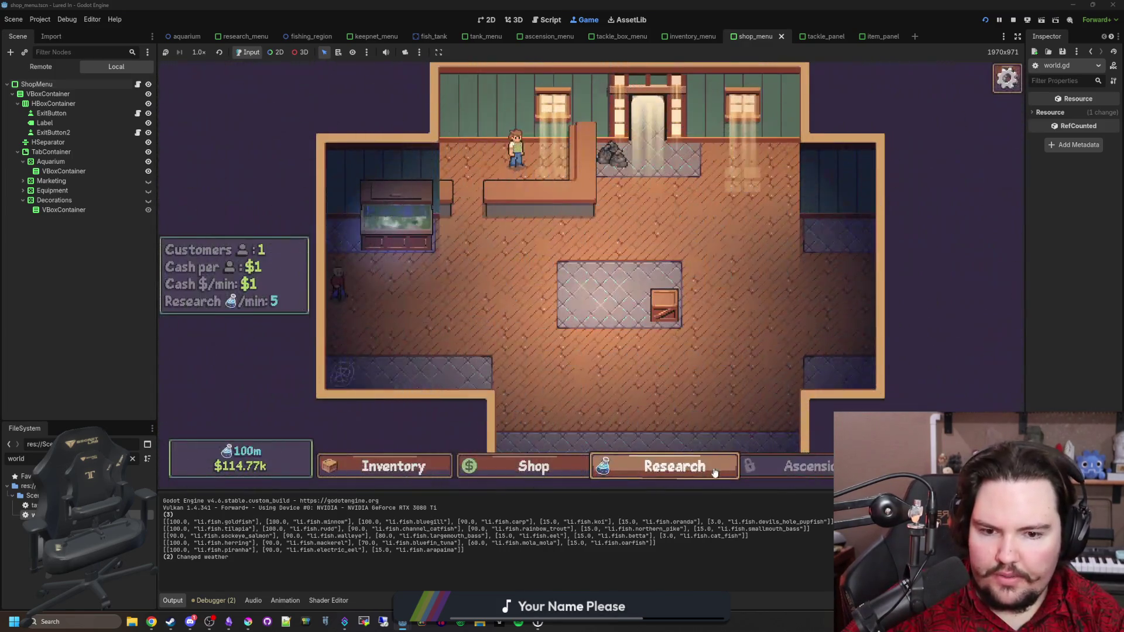
{"action": "left_click", "coordinate": [720, 471]}
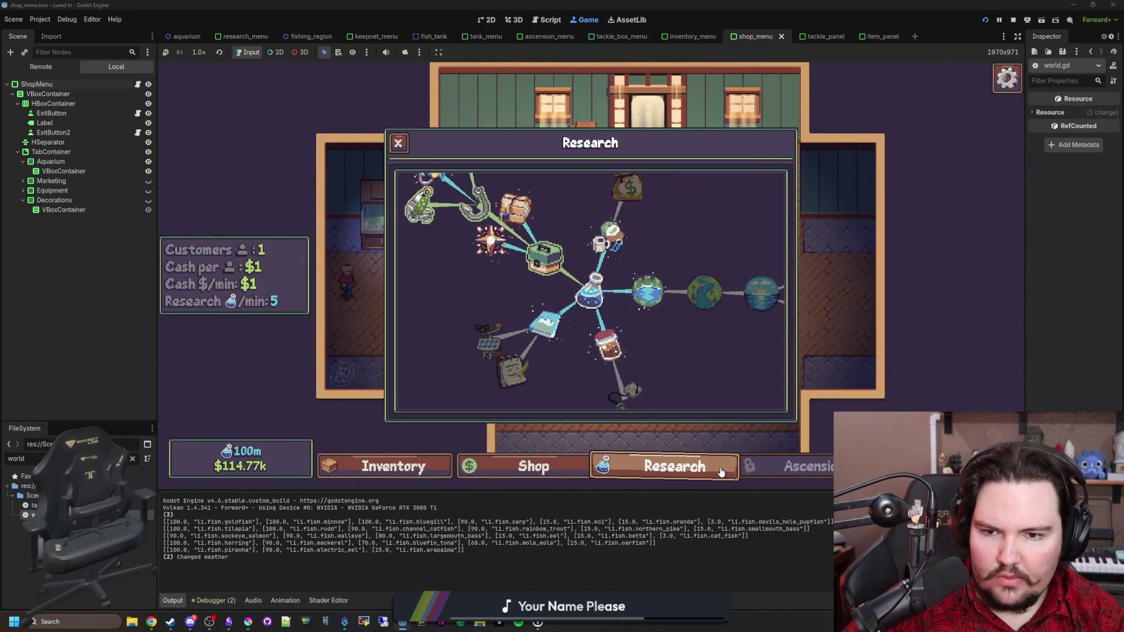
{"action": "left_click", "coordinate": [721, 471]}
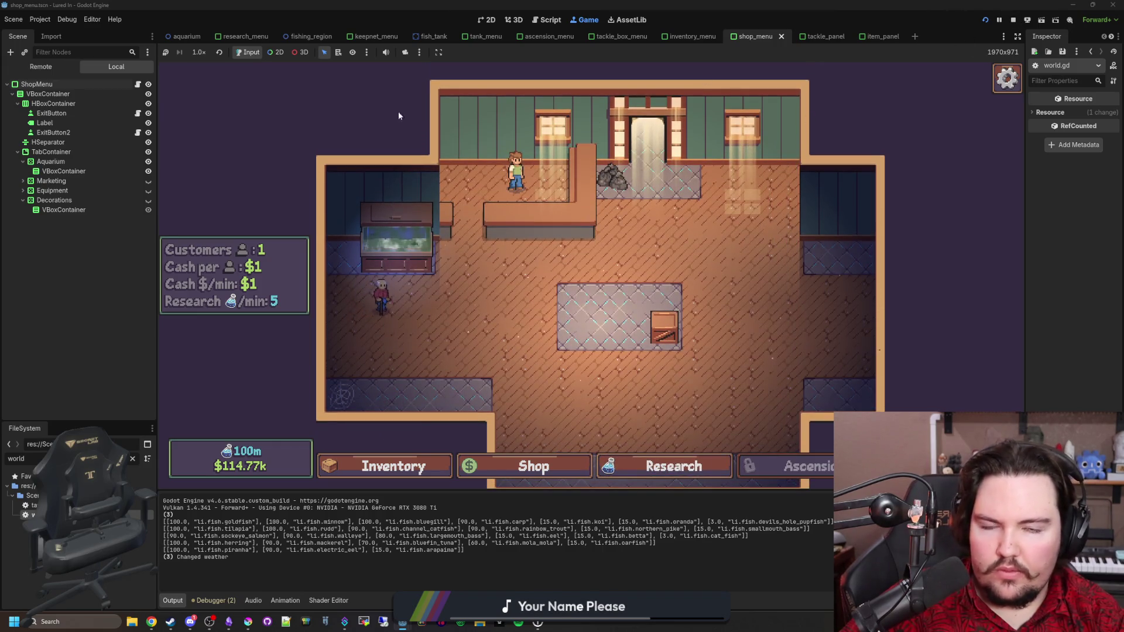
{"action": "key", "text": "F5"}
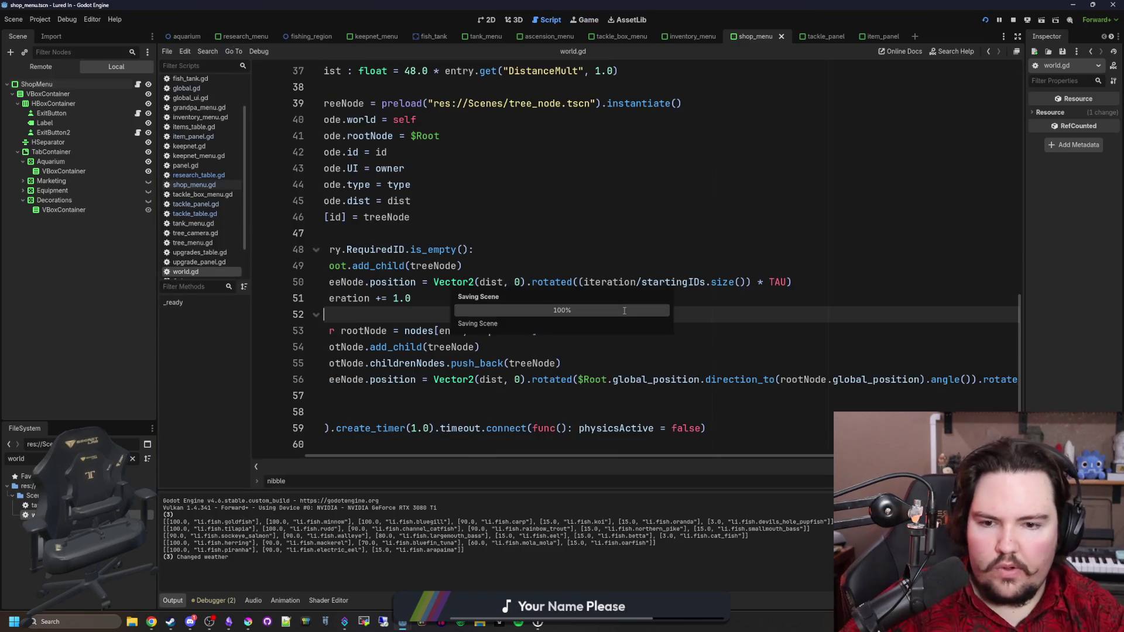
Step: Change the per-child angle offset on line 56 from 0.02 to 0.2, save, and return to the game
{"action": "scroll", "coordinate": [691, 346], "scroll_direction": "left", "scroll_amount": 2}
{"action": "scroll", "coordinate": [691, 346], "scroll_direction": "right", "scroll_amount": 6}
{"action": "left_click", "coordinate": [831, 379]}
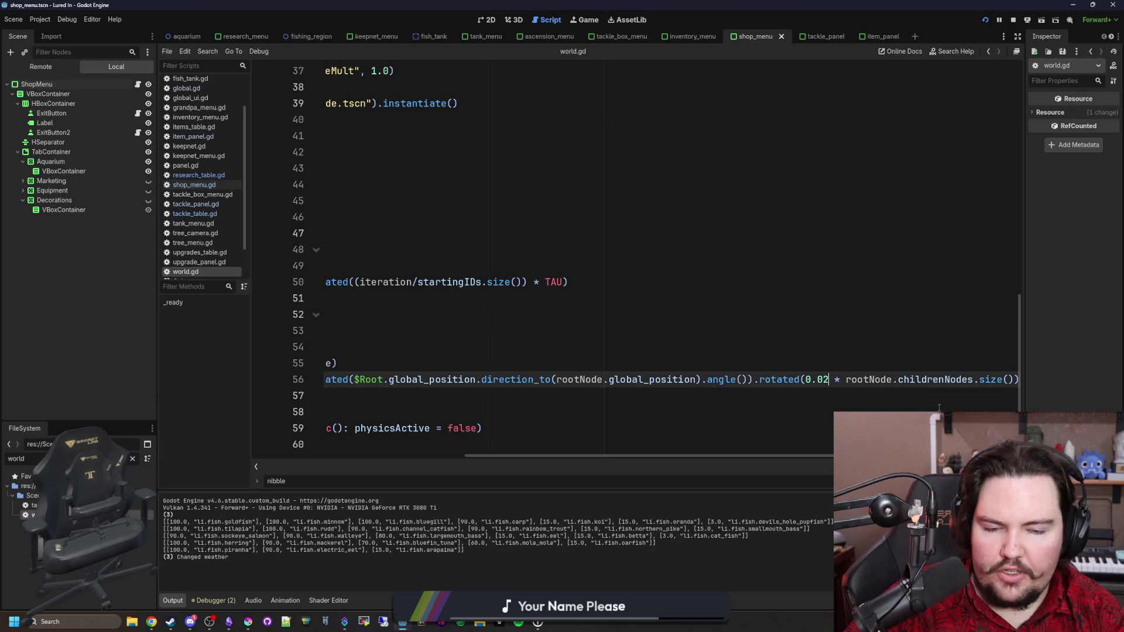
{"action": "key", "text": "BackSpace"}
{"action": "key", "text": "BackSpace"}
{"action": "type", "text": "2"}
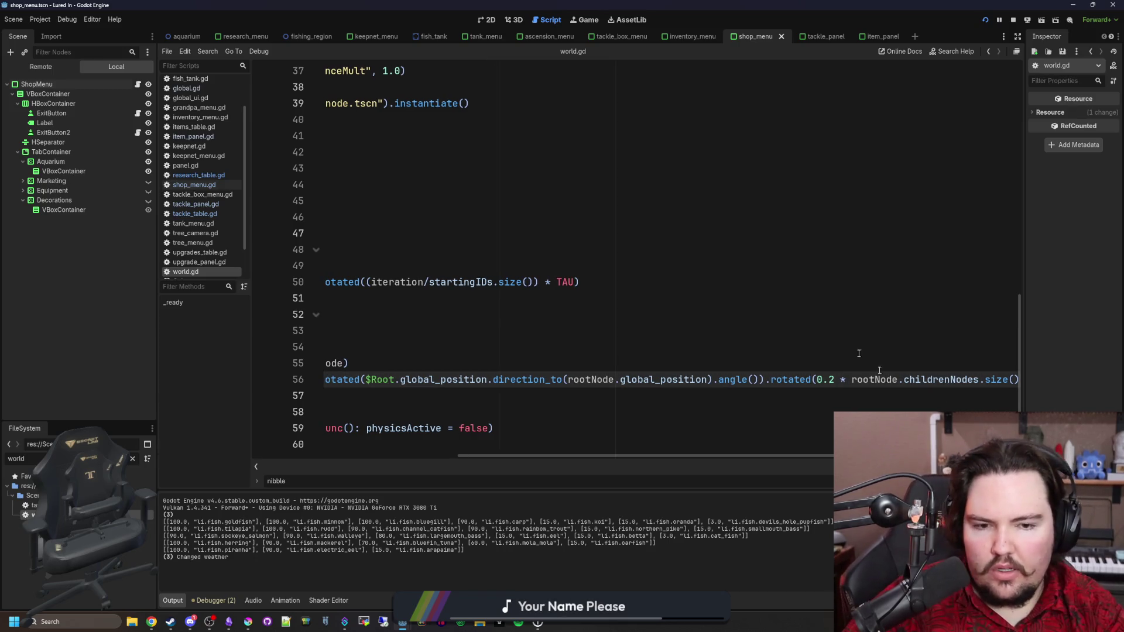
{"action": "left_click", "coordinate": [820, 298]}
{"action": "key", "text": "ctrl+s"}
{"action": "left_click", "coordinate": [589, 20]}
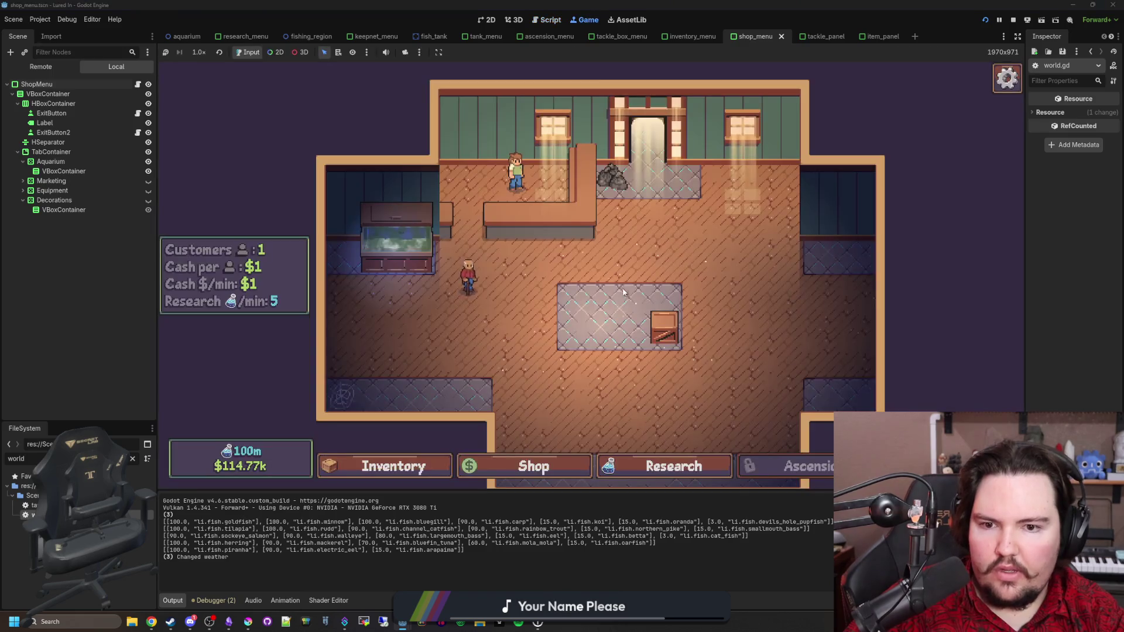
Step: Quit and restart the game, then open the Research panel
{"action": "key", "text": "Escape"}
{"action": "left_click", "coordinate": [580, 331]}
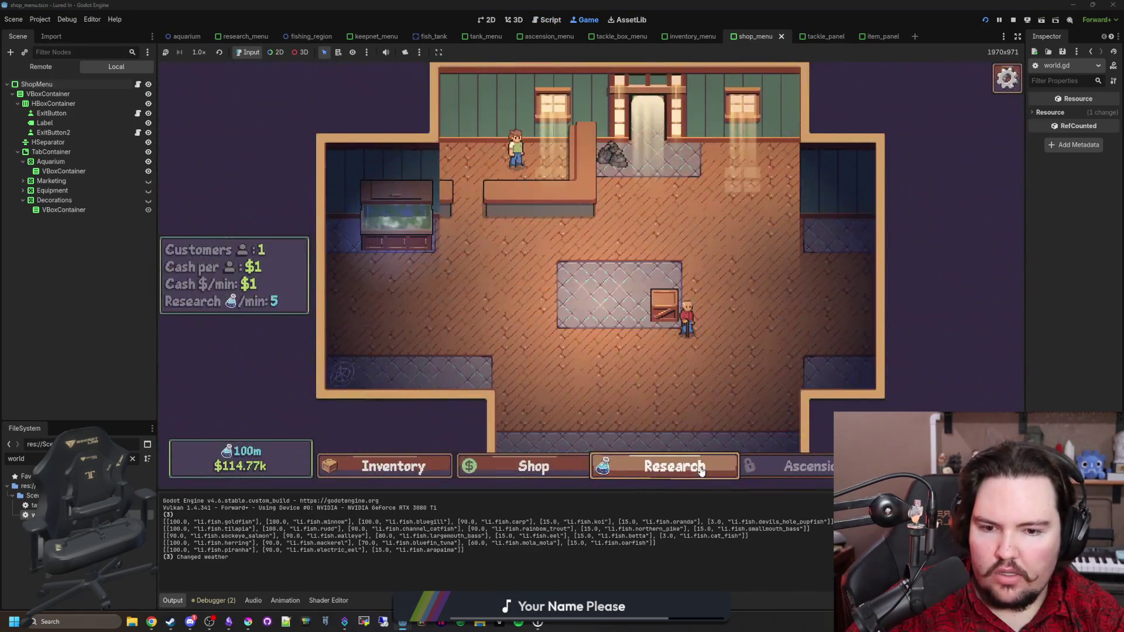
{"action": "left_click", "coordinate": [697, 467]}
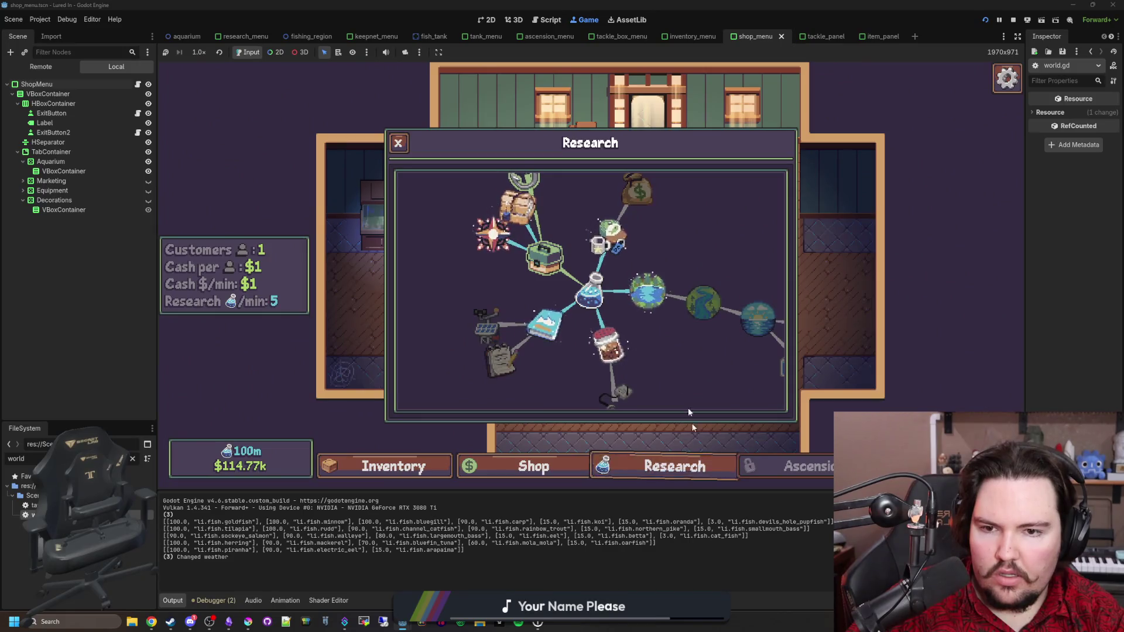
Step: Pan and zoom around the more widely fanned research tree, then return to world.gd
{"action": "scroll", "coordinate": [665, 357], "scroll_direction": "up", "scroll_amount": 3}
{"action": "scroll", "coordinate": [664, 357], "scroll_direction": "down", "scroll_amount": 3}
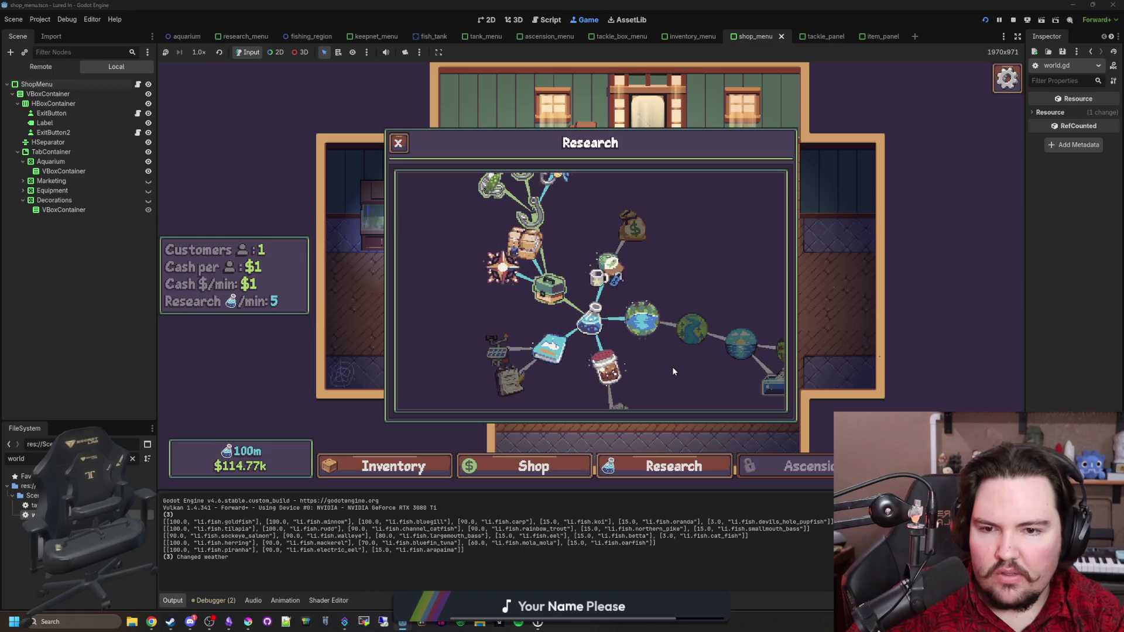
{"action": "left_click_drag", "start_coordinate": [672, 366], "coordinate": [595, 332]}
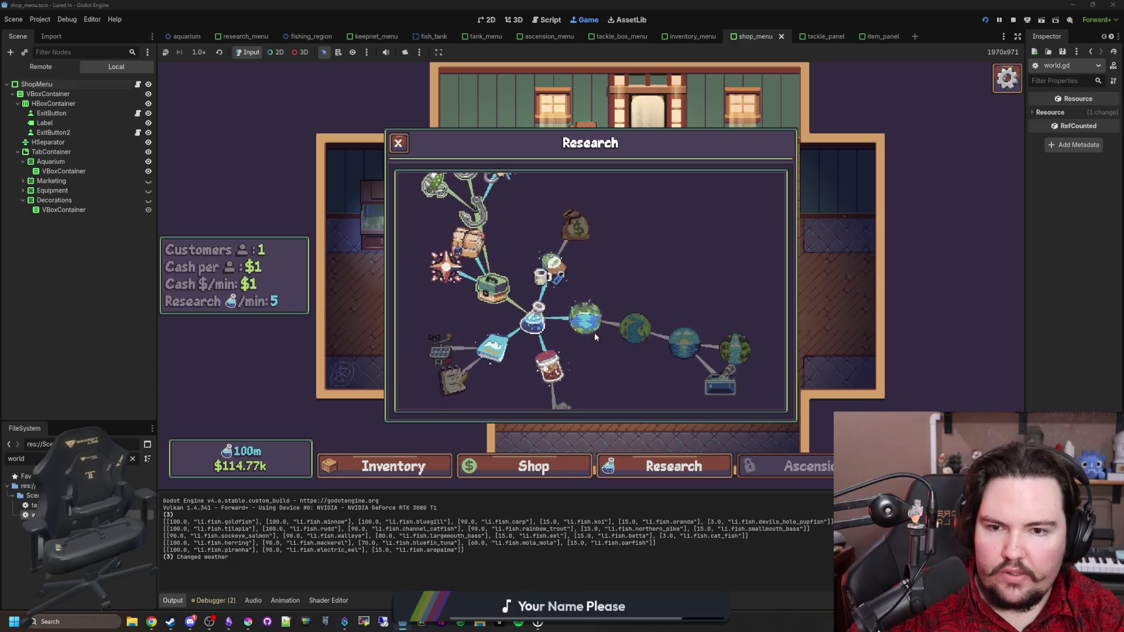
{"action": "scroll", "coordinate": [595, 333], "scroll_direction": "down", "scroll_amount": 3}
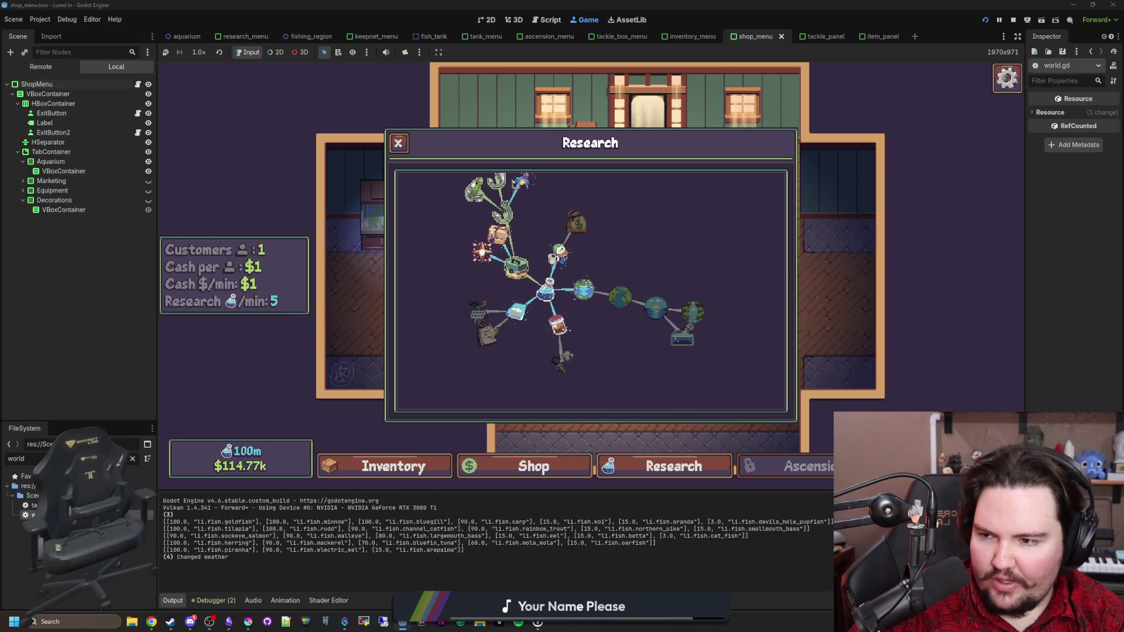
{"action": "key", "text": "ctrl+F3"}
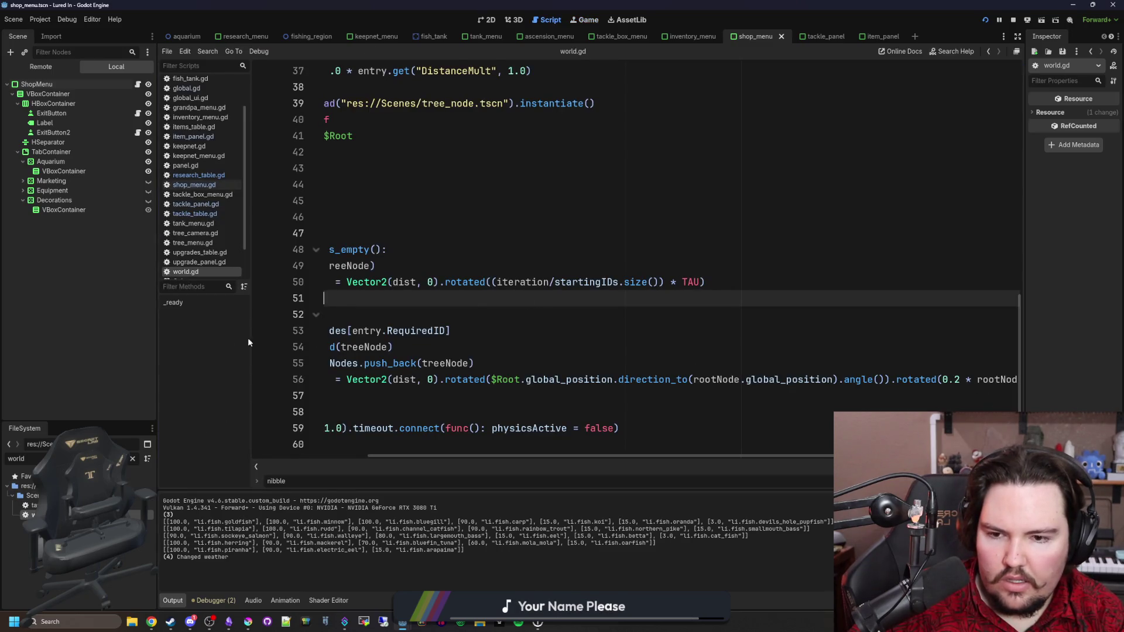
Step: Cut the 0.2 * rootNode.childrenNodes.size() offset expression out of the rotated() call
{"action": "left_click_drag", "start_coordinate": [157, 334], "coordinate": [77, 334]}
{"action": "scroll", "coordinate": [383, 428], "scroll_direction": "left", "scroll_amount": 3}
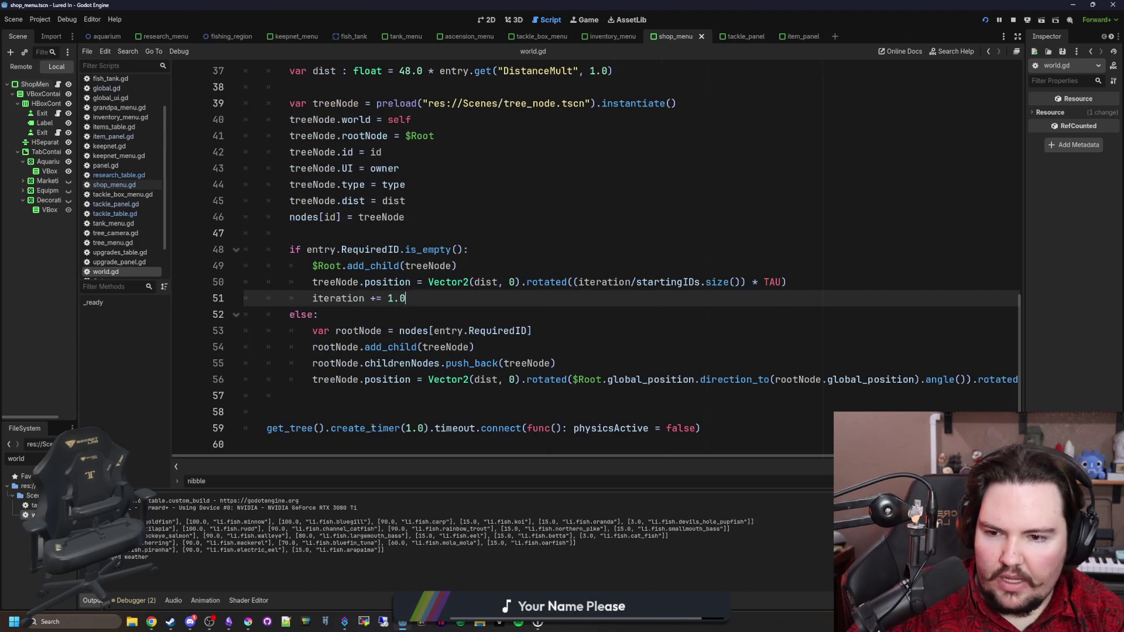
{"action": "left_click", "coordinate": [437, 401]}
{"action": "scroll", "coordinate": [471, 391], "scroll_direction": "right", "scroll_amount": 3}
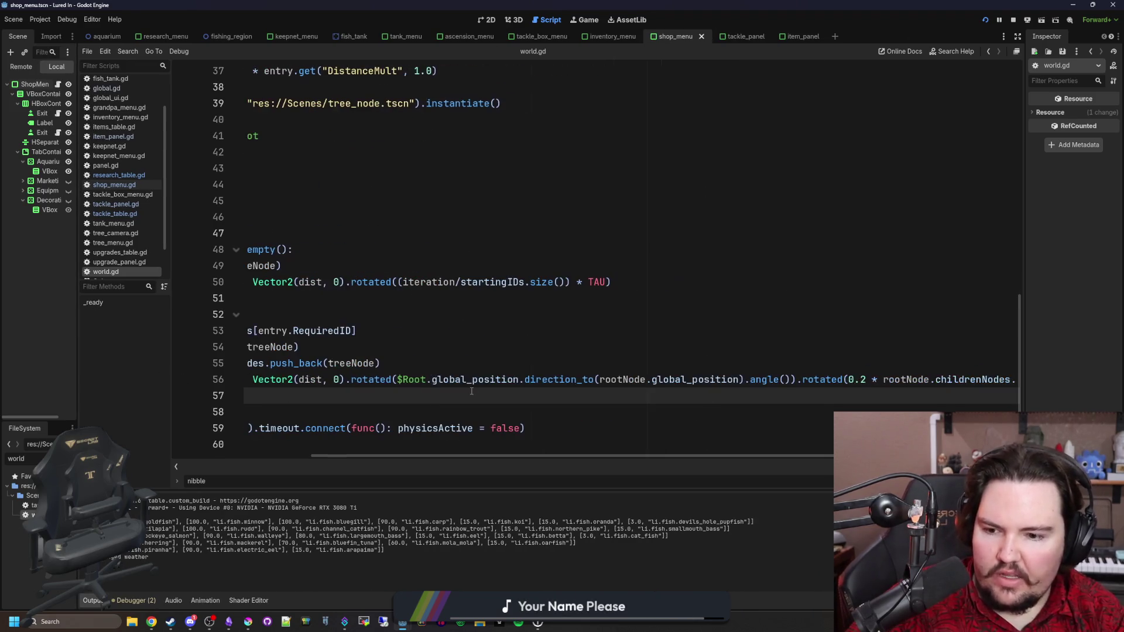
{"action": "scroll", "coordinate": [471, 391], "scroll_direction": "right", "scroll_amount": 1}
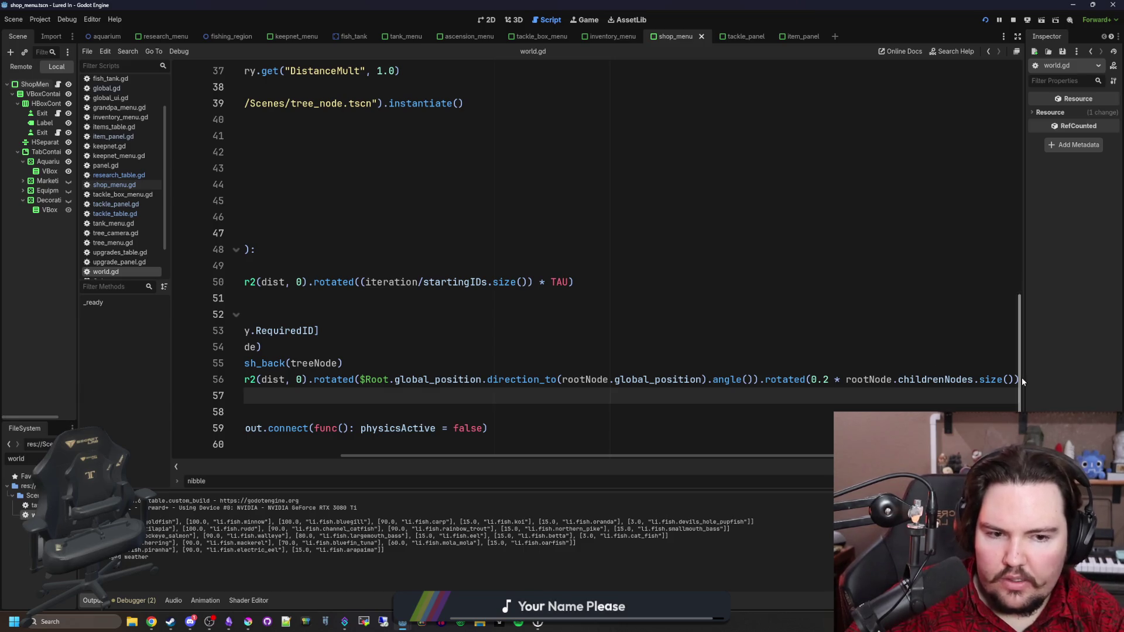
{"action": "left_click_drag", "start_coordinate": [811, 379], "coordinate": [1003, 379]}
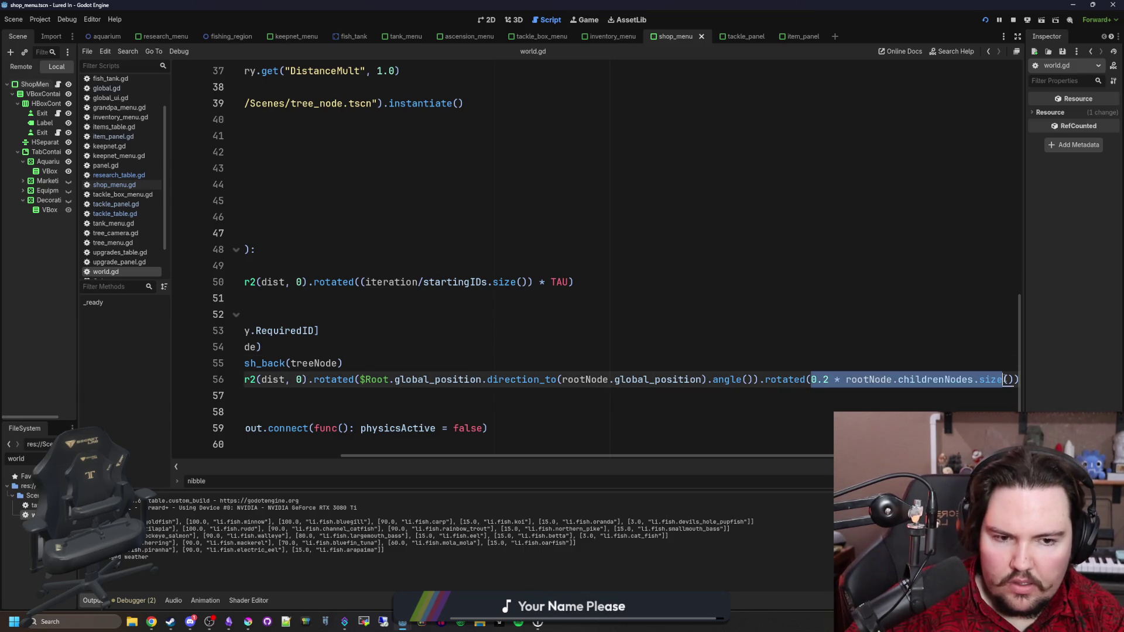
{"action": "key", "text": "ctrl+x"}
Step: Put the offset expression on a new 'var angle =' line below the push_back line
{"action": "left_click", "coordinate": [564, 363]}
{"action": "key", "text": "Return"}
{"action": "key", "text": "ctrl+v"}
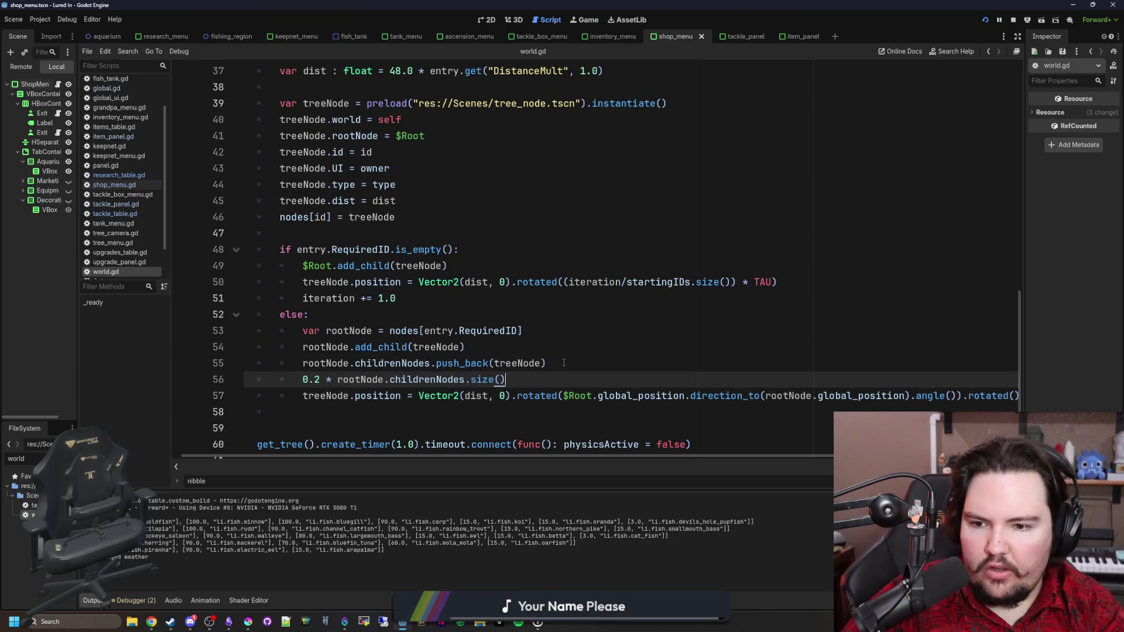
{"action": "type", "text": "var angle ="}
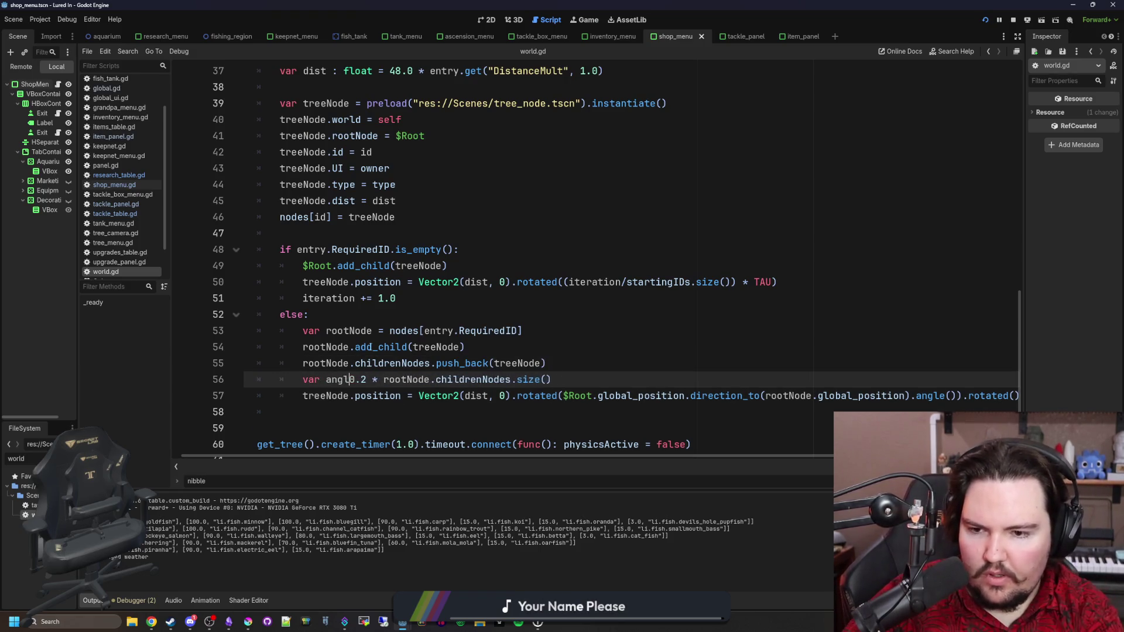
{"action": "key", "text": "Escape"}
Step: Pass angle as the rotated() argument and save world.gd
{"action": "left_click", "coordinate": [1017, 396]}
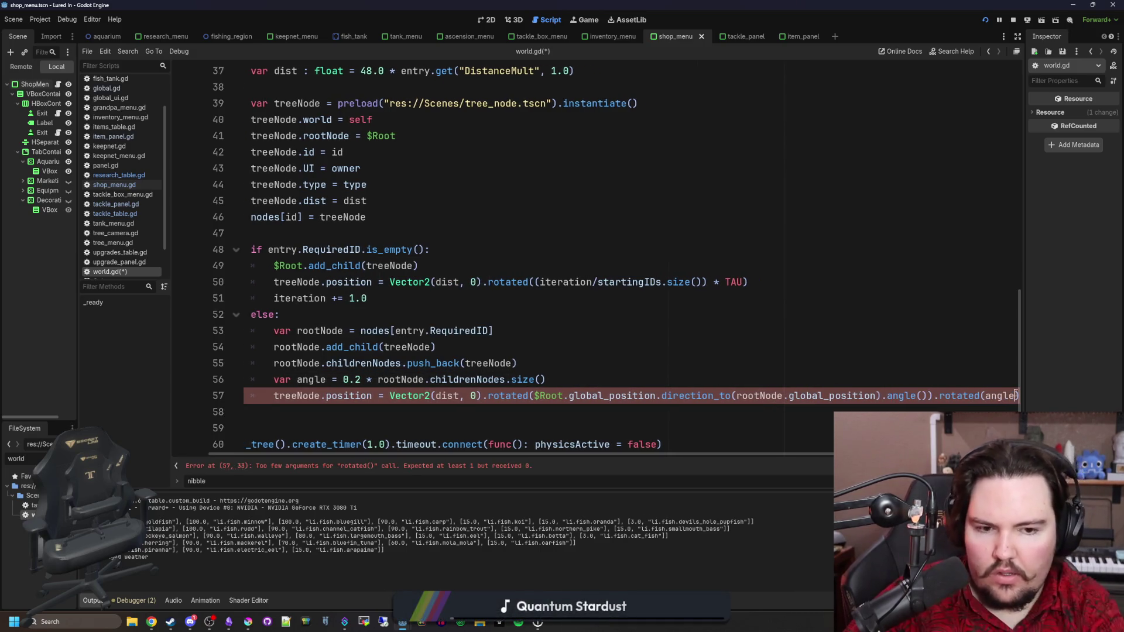
{"action": "type", "text": "angle"}
{"action": "key", "text": "Return"}
{"action": "key", "text": "ctrl+s"}
{"action": "left_click", "coordinate": [472, 317]}
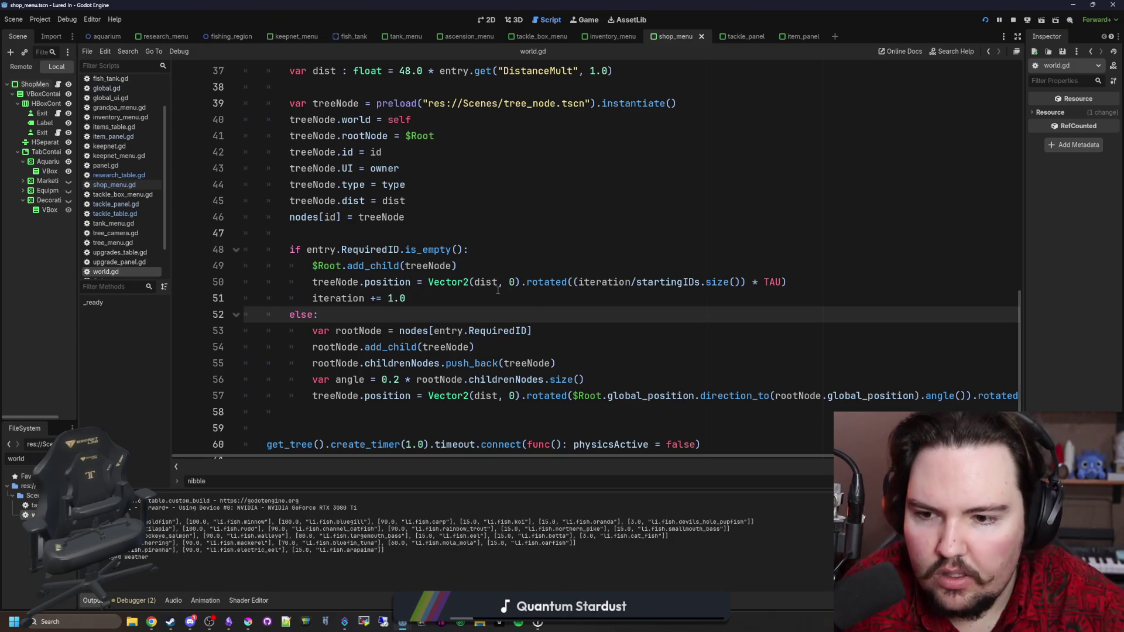
Step: Append -1 to the angle expression, save, and run the game with F5
{"action": "scroll", "coordinate": [498, 290], "scroll_direction": "right", "scroll_amount": 2}
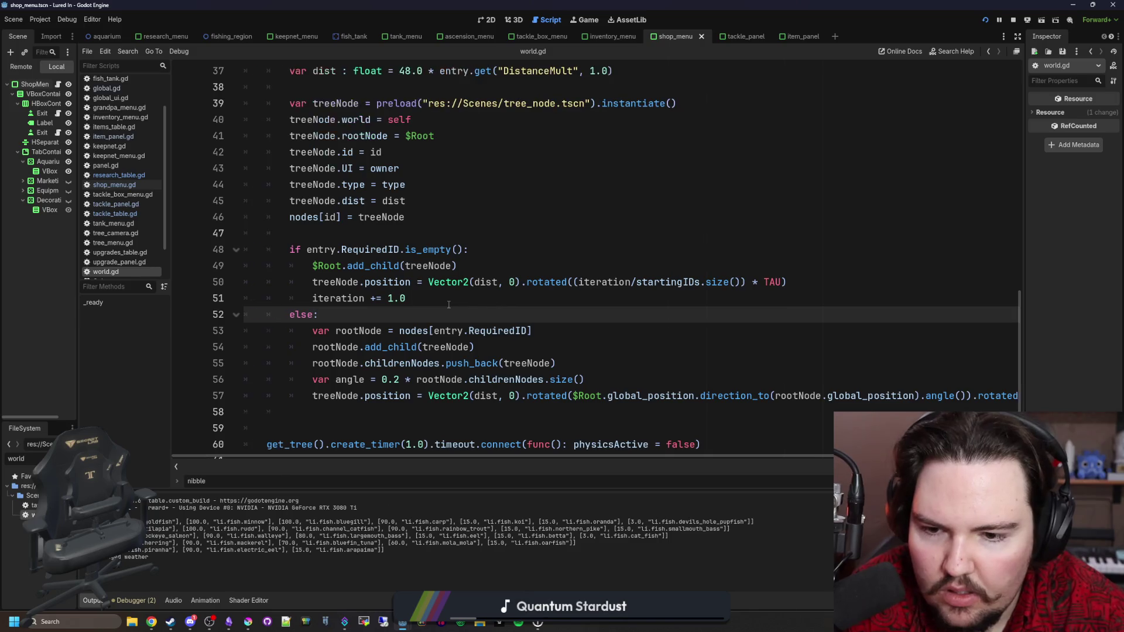
{"action": "left_click", "coordinate": [568, 383]}
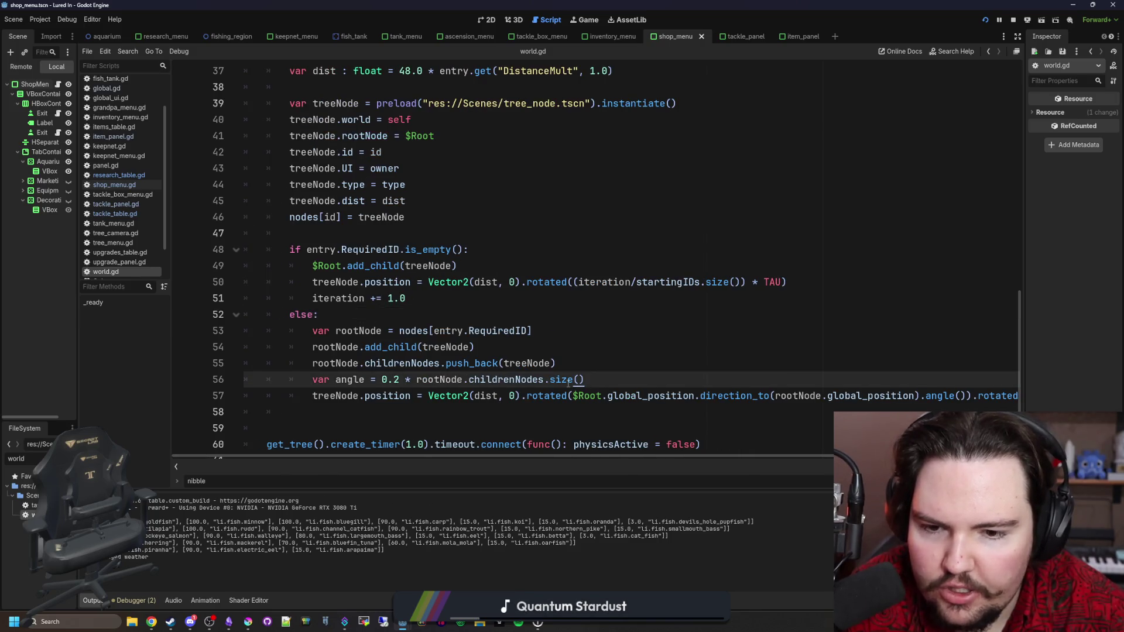
{"action": "key", "text": "Return"}
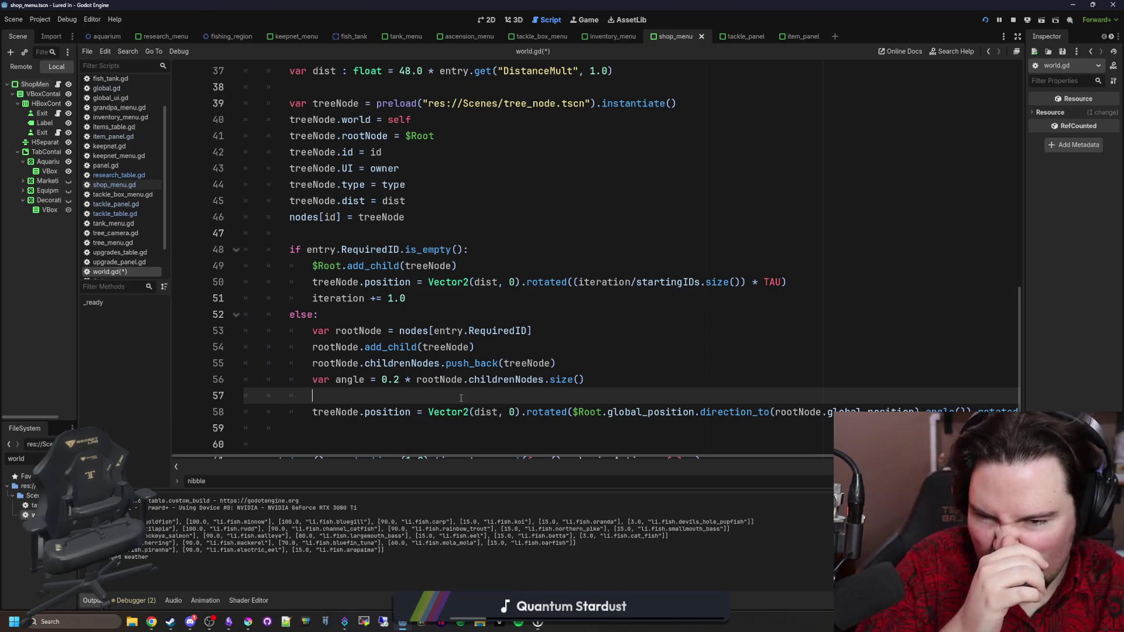
{"action": "left_click", "coordinate": [622, 377]}
{"action": "type", "text": "-1"}
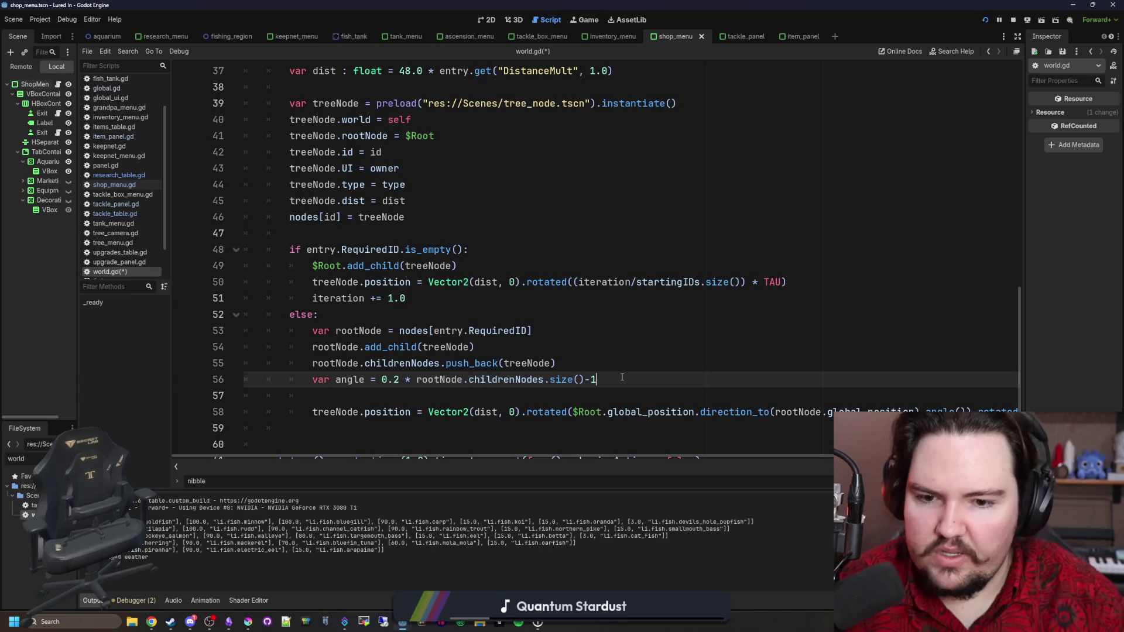
{"action": "key", "text": "ctrl+s"}
{"action": "key", "text": "Up"}
{"action": "key", "text": "F5"}
{"action": "key", "text": "Escape"}
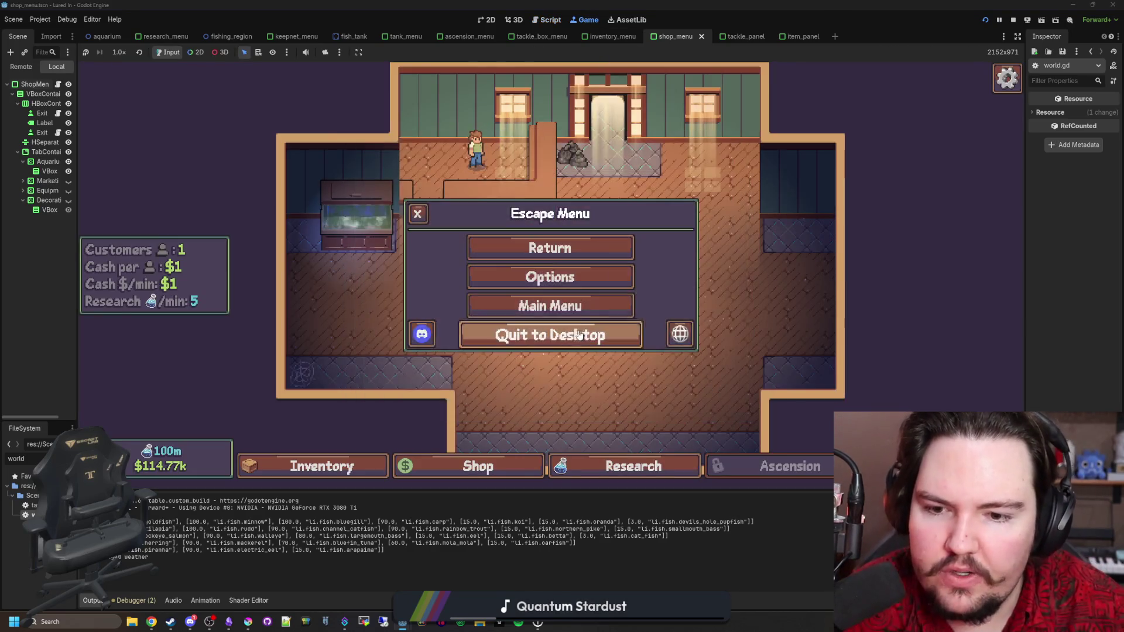
Step: Go to the main menu, reload the shop, view the research tree, then return to world.gd
{"action": "left_click", "coordinate": [578, 334]}
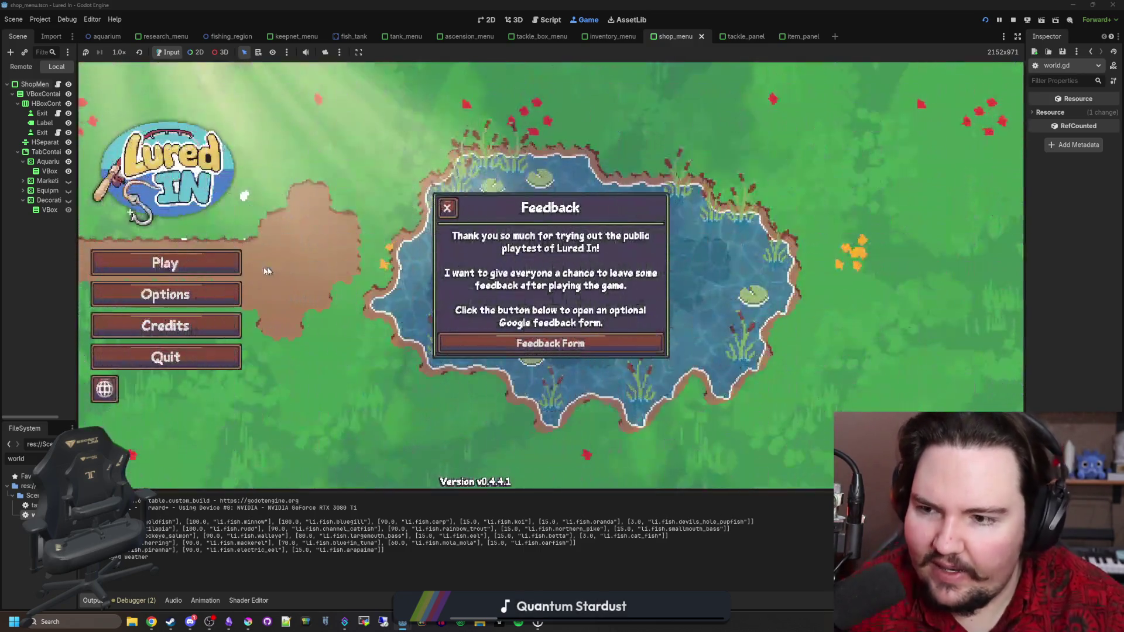
{"action": "left_click", "coordinate": [234, 265]}
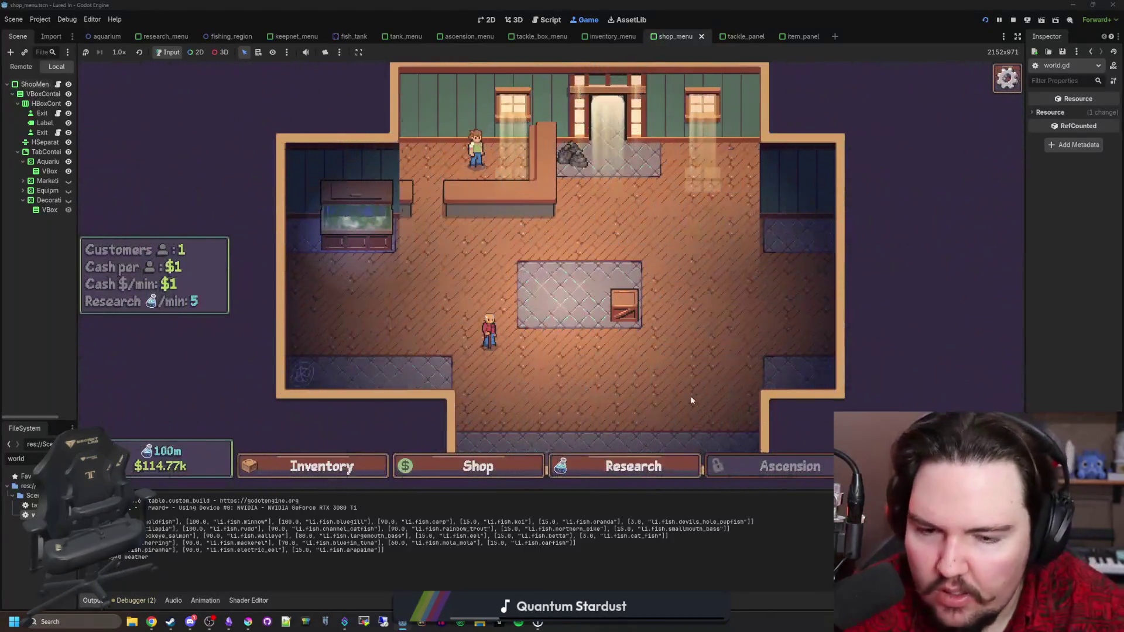
{"action": "left_click", "coordinate": [659, 471]}
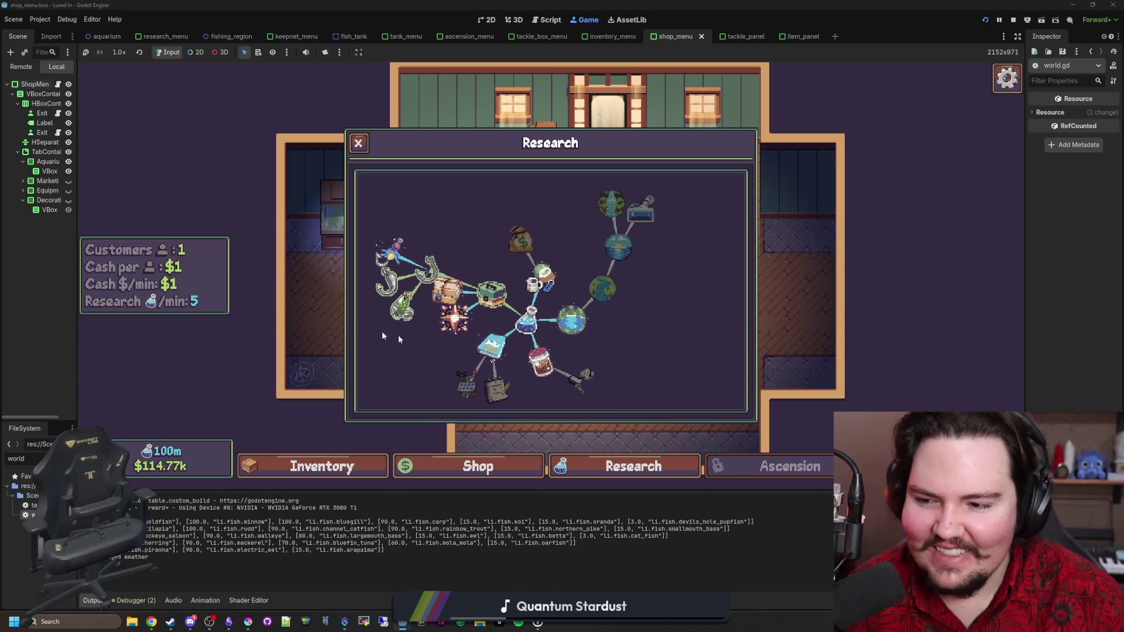
{"action": "key", "text": "ctrl+F3"}
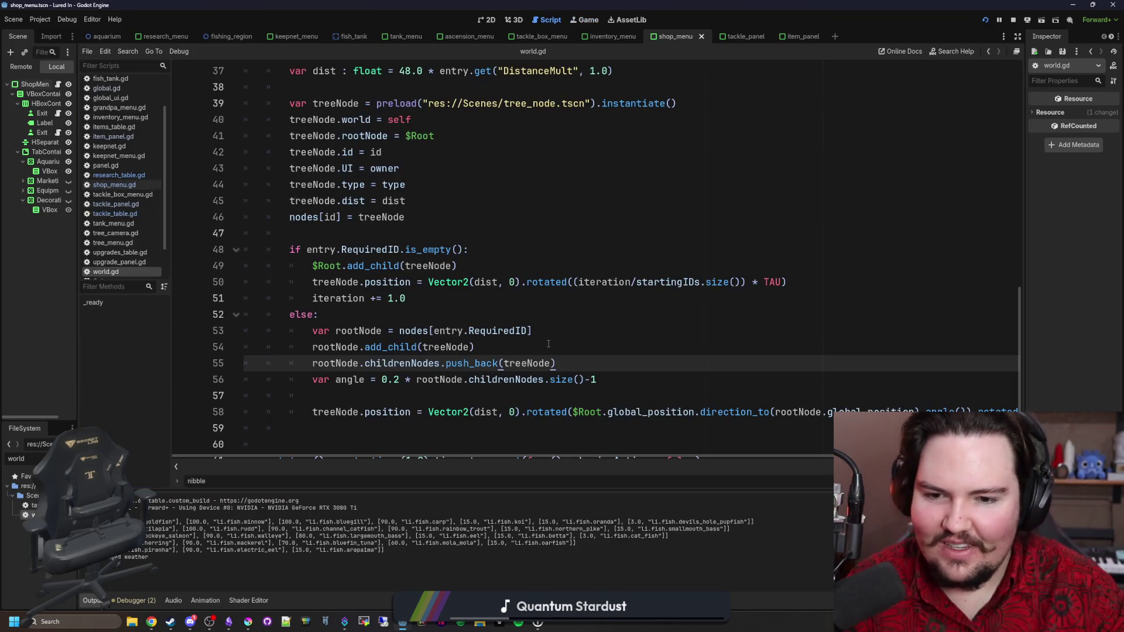
Step: Move the 'var angle' line to just below 'var rootNode = nodes[entry.RequiredID]'
{"action": "left_click", "coordinate": [549, 344]}
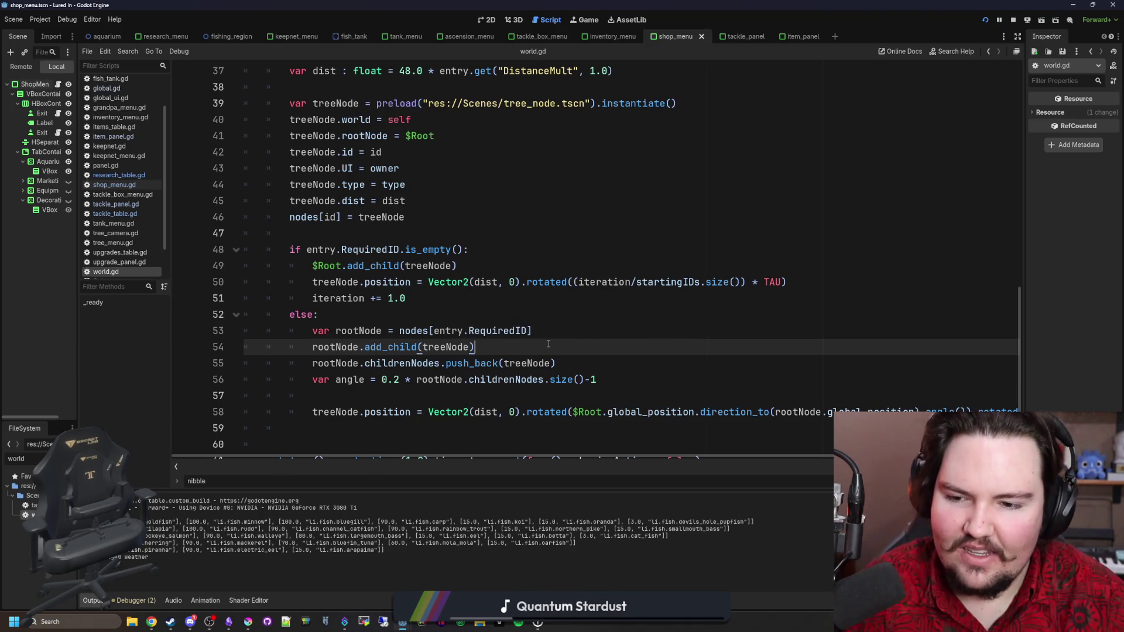
{"action": "left_click", "coordinate": [611, 364]}
{"action": "scroll", "coordinate": [609, 352], "scroll_direction": "up", "scroll_amount": 1}
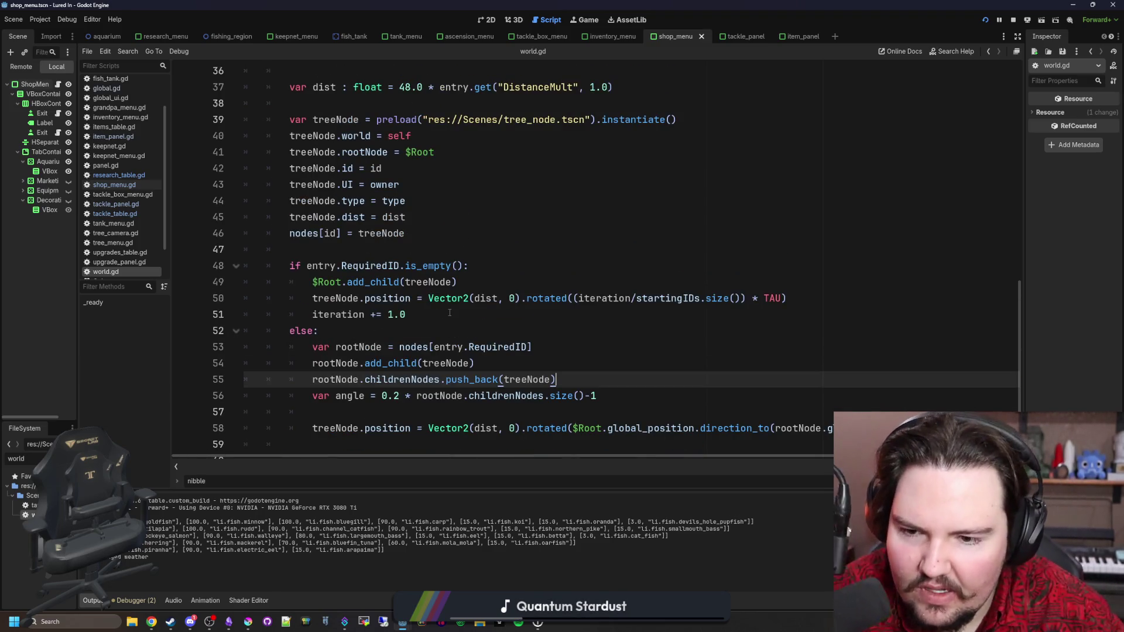
{"action": "scroll", "coordinate": [497, 332], "scroll_direction": "down", "scroll_amount": 1}
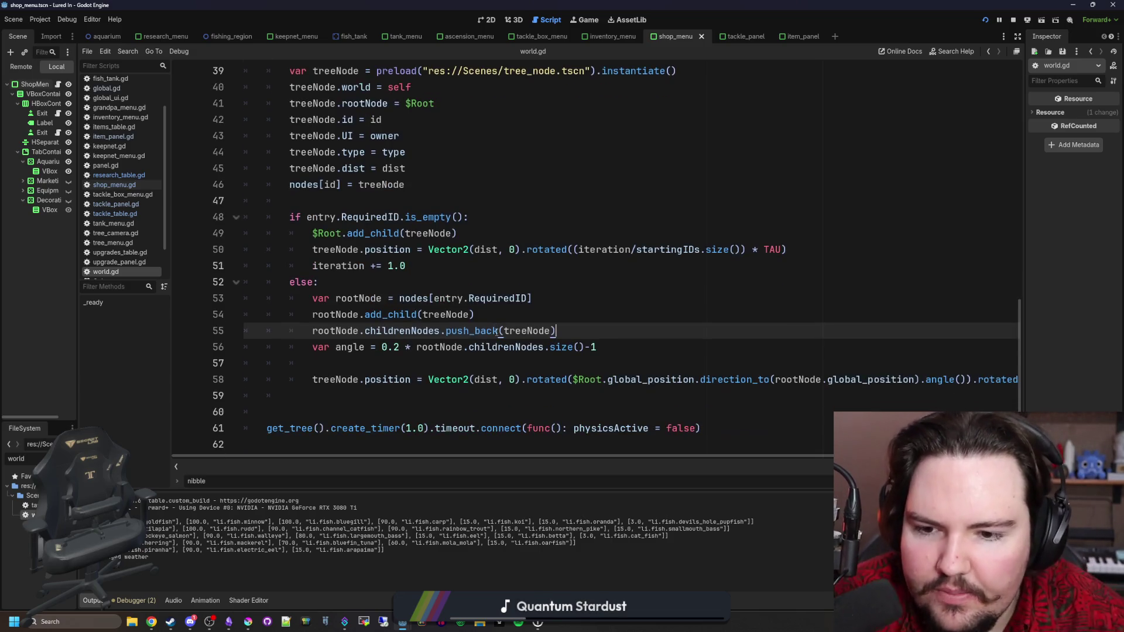
{"action": "left_click", "coordinate": [426, 347]}
{"action": "left_click_drag", "start_coordinate": [628, 346], "coordinate": [313, 347]}
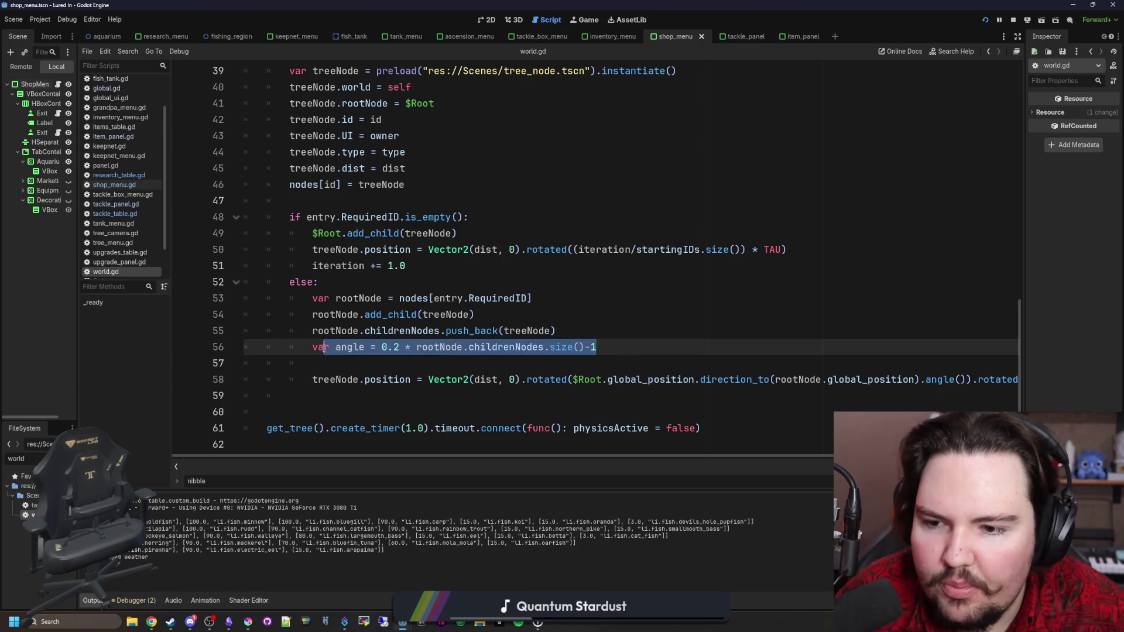
{"action": "key", "text": "ctrl+x"}
{"action": "left_click", "coordinate": [581, 300]}
{"action": "key", "text": "Return"}
{"action": "key", "text": "ctrl+v"}
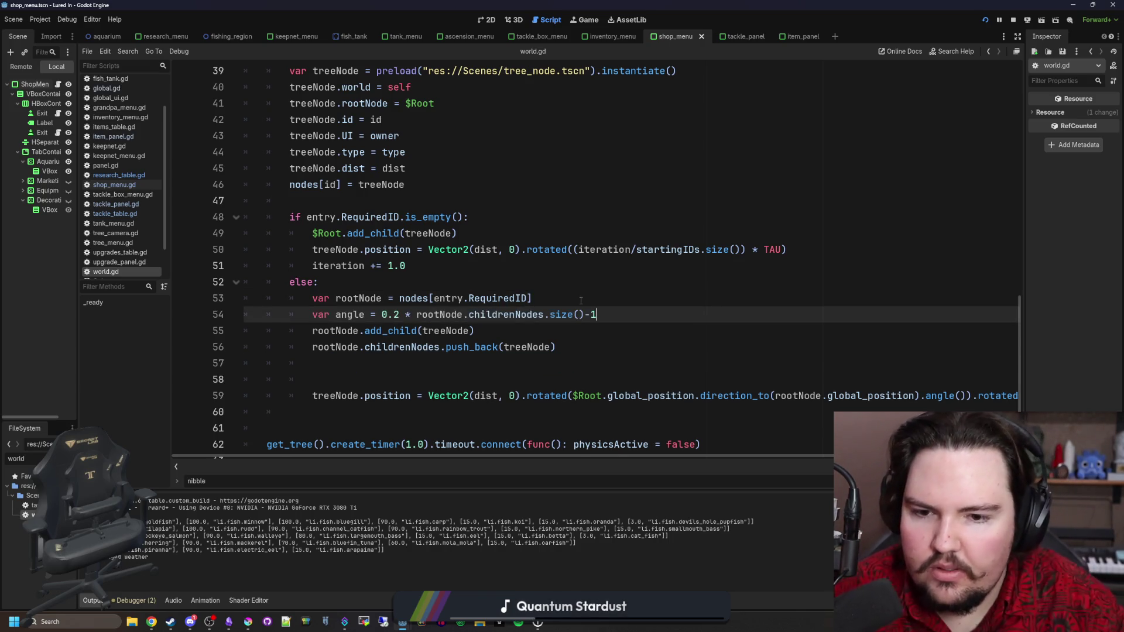
{"action": "key", "text": "Return"}
{"action": "left_click", "coordinate": [378, 395]}
{"action": "key", "text": "Up"}
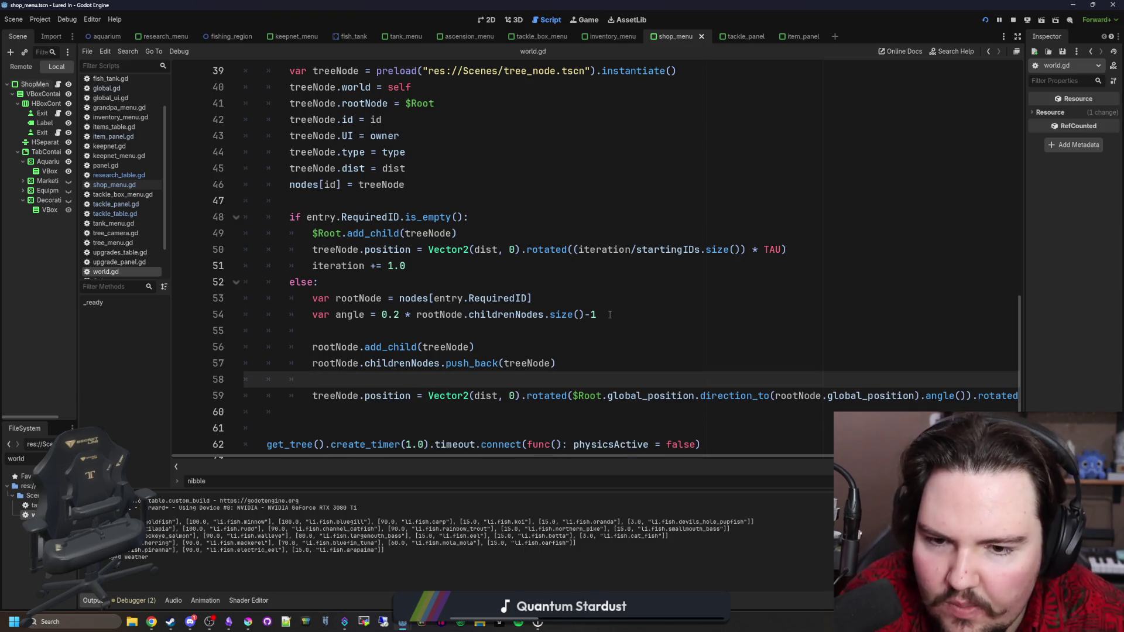
Step: Delete the trailing -1 so angle is 0.2 * rootNode.childrenNodes.size()
{"action": "left_click", "coordinate": [609, 315]}
{"action": "key", "text": "BackSpace"}
{"action": "key", "text": "BackSpace"}
{"action": "left_click", "coordinate": [626, 300]}
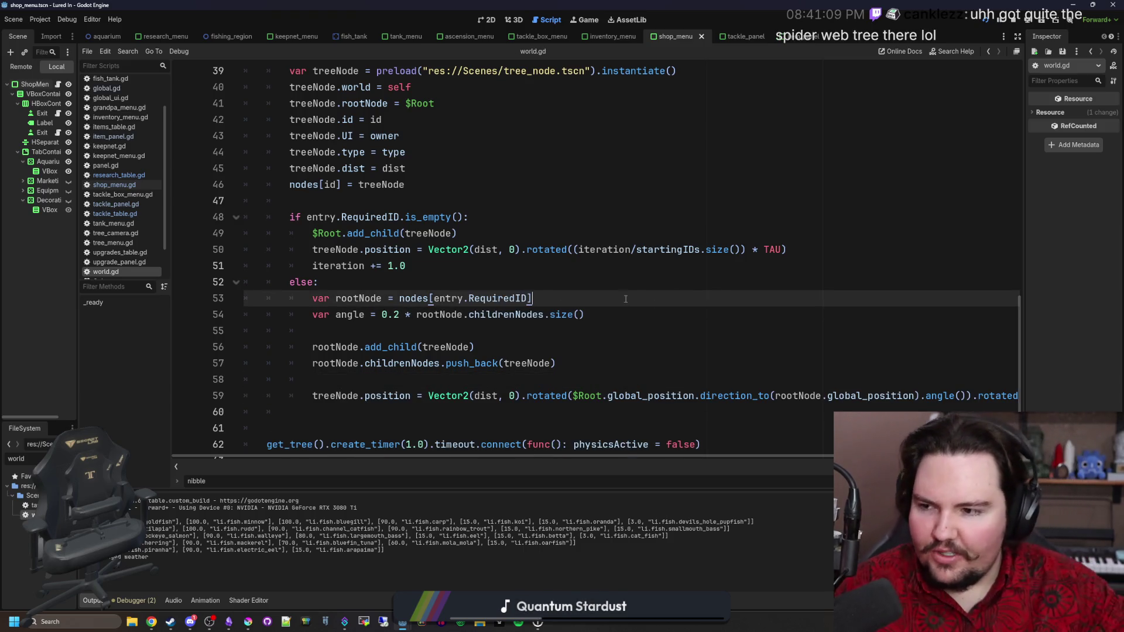
{"action": "left_click", "coordinate": [520, 326]}
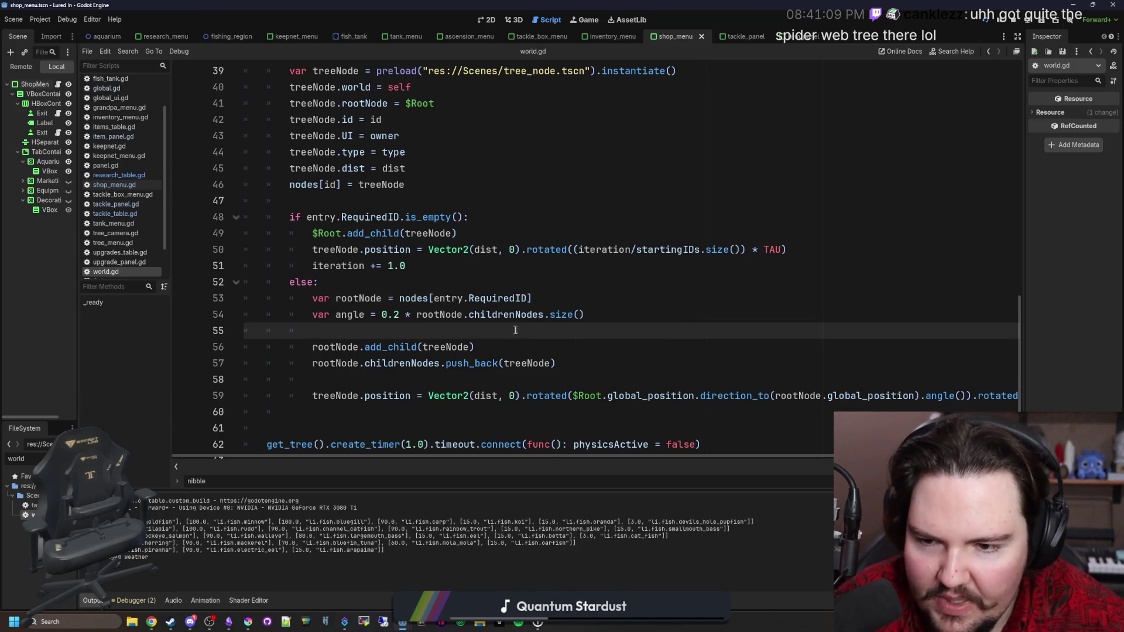
{"action": "left_click", "coordinate": [451, 375]}
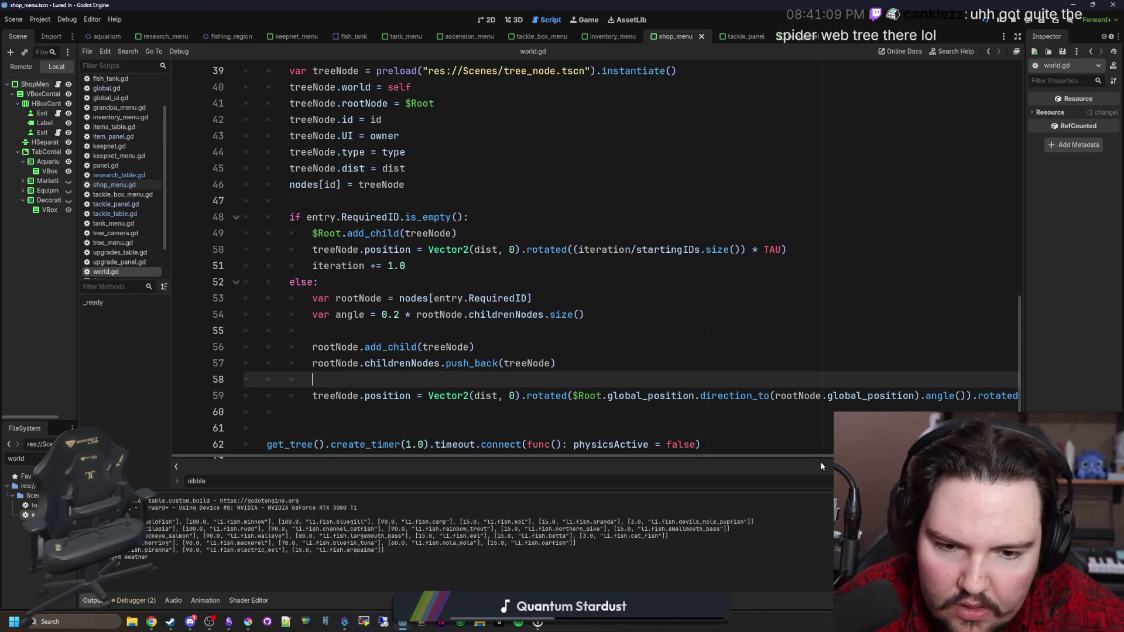
{"action": "scroll", "coordinate": [798, 456], "scroll_direction": "right", "scroll_amount": 2}
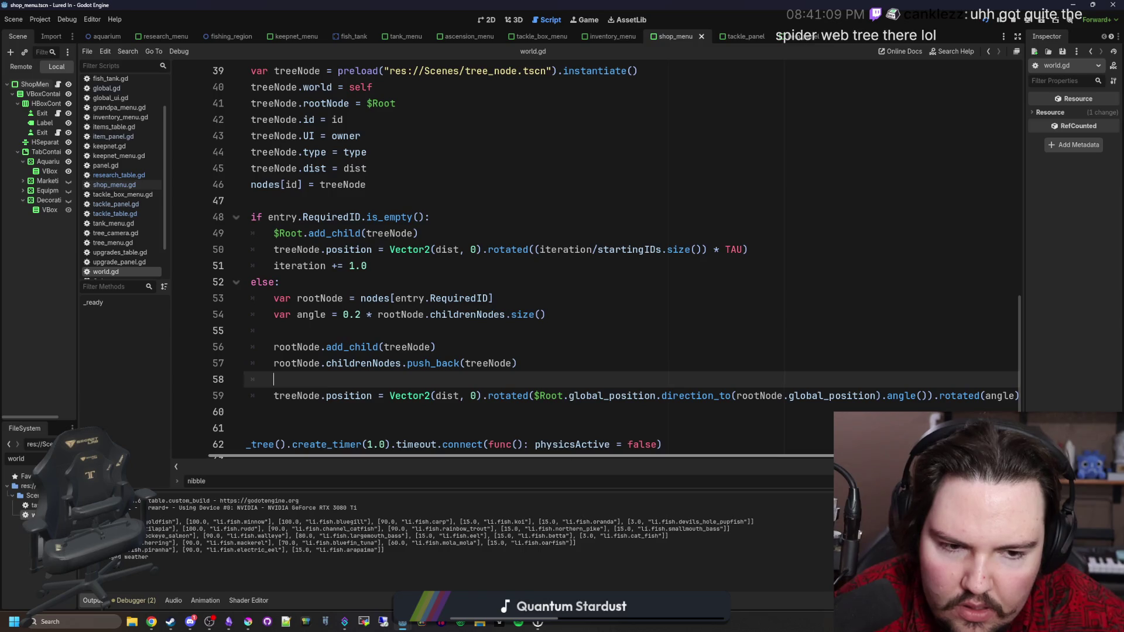
{"action": "scroll", "coordinate": [527, 351], "scroll_direction": "left", "scroll_amount": 2}
{"action": "left_click", "coordinate": [492, 331]}
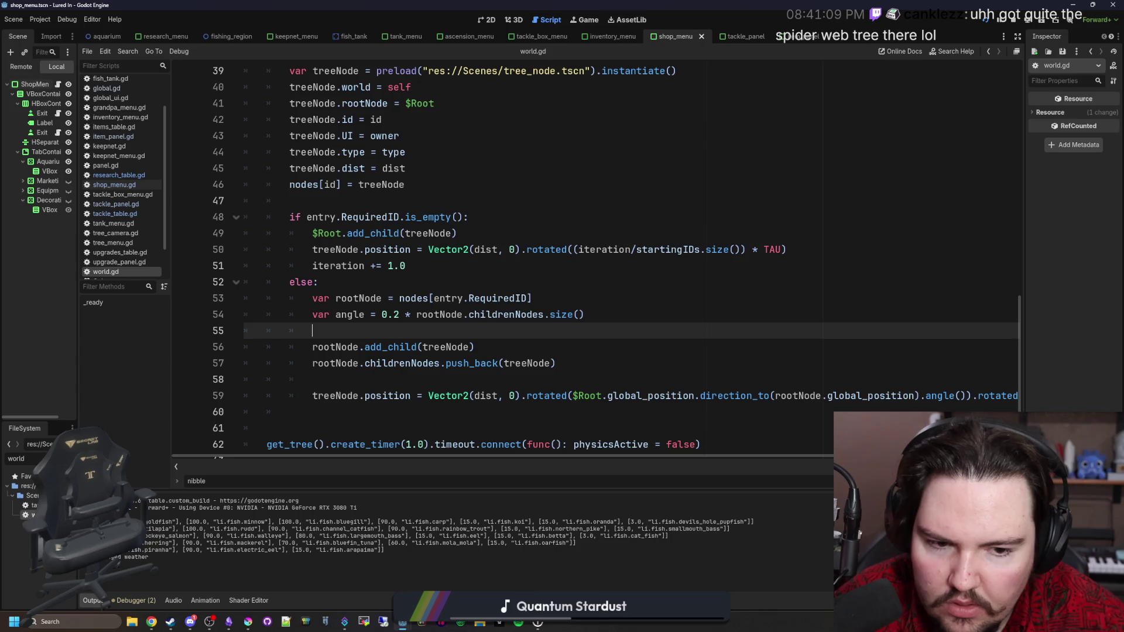
{"action": "scroll", "coordinate": [535, 262], "scroll_direction": "right", "scroll_amount": 2}
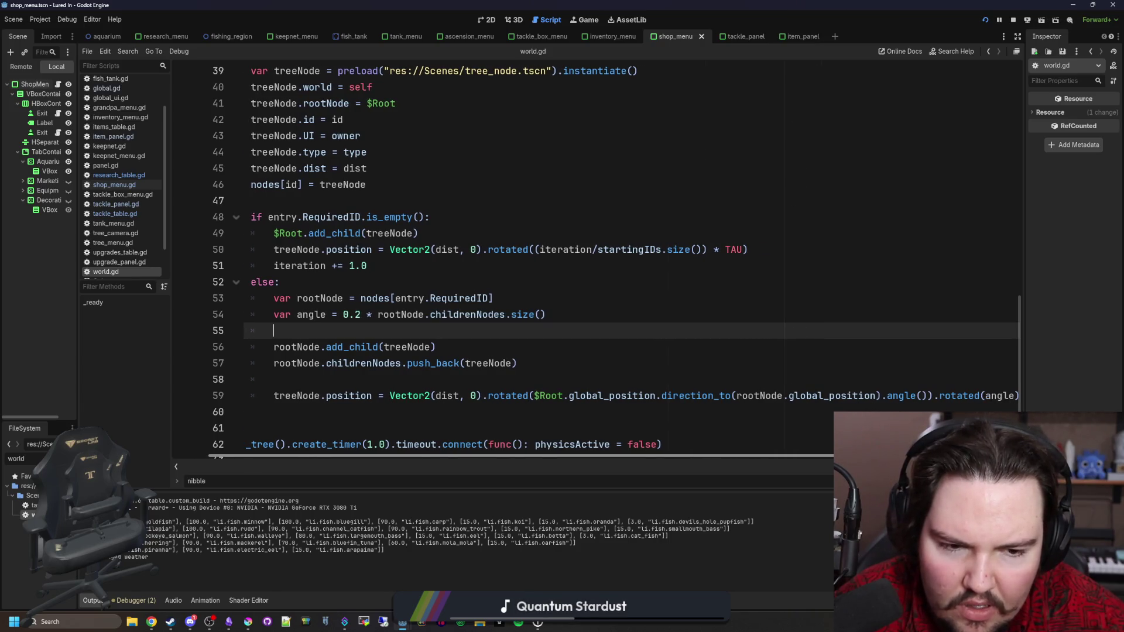
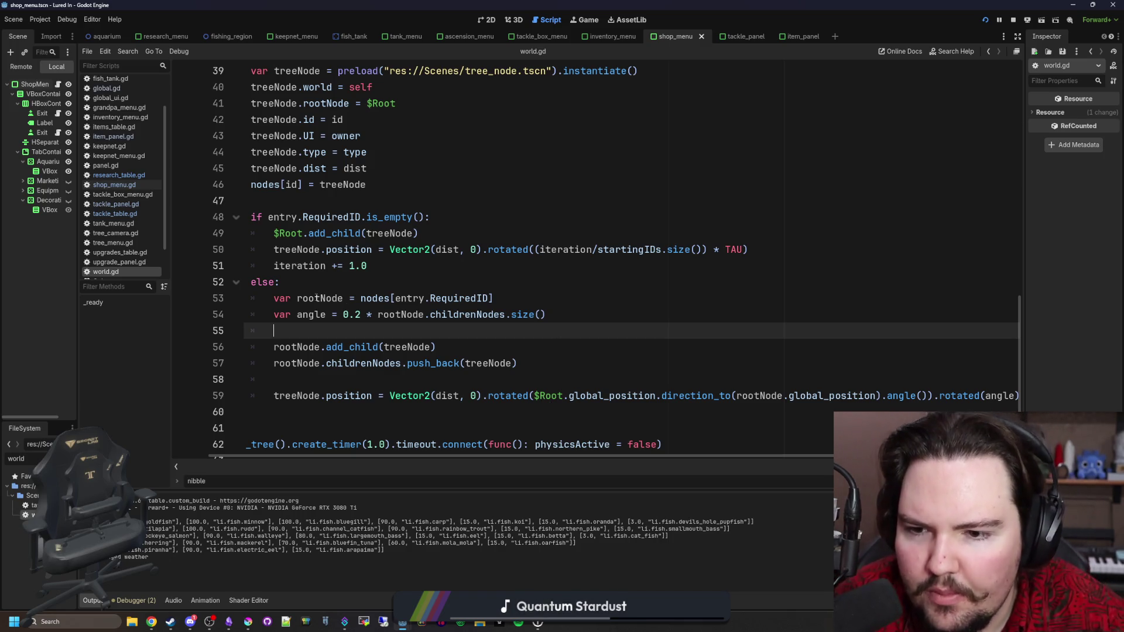
Step: Try swapping $Root for rootNode on line 59 of world.gd, then undo it and save
{"action": "double_click", "coordinate": [317, 298]}
{"action": "key", "text": "ctrl+c"}
{"action": "double_click", "coordinate": [548, 395]}
{"action": "key", "text": "ctrl+v"}
{"action": "left_click", "coordinate": [606, 367]}
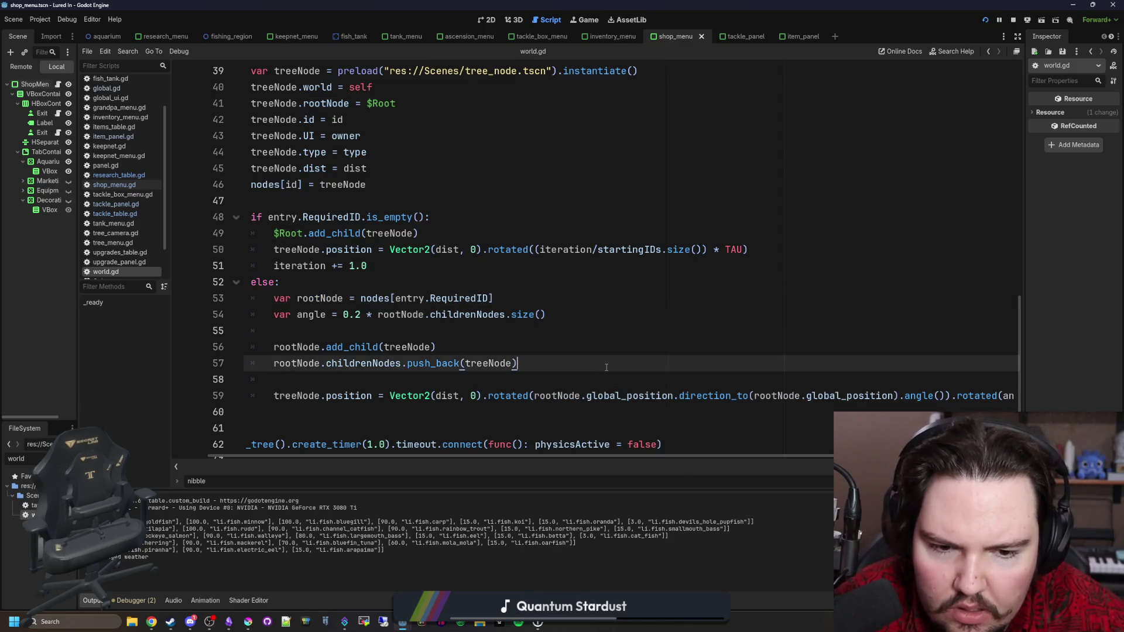
{"action": "scroll", "coordinate": [607, 367], "scroll_direction": "right", "scroll_amount": 1}
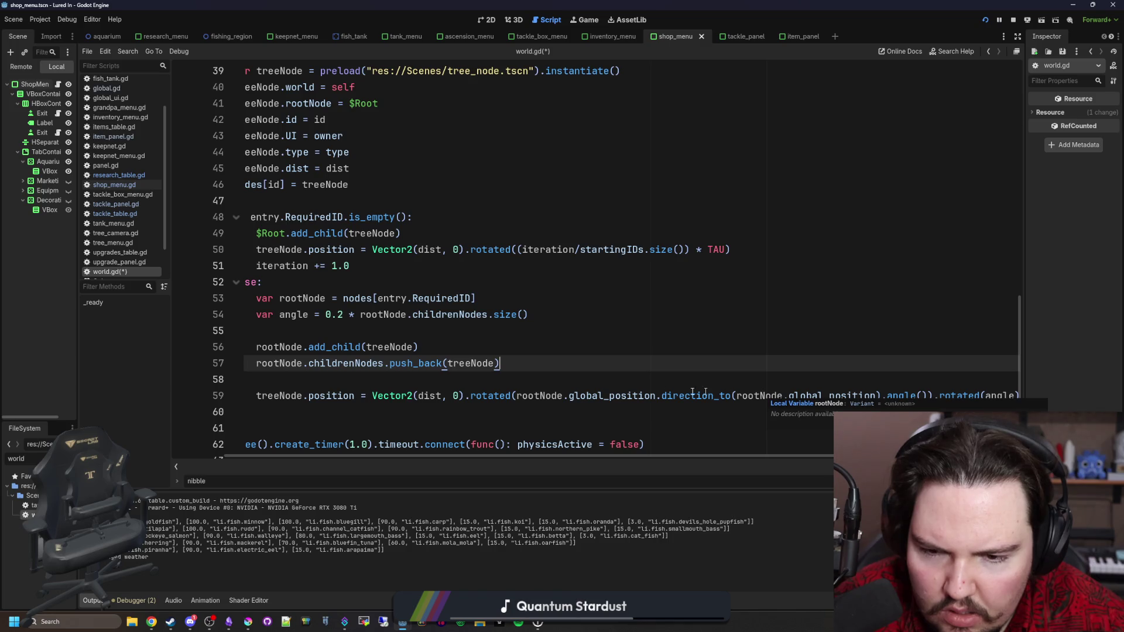
{"action": "key", "text": "ctrl+z"}
{"action": "left_click", "coordinate": [525, 380]}
{"action": "key", "text": "ctrl+s"}
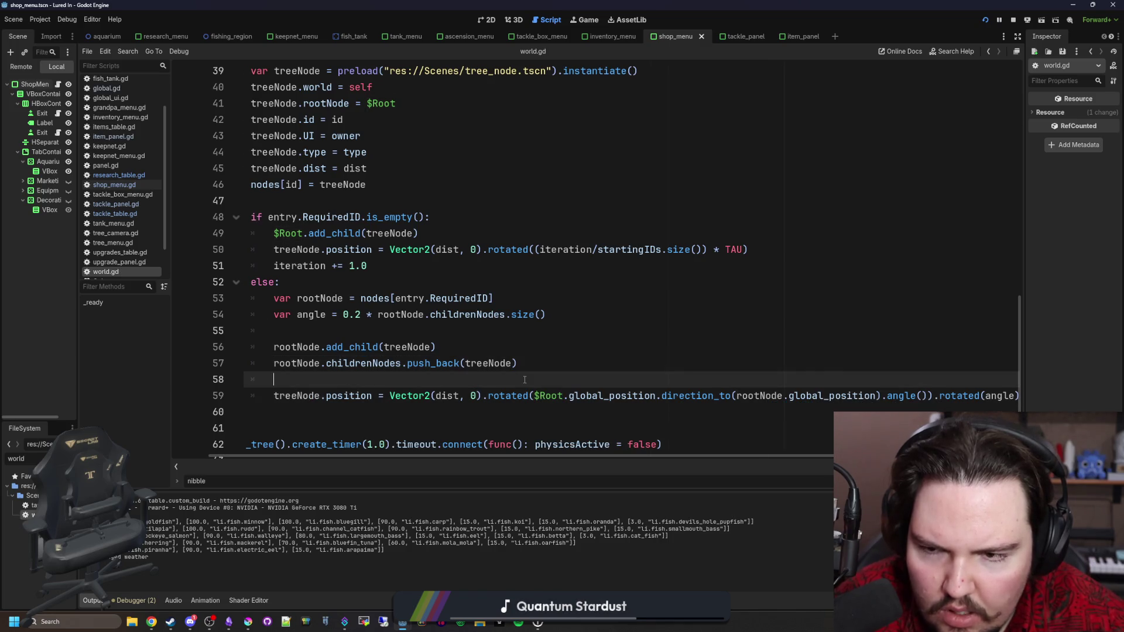
Step: Change line 59 to use rootNode instead of $Root, add .rootNode inside direction_to(), and save
{"action": "double_click", "coordinate": [554, 398]}
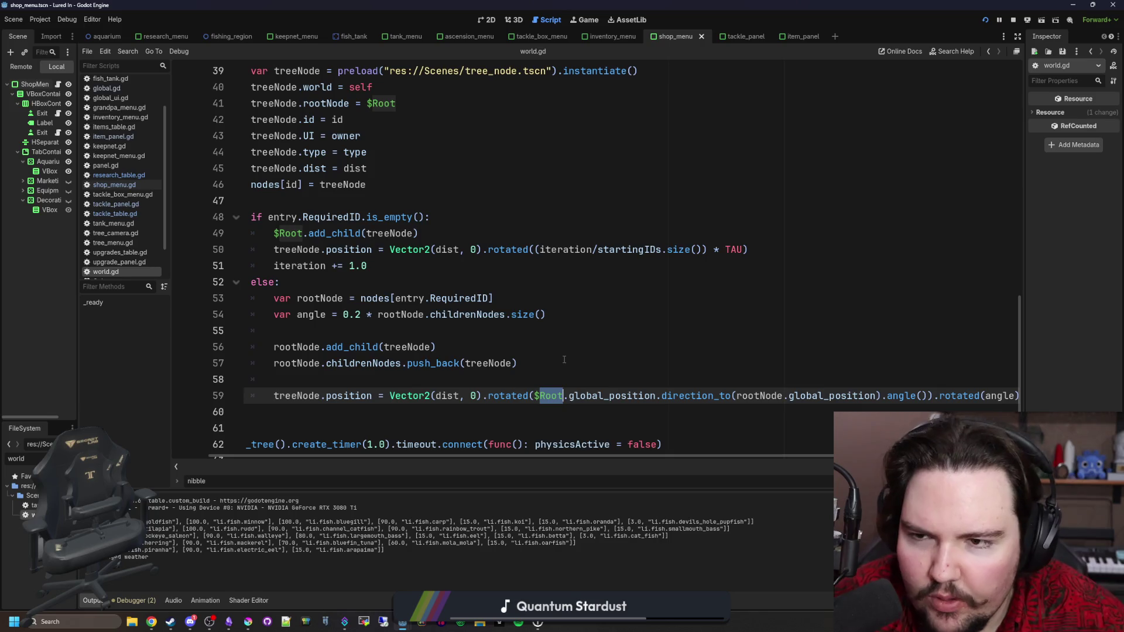
{"action": "key", "text": "BackSpace"}
{"action": "key", "text": "BackSpace"}
{"action": "type", "text": "rootNode"}
{"action": "left_click", "coordinate": [825, 396]}
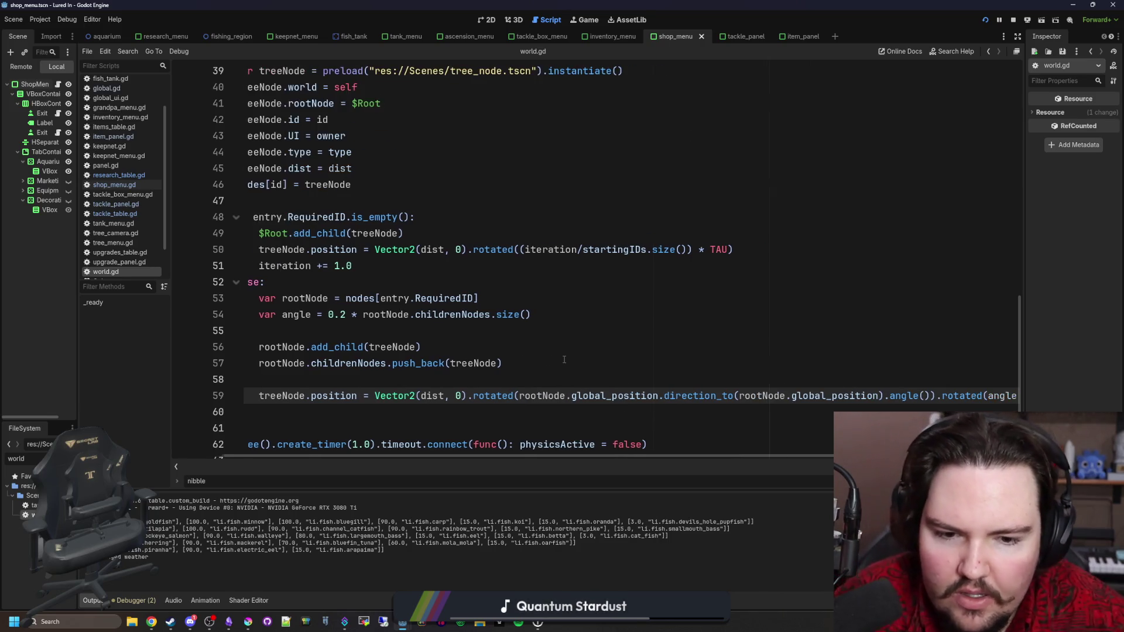
{"action": "type", "text": ".rootNode"}
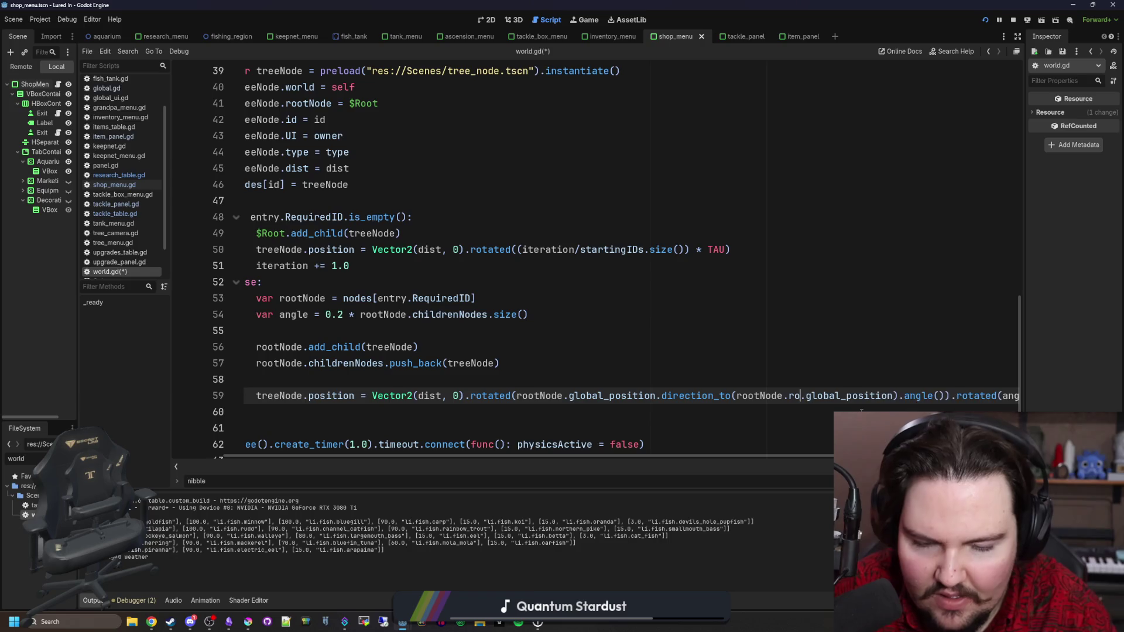
{"action": "left_click", "coordinate": [603, 361]}
{"action": "key", "text": "ctrl+s"}
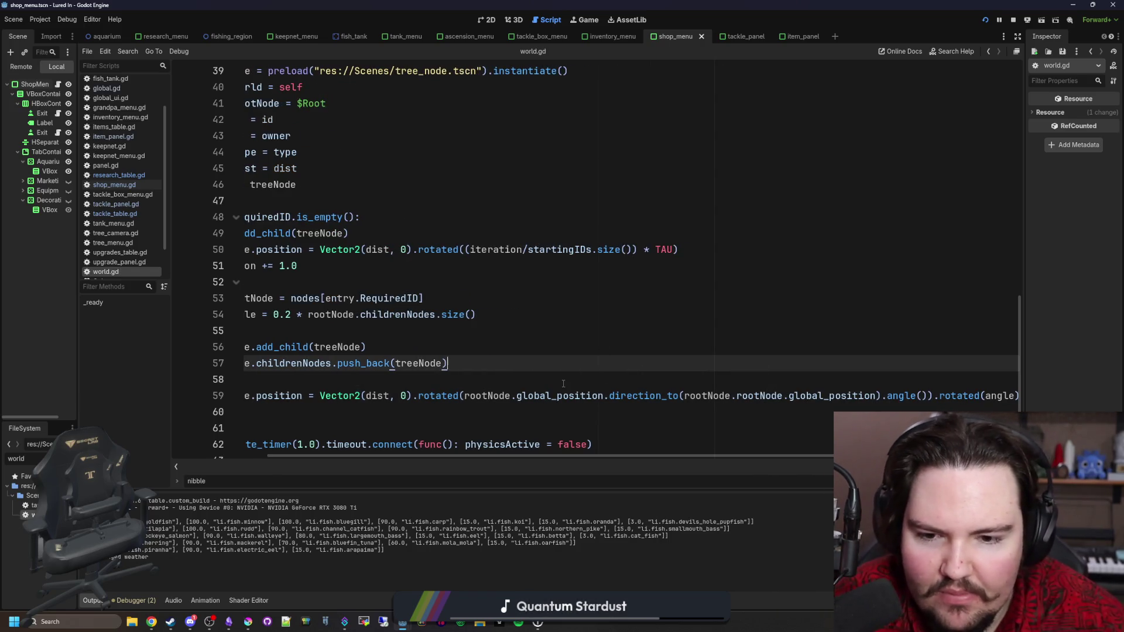
{"action": "left_click", "coordinate": [563, 380]}
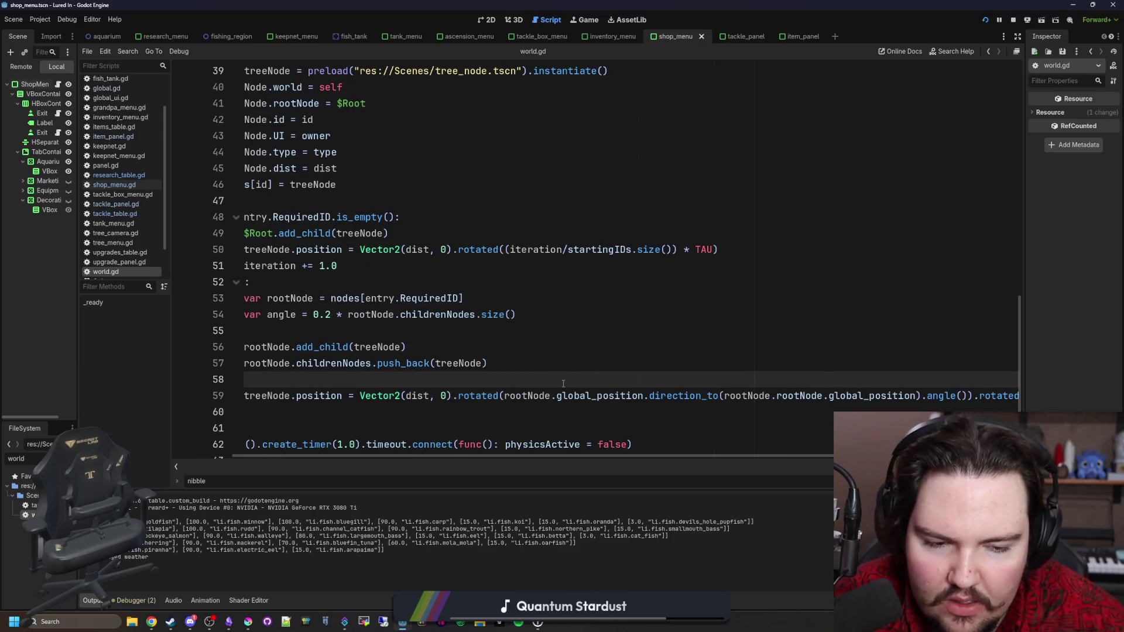
{"action": "left_click", "coordinate": [588, 20]}
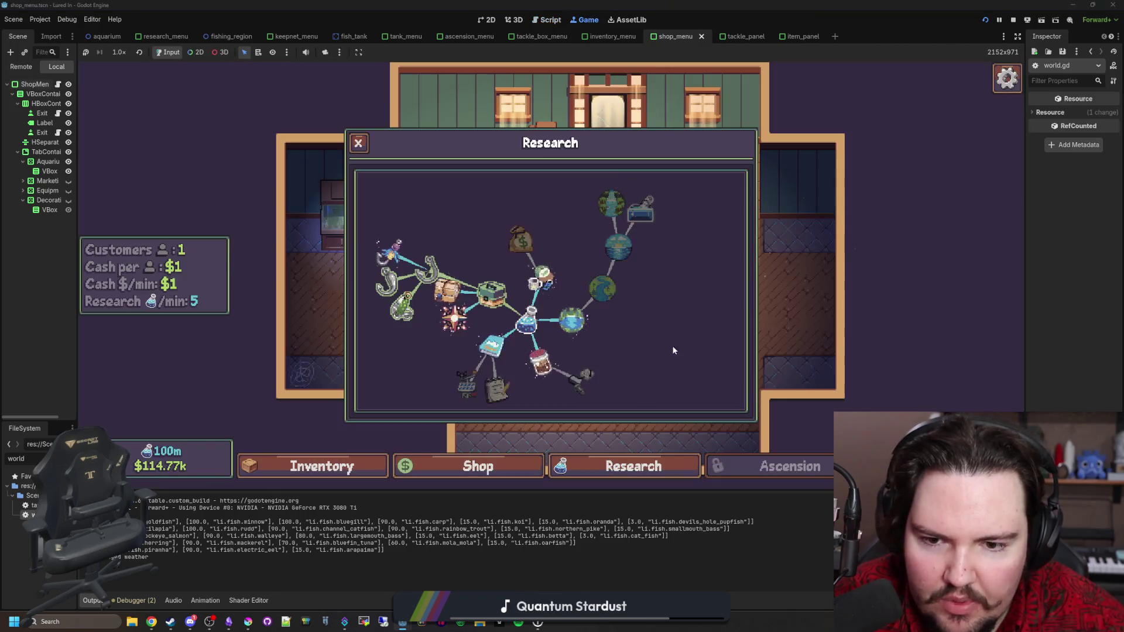
Step: Restart the game from its main menu and view the Research tree, then return to world.gd
{"action": "key", "text": "Escape"}
{"action": "left_click", "coordinate": [550, 304]}
{"action": "left_click", "coordinate": [231, 262]}
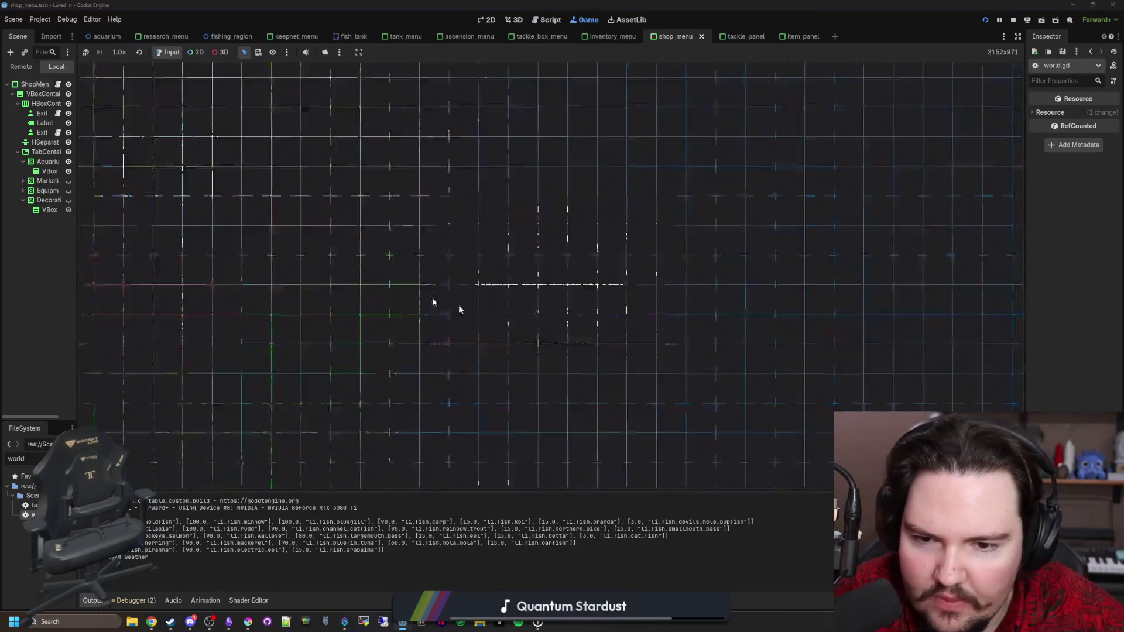
{"action": "left_click", "coordinate": [662, 465]}
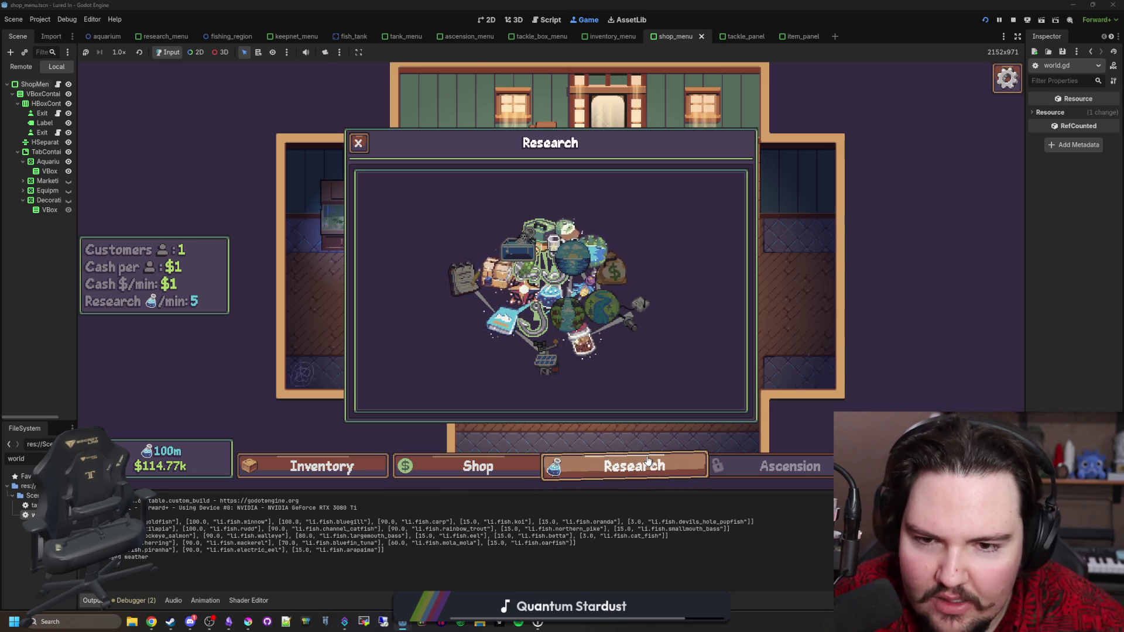
{"action": "key", "text": "ctrl+F3"}
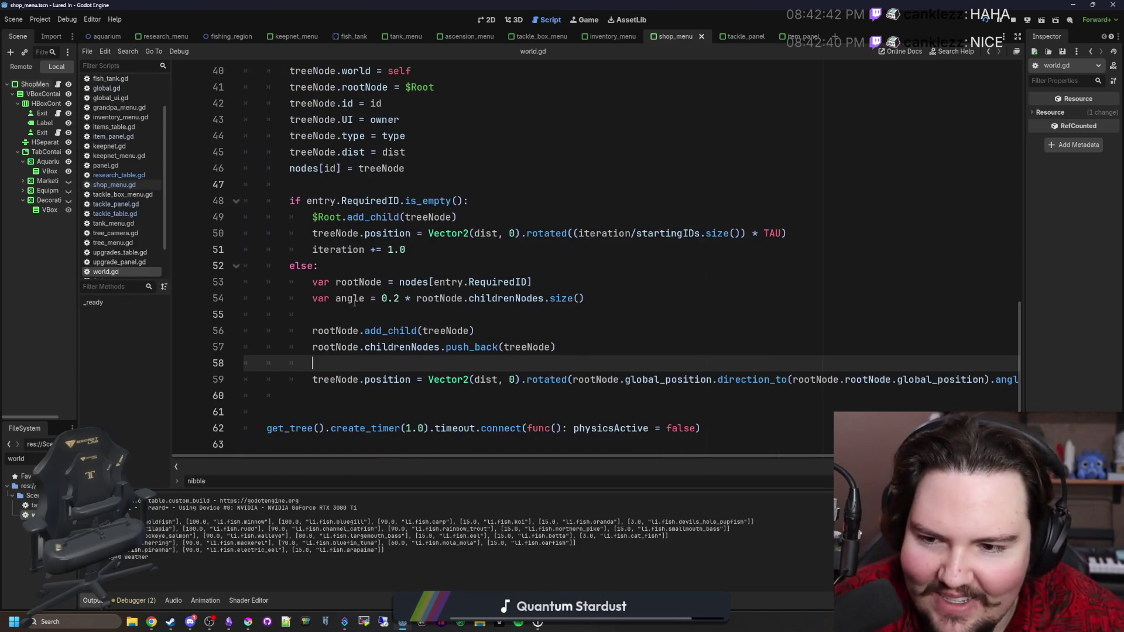
Step: Change the line 54 angle factor from 0.2 to 0.01, save, and check the Research tree in-game
{"action": "left_click", "coordinate": [398, 293]}
{"action": "key", "text": "BackSpace"}
{"action": "type", "text": "01"}
{"action": "key", "text": "Up"}
{"action": "key", "text": "Up"}
{"action": "key", "text": "Up"}
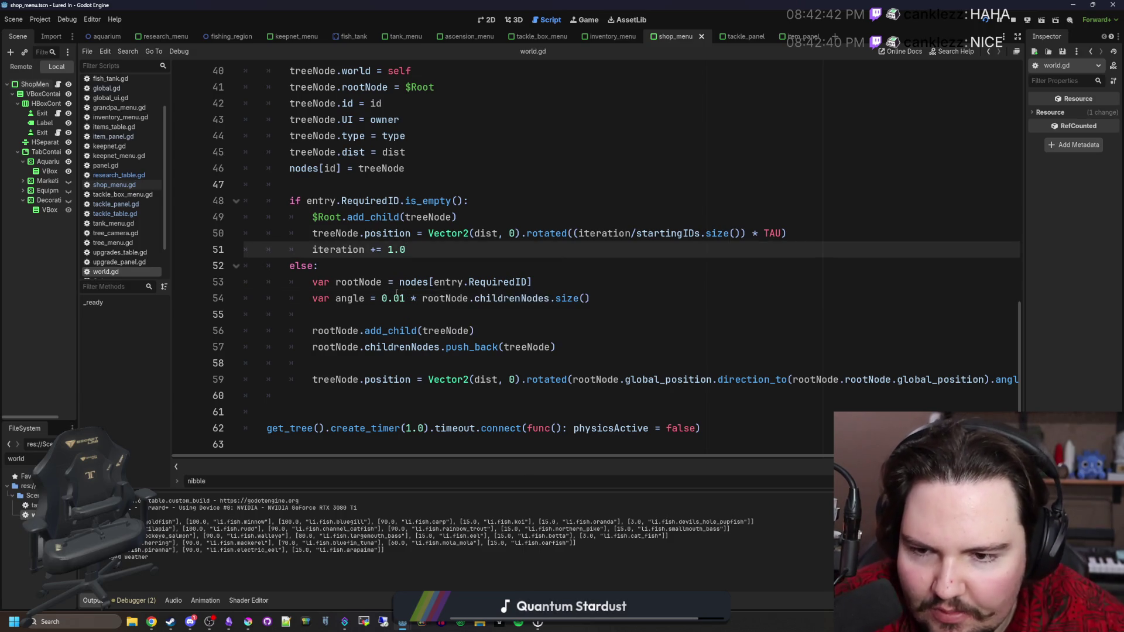
{"action": "left_click", "coordinate": [612, 36]}
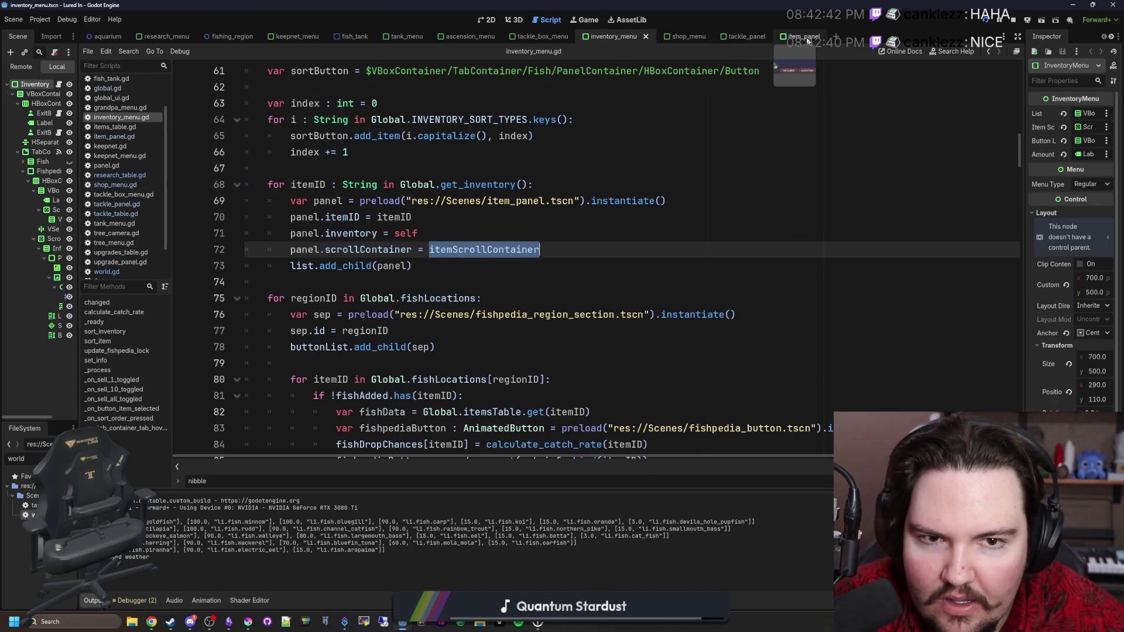
{"action": "left_click", "coordinate": [107, 272]}
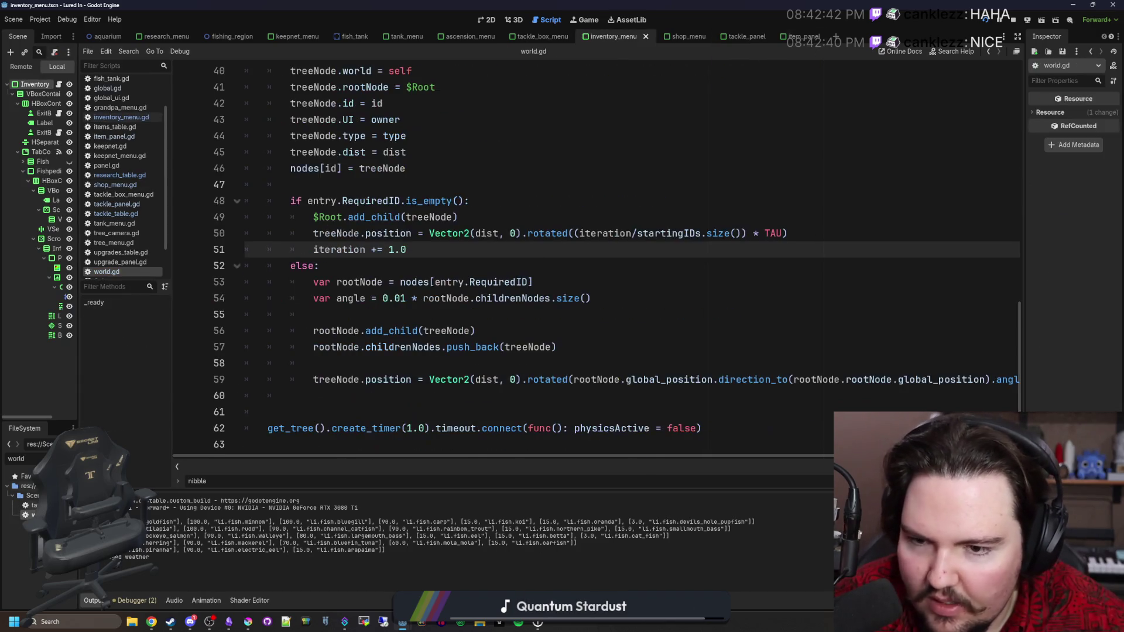
{"action": "key", "text": "ctrl+s"}
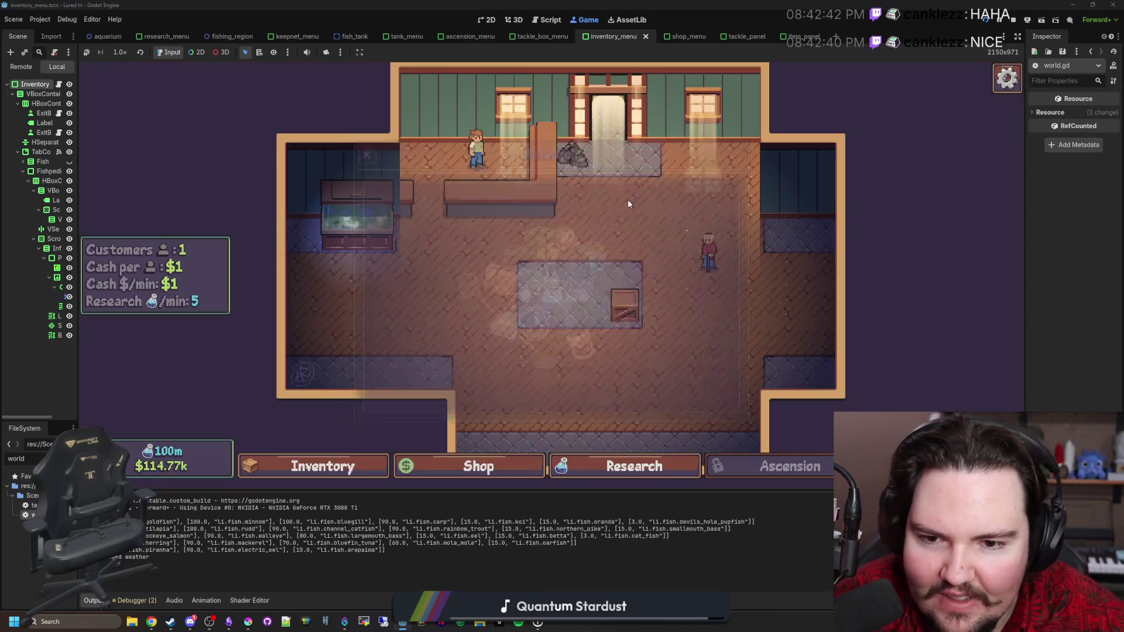
{"action": "key", "text": "Escape"}
{"action": "left_click", "coordinate": [566, 307]}
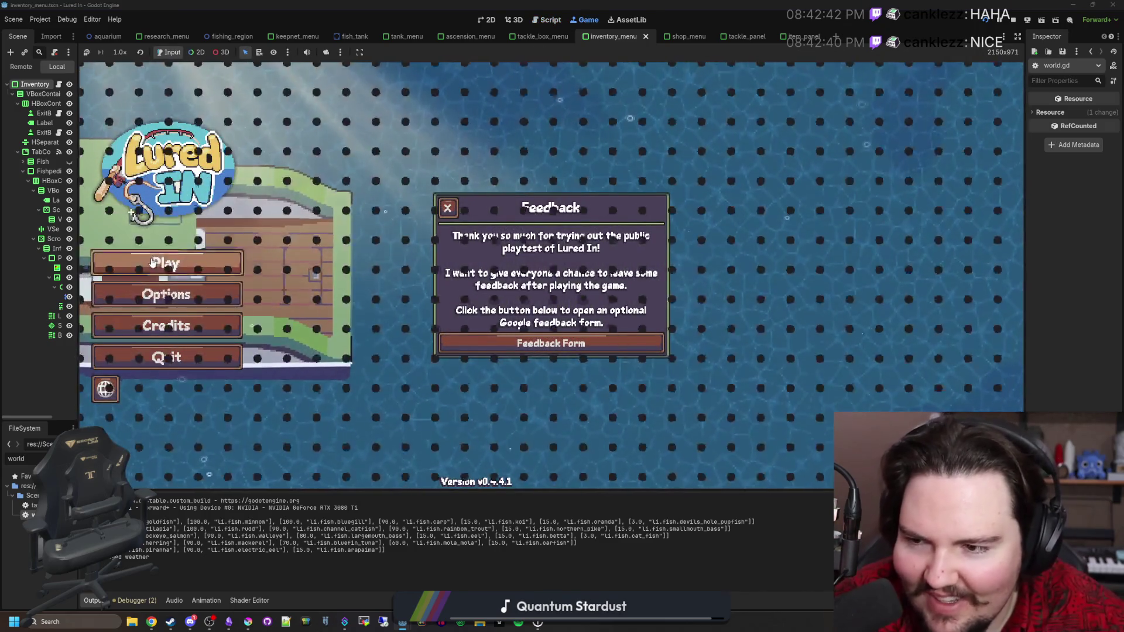
{"action": "key", "text": "F8"}
{"action": "left_click", "coordinate": [615, 471]}
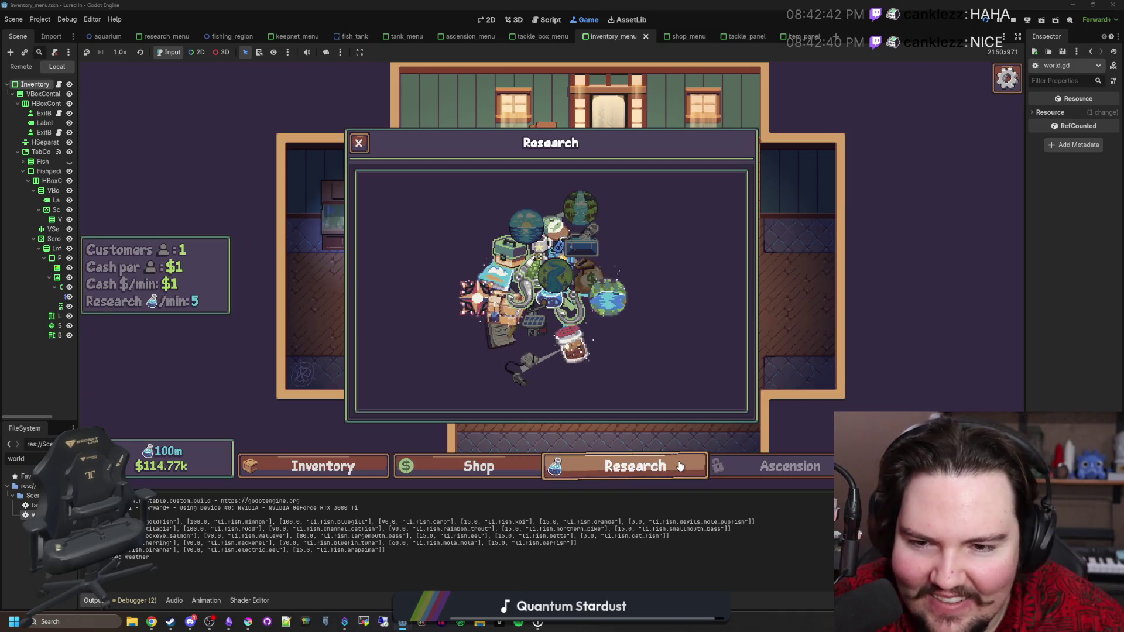
{"action": "key", "text": "F8"}
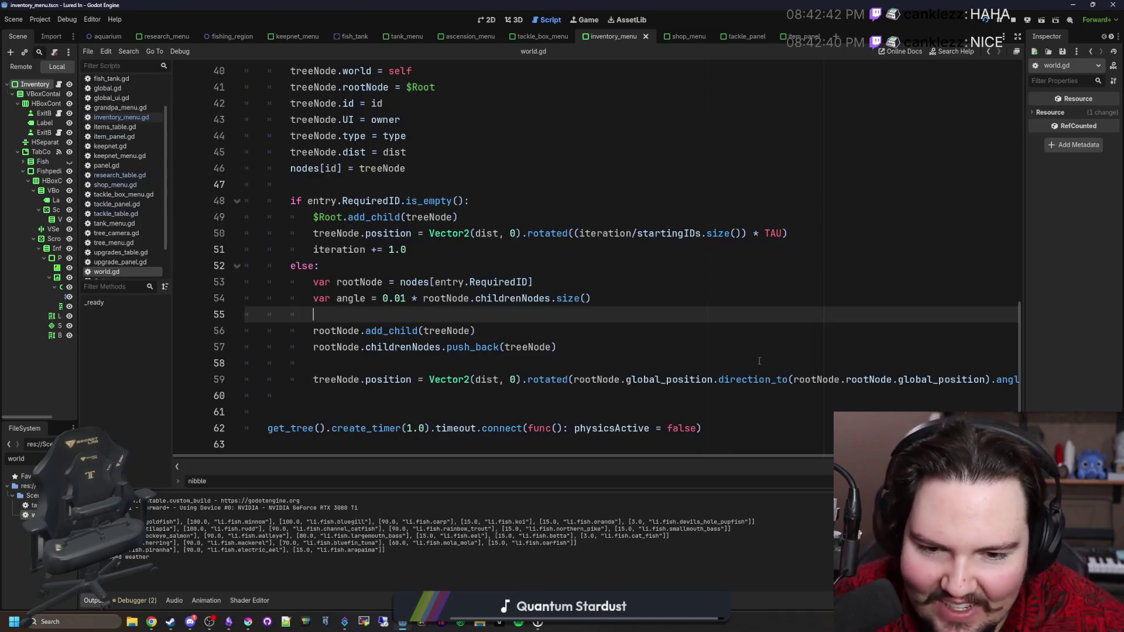
Step: Undo back to the 0.2 angle factor and $Root direction on line 59, then relaunch the game
{"action": "left_click", "coordinate": [762, 362]}
{"action": "key", "text": "ctrl+z"}
{"action": "type", "text": "2"}
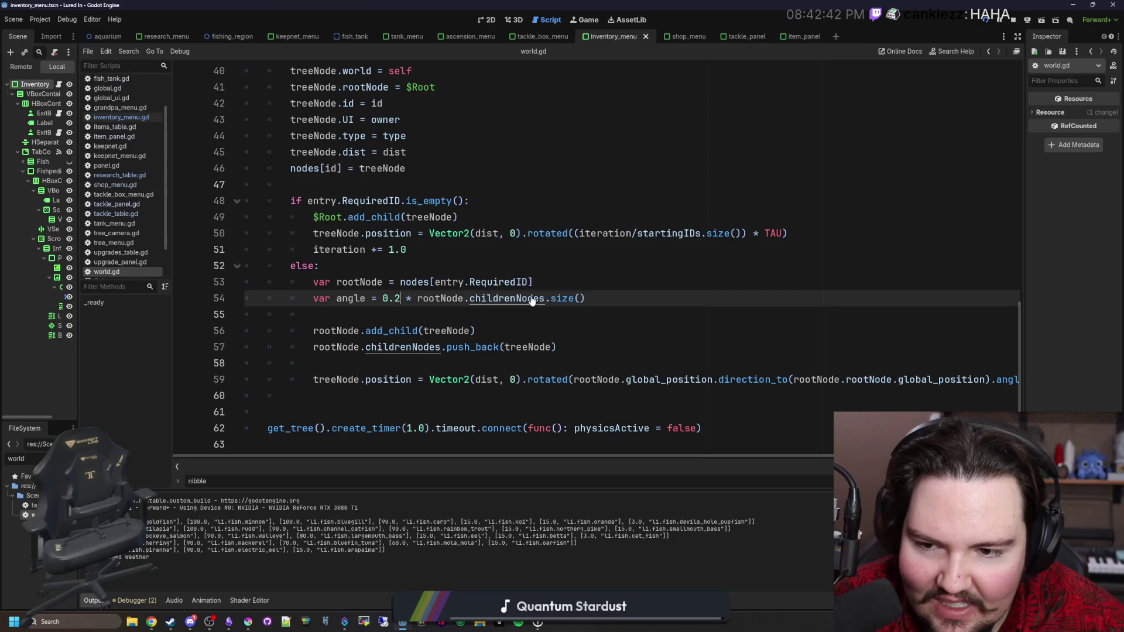
{"action": "key", "text": "ctrl+z"}
{"action": "key", "text": "ctrl+z"}
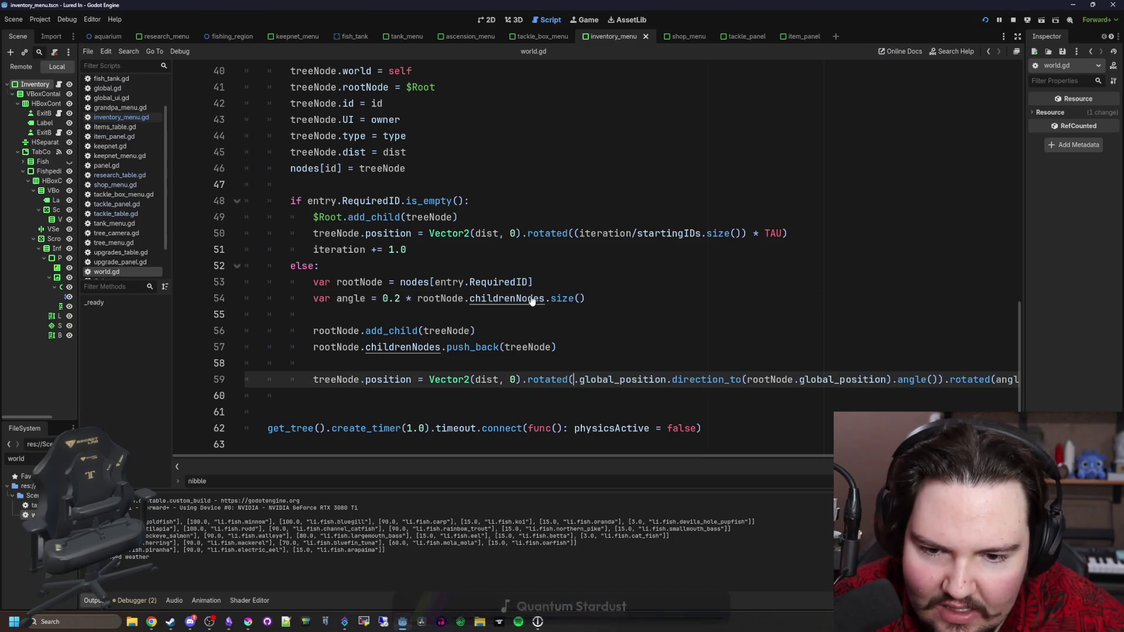
{"action": "key", "text": "ctrl+z"}
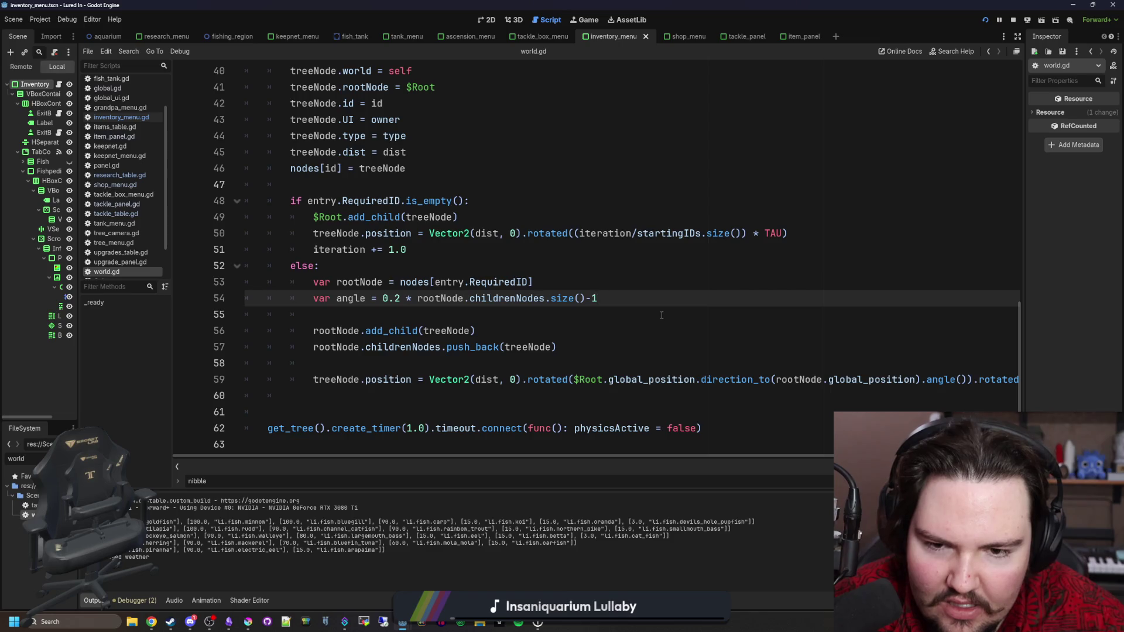
{"action": "left_click", "coordinate": [662, 315]}
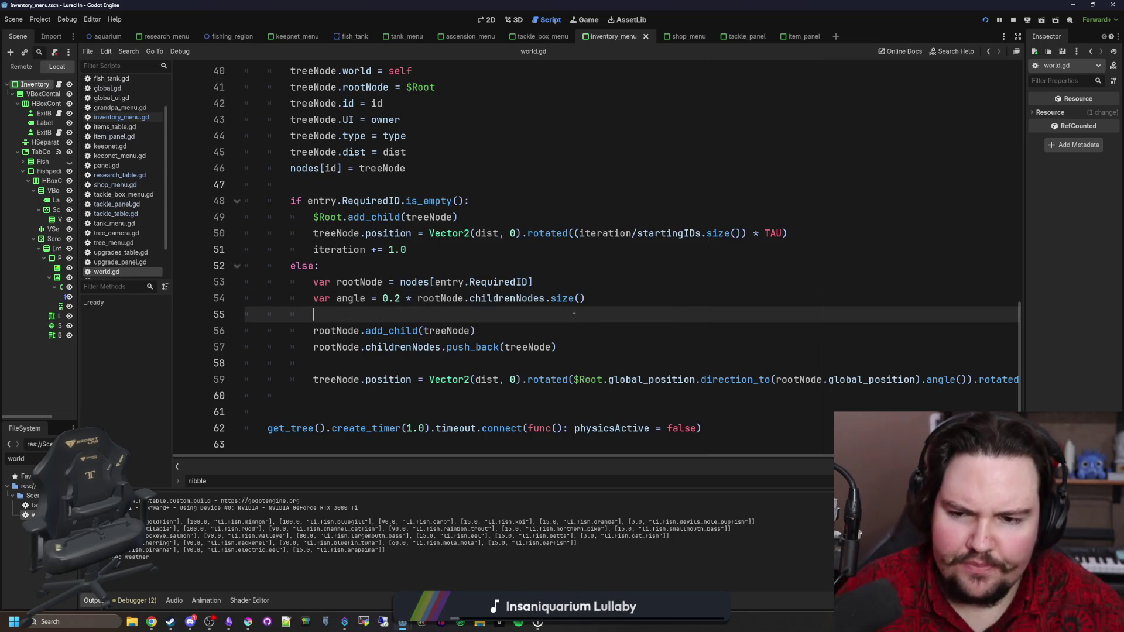
{"action": "left_click", "coordinate": [586, 21]}
{"action": "key", "text": "Escape"}
{"action": "left_click", "coordinate": [549, 304]}
{"action": "left_click", "coordinate": [148, 273]}
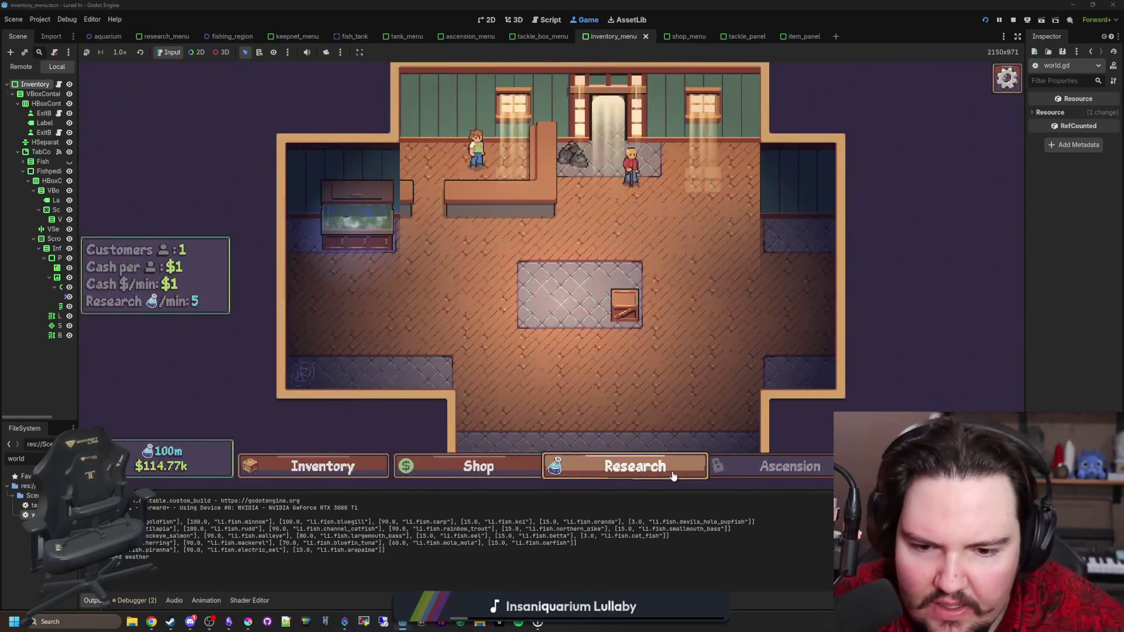
Step: Open the Research tree in the running game, pan across its fanned-out branches, then return to world.gd
{"action": "left_click", "coordinate": [672, 469]}
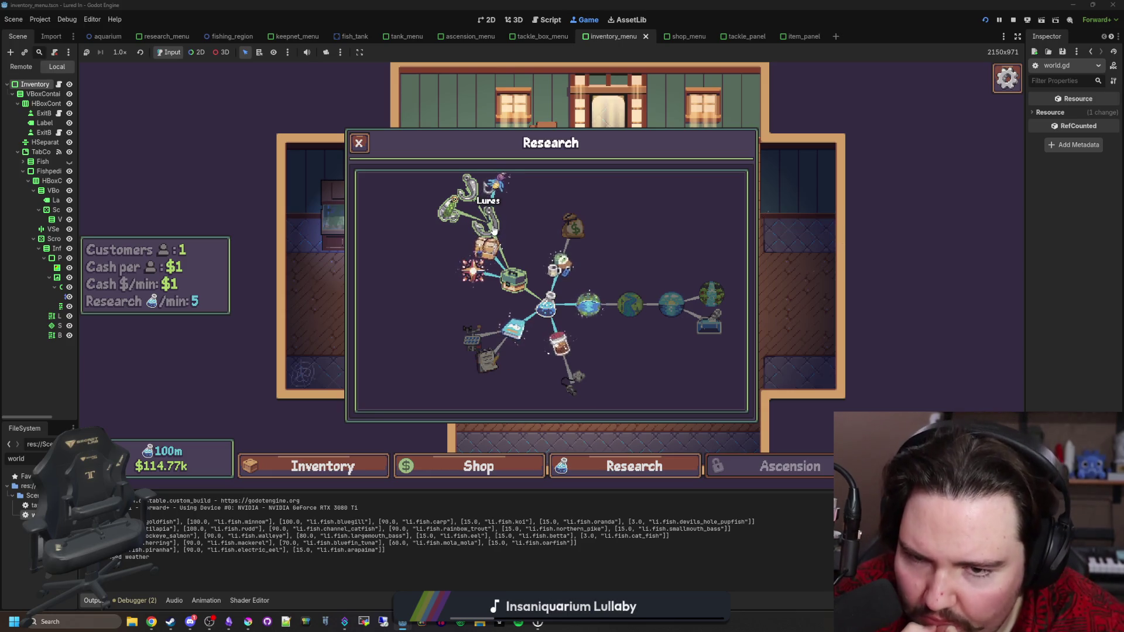
{"action": "scroll", "coordinate": [659, 345], "scroll_direction": "right", "scroll_amount": 3}
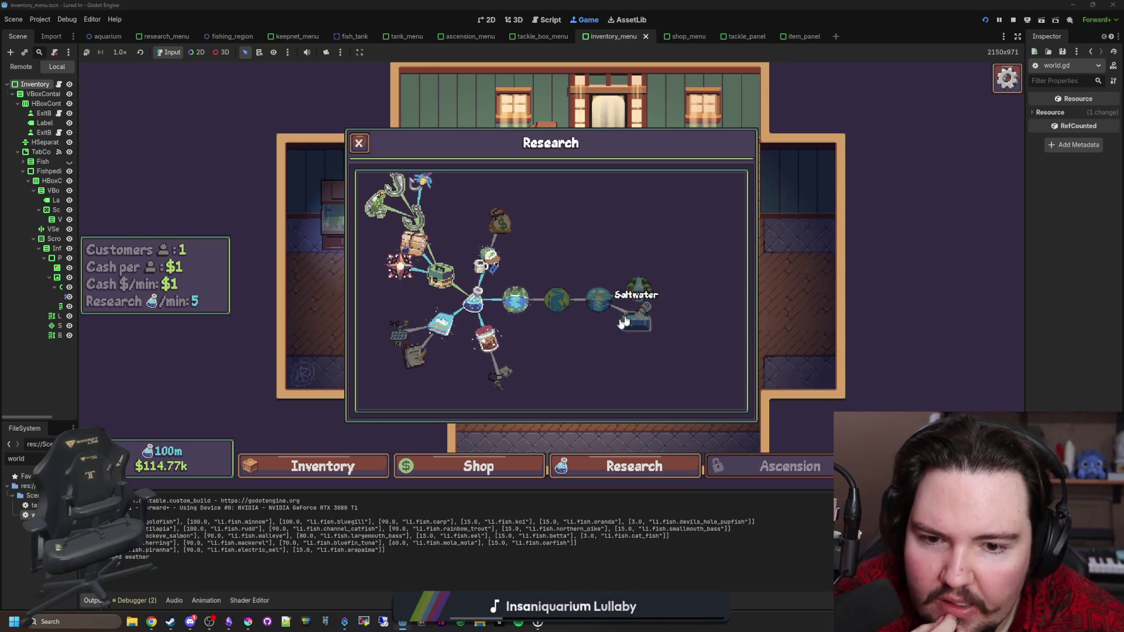
{"action": "key", "text": "ctrl+F3"}
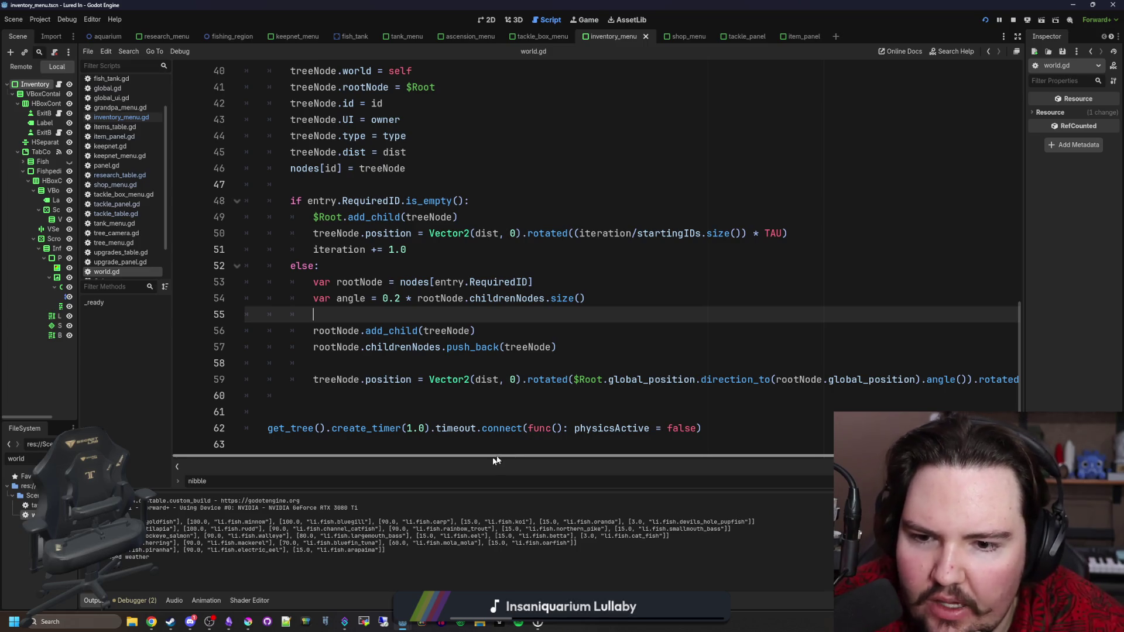
Step: Scroll through the tree-layout code around lines 55–61 of world.gd, dismissing the connect documentation popup
{"action": "left_click_drag", "start_coordinate": [493, 457], "coordinate": [558, 454]}
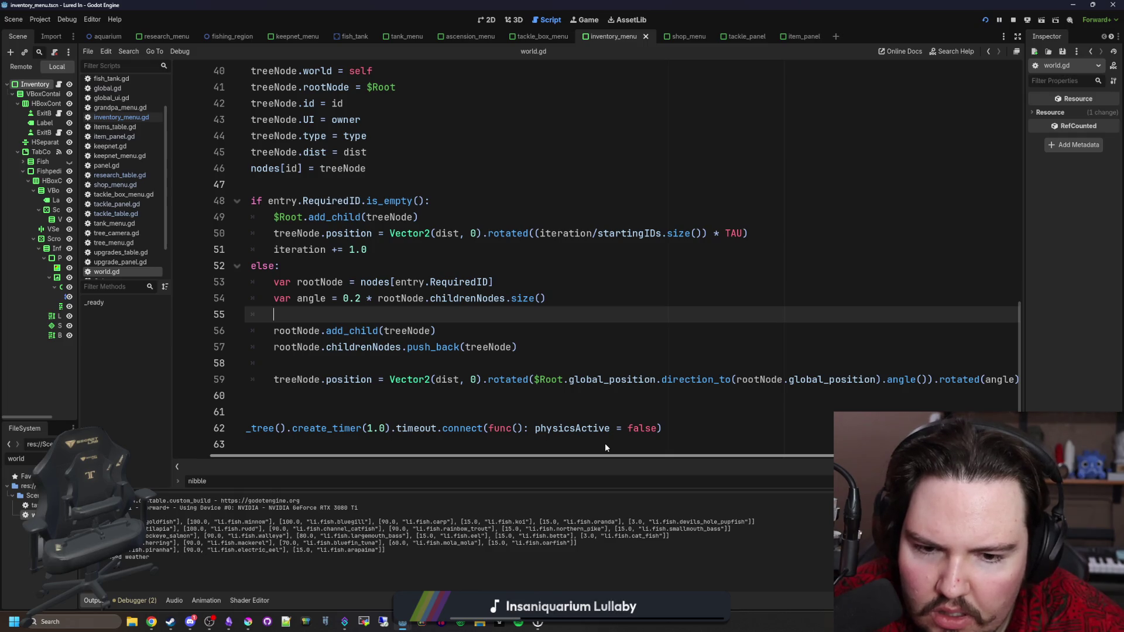
{"action": "left_click_drag", "start_coordinate": [605, 456], "coordinate": [542, 456]}
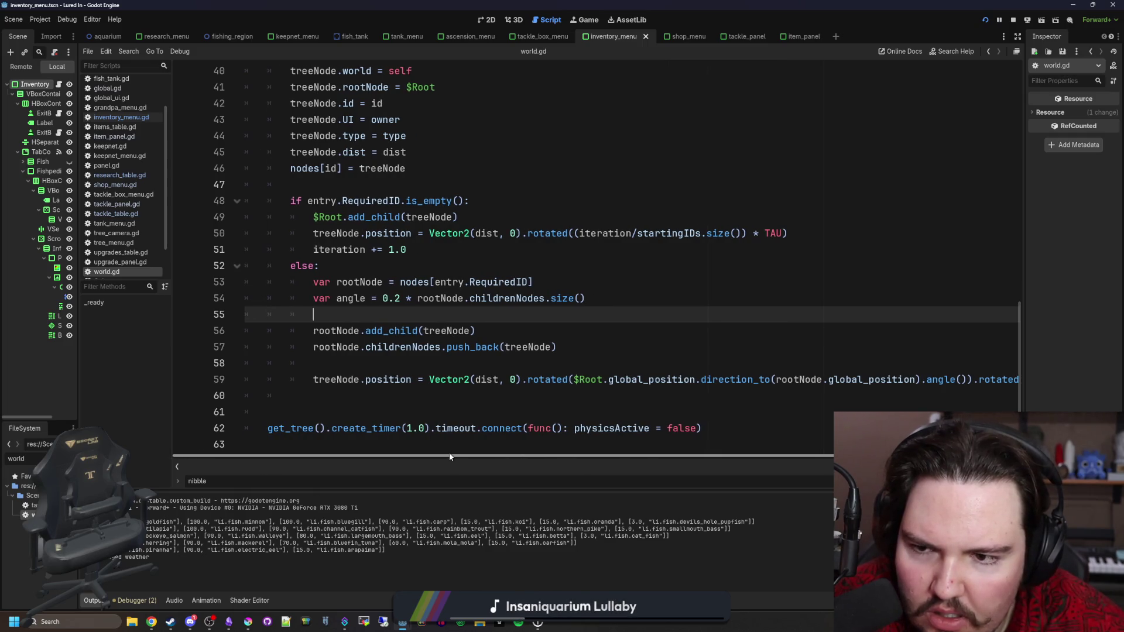
{"action": "scroll", "coordinate": [463, 374], "scroll_direction": "up", "scroll_amount": 2}
{"action": "scroll", "coordinate": [463, 374], "scroll_direction": "up", "scroll_amount": 2}
{"action": "scroll", "coordinate": [462, 375], "scroll_direction": "down", "scroll_amount": 4}
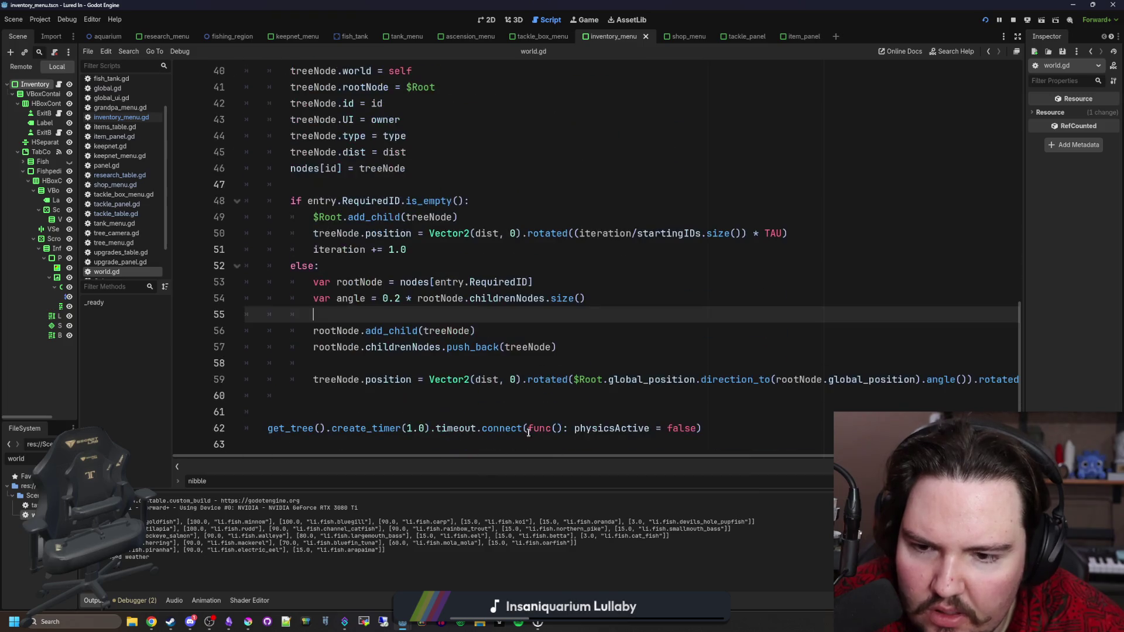
{"action": "left_click_drag", "start_coordinate": [554, 456], "coordinate": [591, 457]}
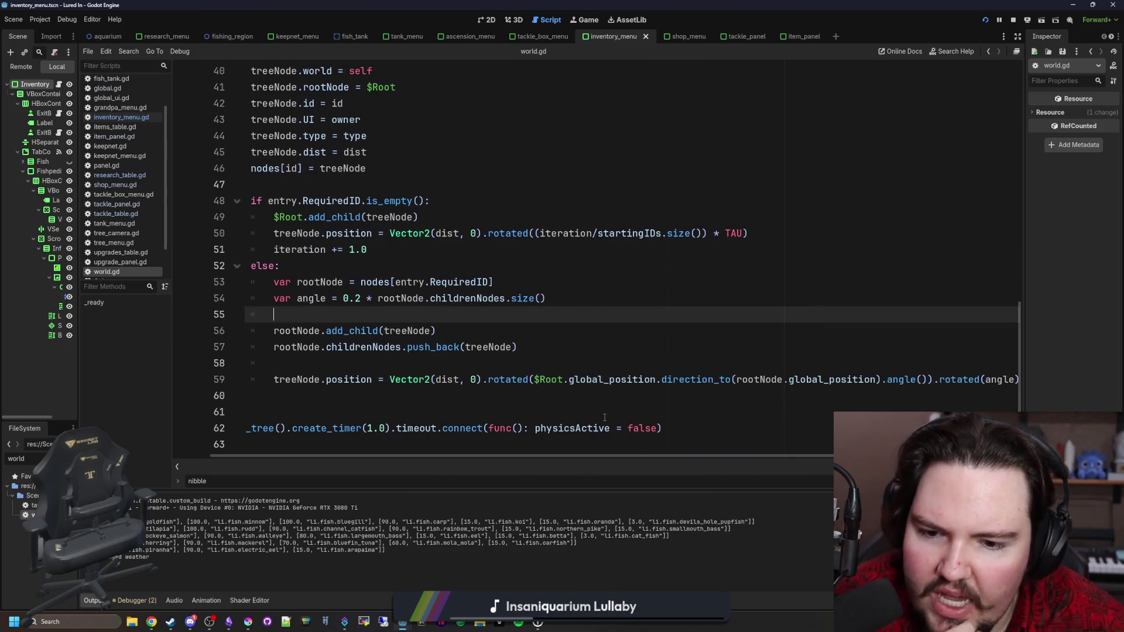
{"action": "left_click", "coordinate": [605, 417]}
{"action": "scroll", "coordinate": [439, 435], "scroll_direction": "right", "scroll_amount": 1}
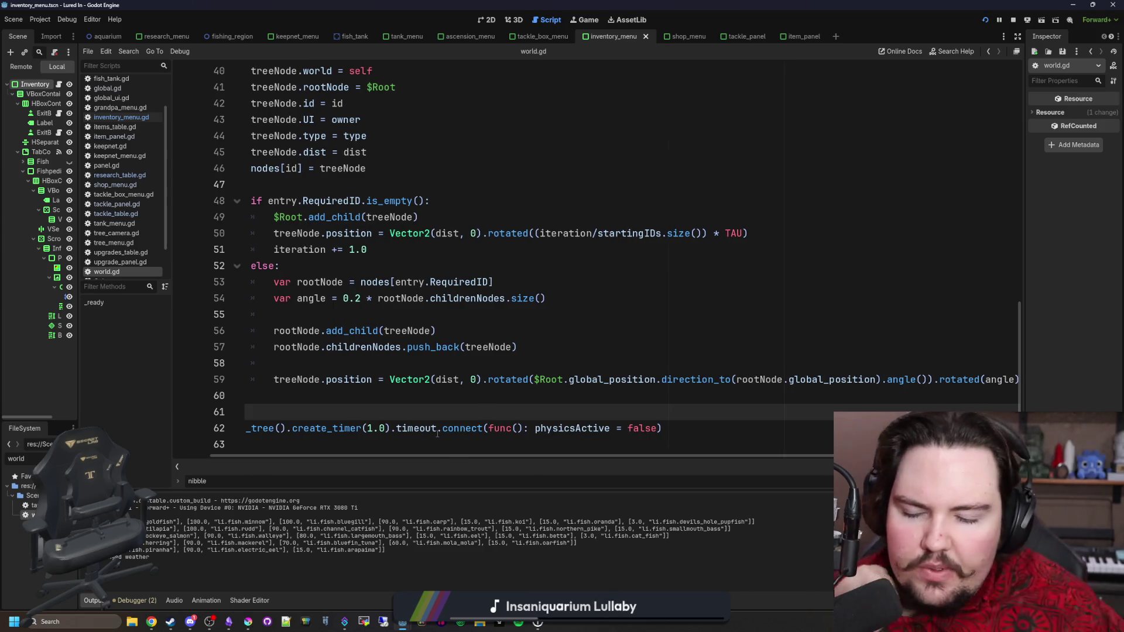
{"action": "mouse_move", "coordinate": [451, 420]}
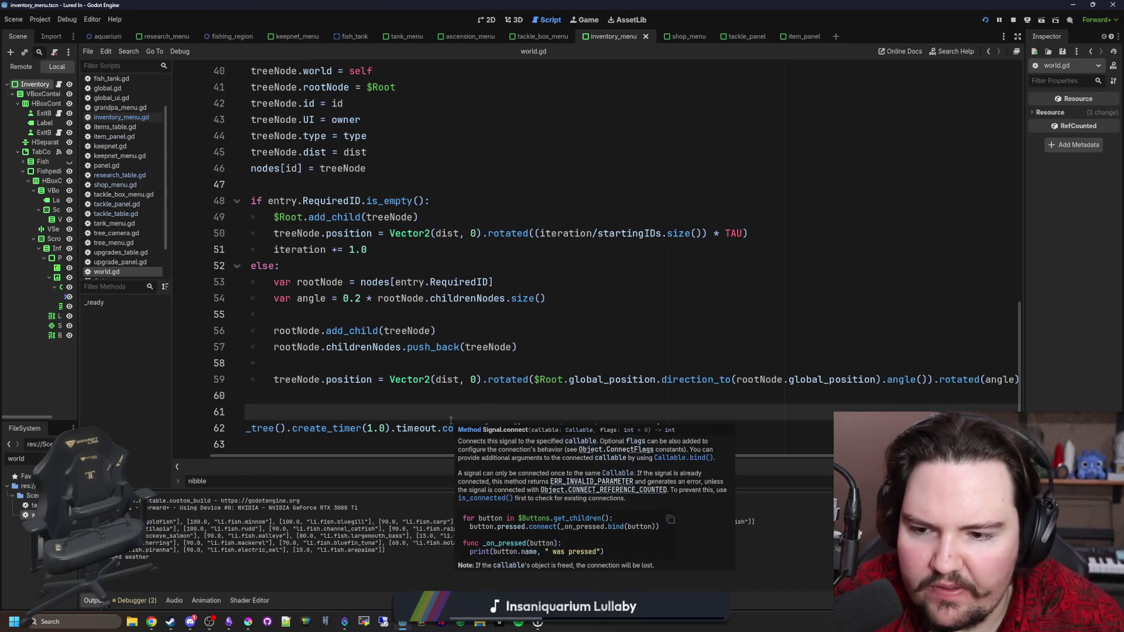
{"action": "left_click", "coordinate": [527, 393]}
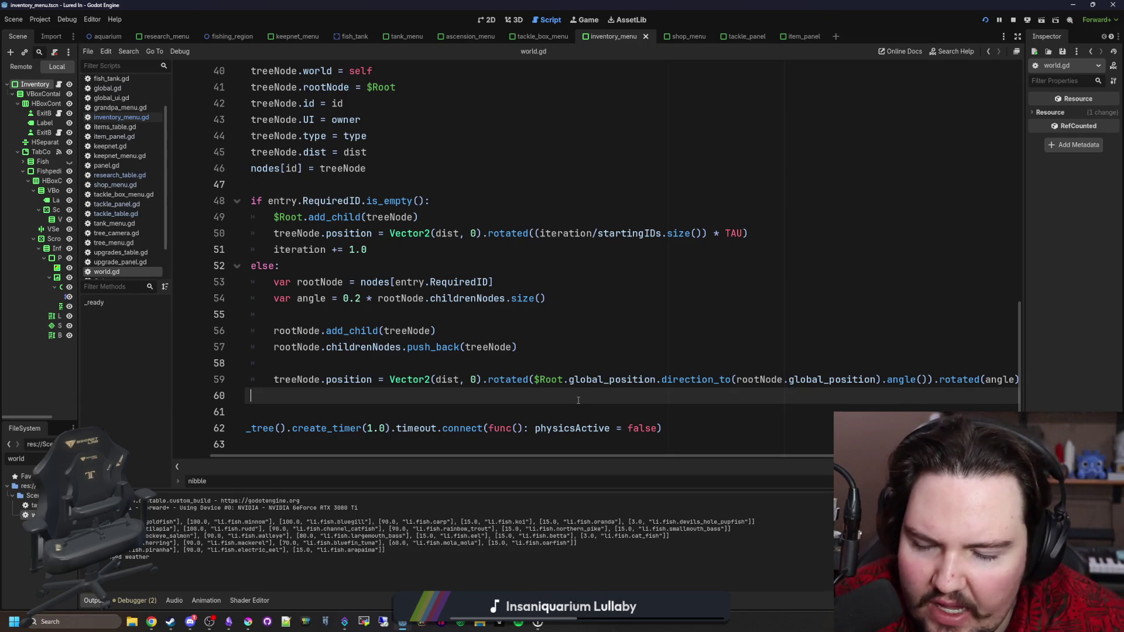
Step: Review the earlier part of world.gd near line 32, then return the caret to line 55
{"action": "scroll", "coordinate": [574, 400], "scroll_direction": "left", "scroll_amount": 2}
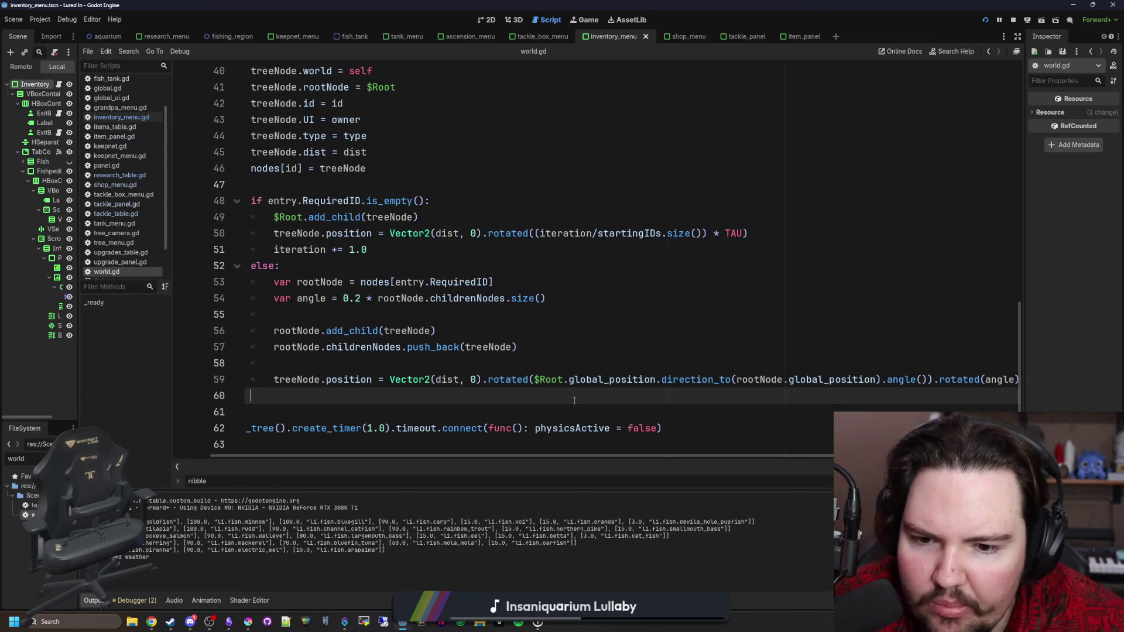
{"action": "scroll", "coordinate": [575, 401], "scroll_direction": "up", "scroll_amount": 8}
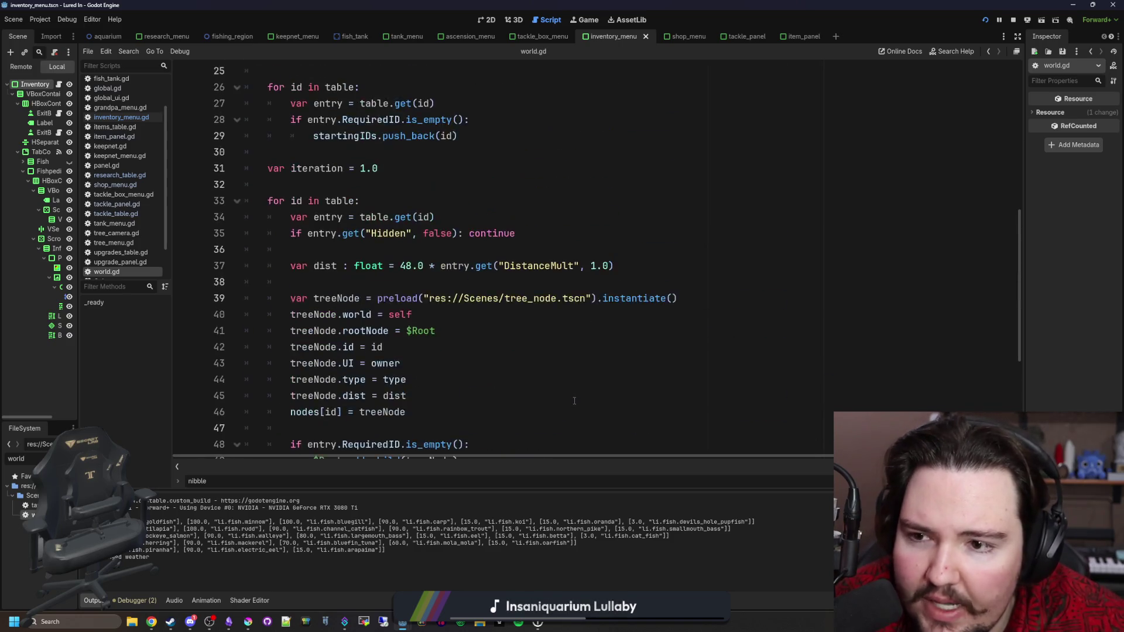
{"action": "left_click", "coordinate": [340, 325]}
{"action": "mouse_move", "coordinate": [373, 302]}
{"action": "left_mouse_down"}
{"action": "mouse_move", "coordinate": [359, 282]}
{"action": "mouse_move", "coordinate": [369, 300]}
{"action": "left_mouse_up"}
{"action": "left_click", "coordinate": [350, 331]}
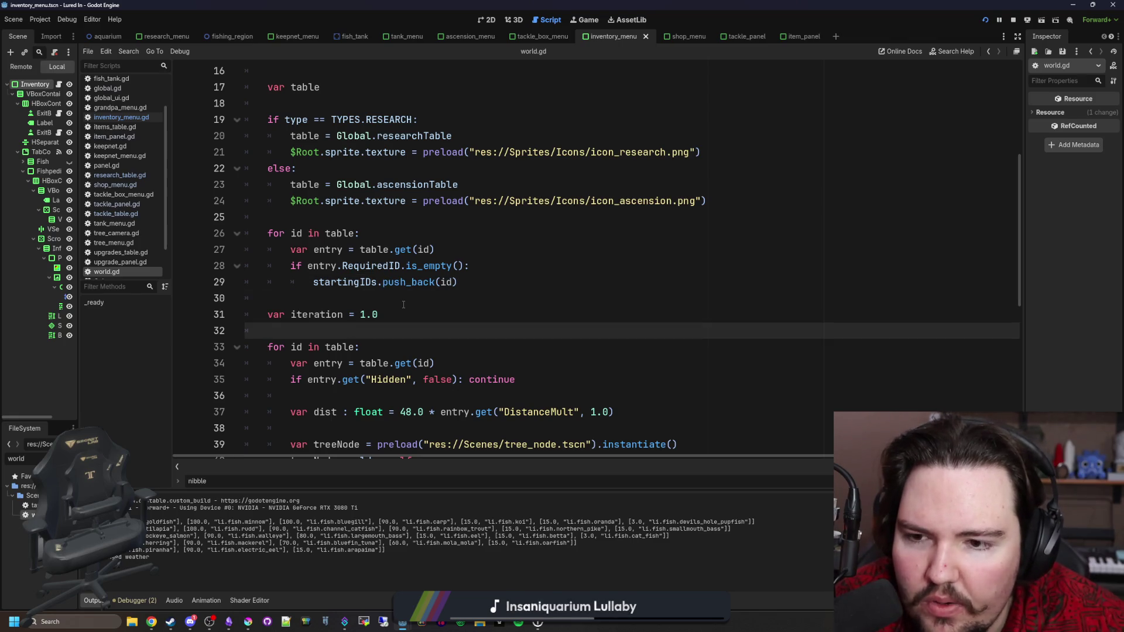
{"action": "scroll", "coordinate": [403, 304], "scroll_direction": "up", "scroll_amount": 3}
{"action": "scroll", "coordinate": [403, 304], "scroll_direction": "down", "scroll_amount": 10}
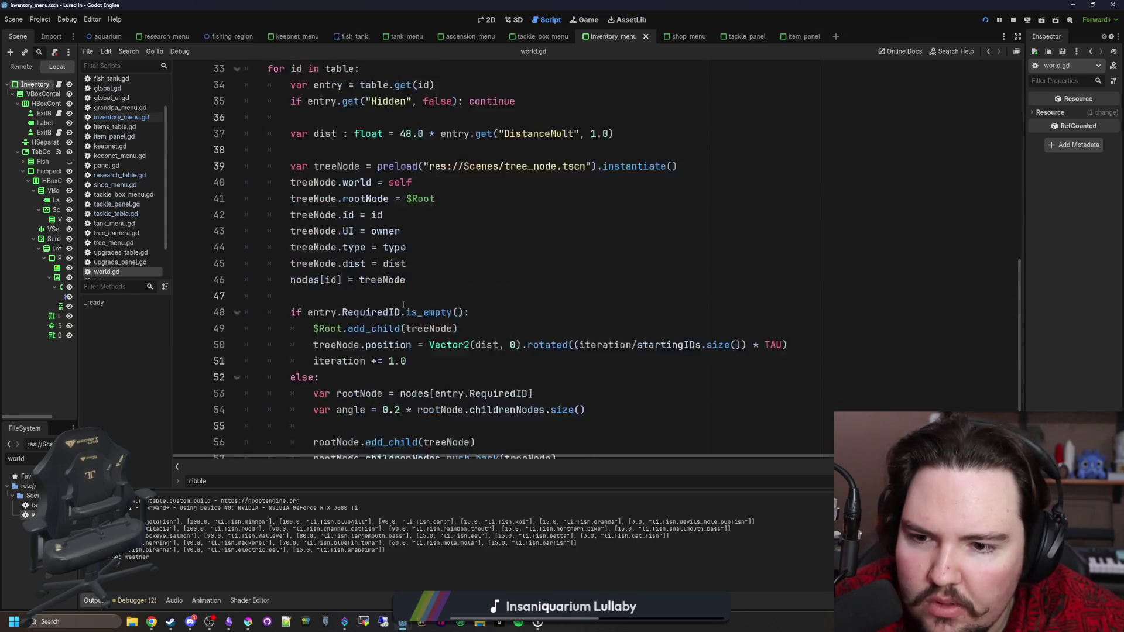
{"action": "left_click", "coordinate": [480, 316]}
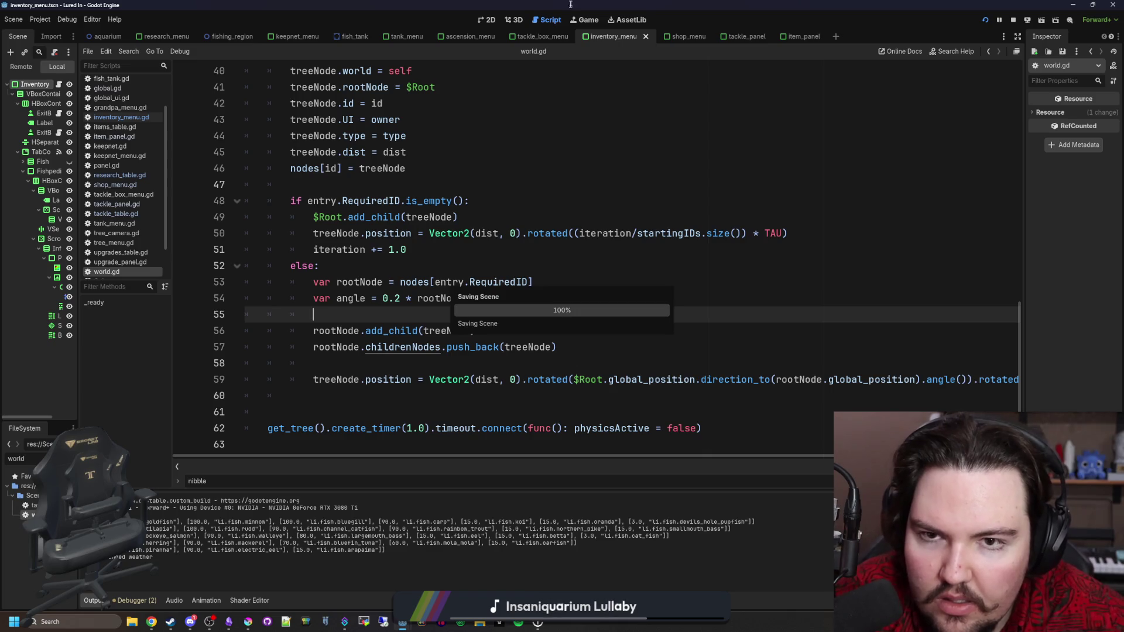
Step: In the running game, unlock the Ascension node for 800 research
{"action": "left_click", "coordinate": [588, 21]}
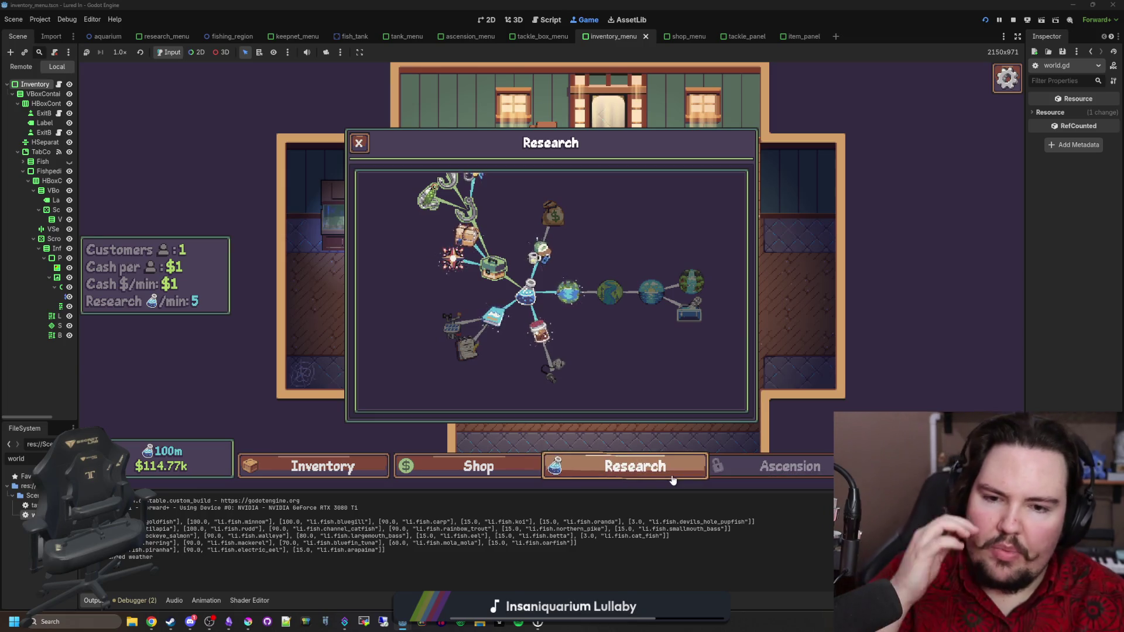
{"action": "left_click", "coordinate": [450, 267]}
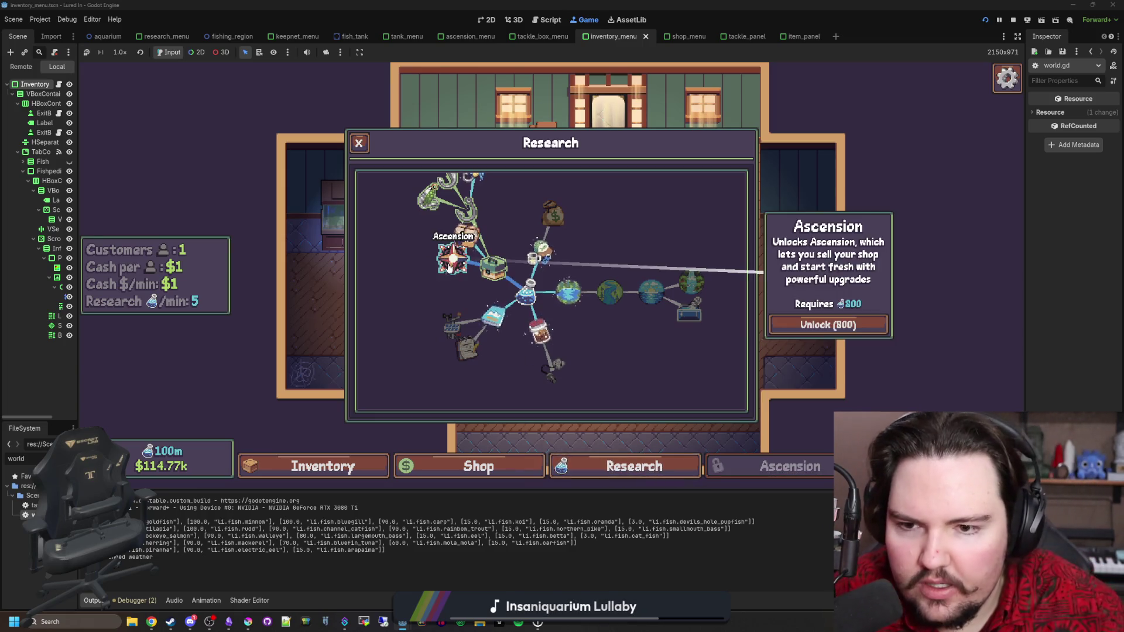
{"action": "left_click", "coordinate": [828, 325]}
Step: Browse and pan the Ascension tree, then zoom around the Research tree before returning to world.gd
{"action": "left_click", "coordinate": [785, 460]}
{"action": "scroll", "coordinate": [637, 332], "scroll_direction": "down", "scroll_amount": 3}
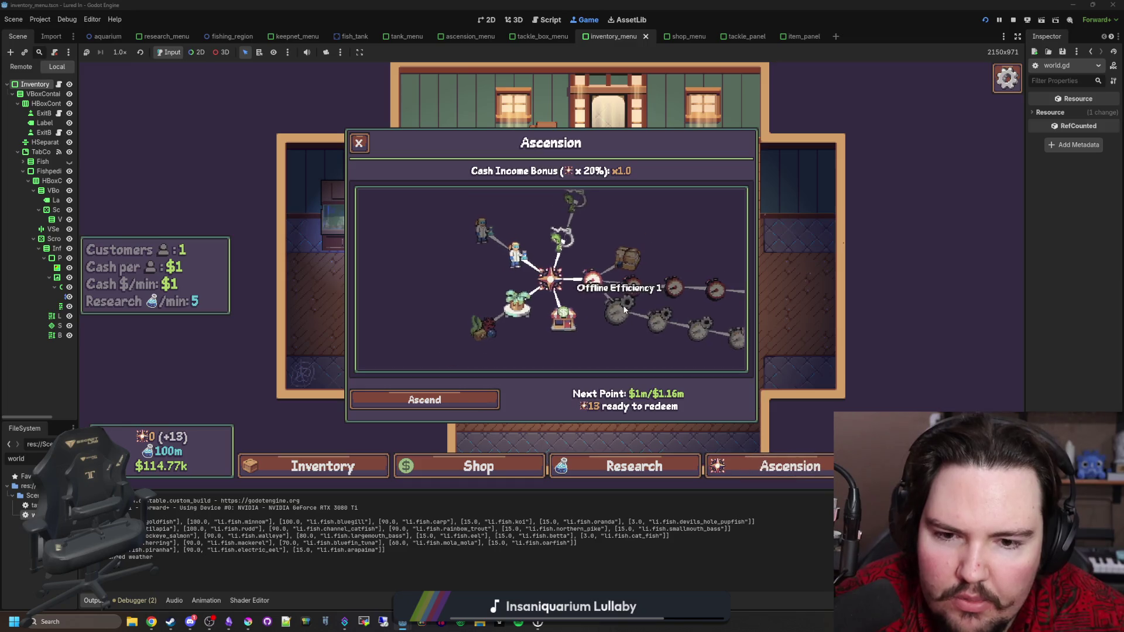
{"action": "left_click_drag", "start_coordinate": [637, 332], "coordinate": [566, 335]}
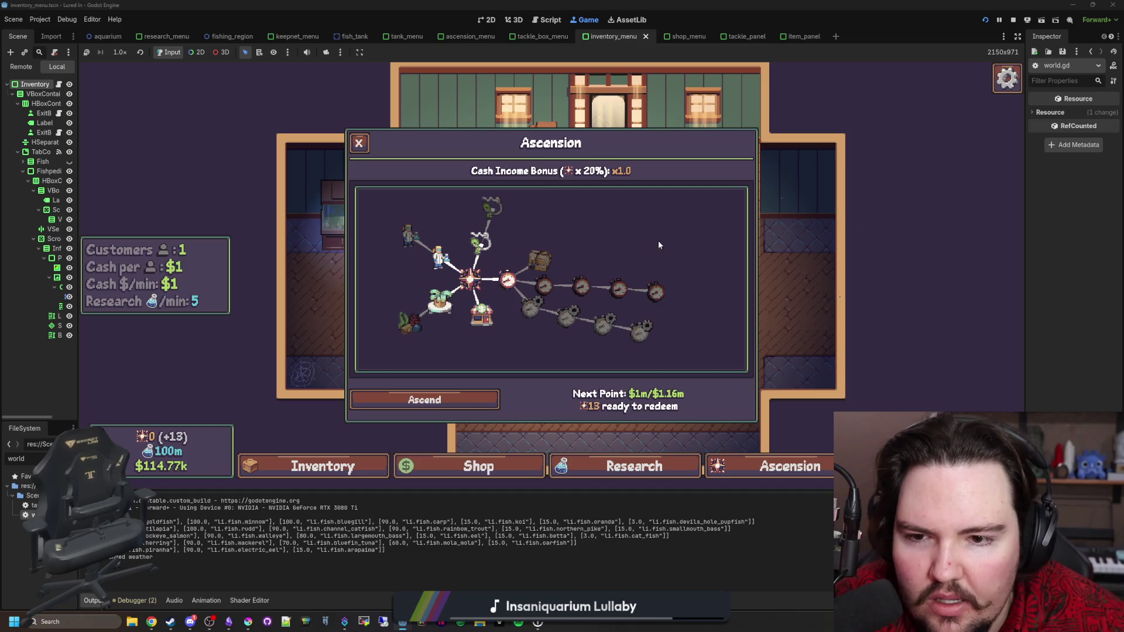
{"action": "scroll", "coordinate": [662, 237], "scroll_direction": "down", "scroll_amount": 1}
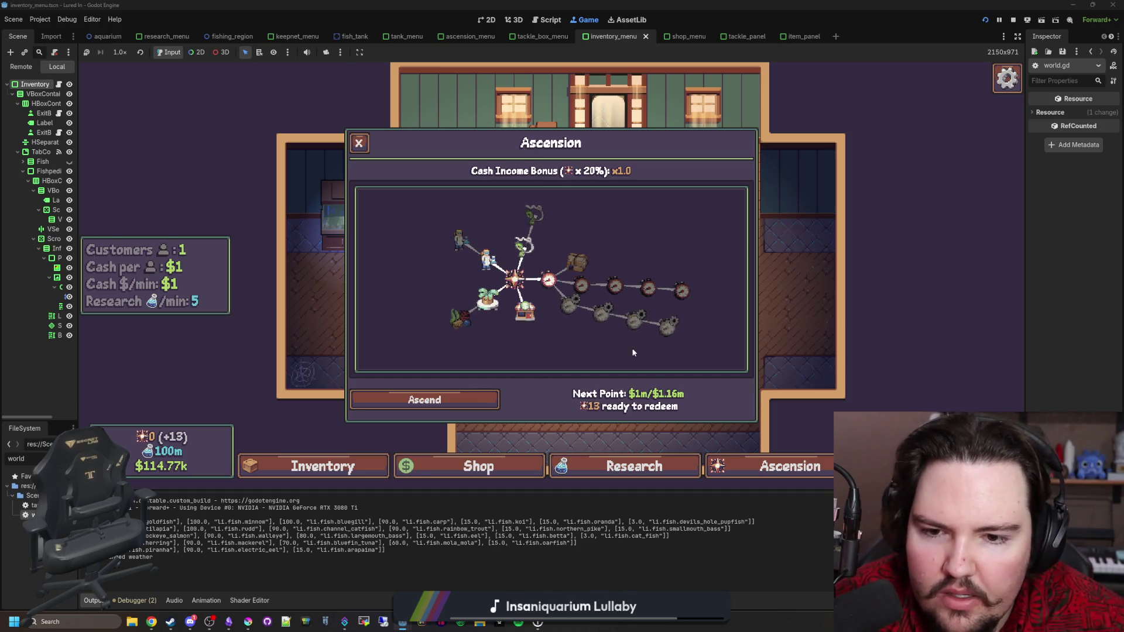
{"action": "left_click", "coordinate": [638, 460]}
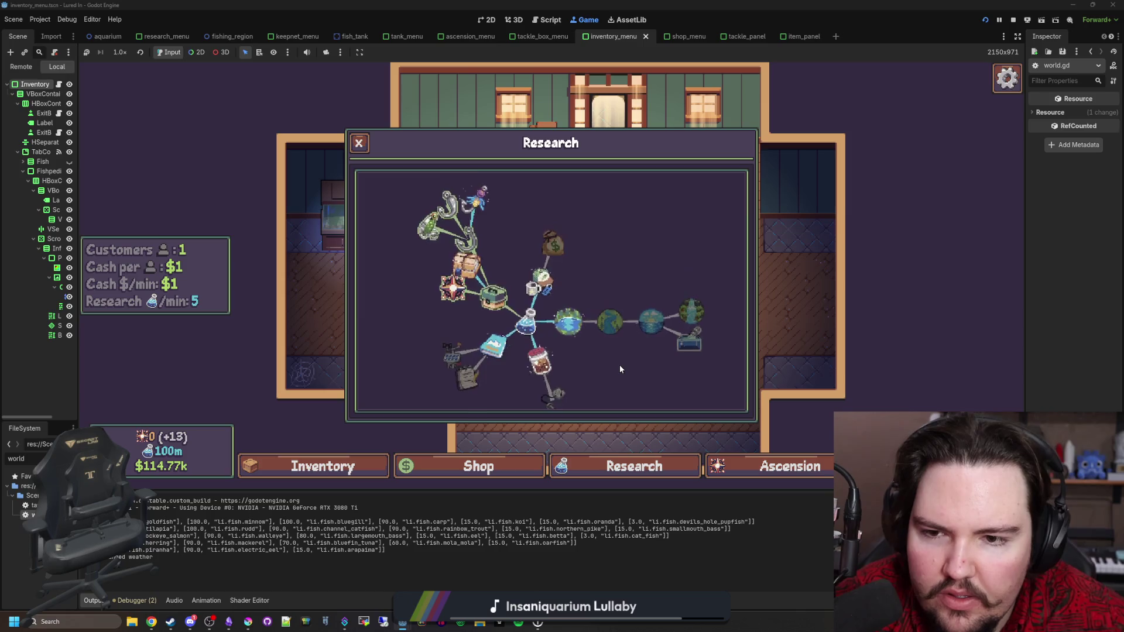
{"action": "scroll", "coordinate": [483, 243], "scroll_direction": "up", "scroll_amount": 2}
{"action": "scroll", "coordinate": [480, 252], "scroll_direction": "up", "scroll_amount": 3}
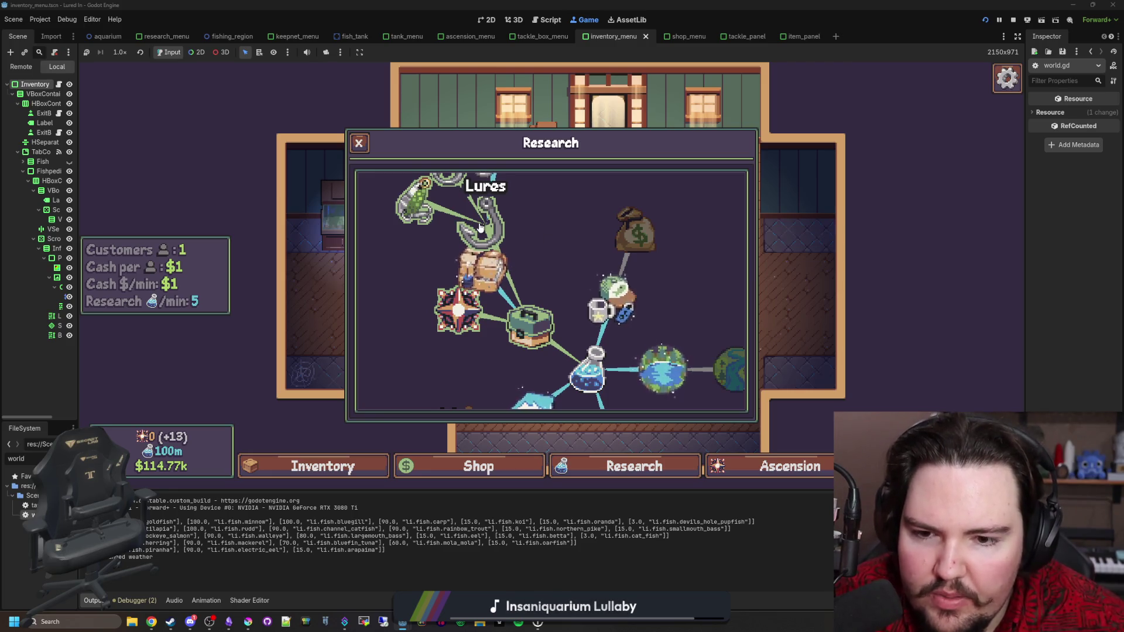
{"action": "scroll", "coordinate": [485, 260], "scroll_direction": "down", "scroll_amount": 2}
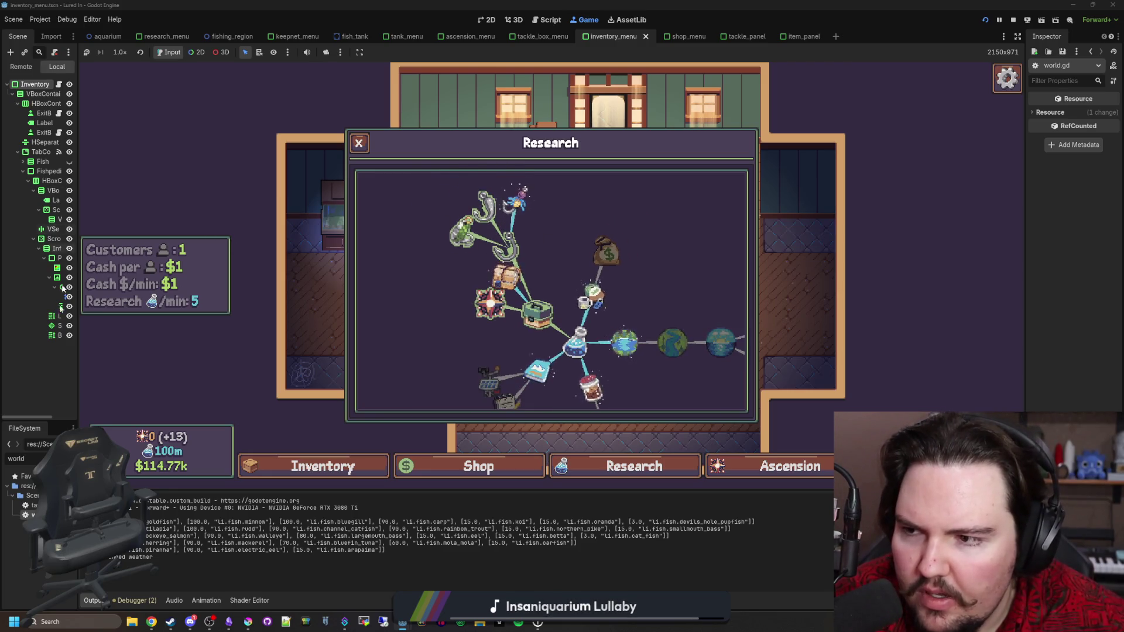
{"action": "key", "text": "F8"}
Step: Restart the game and view the Research tree spread with the current 0.2 angle factor
{"action": "left_click", "coordinate": [402, 299]}
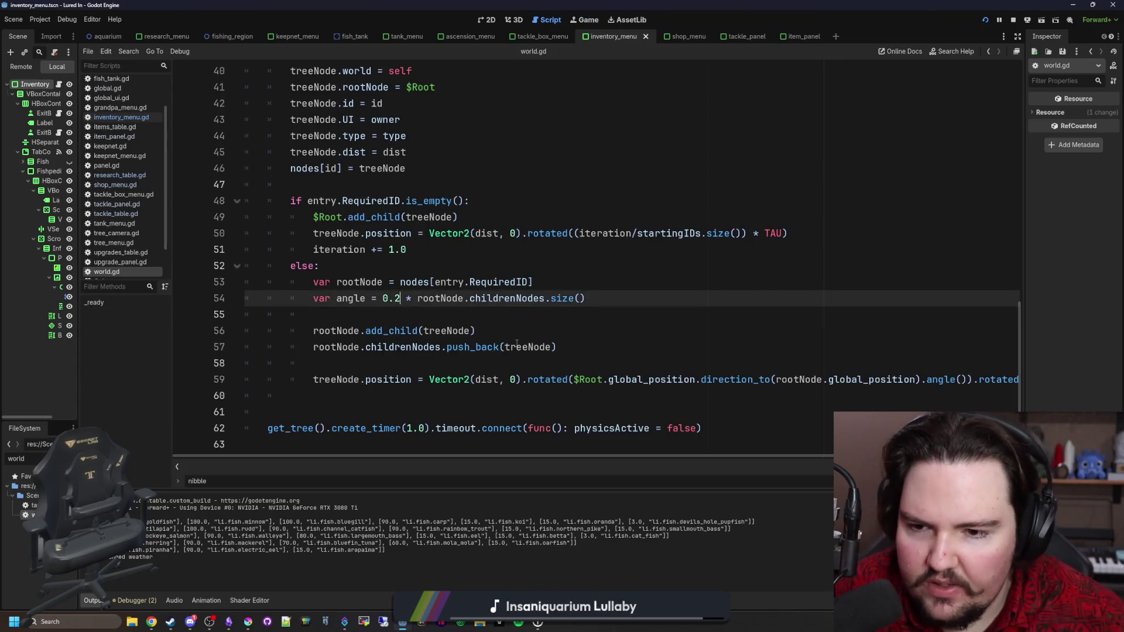
{"action": "left_click", "coordinate": [450, 331]}
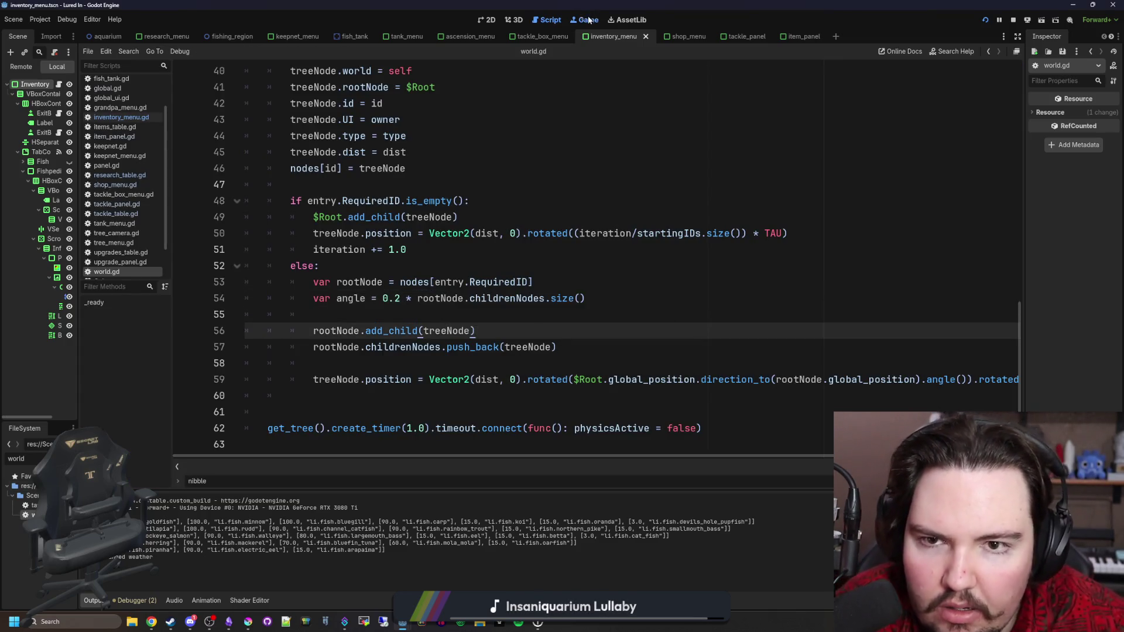
{"action": "left_click", "coordinate": [586, 20]}
{"action": "key", "text": "Escape"}
{"action": "left_click", "coordinate": [589, 310]}
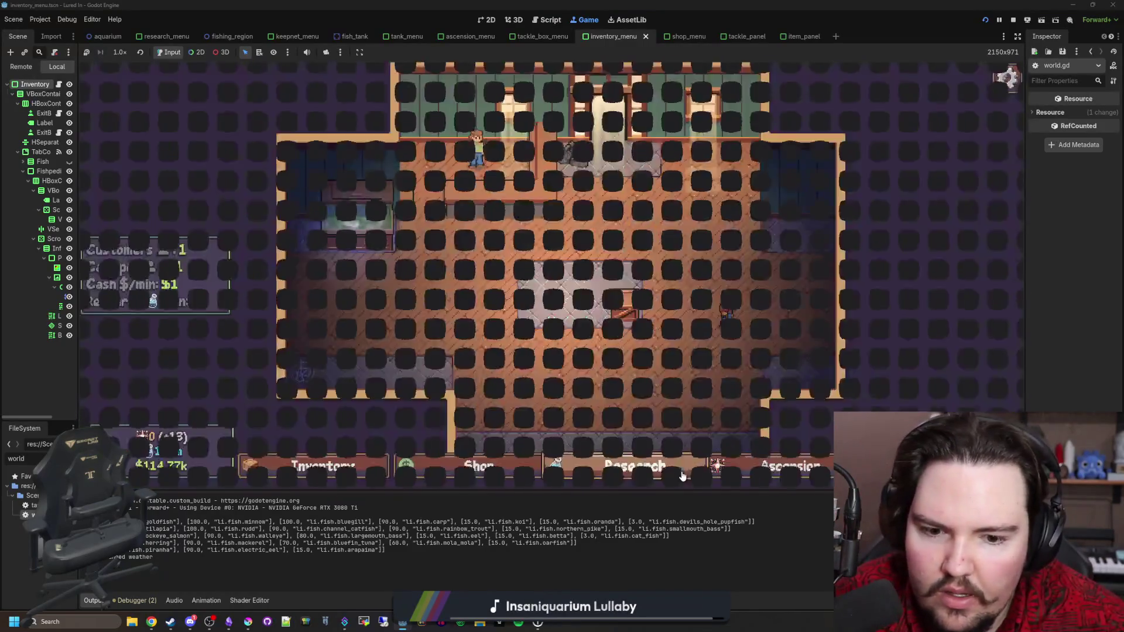
{"action": "left_click", "coordinate": [692, 473]}
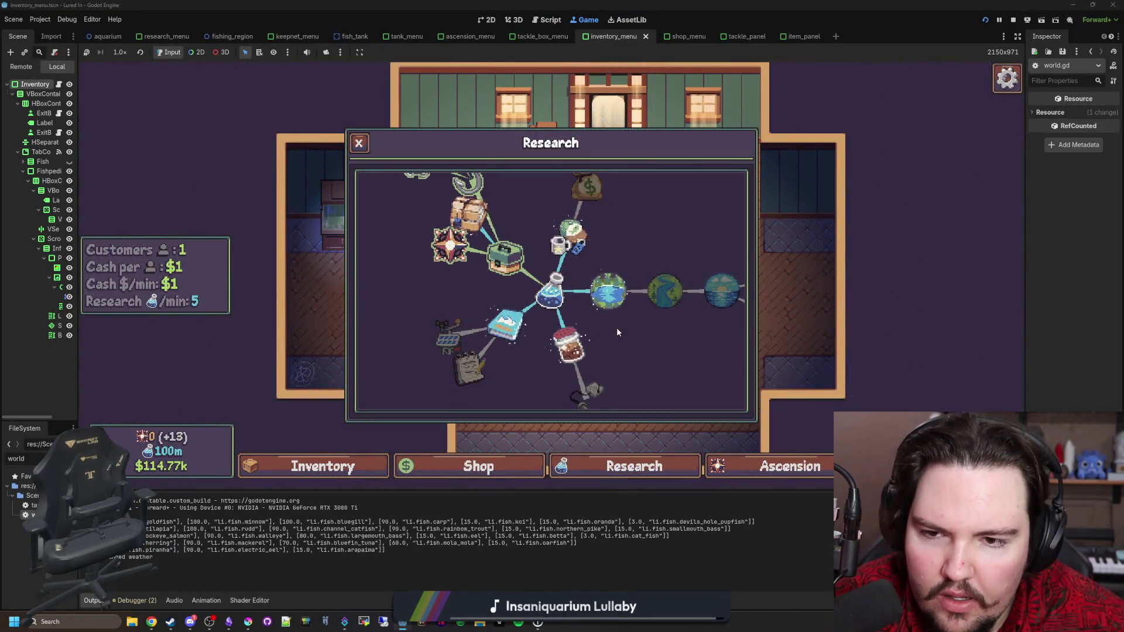
{"action": "scroll", "coordinate": [617, 328], "scroll_direction": "up", "scroll_amount": 2}
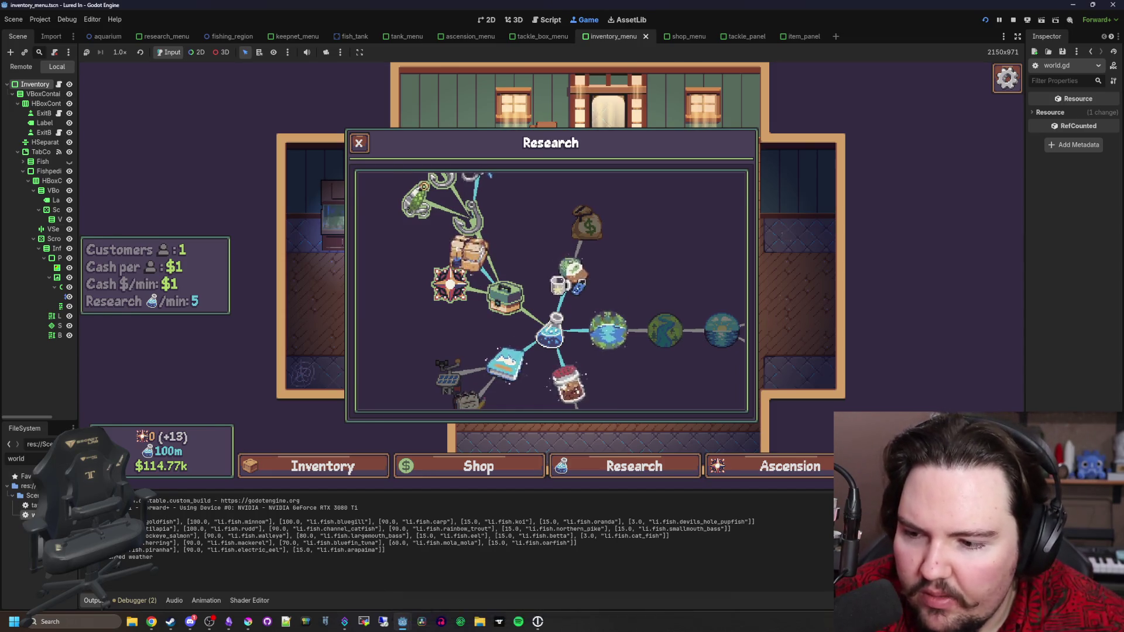
{"action": "key", "text": "ctrl+F3"}
Step: Set the line 54 angle factor to 0.4 and recheck the Research tree in a restarted game
{"action": "left_click", "coordinate": [401, 299]}
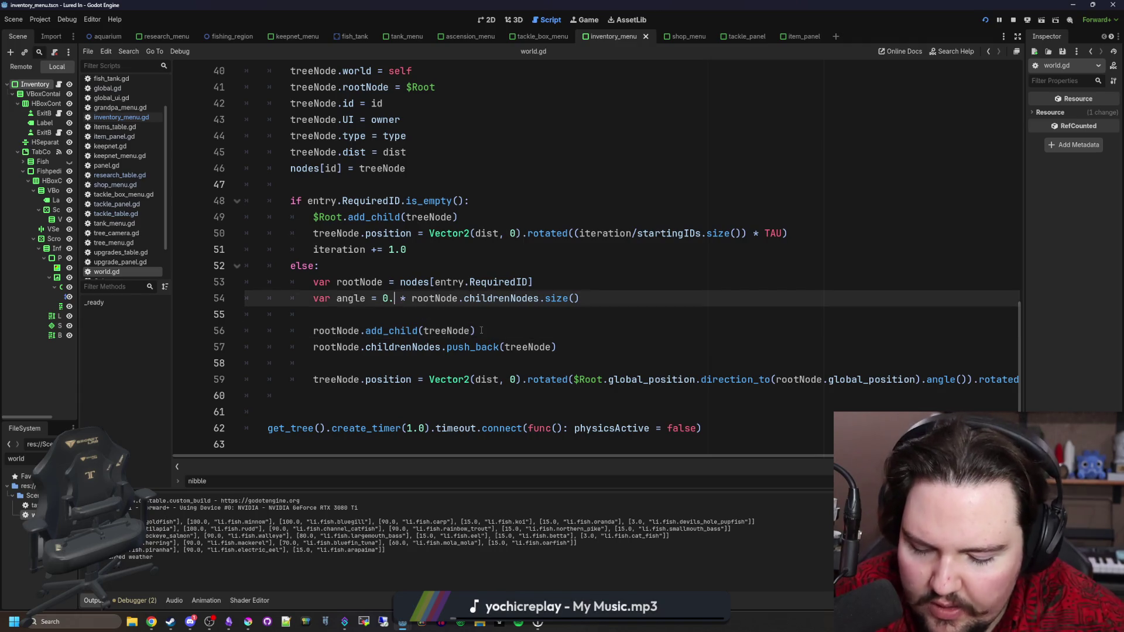
{"action": "key", "text": "ctrl+F4"}
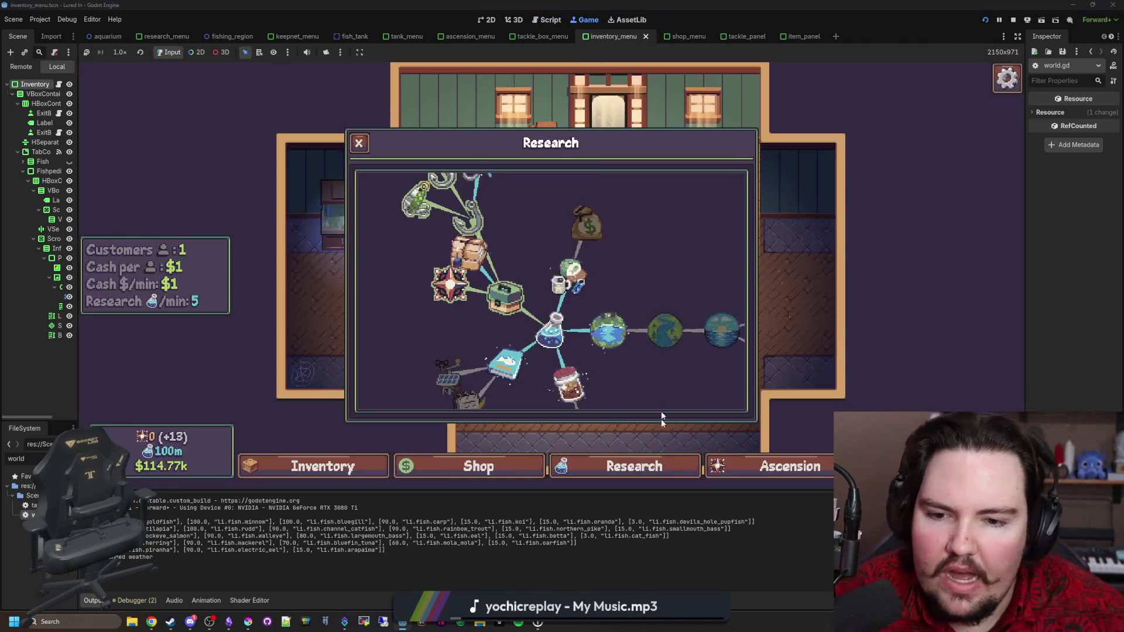
{"action": "left_click", "coordinate": [639, 466]}
{"action": "key", "text": "Escape"}
{"action": "left_click", "coordinate": [609, 312]}
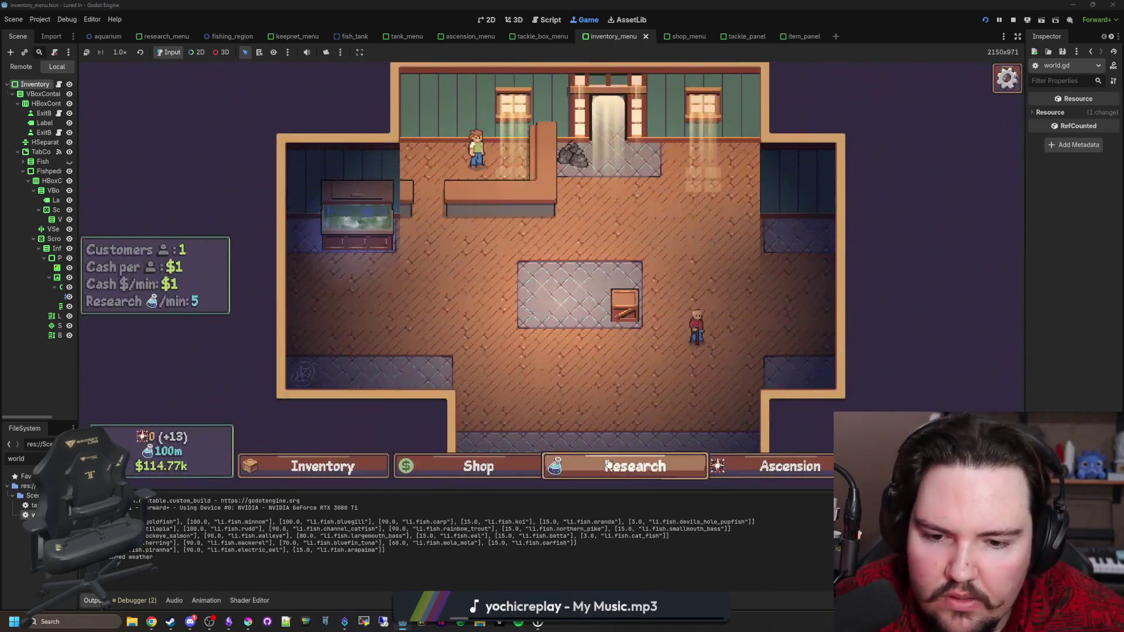
{"action": "left_click", "coordinate": [635, 466]}
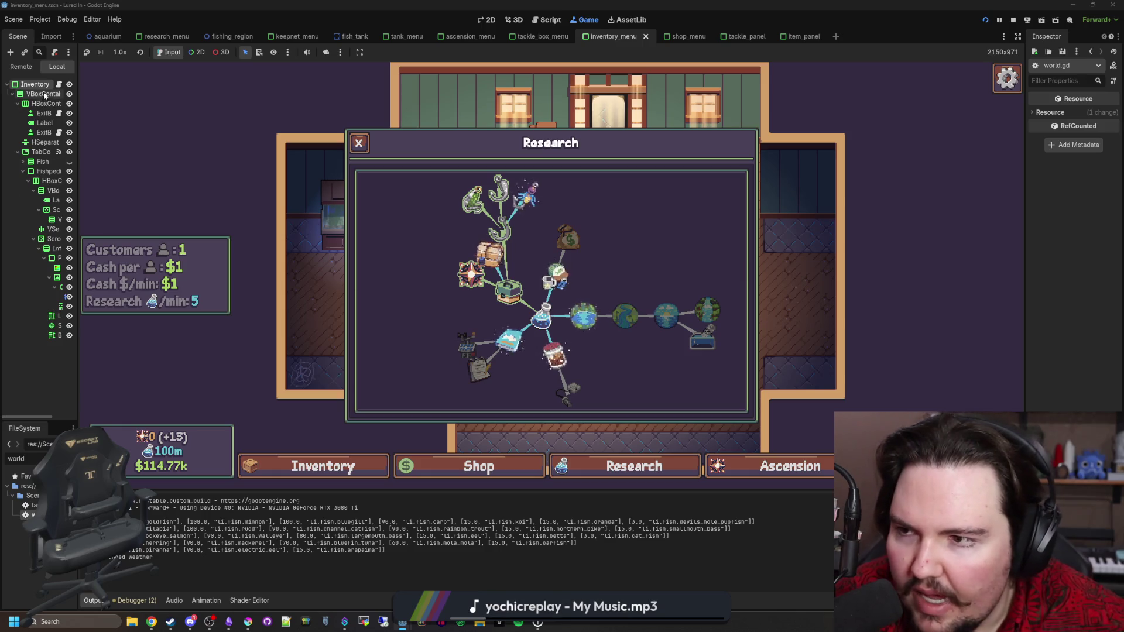
{"action": "key", "text": "ctrl+F3"}
Step: Raise the angle factor to 0.7, restart the game, and pan the Research tree to inspect the spread
{"action": "left_click", "coordinate": [401, 299]}
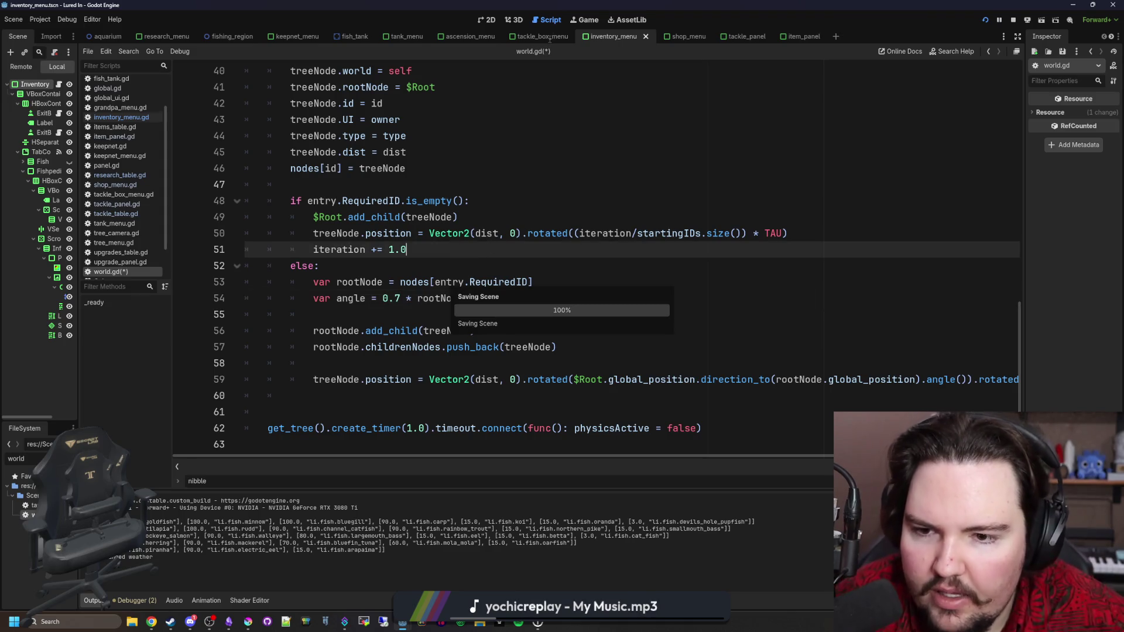
{"action": "left_click", "coordinate": [586, 19]}
{"action": "key", "text": "Escape"}
{"action": "left_click", "coordinate": [558, 326]}
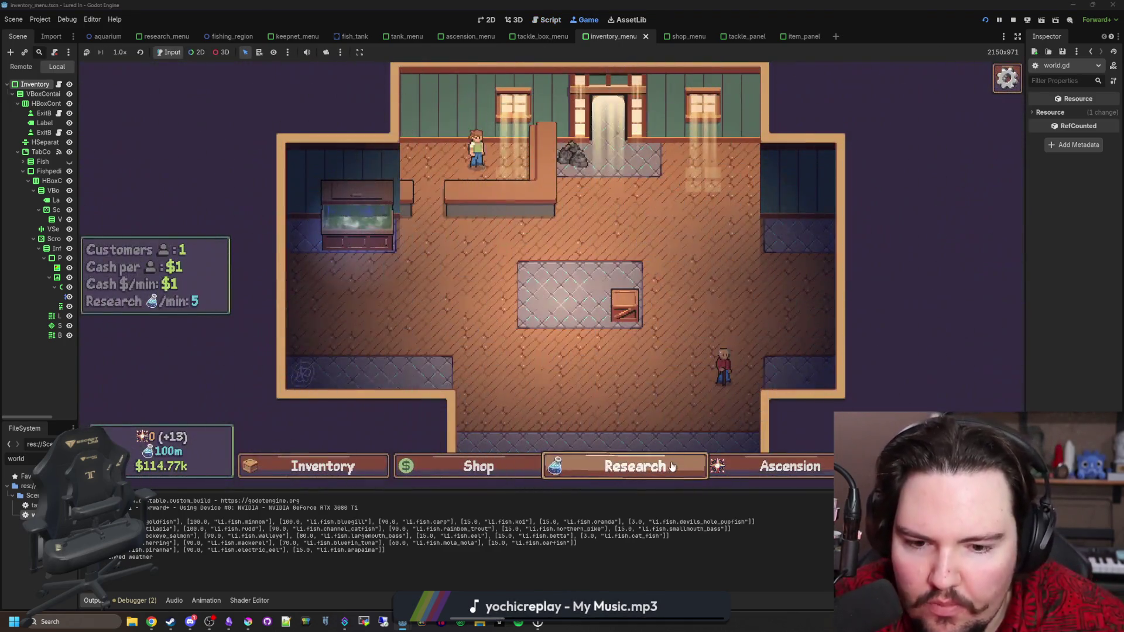
{"action": "left_click", "coordinate": [672, 467]}
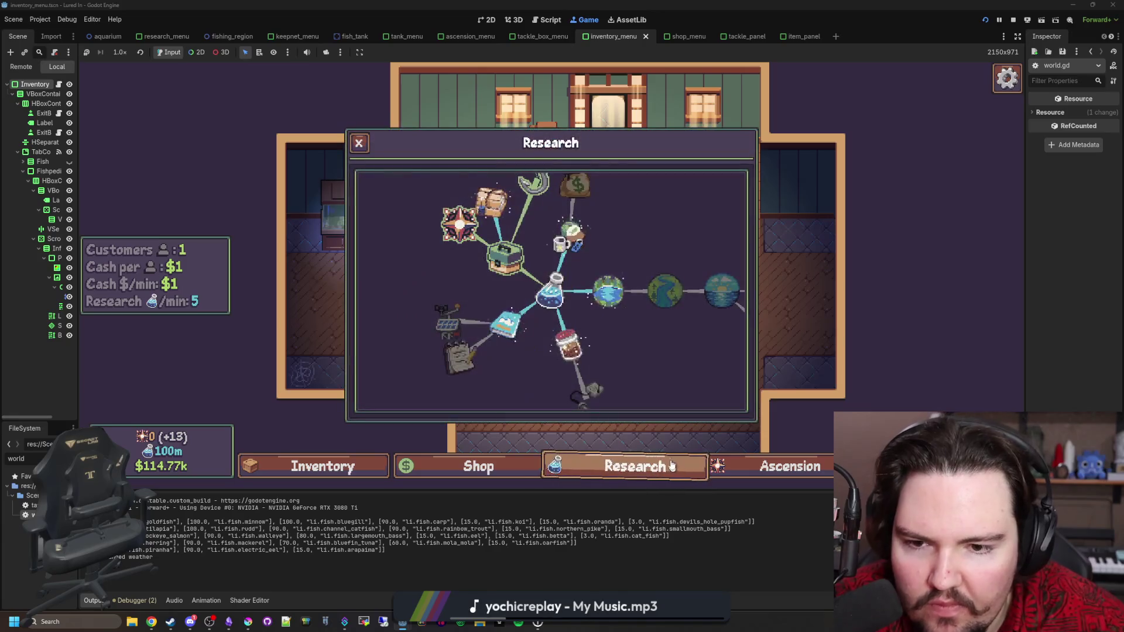
{"action": "scroll", "coordinate": [622, 365], "scroll_direction": "up", "scroll_amount": 3}
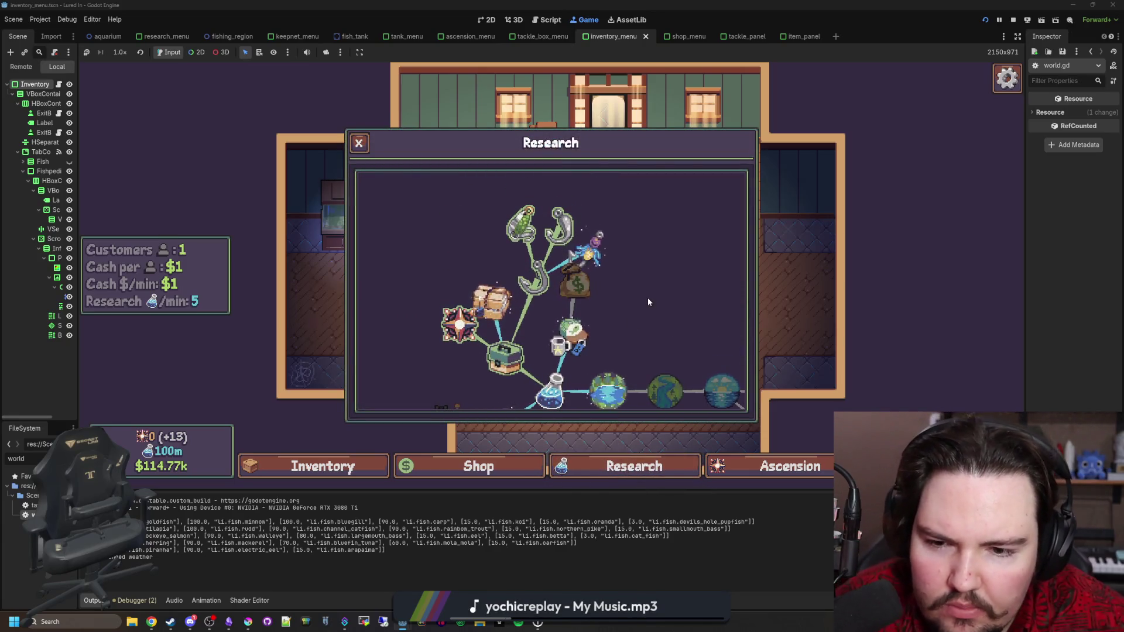
{"action": "left_click_drag", "start_coordinate": [648, 299], "coordinate": [651, 281]}
{"action": "scroll", "coordinate": [651, 284], "scroll_direction": "down", "scroll_amount": 3}
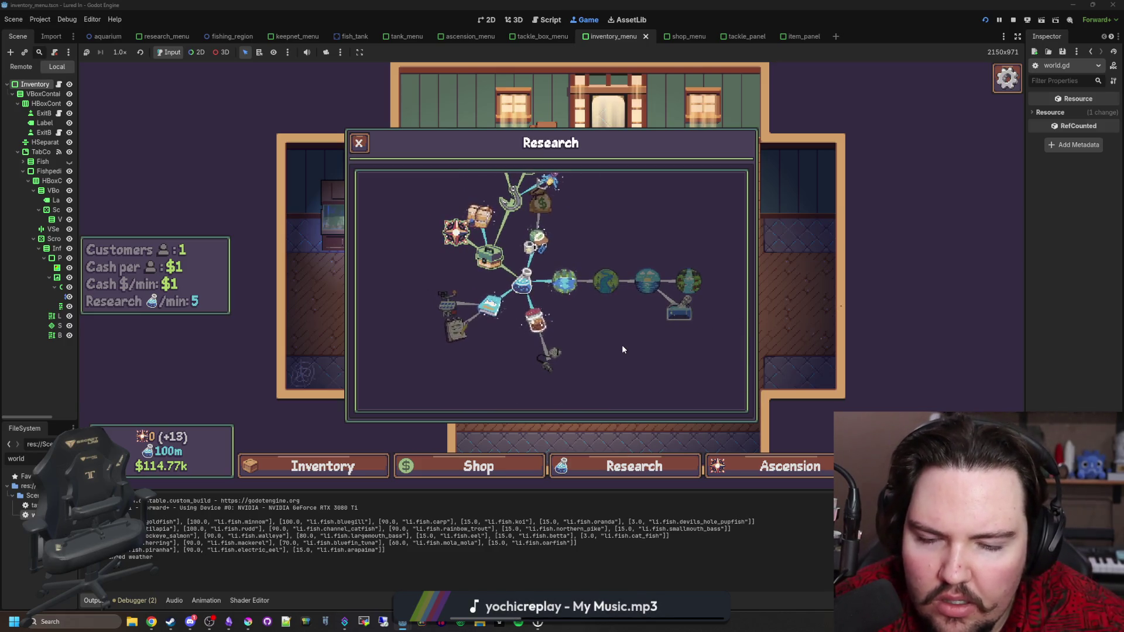
{"action": "scroll", "coordinate": [622, 348], "scroll_direction": "up", "scroll_amount": 1}
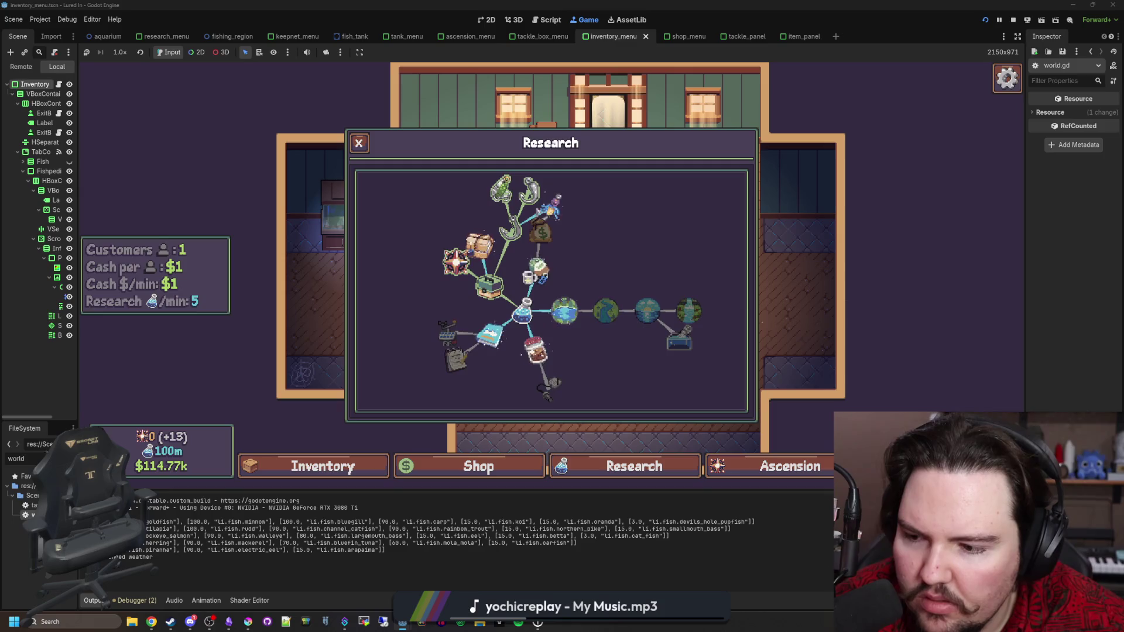
{"action": "key", "text": "ctrl+F3"}
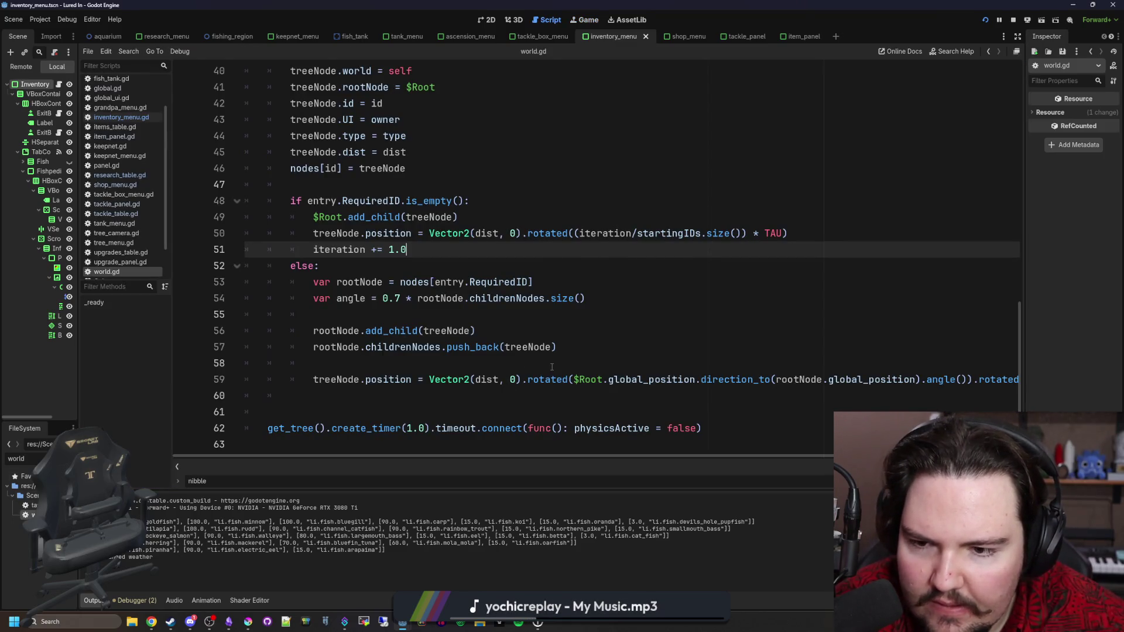
Step: Save world.gd with the 0.7 angle factor, restart the game, and scroll through the Research tree
{"action": "left_click", "coordinate": [376, 358]}
{"action": "left_click", "coordinate": [390, 316]}
{"action": "left_click", "coordinate": [402, 298]}
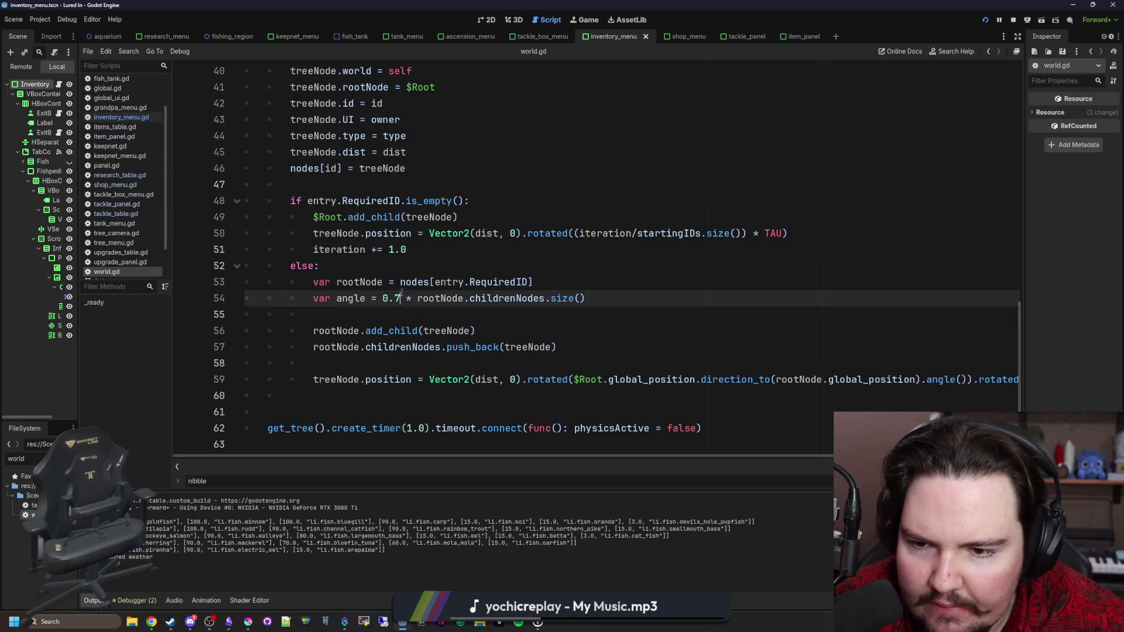
{"action": "key", "text": "ctrl+s"}
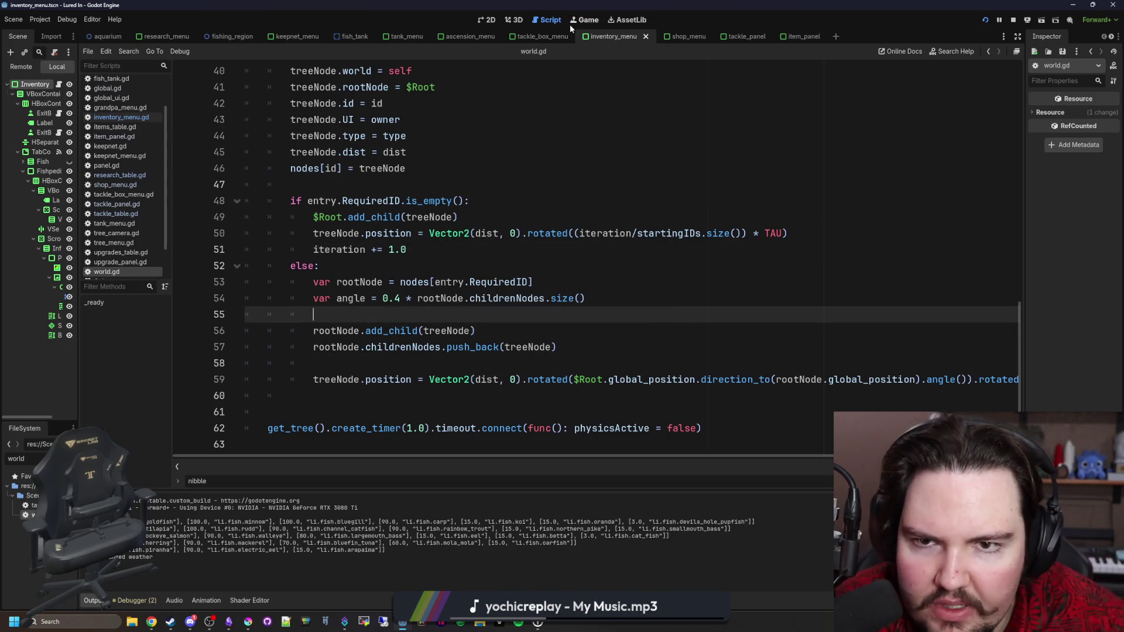
{"action": "left_click", "coordinate": [571, 23]}
{"action": "key", "text": "Escape"}
{"action": "left_click", "coordinate": [530, 305]}
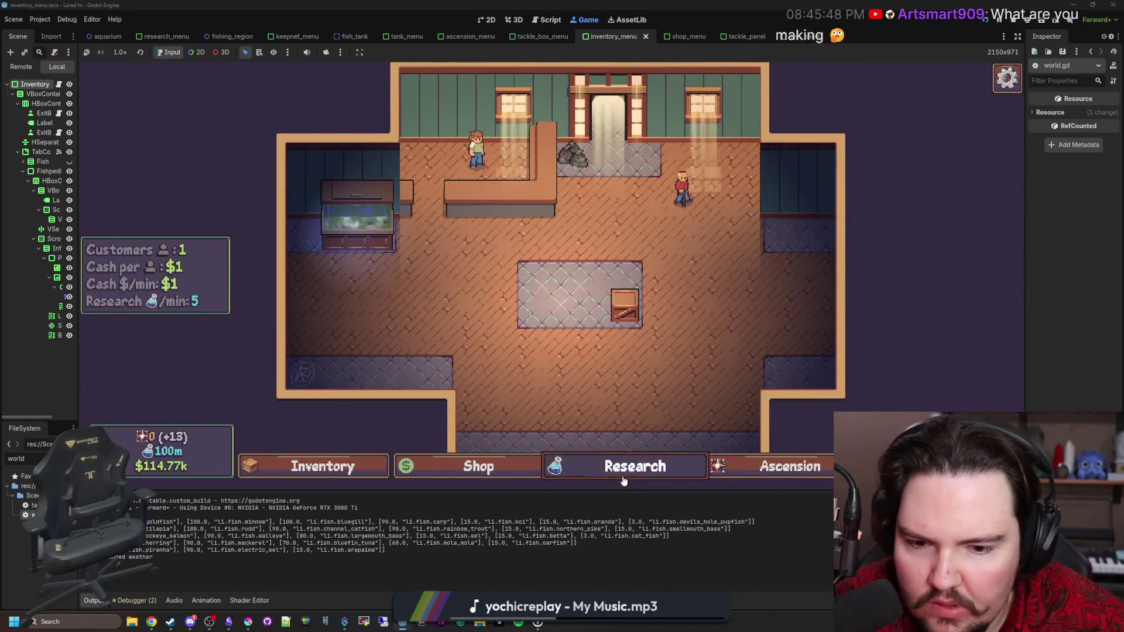
{"action": "left_click", "coordinate": [634, 466]}
{"action": "scroll", "coordinate": [602, 350], "scroll_direction": "up", "scroll_amount": 2}
{"action": "scroll", "coordinate": [492, 259], "scroll_direction": "down", "scroll_amount": 2}
{"action": "scroll", "coordinate": [644, 241], "scroll_direction": "down", "scroll_amount": 2}
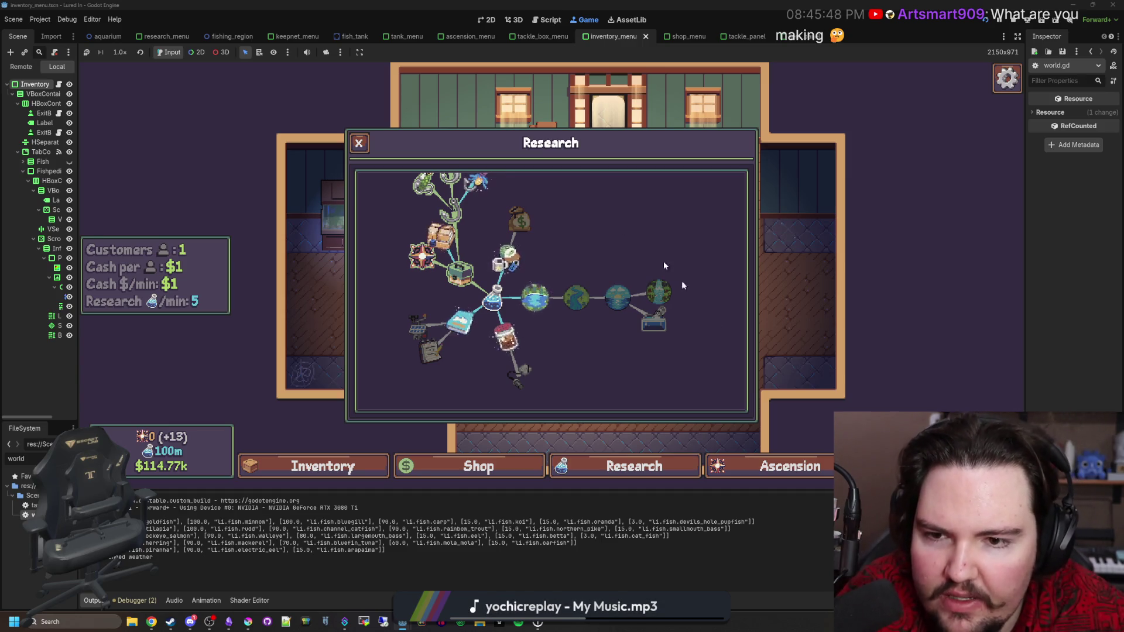
Step: Pan the Ascension tree, go back to the Research tree, then return to world.gd
{"action": "left_click", "coordinate": [784, 466]}
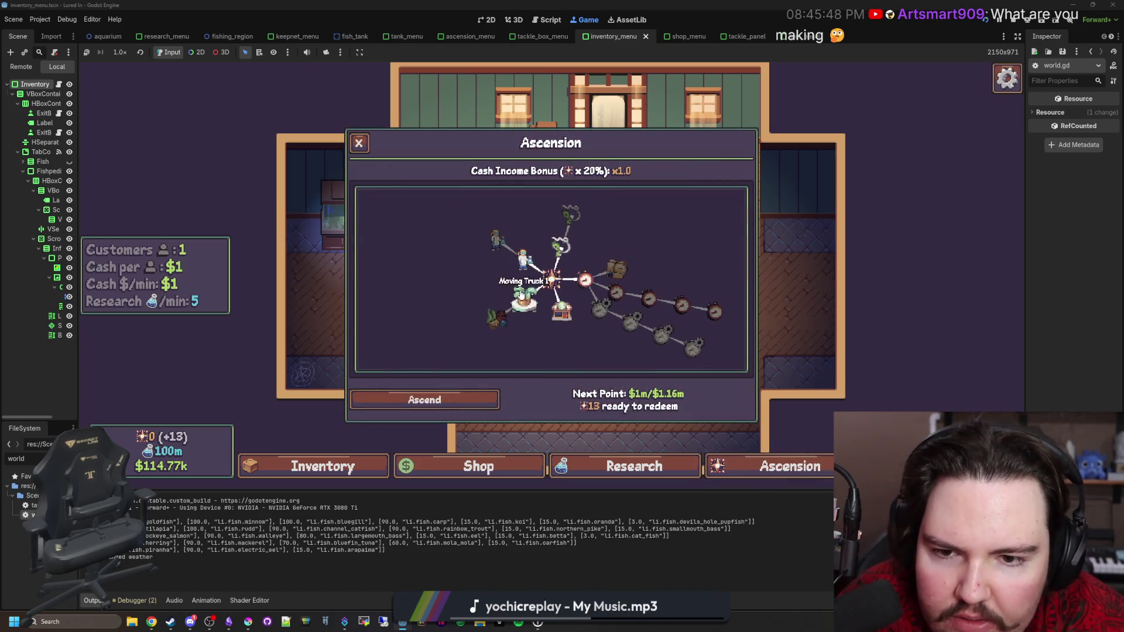
{"action": "left_click_drag", "start_coordinate": [594, 356], "coordinate": [565, 350]}
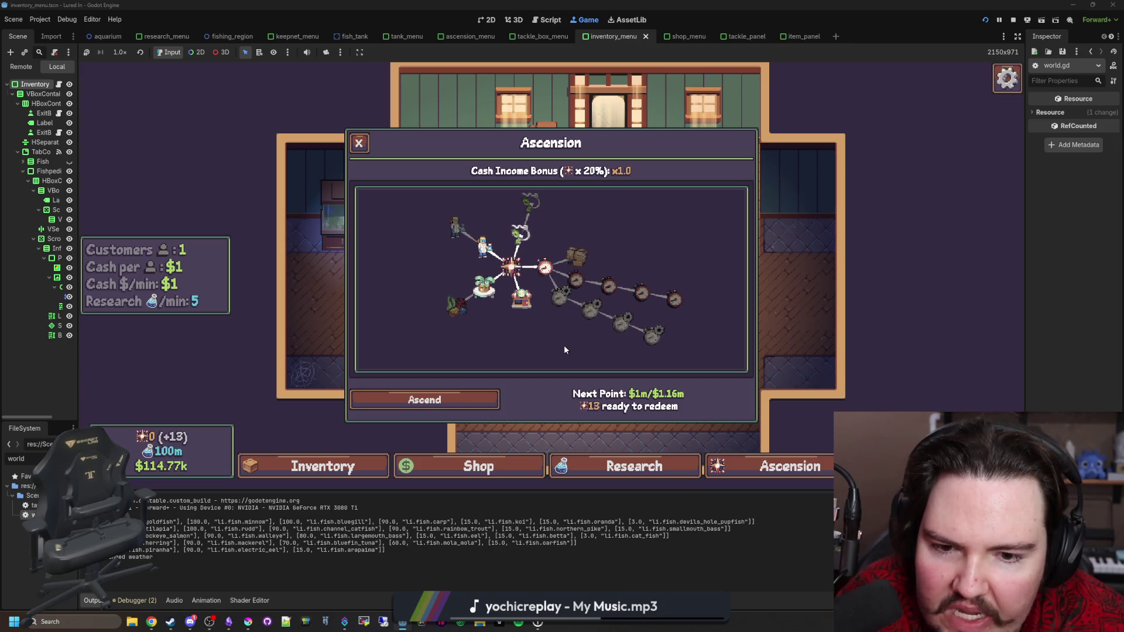
{"action": "left_click", "coordinate": [649, 465]}
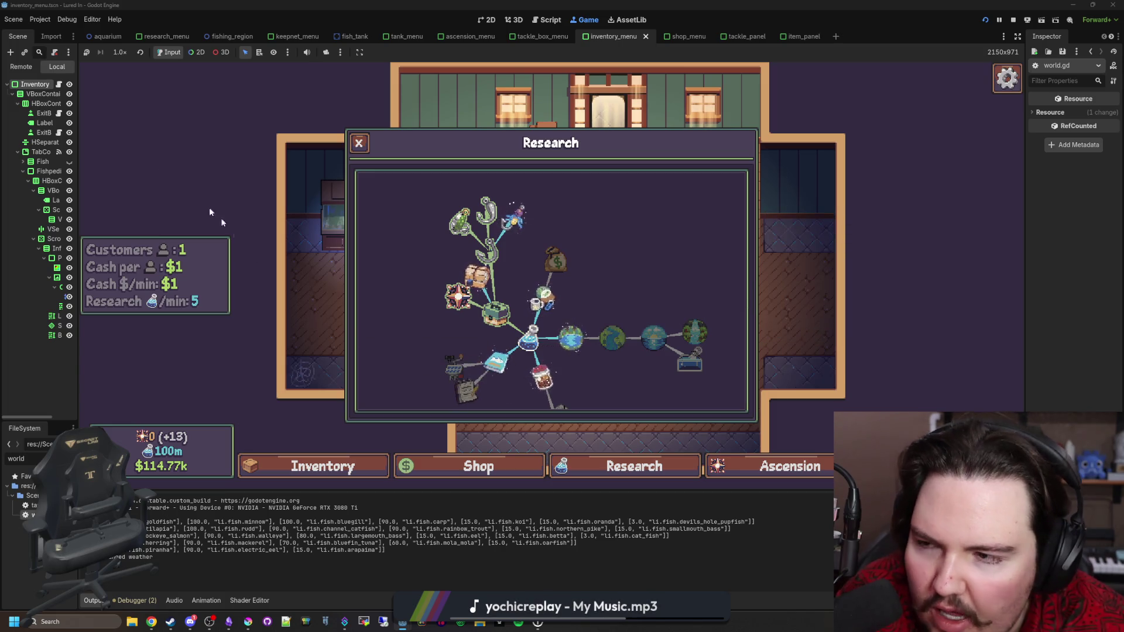
{"action": "key", "text": "ctrl+F3"}
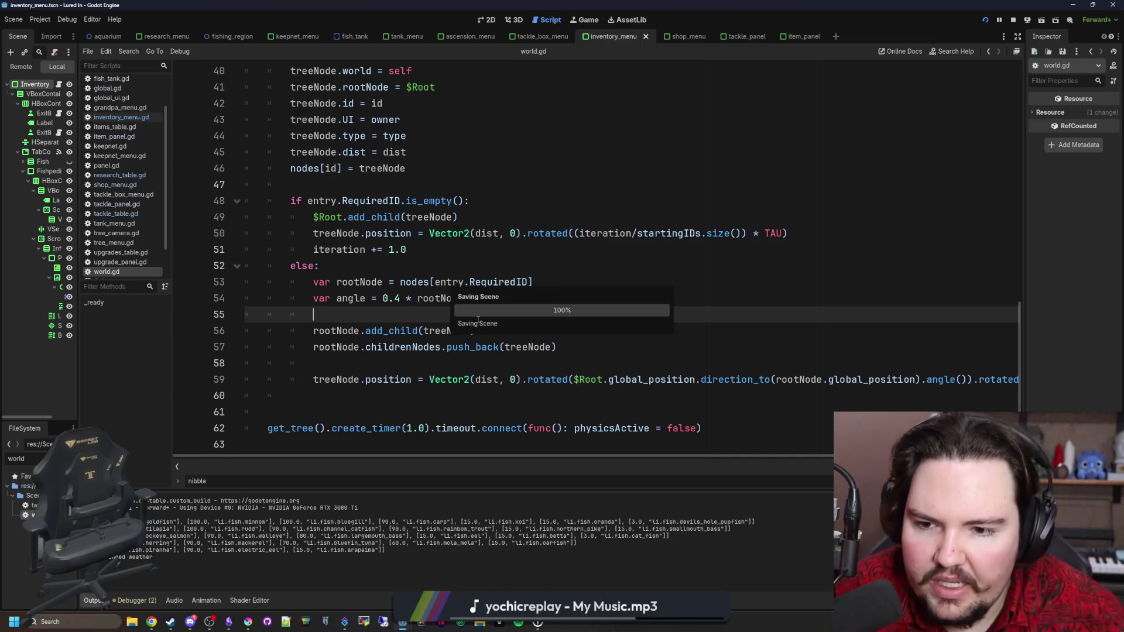
Step: Open tree_node.gd from the tree_node.tscn path and scroll down to the CollisionShape2D radius code
{"action": "key", "text": "Up"}
{"action": "key", "text": "Up"}
{"action": "key", "text": "Up"}
{"action": "scroll", "coordinate": [533, 294], "scroll_direction": "up", "scroll_amount": 6}
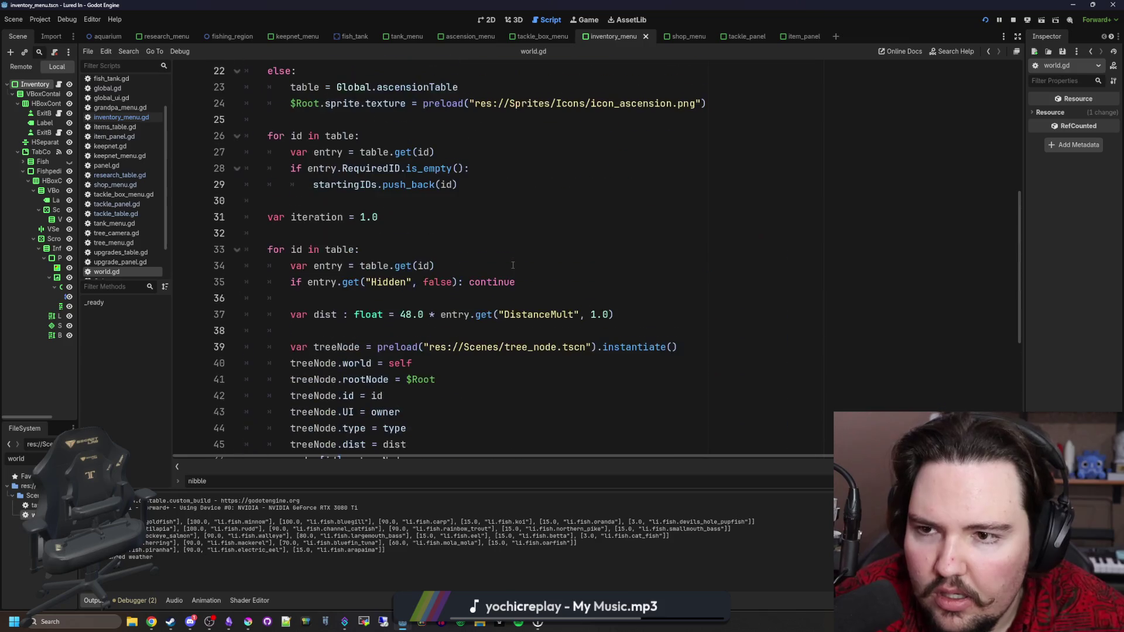
{"action": "left_click", "coordinate": [531, 347], "text": "ctrl"}
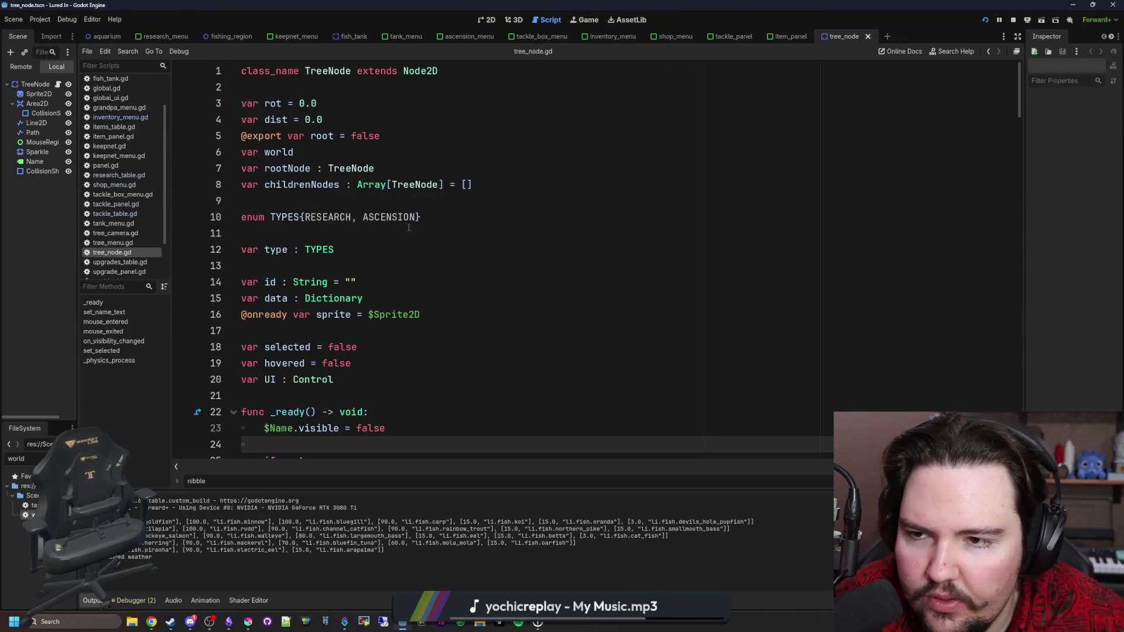
{"action": "scroll", "coordinate": [436, 232], "scroll_direction": "down", "scroll_amount": 9}
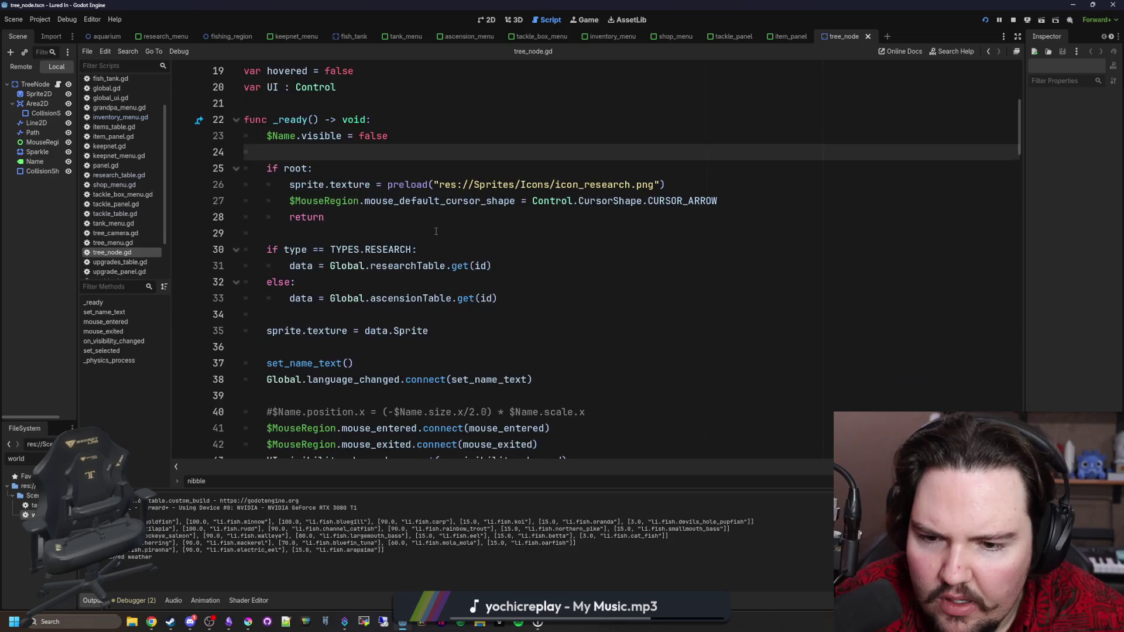
{"action": "scroll", "coordinate": [436, 231], "scroll_direction": "down", "scroll_amount": 17}
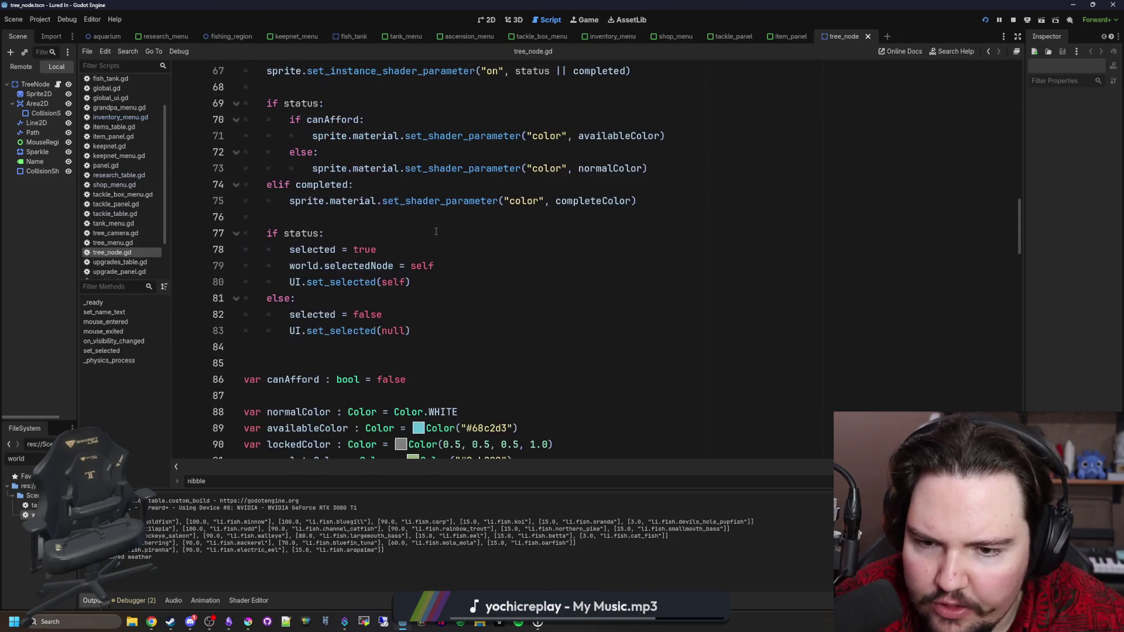
{"action": "scroll", "coordinate": [437, 231], "scroll_direction": "down", "scroll_amount": 5}
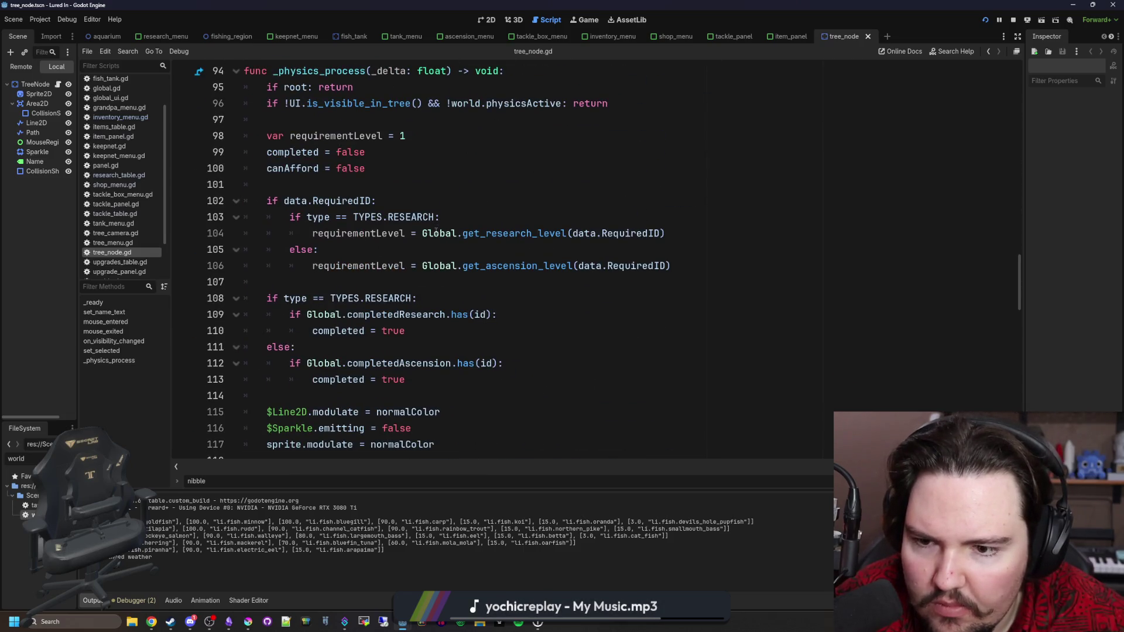
{"action": "scroll", "coordinate": [437, 233], "scroll_direction": "down", "scroll_amount": 1}
{"action": "scroll", "coordinate": [437, 231], "scroll_direction": "down", "scroll_amount": 8}
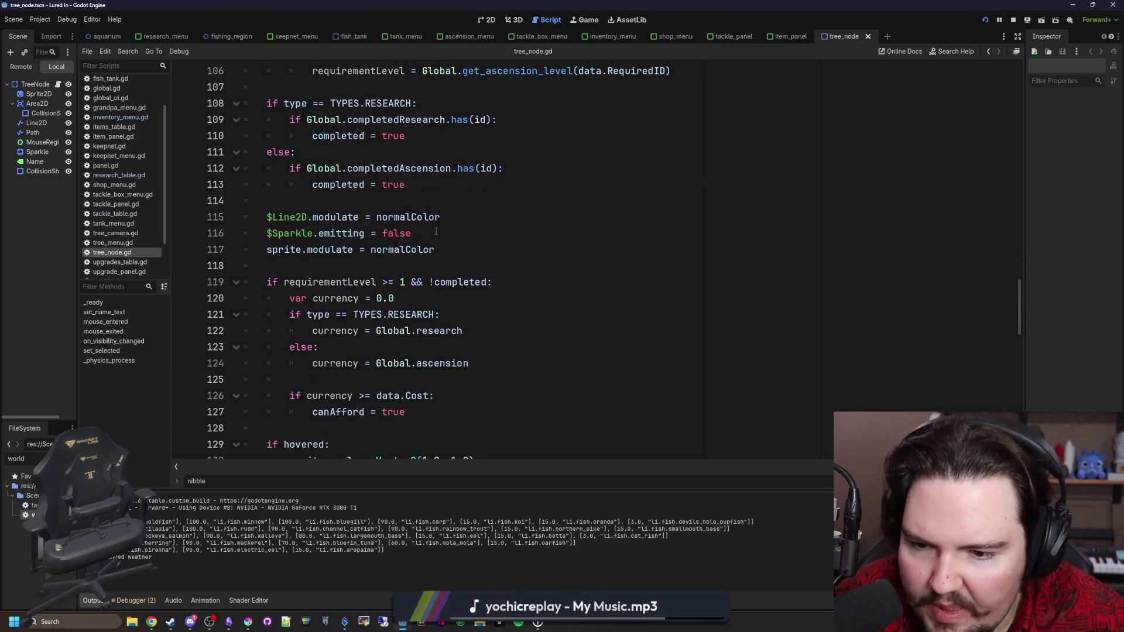
{"action": "scroll", "coordinate": [436, 232], "scroll_direction": "down", "scroll_amount": 11}
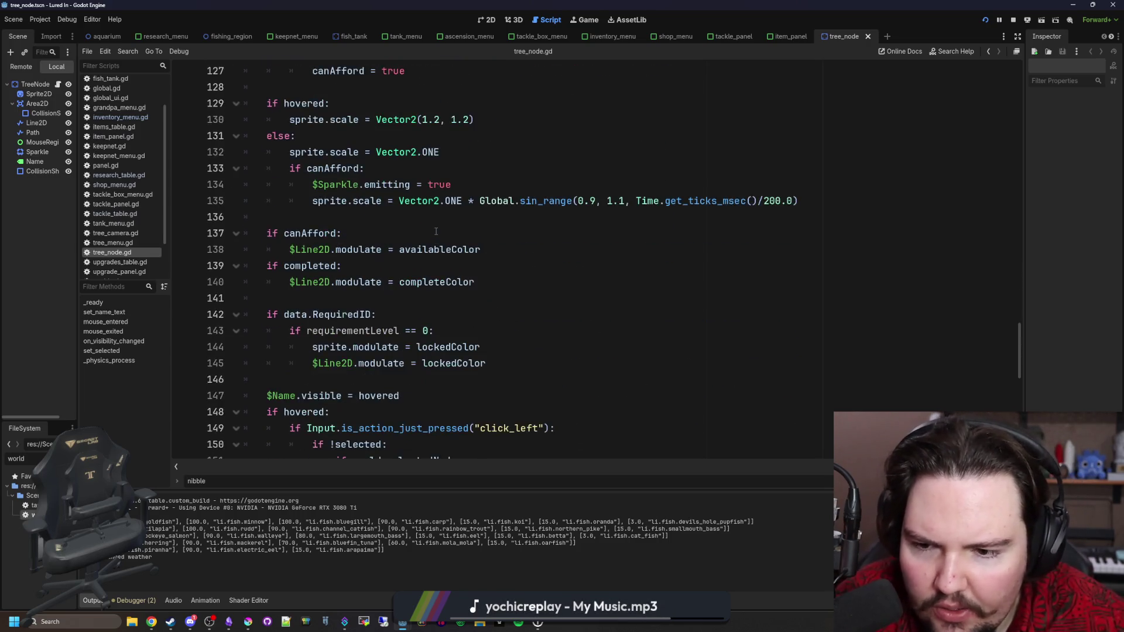
{"action": "scroll", "coordinate": [436, 232], "scroll_direction": "down", "scroll_amount": 3}
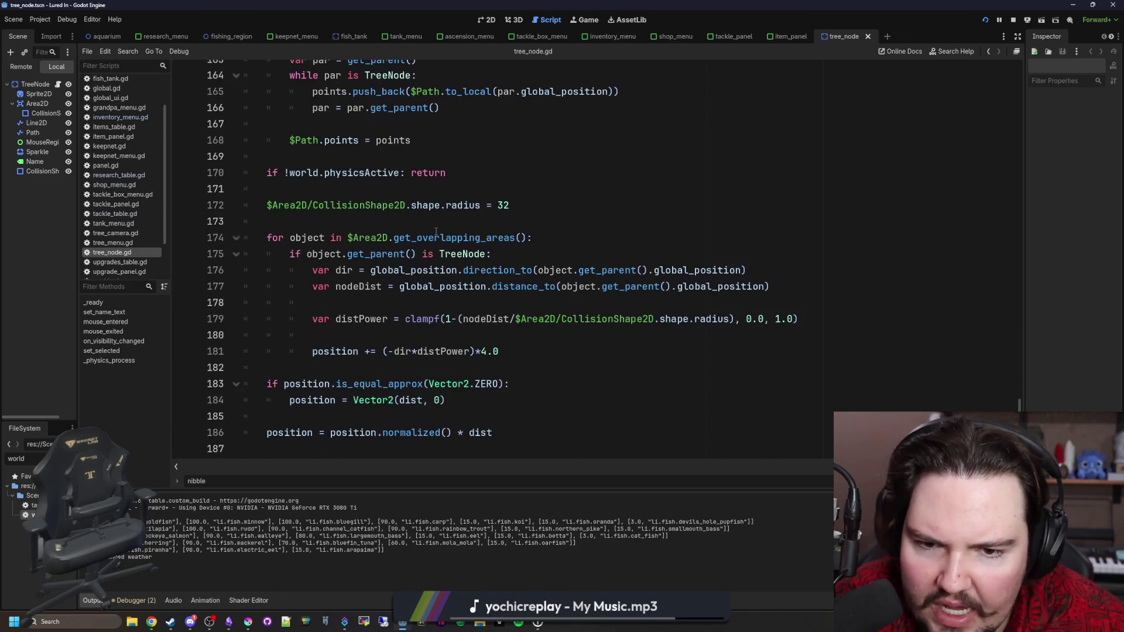
Step: Type 488 into the collision radius value on line 172 and run the game with F5
{"action": "left_click", "coordinate": [448, 229]}
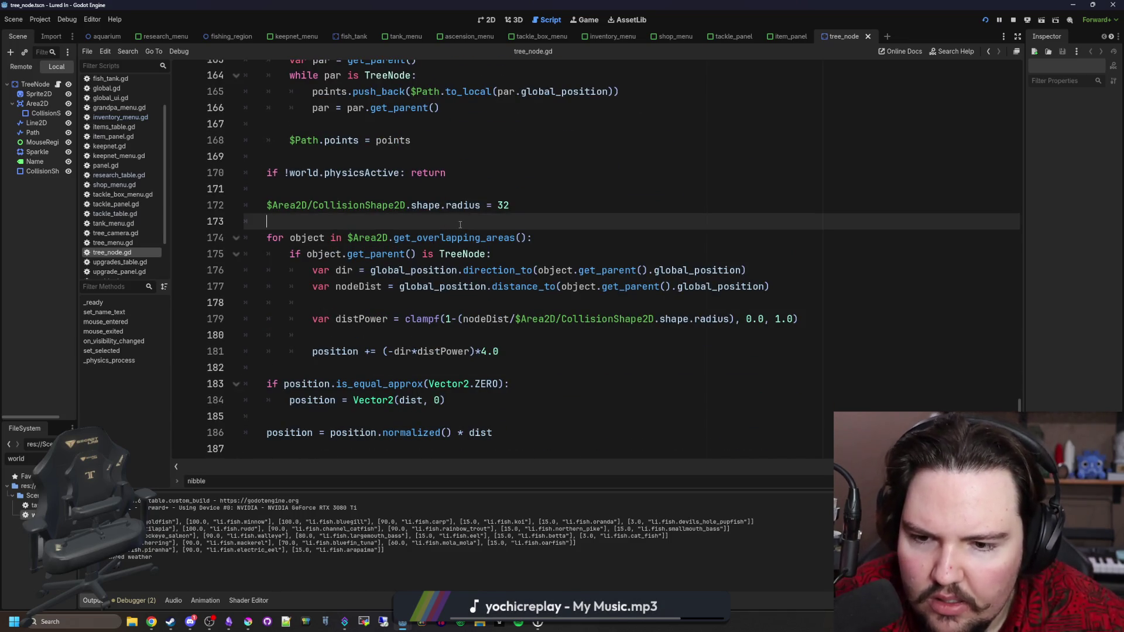
{"action": "left_click", "coordinate": [528, 205]}
{"action": "type", "text": "48"}
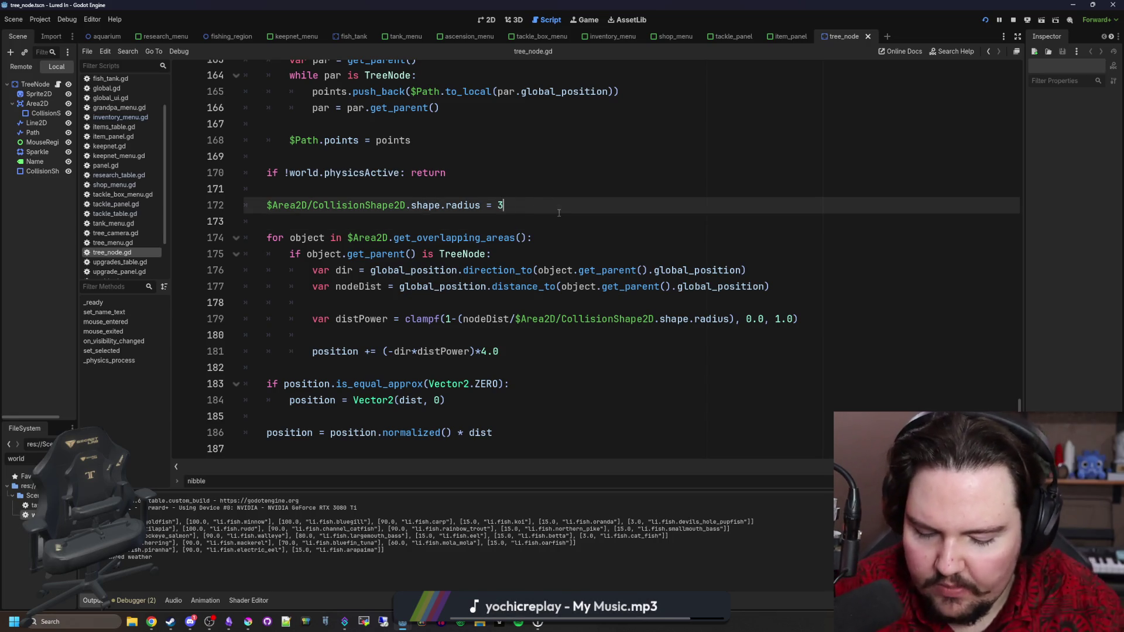
{"action": "type", "text": "8"}
{"action": "key", "text": "F5"}
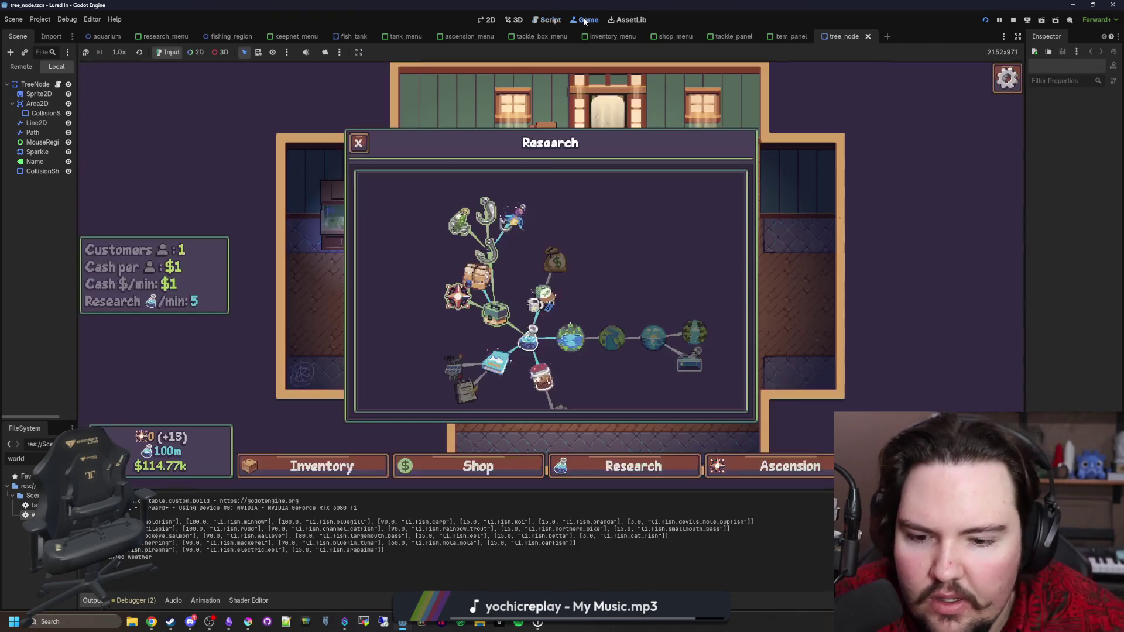
Step: Quit the running game to the main menu, dismiss Feedback and start playing again
{"action": "key", "text": "Escape"}
{"action": "left_click", "coordinate": [571, 301]}
{"action": "left_click", "coordinate": [258, 253]}
{"action": "left_click", "coordinate": [240, 261]}
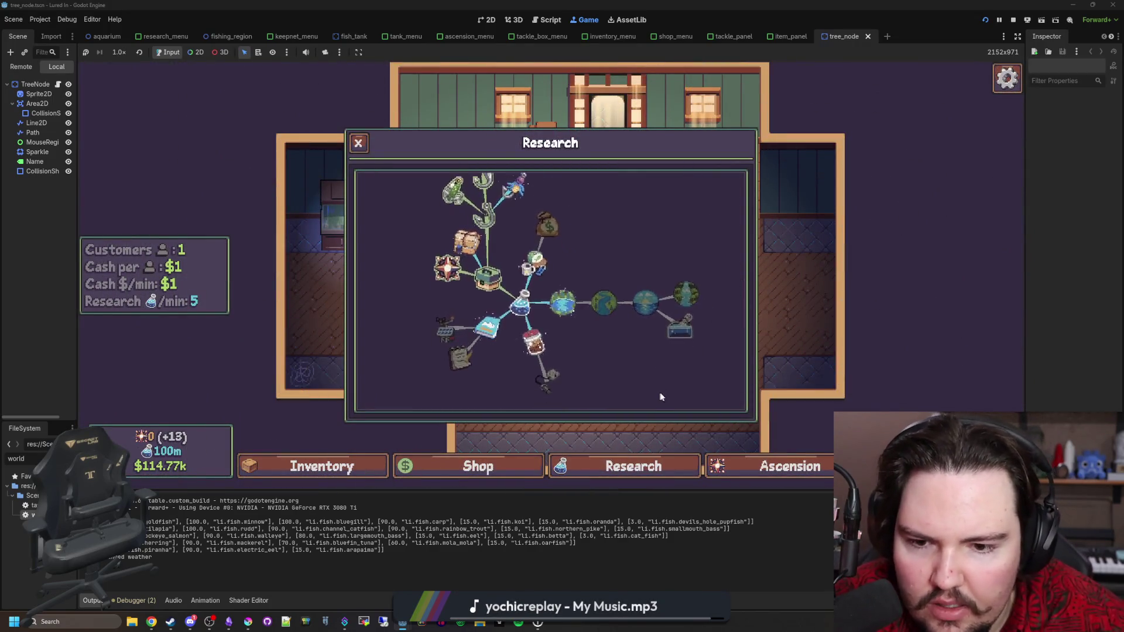
Step: Compare the Ascension and Research tree layouts zoomed out, ending on the Ascension tree
{"action": "mouse_move", "coordinate": [476, 346]}
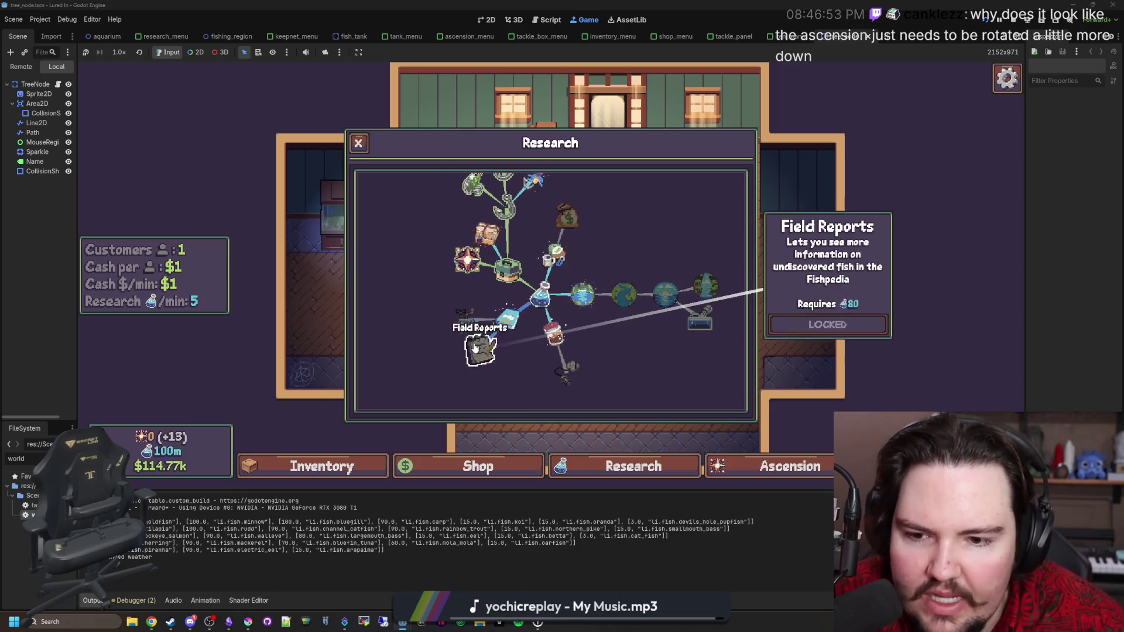
{"action": "left_click", "coordinate": [814, 471]}
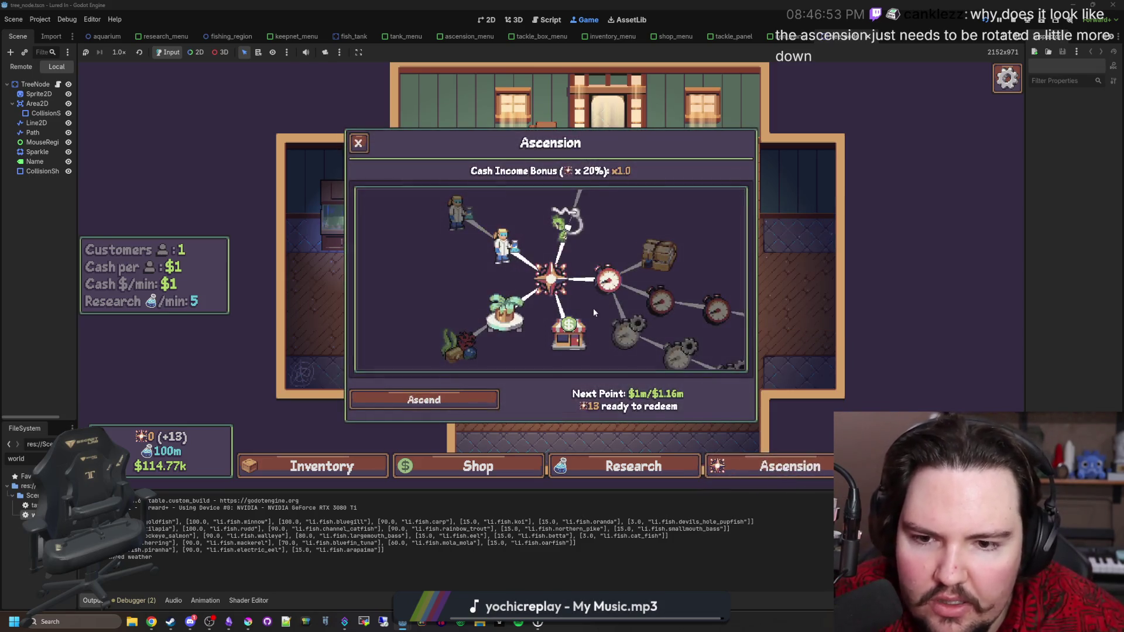
{"action": "left_click", "coordinate": [656, 464]}
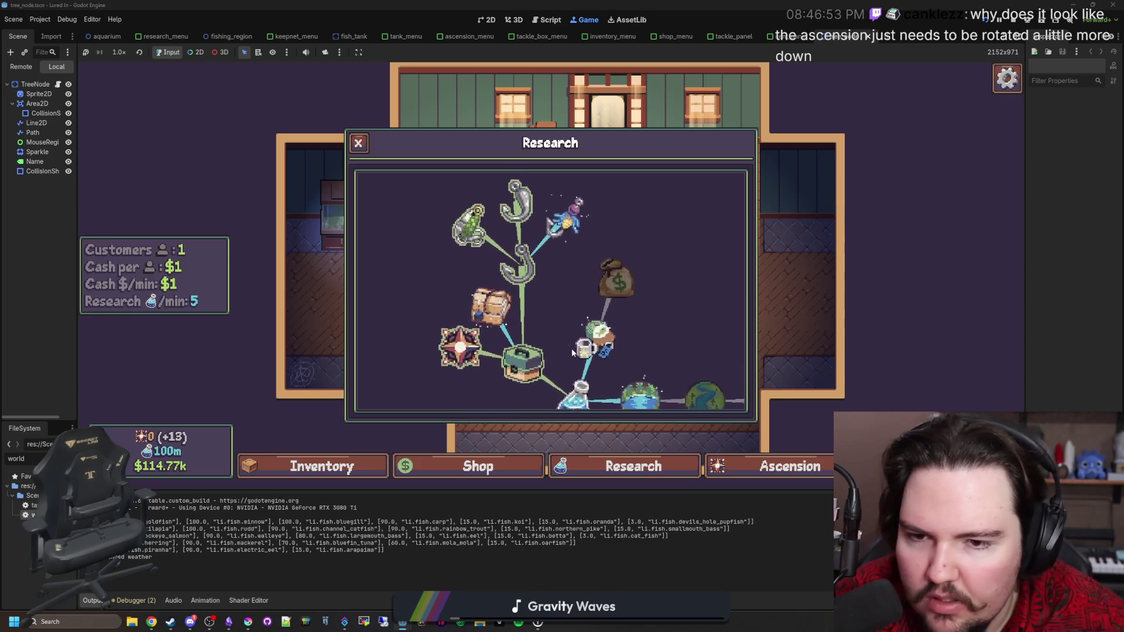
{"action": "mouse_move", "coordinate": [555, 241]}
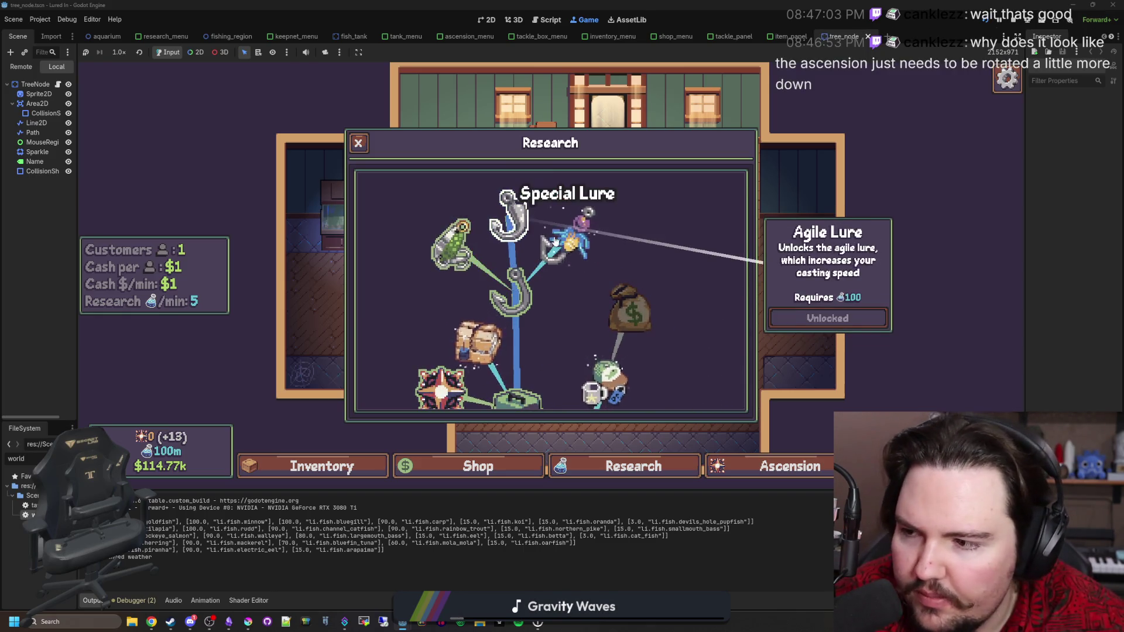
{"action": "scroll", "coordinate": [637, 370], "scroll_direction": "down", "scroll_amount": 5}
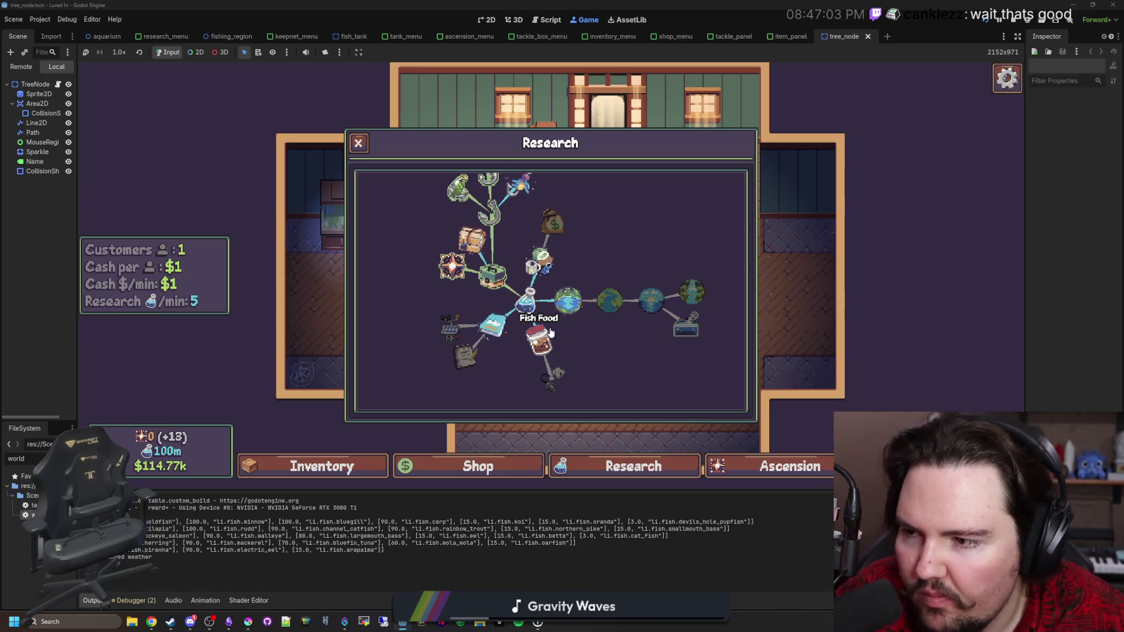
{"action": "left_click", "coordinate": [732, 471]}
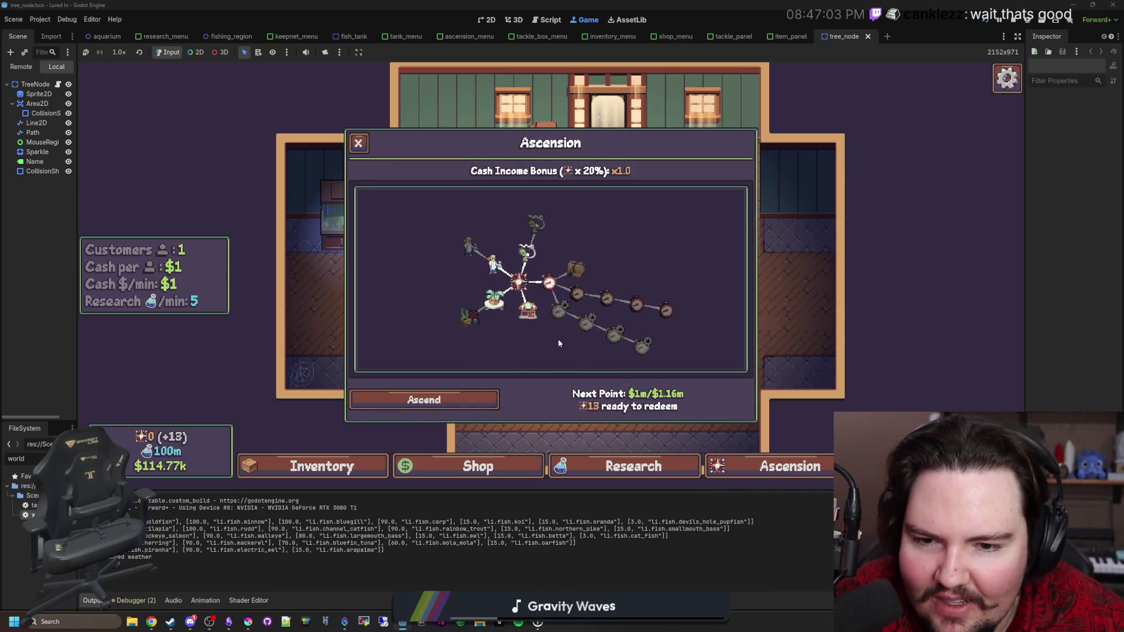
{"action": "left_click_drag", "start_coordinate": [559, 344], "coordinate": [557, 339]}
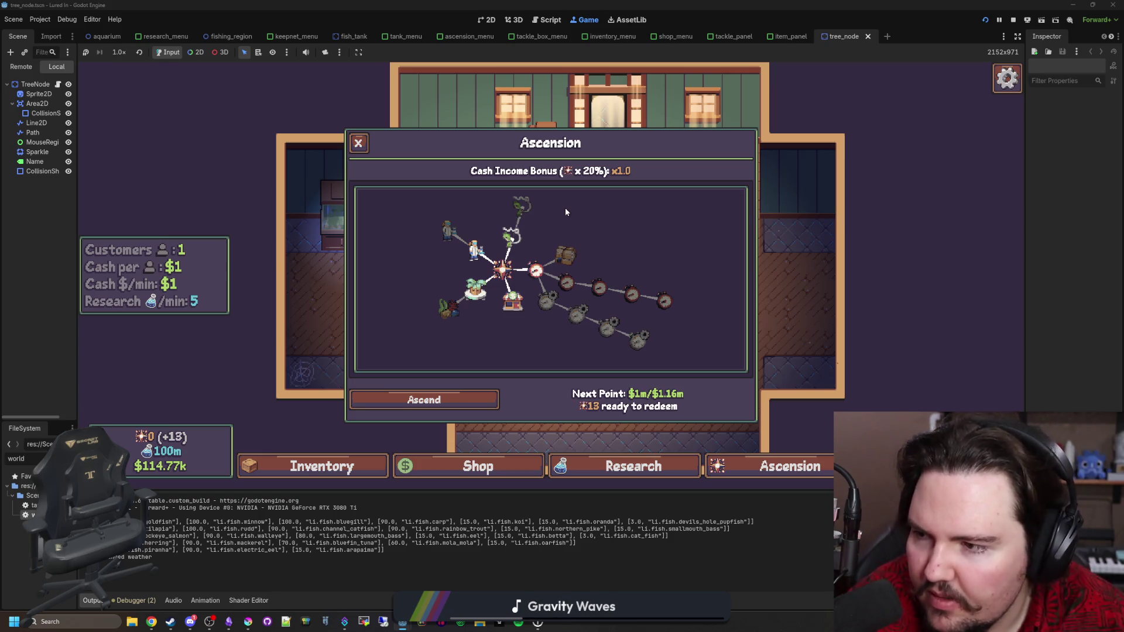
{"action": "left_click", "coordinate": [660, 297]}
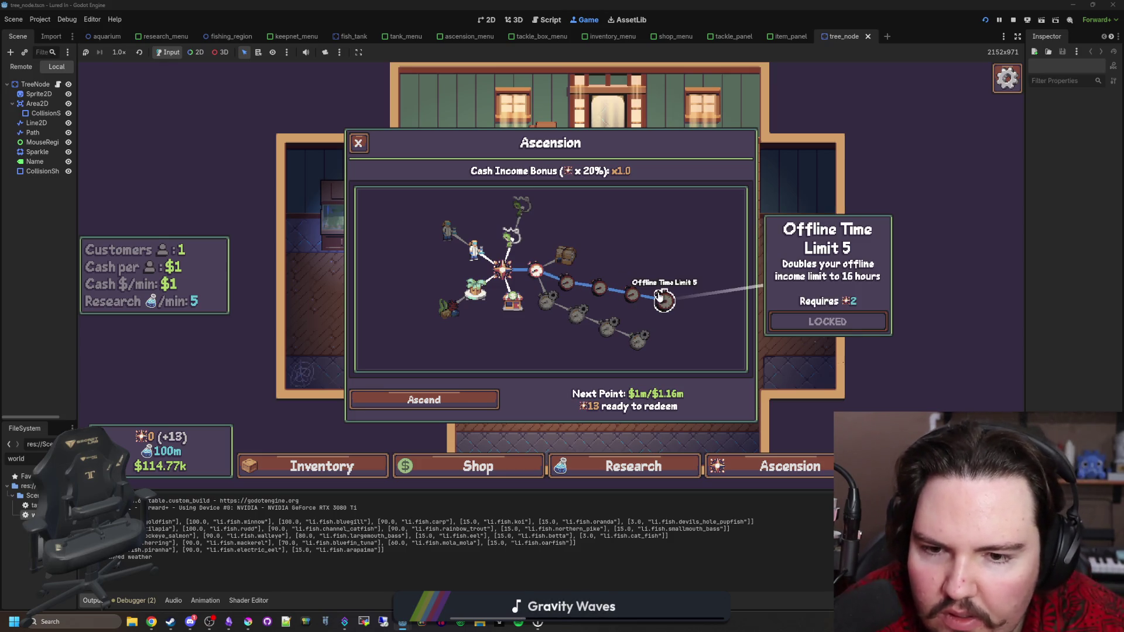
{"action": "left_click", "coordinate": [644, 337]}
{"action": "left_click", "coordinate": [608, 328]}
{"action": "left_click", "coordinate": [577, 315]}
{"action": "left_click", "coordinate": [546, 301]}
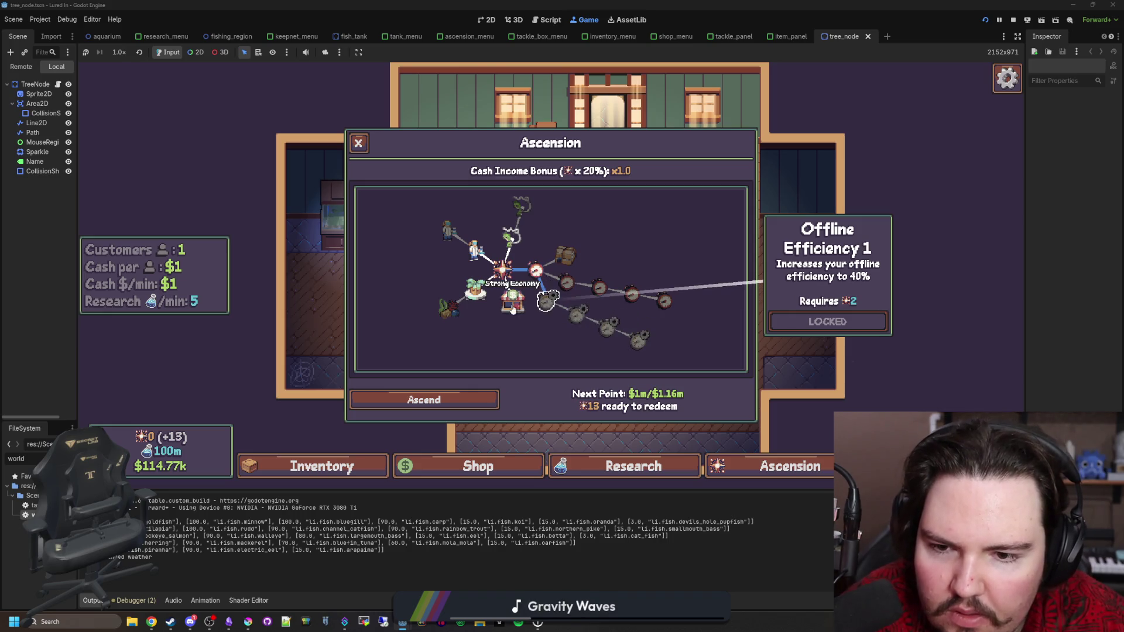
{"action": "left_click", "coordinate": [513, 309]}
{"action": "left_click", "coordinate": [472, 305]}
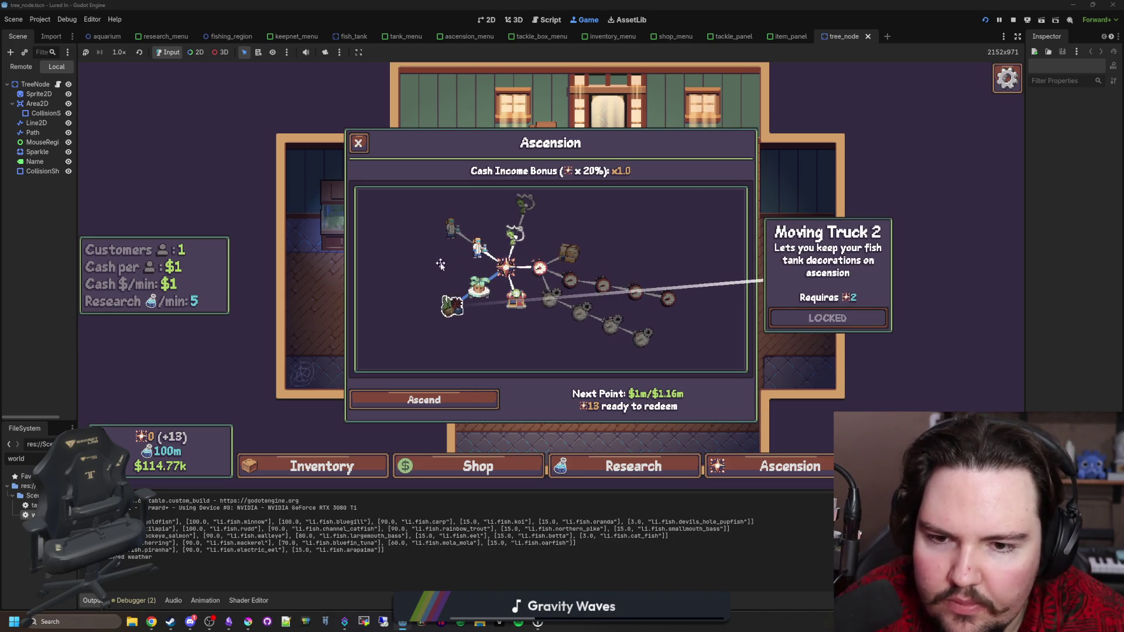
{"action": "left_click", "coordinate": [458, 235]}
{"action": "left_click", "coordinate": [456, 314]}
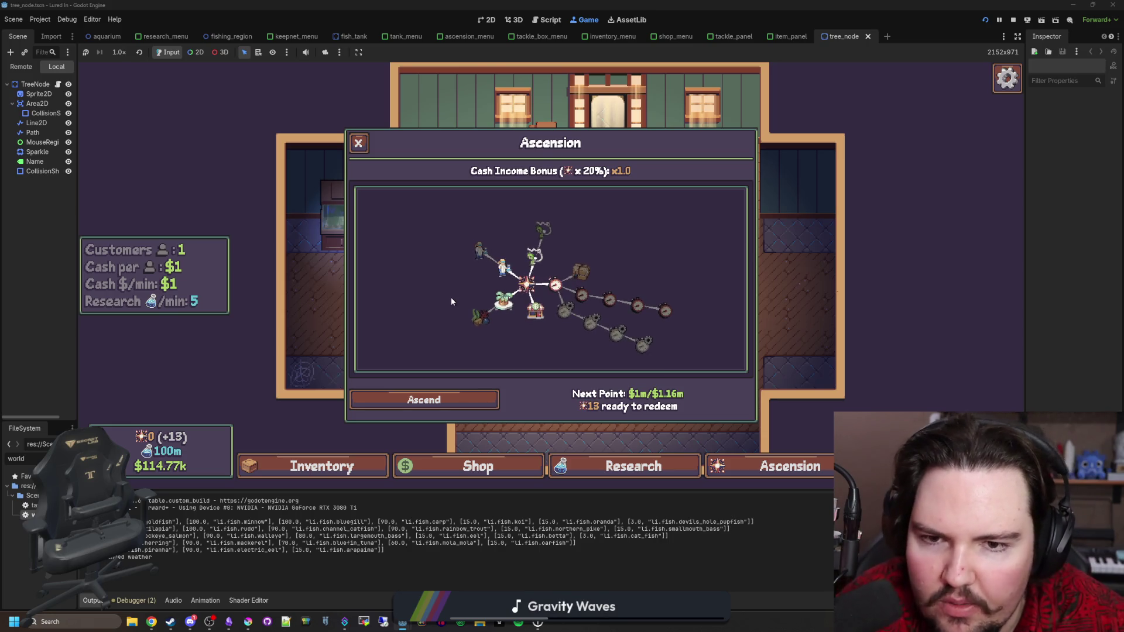
{"action": "mouse_move", "coordinate": [544, 287]}
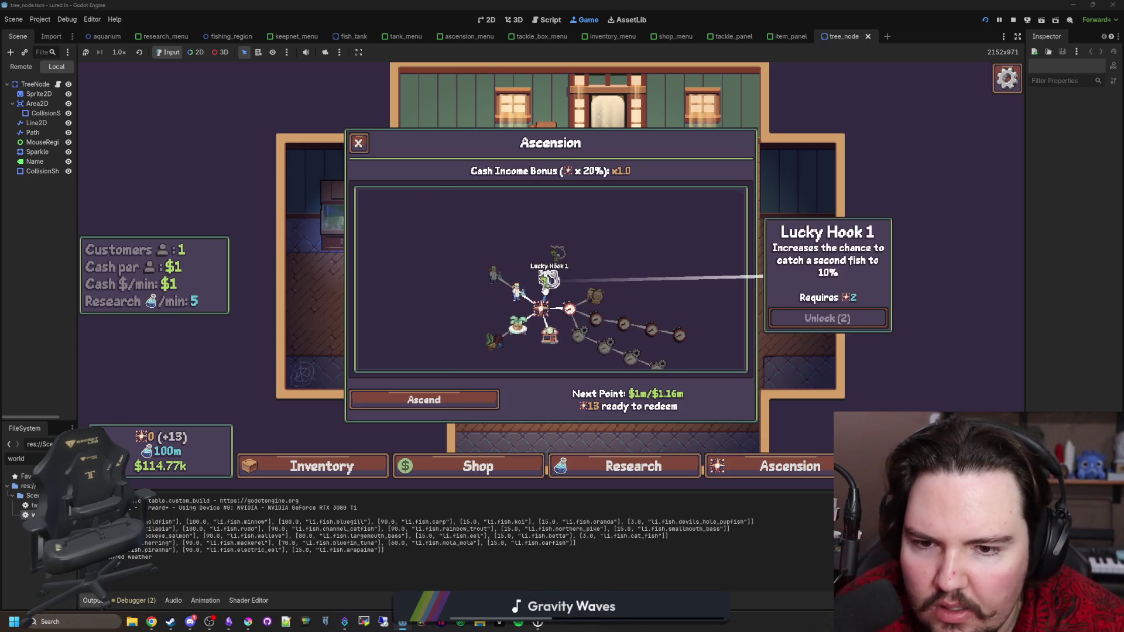
{"action": "left_click_drag", "start_coordinate": [527, 265], "coordinate": [484, 236]}
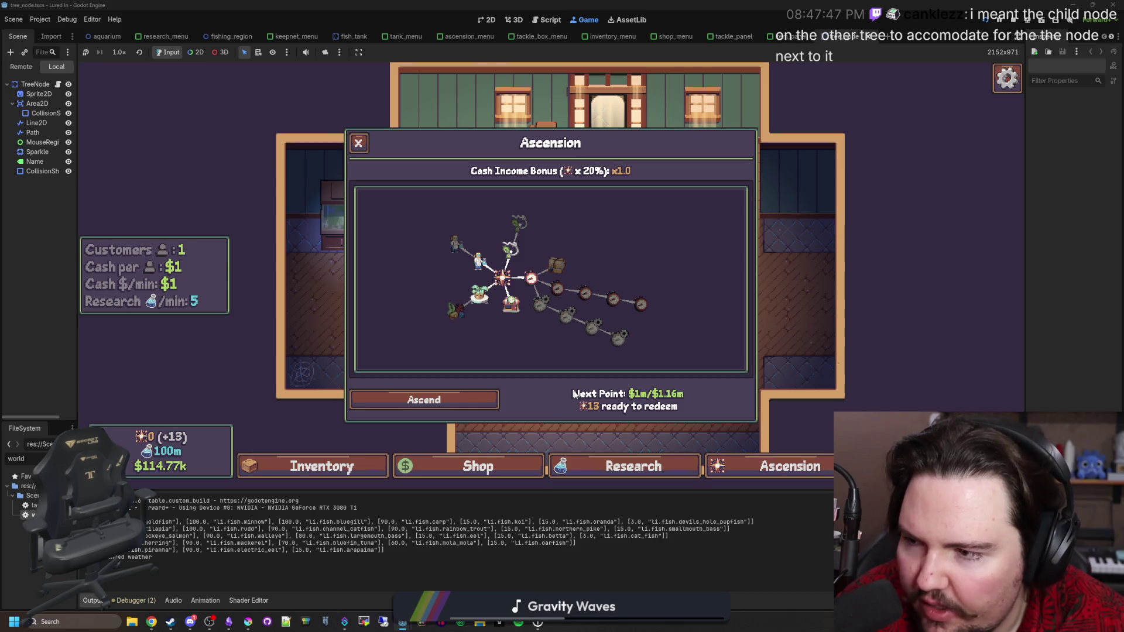
{"action": "left_click", "coordinate": [579, 466]}
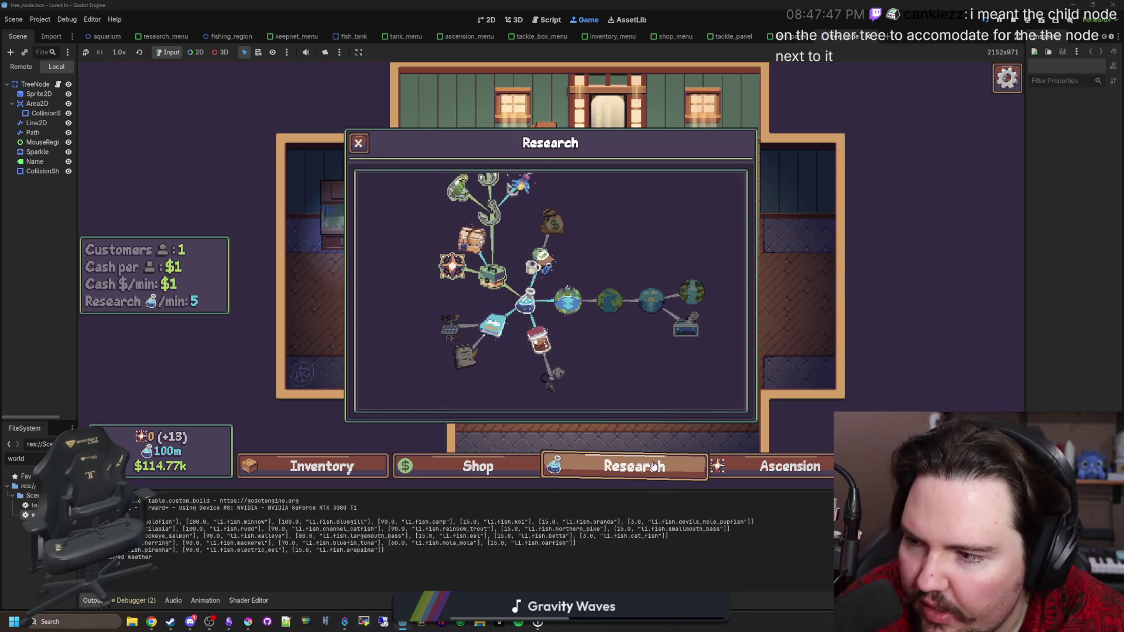
{"action": "left_click_drag", "start_coordinate": [574, 239], "coordinate": [606, 299]}
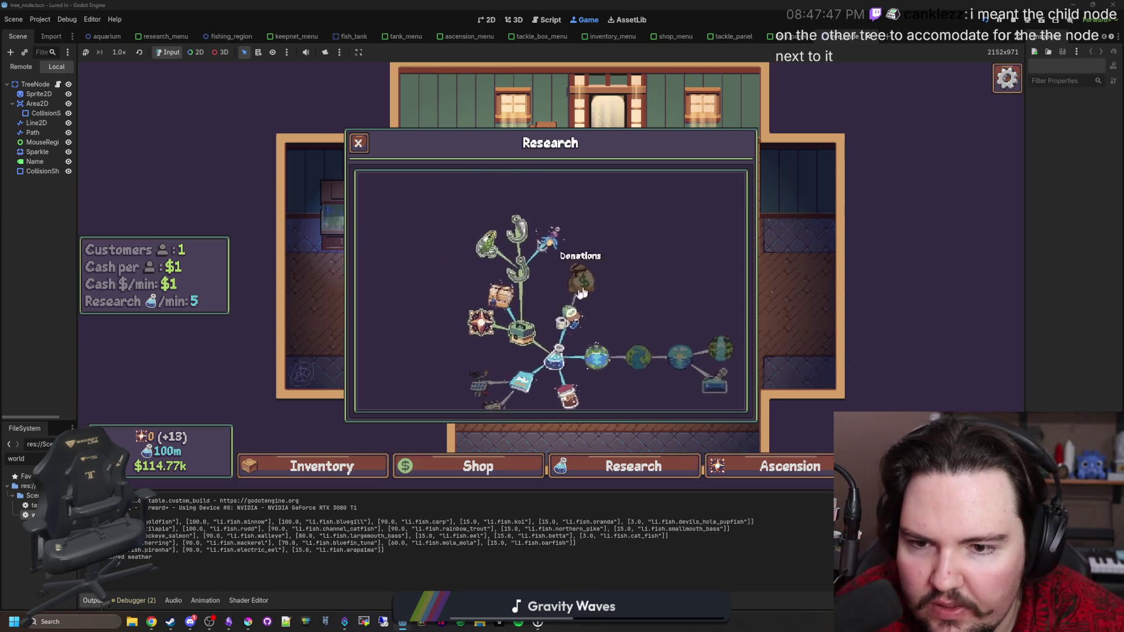
{"action": "scroll", "coordinate": [504, 301], "scroll_direction": "up", "scroll_amount": 1}
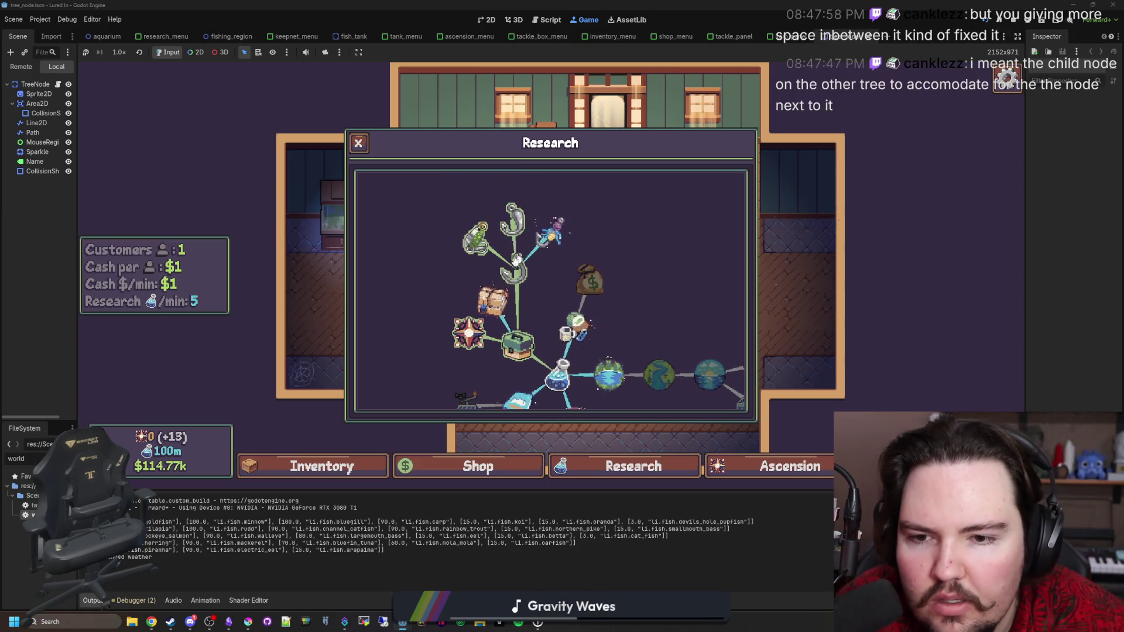
{"action": "scroll", "coordinate": [507, 275], "scroll_direction": "up", "scroll_amount": 1}
{"action": "scroll", "coordinate": [518, 322], "scroll_direction": "down", "scroll_amount": 3}
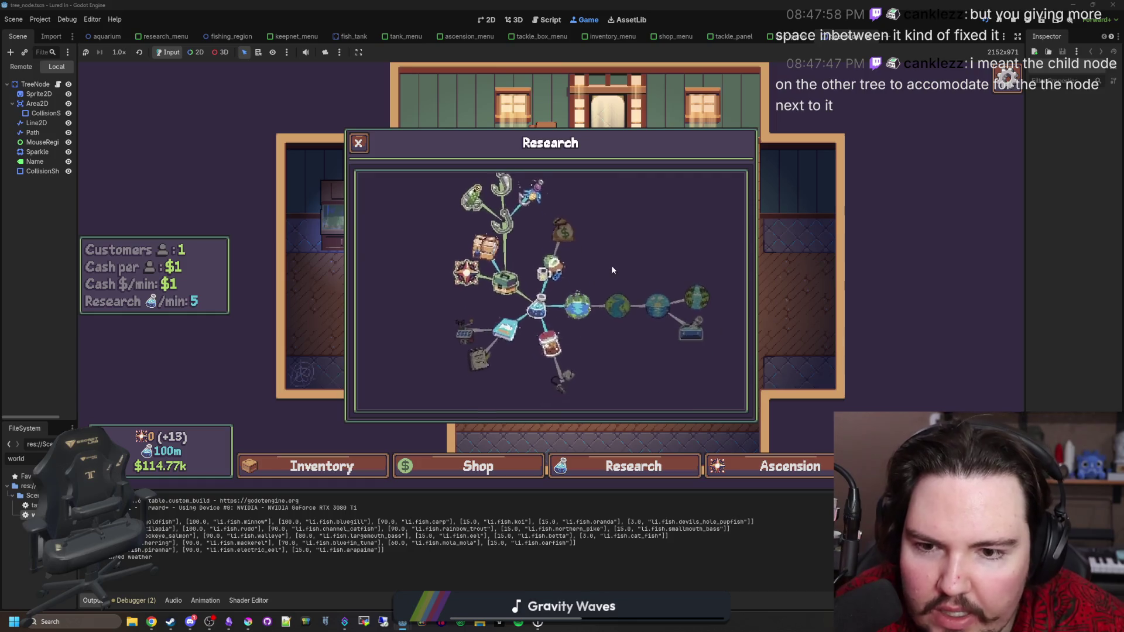
{"action": "scroll", "coordinate": [630, 257], "scroll_direction": "down", "scroll_amount": 2}
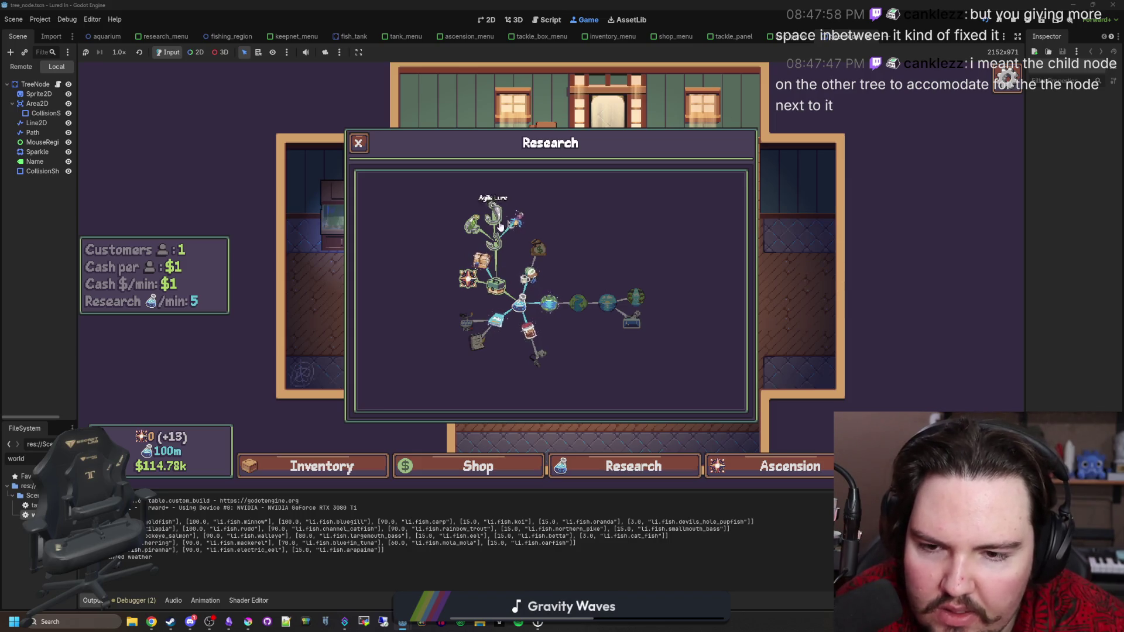
{"action": "scroll", "coordinate": [483, 257], "scroll_direction": "up", "scroll_amount": 2}
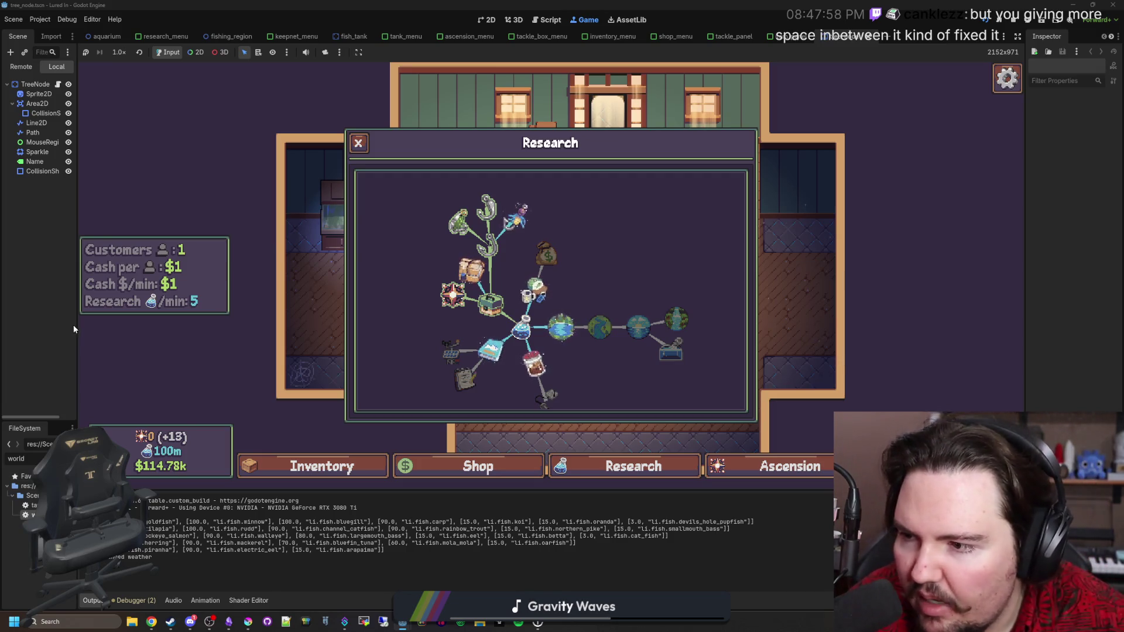
{"action": "left_click_drag", "start_coordinate": [78, 324], "coordinate": [116, 324]}
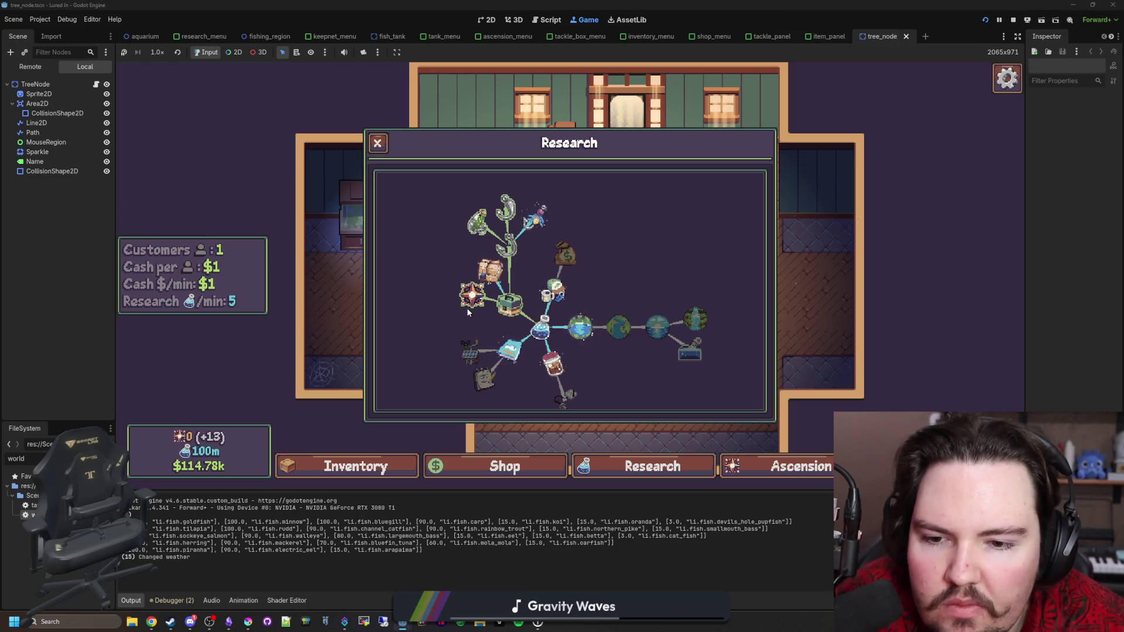
Step: Pan and zoom the research tree to bring the Lures node into view
{"action": "left_click_drag", "start_coordinate": [584, 367], "coordinate": [606, 359]}
{"action": "scroll", "coordinate": [605, 354], "scroll_direction": "down", "scroll_amount": 2}
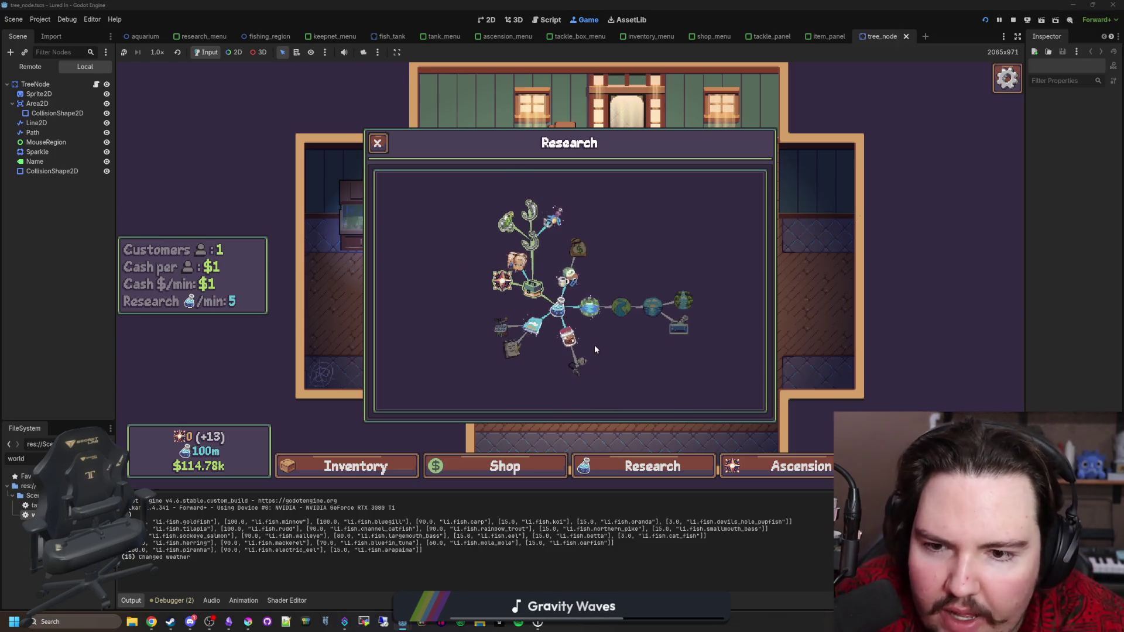
{"action": "scroll", "coordinate": [622, 344], "scroll_direction": "up", "scroll_amount": 1}
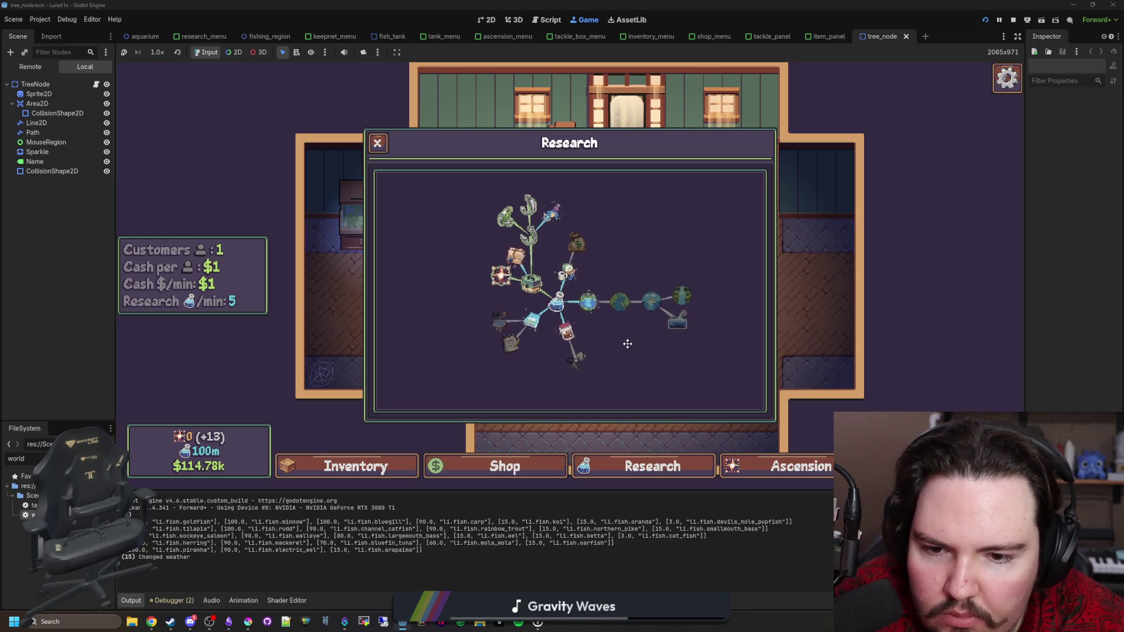
{"action": "scroll", "coordinate": [577, 306], "scroll_direction": "up", "scroll_amount": 1}
{"action": "left_click_drag", "start_coordinate": [578, 306], "coordinate": [633, 319]}
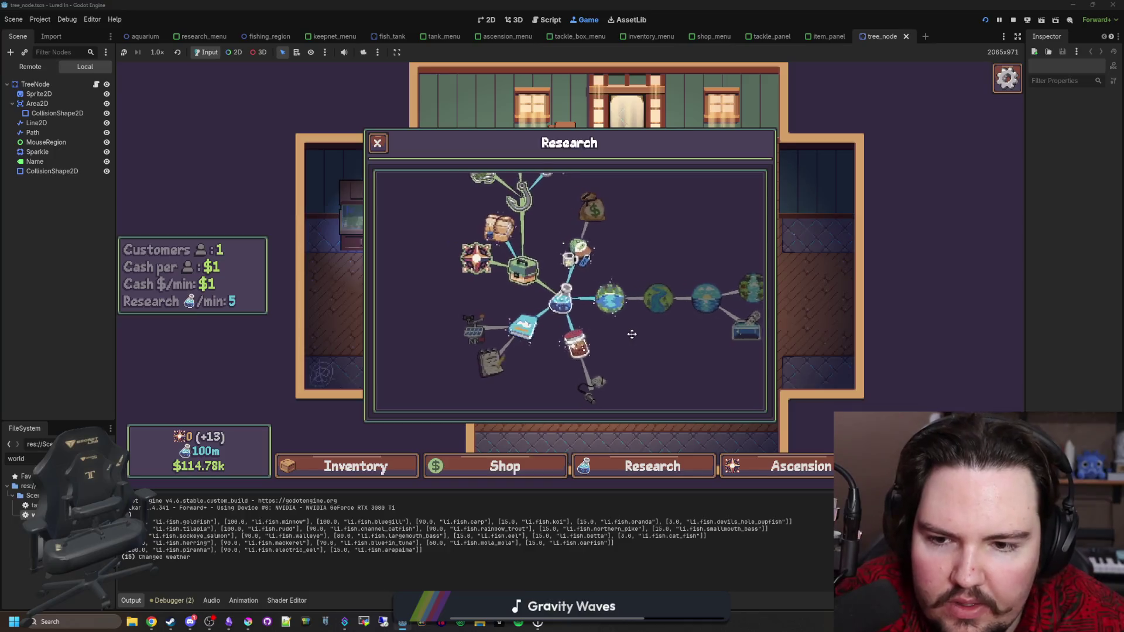
{"action": "left_click_drag", "start_coordinate": [512, 301], "coordinate": [606, 298]}
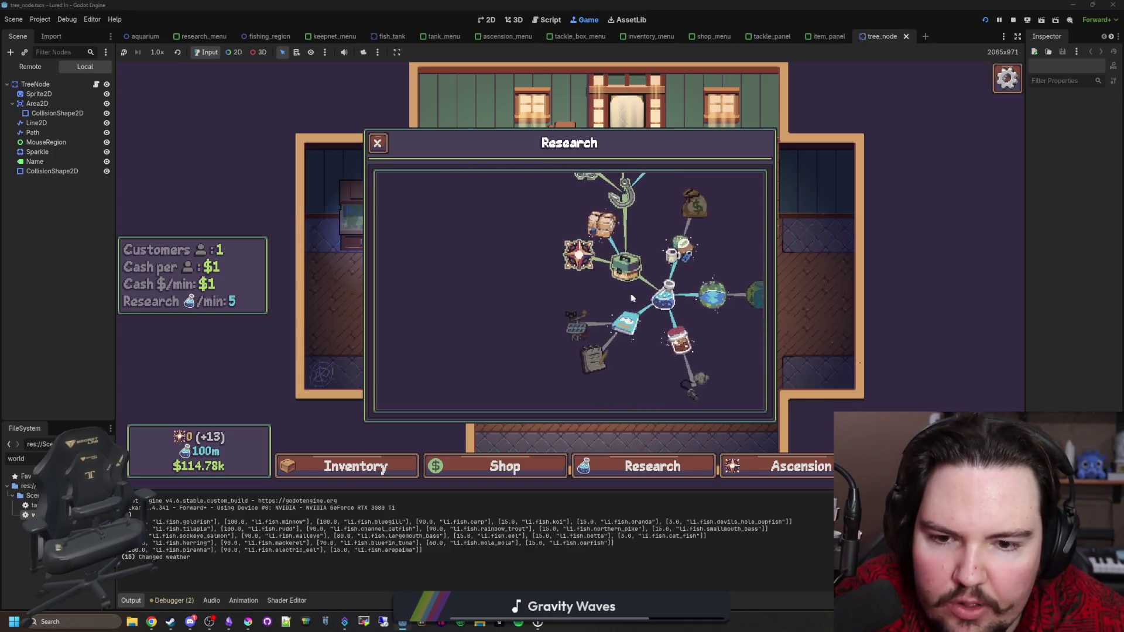
{"action": "scroll", "coordinate": [687, 328], "scroll_direction": "down", "scroll_amount": 3}
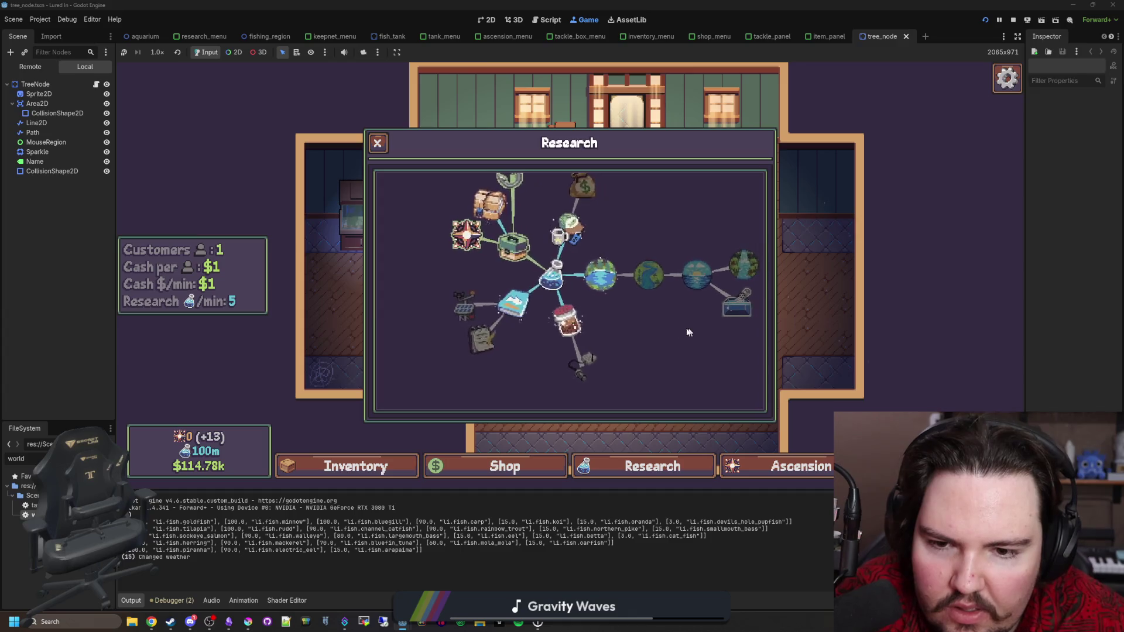
{"action": "scroll", "coordinate": [638, 360], "scroll_direction": "up", "scroll_amount": 2}
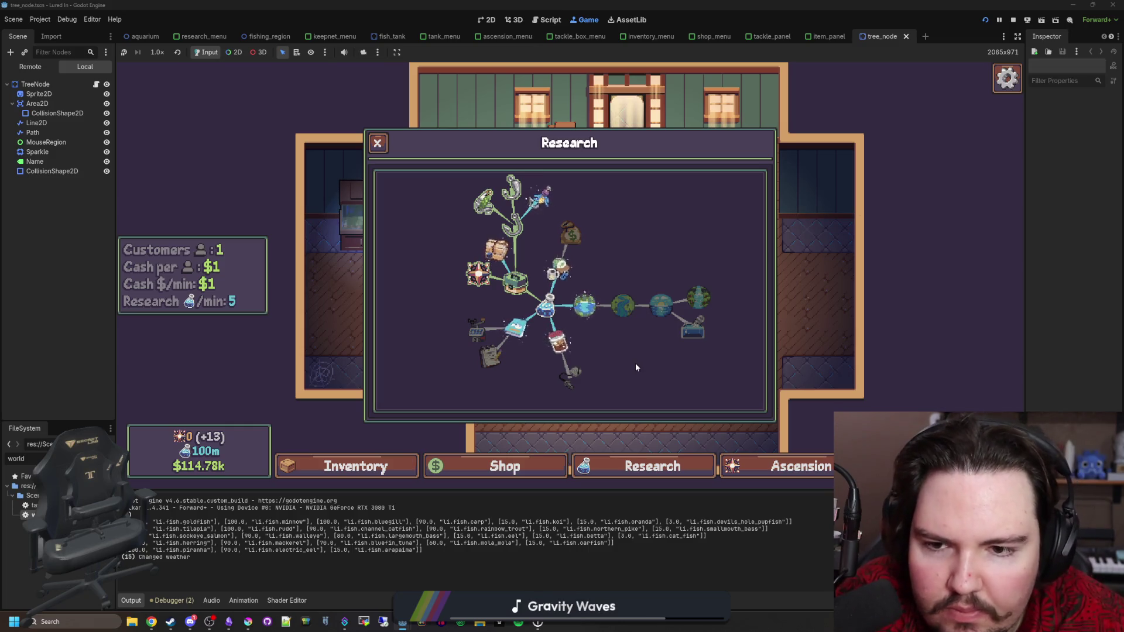
{"action": "scroll", "coordinate": [523, 222], "scroll_direction": "up", "scroll_amount": 2}
{"action": "scroll", "coordinate": [539, 293], "scroll_direction": "up", "scroll_amount": 1}
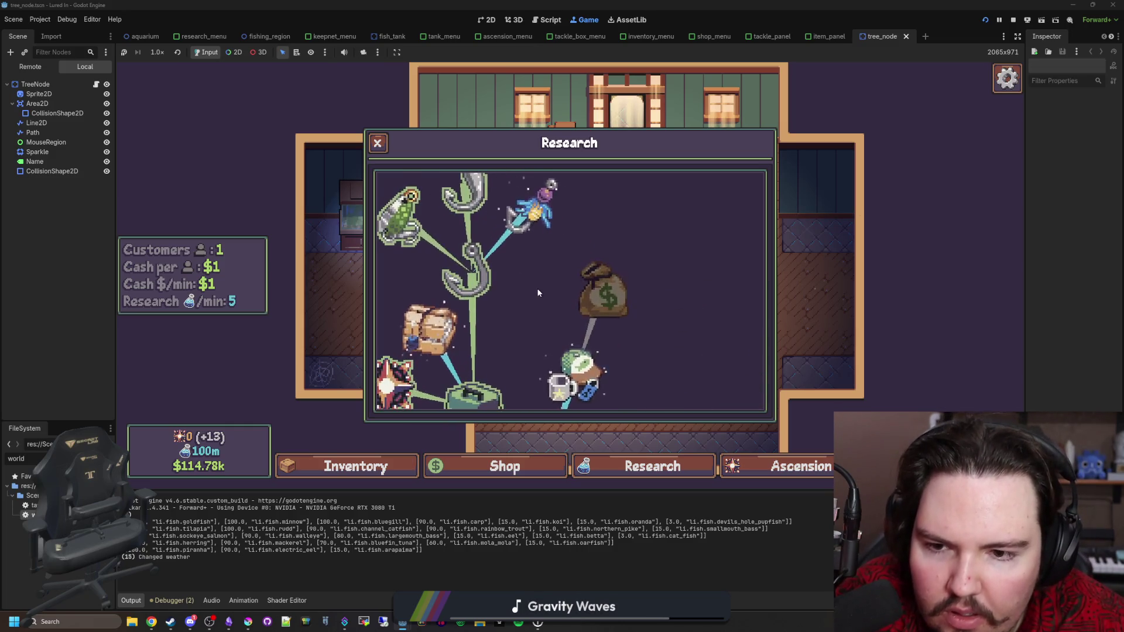
{"action": "scroll", "coordinate": [530, 310], "scroll_direction": "up", "scroll_amount": 1}
Step: Toggle the Lures node's details panel open and closed twice
{"action": "left_click", "coordinate": [529, 317]}
{"action": "left_click", "coordinate": [528, 317]}
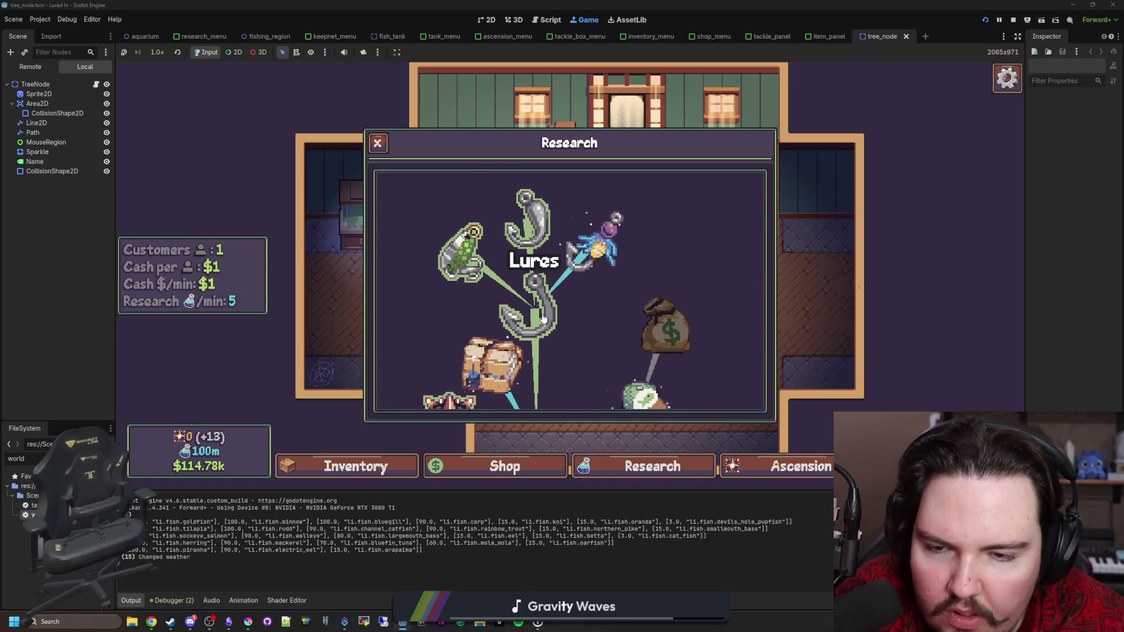
{"action": "left_click", "coordinate": [528, 307]}
{"action": "left_click", "coordinate": [544, 301]}
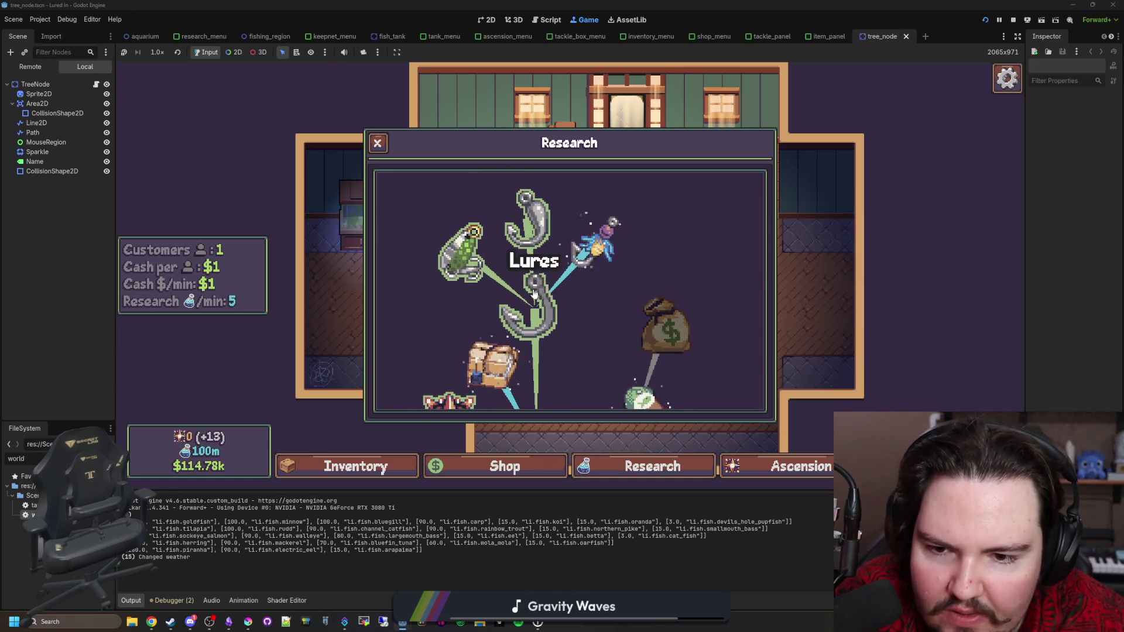
Step: Bring the Krita window to the front, maximize it, and open its File menu
{"action": "left_click", "coordinate": [251, 619]}
{"action": "mouse_move", "coordinate": [176, 409]}
{"action": "left_mouse_down"}
{"action": "mouse_move", "coordinate": [191, 174]}
{"action": "mouse_move", "coordinate": [155, 4]}
{"action": "left_mouse_up"}
{"action": "left_click", "coordinate": [15, 17]}
Step: Open icon_hook.png in Krita and trial a rectangular selection around the hook
{"action": "left_click", "coordinate": [26, 32]}
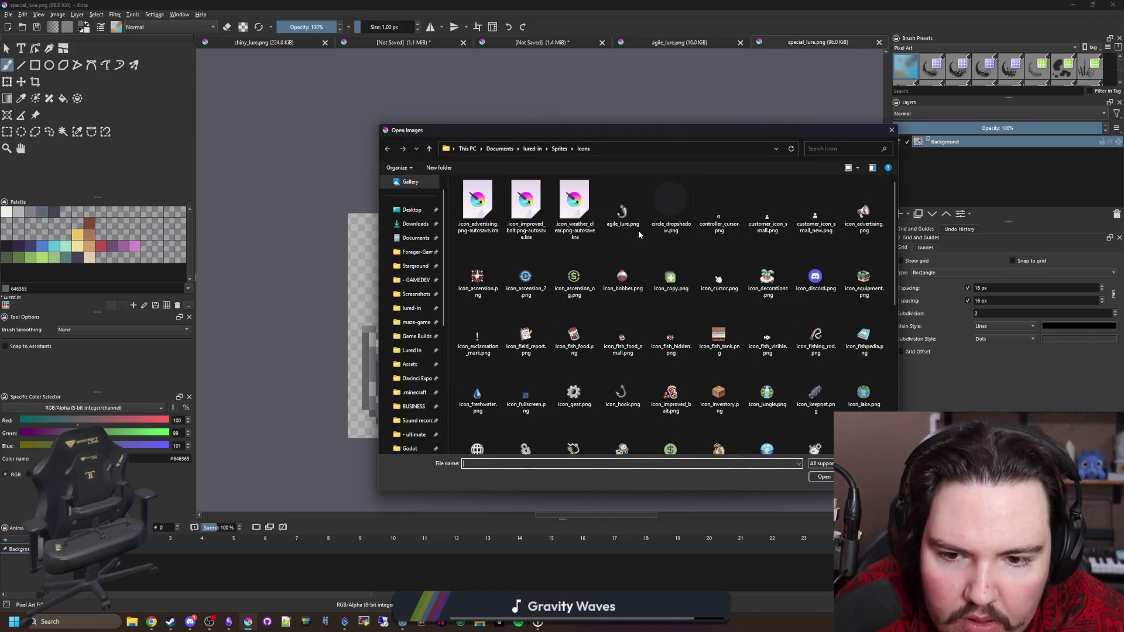
{"action": "double_click", "coordinate": [634, 271]}
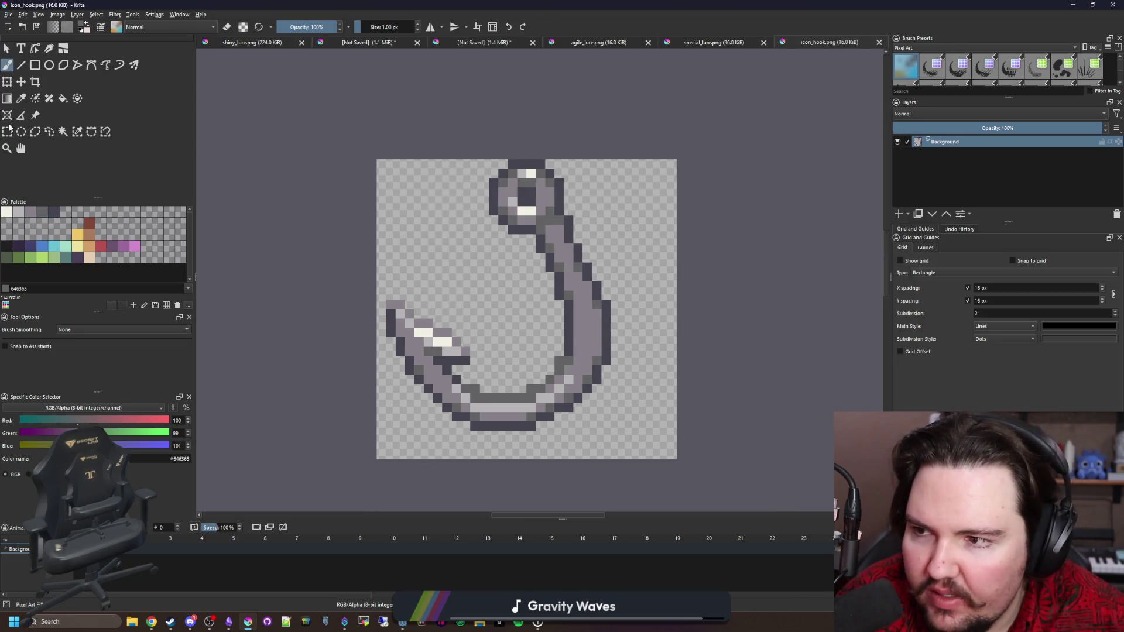
{"action": "left_click", "coordinate": [7, 132]}
{"action": "mouse_move", "coordinate": [302, 103]}
{"action": "left_mouse_down"}
{"action": "mouse_move", "coordinate": [660, 271]}
{"action": "mouse_move", "coordinate": [651, 280]}
{"action": "mouse_move", "coordinate": [639, 253]}
{"action": "left_mouse_up"}
{"action": "mouse_move", "coordinate": [507, 253]}
{"action": "left_mouse_down"}
{"action": "mouse_move", "coordinate": [564, 309]}
{"action": "mouse_move", "coordinate": [620, 309]}
{"action": "left_mouse_up"}
{"action": "left_click", "coordinate": [409, 266]}
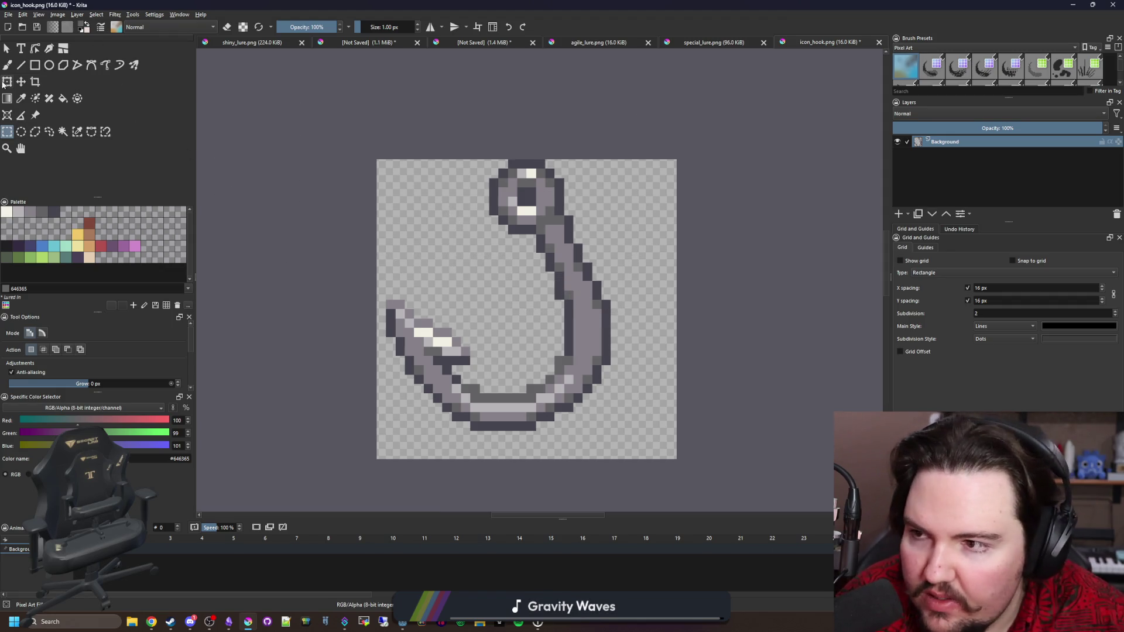
Step: Move the hook artwork down and right to sit more centrally
{"action": "left_click", "coordinate": [21, 81]}
{"action": "left_click_drag", "start_coordinate": [545, 287], "coordinate": [563, 305]}
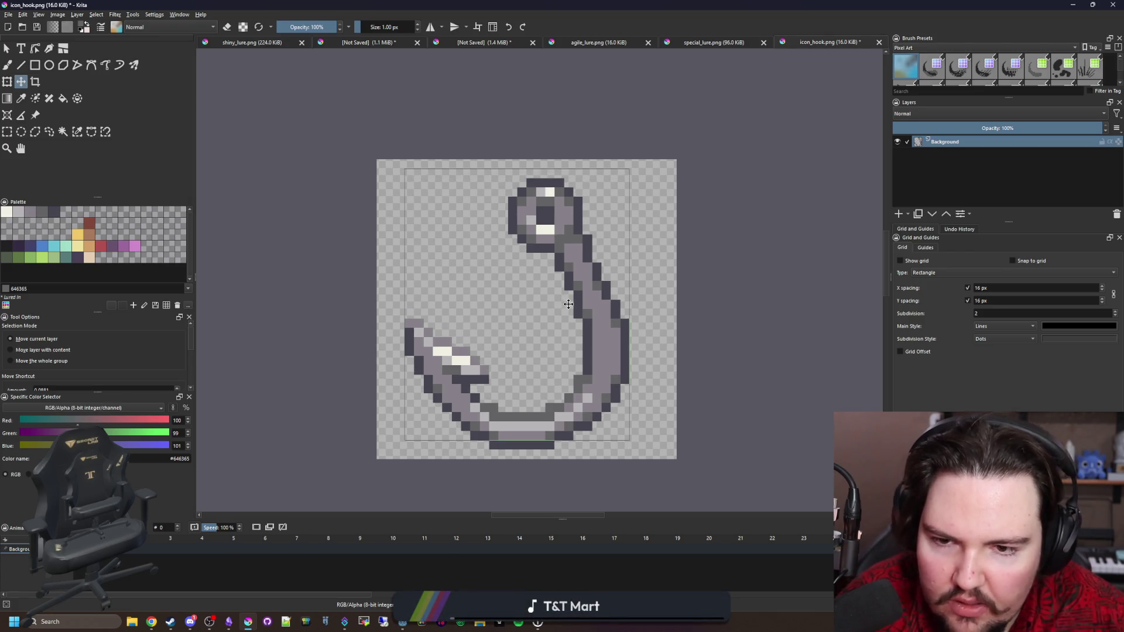
{"action": "left_click_drag", "start_coordinate": [568, 304], "coordinate": [571, 304]}
{"action": "scroll", "coordinate": [529, 298], "scroll_direction": "down", "scroll_amount": 4}
{"action": "scroll", "coordinate": [536, 309], "scroll_direction": "up", "scroll_amount": 4}
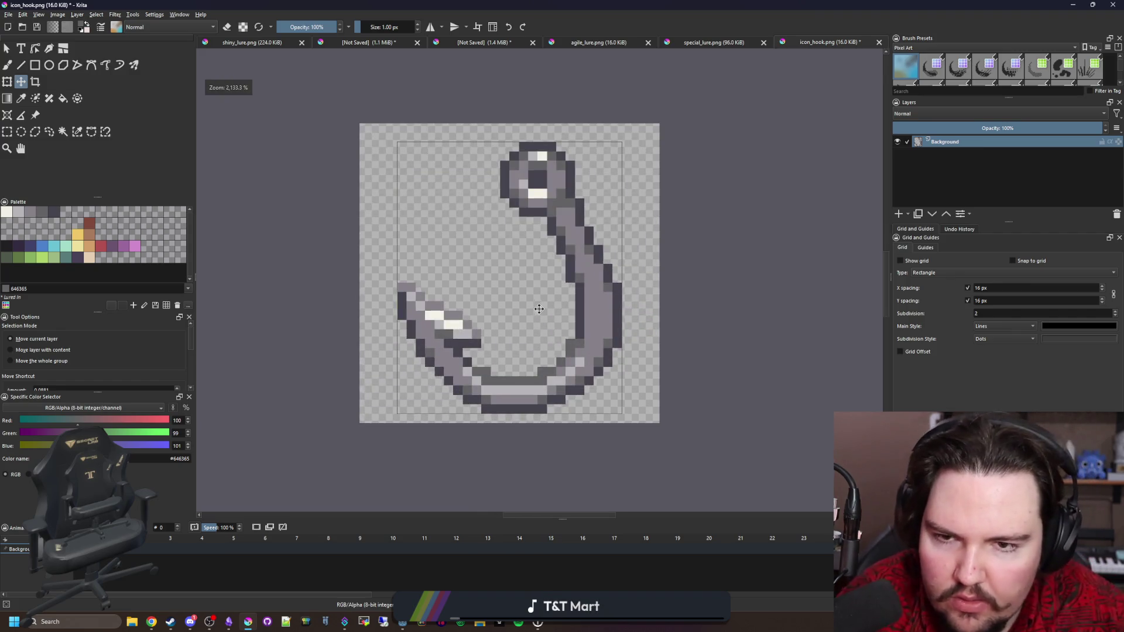
{"action": "scroll", "coordinate": [539, 309], "scroll_direction": "down", "scroll_amount": 5}
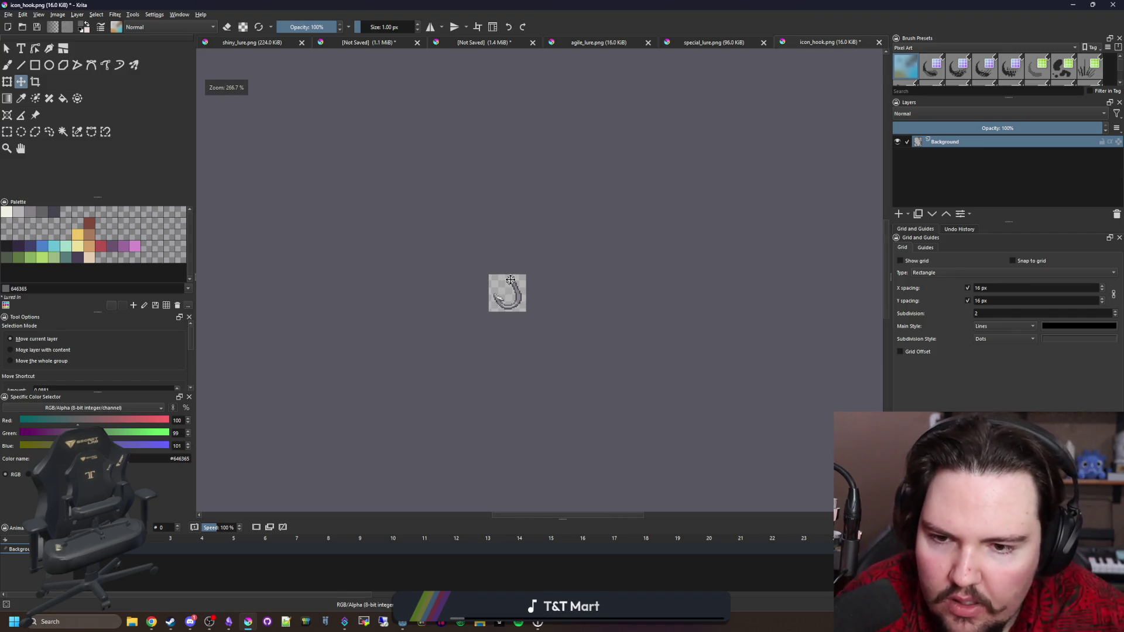
{"action": "scroll", "coordinate": [511, 280], "scroll_direction": "up", "scroll_amount": 3}
Step: Rename the old file to hook_asset.png and save the edit as icon_hook.png
{"action": "left_click", "coordinate": [8, 14]}
{"action": "left_click", "coordinate": [30, 65]}
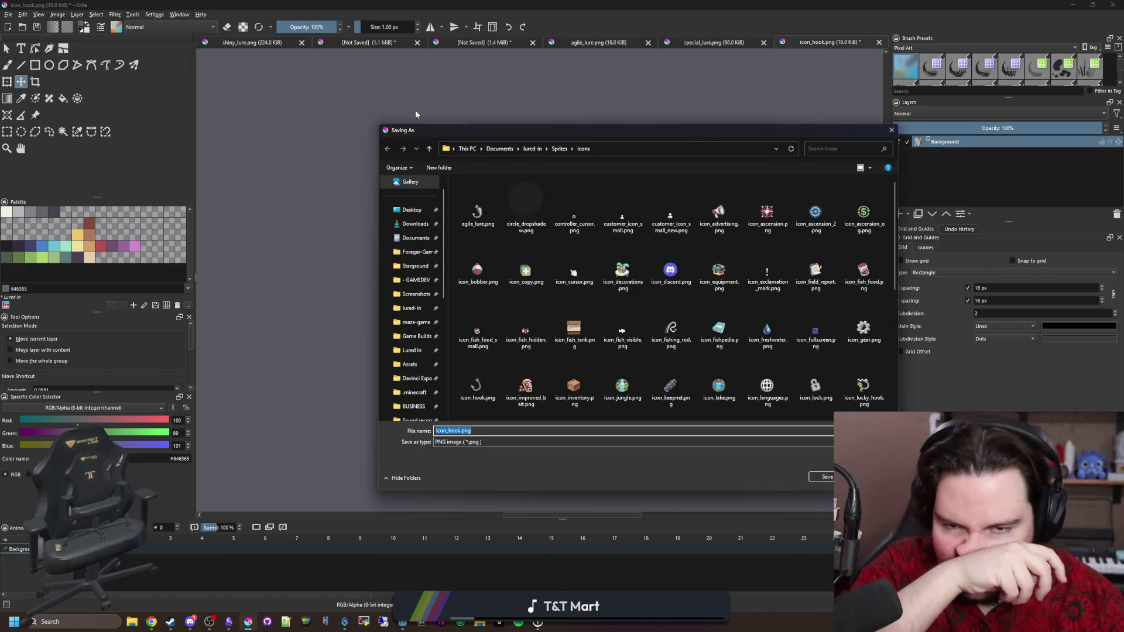
{"action": "left_click", "coordinate": [496, 388]}
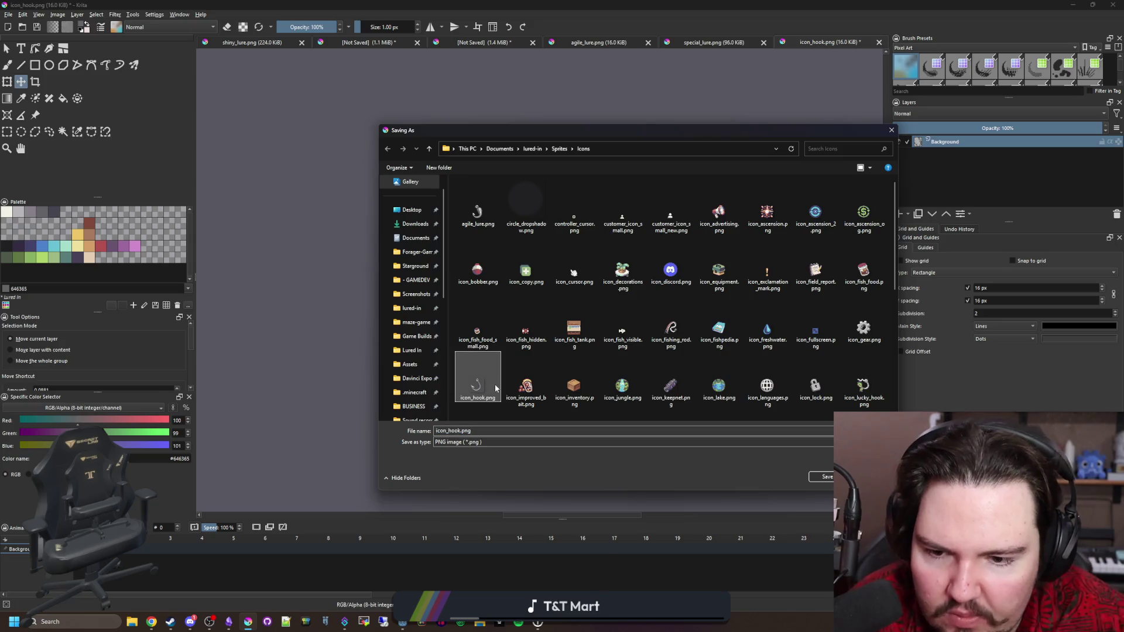
{"action": "right_click", "coordinate": [496, 386]}
{"action": "left_click", "coordinate": [520, 353]}
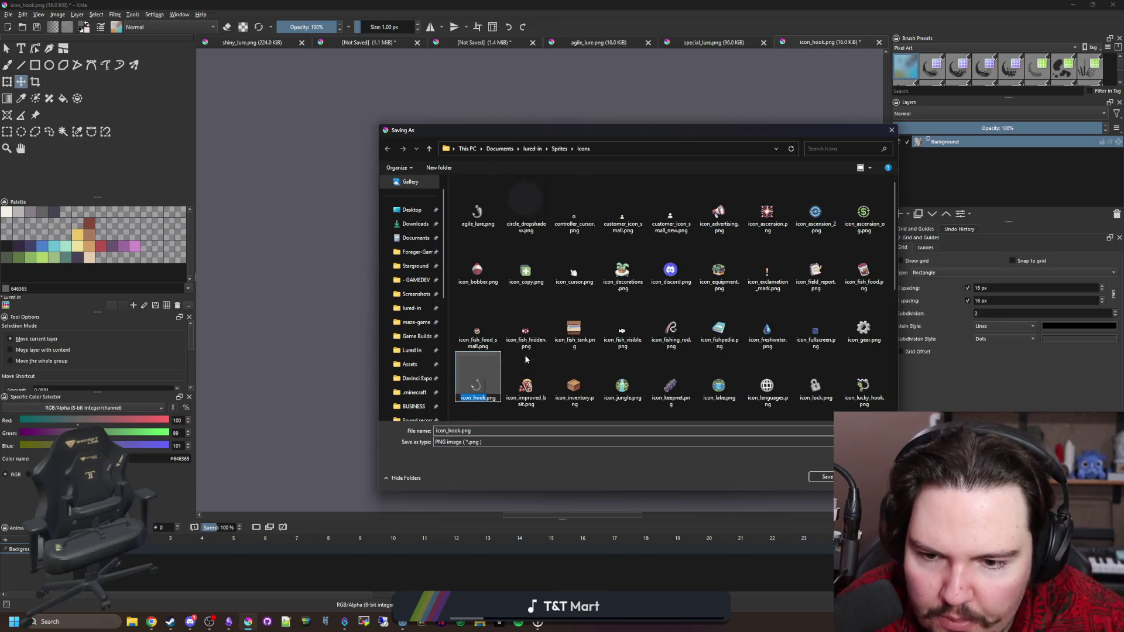
{"action": "type", "text": "hook_as"}
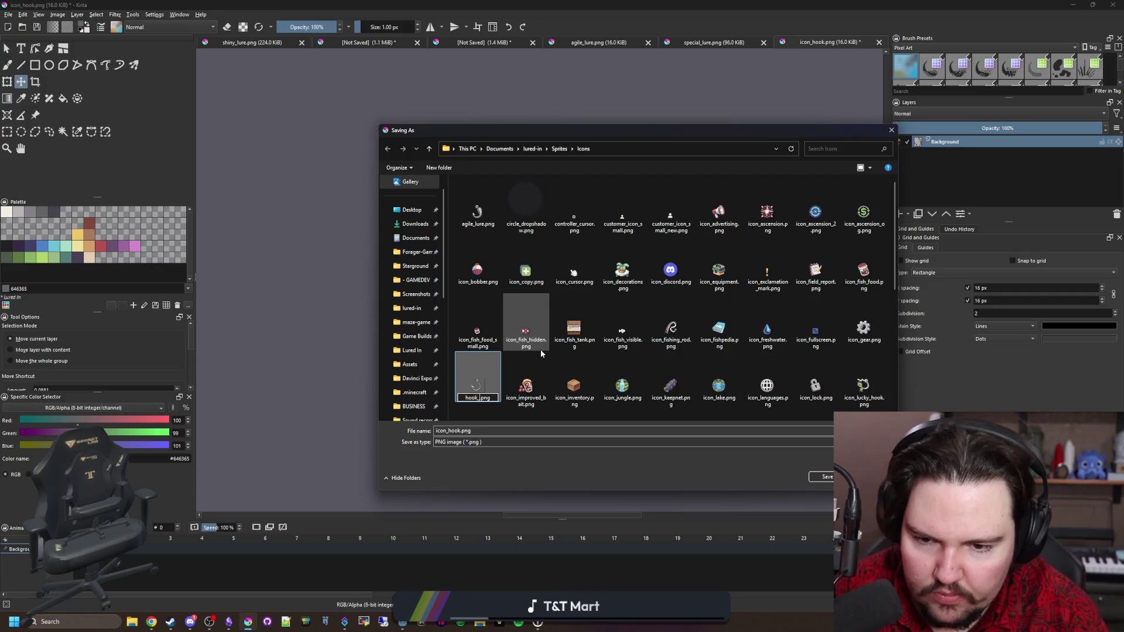
{"action": "key", "text": "BackSpace"}
{"action": "key", "text": "BackSpace"}
{"action": "type", "text": "asset"}
{"action": "key", "text": "Return"}
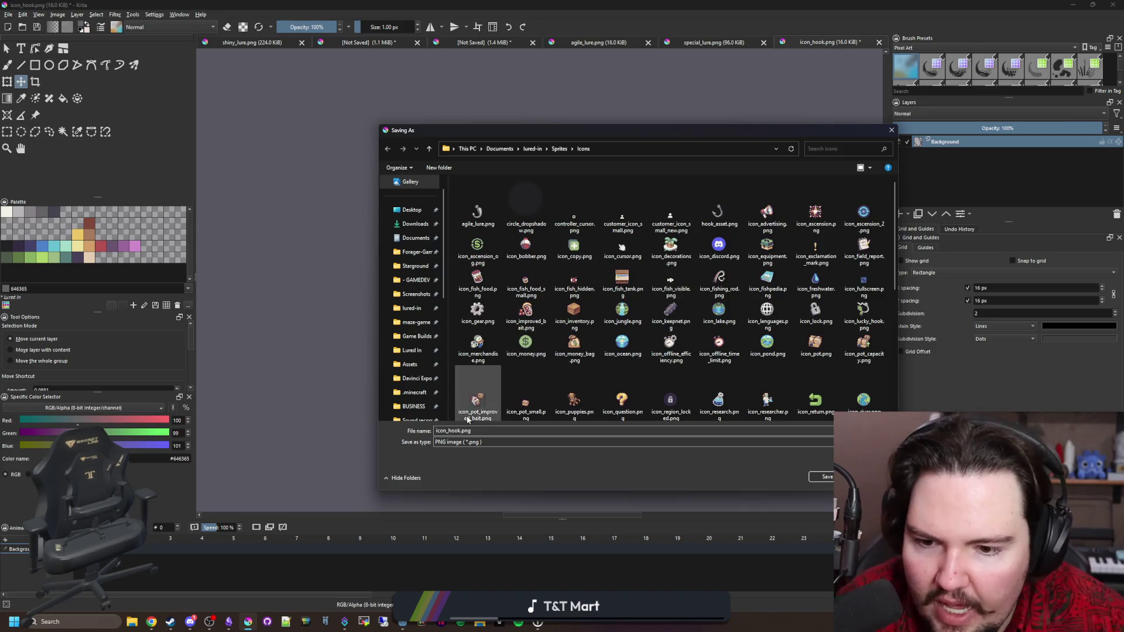
{"action": "left_click", "coordinate": [811, 480]}
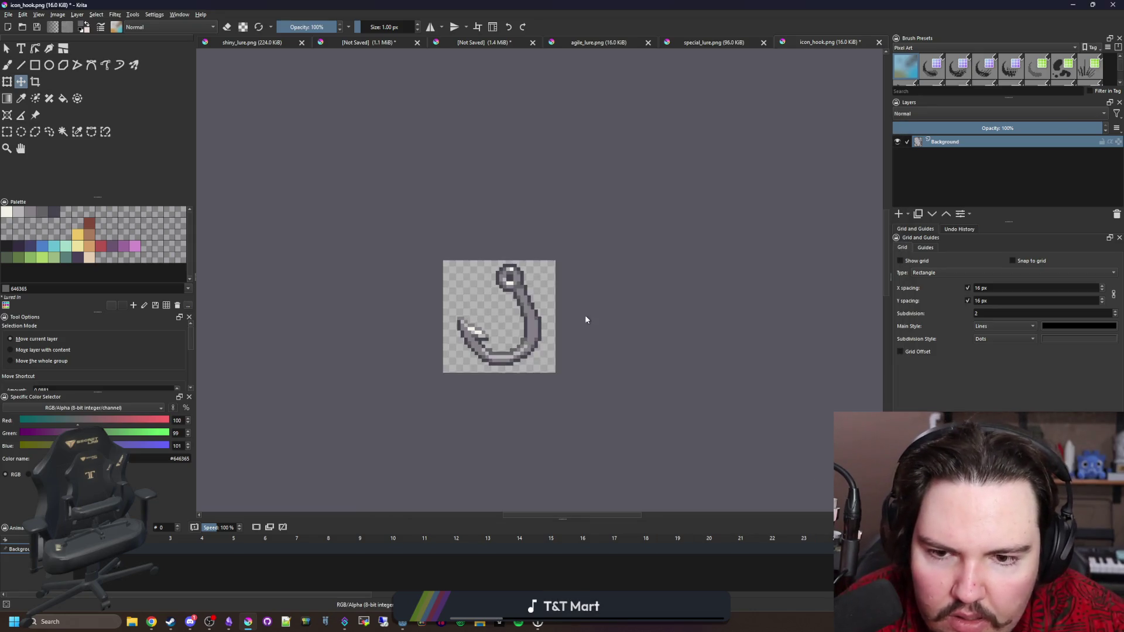
{"action": "left_click", "coordinate": [595, 391]}
Step: Back in Godot, stop the running game and search the FileSystem for 'm'
{"action": "key", "text": "alt+Tab"}
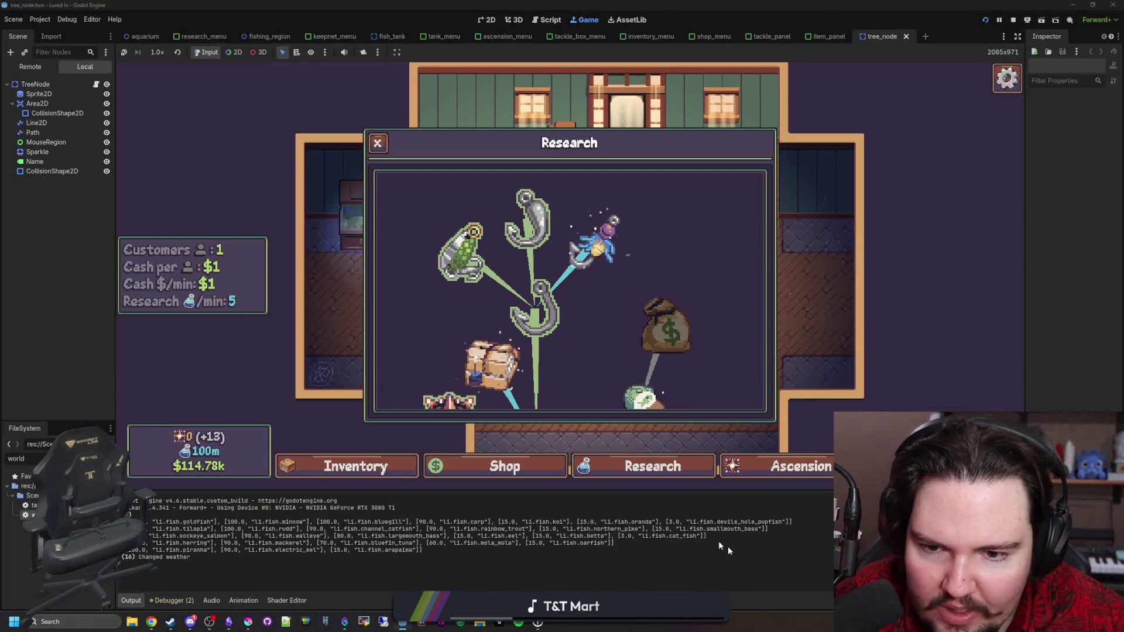
{"action": "left_click", "coordinate": [1011, 19]}
{"action": "key", "text": "ctrl+a"}
{"action": "key", "text": "BackSpace"}
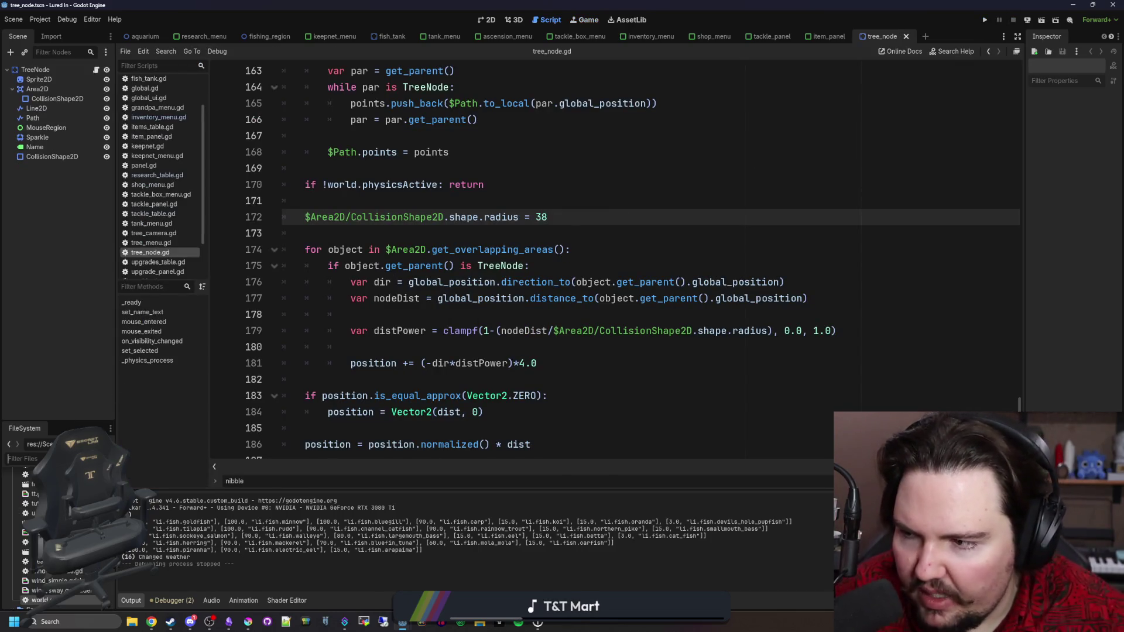
{"action": "type", "text": "minigame"}
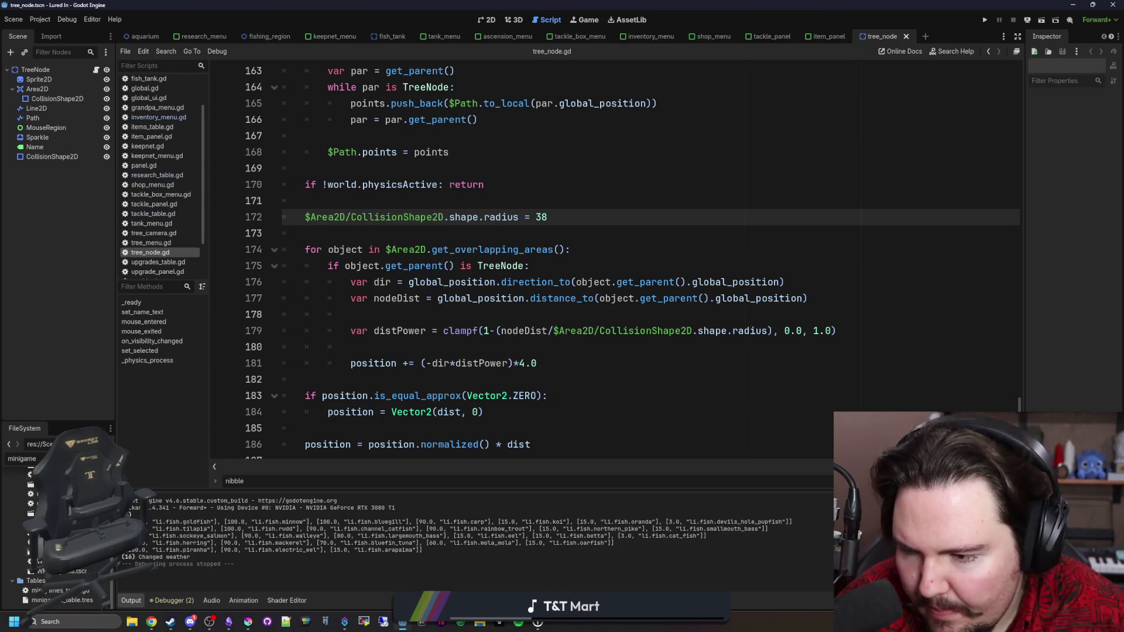
Step: Open the organtrail_minigame scene in 2D and select the Bobber sprite
{"action": "double_click", "coordinate": [117, 563]}
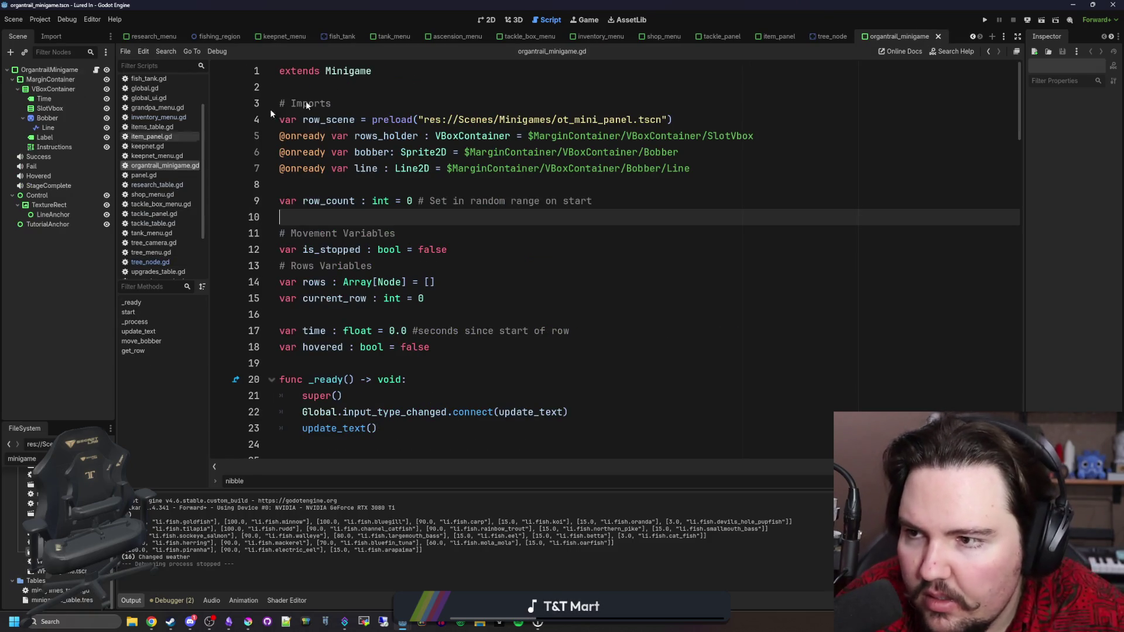
{"action": "left_click", "coordinate": [483, 21]}
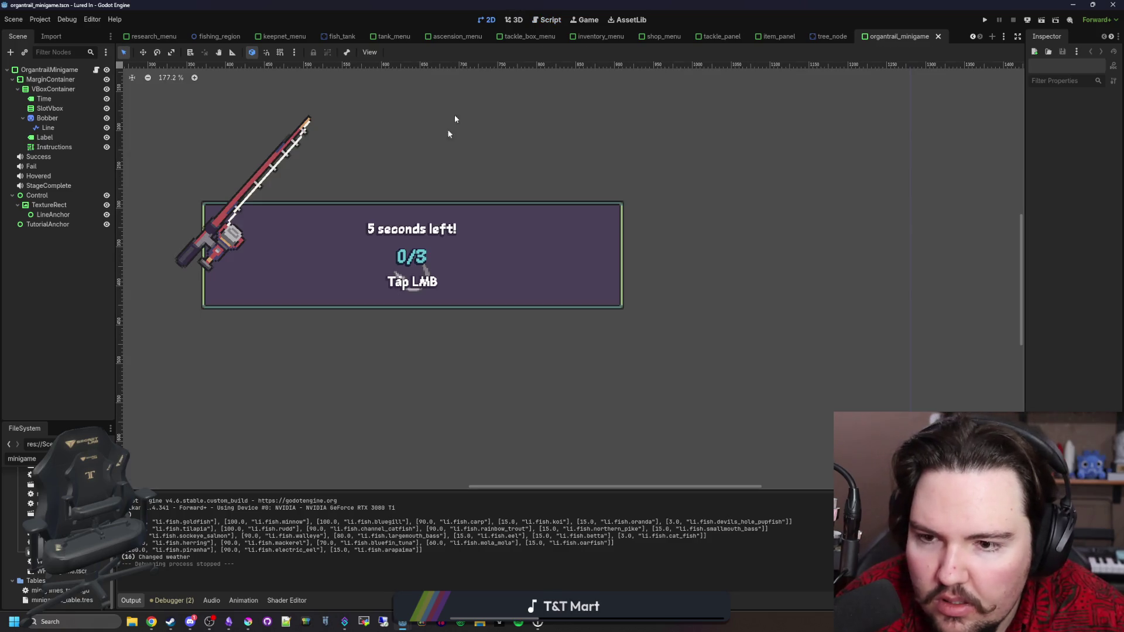
{"action": "left_click", "coordinate": [51, 127]}
{"action": "left_click", "coordinate": [47, 118]}
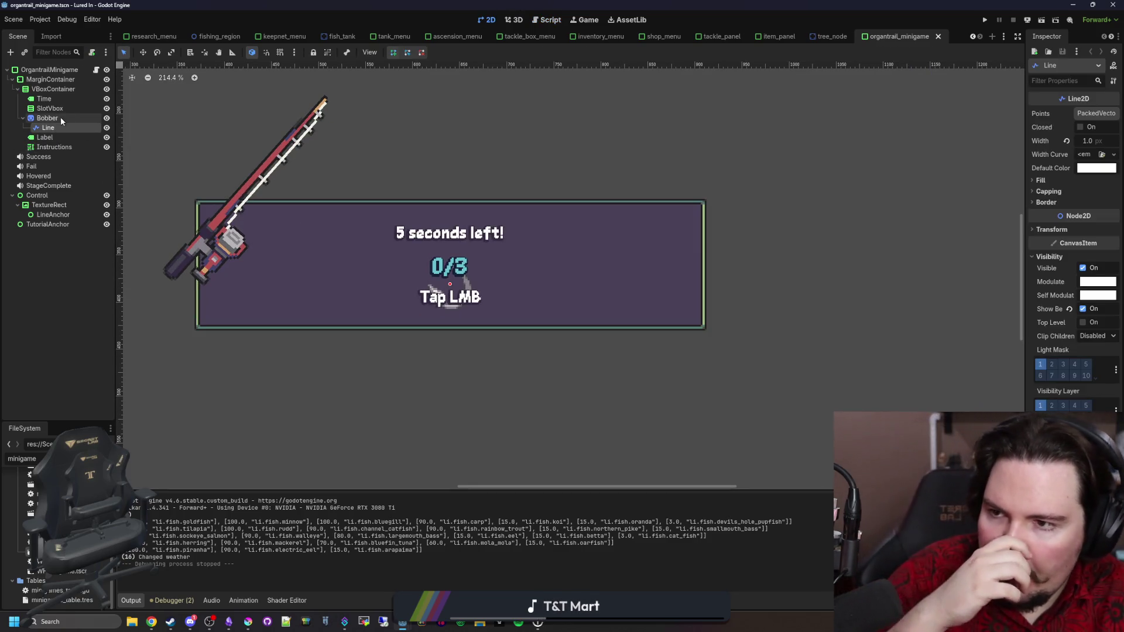
Step: Quick-load icon_hook.png as the Bobber's texture and run the project
{"action": "left_click", "coordinate": [1113, 121]}
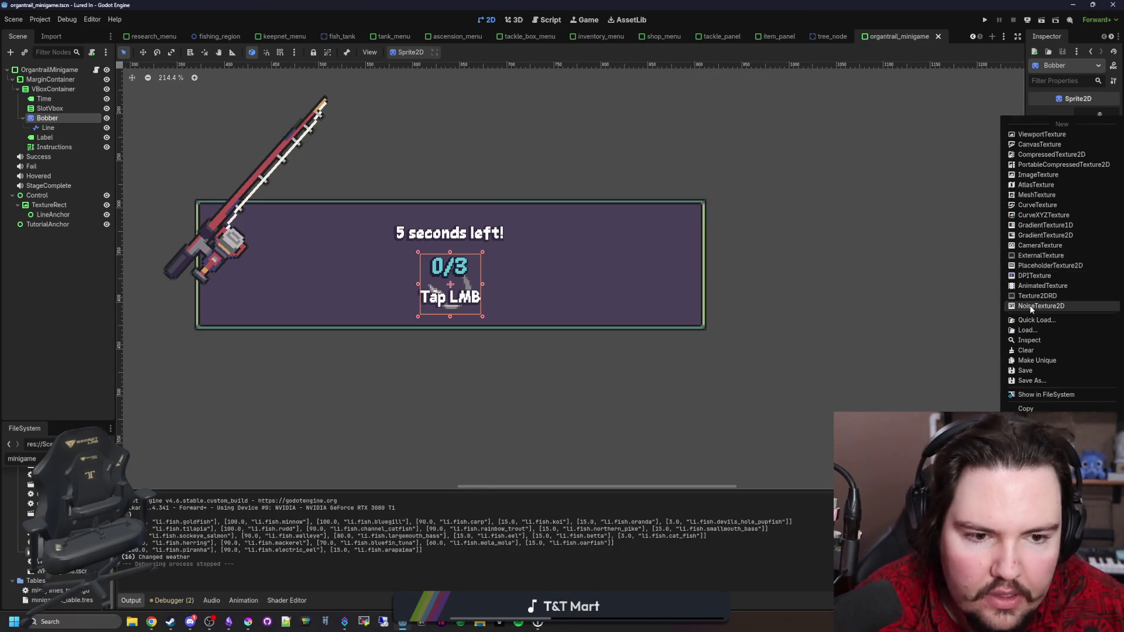
{"action": "left_click", "coordinate": [1045, 320]}
{"action": "type", "text": "hook"}
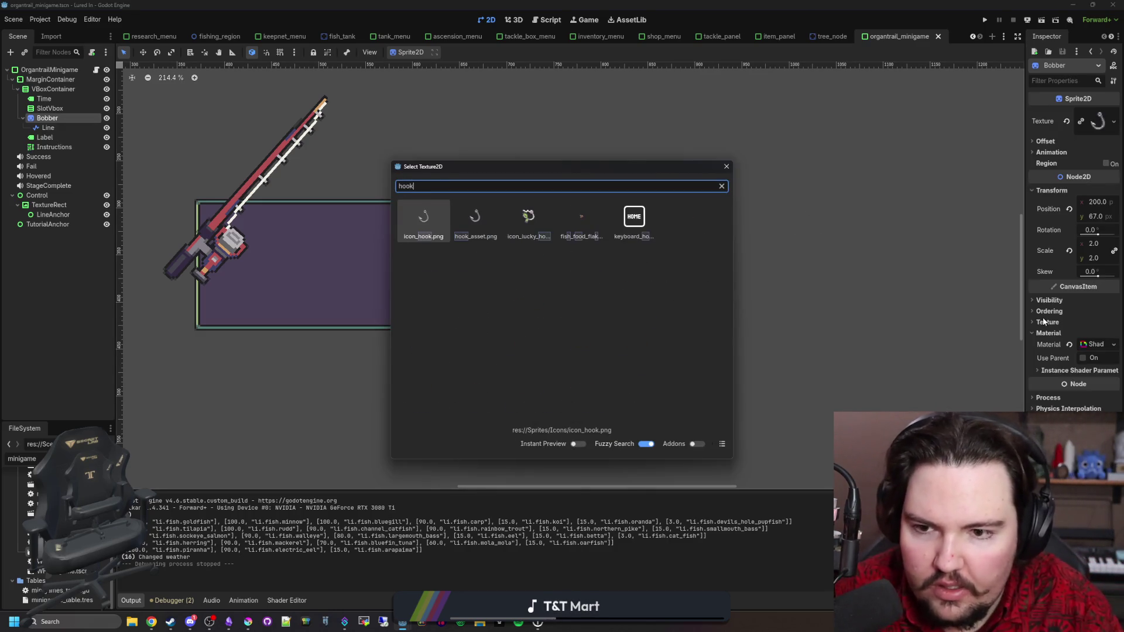
{"action": "key", "text": "Return"}
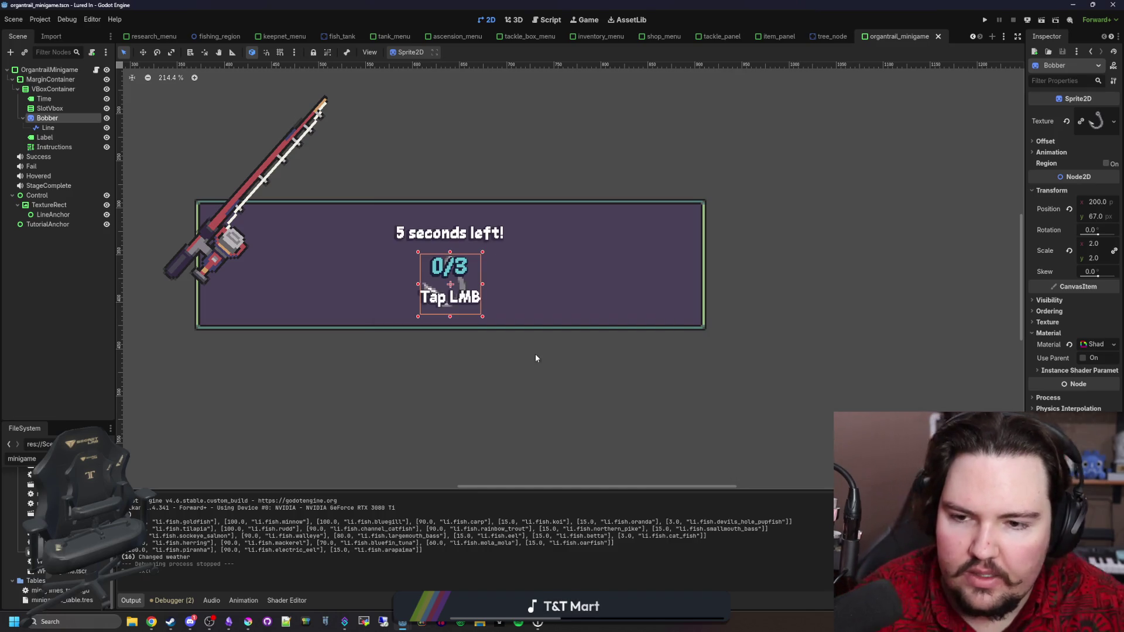
{"action": "left_click", "coordinate": [986, 20]}
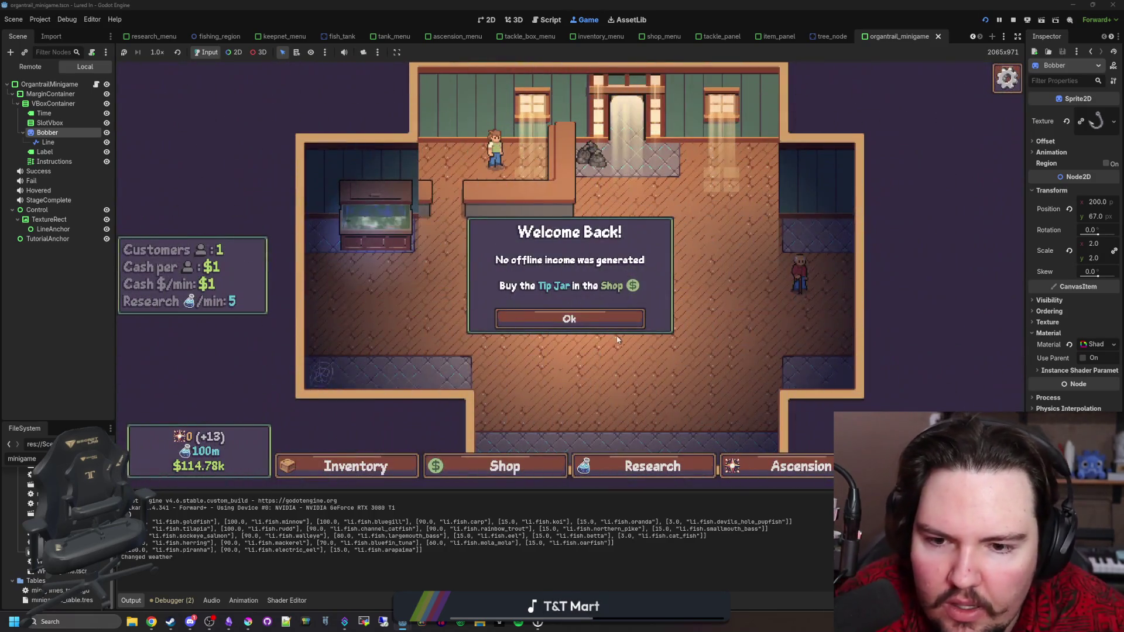
Step: Dismiss Welcome Back and look over the lure nodes in the Research tree
{"action": "left_click", "coordinate": [570, 319]}
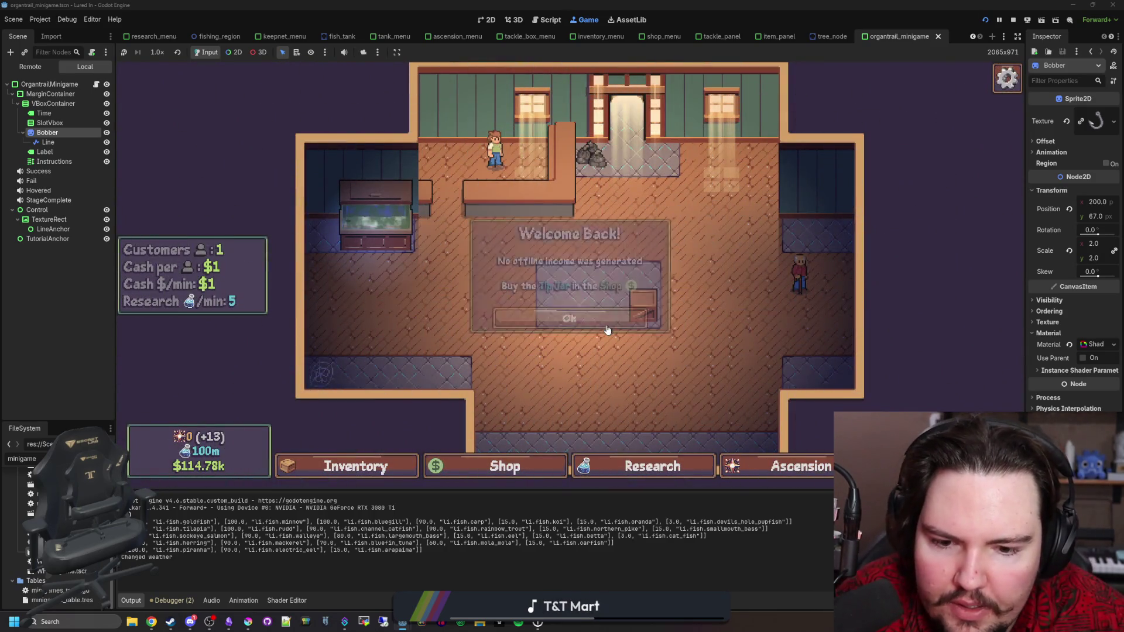
{"action": "left_click", "coordinate": [655, 468]}
{"action": "scroll", "coordinate": [586, 281], "scroll_direction": "up", "scroll_amount": 2}
{"action": "mouse_move", "coordinate": [530, 249]}
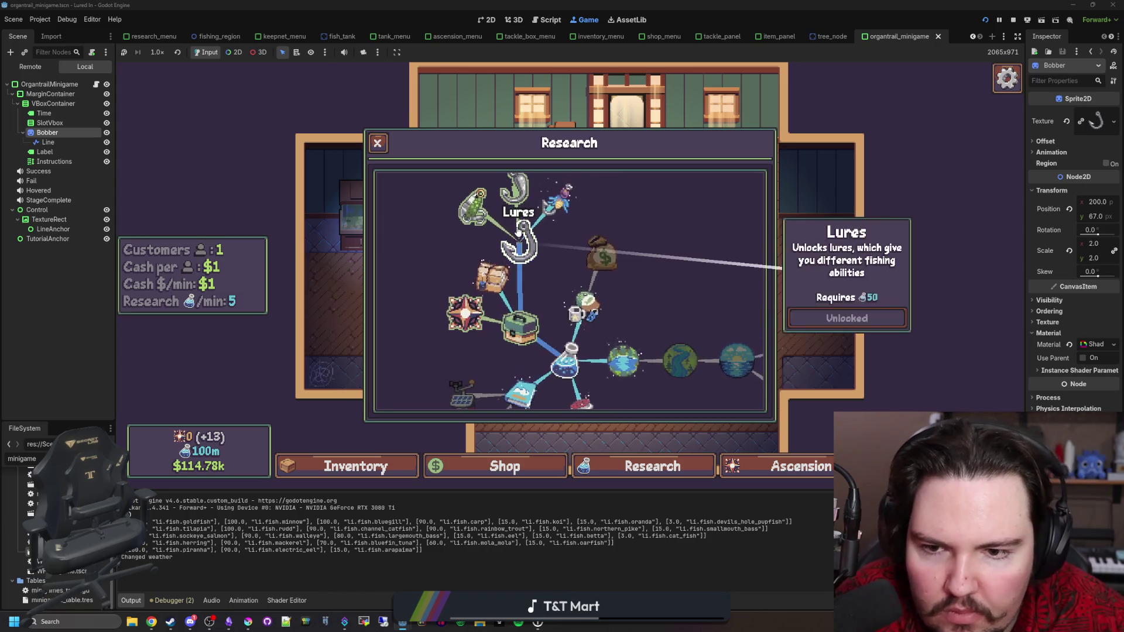
{"action": "scroll", "coordinate": [533, 255], "scroll_direction": "up", "scroll_amount": 2}
{"action": "mouse_move", "coordinate": [565, 269]}
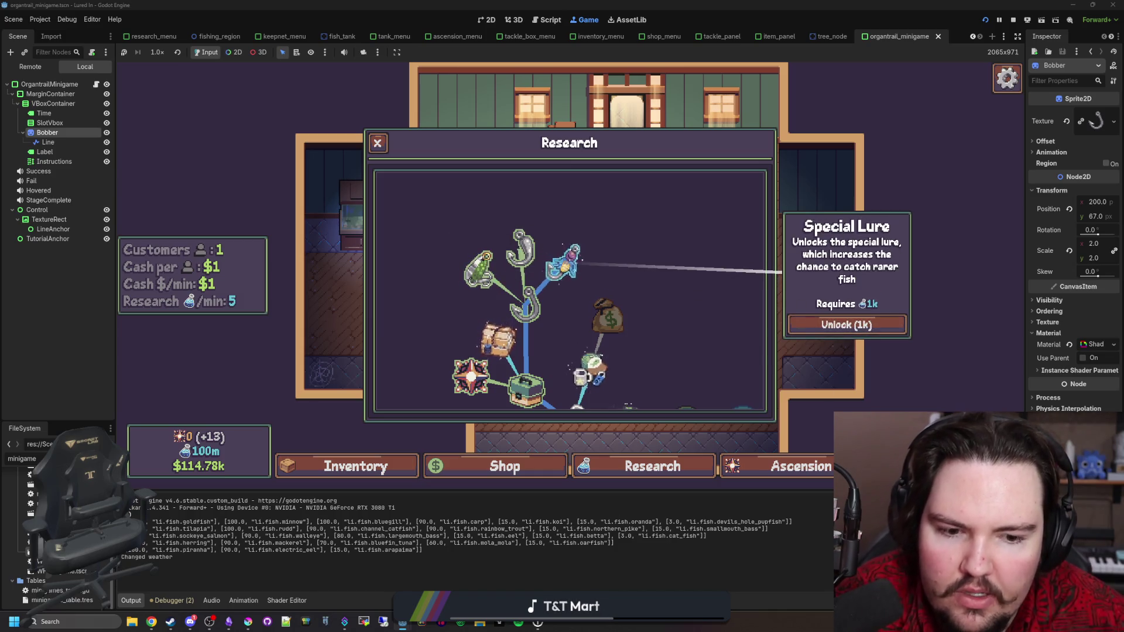
Step: Travel to the Pond and check the Tackle Box's Agile, Shiny and locked Special lures
{"action": "key", "text": "t"}
{"action": "left_click", "coordinate": [732, 205]}
{"action": "left_click", "coordinate": [560, 466]}
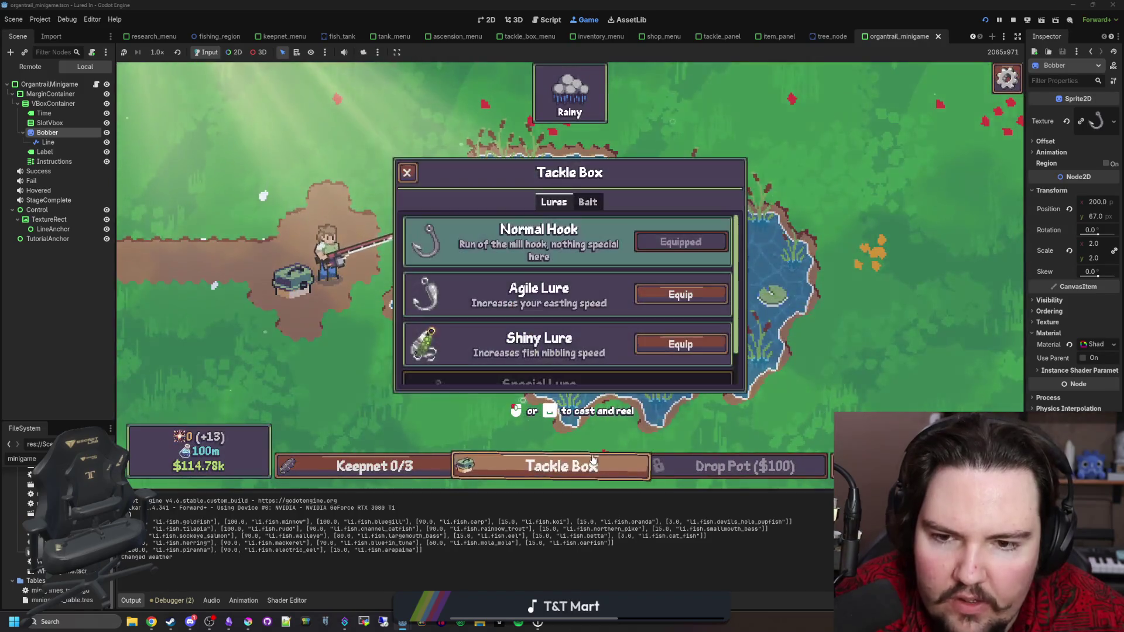
{"action": "scroll", "coordinate": [524, 305], "scroll_direction": "down", "scroll_amount": 1}
{"action": "mouse_move", "coordinate": [509, 366]}
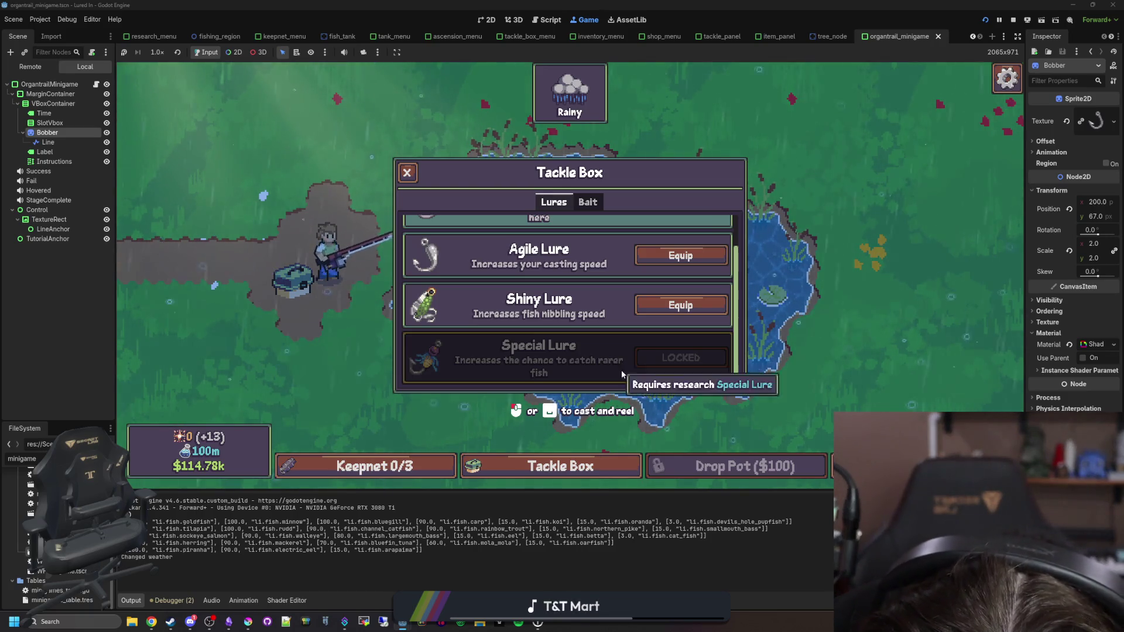
{"action": "mouse_move", "coordinate": [633, 354]}
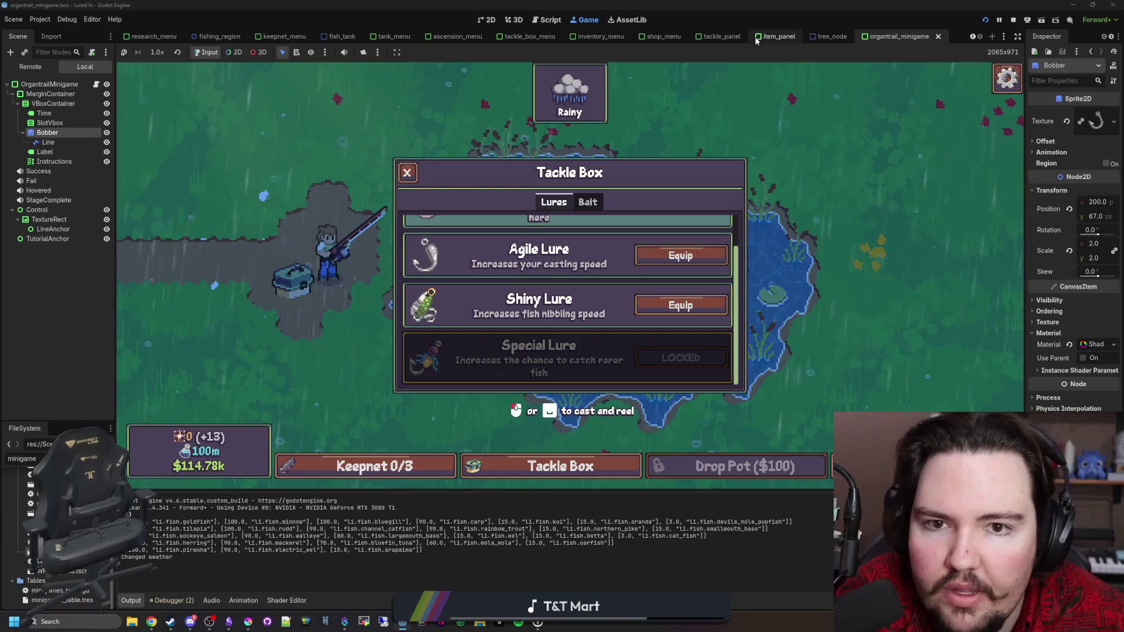
{"action": "left_click", "coordinate": [722, 36]}
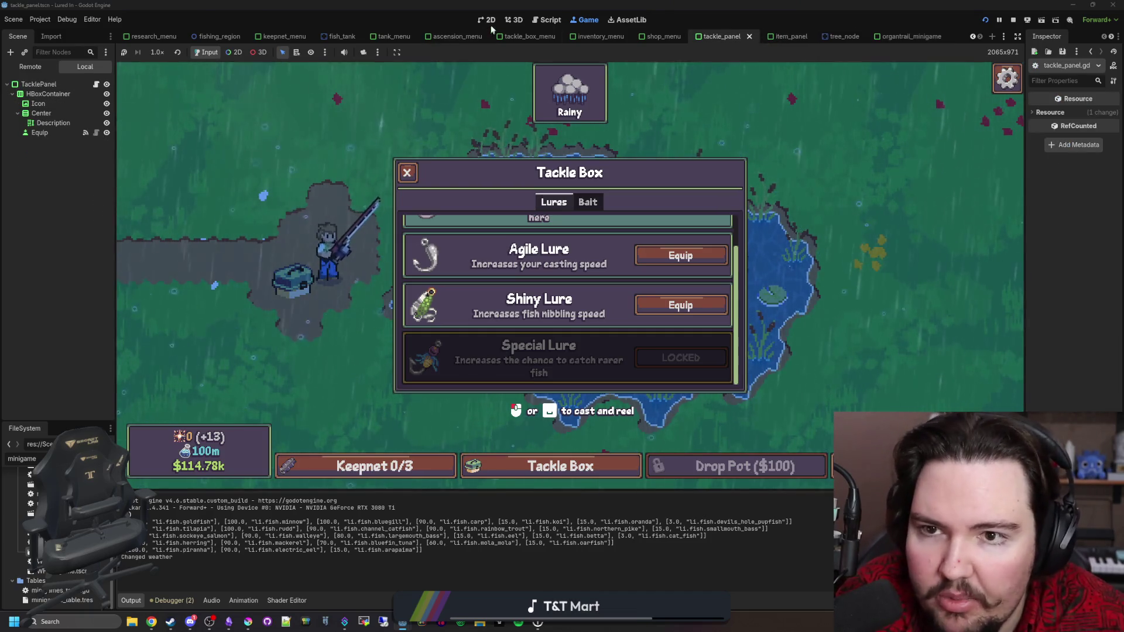
Step: Revert the TacklePanel's gold Type Variation in the Inspector and run the project again
{"action": "left_click", "coordinate": [492, 21]}
{"action": "left_click", "coordinate": [43, 85]}
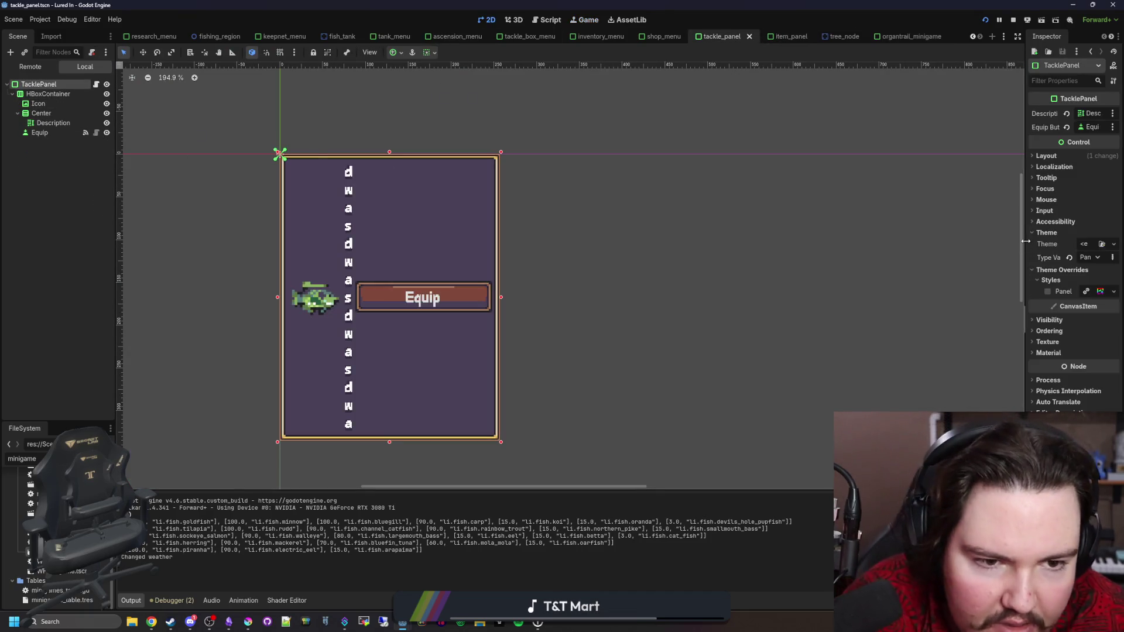
{"action": "left_click_drag", "start_coordinate": [1026, 241], "coordinate": [761, 276]}
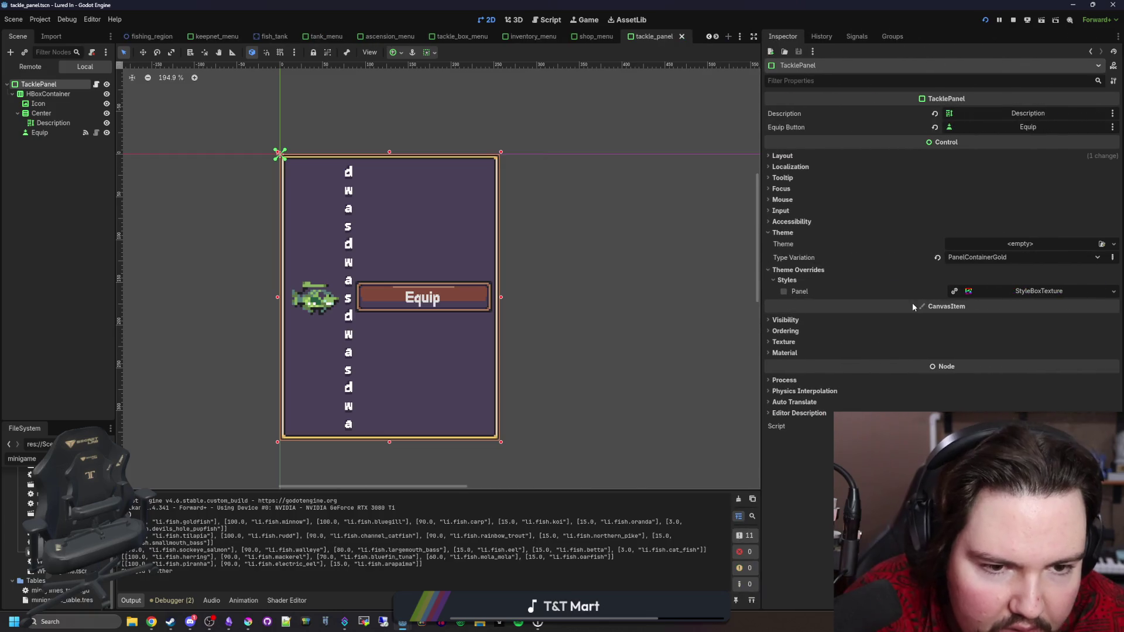
{"action": "left_click", "coordinate": [938, 259]}
{"action": "left_click", "coordinate": [105, 284]}
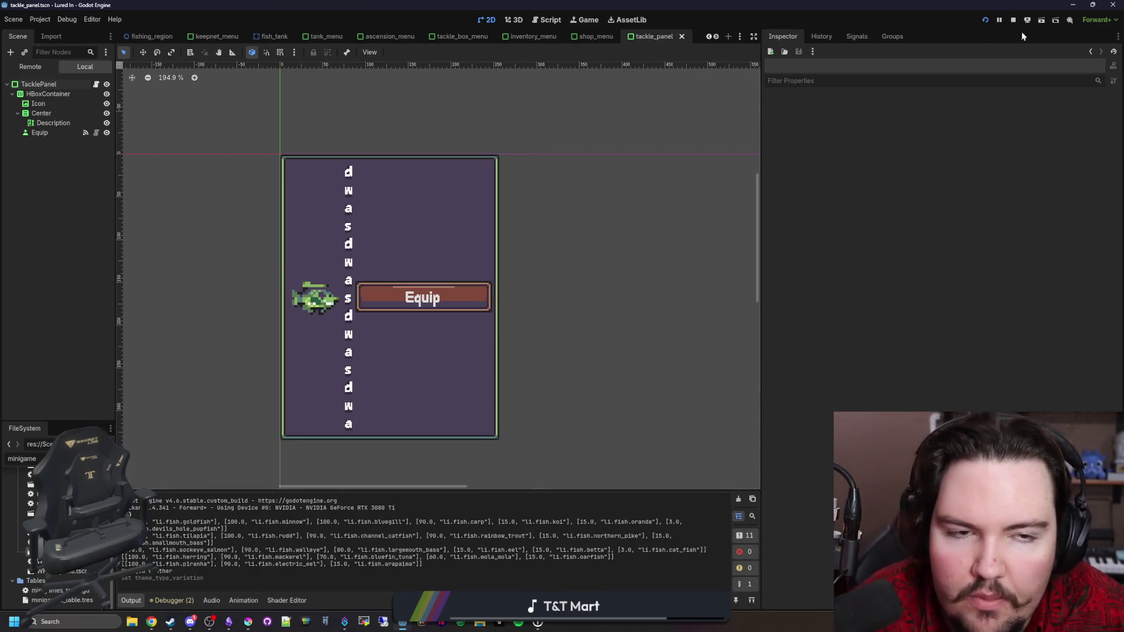
{"action": "left_click", "coordinate": [986, 21]}
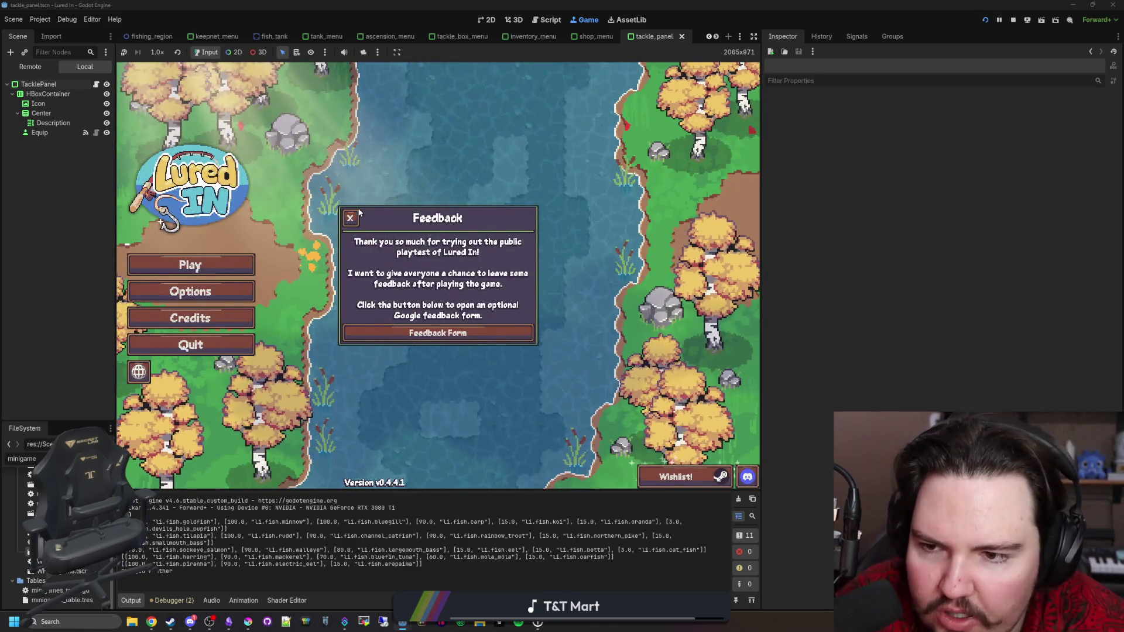
Step: Start the game from the main menu and travel to the Pond for free
{"action": "left_click", "coordinate": [348, 219]}
{"action": "left_click", "coordinate": [193, 266]}
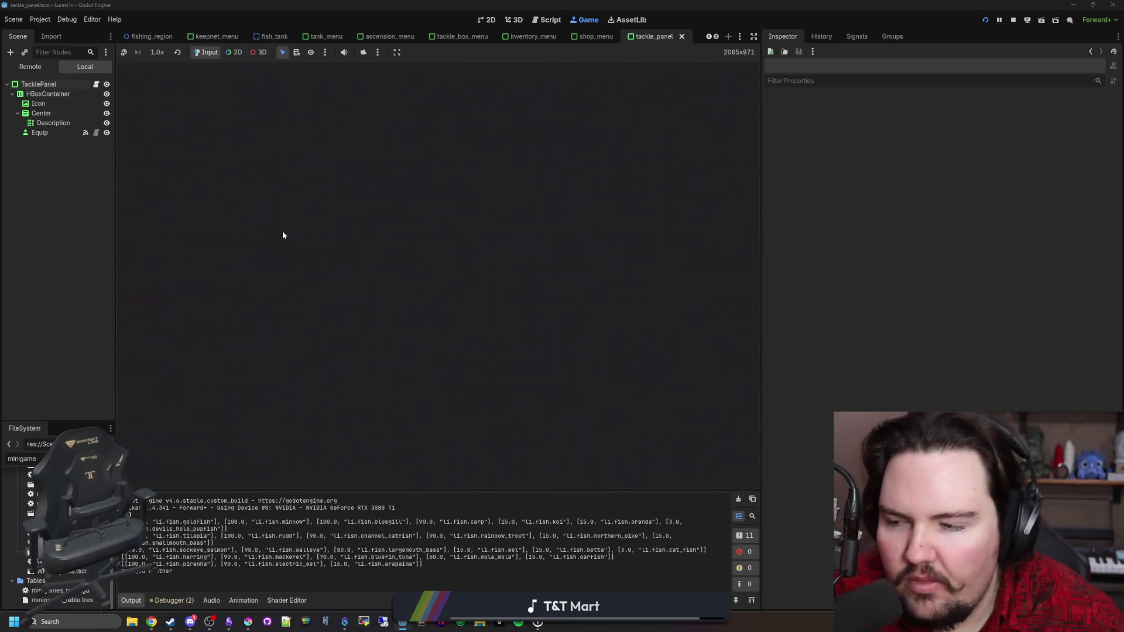
{"action": "left_click", "coordinate": [460, 314]}
{"action": "left_click", "coordinate": [665, 469]}
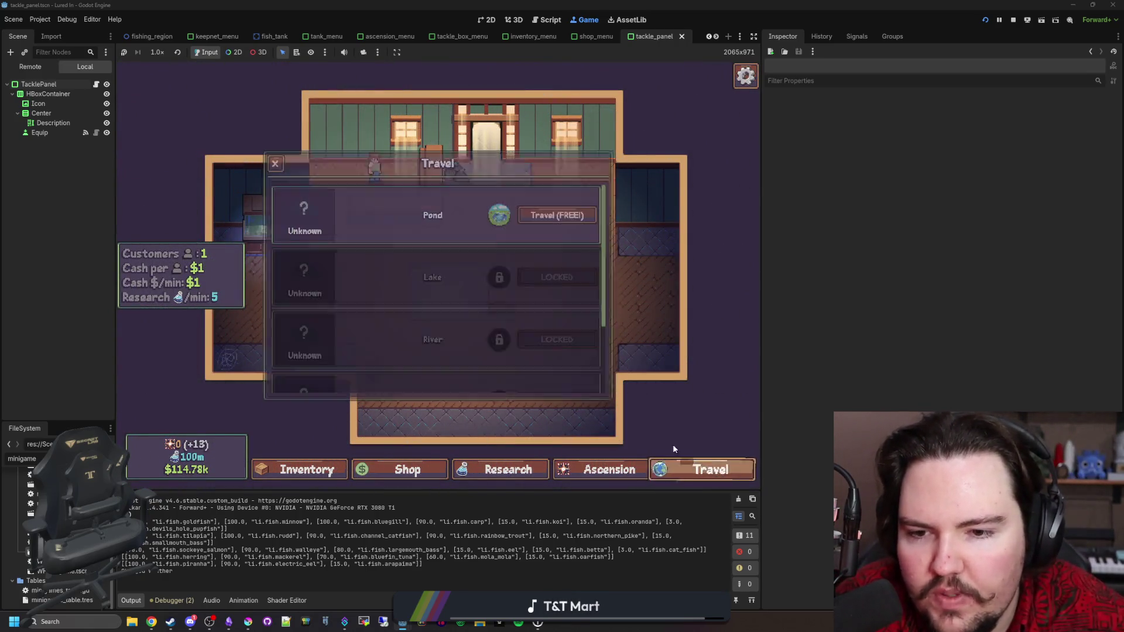
{"action": "left_click", "coordinate": [526, 218]}
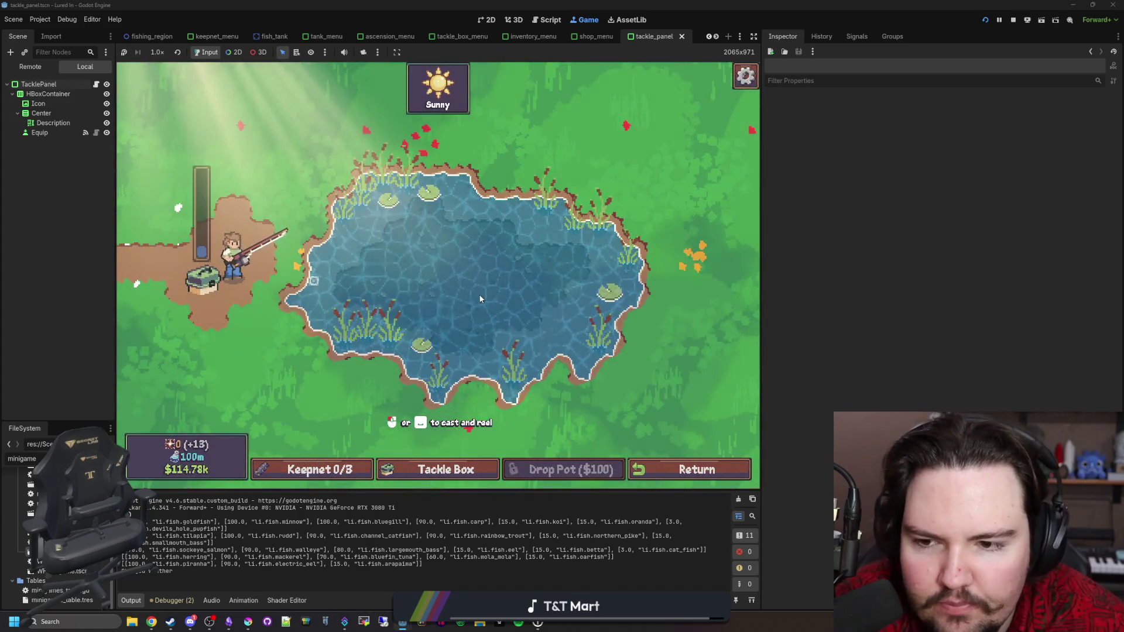
Step: Cast and reel in the fishing line twice at the pond
{"action": "left_click", "coordinate": [585, 282]}
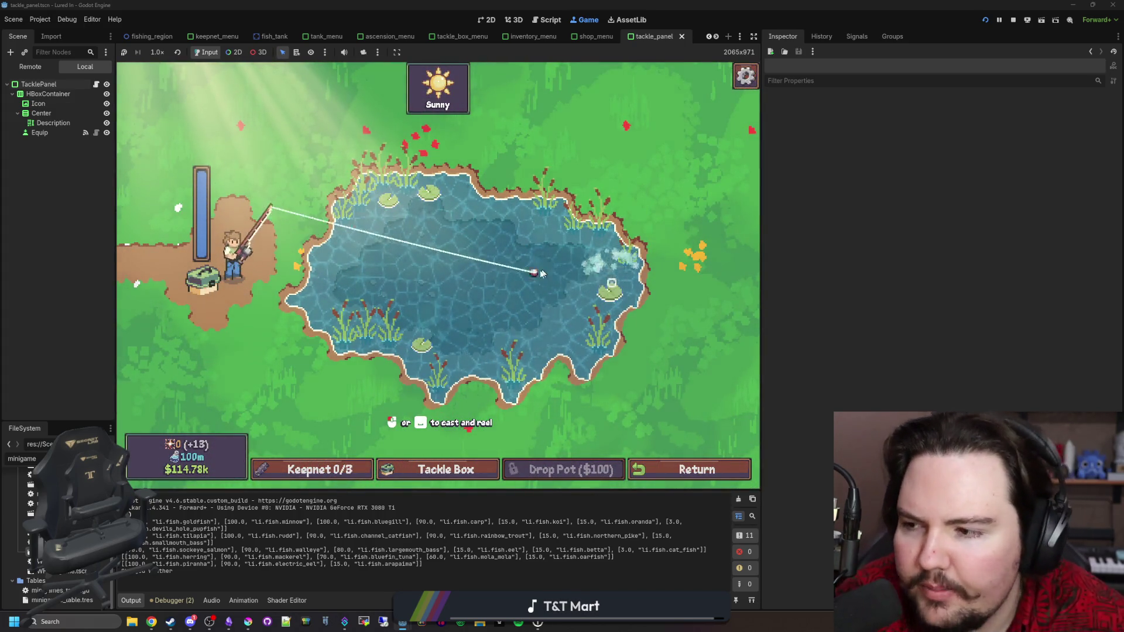
{"action": "left_click", "coordinate": [533, 272]}
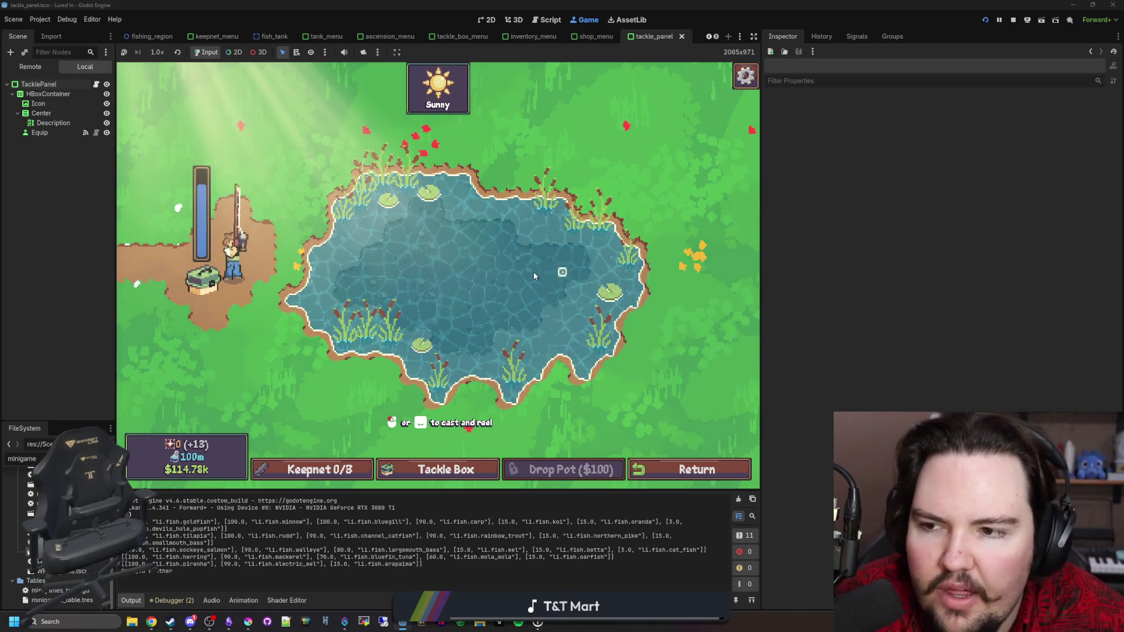
{"action": "left_click", "coordinate": [534, 273]}
{"action": "left_click", "coordinate": [532, 272]}
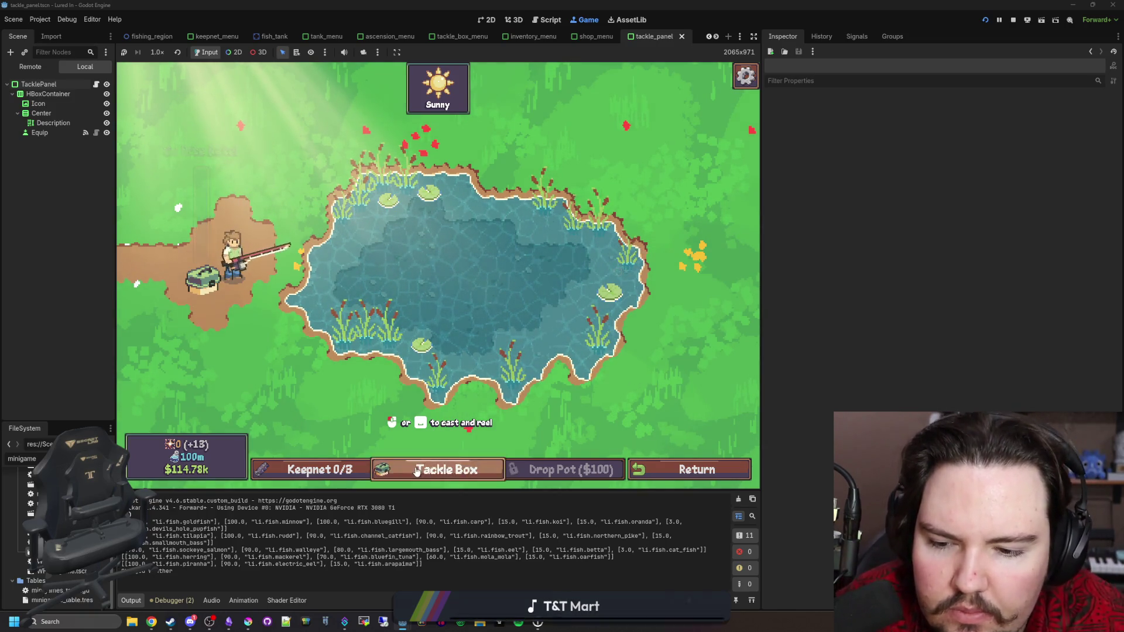
Step: Open the Tackle Box and equip Agile Lure, Shiny Lure, then Normal Hook
{"action": "left_click", "coordinate": [442, 470]}
{"action": "scroll", "coordinate": [406, 268], "scroll_direction": "down", "scroll_amount": 1}
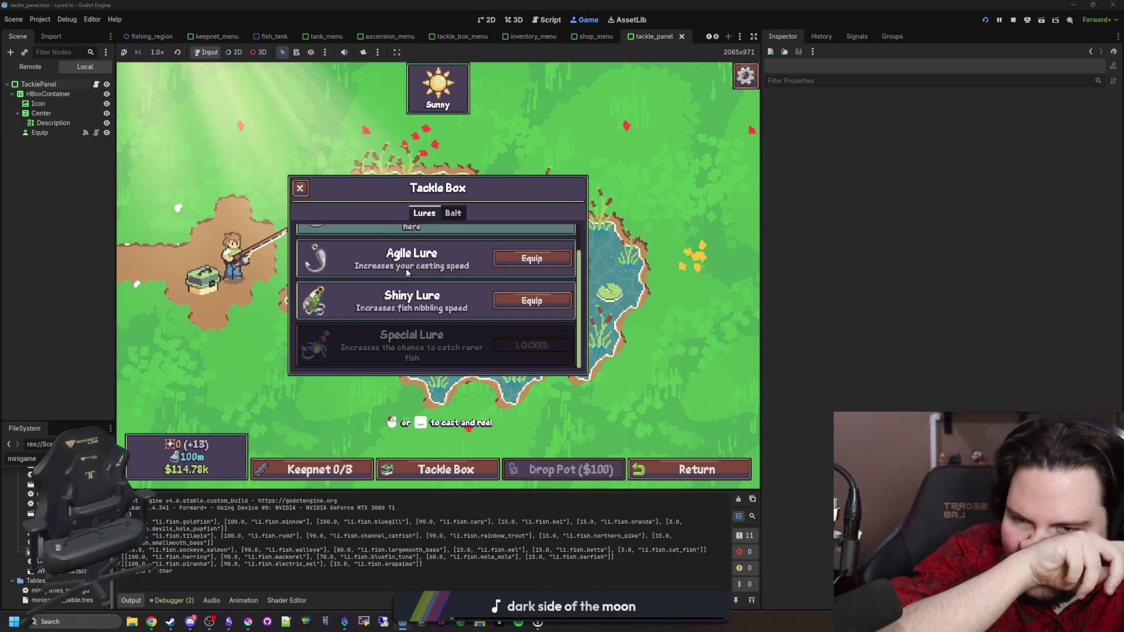
{"action": "scroll", "coordinate": [429, 310], "scroll_direction": "up", "scroll_amount": 1}
{"action": "left_click", "coordinate": [531, 293]}
{"action": "left_click", "coordinate": [532, 334]}
{"action": "left_click", "coordinate": [531, 247]}
{"action": "scroll", "coordinate": [426, 319], "scroll_direction": "down", "scroll_amount": 1}
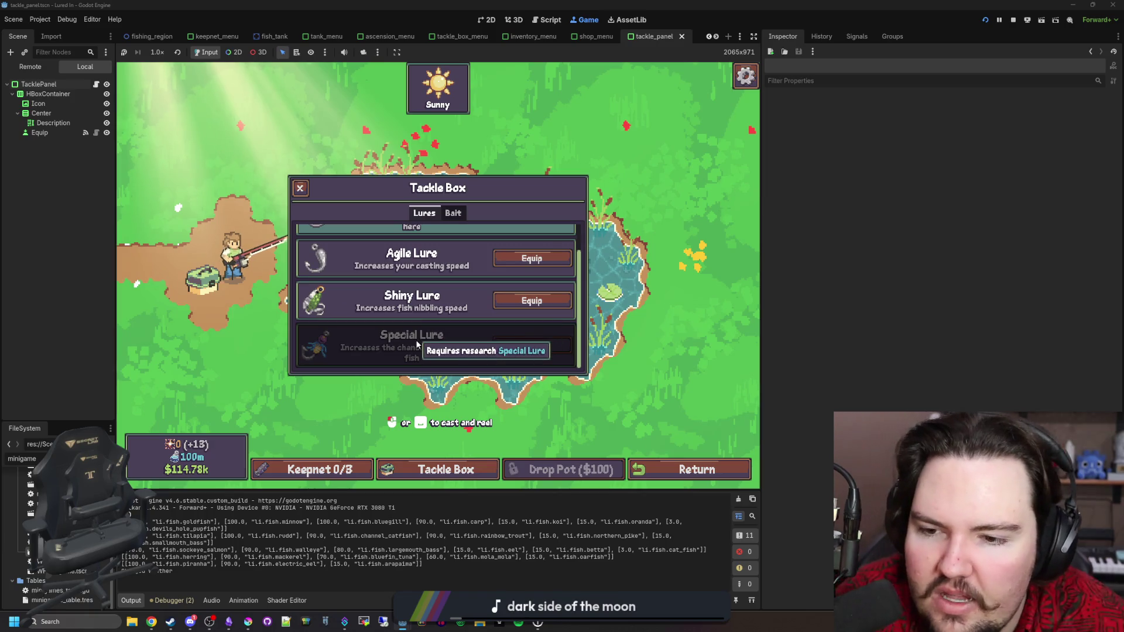
{"action": "scroll", "coordinate": [426, 321], "scroll_direction": "up", "scroll_amount": 1}
{"action": "scroll", "coordinate": [424, 304], "scroll_direction": "down", "scroll_amount": 1}
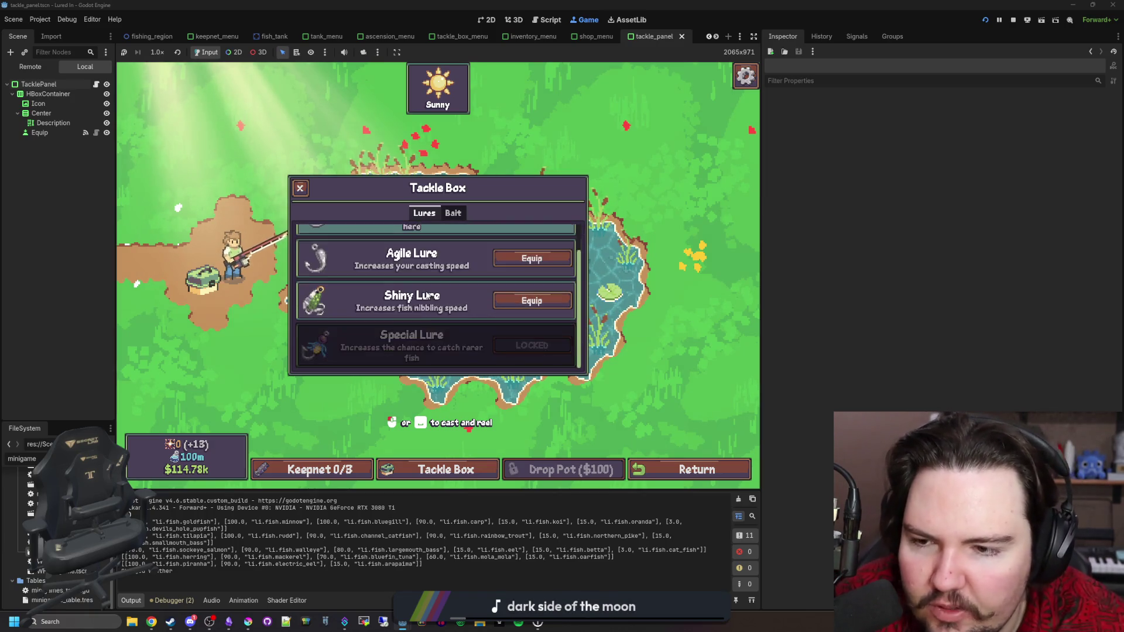
{"action": "scroll", "coordinate": [416, 305], "scroll_direction": "up", "scroll_amount": 1}
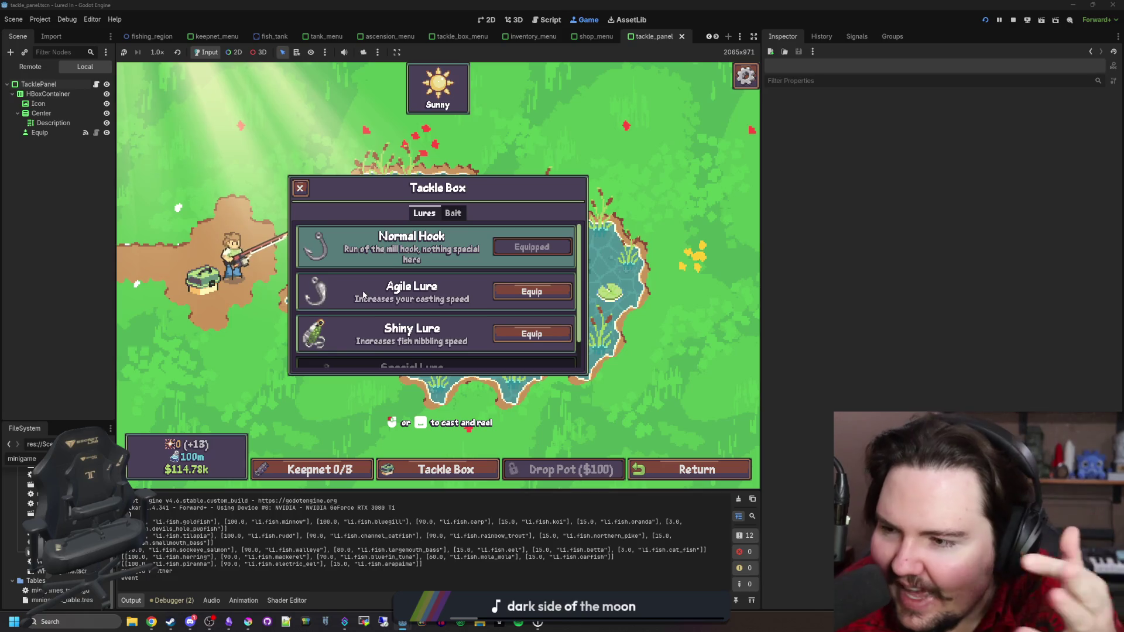
{"action": "scroll", "coordinate": [364, 294], "scroll_direction": "down", "scroll_amount": 1}
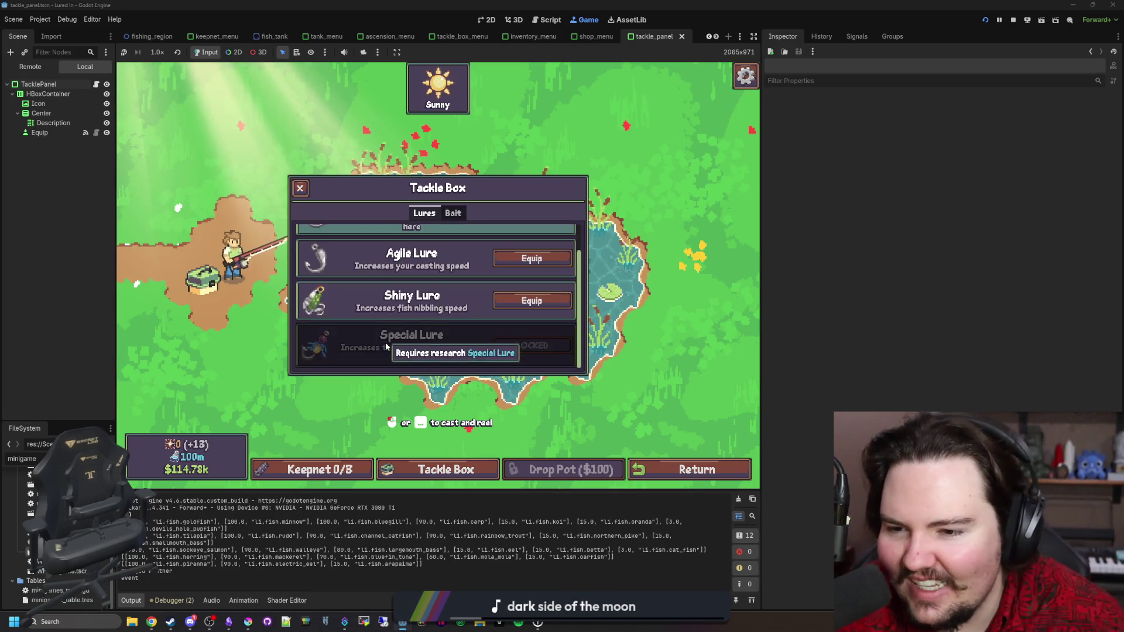
Step: Reopen the Tackle Box, check the Bait section against Lures, close it and charge a cast
{"action": "key", "text": "Escape"}
{"action": "key", "text": "t"}
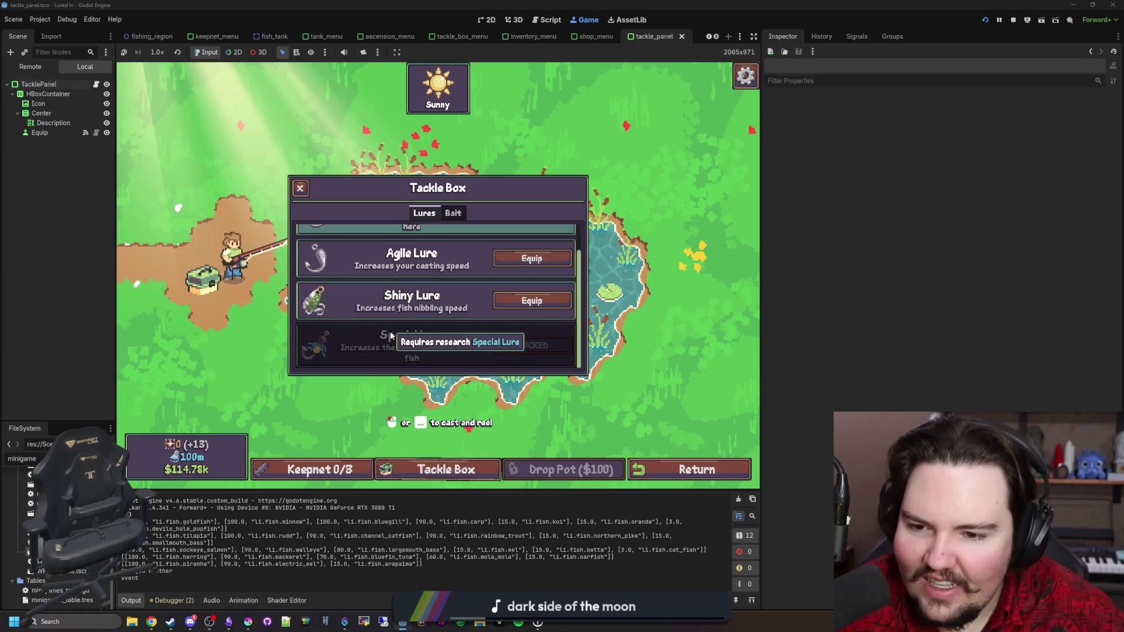
{"action": "scroll", "coordinate": [433, 356], "scroll_direction": "up", "scroll_amount": 1}
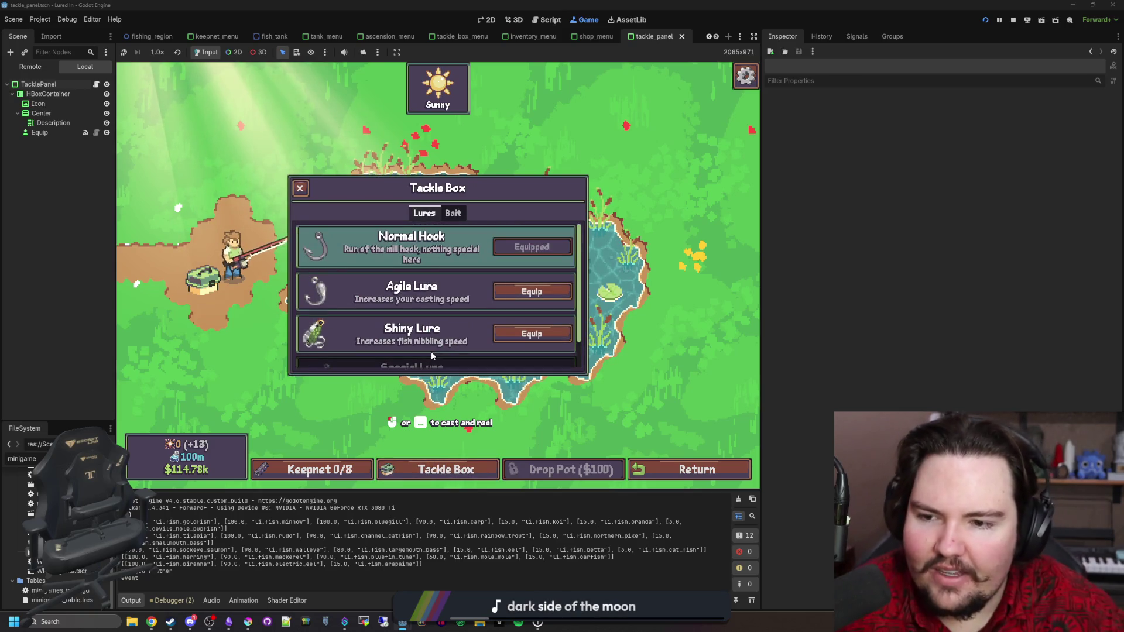
{"action": "scroll", "coordinate": [432, 356], "scroll_direction": "down", "scroll_amount": 1}
{"action": "scroll", "coordinate": [414, 356], "scroll_direction": "up", "scroll_amount": 1}
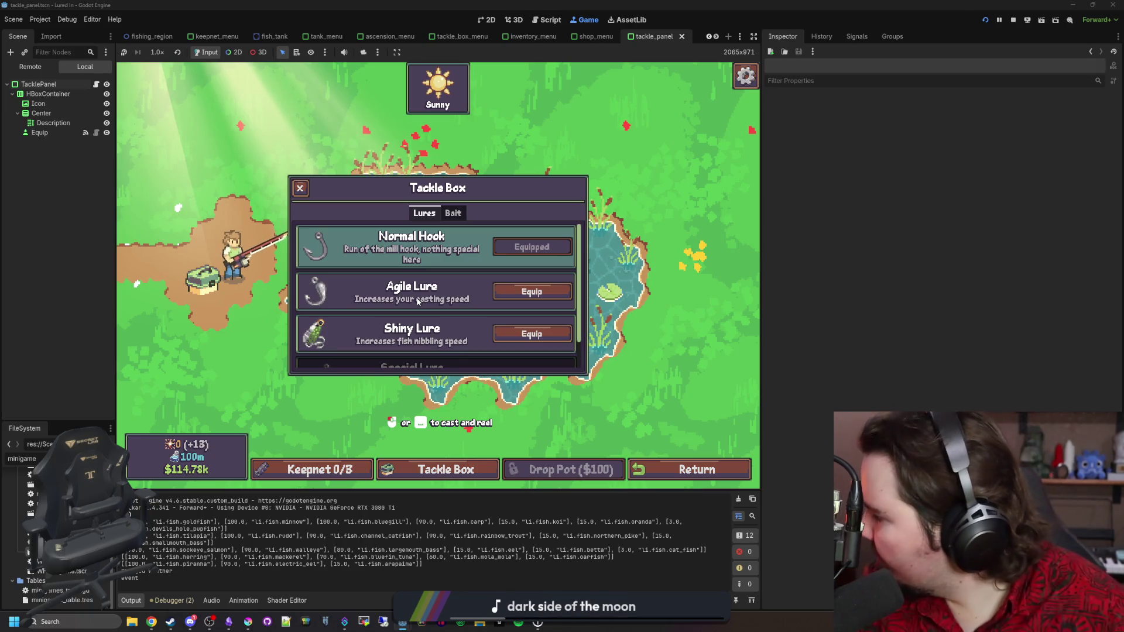
{"action": "left_click", "coordinate": [453, 214]}
{"action": "left_click", "coordinate": [429, 214]}
{"action": "scroll", "coordinate": [434, 216], "scroll_direction": "down", "scroll_amount": 2}
{"action": "scroll", "coordinate": [436, 218], "scroll_direction": "up", "scroll_amount": 2}
{"action": "left_click", "coordinate": [451, 215]}
{"action": "left_click", "coordinate": [425, 213]}
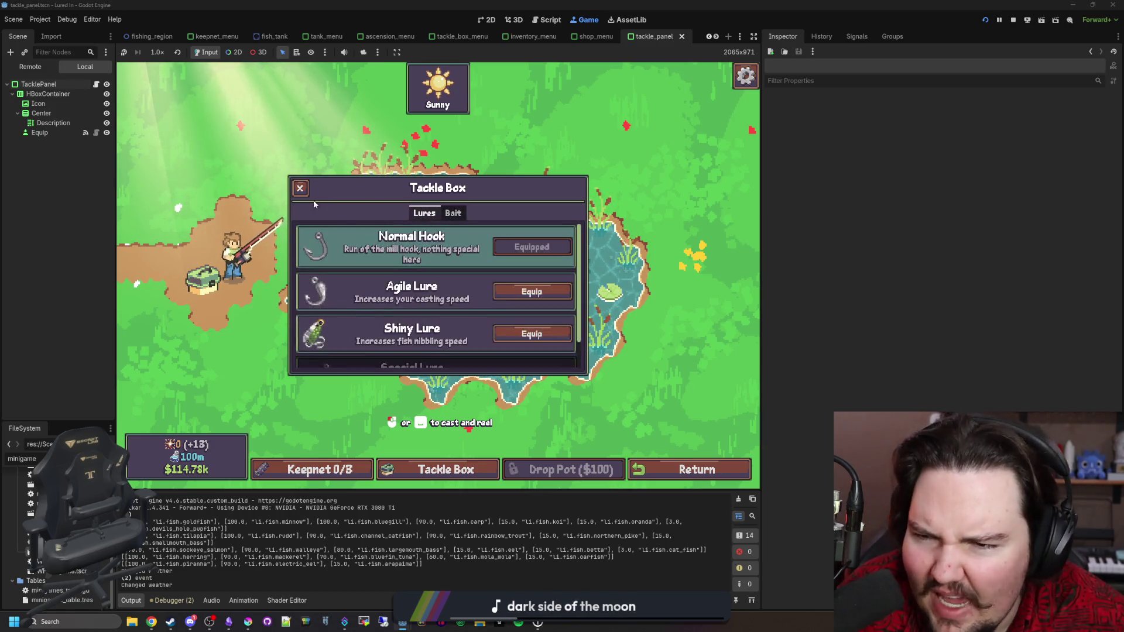
{"action": "left_click", "coordinate": [299, 189]}
{"action": "left_click_drag", "start_coordinate": [457, 351], "coordinate": [579, 273]}
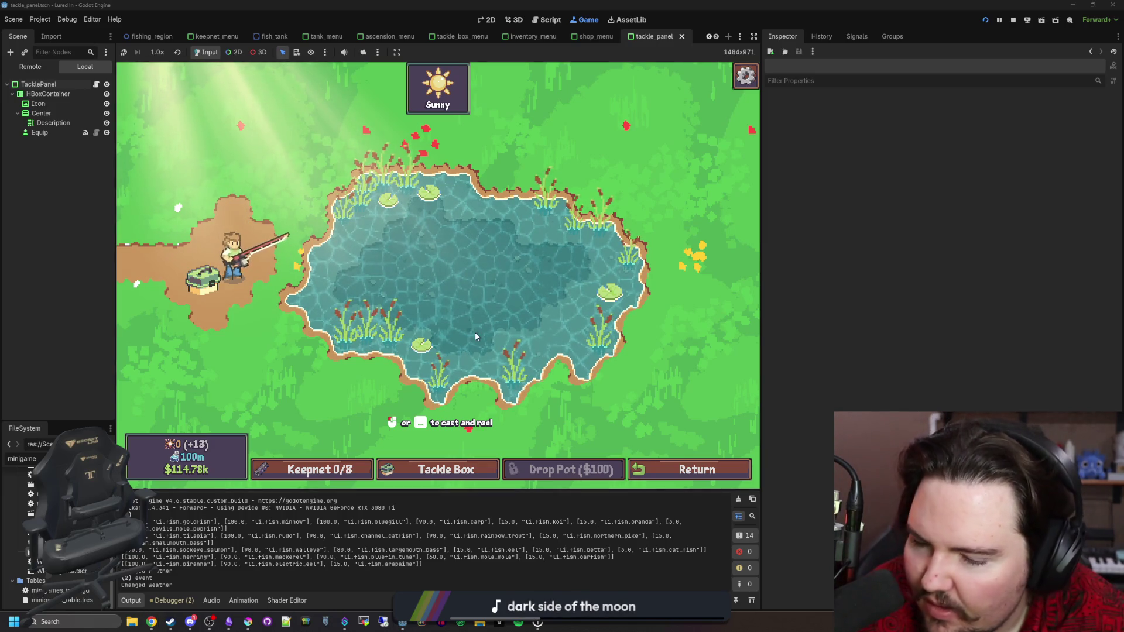
Step: Charge and cast a line at the pond, then return to the shop floor
{"action": "mouse_move", "coordinate": [366, 294]}
{"action": "left_mouse_down"}
{"action": "mouse_move", "coordinate": [465, 296]}
{"action": "mouse_move", "coordinate": [489, 262]}
{"action": "mouse_move", "coordinate": [509, 277]}
{"action": "left_mouse_up"}
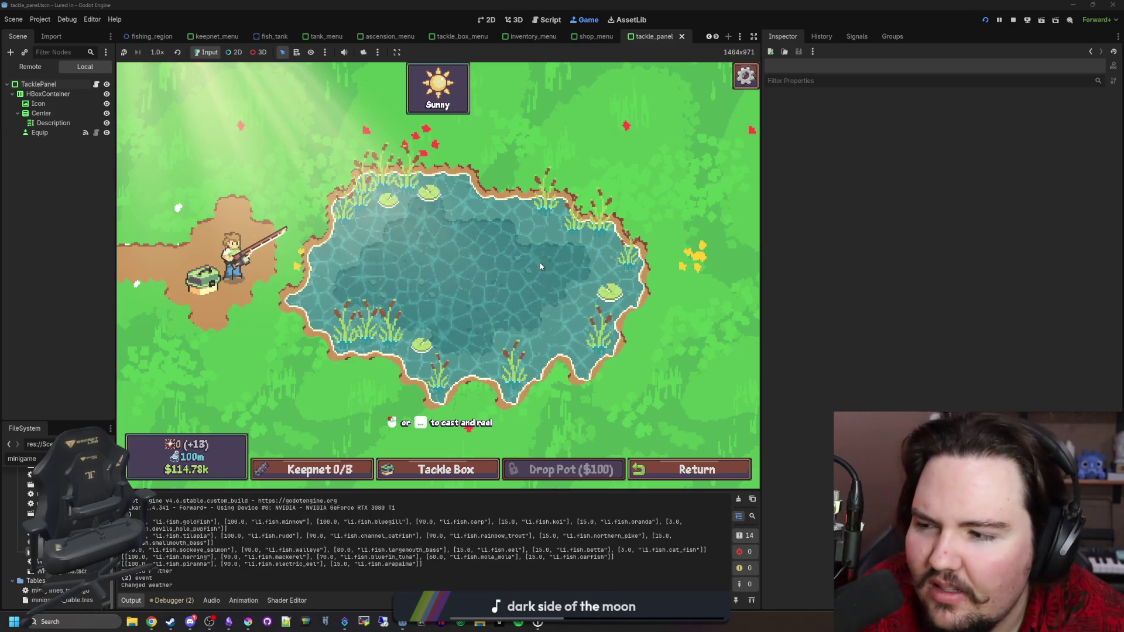
{"action": "left_click", "coordinate": [697, 469]}
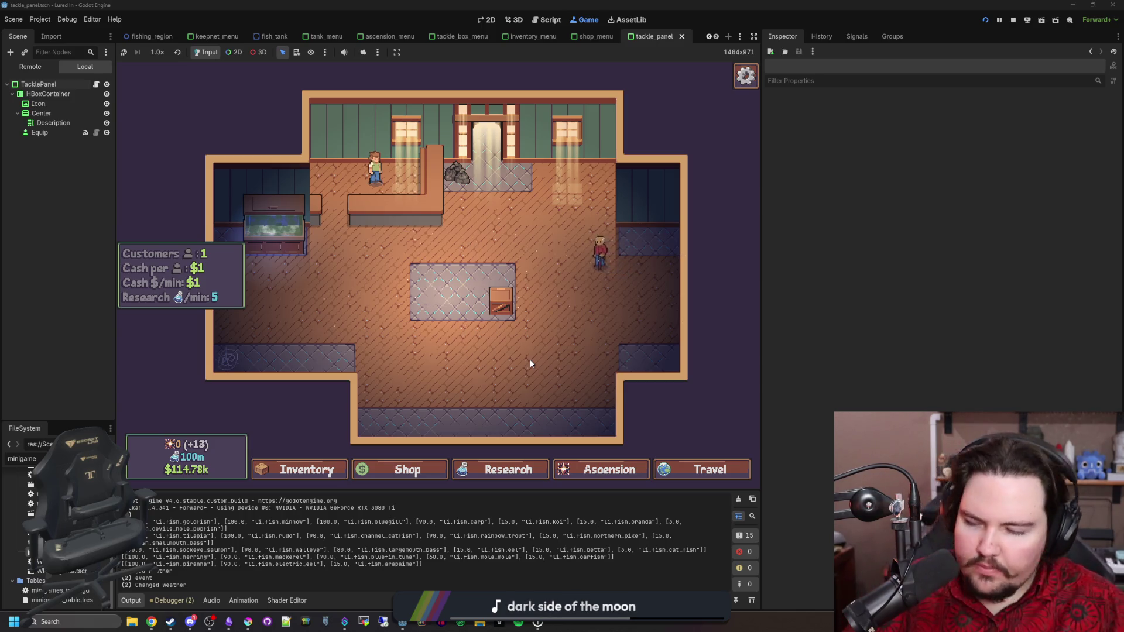
Step: Browse the Special Lure, Agile Lure and locked Donations upgrade details in the Research tree
{"action": "left_click", "coordinate": [501, 470]}
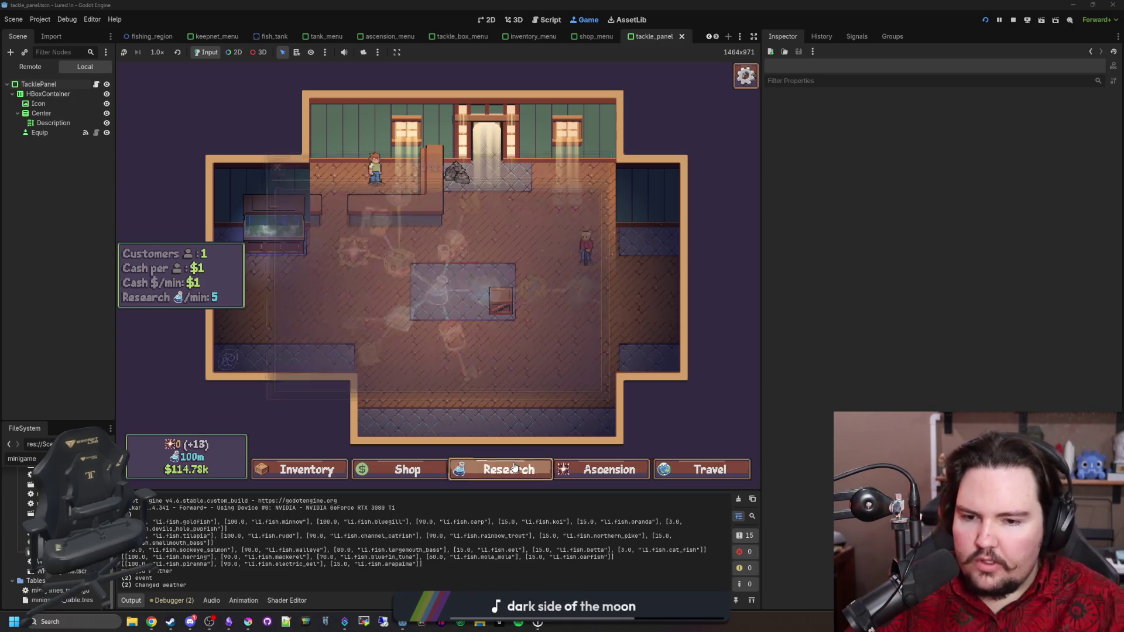
{"action": "left_click_drag", "start_coordinate": [519, 216], "coordinate": [504, 334]}
{"action": "left_click", "coordinate": [416, 287]}
{"action": "left_click", "coordinate": [383, 274]}
{"action": "left_click", "coordinate": [384, 274]}
{"action": "left_click", "coordinate": [416, 280]}
{"action": "left_click_drag", "start_coordinate": [485, 350], "coordinate": [492, 298]}
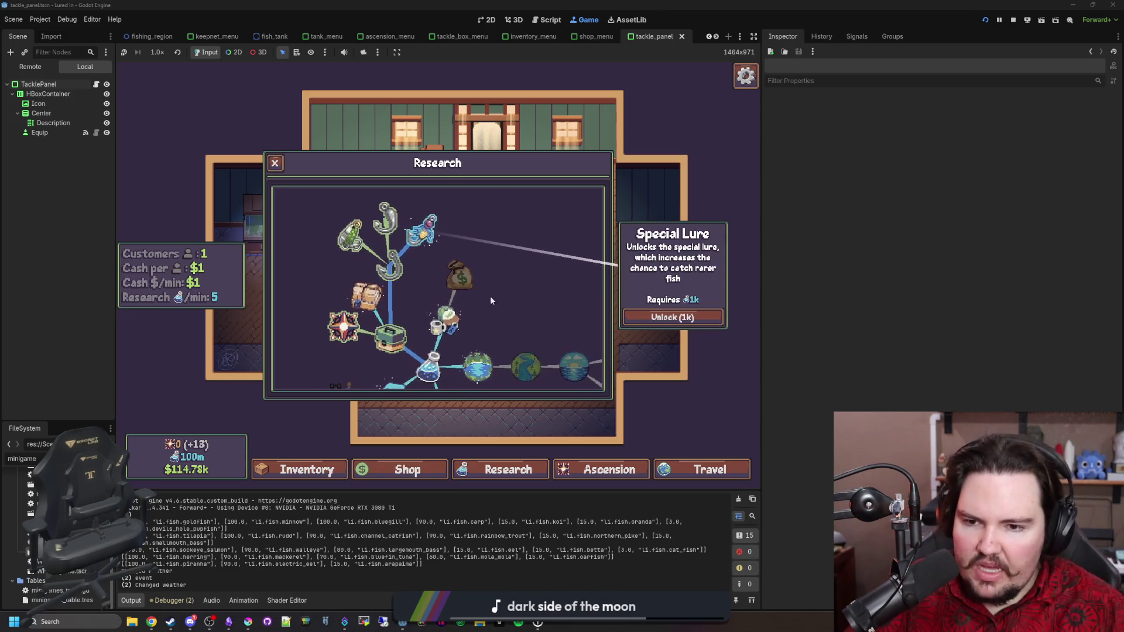
{"action": "left_click", "coordinate": [452, 263]}
{"action": "left_click", "coordinate": [486, 278]}
{"action": "scroll", "coordinate": [463, 266], "scroll_direction": "down", "scroll_amount": 3}
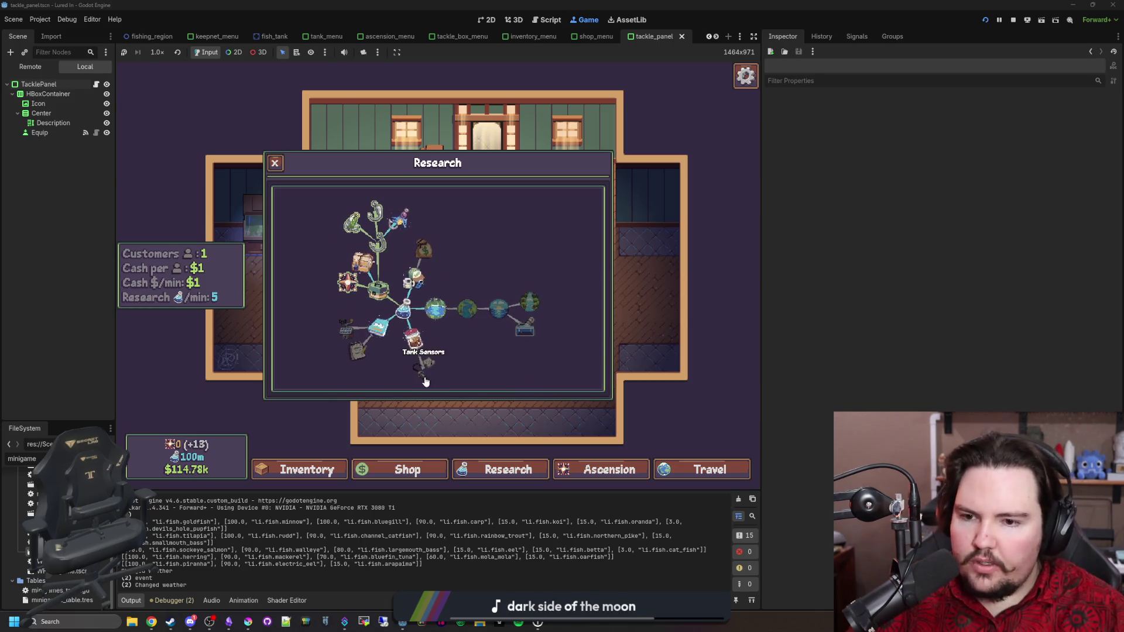
Step: Travel free to the Pond, cast and reel in, then bring up the Lured In notes
{"action": "left_click", "coordinate": [667, 470]}
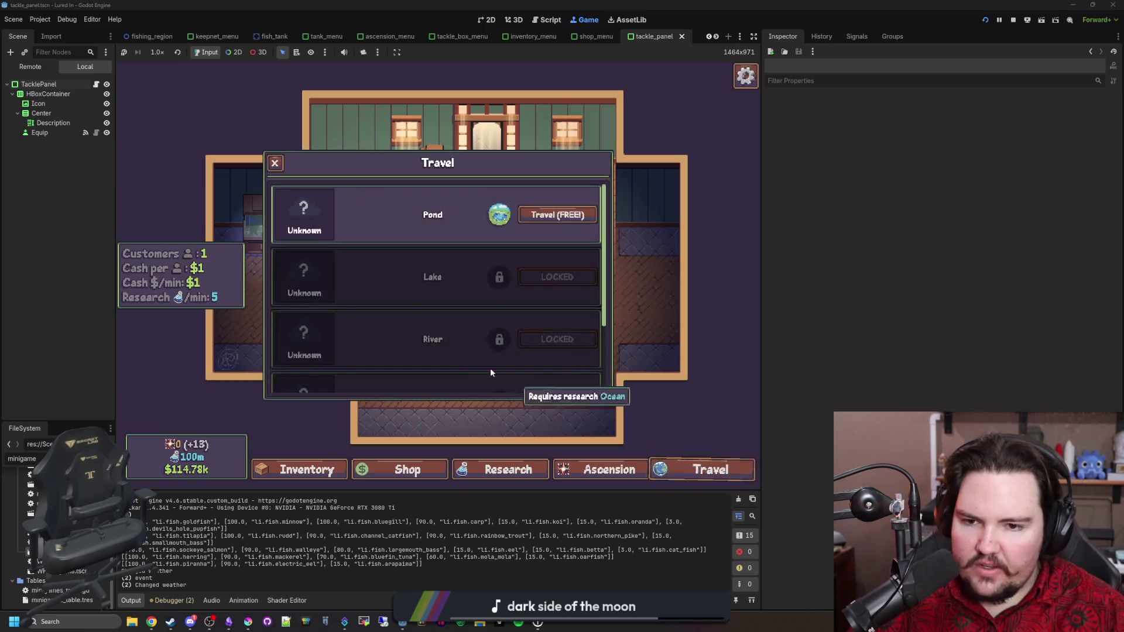
{"action": "scroll", "coordinate": [475, 263], "scroll_direction": "down", "scroll_amount": 3}
{"action": "scroll", "coordinate": [477, 248], "scroll_direction": "up", "scroll_amount": 3}
{"action": "left_click", "coordinate": [554, 204]}
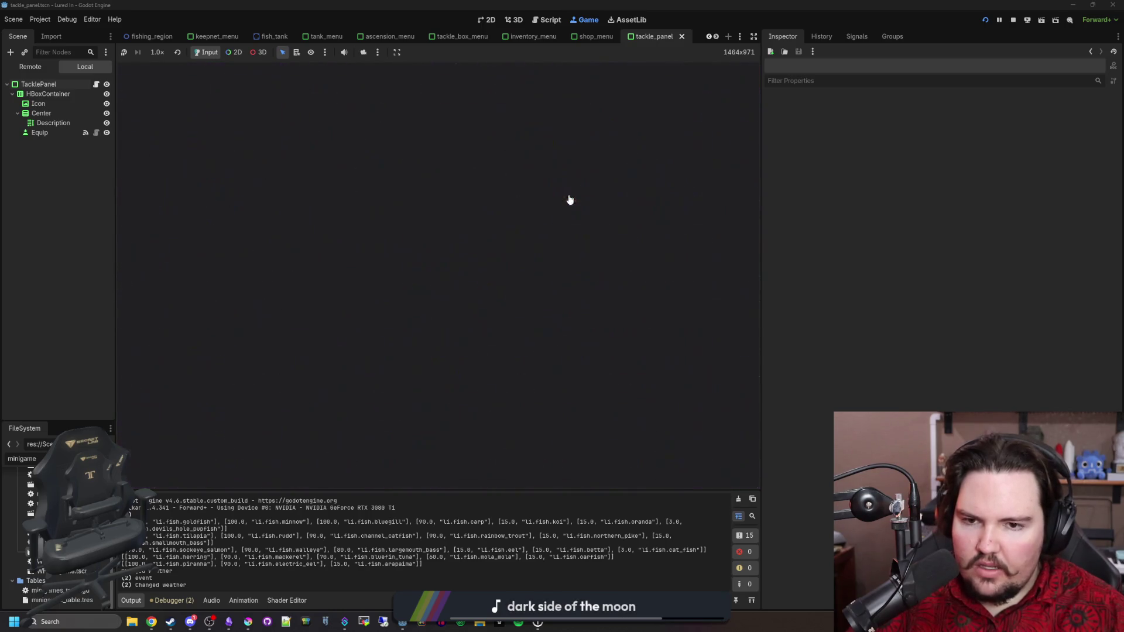
{"action": "left_click", "coordinate": [486, 286]}
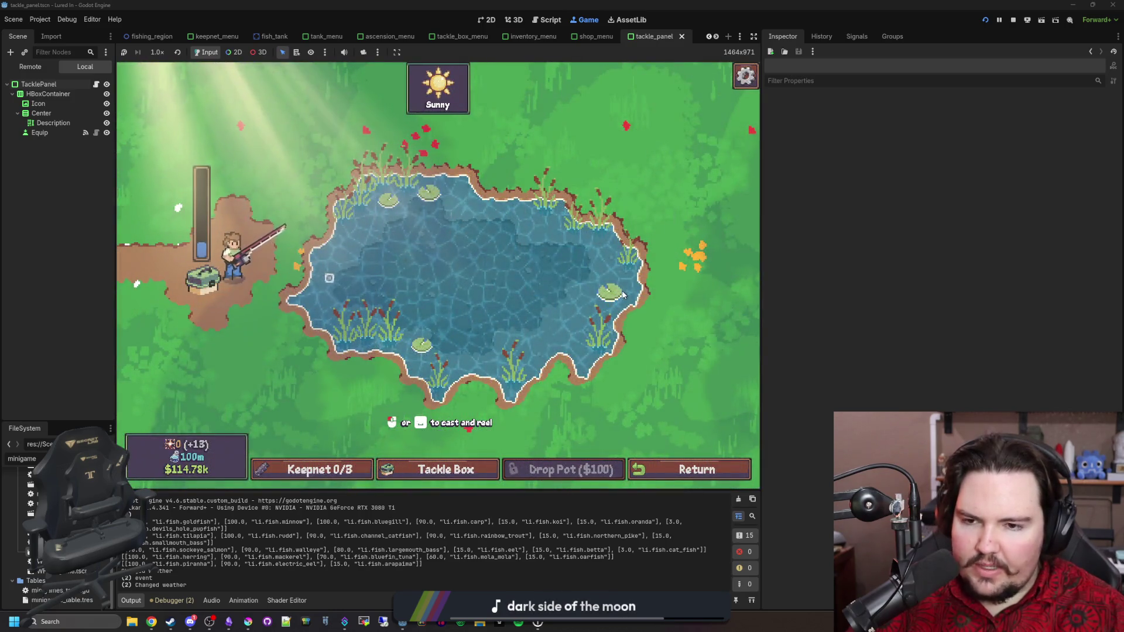
{"action": "left_click", "coordinate": [624, 294]}
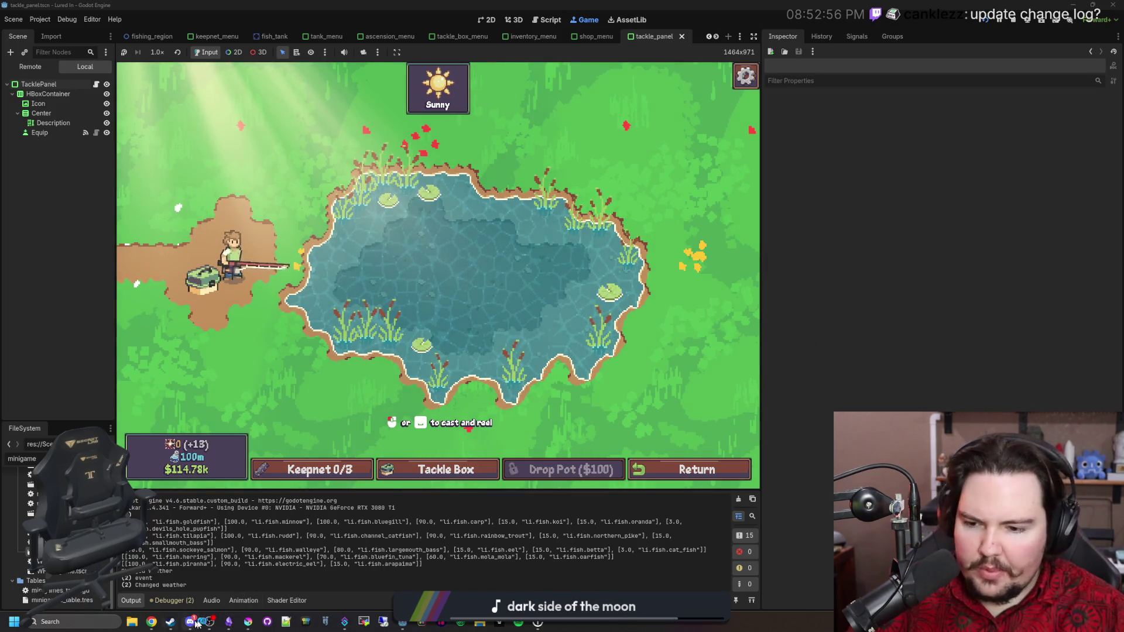
{"action": "left_click", "coordinate": [228, 625]}
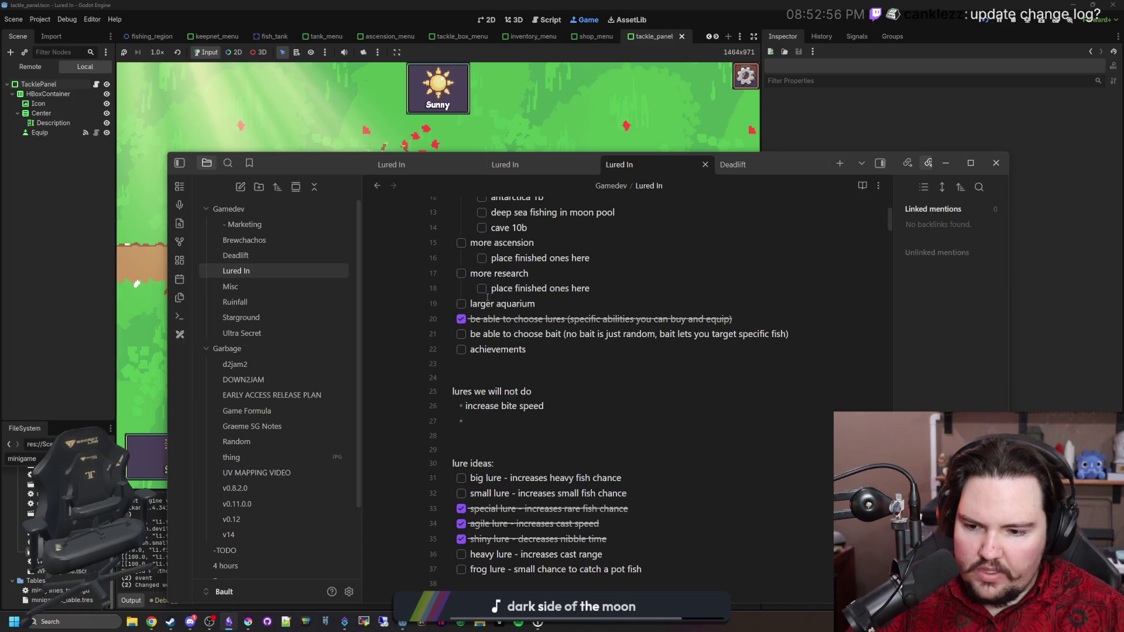
Step: Add a '# CHANGELOG' heading on a new line above the TODO list
{"action": "scroll", "coordinate": [528, 339], "scroll_direction": "up", "scroll_amount": 2}
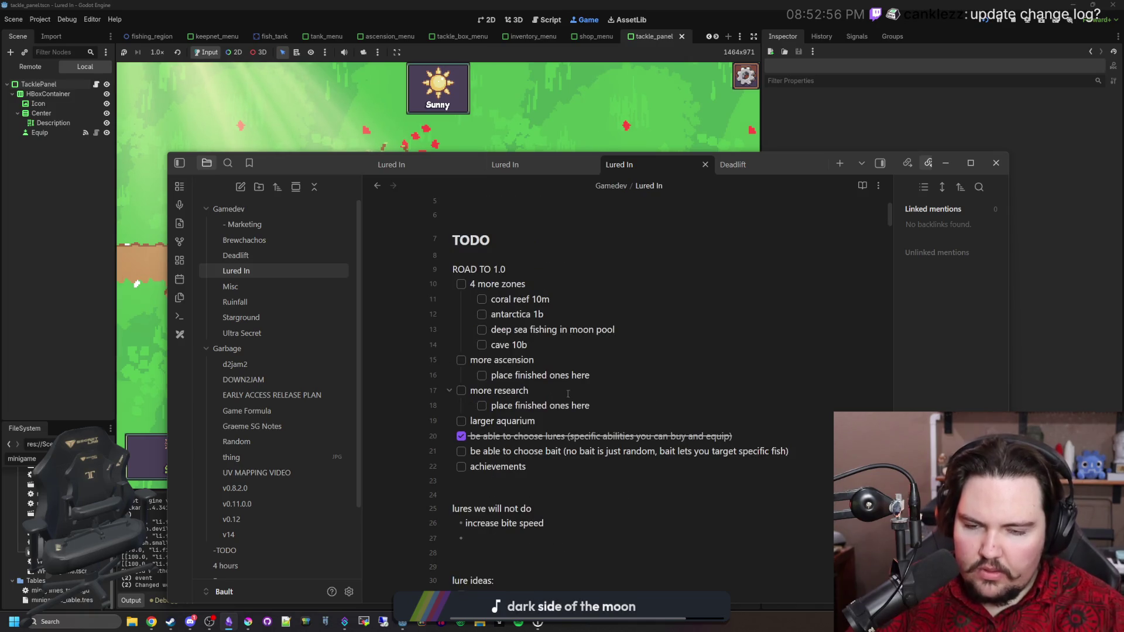
{"action": "left_click_drag", "start_coordinate": [632, 349], "coordinate": [486, 296]}
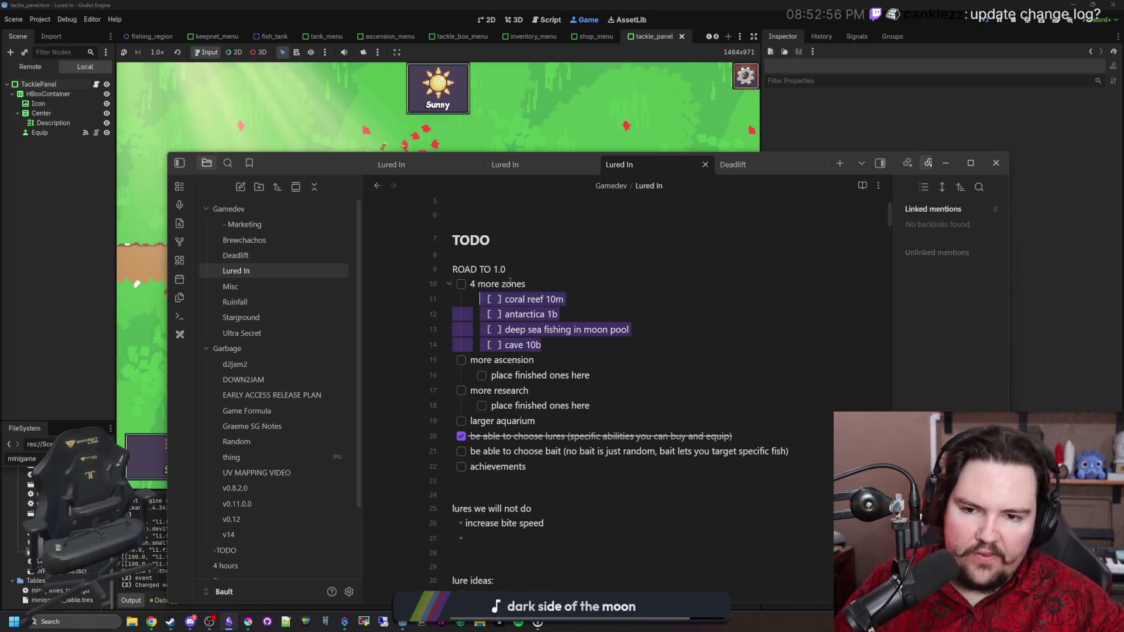
{"action": "left_click", "coordinate": [564, 268]}
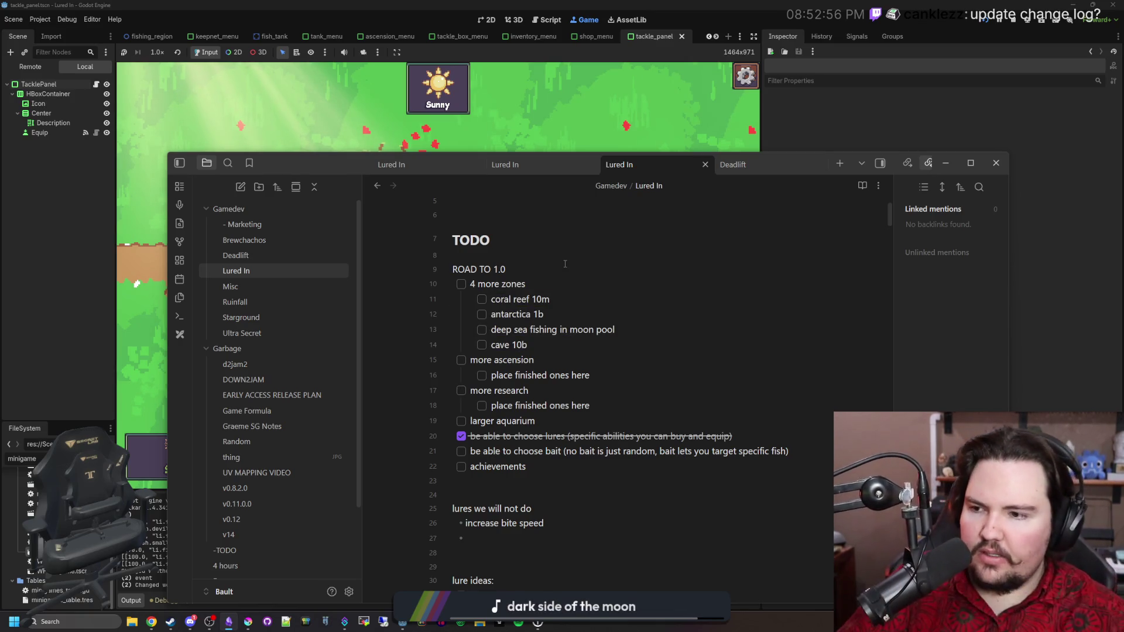
{"action": "scroll", "coordinate": [565, 263], "scroll_direction": "down", "scroll_amount": 10}
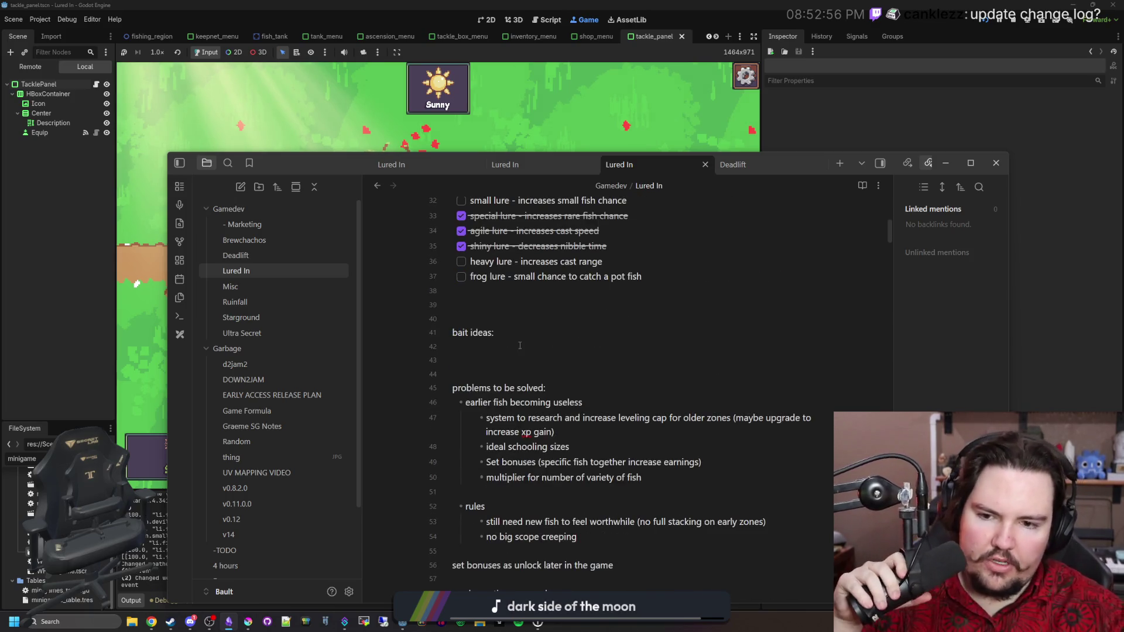
{"action": "scroll", "coordinate": [519, 345], "scroll_direction": "up", "scroll_amount": 11}
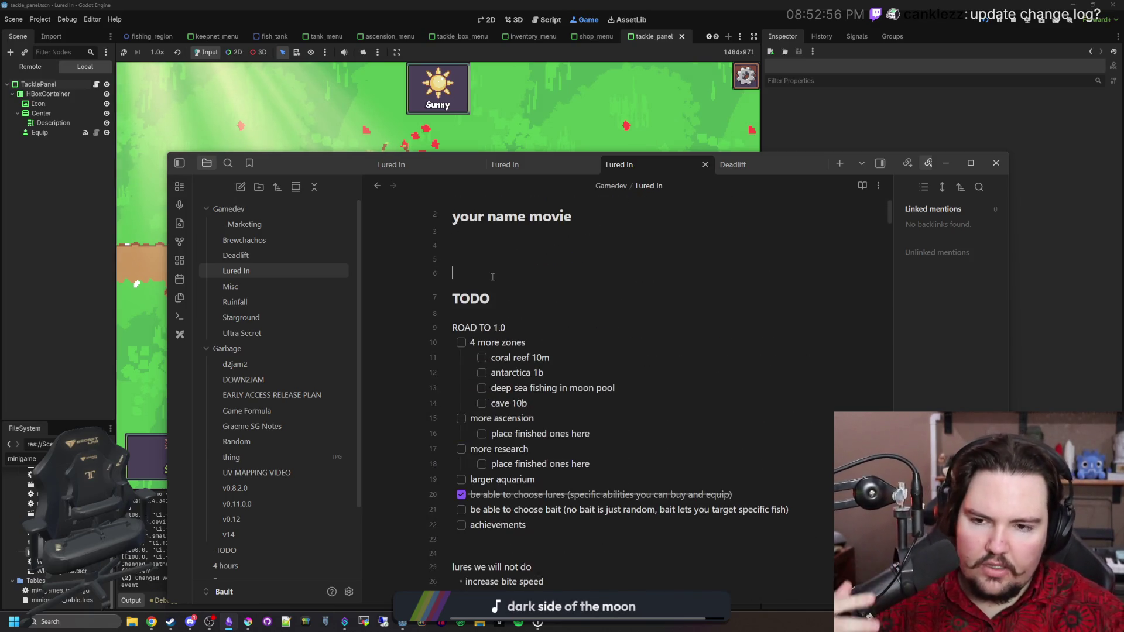
{"action": "left_click", "coordinate": [492, 277]}
{"action": "key", "text": "Return"}
{"action": "type", "text": "# CHANGELOG"}
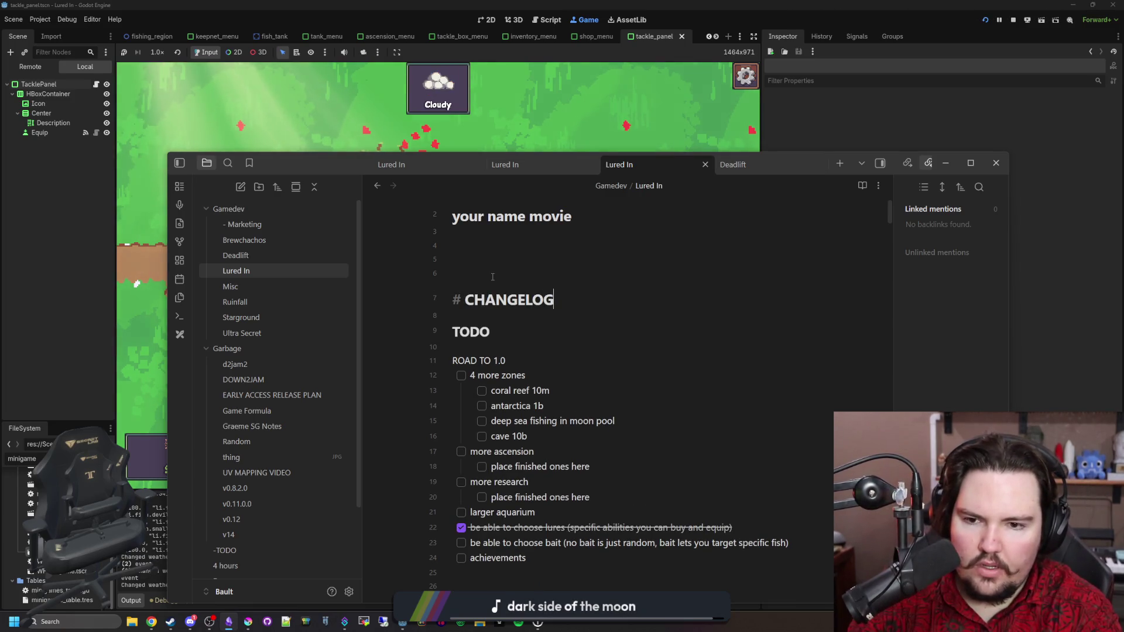
{"action": "key", "text": "Return"}
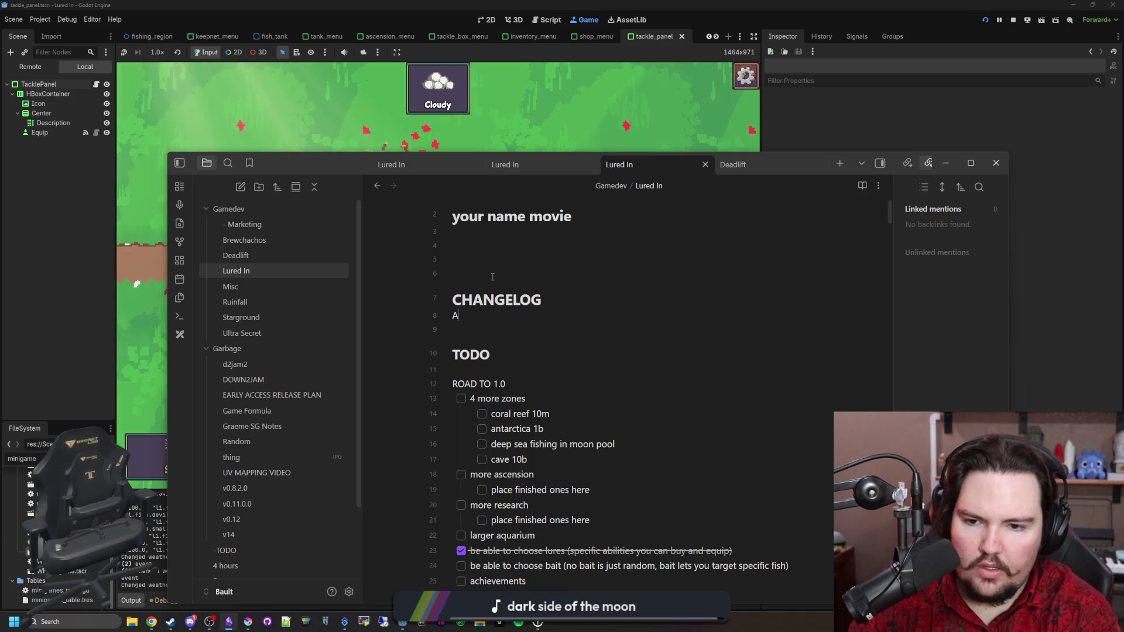
Step: Paste the Changelog template with Additions, Changes and Fixes, adding a '- ' bullet under each
{"action": "scroll", "coordinate": [493, 277], "scroll_direction": "down", "scroll_amount": 15}
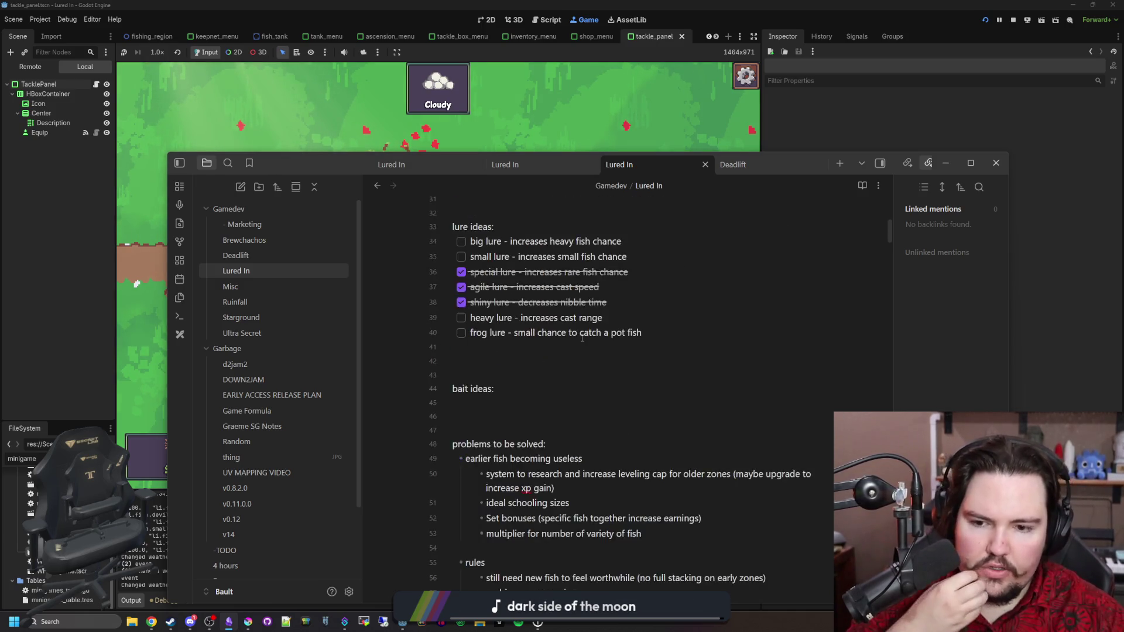
{"action": "left_click_drag", "start_coordinate": [510, 414], "coordinate": [433, 374]}
{"action": "key", "text": "ctrl+c"}
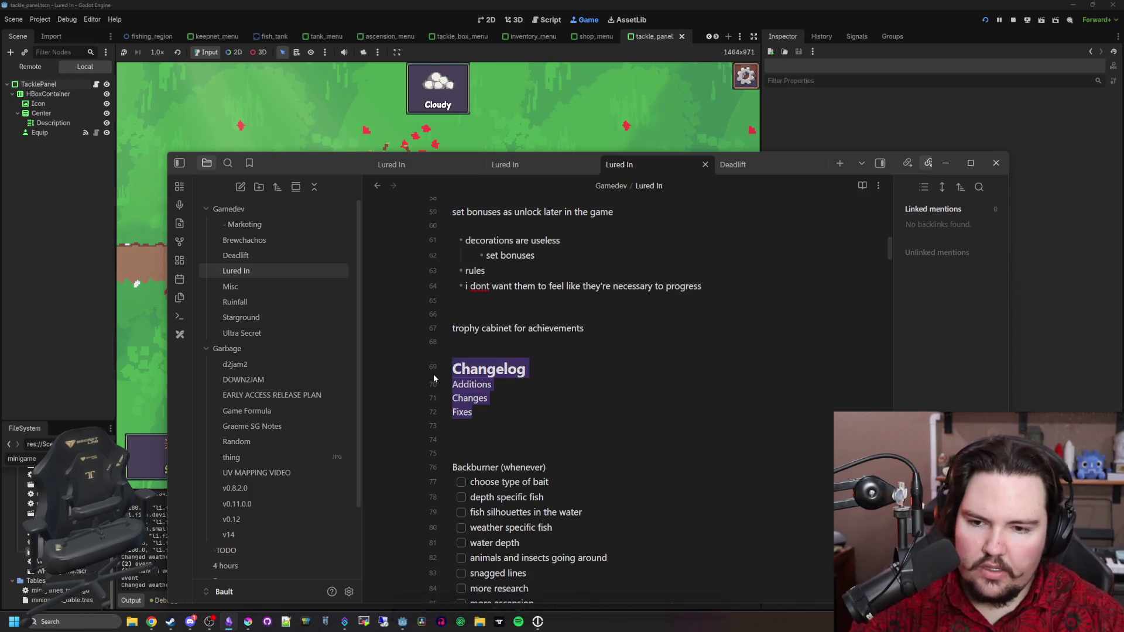
{"action": "scroll", "coordinate": [497, 339], "scroll_direction": "up", "scroll_amount": 15}
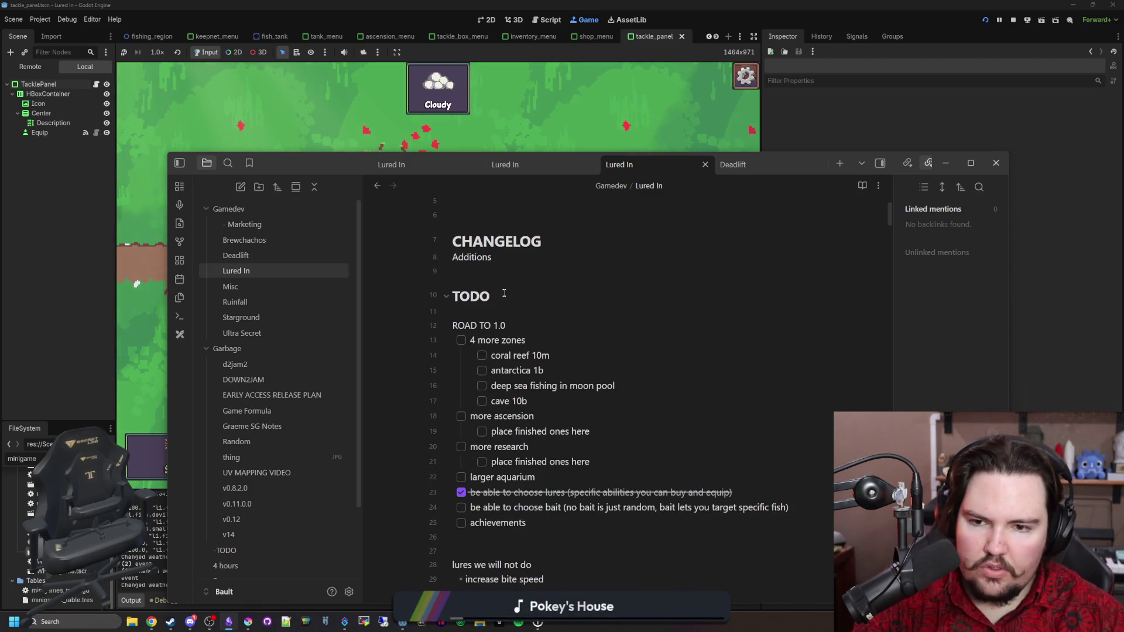
{"action": "key", "text": "ctrl+v"}
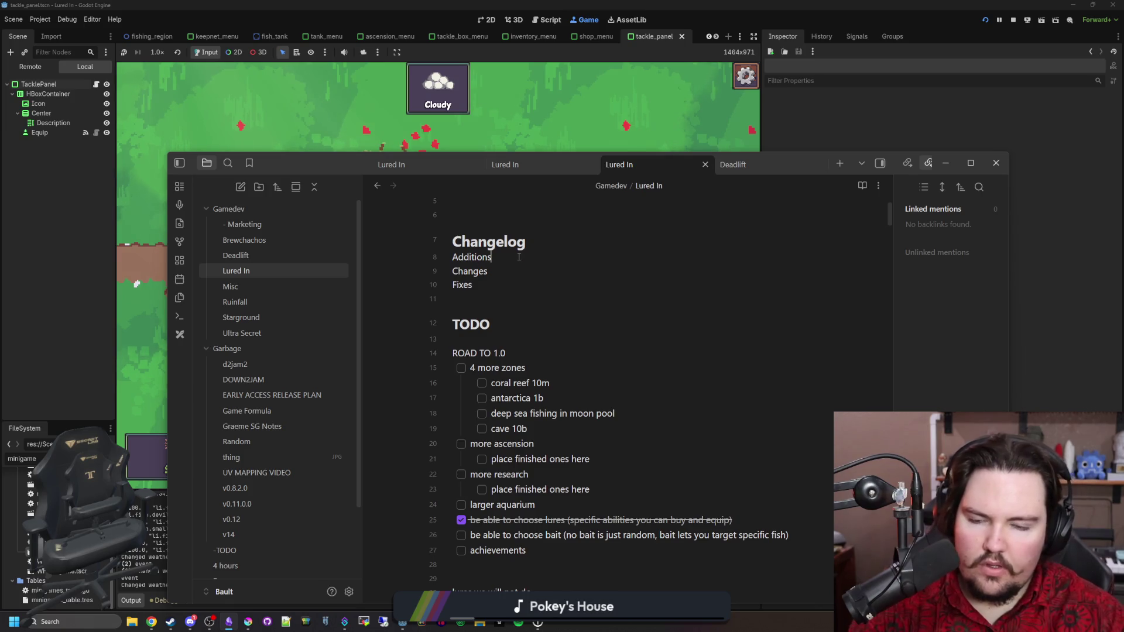
{"action": "key", "text": "Return"}
{"action": "type", "text": "- Added lures (includes 4 types"}
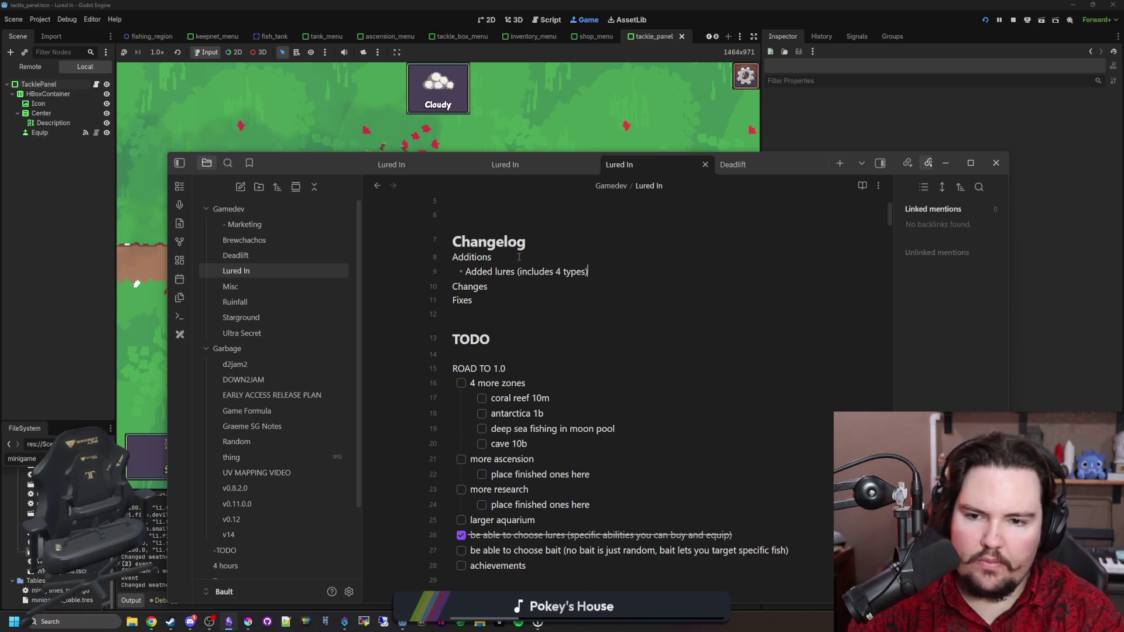
{"action": "key", "text": "Return"}
{"action": "type", "text": "-"}
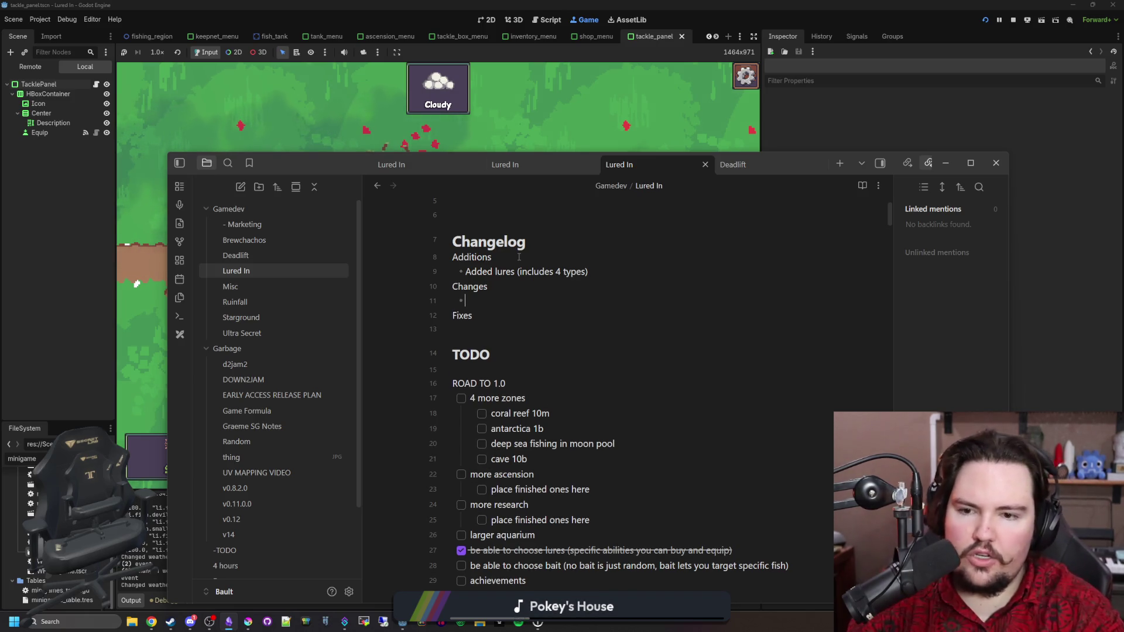
{"action": "key", "text": "Return"}
{"action": "type", "text": "-"}
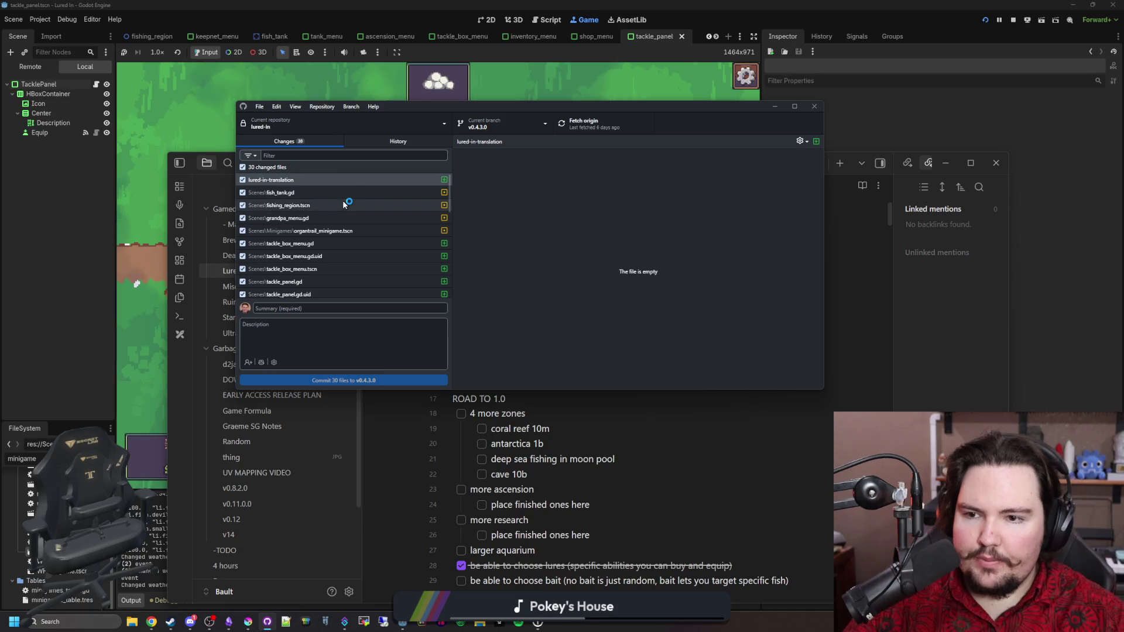
Step: Inspect diffs of fish_tank.gd, fishing_region.tscn, grandpa_menu.gd, tree_node.gd, tackle_table.gd and research_table.gd
{"action": "left_click", "coordinate": [357, 197]}
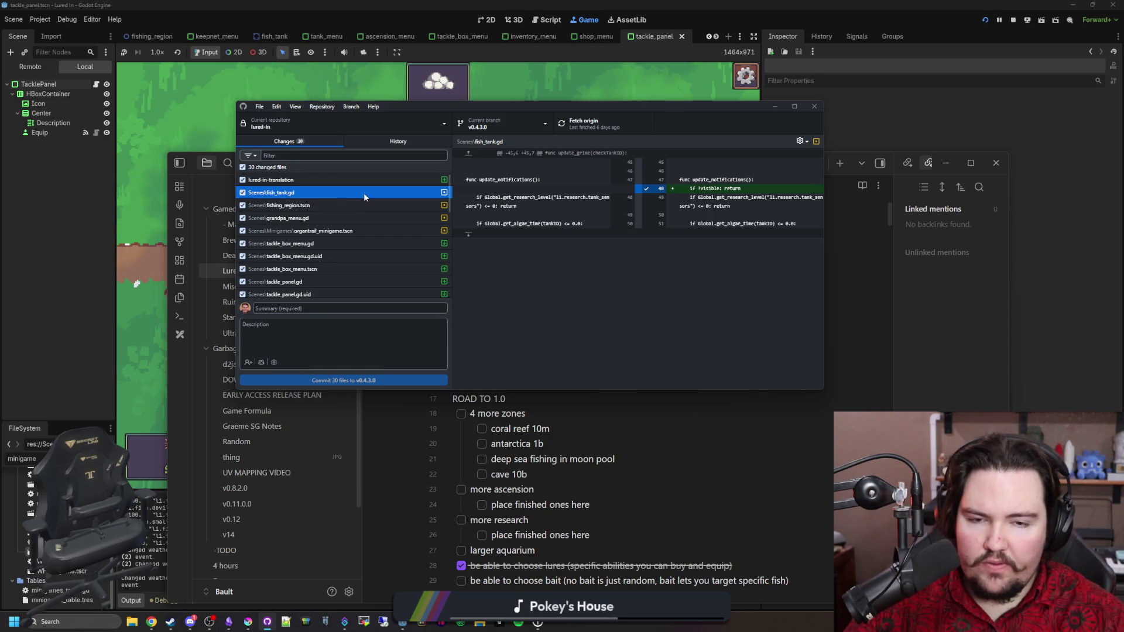
{"action": "key", "text": "alt+Tab"}
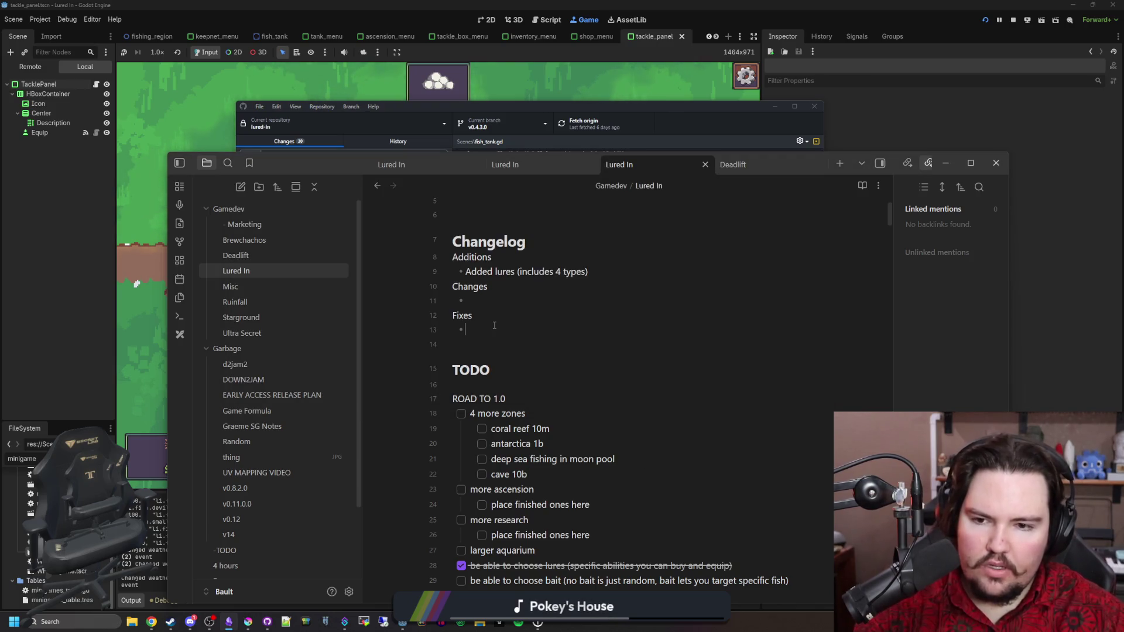
{"action": "left_click", "coordinate": [272, 624]}
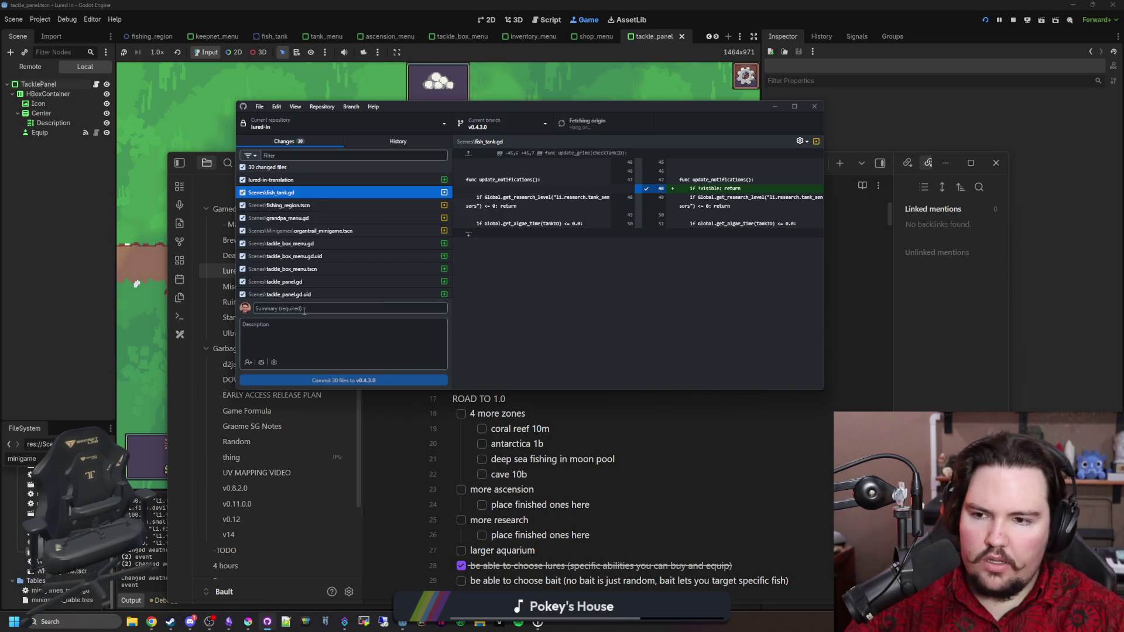
{"action": "left_click", "coordinate": [354, 206]}
{"action": "left_click", "coordinate": [340, 218]}
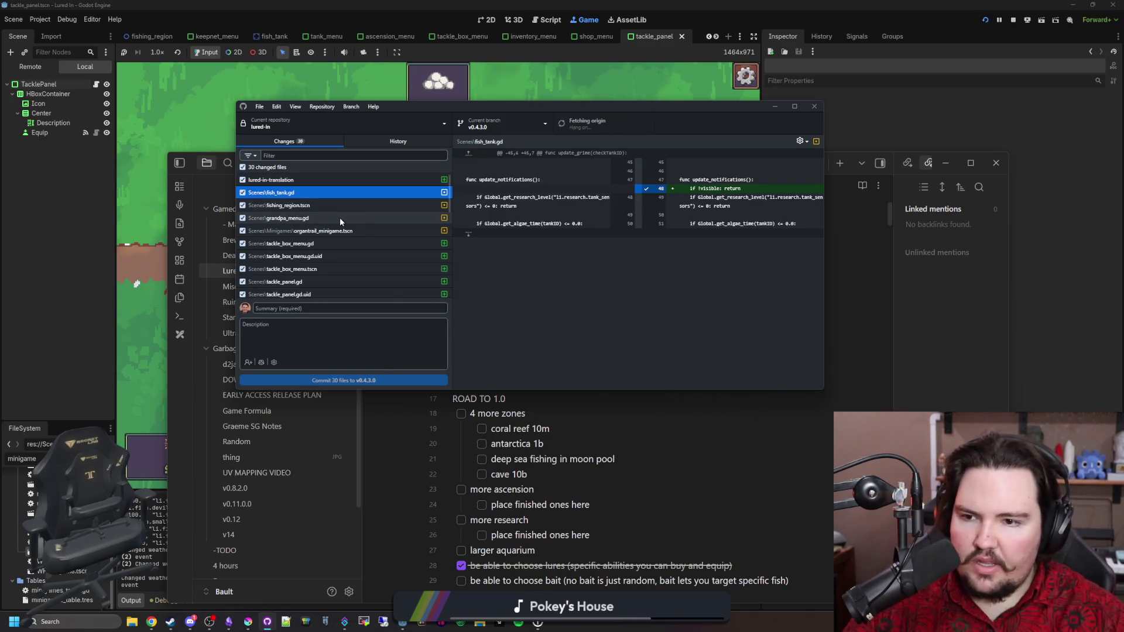
{"action": "scroll", "coordinate": [344, 265], "scroll_direction": "down", "scroll_amount": 2}
{"action": "left_click", "coordinate": [344, 263]}
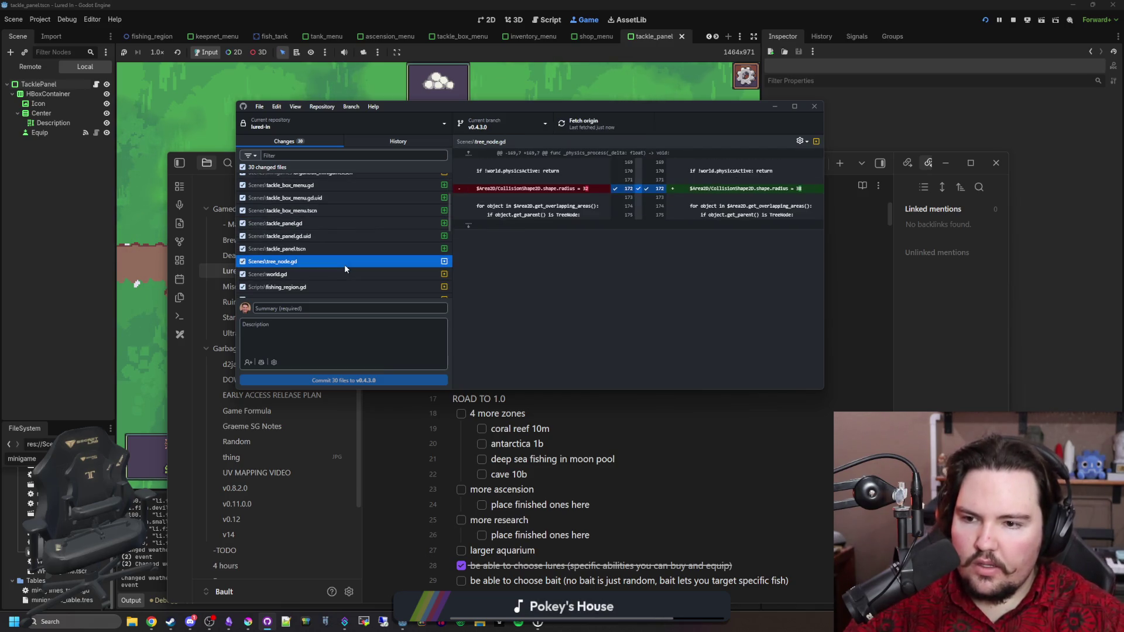
{"action": "scroll", "coordinate": [345, 266], "scroll_direction": "down", "scroll_amount": 2}
{"action": "scroll", "coordinate": [345, 268], "scroll_direction": "down", "scroll_amount": 3}
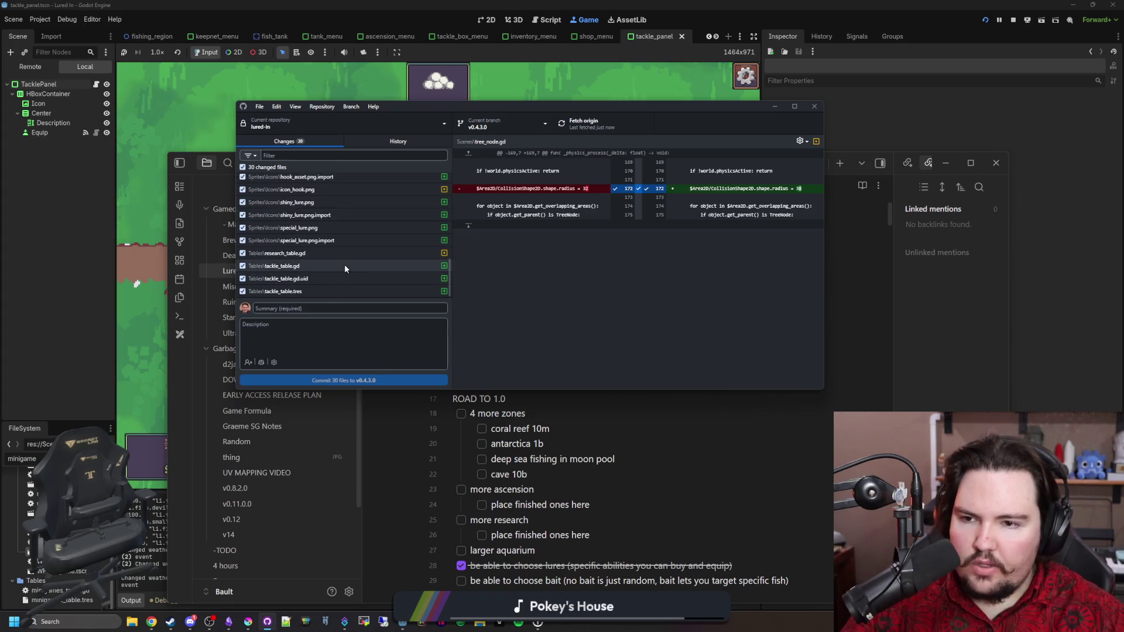
{"action": "left_click", "coordinate": [344, 265]}
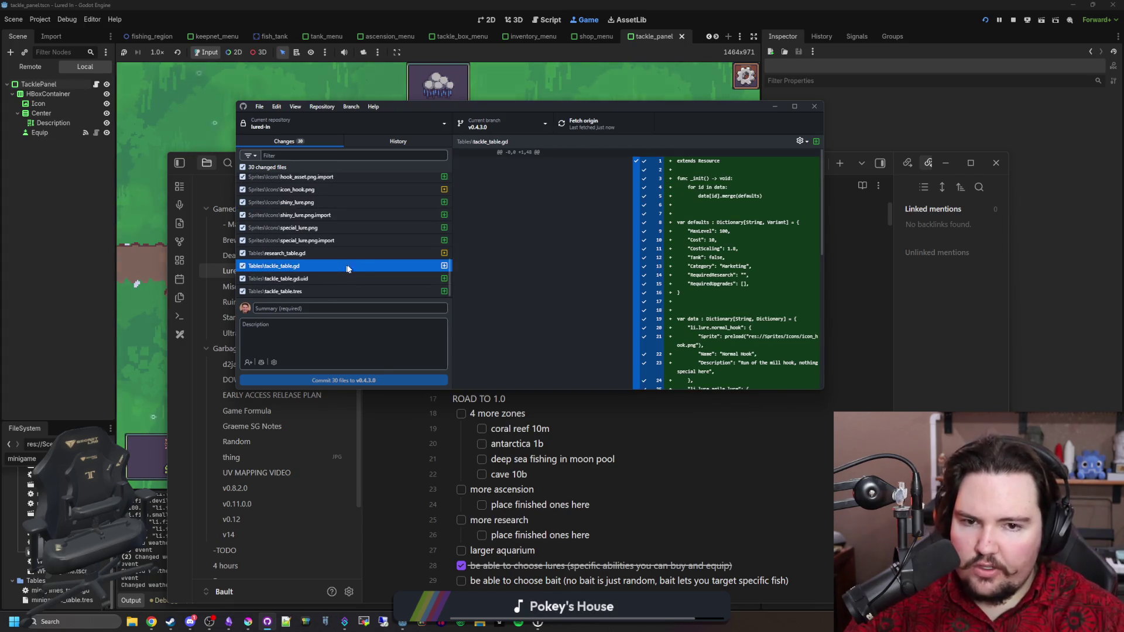
{"action": "left_click", "coordinate": [371, 251]}
{"action": "key", "text": "alt+Tab"}
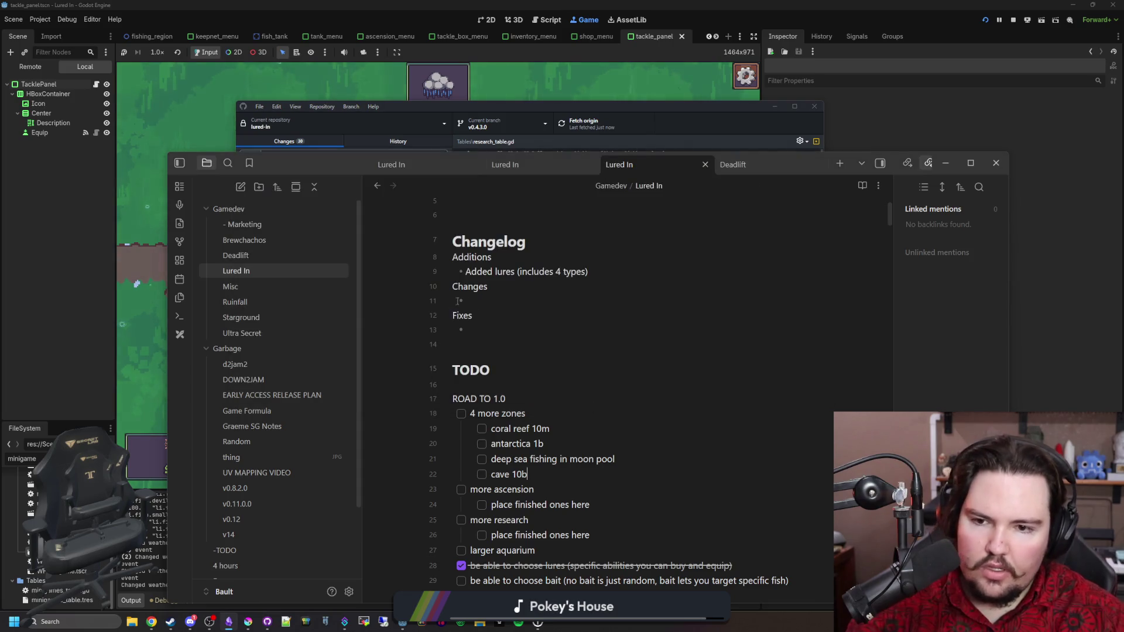
Step: Add bullets 'Added new researches' and 'Added the tackle box menu…' below the lures entry
{"action": "left_click", "coordinate": [631, 277]}
{"action": "key", "text": "Return"}
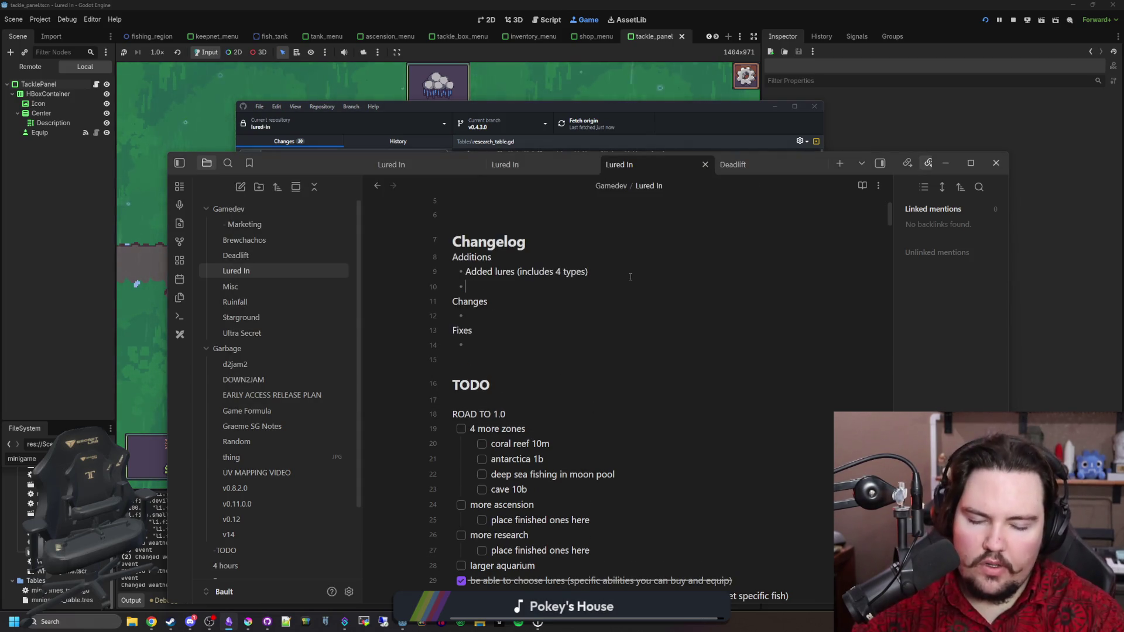
{"action": "type", "text": "Added new researches for un"}
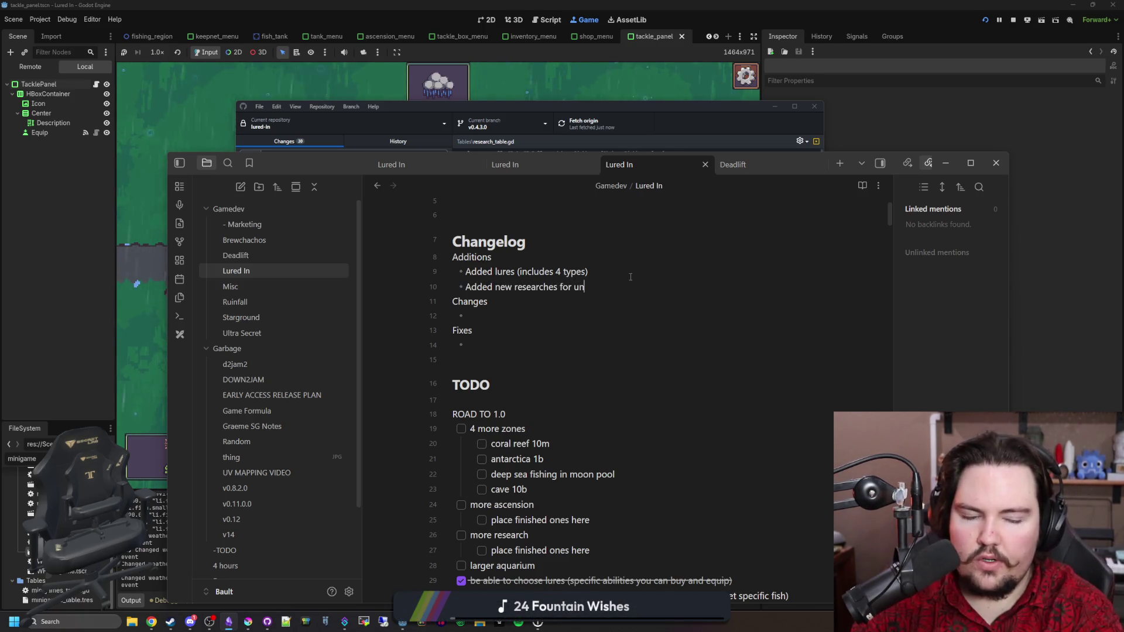
{"action": "type", "text": "s"}
{"action": "key", "text": "Return"}
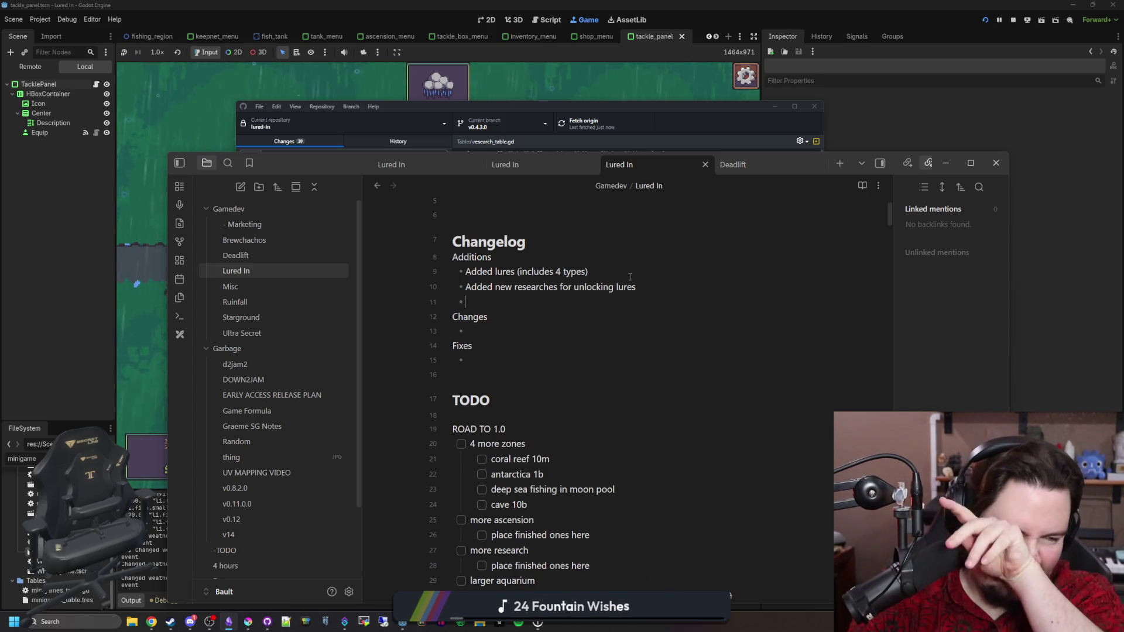
{"action": "type", "text": "Added th"}
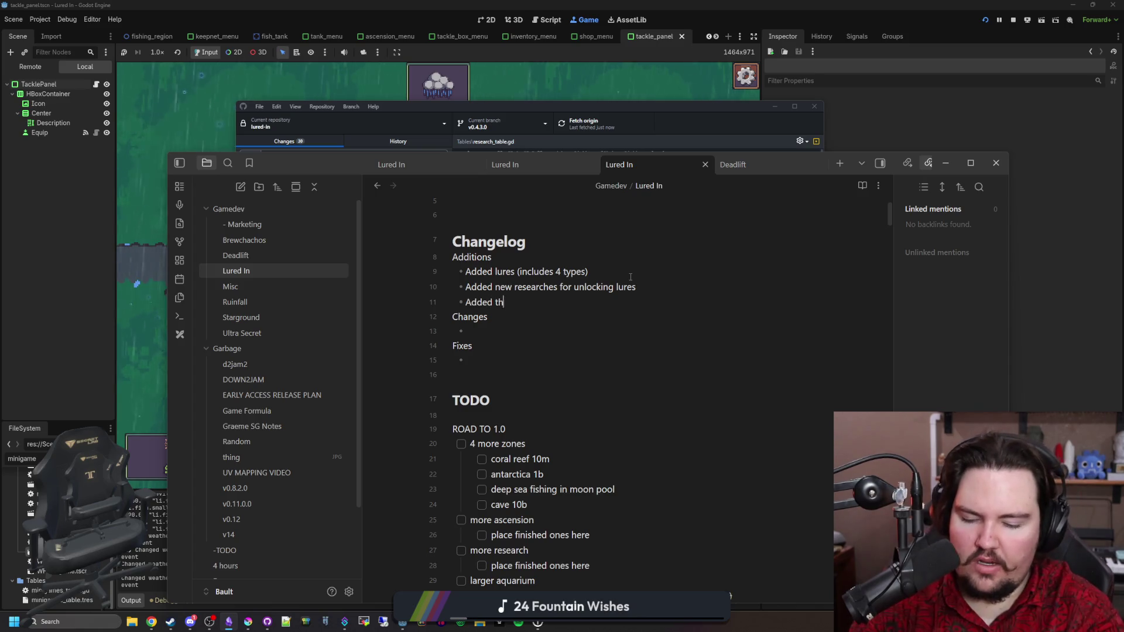
{"action": "type", "text": "e tackle box menu "}
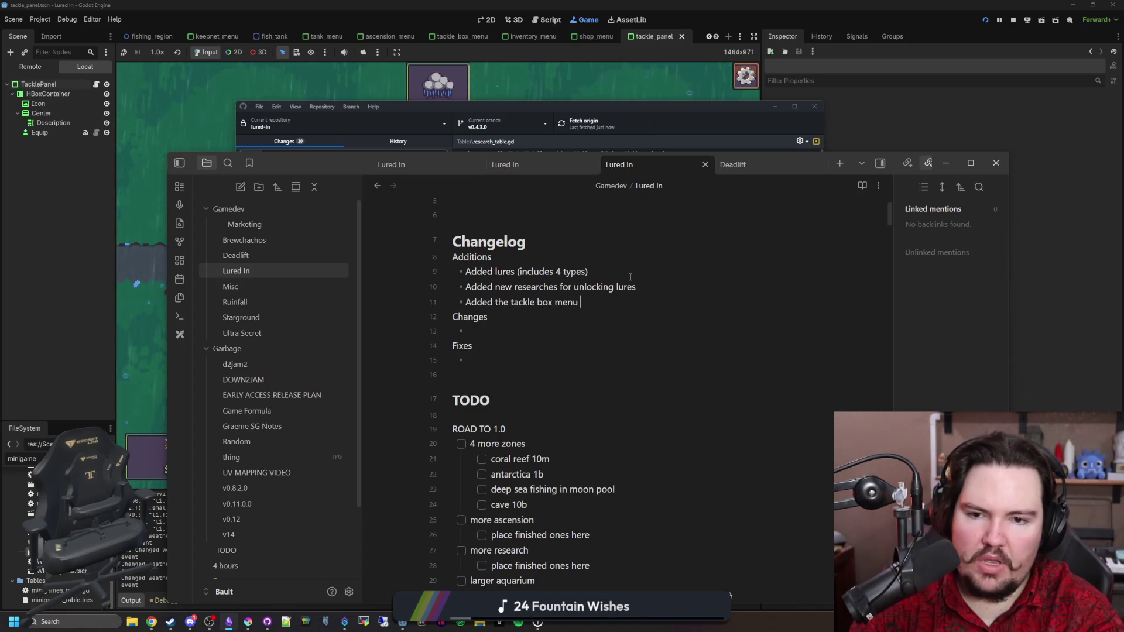
{"action": "type", "text": "in the fishing region"}
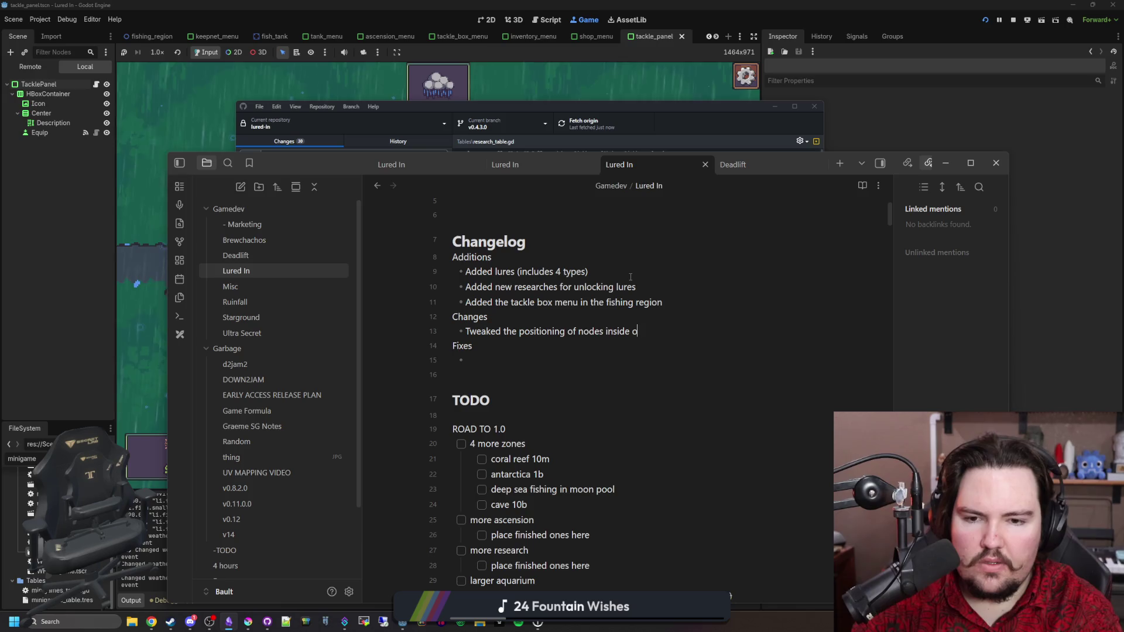
{"action": "type", "text": "f the research and ascension trees"}
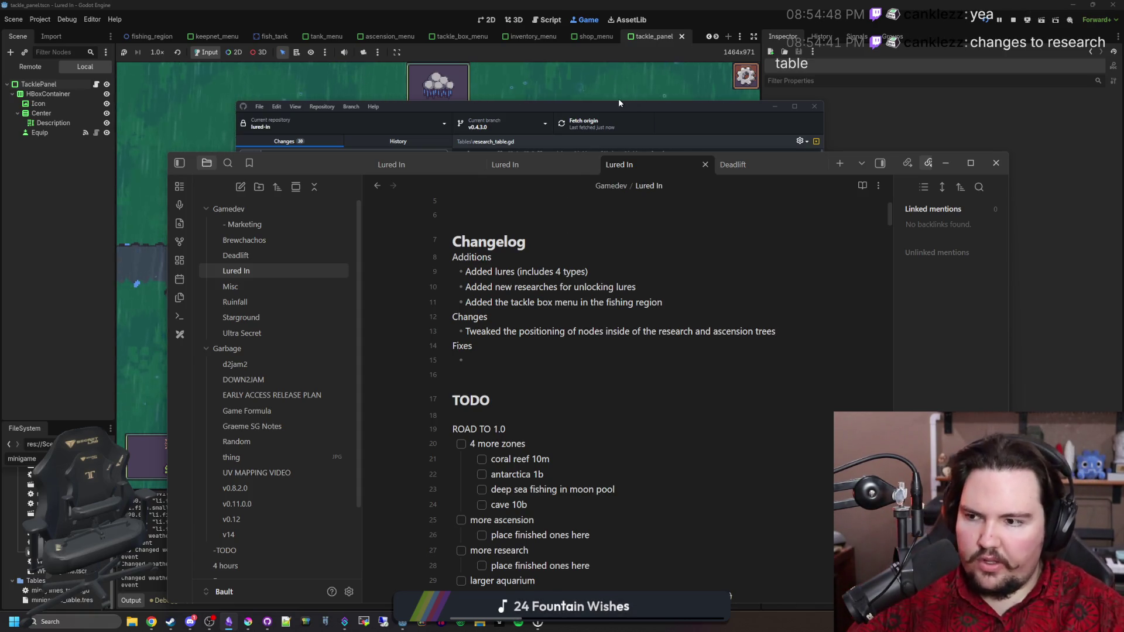
{"action": "left_click", "coordinate": [1040, 349]}
Step: Cast once into the pond, return to the shop, and open the Research and Ascension trees
{"action": "left_click_drag", "start_coordinate": [562, 360], "coordinate": [562, 341]}
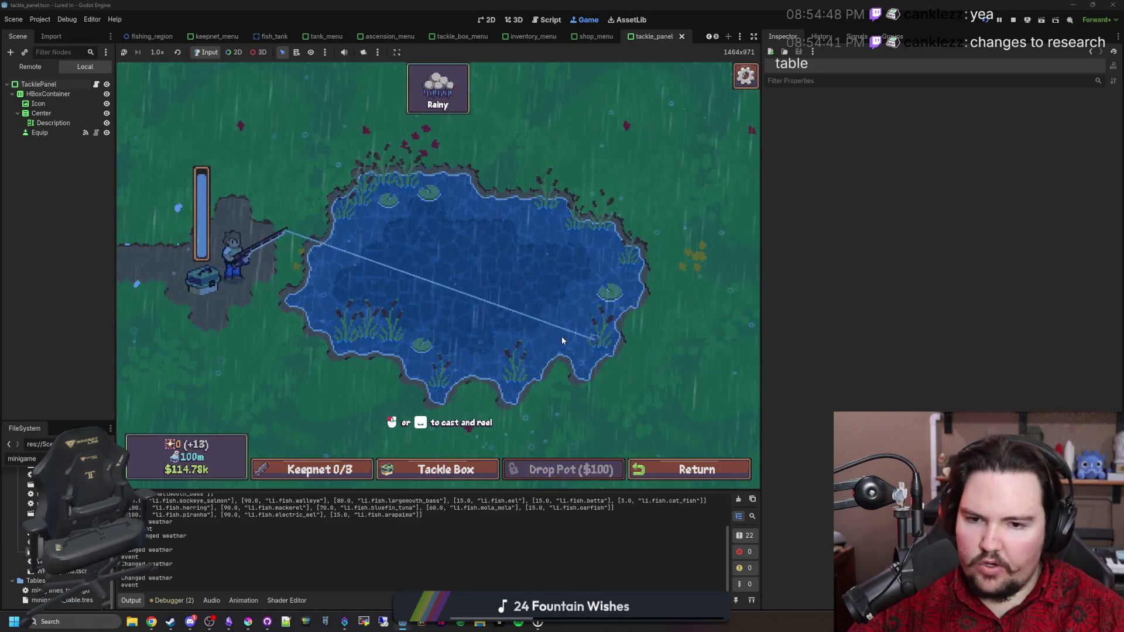
{"action": "left_click", "coordinate": [699, 473]}
{"action": "left_click", "coordinate": [513, 467]}
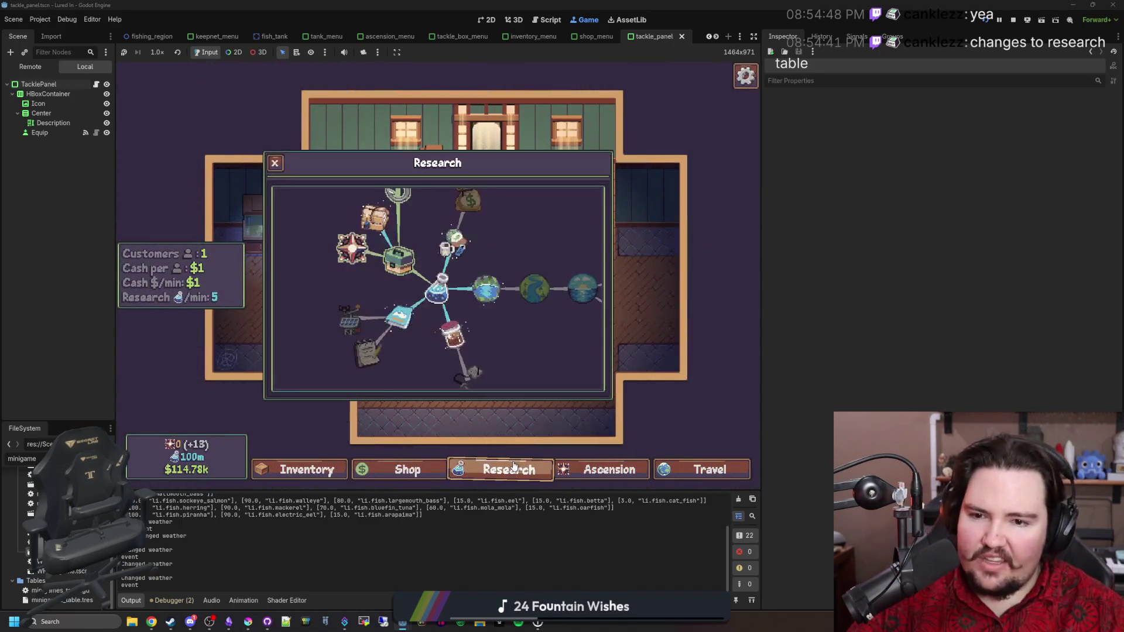
{"action": "left_click", "coordinate": [603, 469]}
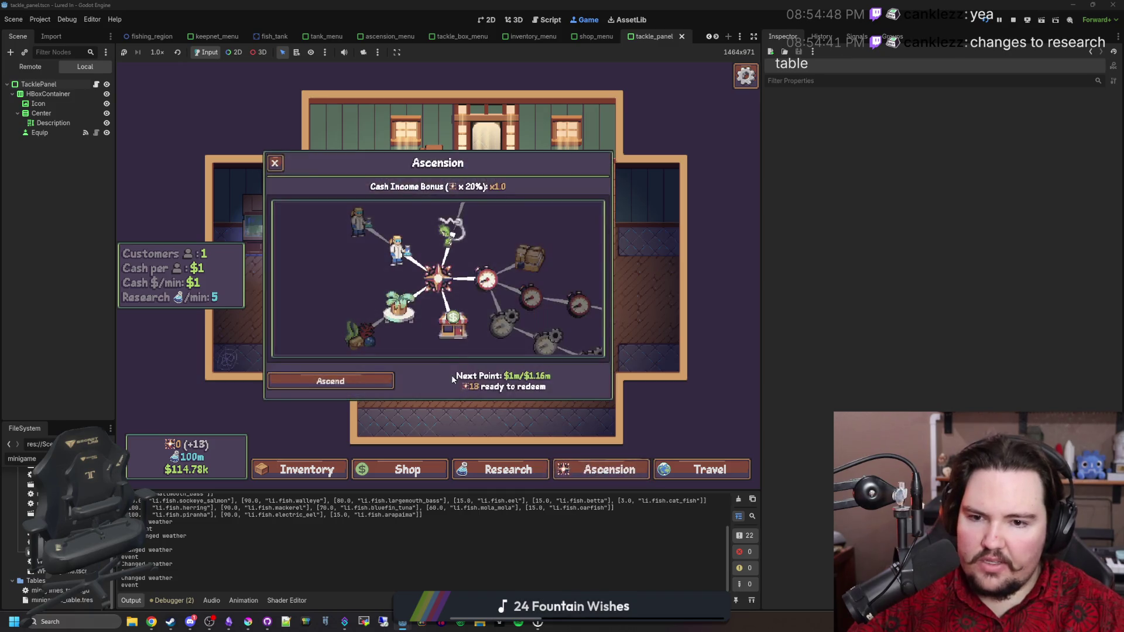
{"action": "scroll", "coordinate": [484, 302], "scroll_direction": "down", "scroll_amount": 2}
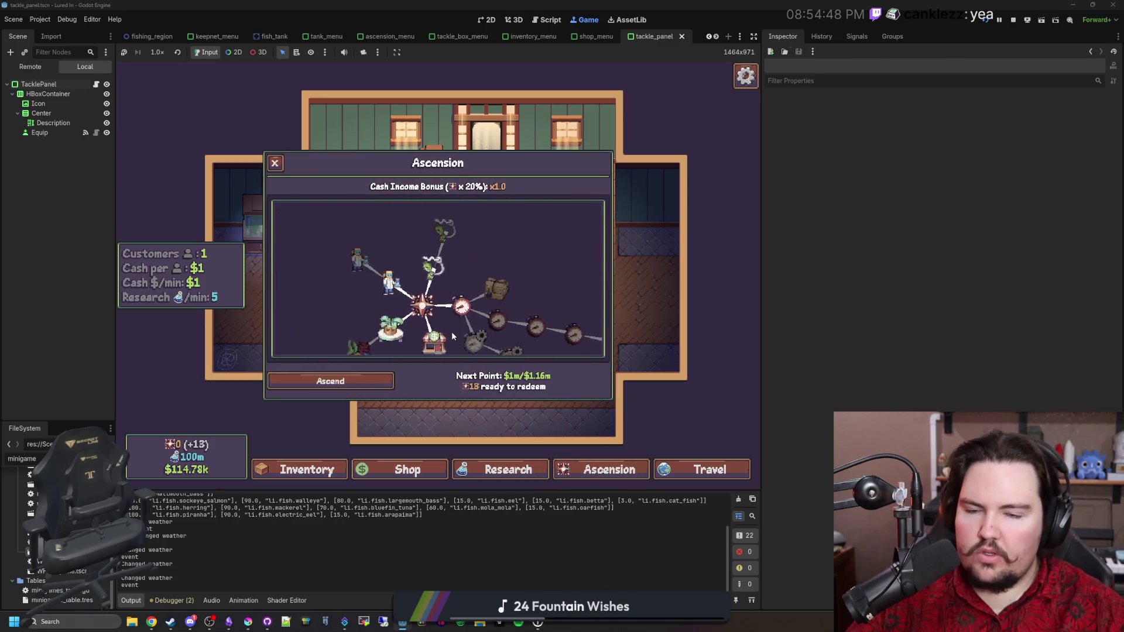
{"action": "left_click", "coordinate": [503, 469]}
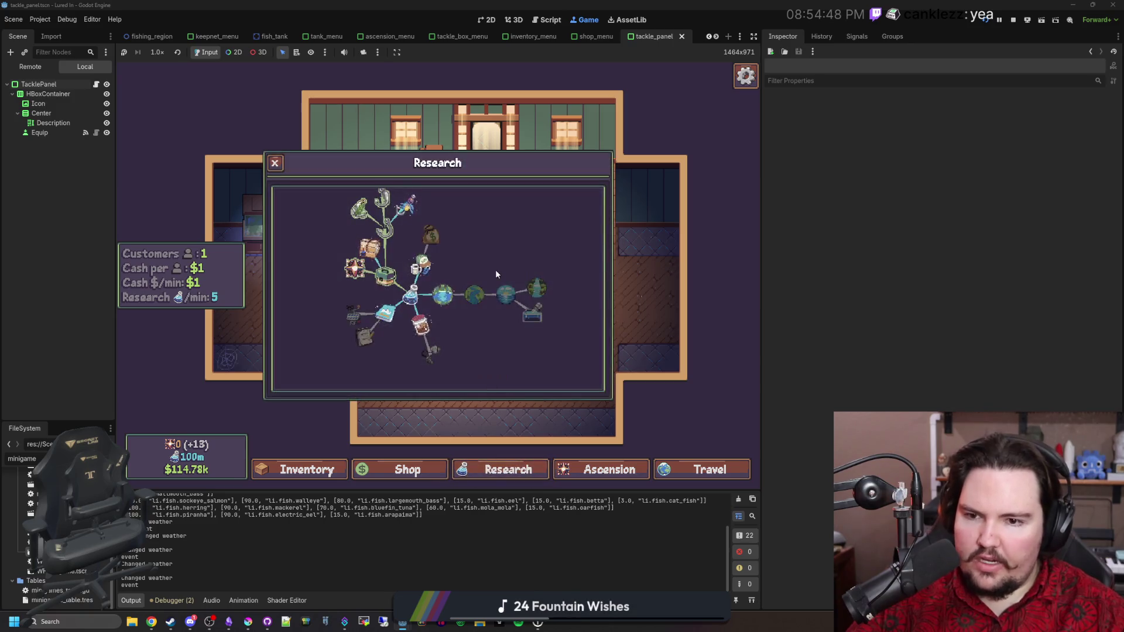
{"action": "scroll", "coordinate": [420, 285], "scroll_direction": "up", "scroll_amount": 4}
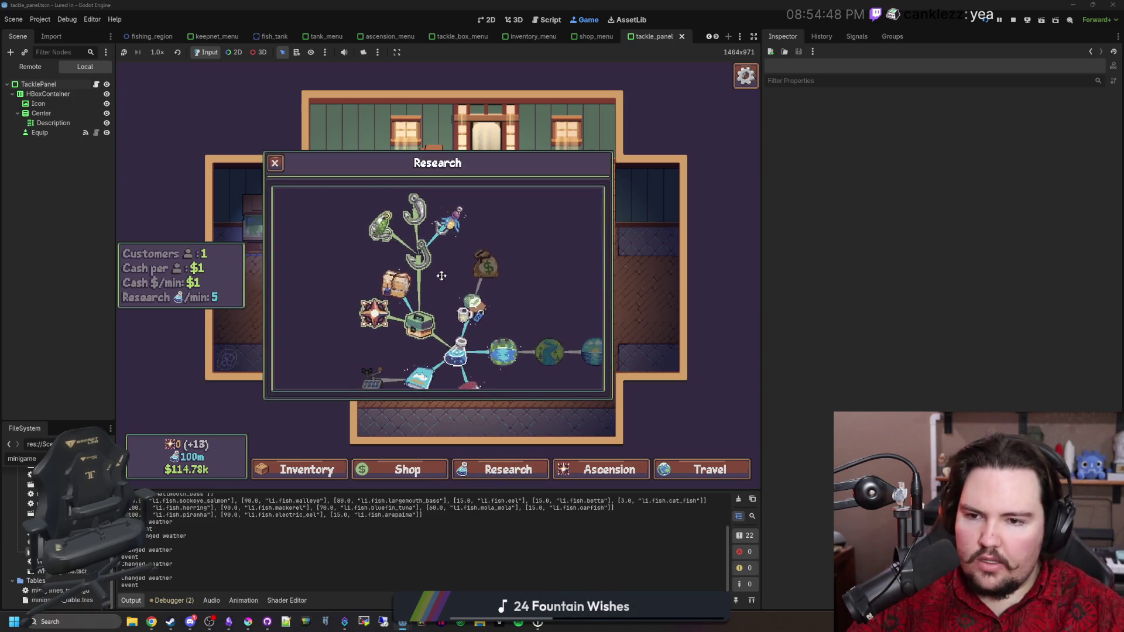
{"action": "scroll", "coordinate": [409, 269], "scroll_direction": "down", "scroll_amount": 3}
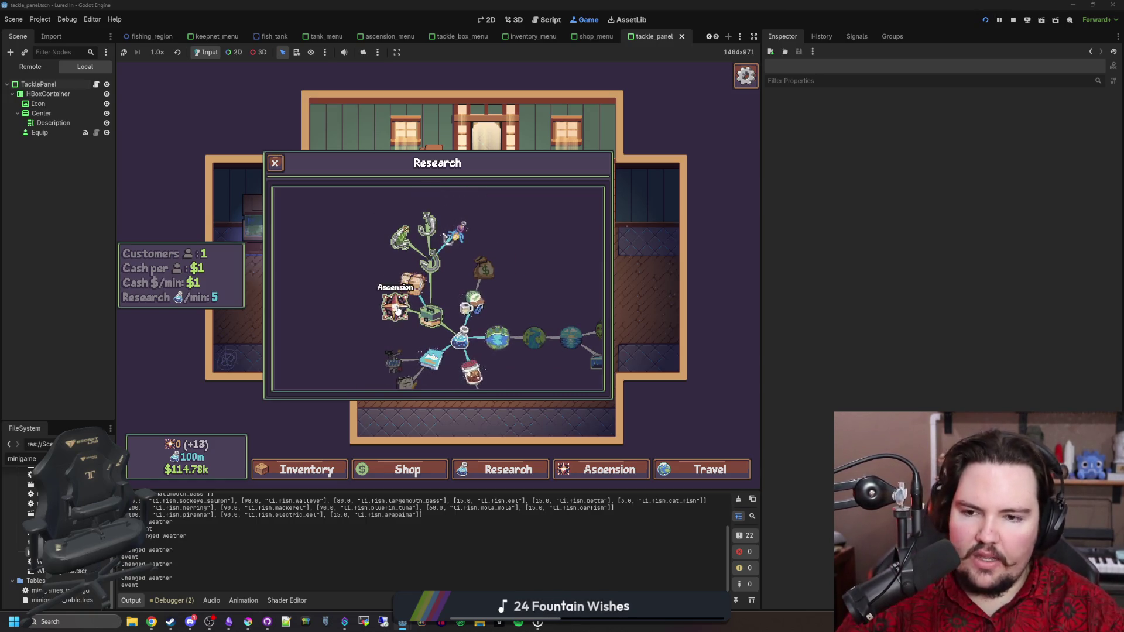
Step: Pan and zoom around the Research tree to check the repositioned nodes
{"action": "left_click_drag", "start_coordinate": [495, 236], "coordinate": [449, 251]}
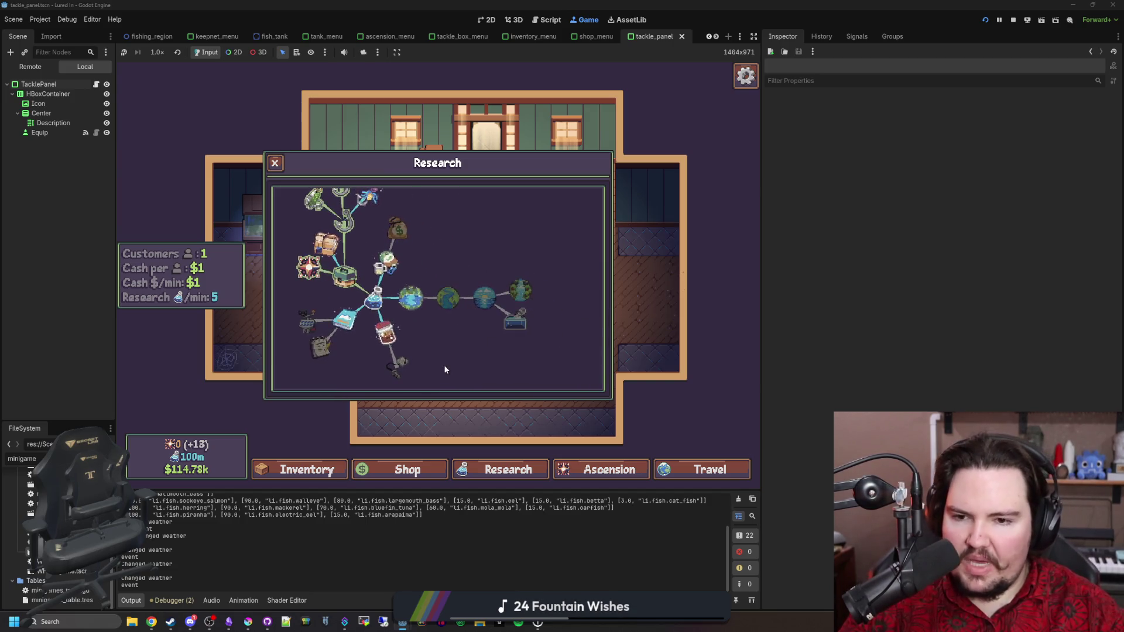
{"action": "left_click_drag", "start_coordinate": [444, 364], "coordinate": [493, 368]}
{"action": "scroll", "coordinate": [501, 353], "scroll_direction": "down", "scroll_amount": 2}
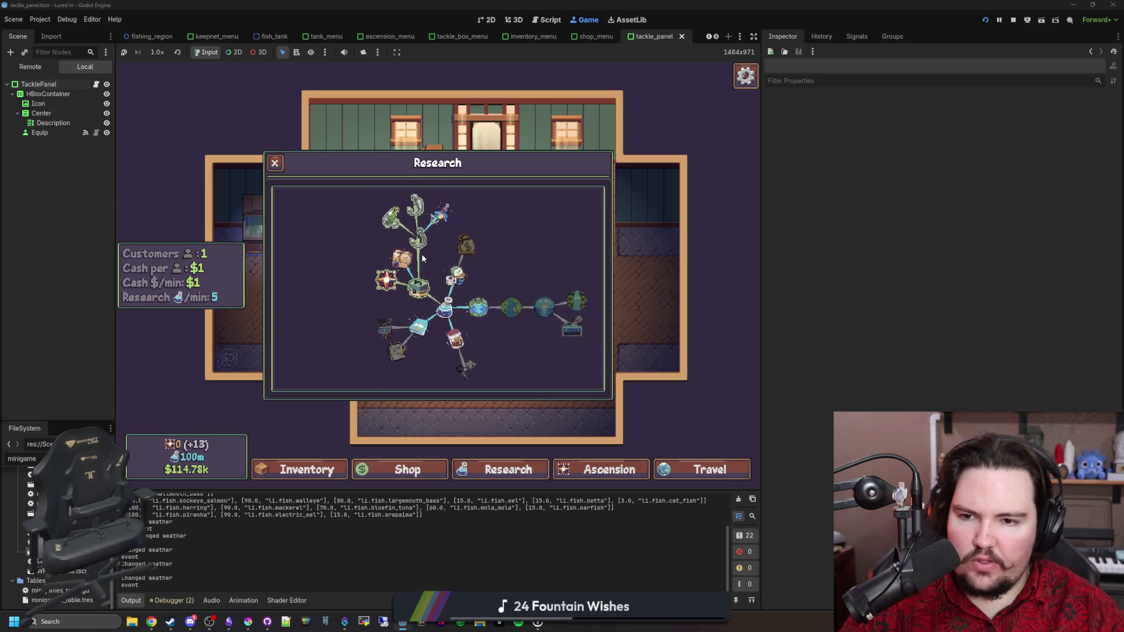
{"action": "left_click_drag", "start_coordinate": [520, 230], "coordinate": [516, 219]}
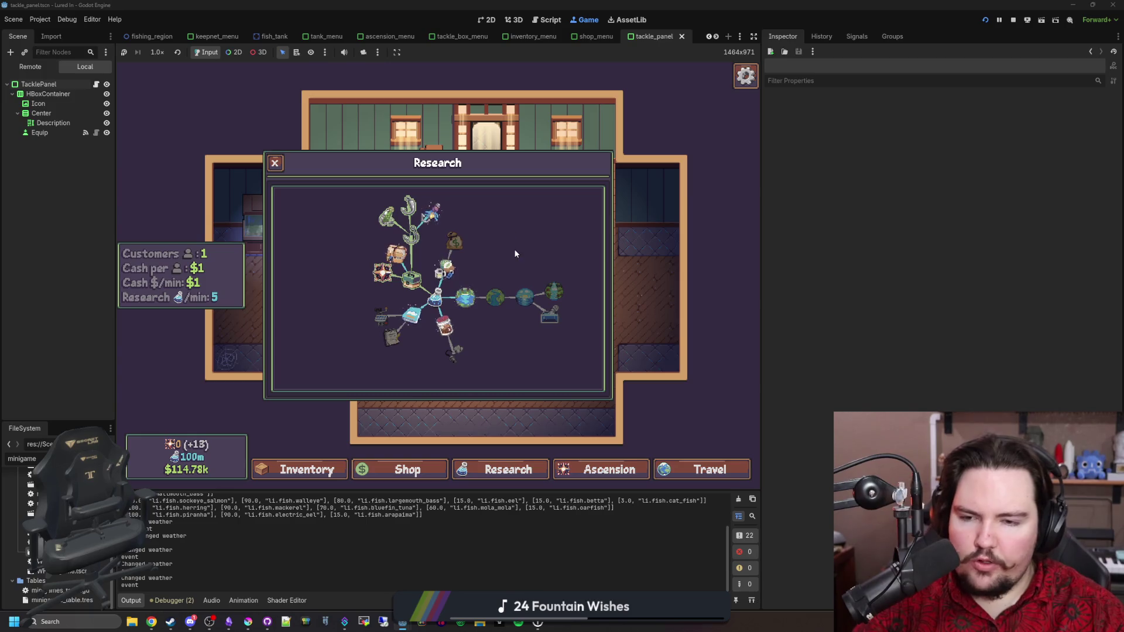
{"action": "left_click_drag", "start_coordinate": [514, 250], "coordinate": [507, 251]}
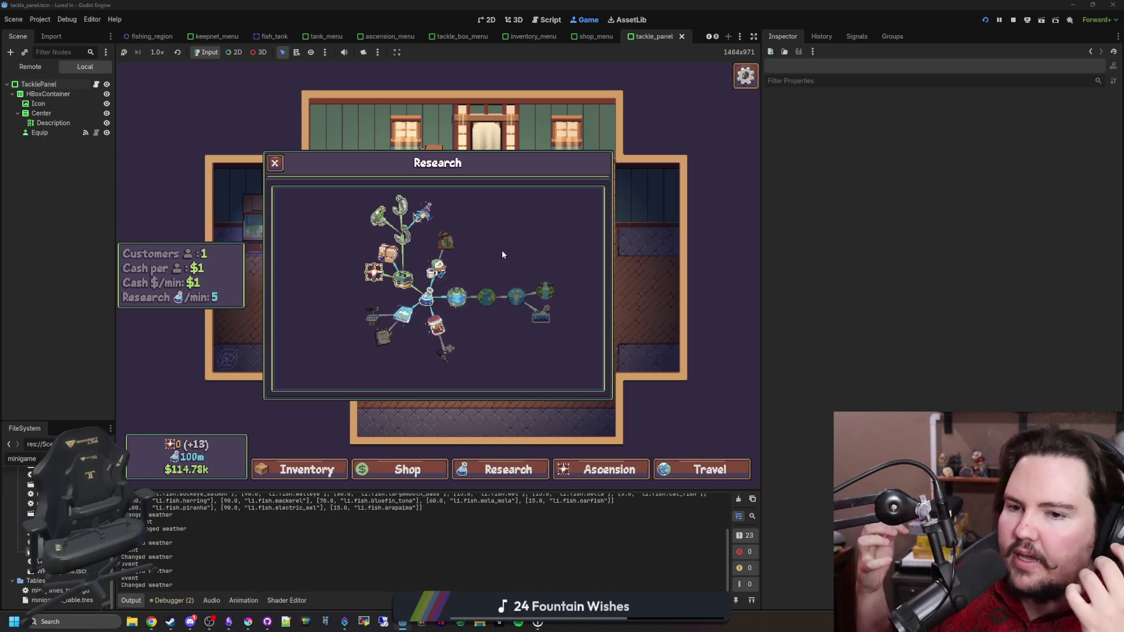
{"action": "scroll", "coordinate": [417, 219], "scroll_direction": "up", "scroll_amount": 4}
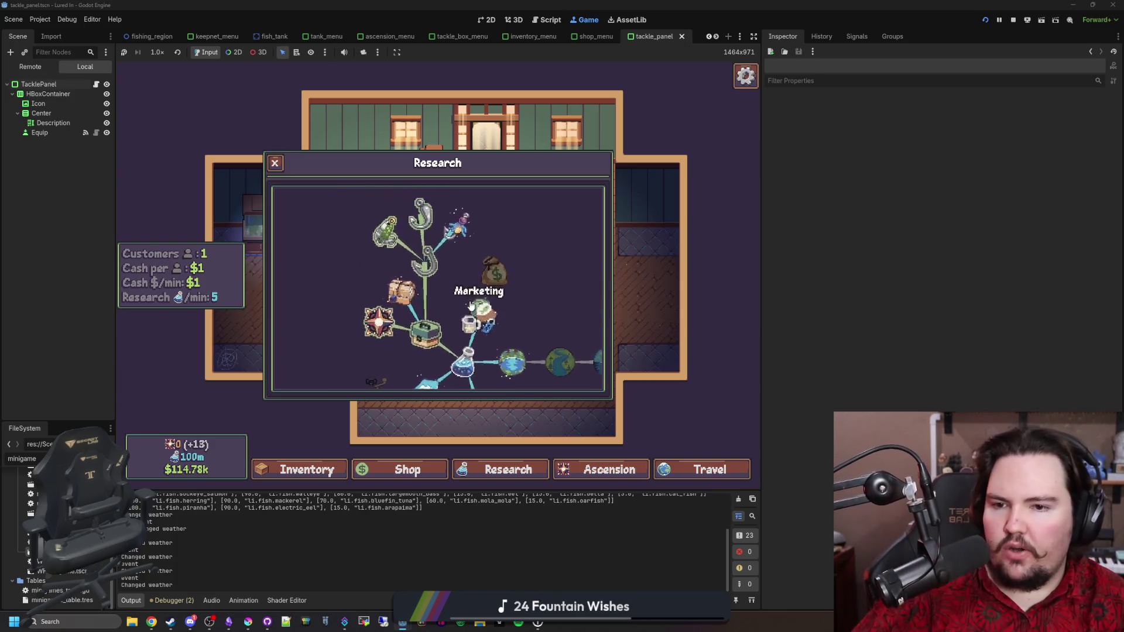
{"action": "mouse_move", "coordinate": [443, 264]}
{"action": "scroll", "coordinate": [443, 265], "scroll_direction": "down", "scroll_amount": 3}
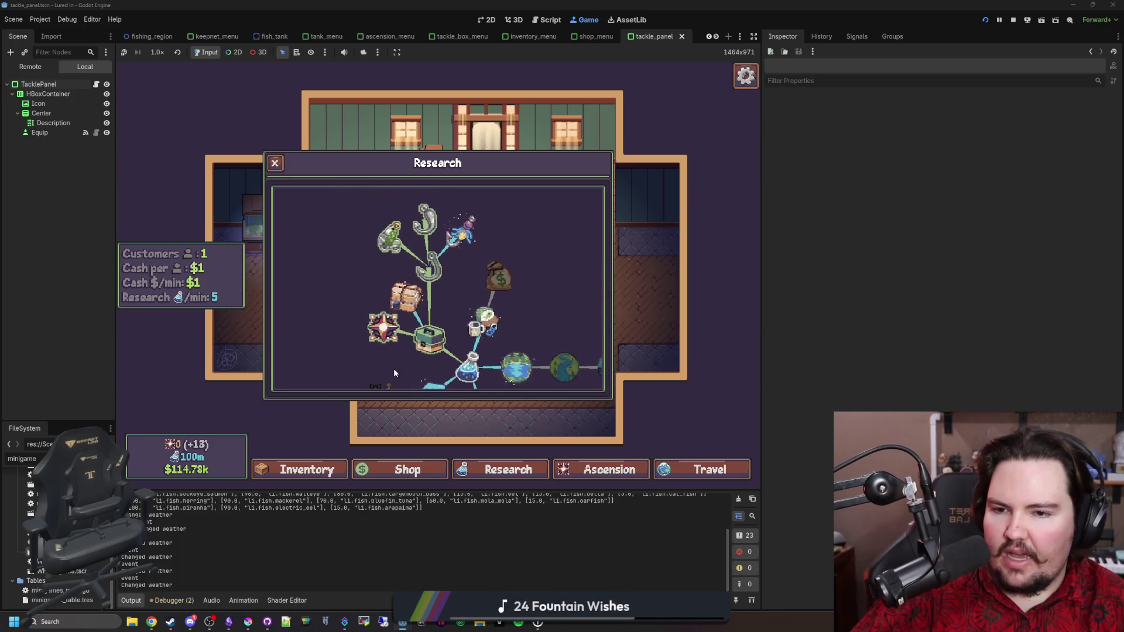
{"action": "scroll", "coordinate": [381, 353], "scroll_direction": "down", "scroll_amount": 2}
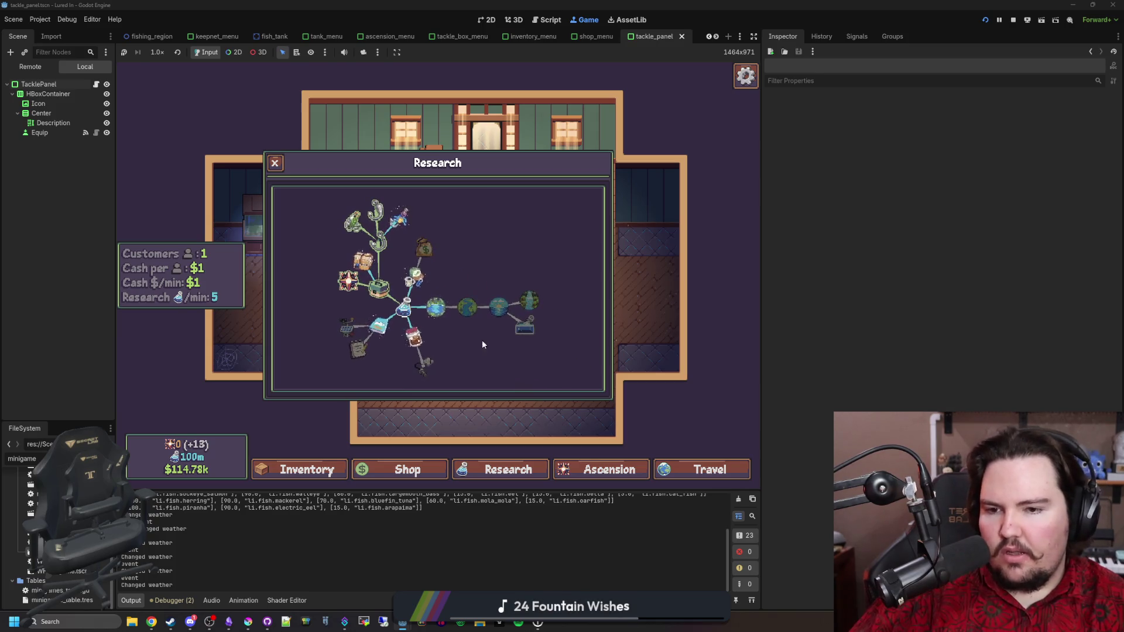
{"action": "scroll", "coordinate": [489, 340], "scroll_direction": "up", "scroll_amount": 3}
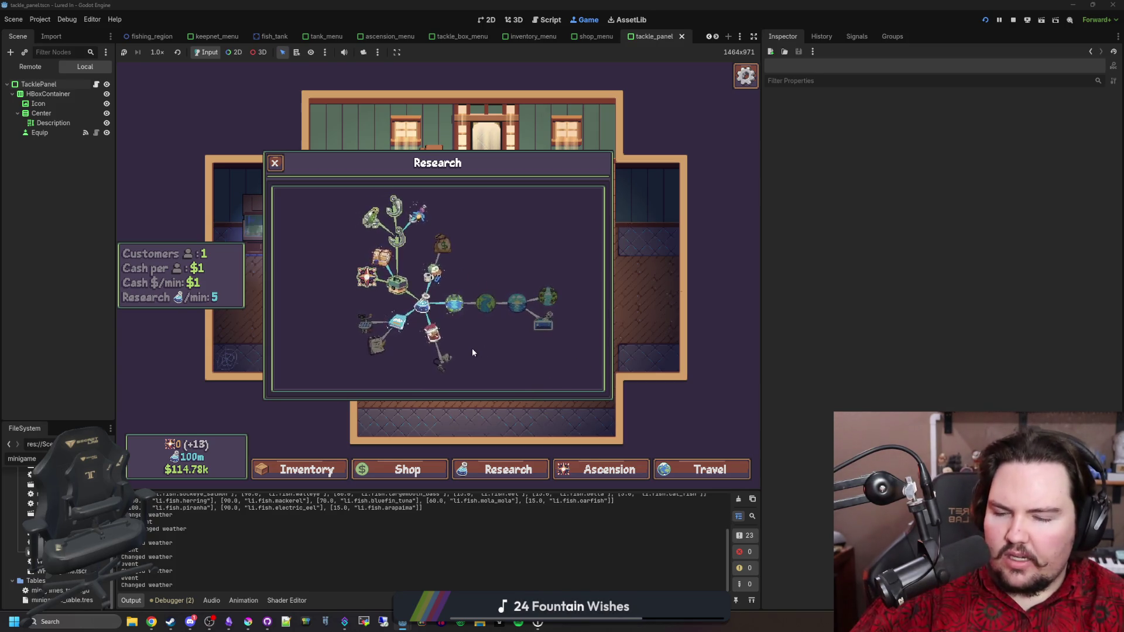
{"action": "mouse_move", "coordinate": [475, 349]}
{"action": "left_mouse_down"}
{"action": "mouse_move", "coordinate": [490, 321]}
{"action": "mouse_move", "coordinate": [416, 314]}
{"action": "left_mouse_up"}
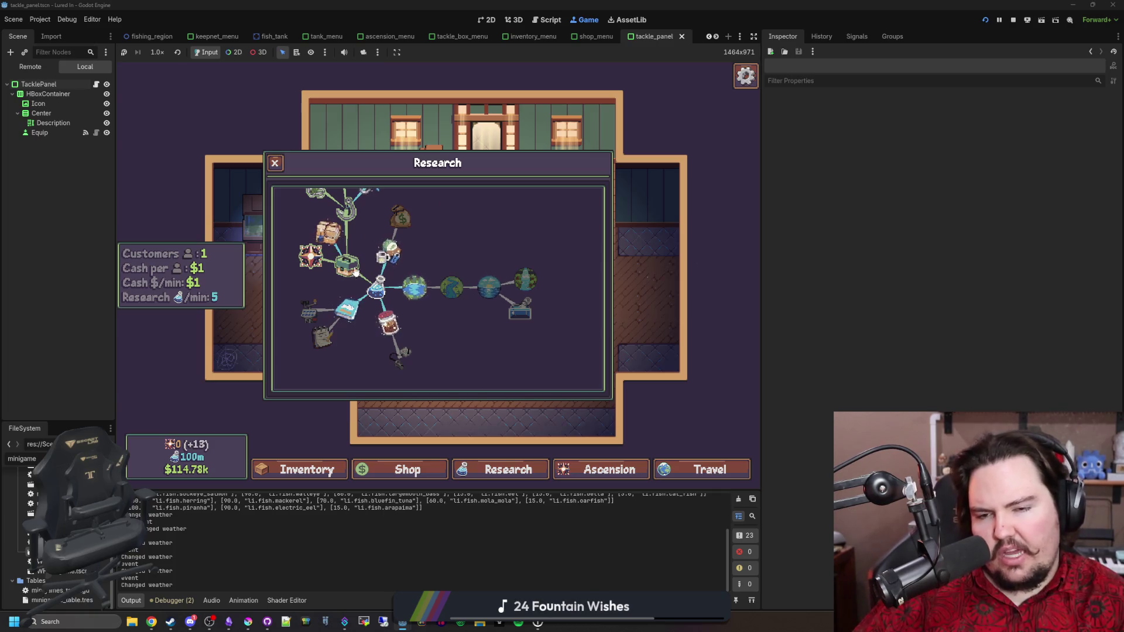
Step: Show the Jungle research node's details and look over the surrounding tree
{"action": "left_click", "coordinate": [530, 281]}
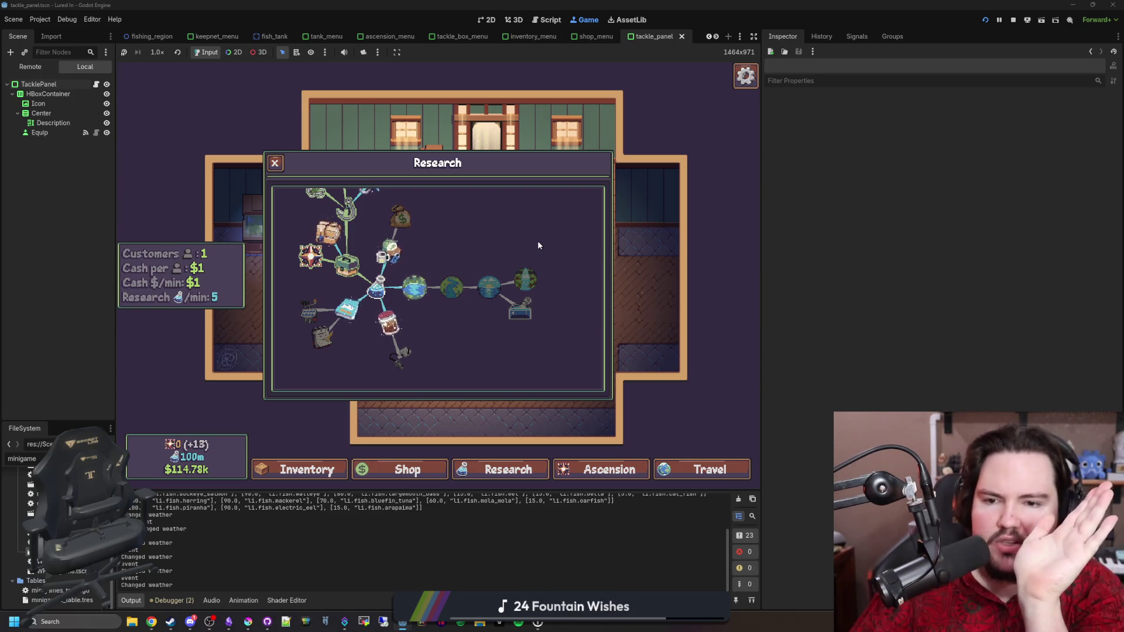
{"action": "scroll", "coordinate": [567, 255], "scroll_direction": "down", "scroll_amount": 3}
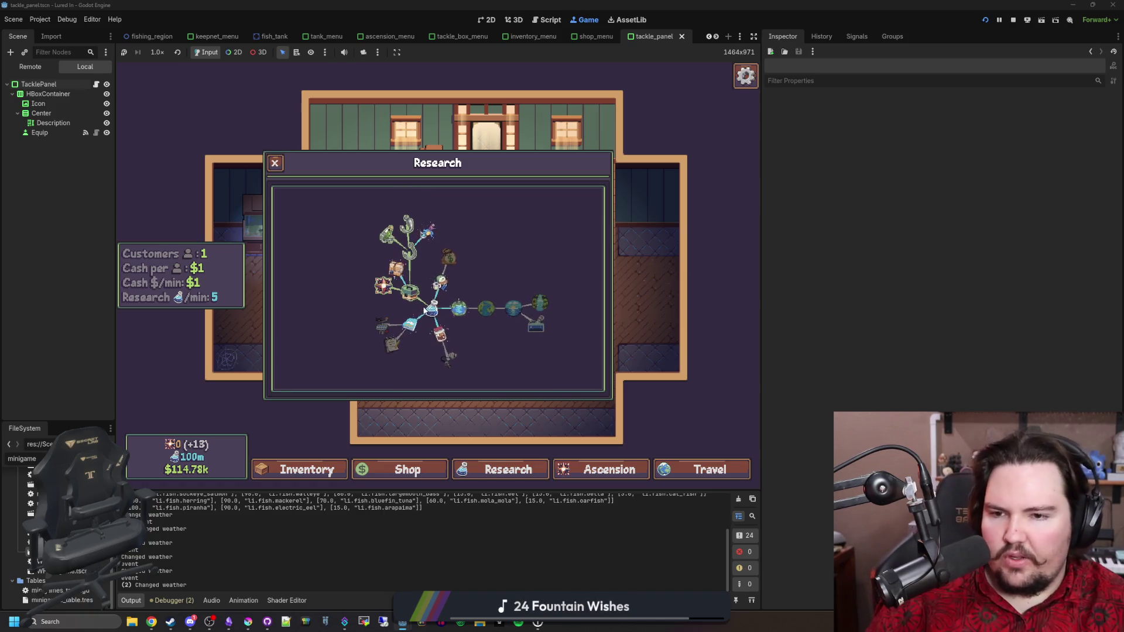
{"action": "scroll", "coordinate": [438, 236], "scroll_direction": "up", "scroll_amount": 2}
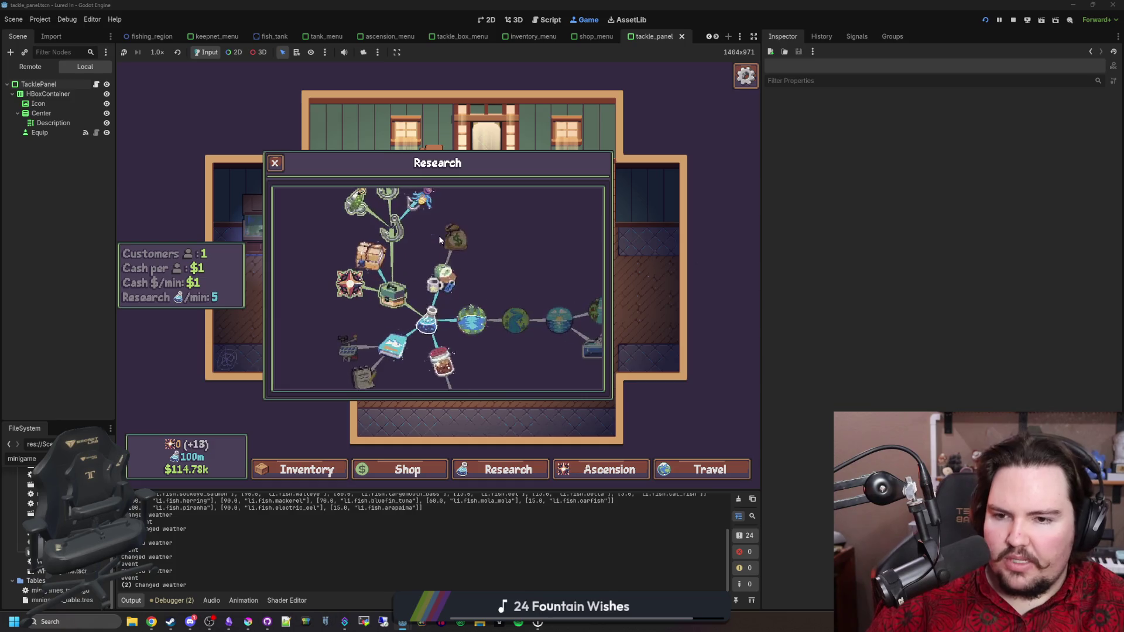
{"action": "scroll", "coordinate": [486, 233], "scroll_direction": "down", "scroll_amount": 1}
{"action": "left_click_drag", "start_coordinate": [531, 245], "coordinate": [502, 231]}
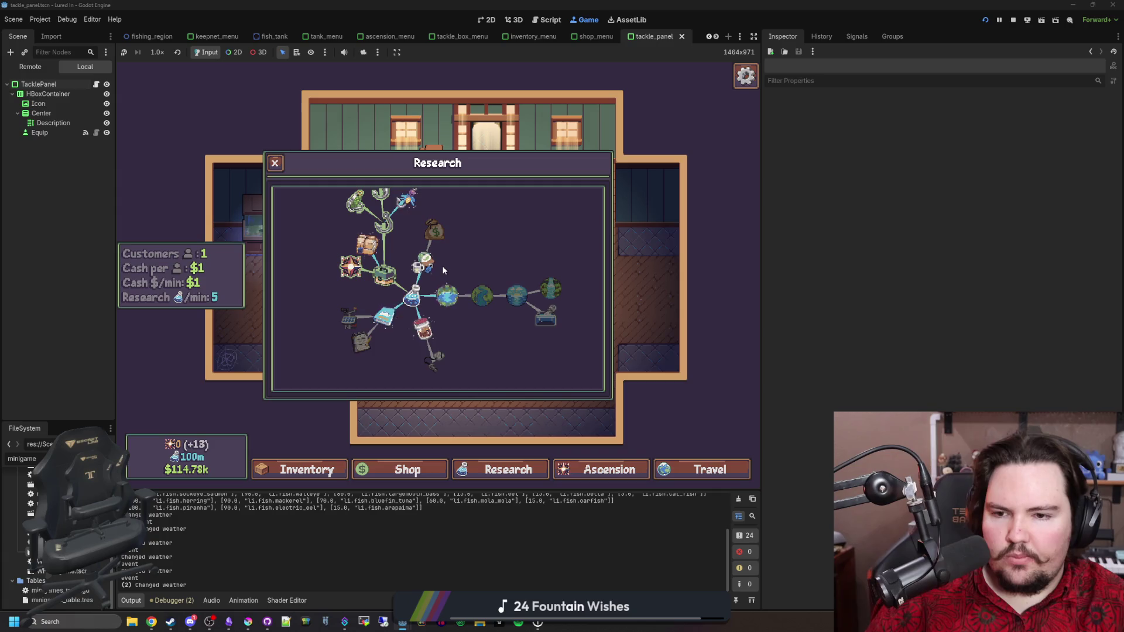
{"action": "scroll", "coordinate": [444, 273], "scroll_direction": "down", "scroll_amount": 2}
{"action": "scroll", "coordinate": [504, 259], "scroll_direction": "up", "scroll_amount": 2}
{"action": "scroll", "coordinate": [505, 259], "scroll_direction": "down", "scroll_amount": 2}
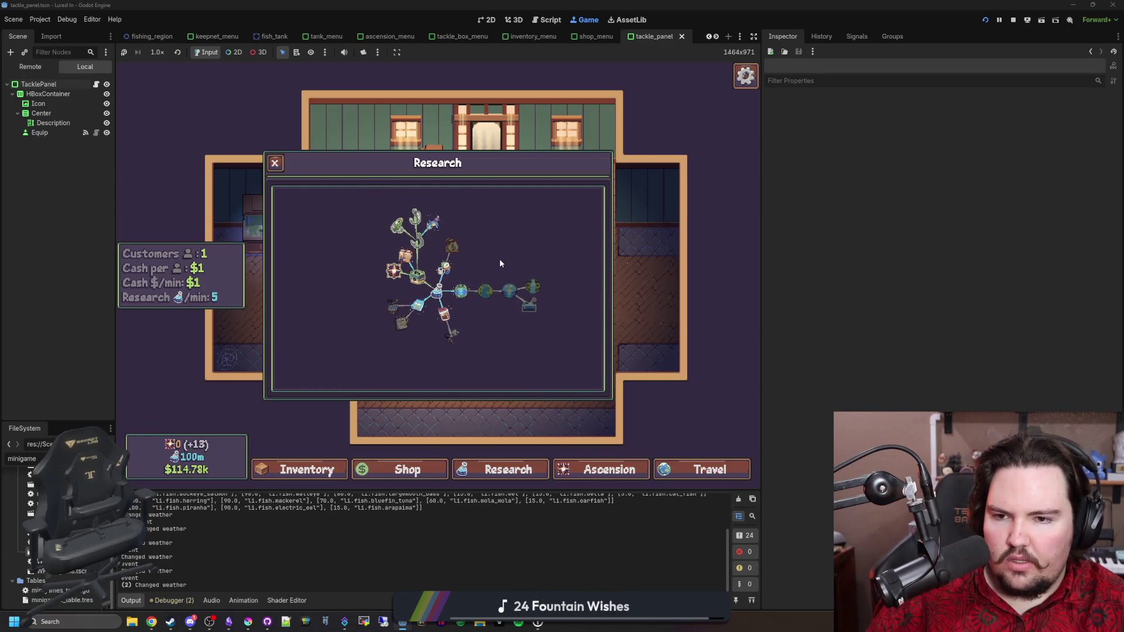
{"action": "left_click", "coordinate": [585, 470]}
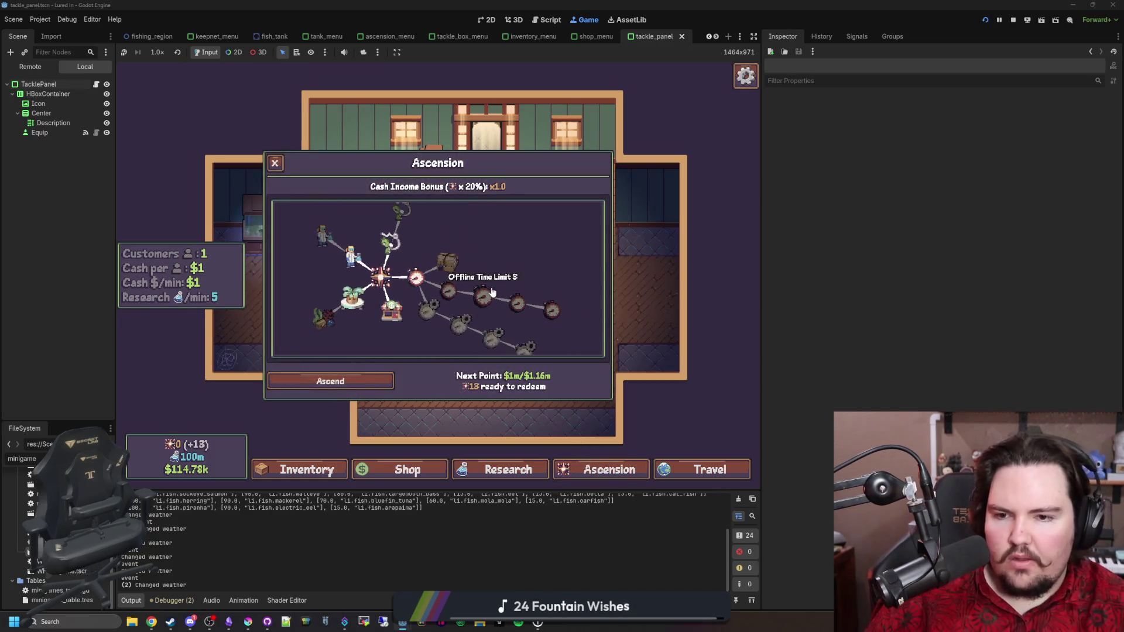
Step: Leave the Ascension tree and browse the shop through Marketing and Equipment to Decorations
{"action": "left_click_drag", "start_coordinate": [475, 242], "coordinate": [497, 245]}
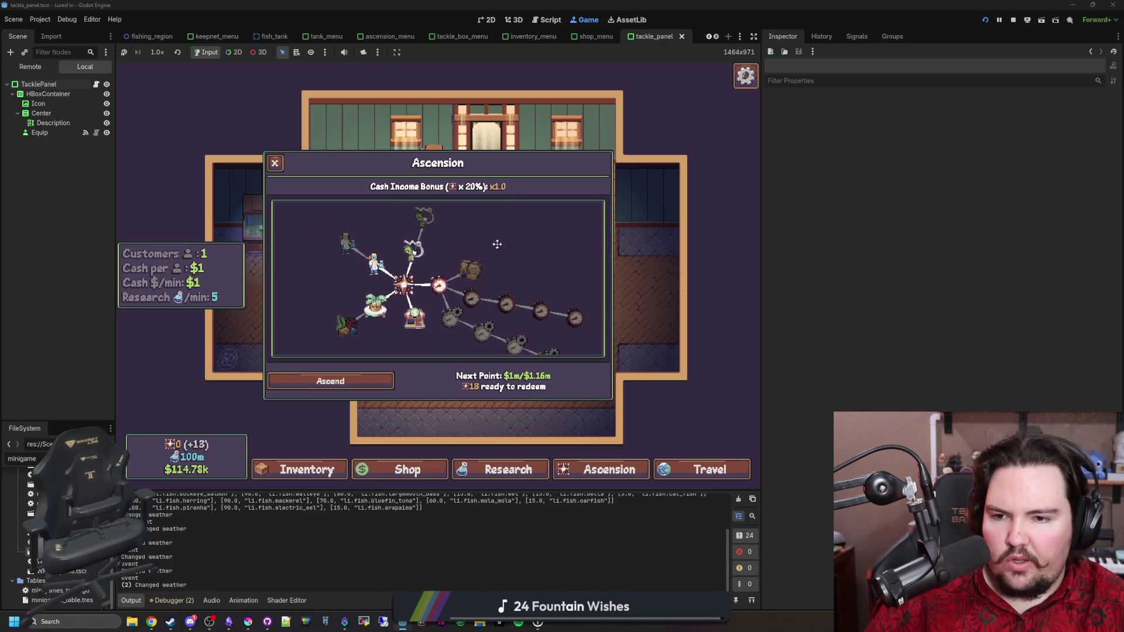
{"action": "left_click", "coordinate": [600, 470]}
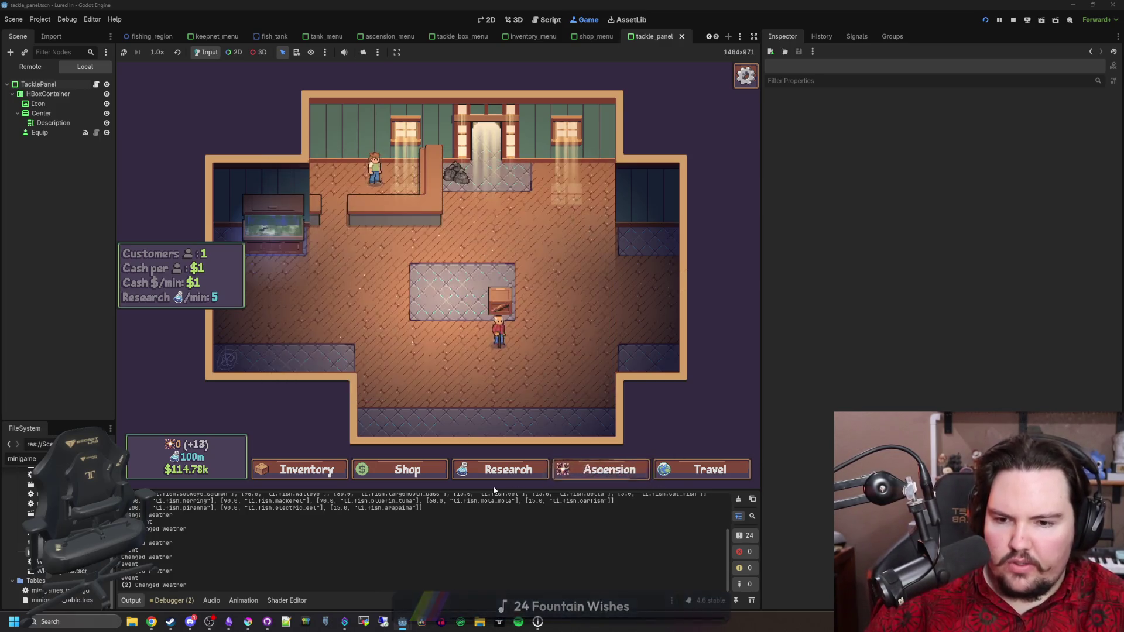
{"action": "left_click", "coordinate": [405, 469]}
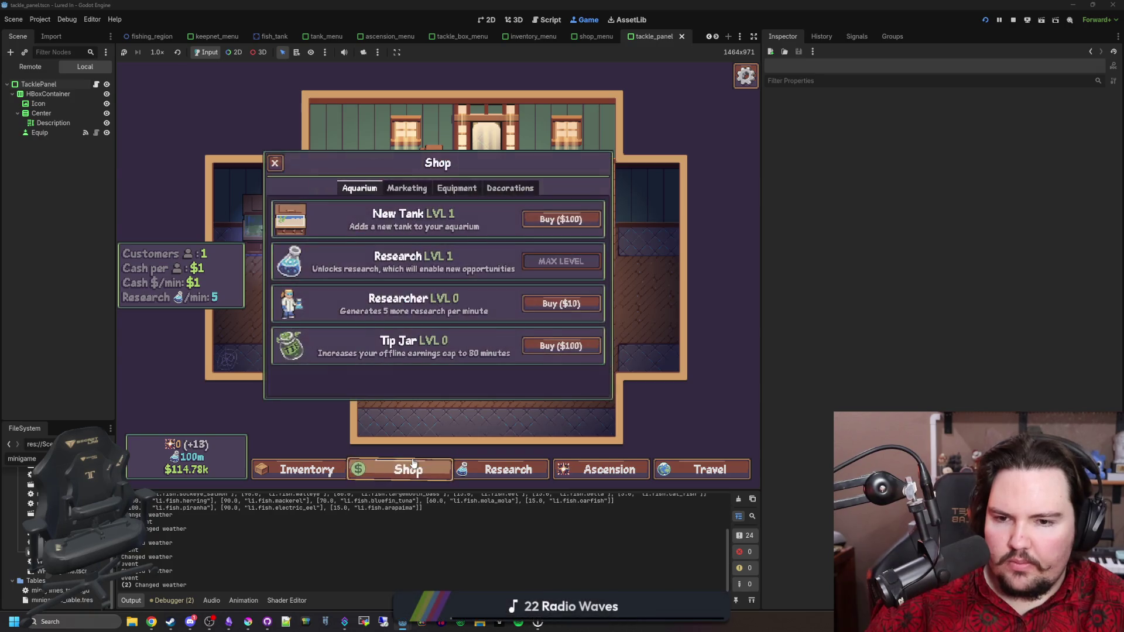
{"action": "left_click", "coordinate": [412, 189]}
{"action": "left_click", "coordinate": [460, 189]}
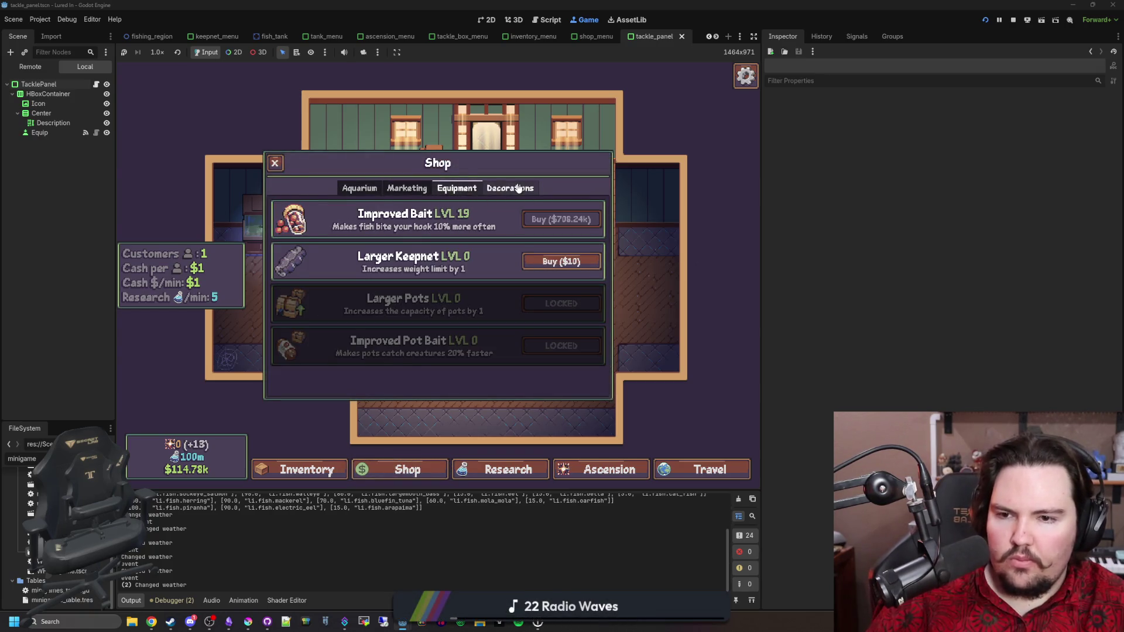
{"action": "left_click", "coordinate": [514, 188]}
{"action": "scroll", "coordinate": [462, 295], "scroll_direction": "down", "scroll_amount": 5}
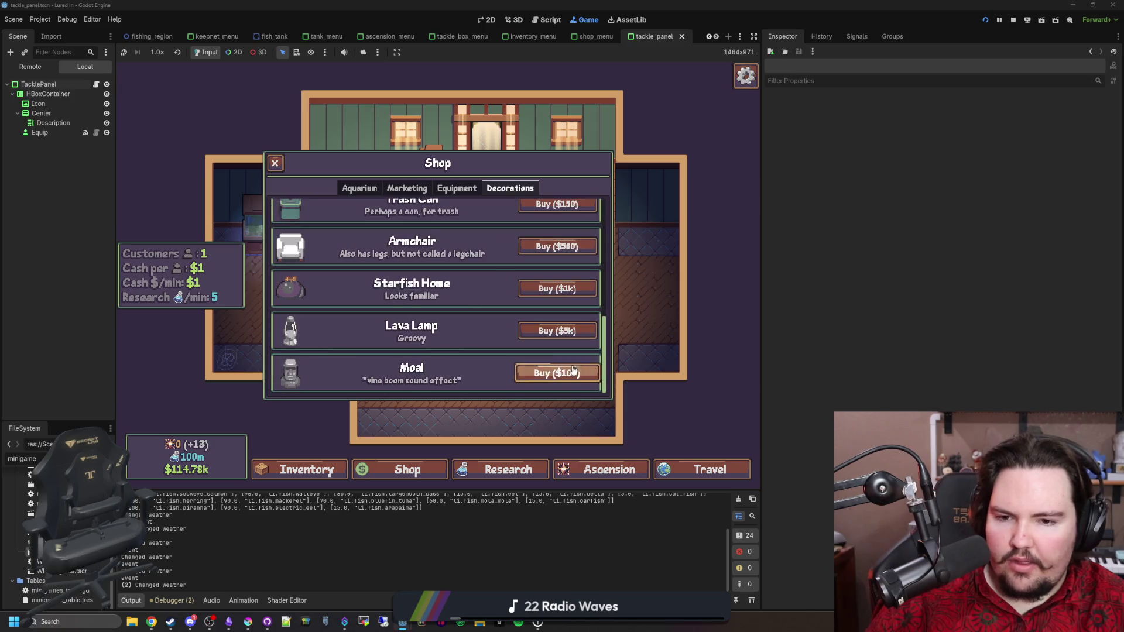
Step: Buy Moai statues, place seven in the display grid, and close the shop
{"action": "left_click", "coordinate": [558, 372]}
{"action": "left_click", "coordinate": [462, 313]}
{"action": "left_click", "coordinate": [462, 257]}
{"action": "left_click", "coordinate": [408, 313]}
{"action": "left_click", "coordinate": [408, 258]}
{"action": "left_click", "coordinate": [518, 258]}
{"action": "left_click", "coordinate": [518, 313]}
{"action": "left_click", "coordinate": [571, 257]}
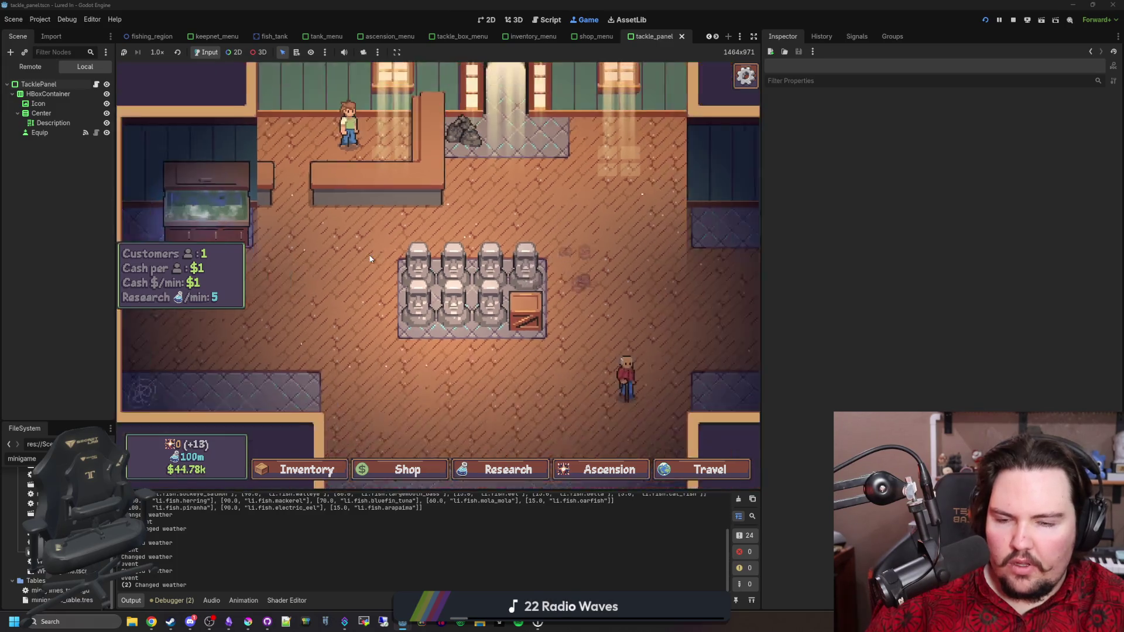
{"action": "left_click", "coordinate": [361, 472]}
{"action": "left_click", "coordinate": [361, 471]}
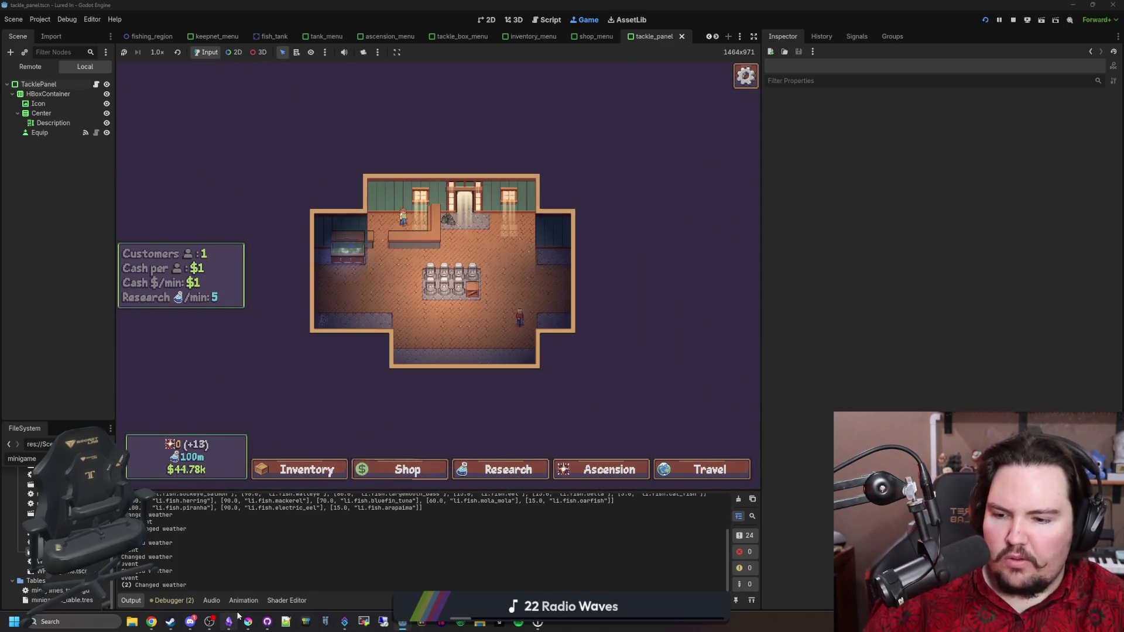
{"action": "left_click", "coordinate": [229, 622]}
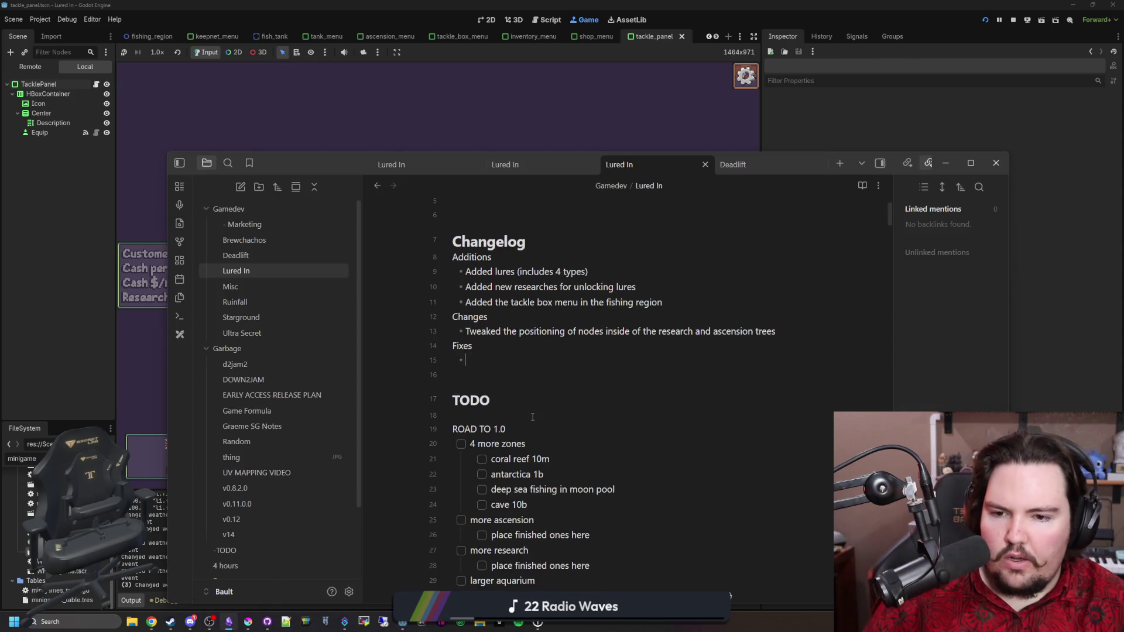
Step: Add a new checklist item 'Swappable walls and floors for aquariums' below achievements
{"action": "scroll", "coordinate": [516, 324], "scroll_direction": "down", "scroll_amount": 4}
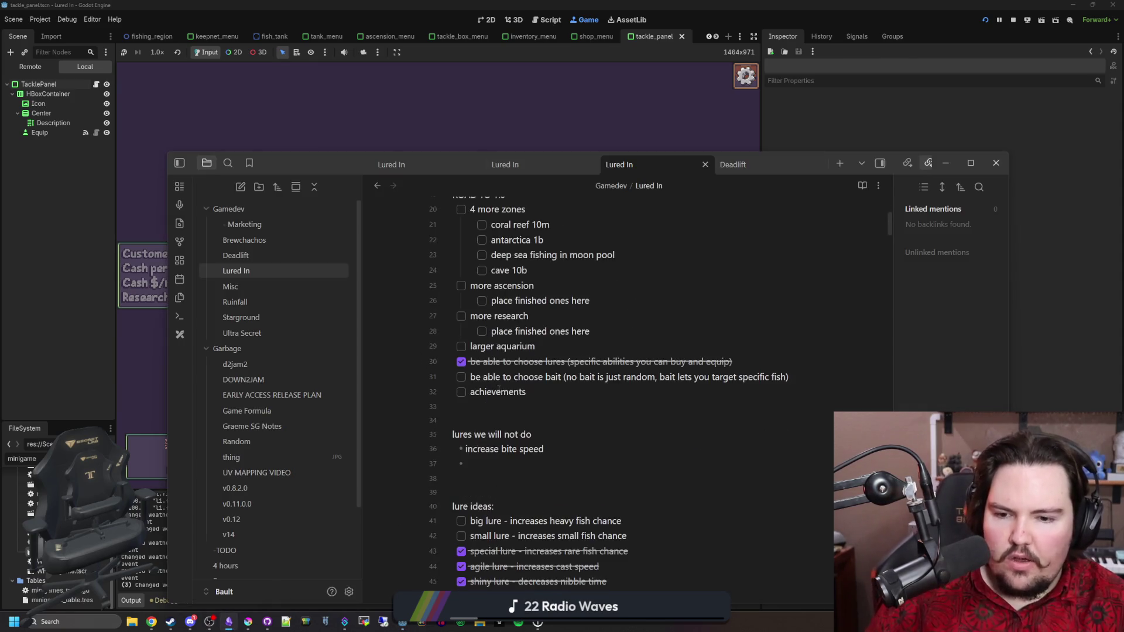
{"action": "left_click", "coordinate": [551, 390]}
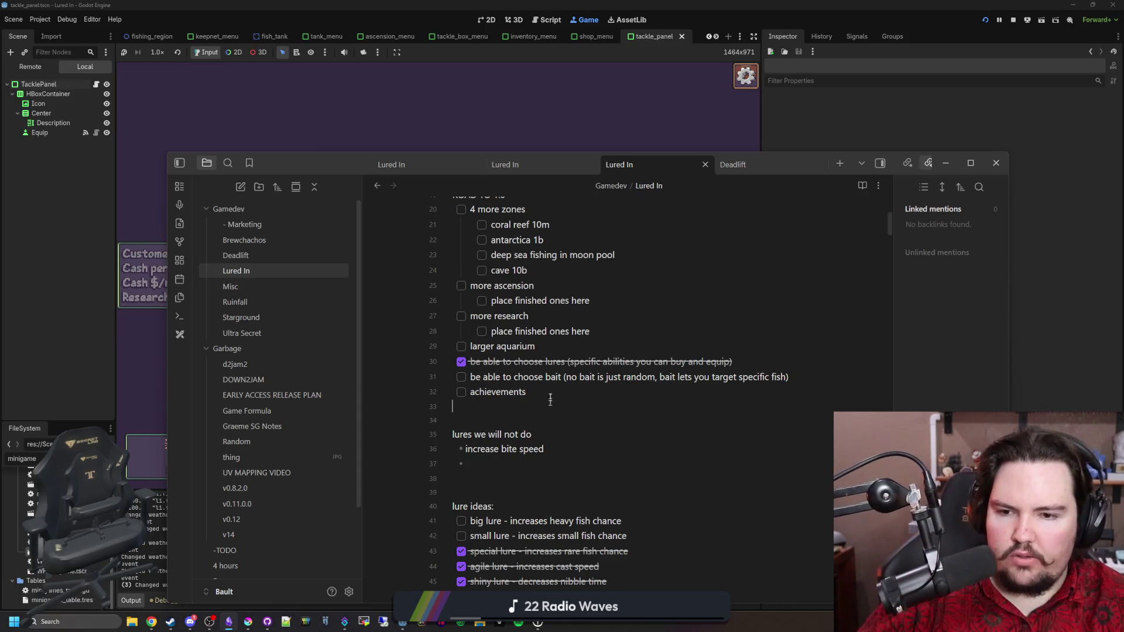
{"action": "key", "text": "Return"}
{"action": "type", "text": "Swappable walls and floors for aquariums"}
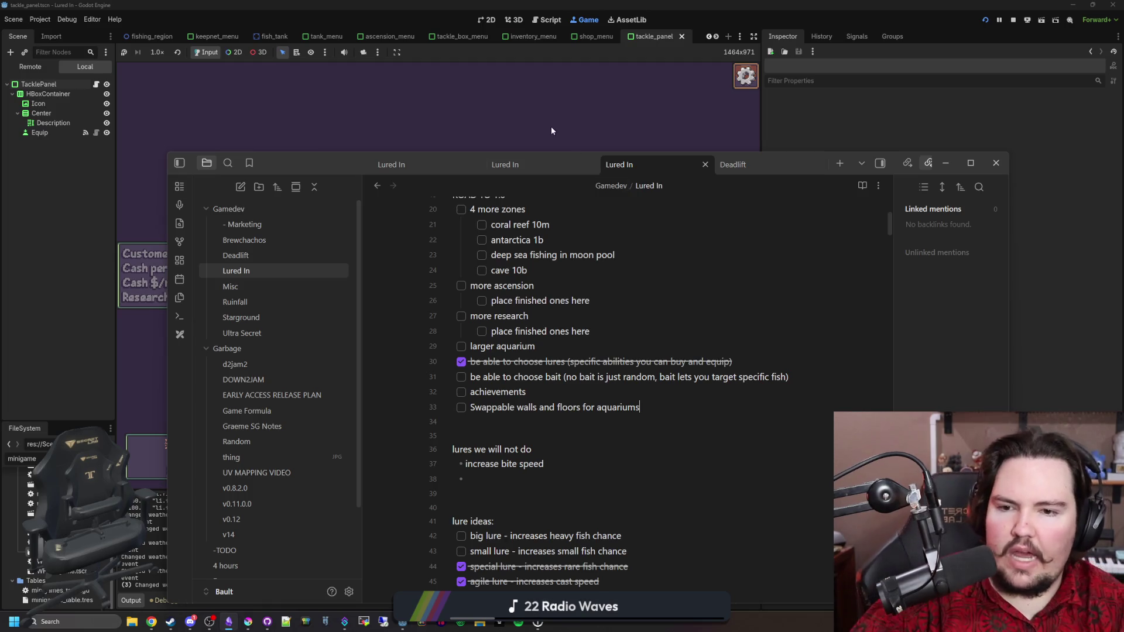
{"action": "left_click", "coordinate": [551, 126]}
{"action": "left_click", "coordinate": [300, 240]}
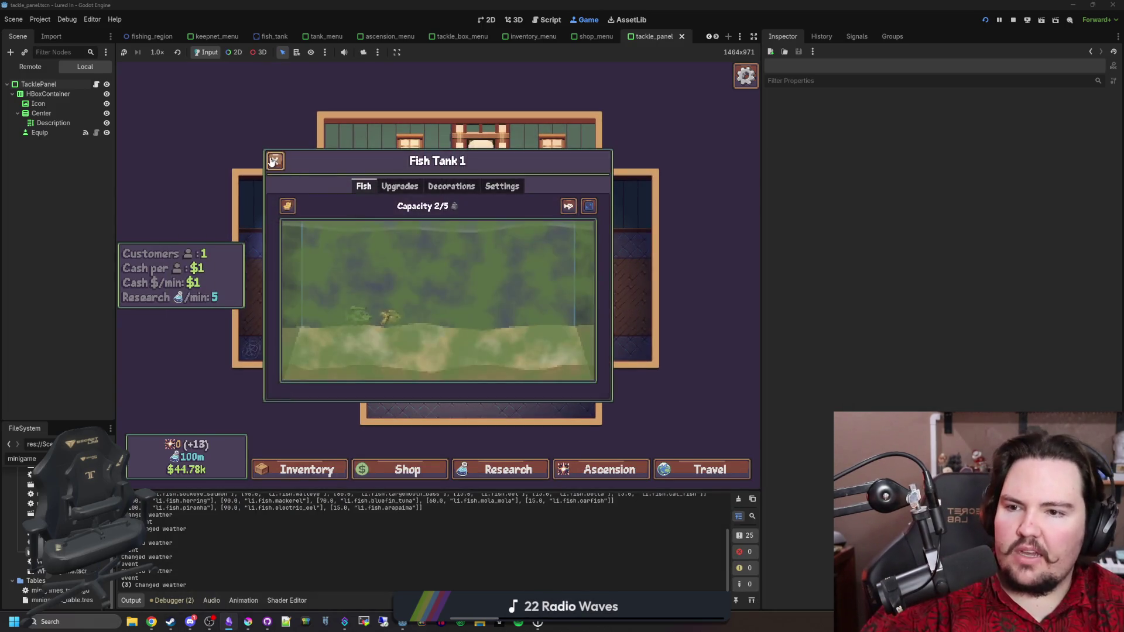
{"action": "left_click", "coordinate": [274, 161]}
{"action": "scroll", "coordinate": [519, 233], "scroll_direction": "up", "scroll_amount": 5}
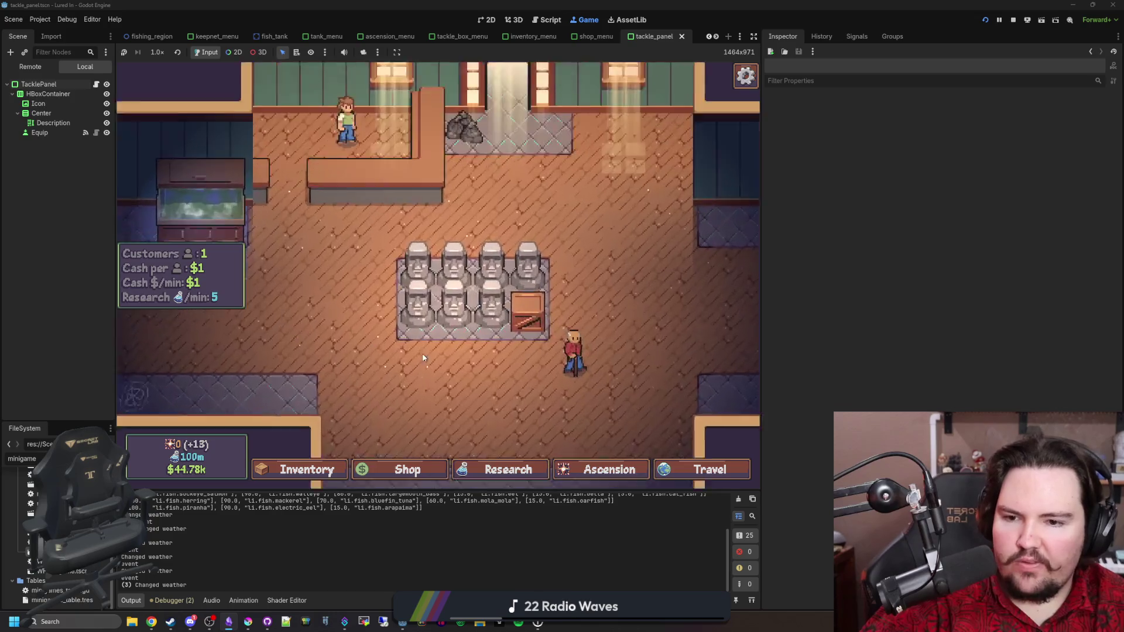
{"action": "scroll", "coordinate": [512, 178], "scroll_direction": "down", "scroll_amount": 2}
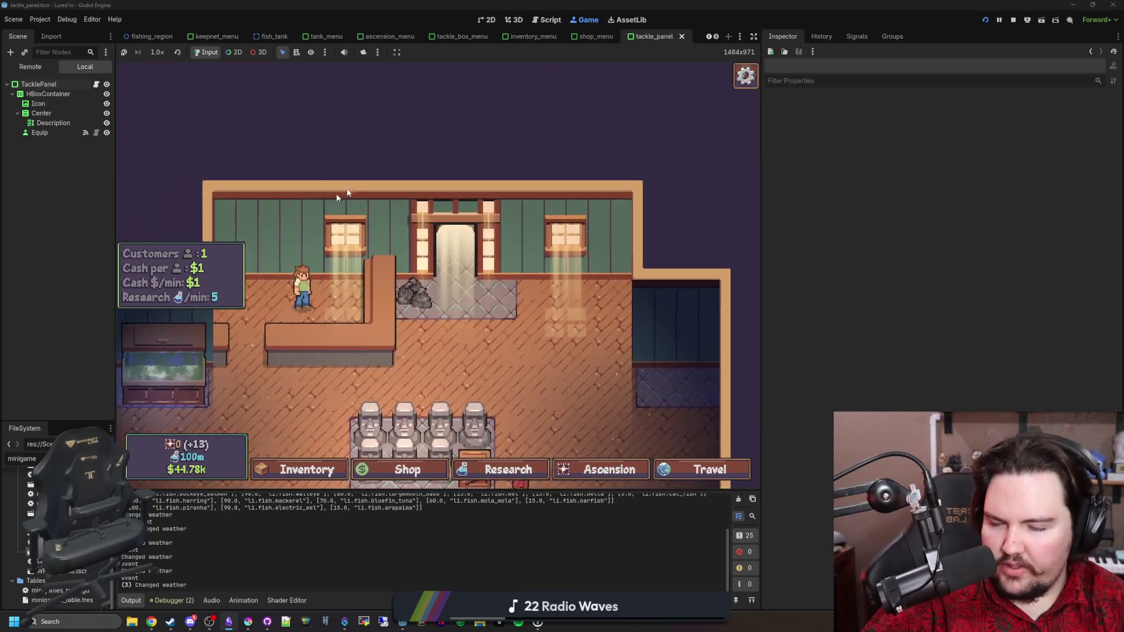
{"action": "scroll", "coordinate": [433, 410], "scroll_direction": "up", "scroll_amount": 2}
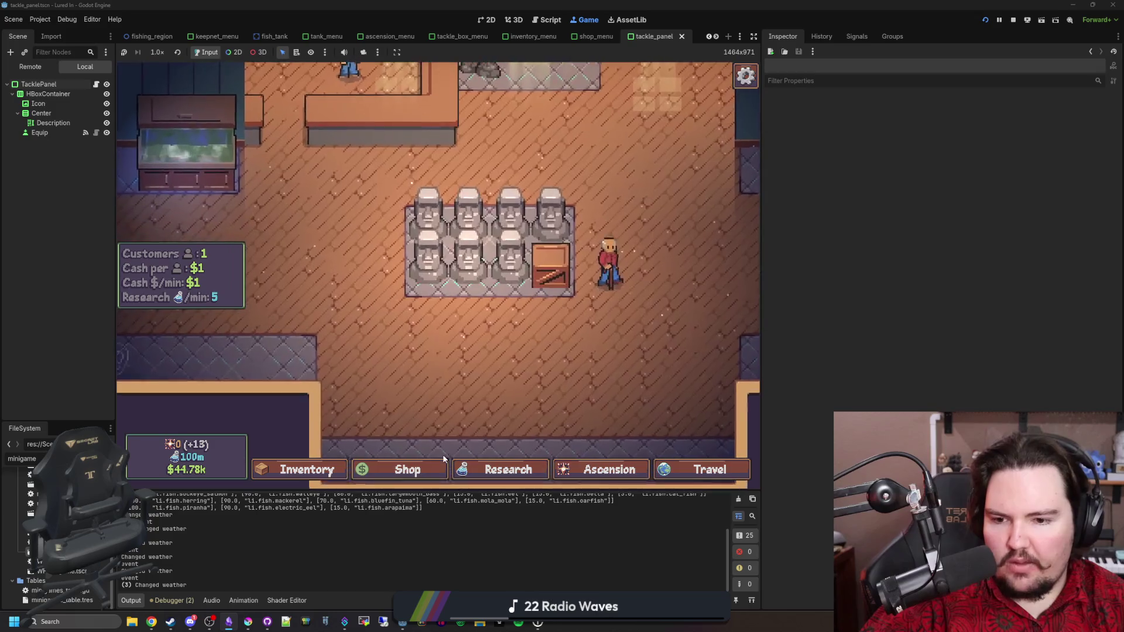
{"action": "left_click", "coordinate": [413, 479]}
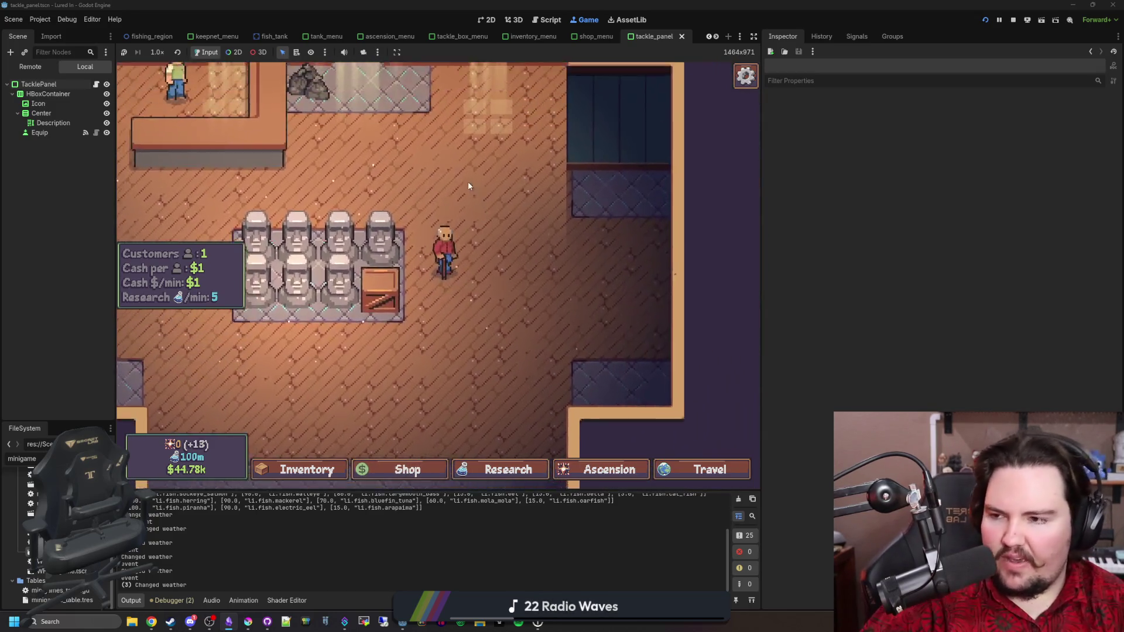
{"action": "scroll", "coordinate": [476, 340], "scroll_direction": "down", "scroll_amount": 3}
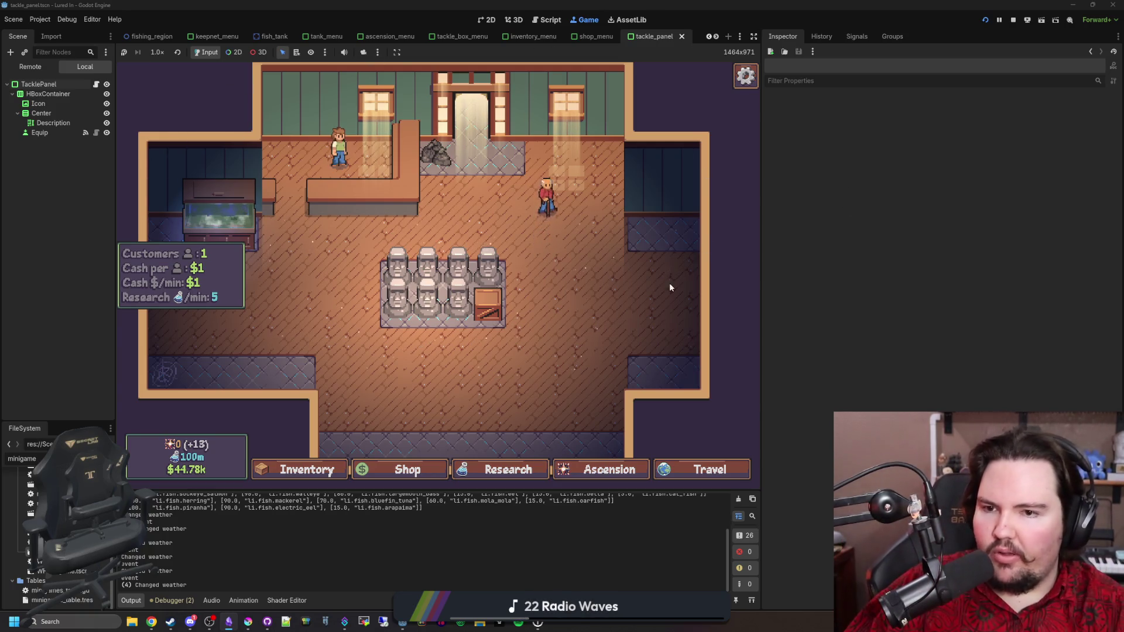
{"action": "scroll", "coordinate": [534, 297], "scroll_direction": "down", "scroll_amount": 3}
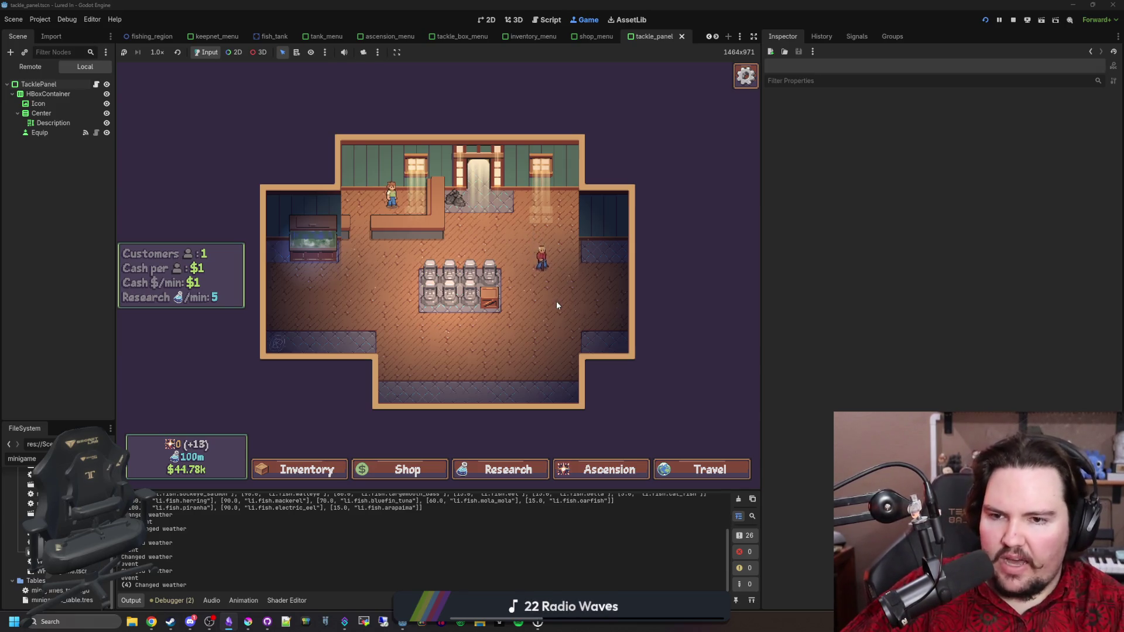
{"action": "scroll", "coordinate": [556, 305], "scroll_direction": "up", "scroll_amount": 3}
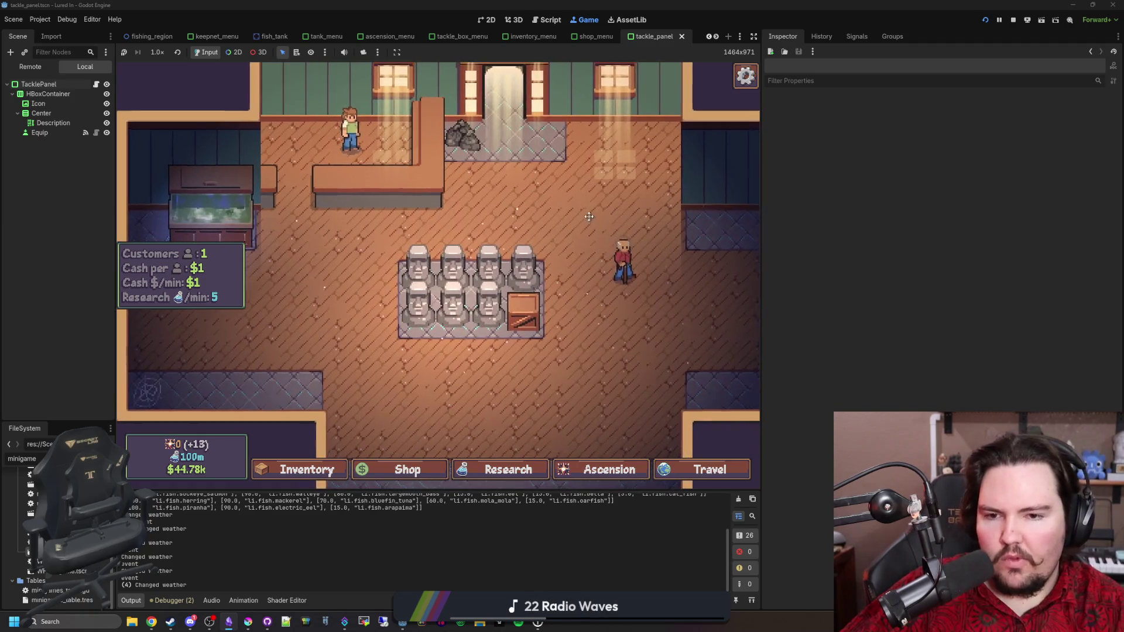
{"action": "scroll", "coordinate": [589, 217], "scroll_direction": "down", "scroll_amount": 3}
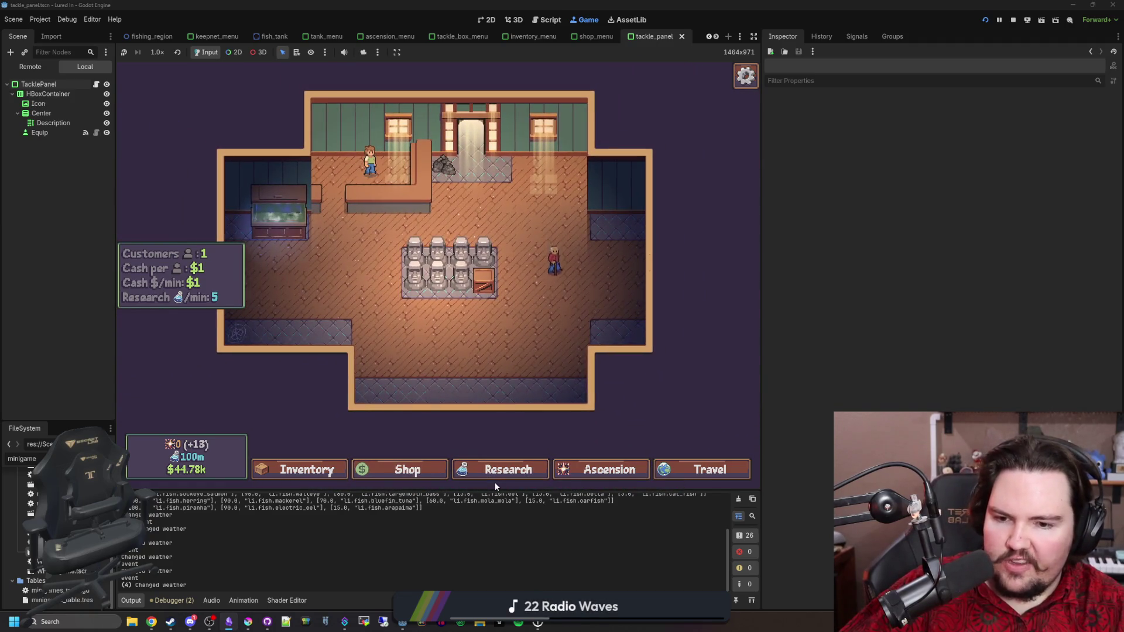
{"action": "left_click", "coordinate": [500, 472]}
{"action": "left_click", "coordinate": [604, 472]}
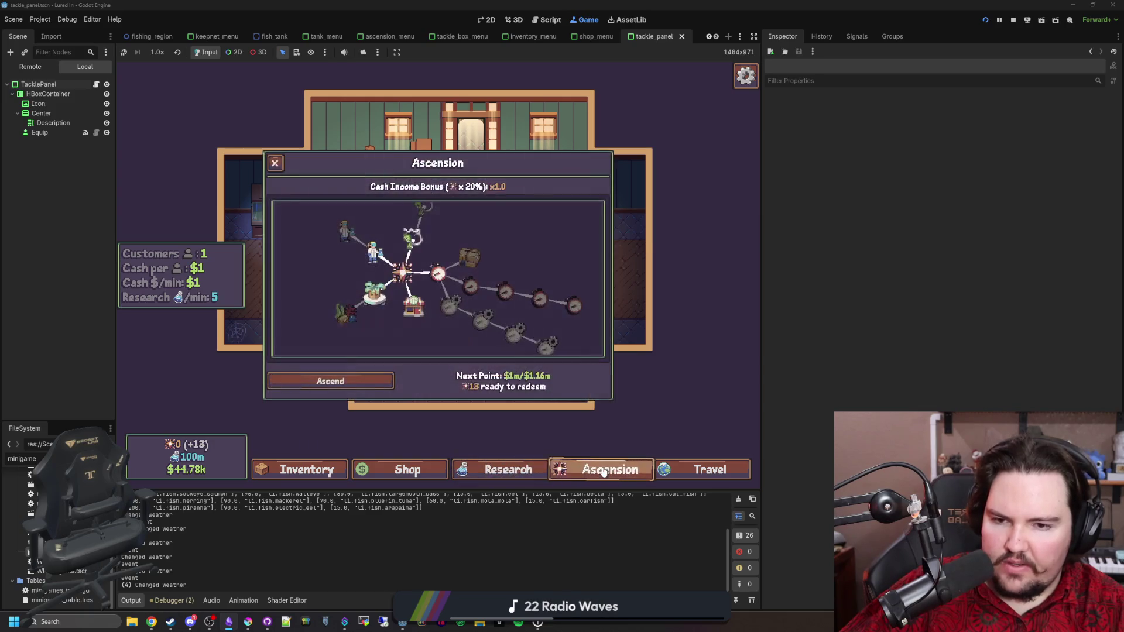
{"action": "left_click", "coordinate": [604, 472]}
{"action": "left_click", "coordinate": [702, 471]}
{"action": "left_click", "coordinate": [702, 471]}
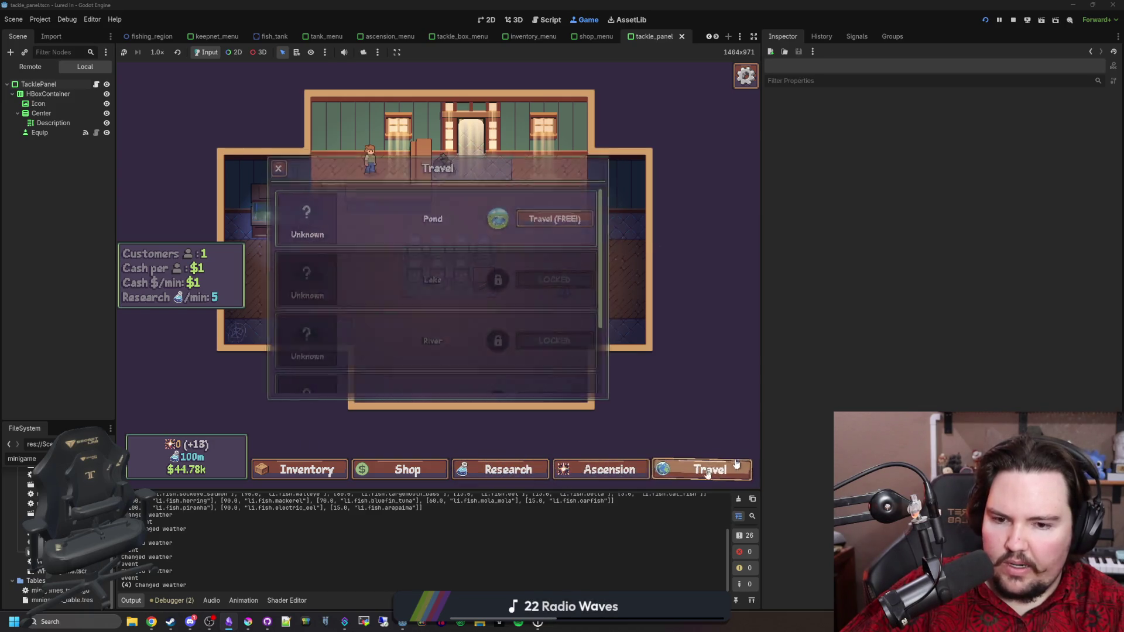
{"action": "left_click", "coordinate": [592, 476]}
{"action": "left_click", "coordinate": [591, 476]}
{"action": "left_click", "coordinate": [498, 472]}
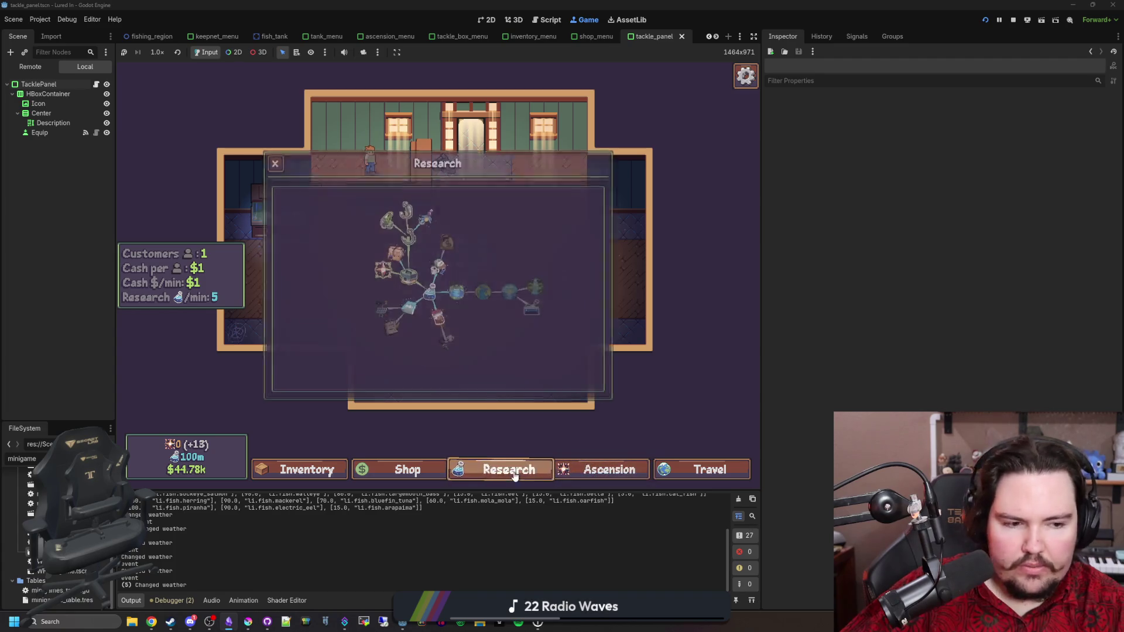
{"action": "left_click", "coordinate": [492, 474]}
{"action": "left_click", "coordinate": [404, 468]}
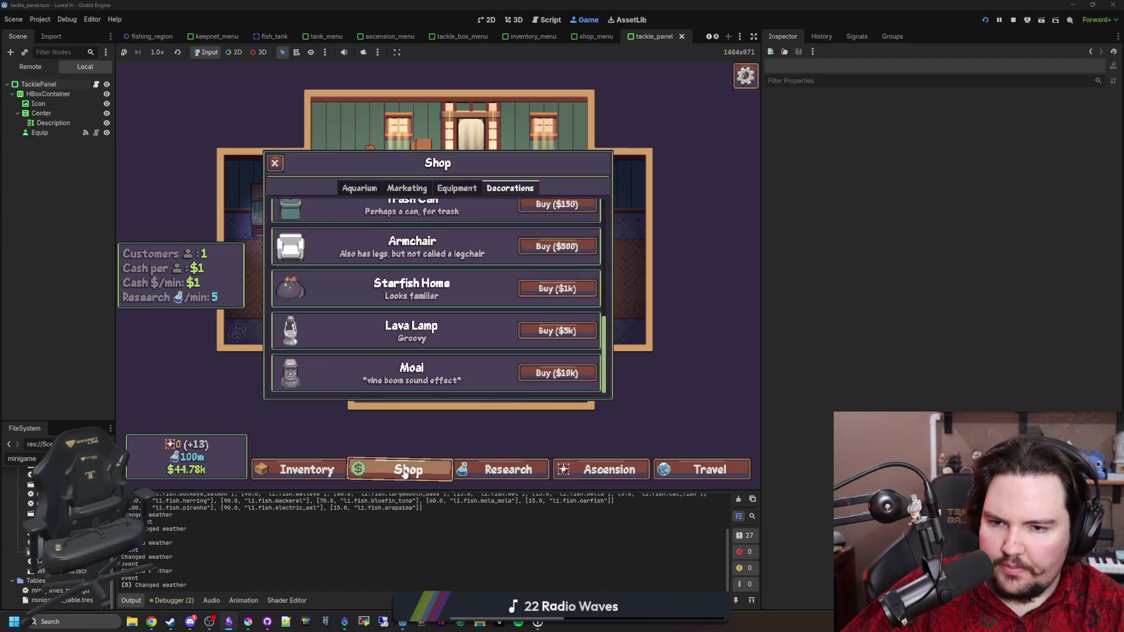
{"action": "scroll", "coordinate": [423, 234], "scroll_direction": "up", "scroll_amount": 5}
{"action": "left_click", "coordinate": [448, 190]}
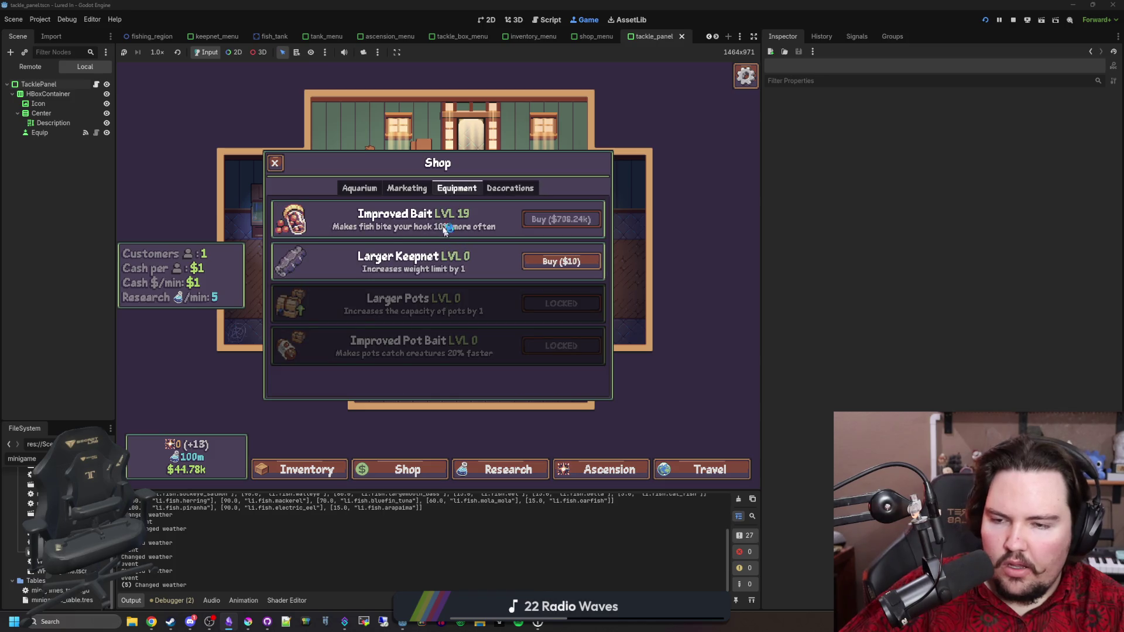
{"action": "left_click", "coordinate": [410, 193]}
{"action": "left_click", "coordinate": [359, 193]}
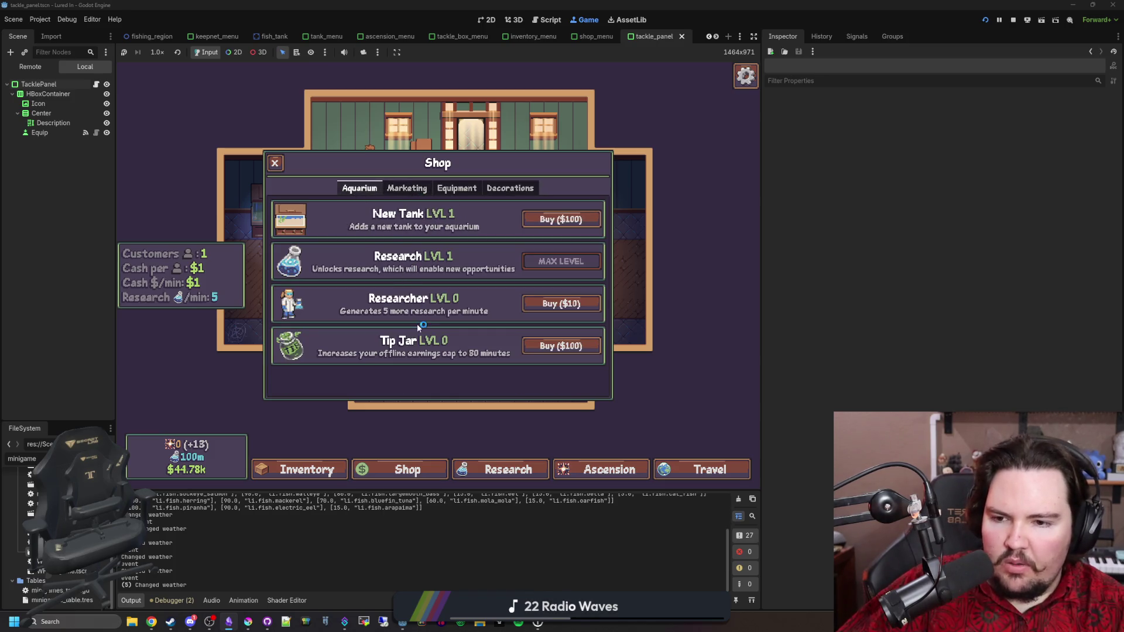
{"action": "left_click", "coordinate": [277, 167]}
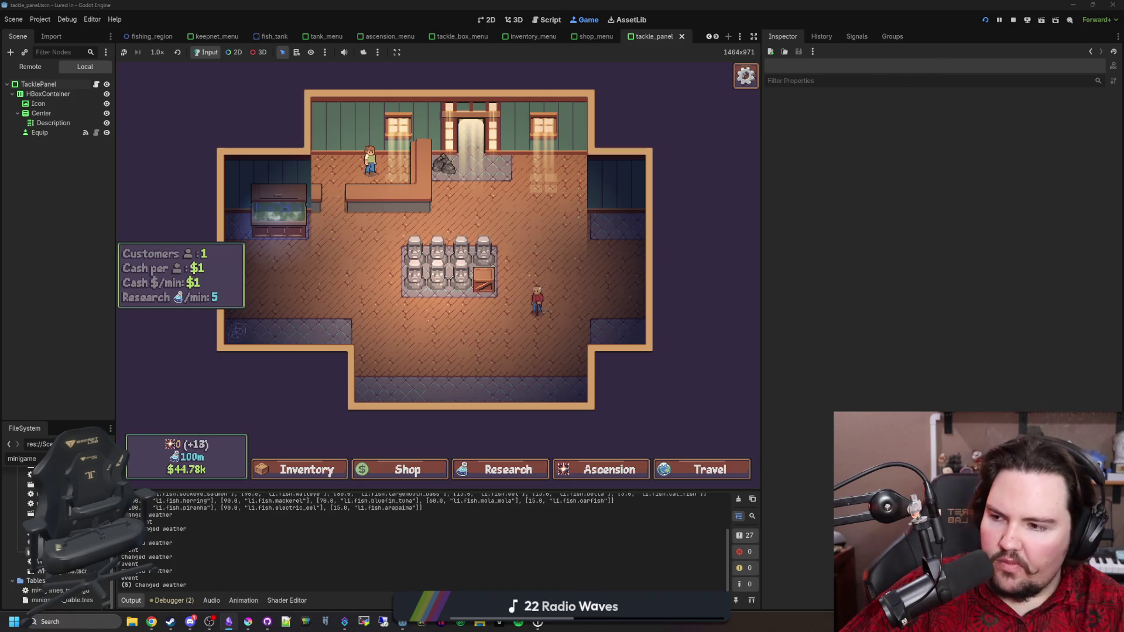